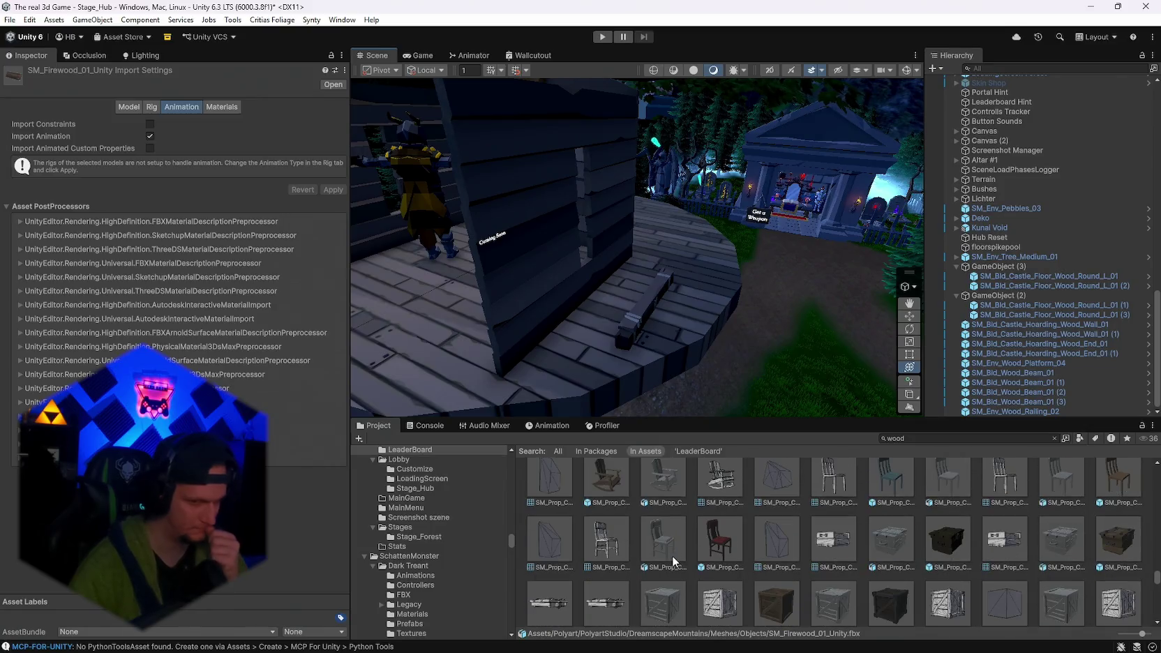
{"action": "scroll", "coordinate": [698, 558], "scroll_direction": "down", "scroll_amount": 10}
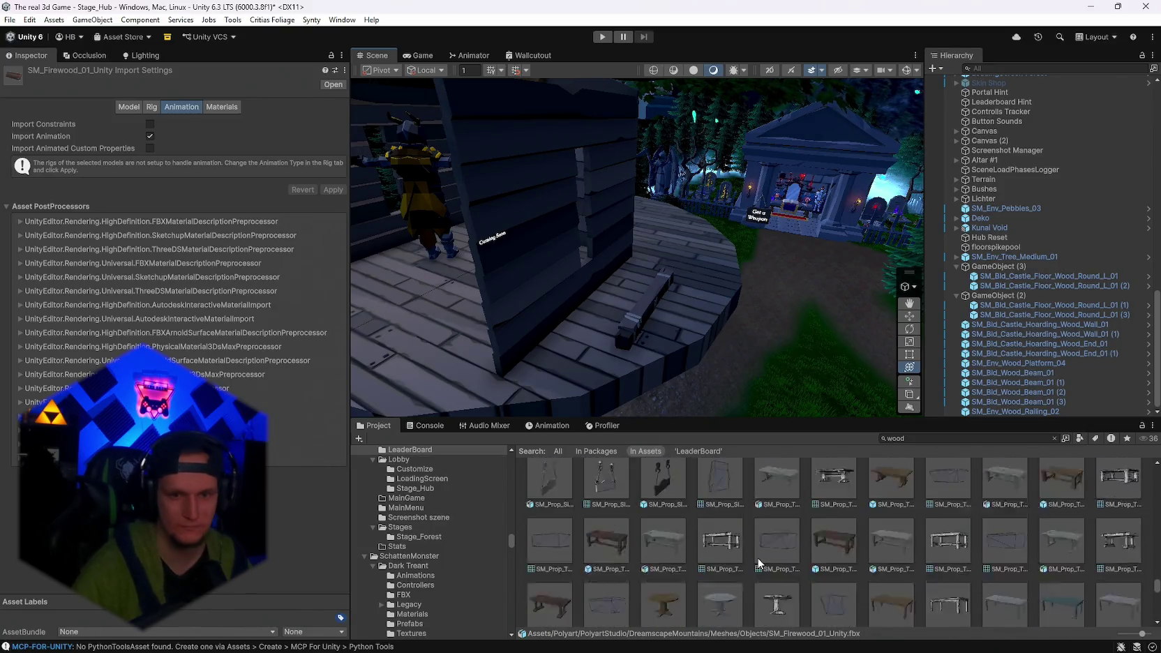
Scroll through the Project window's current asset results.
{"action": "scroll", "coordinate": [772, 570], "scroll_direction": "up", "scroll_amount": 10}
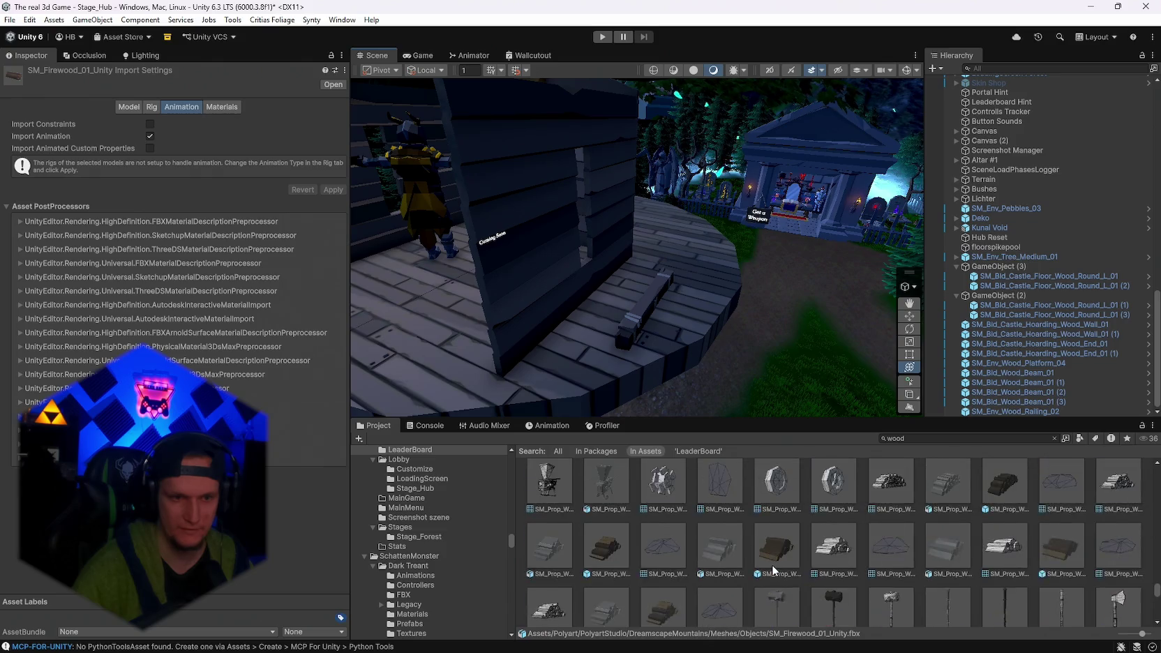
{"action": "scroll", "coordinate": [771, 564], "scroll_direction": "up", "scroll_amount": 10}
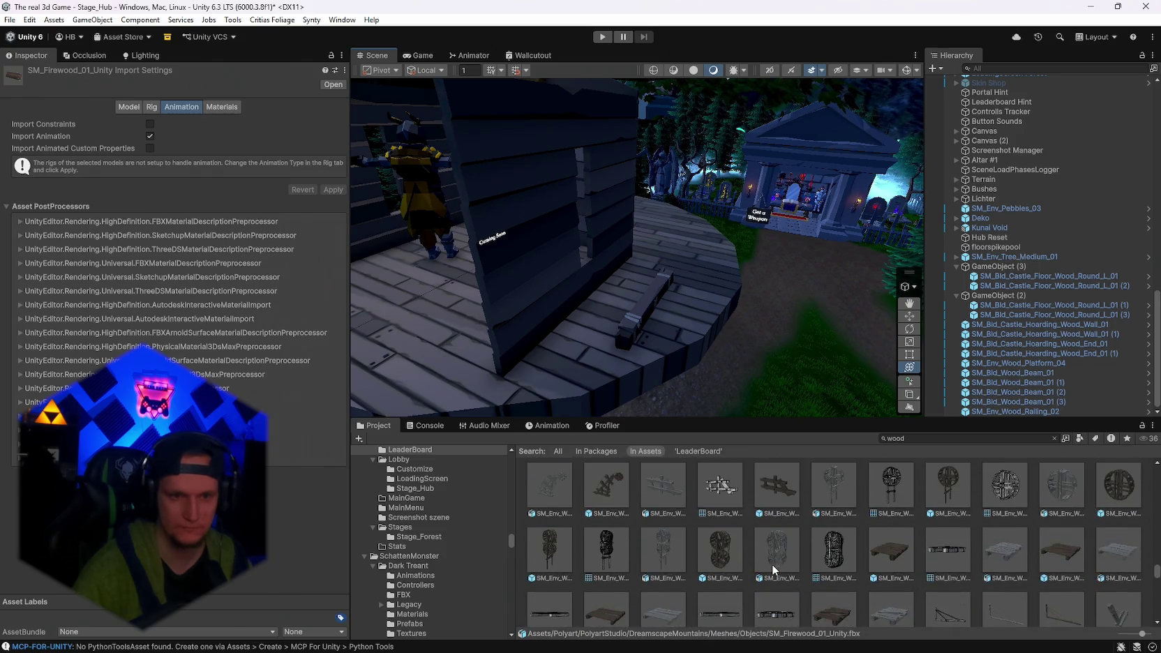
{"action": "scroll", "coordinate": [771, 565], "scroll_direction": "up", "scroll_amount": 10}
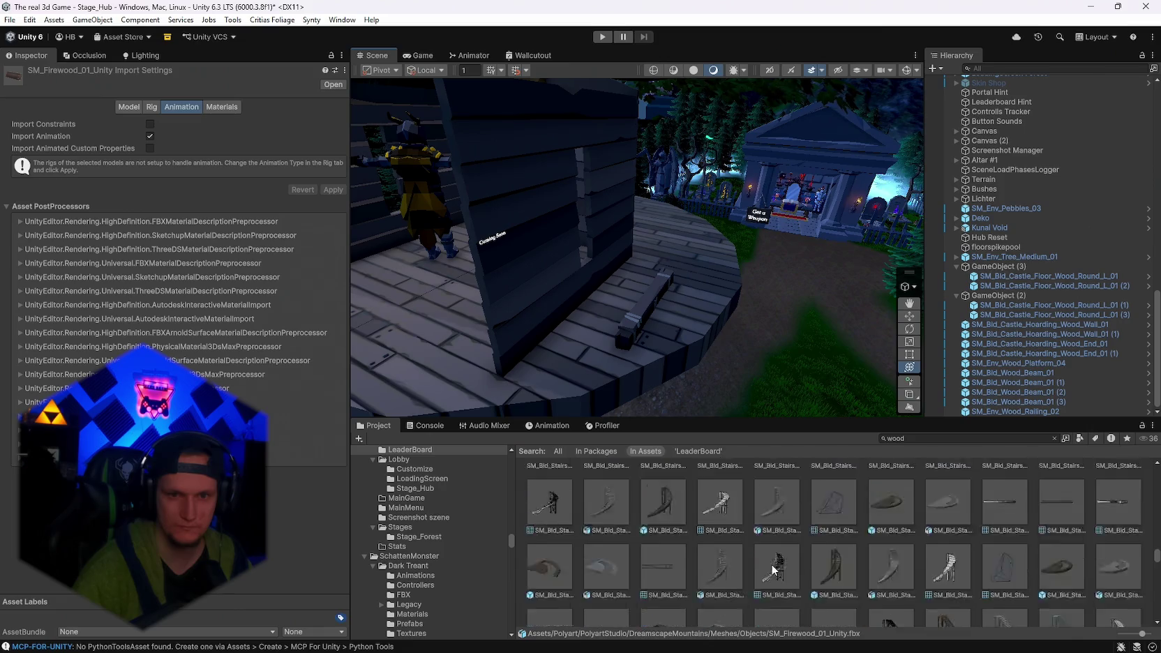
{"action": "scroll", "coordinate": [771, 565], "scroll_direction": "up", "scroll_amount": 5}
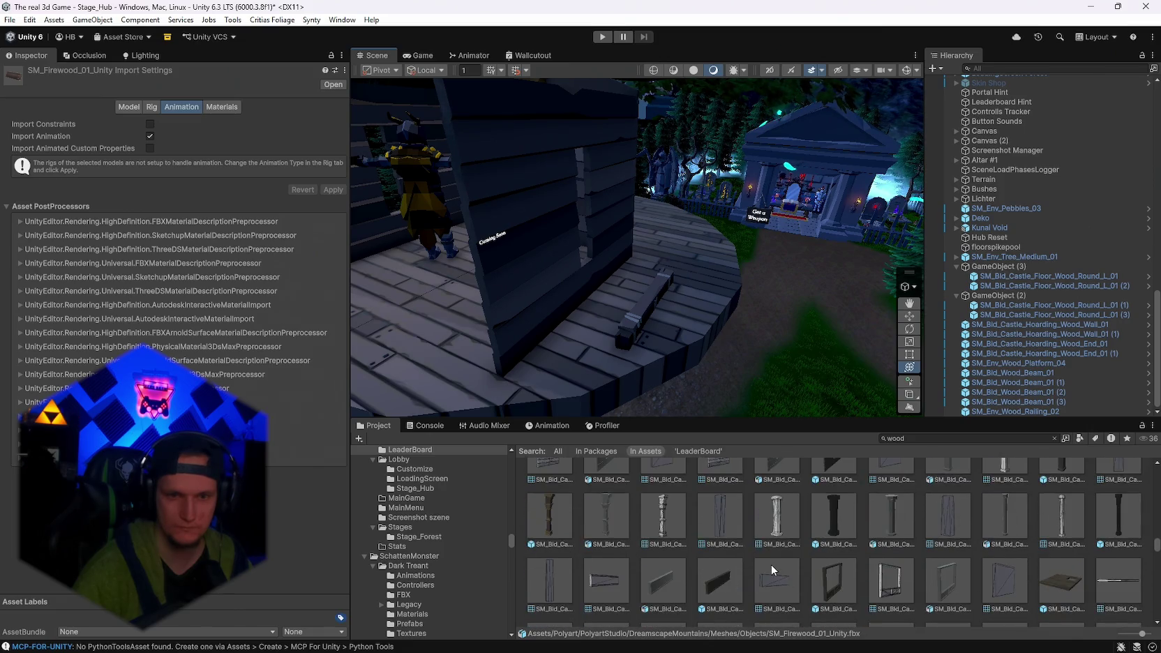
{"action": "scroll", "coordinate": [770, 565], "scroll_direction": "up", "scroll_amount": 2}
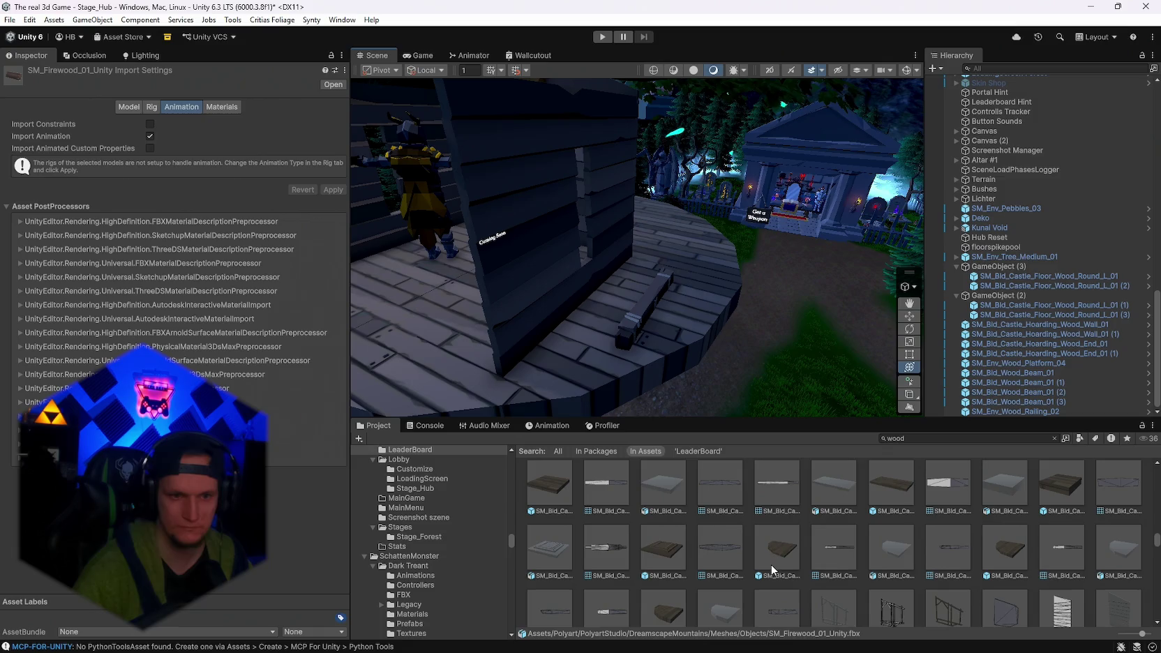
{"action": "scroll", "coordinate": [767, 567], "scroll_direction": "up", "scroll_amount": 5}
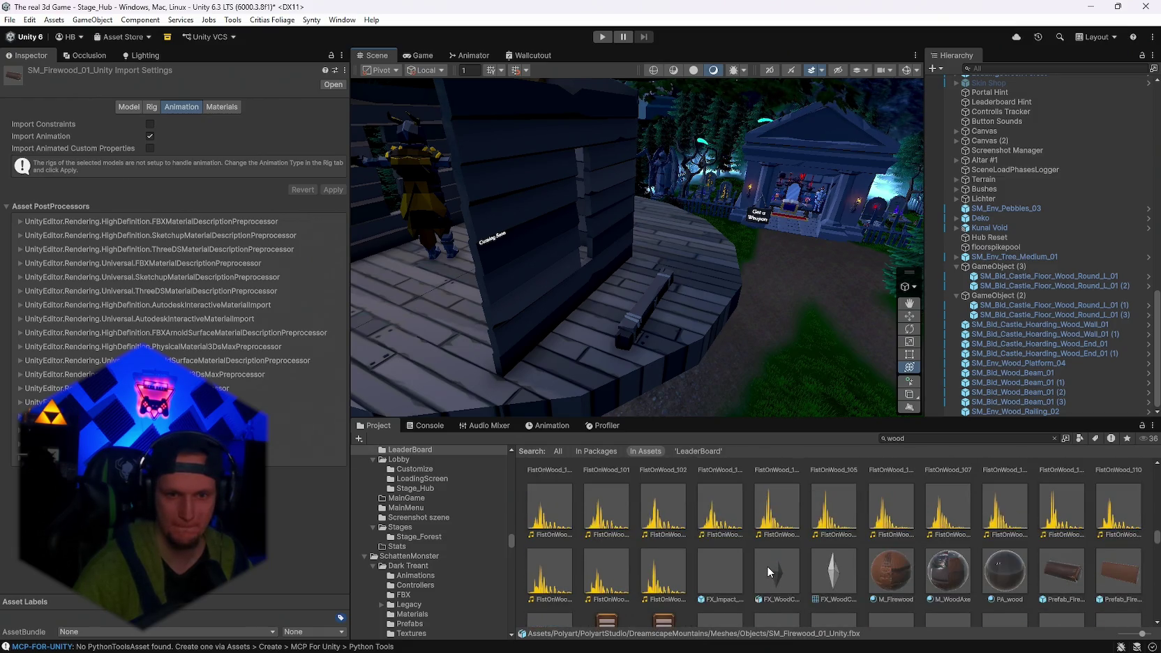
{"action": "scroll", "coordinate": [766, 566], "scroll_direction": "up", "scroll_amount": 2}
{"action": "scroll", "coordinate": [857, 537], "scroll_direction": "down", "scroll_amount": 5}
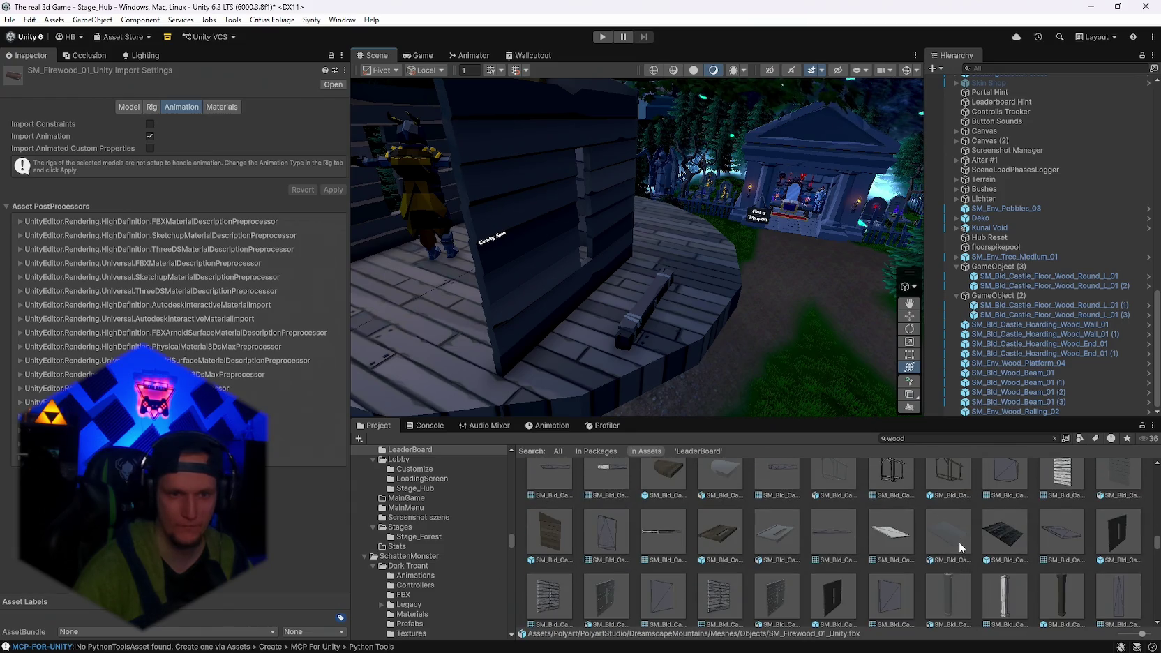
{"action": "scroll", "coordinate": [723, 544], "scroll_direction": "down", "scroll_amount": 3}
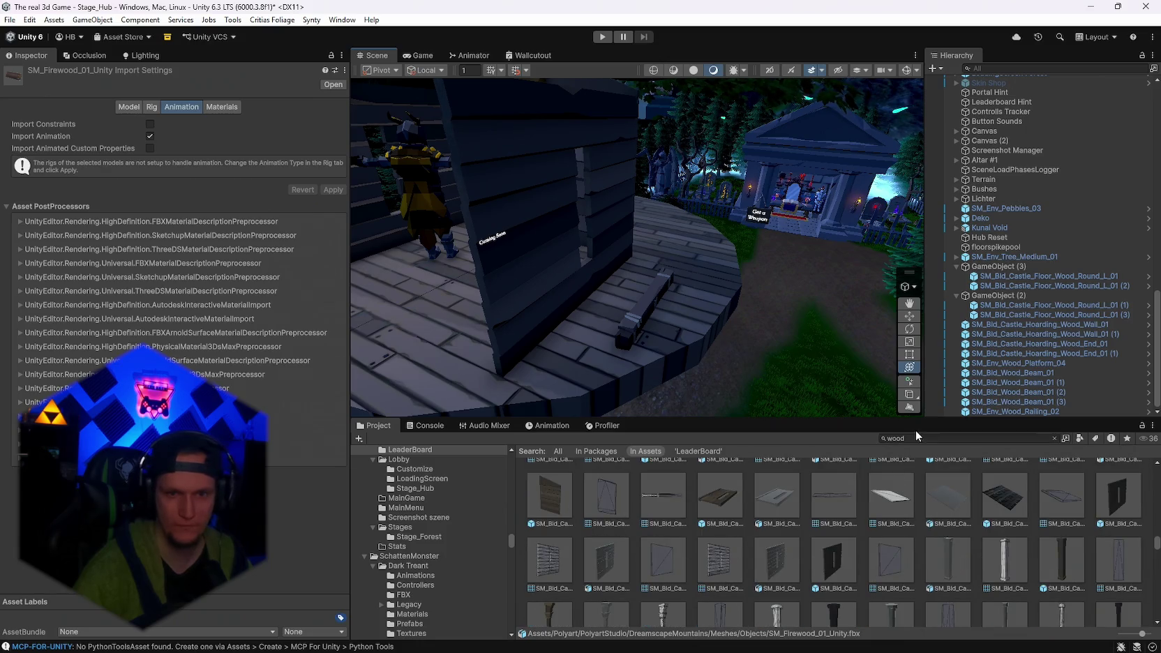
Search the Project assets for 'roof' and inspect a roof tile edge piece.
{"action": "type", "text": "roof"}
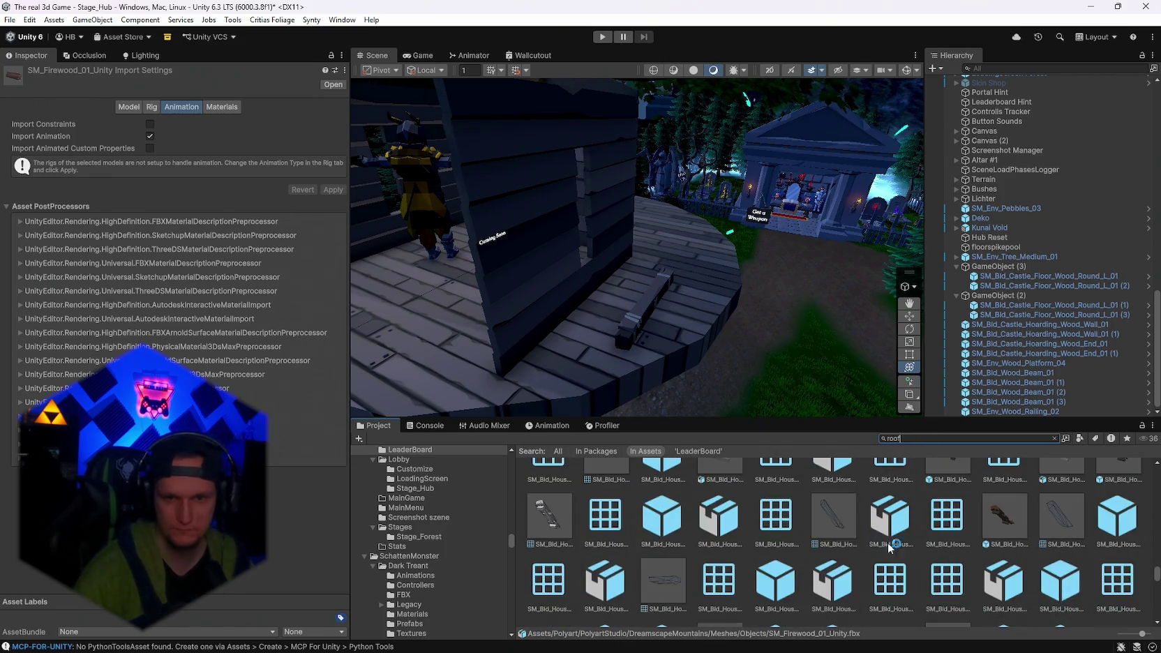
{"action": "left_click", "coordinate": [999, 522]}
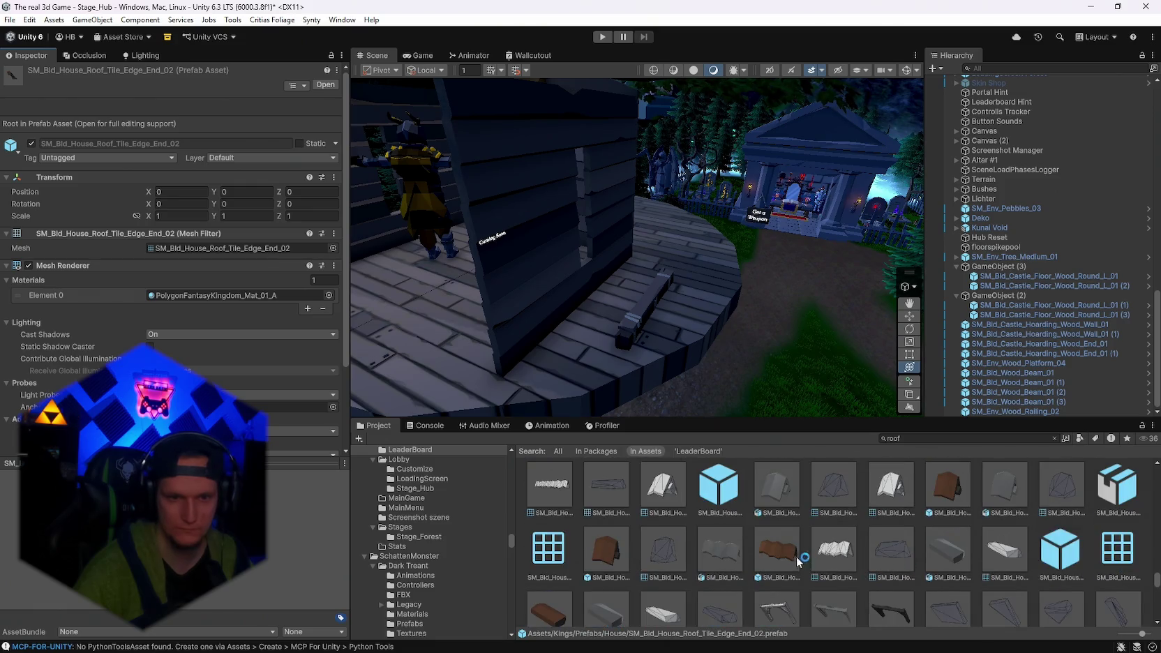
{"action": "scroll", "coordinate": [764, 542], "scroll_direction": "down", "scroll_amount": 5}
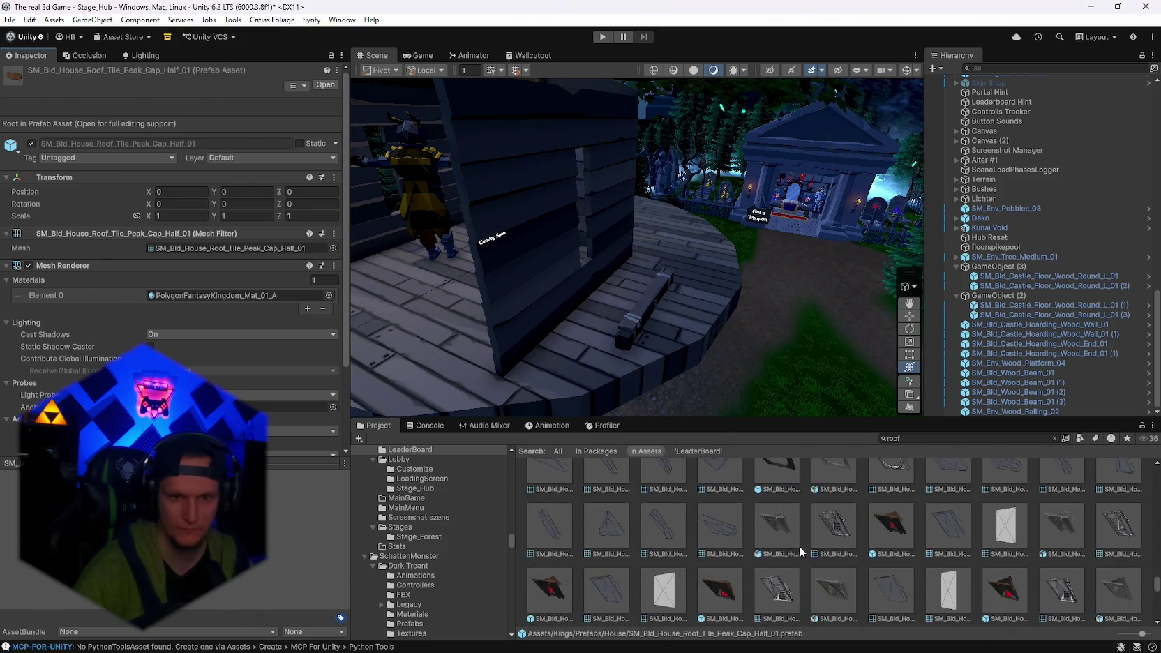
{"action": "scroll", "coordinate": [847, 548], "scroll_direction": "down", "scroll_amount": 5}
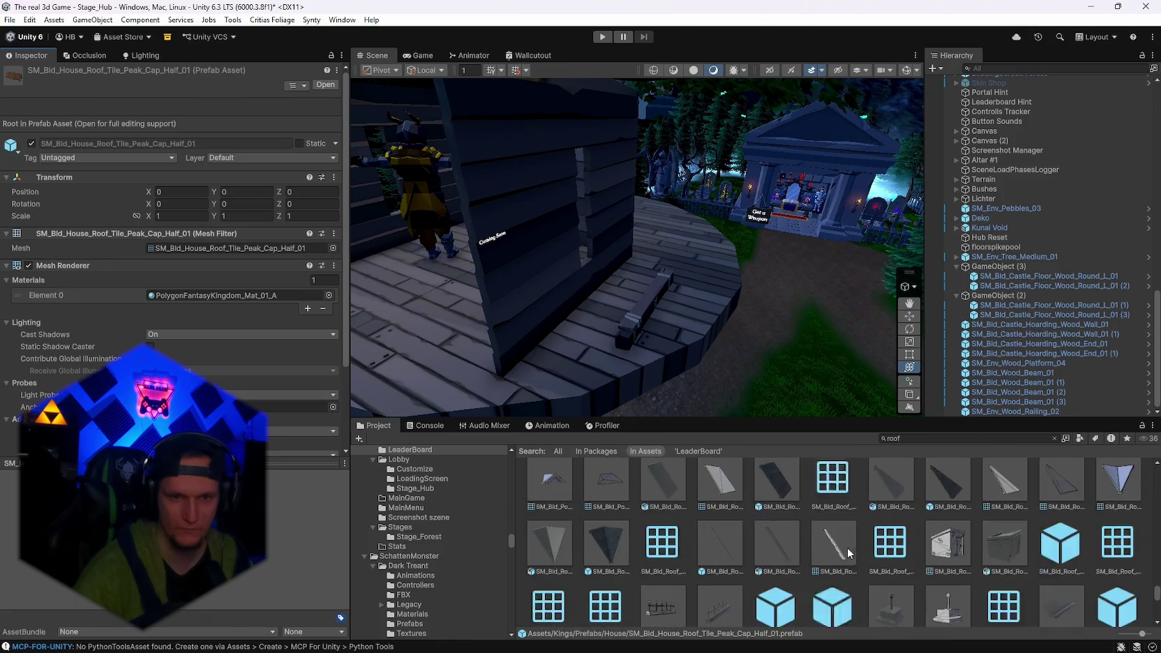
{"action": "scroll", "coordinate": [852, 547], "scroll_direction": "down", "scroll_amount": 5}
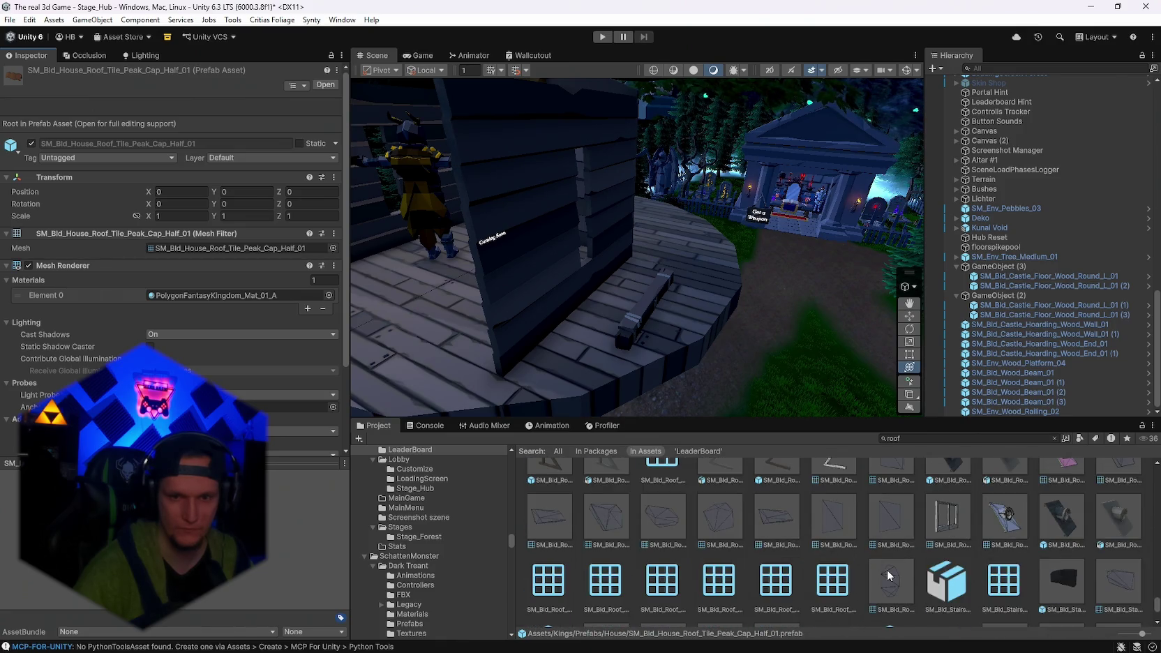
{"action": "scroll", "coordinate": [934, 544], "scroll_direction": "down", "scroll_amount": 2}
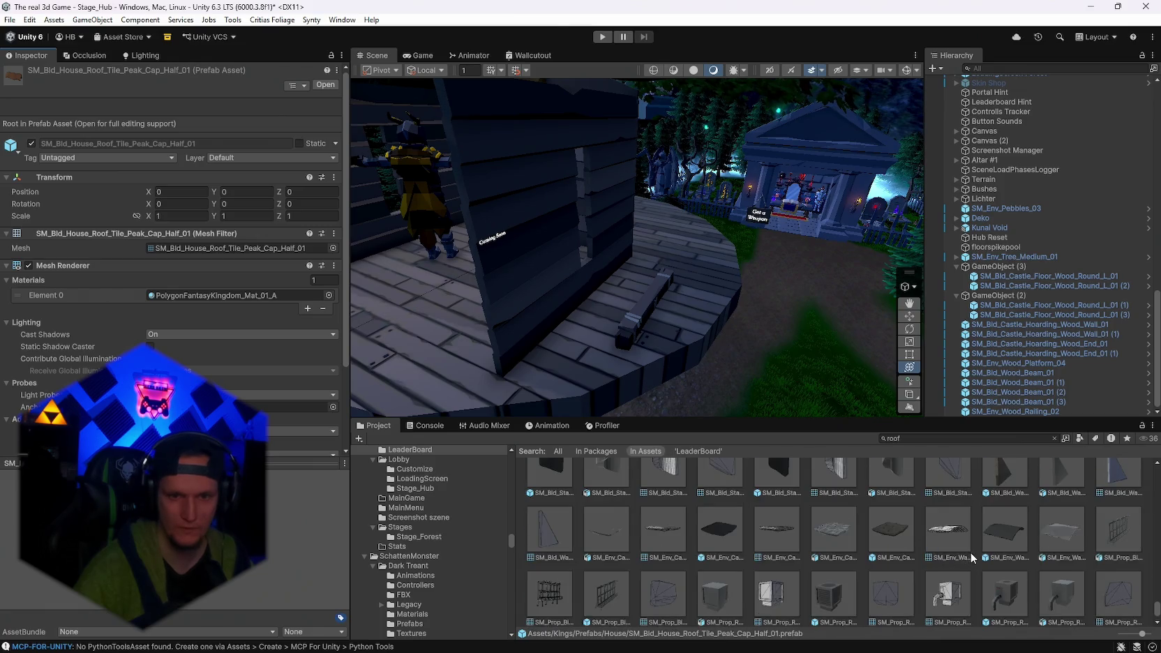
{"action": "scroll", "coordinate": [970, 555], "scroll_direction": "up", "scroll_amount": 3}
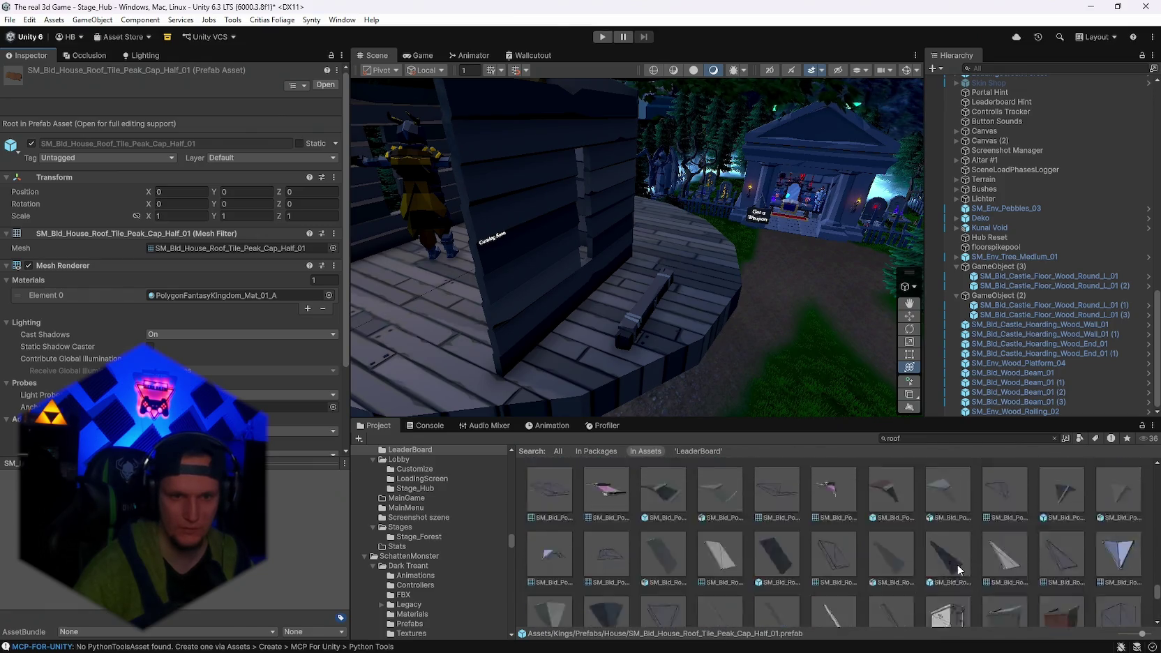
{"action": "scroll", "coordinate": [955, 565], "scroll_direction": "up", "scroll_amount": 5}
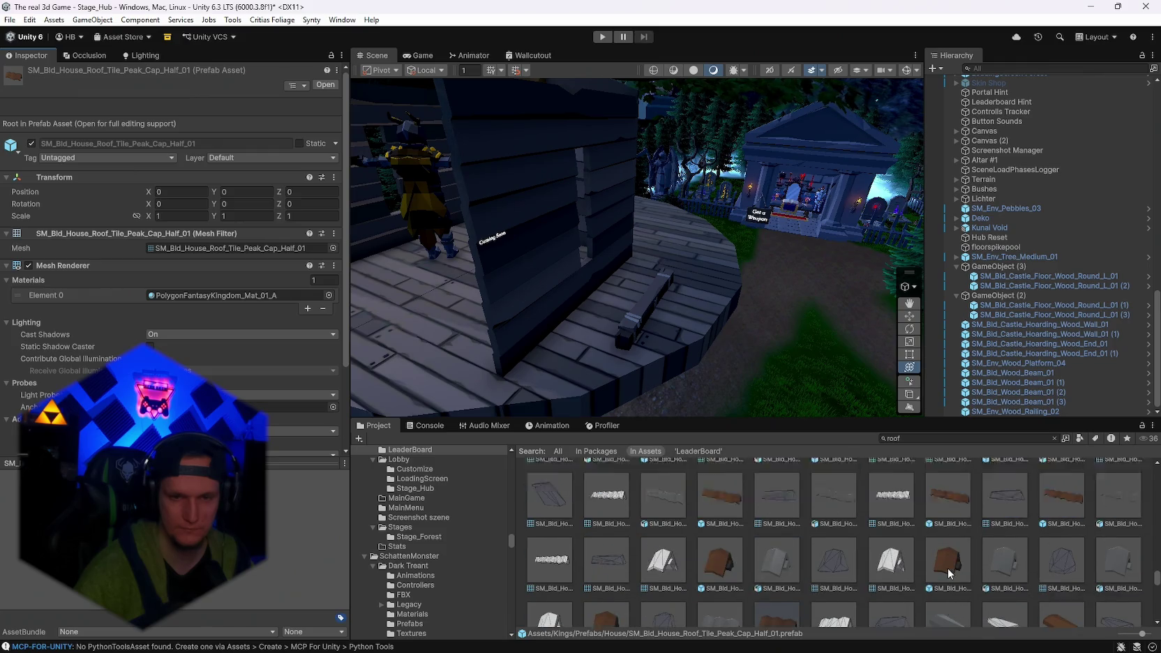
{"action": "scroll", "coordinate": [947, 572], "scroll_direction": "up", "scroll_amount": 3}
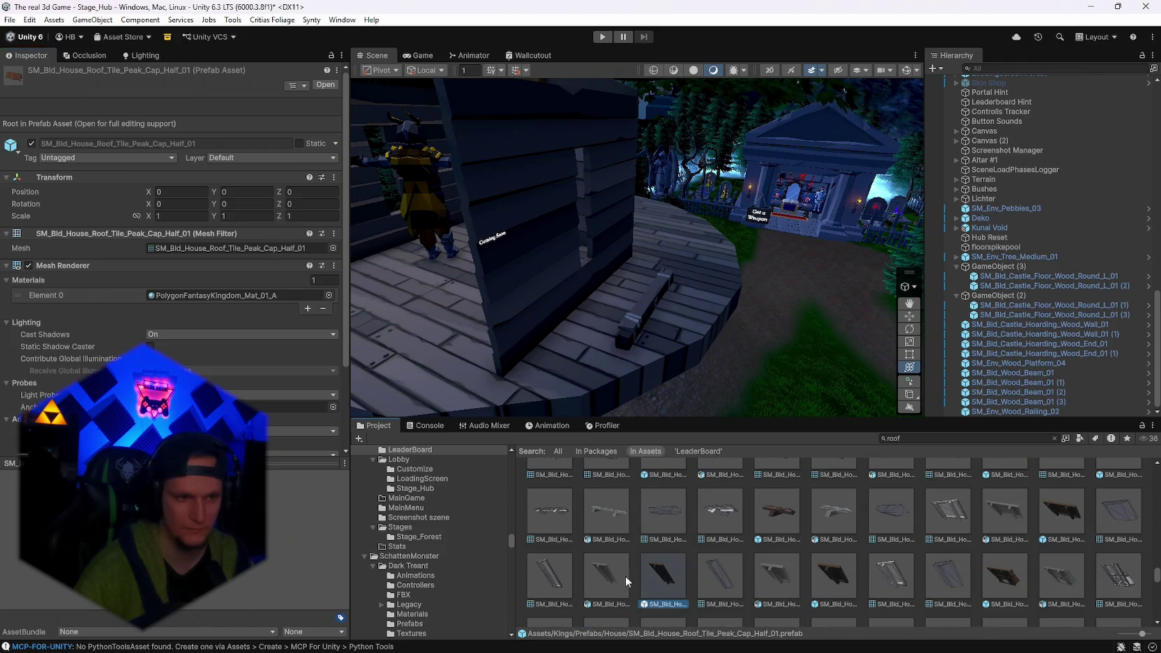
Inspect the SM_Bld_House_Roof_Tile_Half_02 and SM_Bld_House_Roof_Tile_Cover_02 prefabs.
{"action": "left_click", "coordinate": [625, 576]}
{"action": "scroll", "coordinate": [624, 552], "scroll_direction": "up", "scroll_amount": 2}
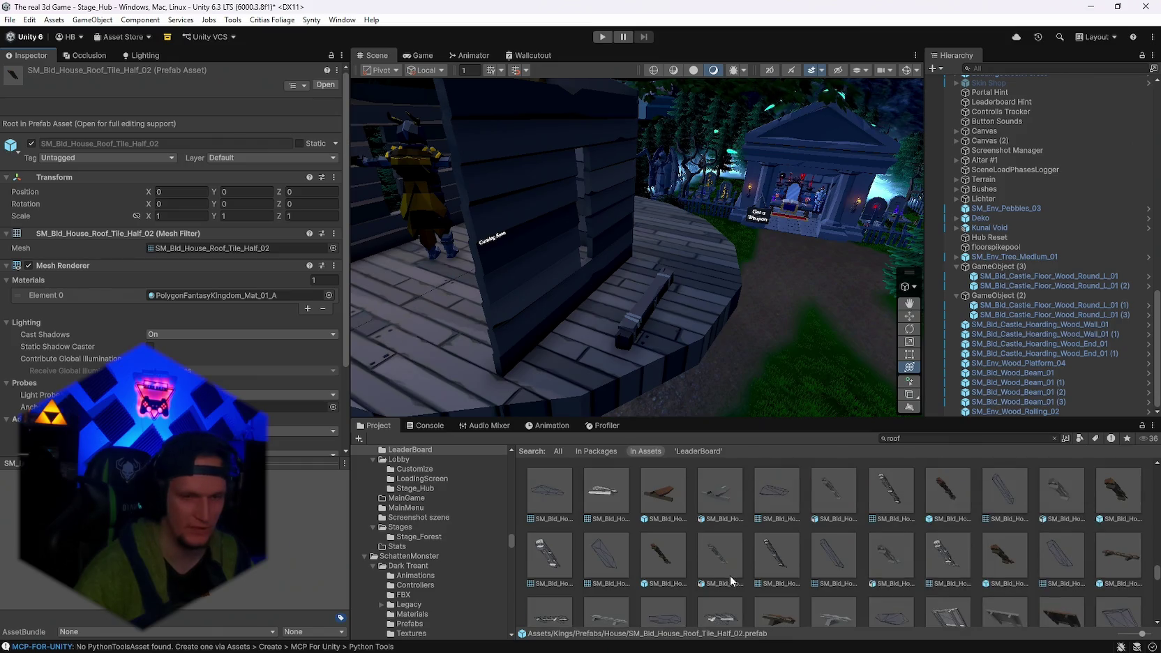
{"action": "scroll", "coordinate": [729, 575], "scroll_direction": "up", "scroll_amount": 4}
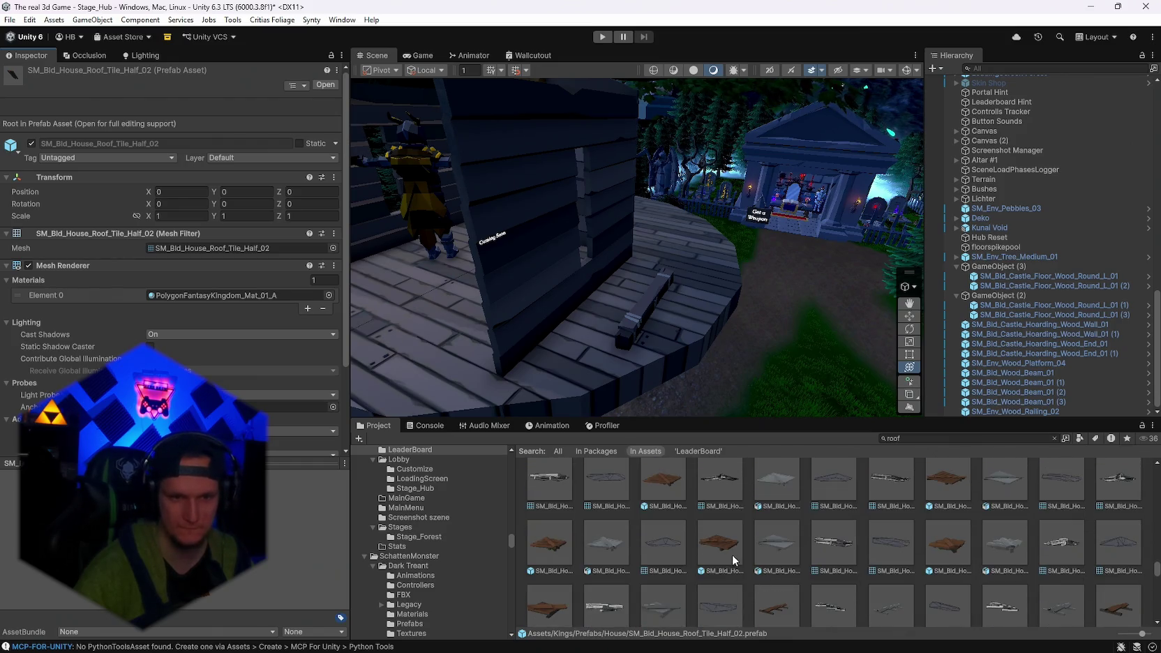
{"action": "scroll", "coordinate": [830, 548], "scroll_direction": "up", "scroll_amount": 3}
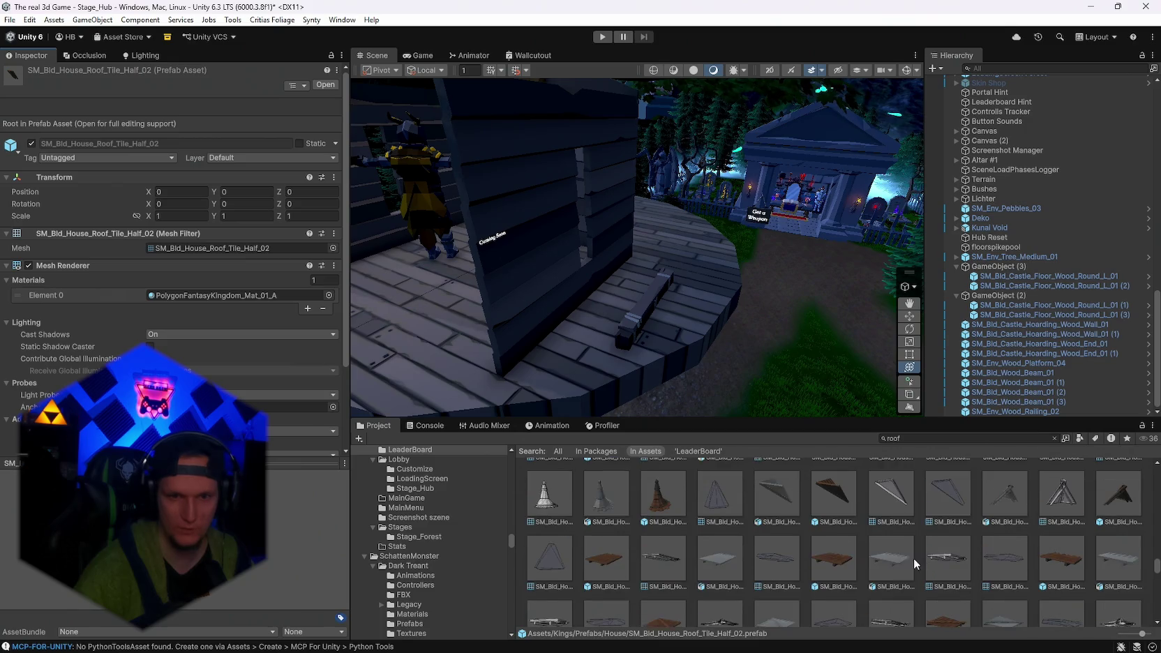
{"action": "left_click", "coordinate": [834, 554]}
{"action": "left_click", "coordinate": [221, 589]}
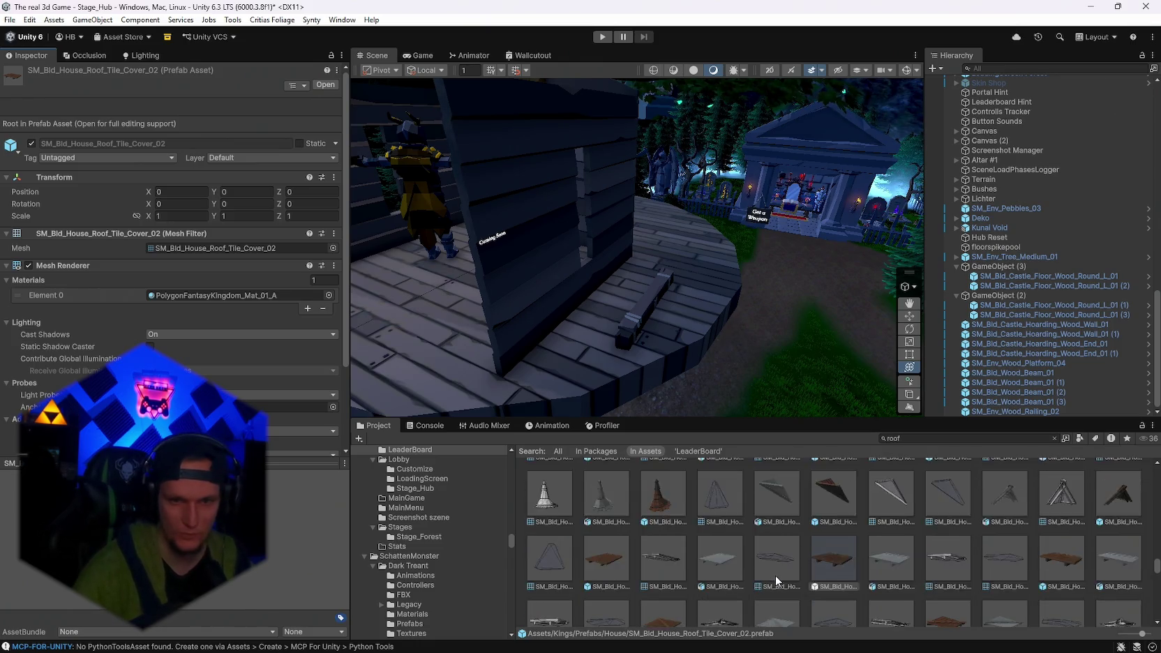
Inspect the Roof_Tile_Angled_02 and Angled_01 prefabs and a roof mesh's import settings.
{"action": "scroll", "coordinate": [777, 573], "scroll_direction": "down", "scroll_amount": 5}
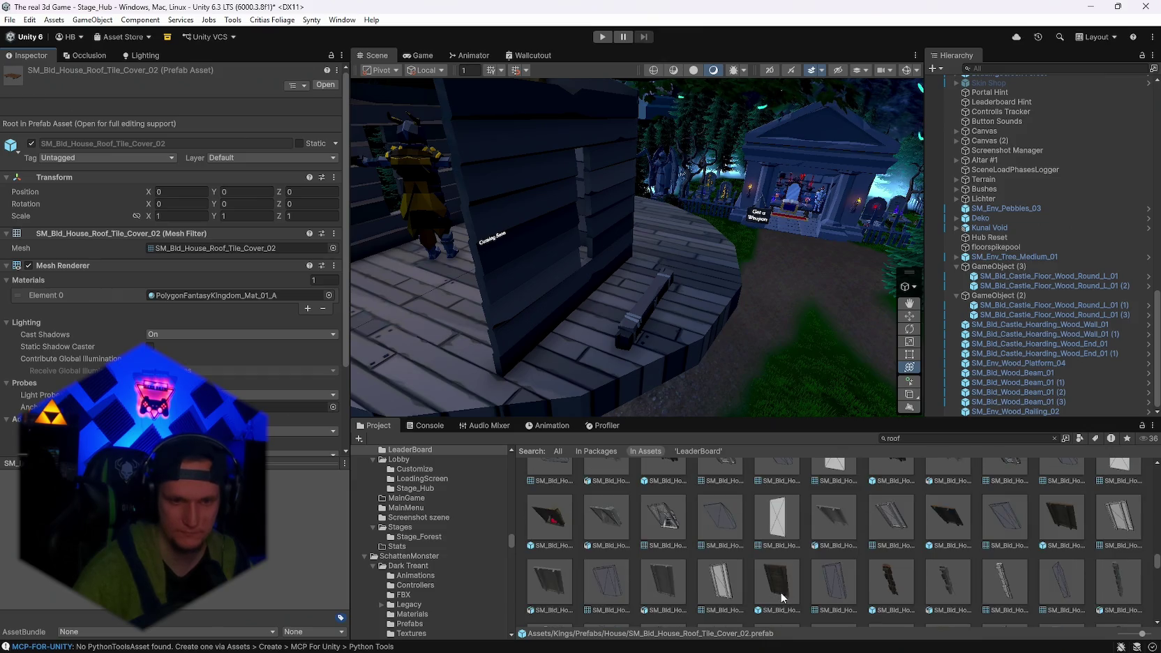
{"action": "left_click", "coordinate": [780, 591]}
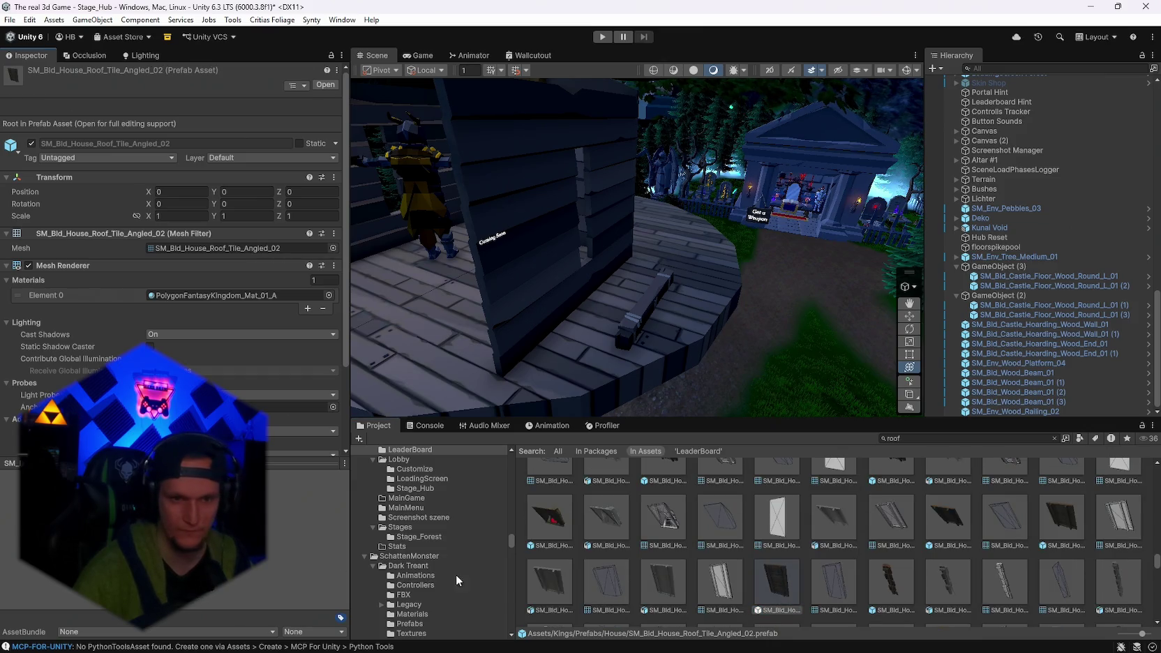
{"action": "left_click", "coordinate": [659, 577]}
{"action": "scroll", "coordinate": [907, 582], "scroll_direction": "up", "scroll_amount": 1}
{"action": "left_click", "coordinate": [1061, 588]}
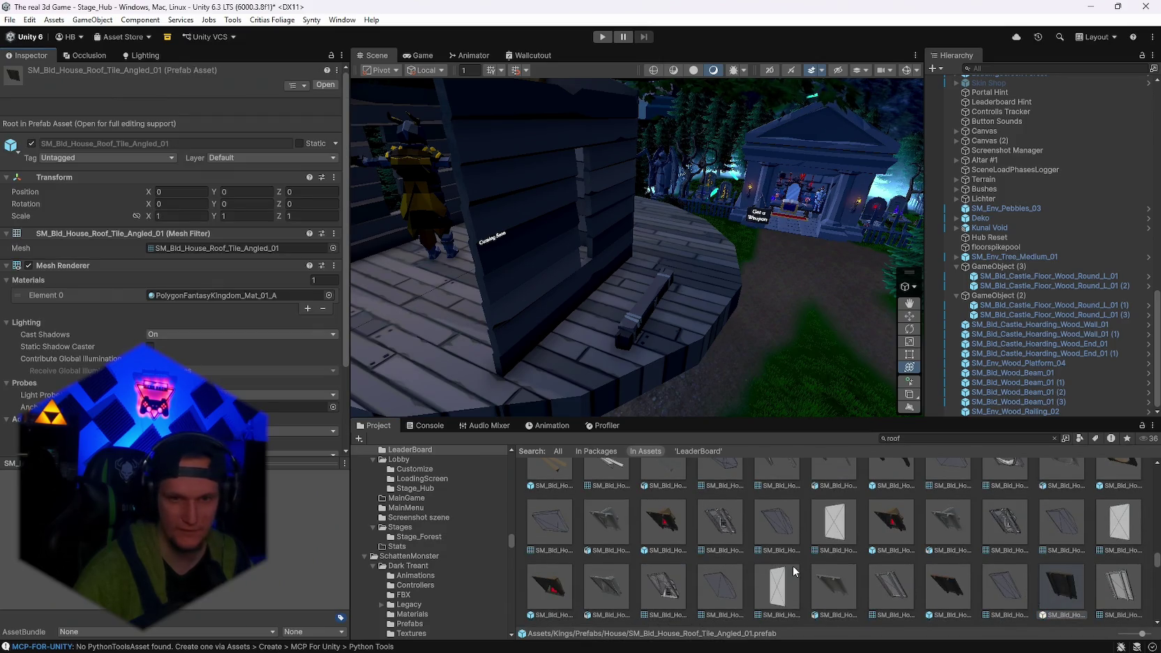
Inspect the SM_Bld_House_Roof_Thatch_01 and Thatch_Angled_01 roof assets.
{"action": "scroll", "coordinate": [795, 570], "scroll_direction": "up", "scroll_amount": 5}
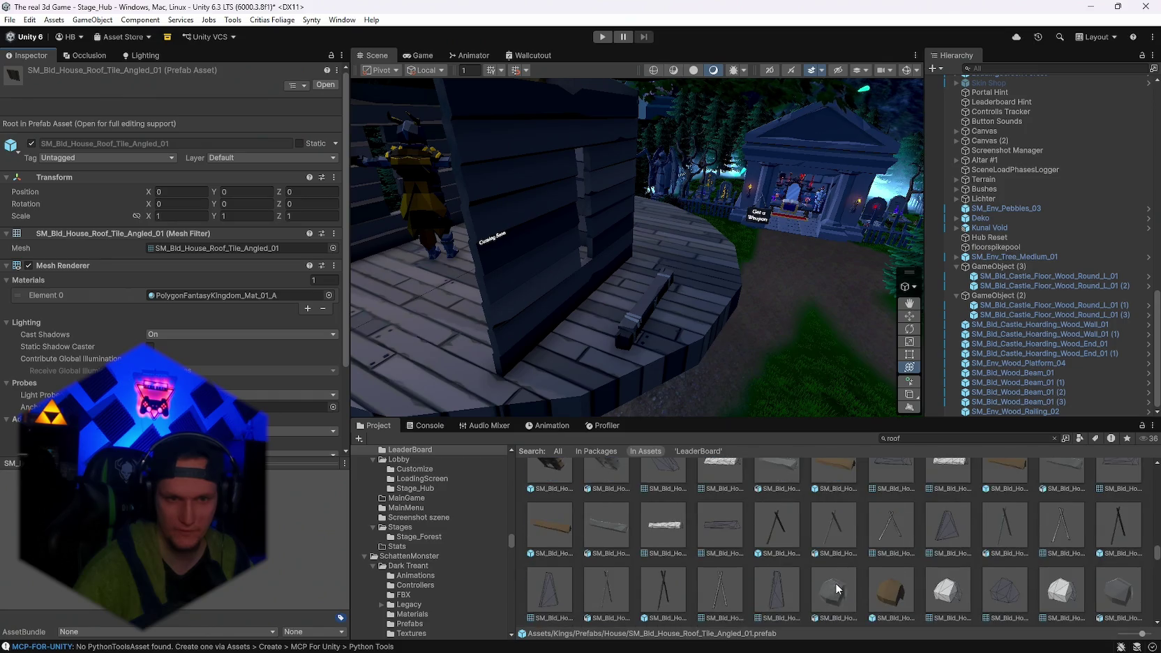
{"action": "scroll", "coordinate": [835, 583], "scroll_direction": "down", "scroll_amount": 5}
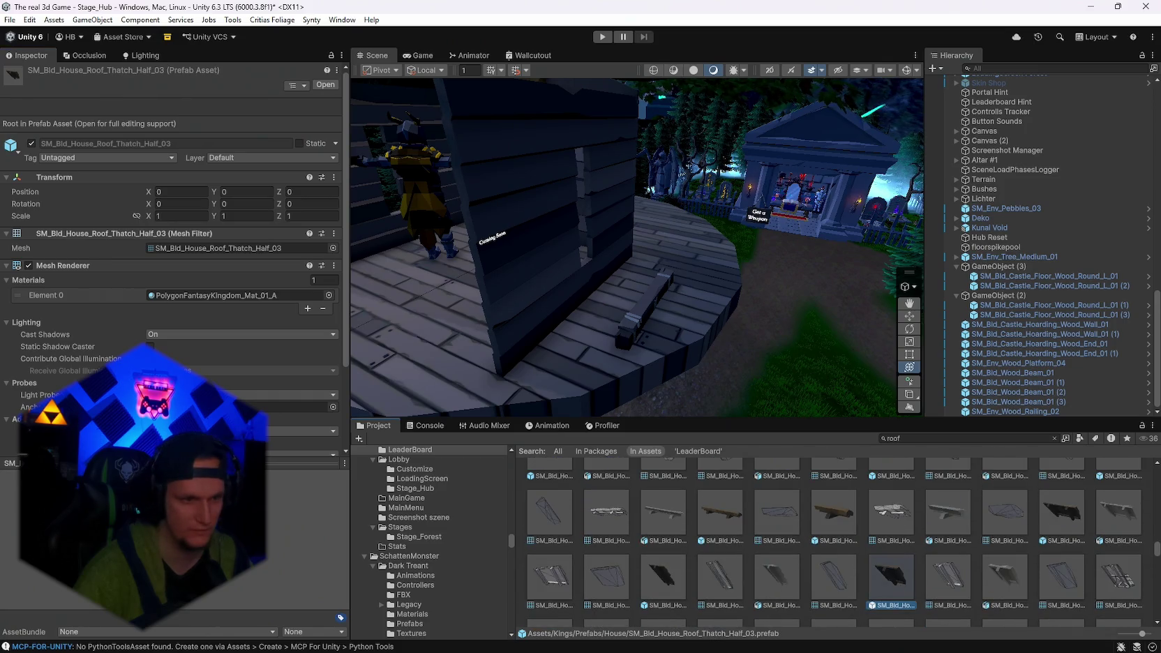
{"action": "scroll", "coordinate": [864, 555], "scroll_direction": "down", "scroll_amount": 3}
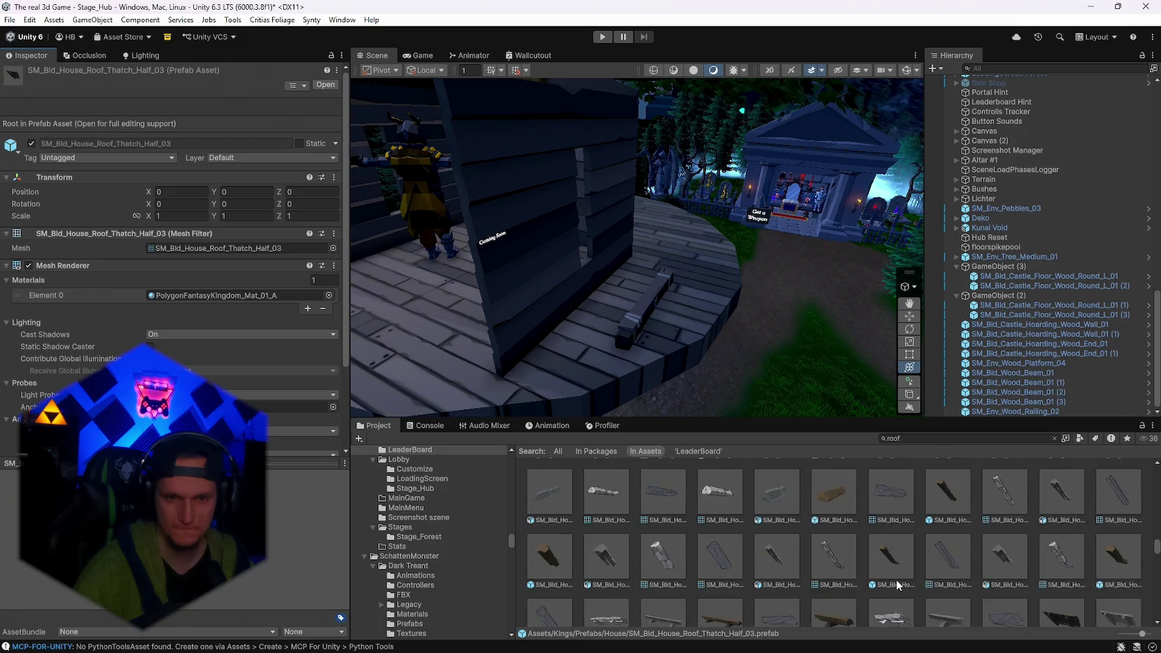
{"action": "scroll", "coordinate": [893, 580], "scroll_direction": "down", "scroll_amount": 4}
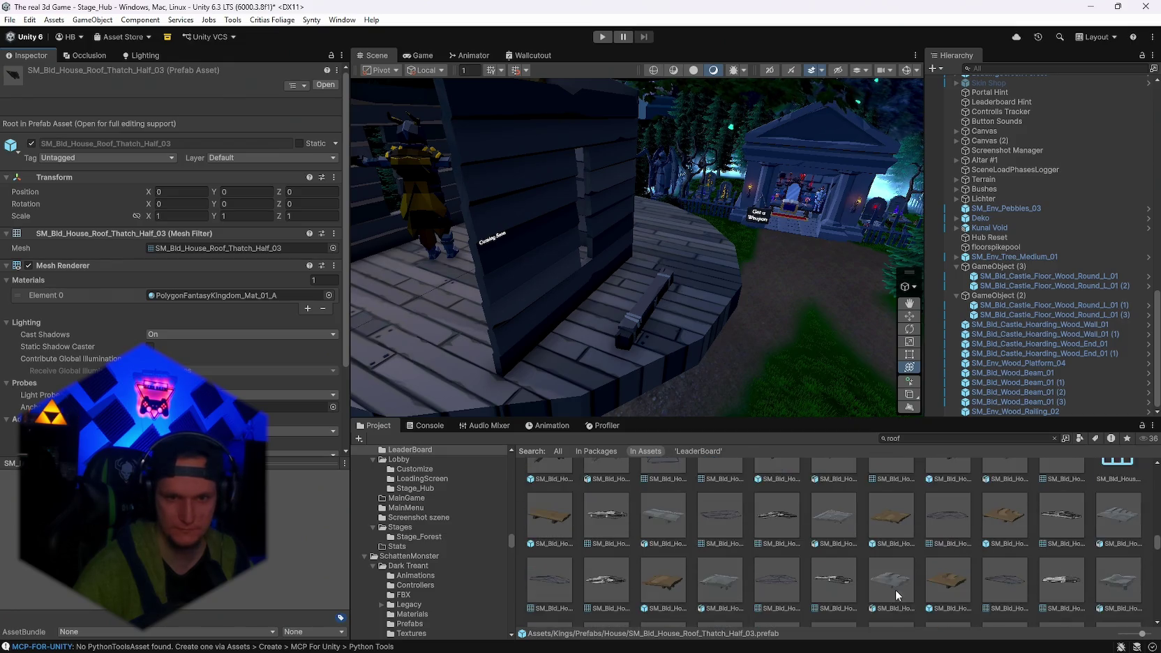
{"action": "scroll", "coordinate": [894, 589], "scroll_direction": "up", "scroll_amount": 3}
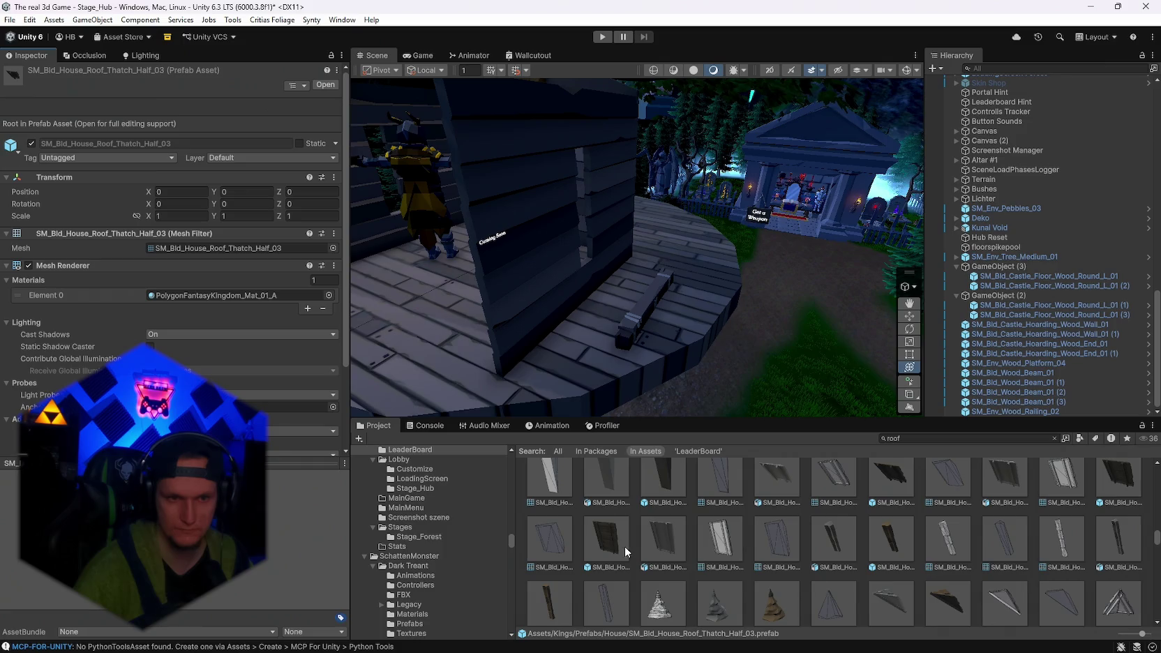
{"action": "scroll", "coordinate": [833, 540], "scroll_direction": "up", "scroll_amount": 2}
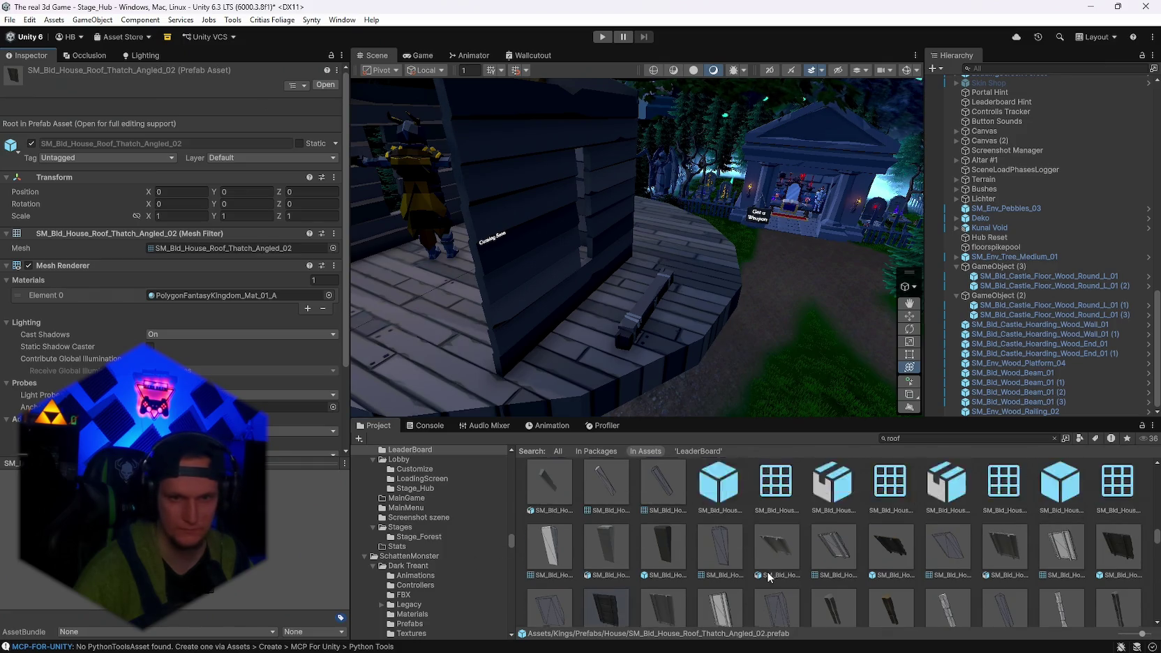
{"action": "left_click", "coordinate": [891, 548]}
{"action": "scroll", "coordinate": [935, 609], "scroll_direction": "up", "scroll_amount": 1}
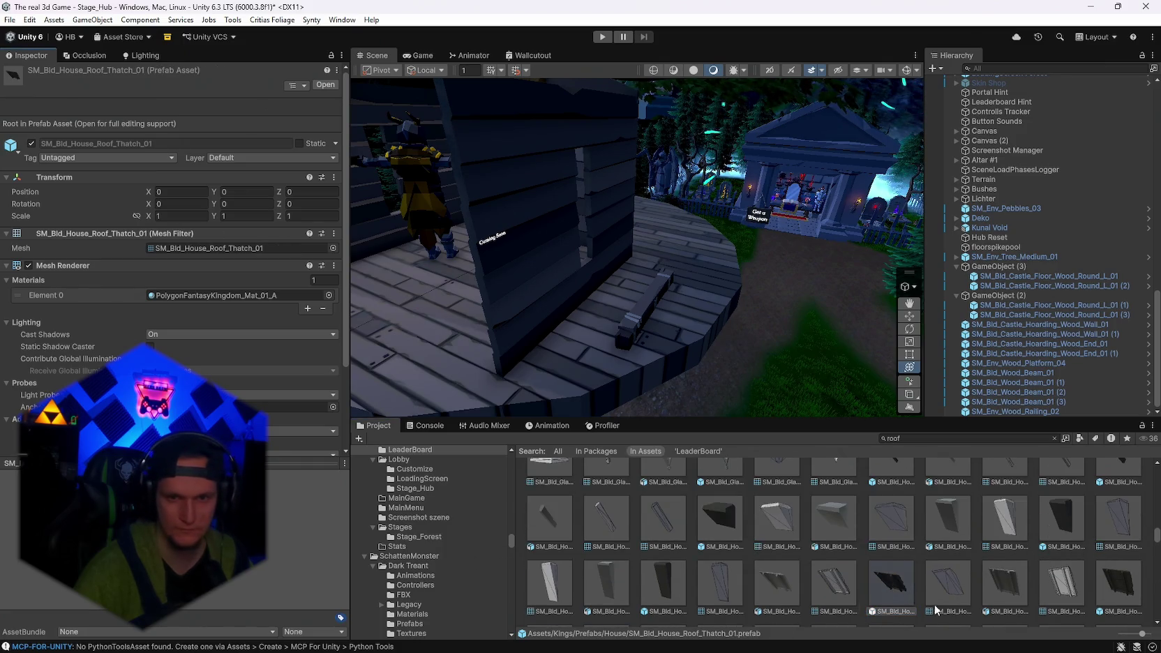
{"action": "left_click", "coordinate": [1006, 584]}
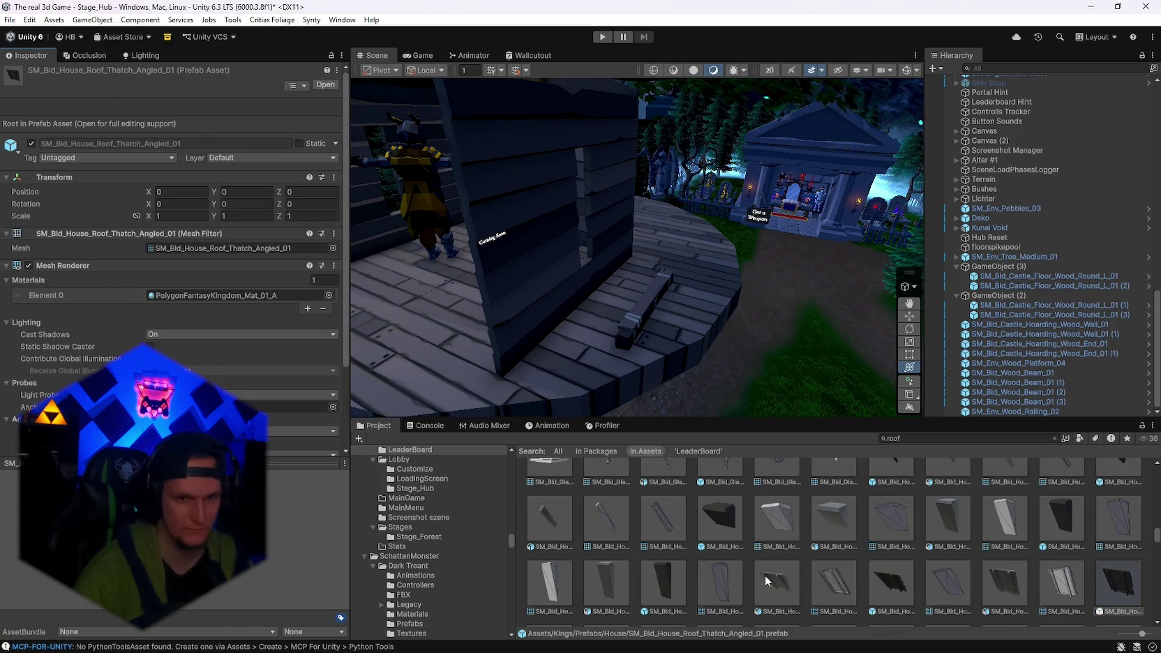
Place the Thatch_Cover_Edge_03 roof piece onto the platform.
{"action": "scroll", "coordinate": [822, 594], "scroll_direction": "up", "scroll_amount": 8}
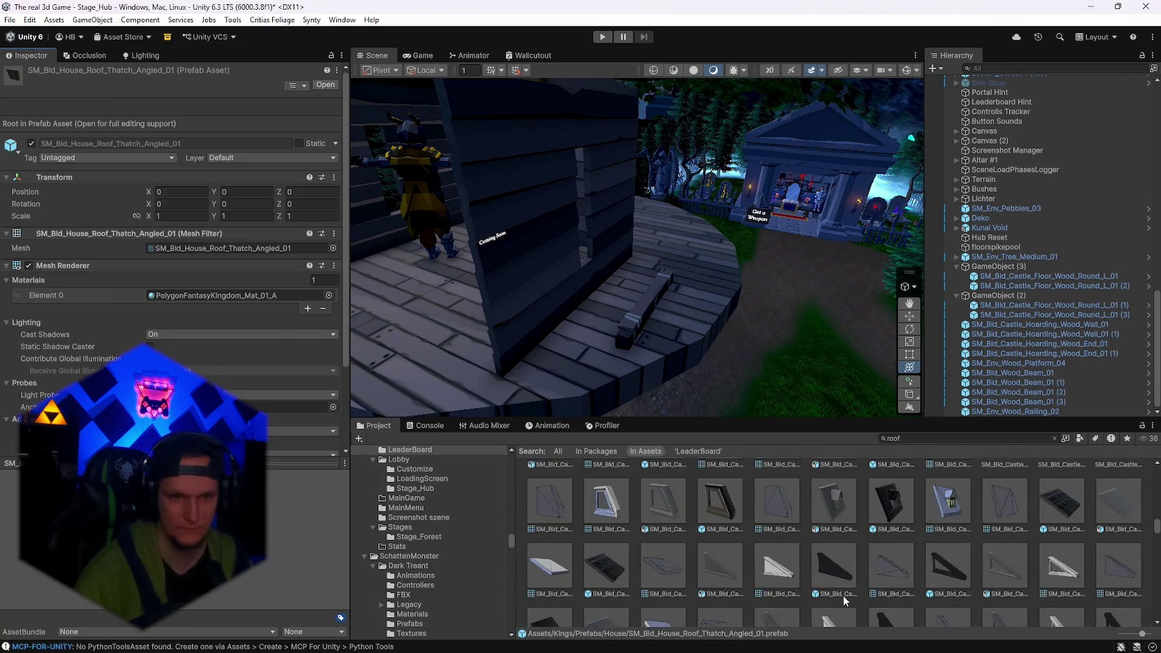
{"action": "scroll", "coordinate": [842, 595], "scroll_direction": "up", "scroll_amount": 10}
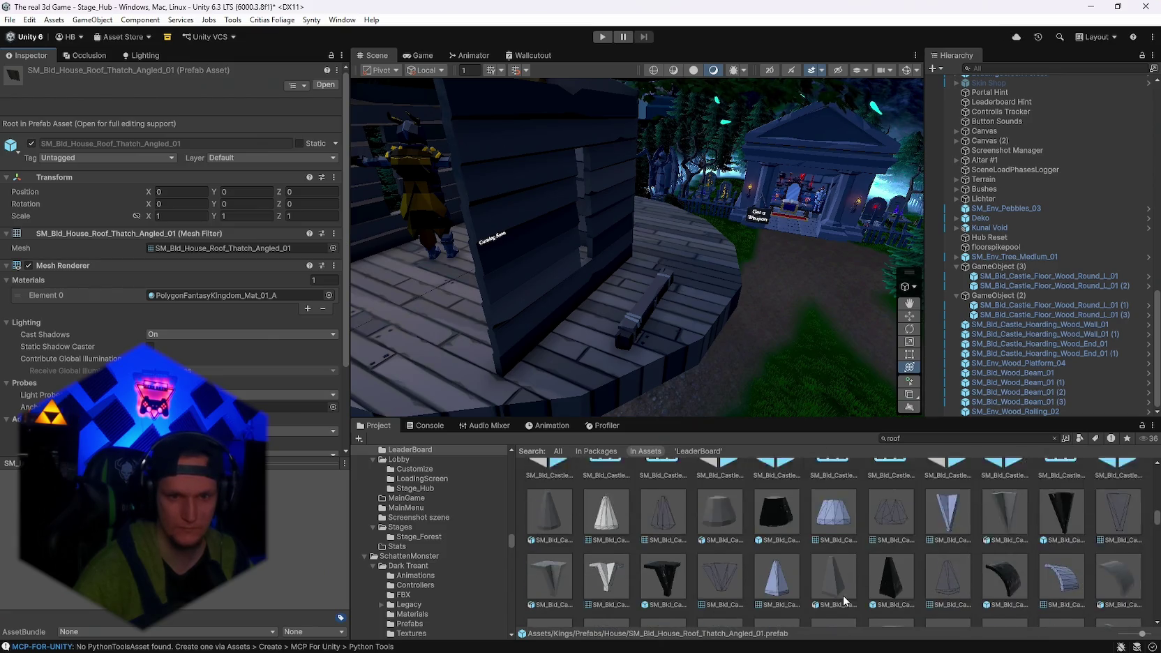
{"action": "scroll", "coordinate": [842, 595], "scroll_direction": "up", "scroll_amount": 10}
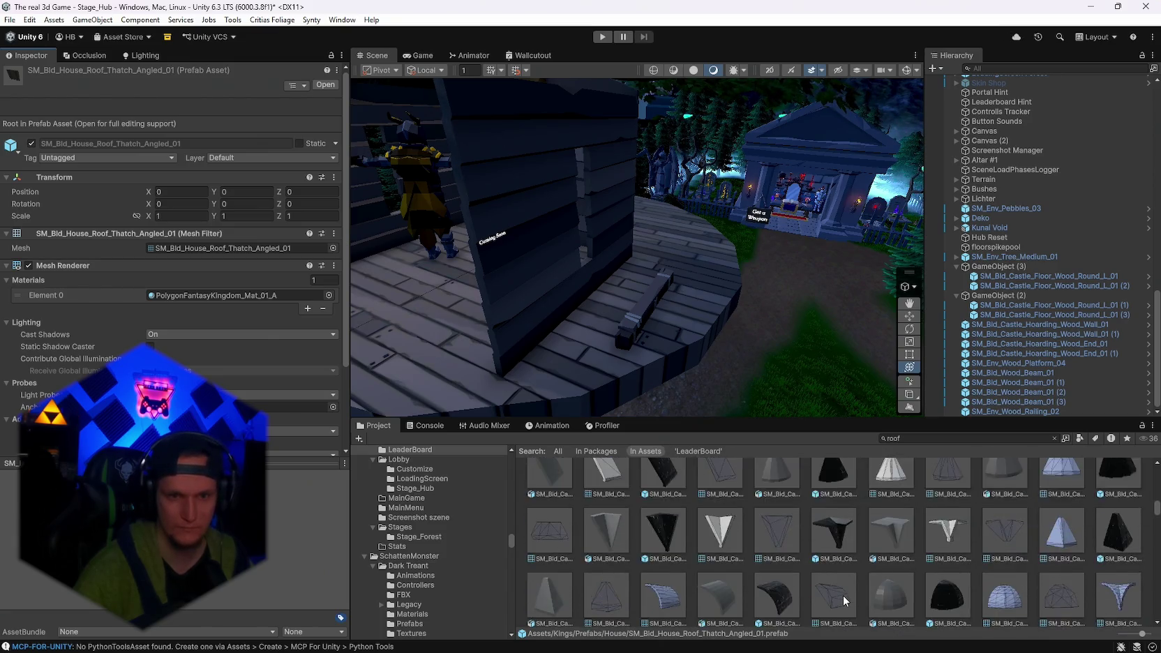
{"action": "scroll", "coordinate": [843, 595], "scroll_direction": "up", "scroll_amount": 10}
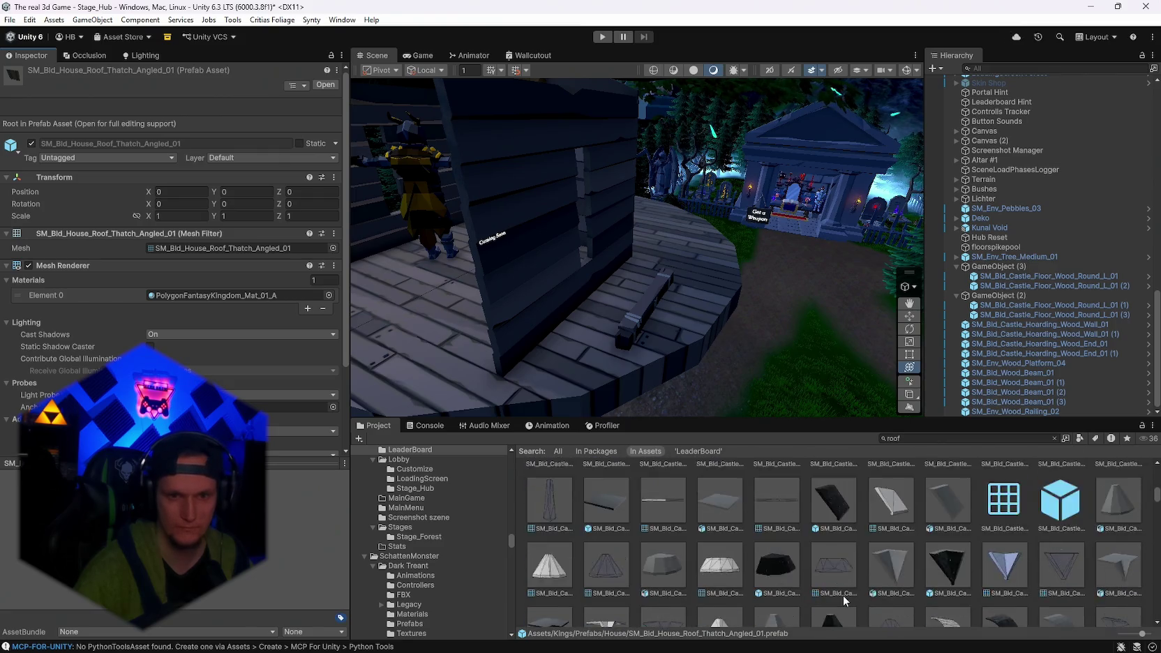
{"action": "scroll", "coordinate": [842, 595], "scroll_direction": "up", "scroll_amount": 10}
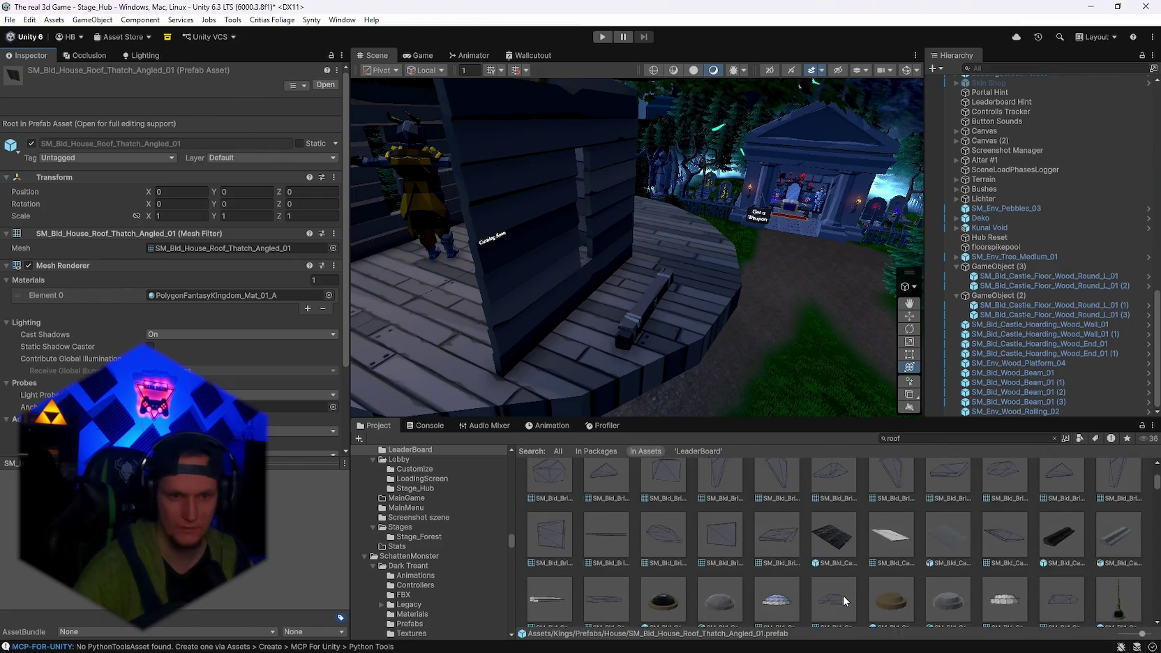
{"action": "scroll", "coordinate": [843, 595], "scroll_direction": "up", "scroll_amount": 10}
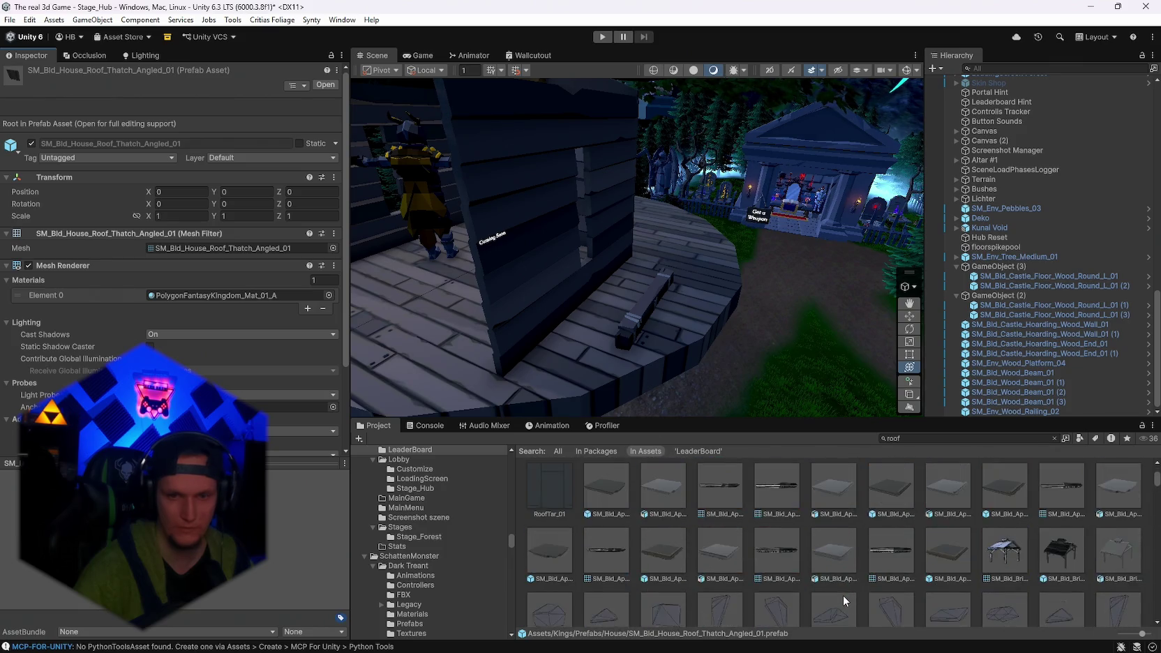
{"action": "scroll", "coordinate": [844, 595], "scroll_direction": "down", "scroll_amount": 3}
{"action": "scroll", "coordinate": [853, 596], "scroll_direction": "down", "scroll_amount": 5}
{"action": "scroll", "coordinate": [850, 594], "scroll_direction": "down", "scroll_amount": 10}
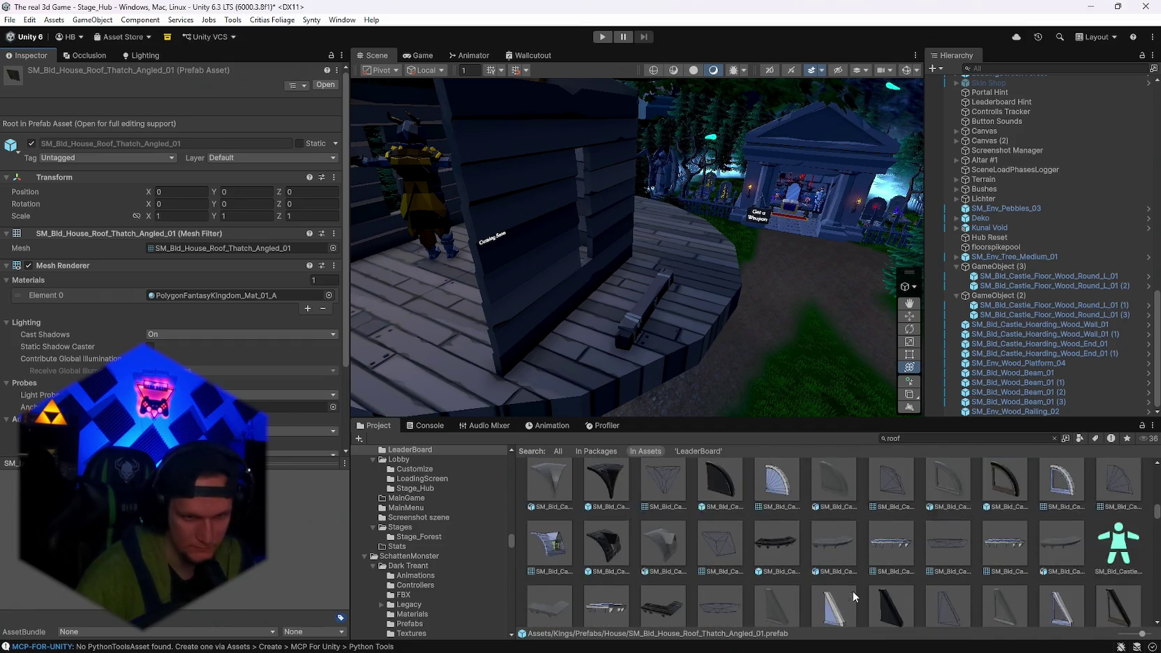
{"action": "scroll", "coordinate": [852, 576], "scroll_direction": "down", "scroll_amount": 10}
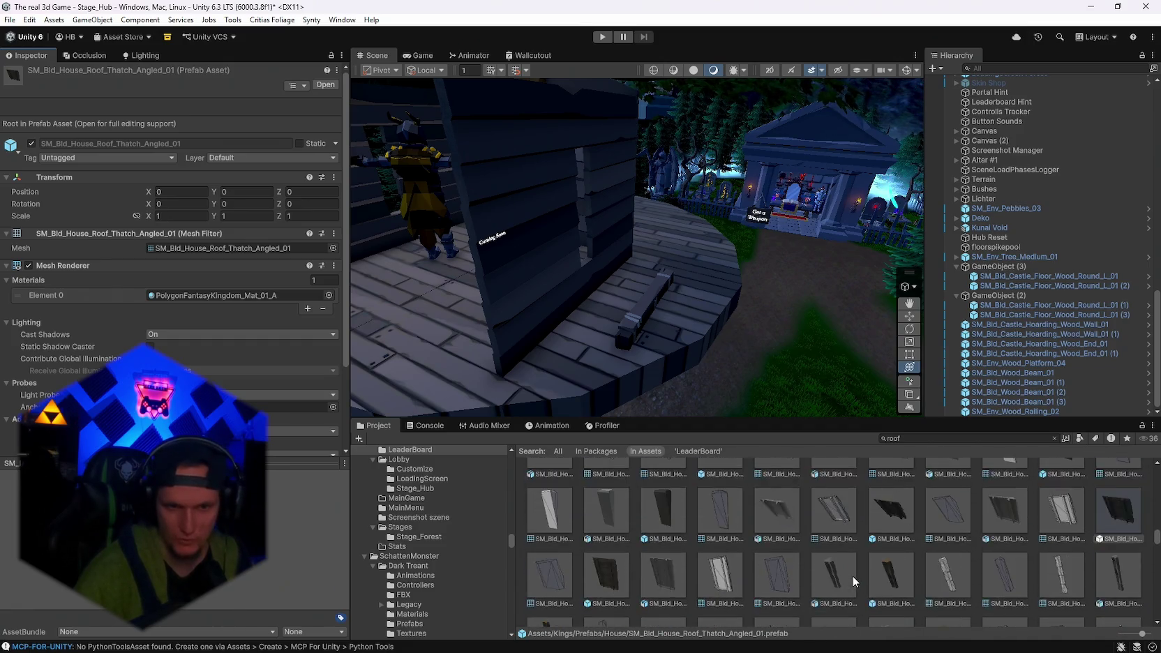
{"action": "scroll", "coordinate": [851, 576], "scroll_direction": "down", "scroll_amount": 10}
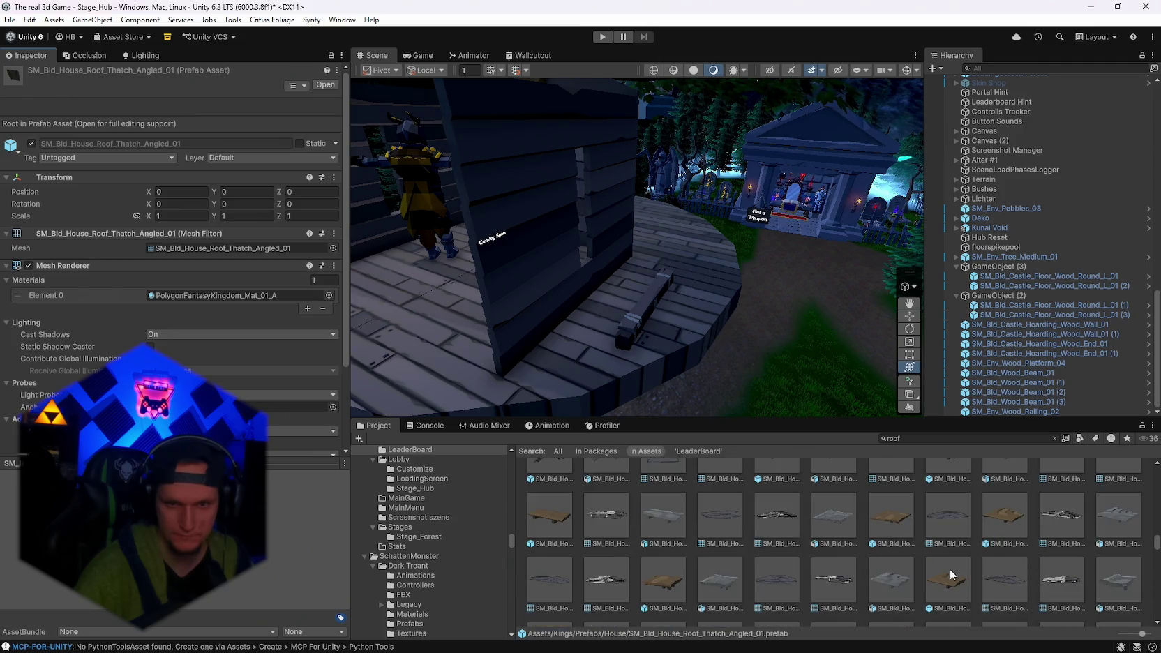
{"action": "scroll", "coordinate": [904, 562], "scroll_direction": "down", "scroll_amount": 3}
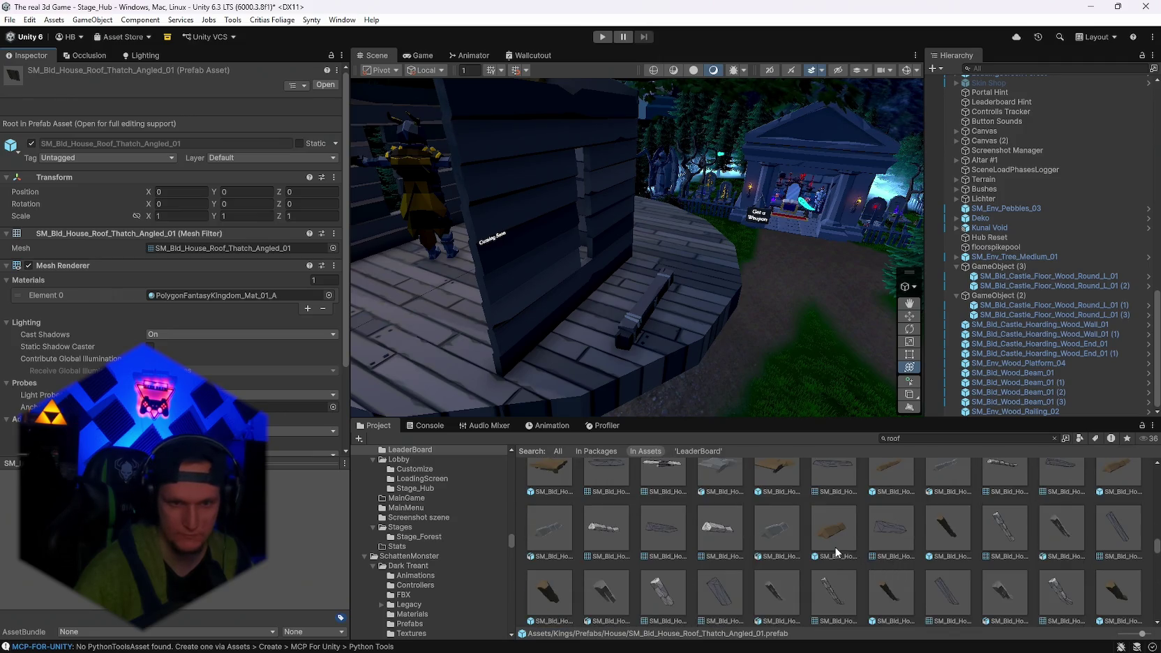
{"action": "left_click_drag", "start_coordinate": [605, 325], "coordinate": [605, 325]}
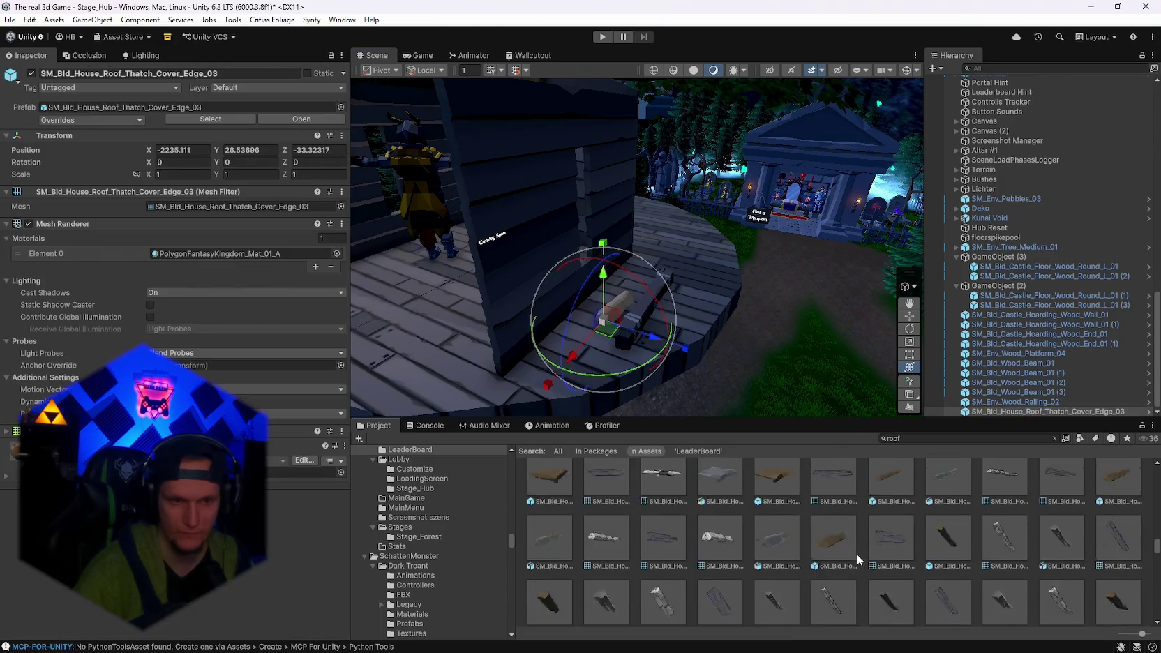
{"action": "scroll", "coordinate": [868, 562], "scroll_direction": "down", "scroll_amount": 2}
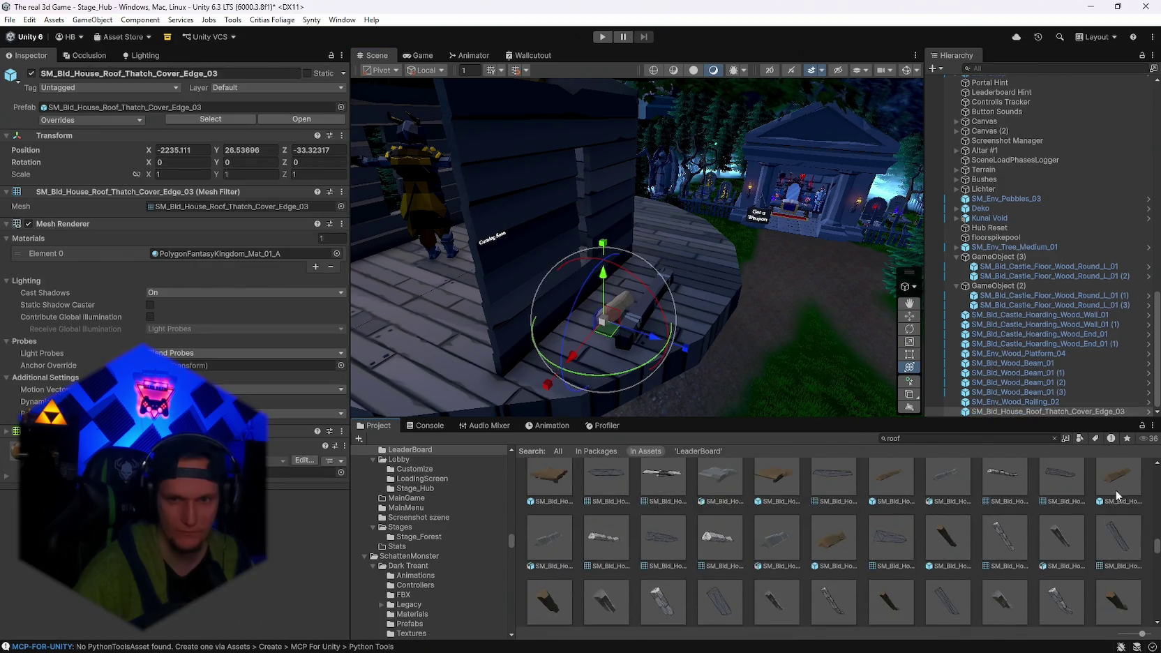
{"action": "scroll", "coordinate": [1115, 490], "scroll_direction": "up", "scroll_amount": 2}
{"action": "mouse_move", "coordinate": [1115, 490]}
{"action": "left_mouse_down"}
{"action": "mouse_move", "coordinate": [608, 352]}
{"action": "mouse_move", "coordinate": [615, 368]}
{"action": "mouse_move", "coordinate": [472, 403]}
{"action": "mouse_move", "coordinate": [492, 403]}
{"action": "left_mouse_up"}
Place the Thatch_Cover_Edge_02, Cover_Edge_01 and Peak_Cap_01 pieces on the platform.
{"action": "left_click_drag", "start_coordinate": [570, 334], "coordinate": [569, 332]}
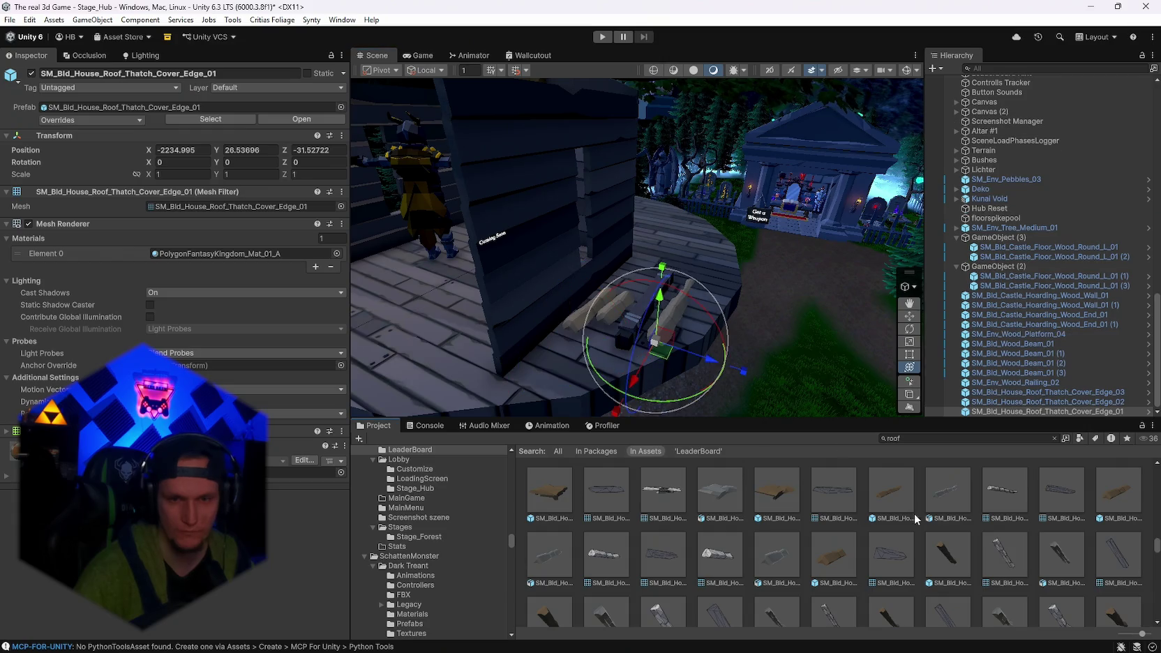
{"action": "scroll", "coordinate": [914, 514], "scroll_direction": "down", "scroll_amount": 3}
{"action": "left_click_drag", "start_coordinate": [949, 556], "coordinate": [659, 305]}
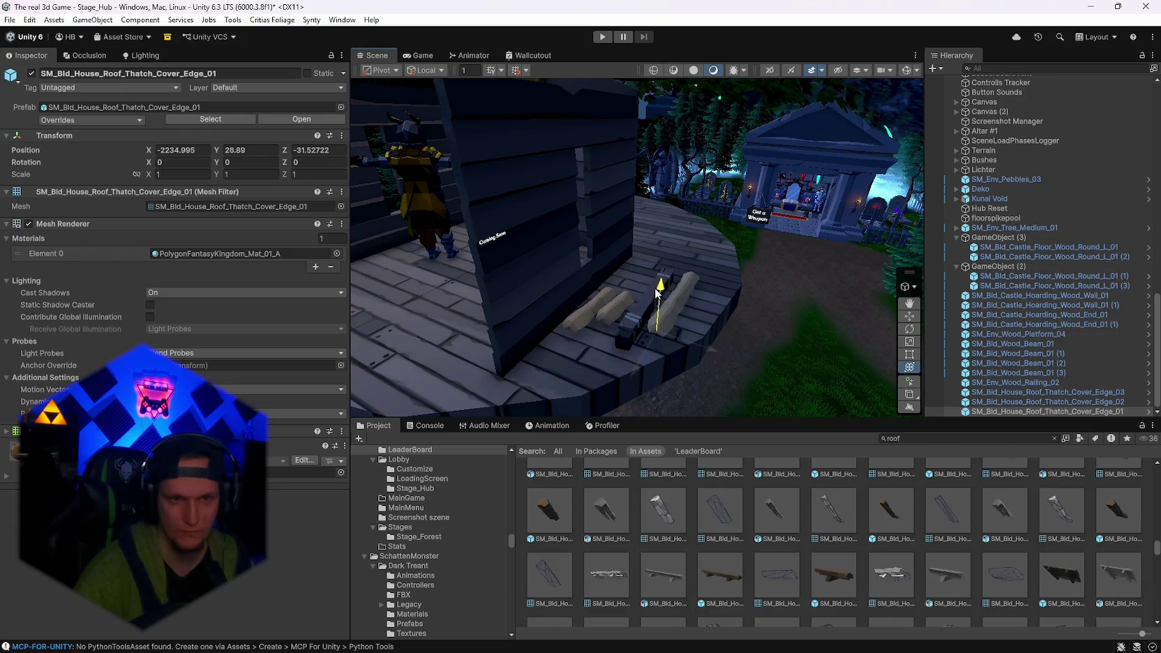
{"action": "scroll", "coordinate": [923, 519], "scroll_direction": "down", "scroll_amount": 3}
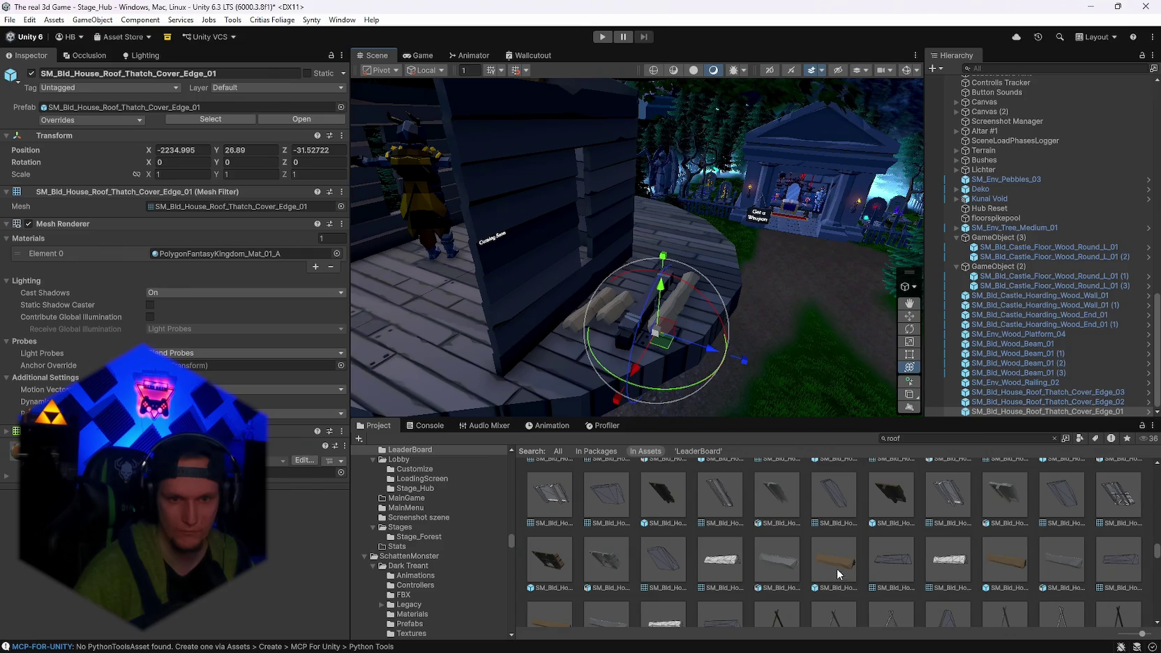
{"action": "scroll", "coordinate": [877, 524], "scroll_direction": "down", "scroll_amount": 1}
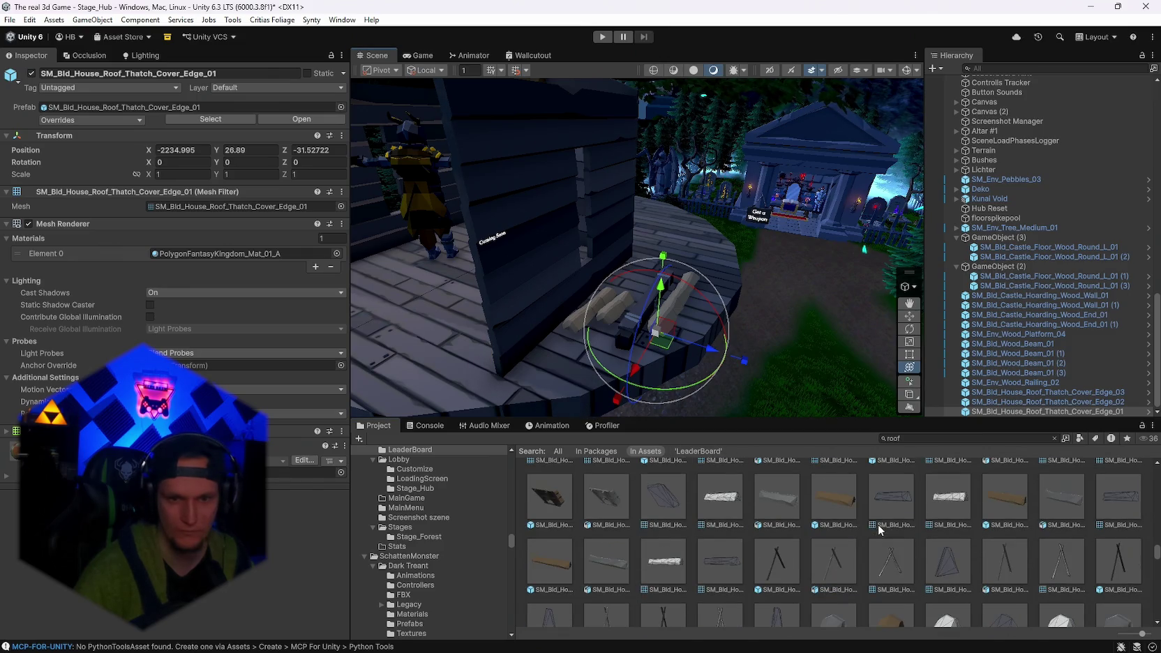
{"action": "mouse_move", "coordinate": [816, 498]}
{"action": "left_mouse_down"}
{"action": "mouse_move", "coordinate": [573, 371]}
{"action": "mouse_move", "coordinate": [593, 373]}
{"action": "left_mouse_up"}
Inspect Peak_Cap_Edge_02, Roof_Tile_Angled_02 and Roof_Thatch_Half_03, then select Roof_Thatch_Half_01.
{"action": "scroll", "coordinate": [874, 517], "scroll_direction": "down", "scroll_amount": 3}
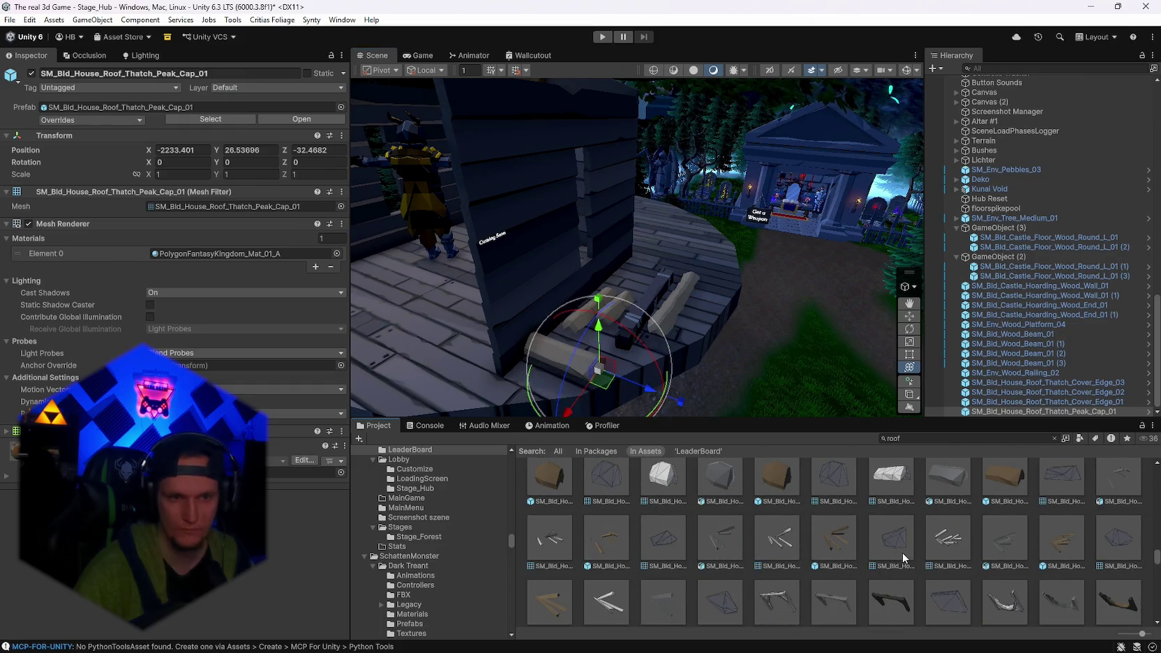
{"action": "left_click", "coordinate": [549, 477]}
{"action": "scroll", "coordinate": [823, 551], "scroll_direction": "down", "scroll_amount": 10}
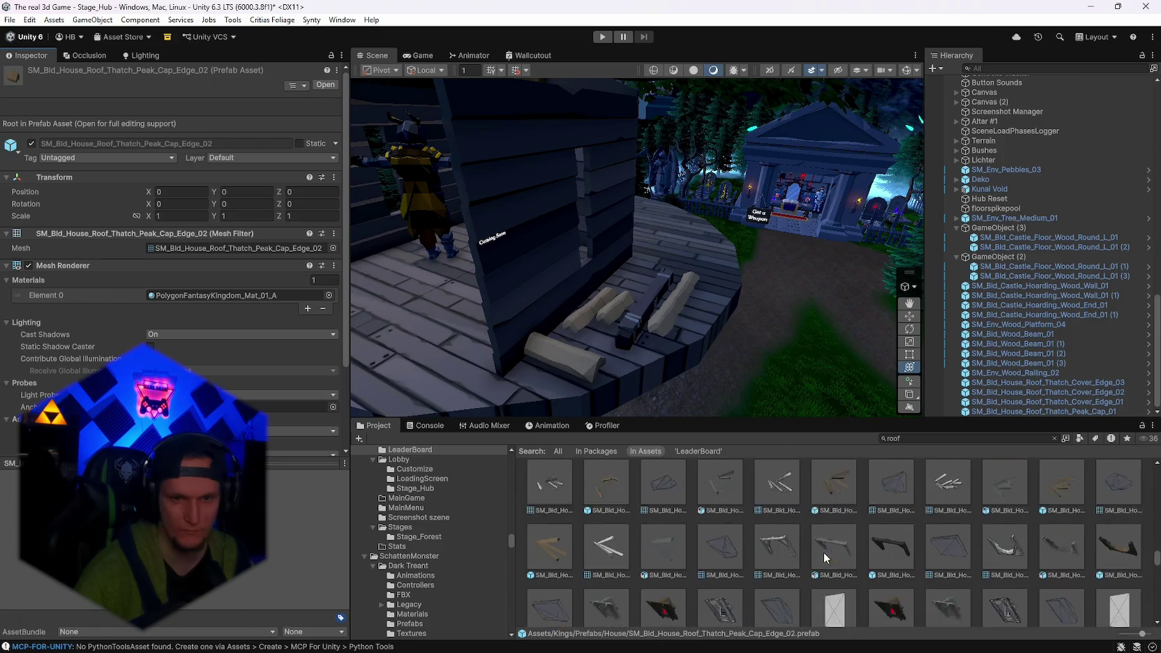
{"action": "scroll", "coordinate": [840, 576], "scroll_direction": "down", "scroll_amount": 2}
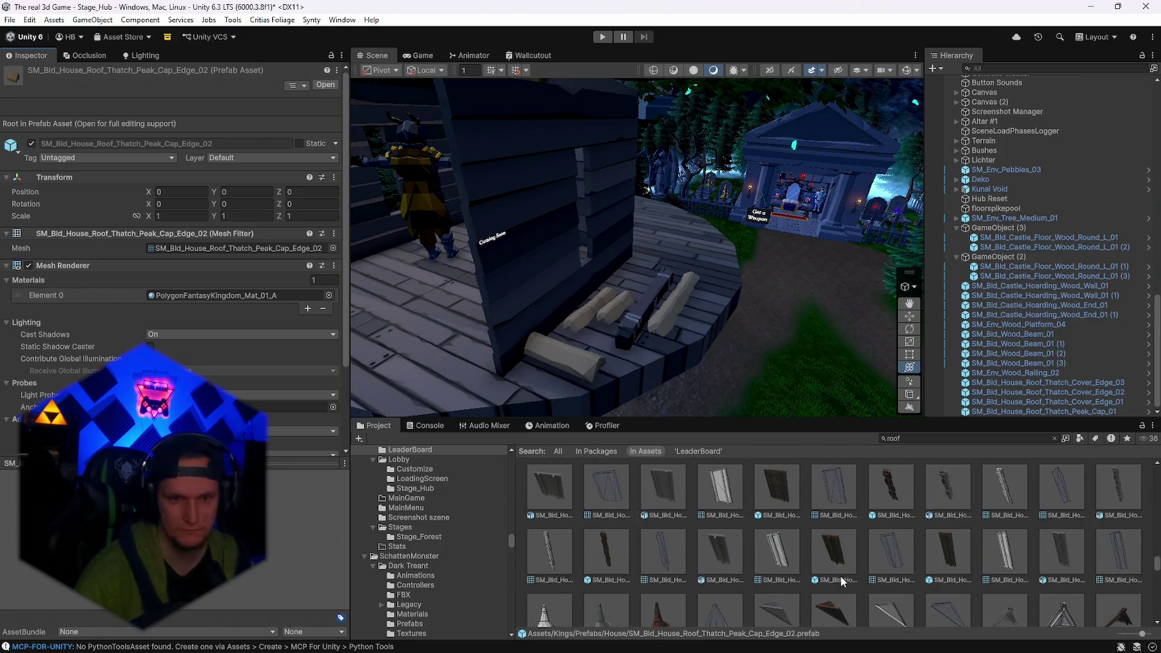
{"action": "left_click", "coordinate": [776, 531]}
{"action": "scroll", "coordinate": [915, 568], "scroll_direction": "down", "scroll_amount": 10}
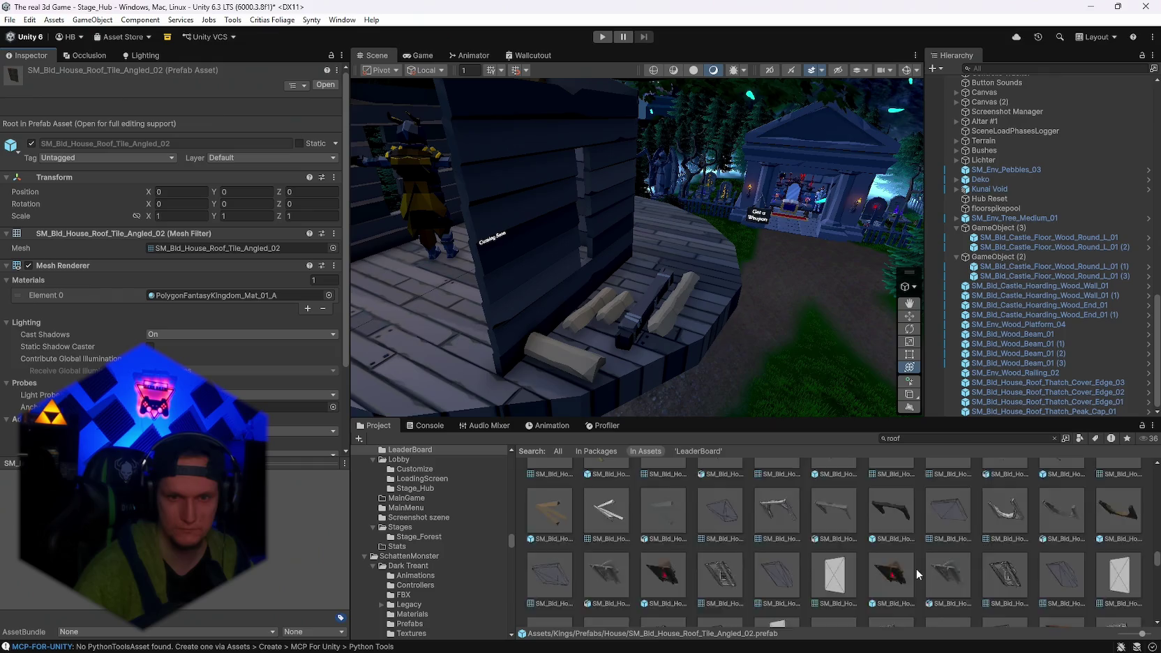
{"action": "left_click", "coordinate": [905, 595]}
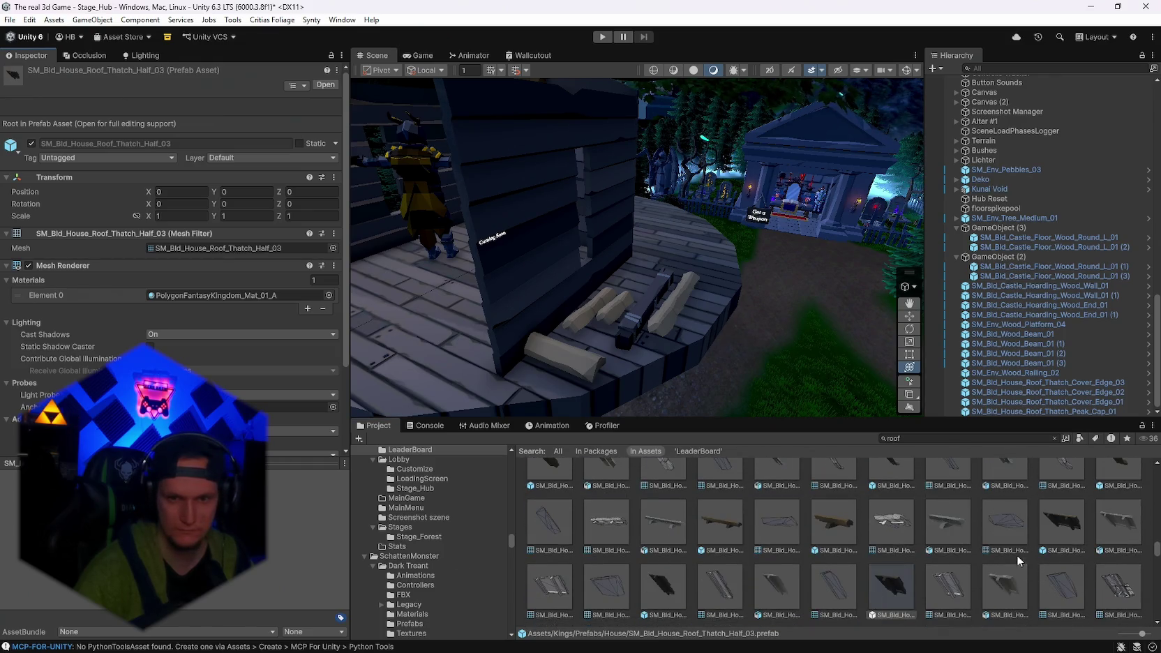
{"action": "key", "text": "Up"}
{"action": "key", "text": "Right"}
{"action": "key", "text": "Right"}
{"action": "key", "text": "Right"}
Add Roof_Thatch_Half_01 to the scene, turn it about 90° and scale it to roughly 2.5.
{"action": "mouse_move", "coordinate": [1018, 548]}
{"action": "left_mouse_down"}
{"action": "mouse_move", "coordinate": [390, 356]}
{"action": "mouse_move", "coordinate": [419, 384]}
{"action": "left_mouse_up"}
{"action": "key", "text": "f"}
{"action": "mouse_move", "coordinate": [649, 425]}
{"action": "left_mouse_down"}
{"action": "mouse_move", "coordinate": [623, 353]}
{"action": "mouse_move", "coordinate": [656, 352]}
{"action": "mouse_move", "coordinate": [623, 349]}
{"action": "left_mouse_up"}
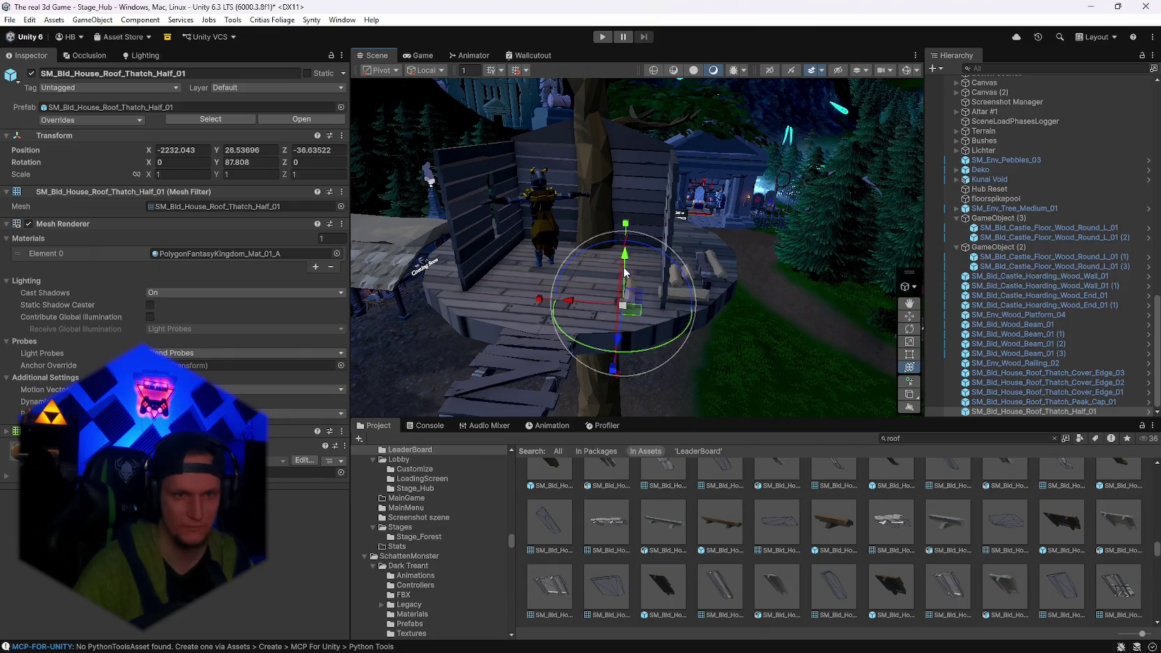
{"action": "mouse_move", "coordinate": [624, 272]}
{"action": "left_mouse_down"}
{"action": "mouse_move", "coordinate": [628, 251]}
{"action": "mouse_move", "coordinate": [639, 260]}
{"action": "mouse_move", "coordinate": [628, 221]}
{"action": "left_mouse_up"}
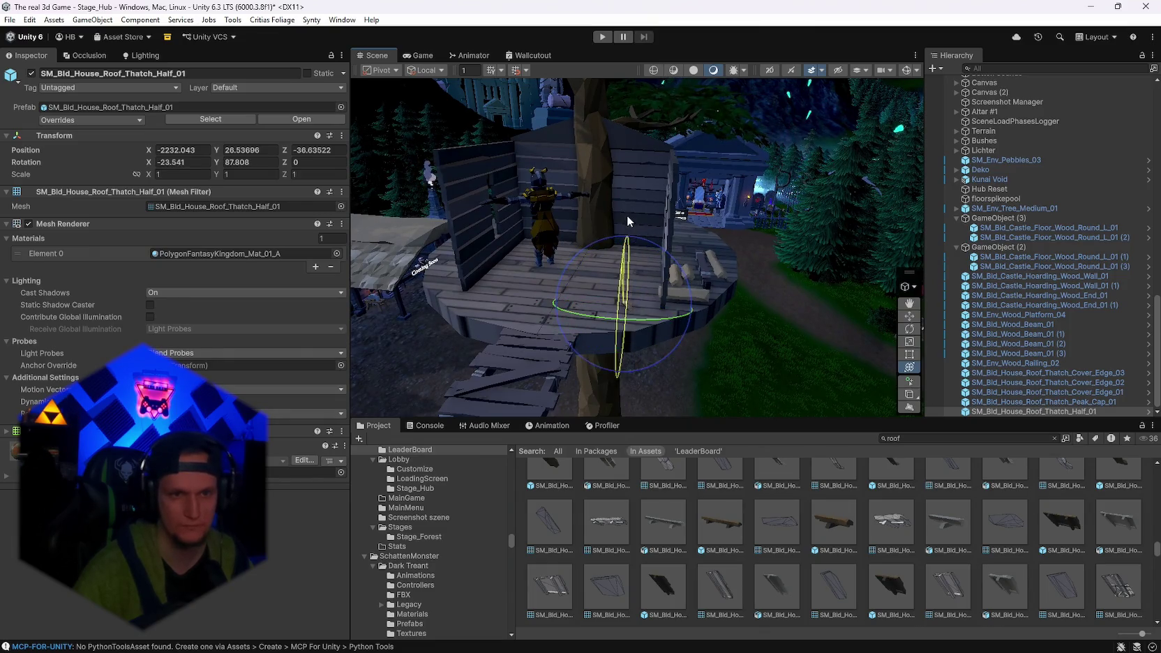
{"action": "key", "text": "ctrl+z"}
{"action": "mouse_move", "coordinate": [691, 293]}
{"action": "left_mouse_down"}
{"action": "mouse_move", "coordinate": [627, 274]}
{"action": "mouse_move", "coordinate": [628, 226]}
{"action": "left_mouse_up"}
{"action": "mouse_move", "coordinate": [636, 269]}
{"action": "left_mouse_down"}
{"action": "mouse_move", "coordinate": [881, 279]}
{"action": "mouse_move", "coordinate": [756, 232]}
{"action": "mouse_move", "coordinate": [704, 230]}
{"action": "mouse_move", "coordinate": [642, 276]}
{"action": "mouse_move", "coordinate": [600, 287]}
{"action": "left_mouse_up"}
{"action": "mouse_move", "coordinate": [600, 288]}
{"action": "left_mouse_down"}
{"action": "mouse_move", "coordinate": [591, 332]}
{"action": "mouse_move", "coordinate": [560, 356]}
{"action": "mouse_move", "coordinate": [579, 364]}
{"action": "mouse_move", "coordinate": [732, 342]}
{"action": "mouse_move", "coordinate": [450, 256]}
{"action": "mouse_move", "coordinate": [518, 263]}
{"action": "left_mouse_up"}
{"action": "key", "text": "ctrl+z"}
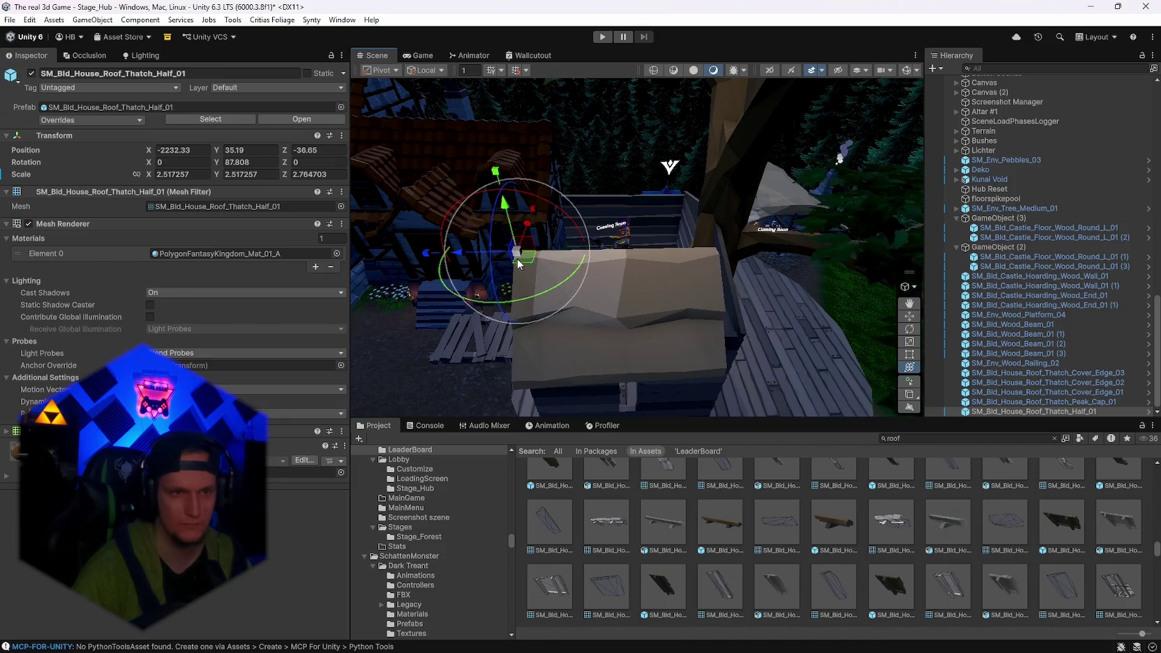
Position the thatch half roof so it slopes down over the hut walls.
{"action": "left_click_drag", "start_coordinate": [512, 223], "coordinate": [542, 225]}
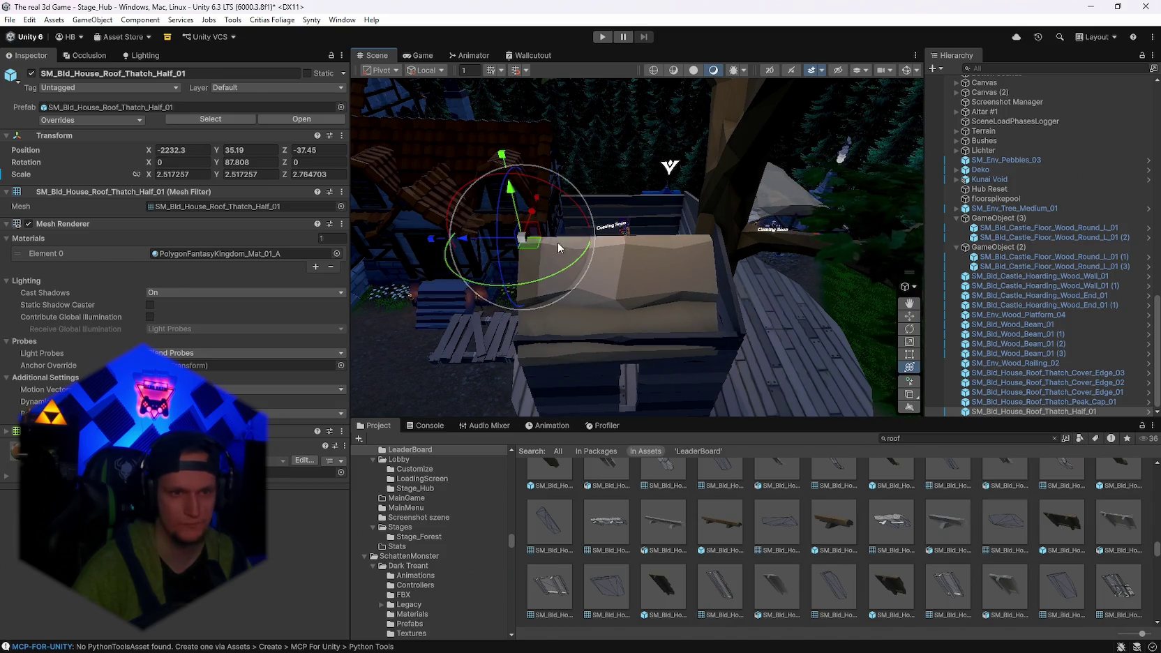
{"action": "left_click_drag", "start_coordinate": [542, 280], "coordinate": [537, 281]}
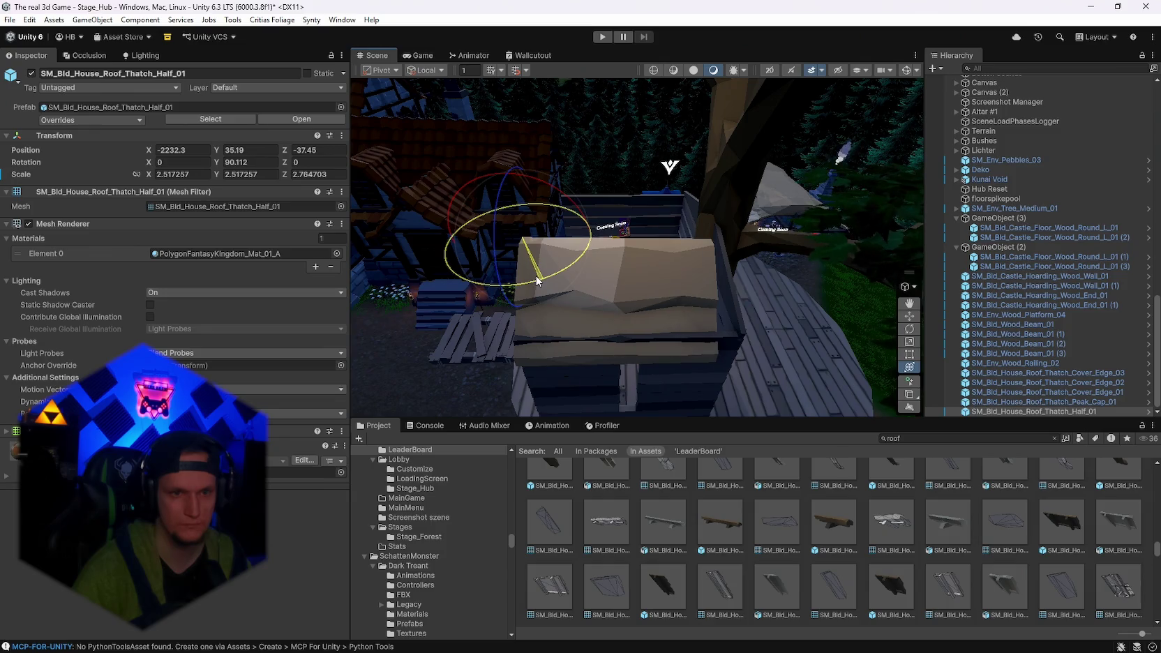
{"action": "mouse_move", "coordinate": [517, 237]}
{"action": "left_mouse_down"}
{"action": "mouse_move", "coordinate": [506, 223]}
{"action": "mouse_move", "coordinate": [432, 229]}
{"action": "left_mouse_up"}
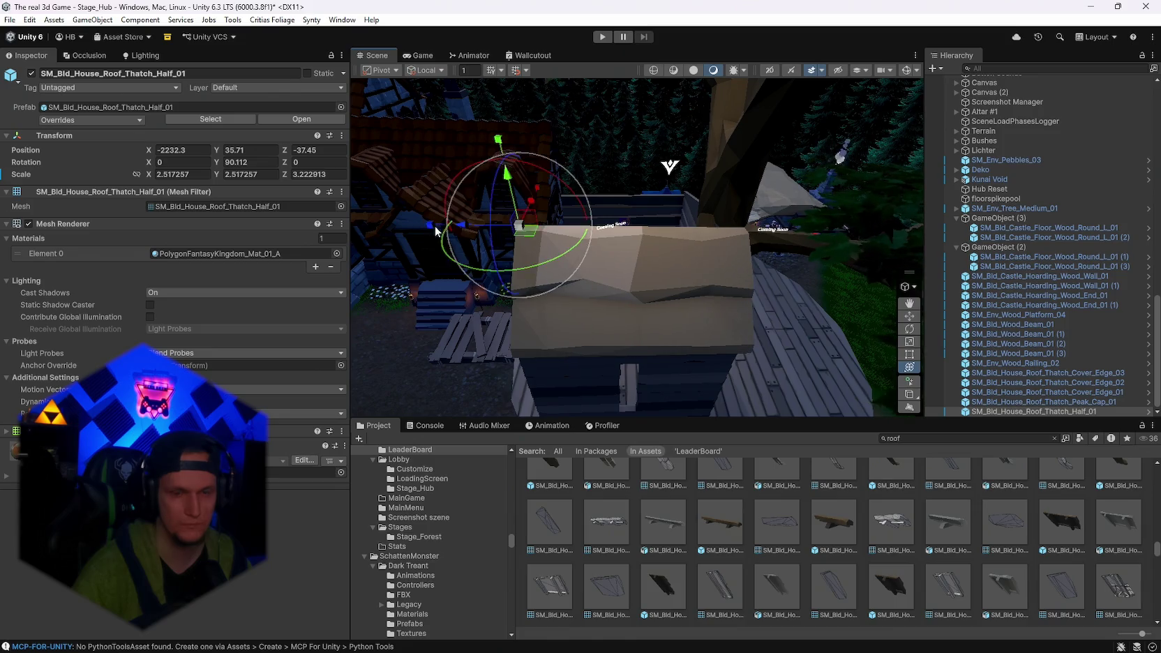
{"action": "mouse_move", "coordinate": [434, 225]}
{"action": "left_mouse_down"}
{"action": "mouse_move", "coordinate": [961, 231]}
{"action": "mouse_move", "coordinate": [986, 191]}
{"action": "mouse_move", "coordinate": [1090, 231]}
{"action": "mouse_move", "coordinate": [770, 184]}
{"action": "mouse_move", "coordinate": [717, 225]}
{"action": "mouse_move", "coordinate": [746, 202]}
{"action": "mouse_move", "coordinate": [867, 236]}
{"action": "mouse_move", "coordinate": [606, 196]}
{"action": "mouse_move", "coordinate": [625, 193]}
{"action": "mouse_move", "coordinate": [630, 210]}
{"action": "left_mouse_up"}
{"action": "mouse_move", "coordinate": [627, 258]}
{"action": "left_mouse_down"}
{"action": "mouse_move", "coordinate": [780, 253]}
{"action": "mouse_move", "coordinate": [584, 143]}
{"action": "mouse_move", "coordinate": [629, 146]}
{"action": "mouse_move", "coordinate": [638, 169]}
{"action": "left_mouse_up"}
{"action": "mouse_move", "coordinate": [655, 209]}
{"action": "left_mouse_down"}
{"action": "mouse_move", "coordinate": [637, 206]}
{"action": "mouse_move", "coordinate": [678, 290]}
{"action": "mouse_move", "coordinate": [628, 314]}
{"action": "mouse_move", "coordinate": [29, 232]}
{"action": "mouse_move", "coordinate": [137, 205]}
{"action": "mouse_move", "coordinate": [174, 222]}
{"action": "mouse_move", "coordinate": [156, 261]}
{"action": "mouse_move", "coordinate": [81, 277]}
{"action": "mouse_move", "coordinate": [831, 340]}
{"action": "left_mouse_up"}
Stretch the thatch half roof to about 4.09 on Z with the Rect tool.
{"action": "left_click", "coordinate": [910, 355]}
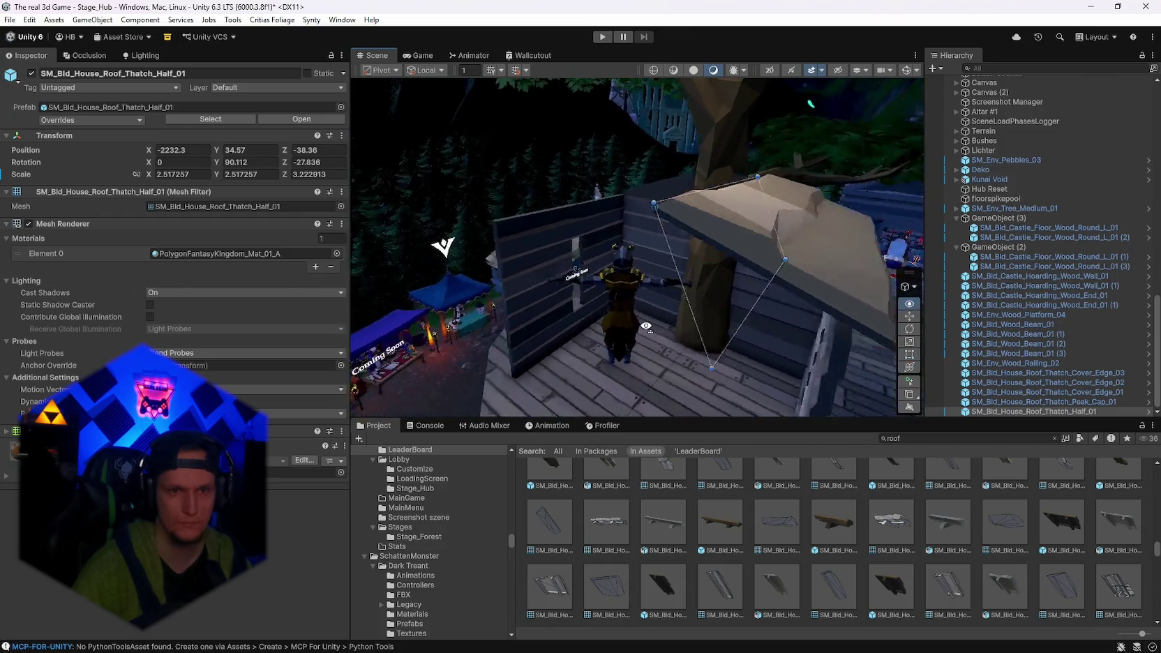
{"action": "mouse_move", "coordinate": [698, 335]}
{"action": "left_mouse_down"}
{"action": "mouse_move", "coordinate": [477, 357]}
{"action": "mouse_move", "coordinate": [768, 287]}
{"action": "mouse_move", "coordinate": [657, 200]}
{"action": "left_mouse_up"}
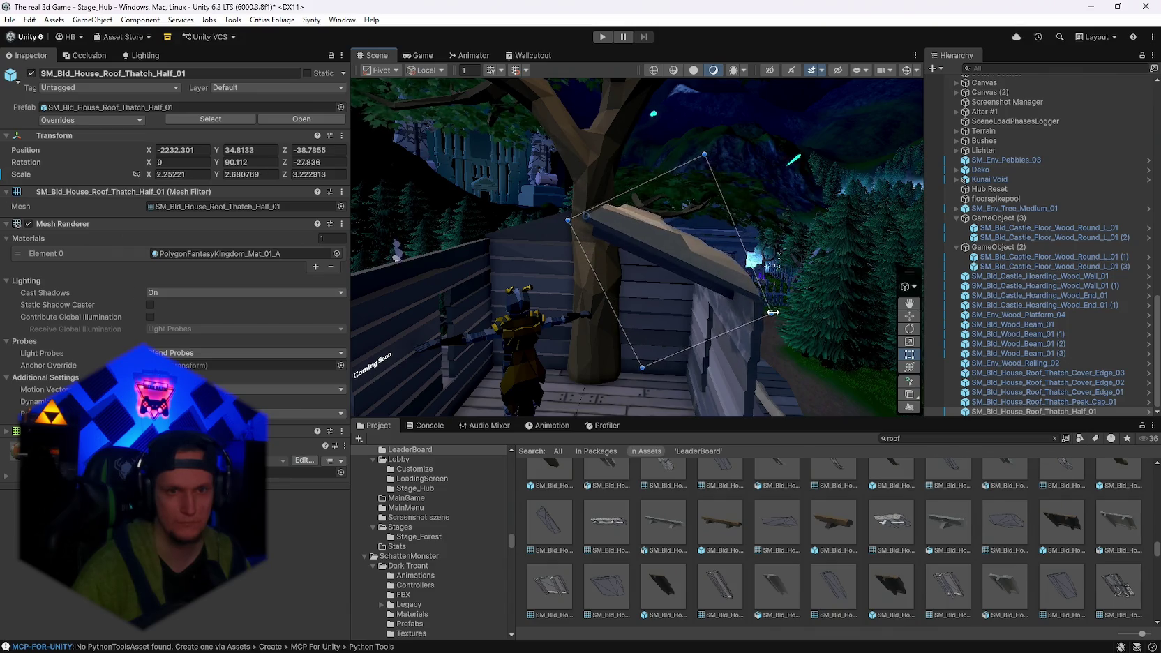
{"action": "mouse_move", "coordinate": [775, 314]}
{"action": "left_mouse_down"}
{"action": "mouse_move", "coordinate": [668, 325]}
{"action": "mouse_move", "coordinate": [685, 307]}
{"action": "mouse_move", "coordinate": [531, 324]}
{"action": "mouse_move", "coordinate": [437, 289]}
{"action": "mouse_move", "coordinate": [560, 292]}
{"action": "left_mouse_up"}
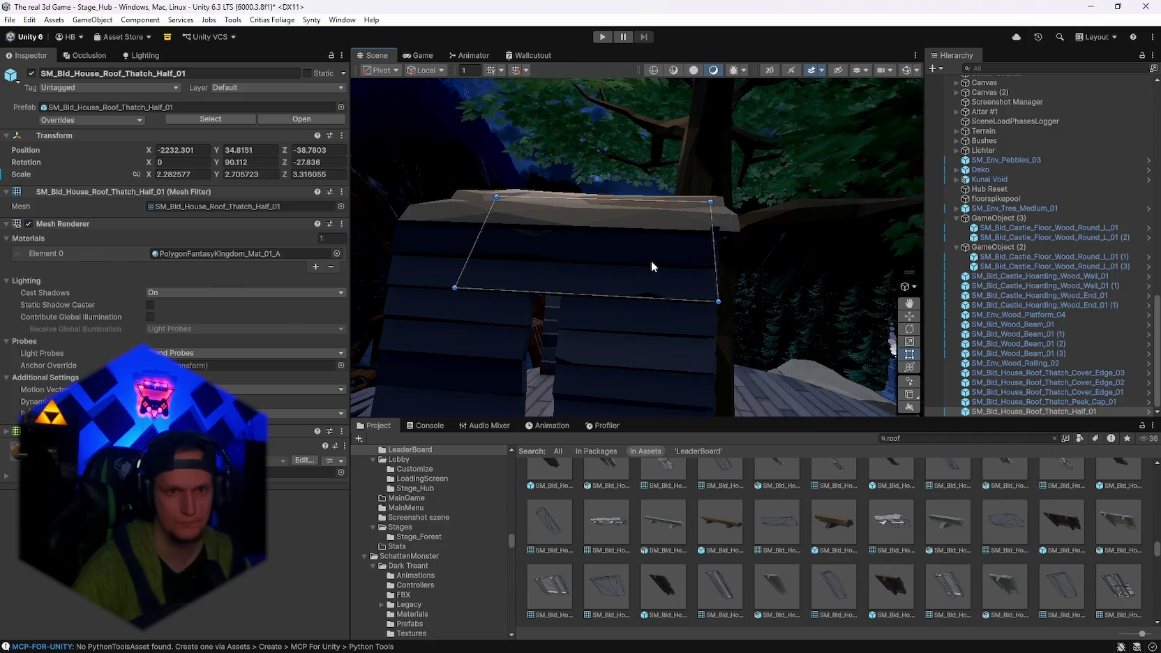
{"action": "mouse_move", "coordinate": [650, 260]}
{"action": "left_mouse_down"}
{"action": "mouse_move", "coordinate": [668, 262]}
{"action": "mouse_move", "coordinate": [638, 257]}
{"action": "mouse_move", "coordinate": [713, 270]}
{"action": "mouse_move", "coordinate": [563, 239]}
{"action": "left_mouse_up"}
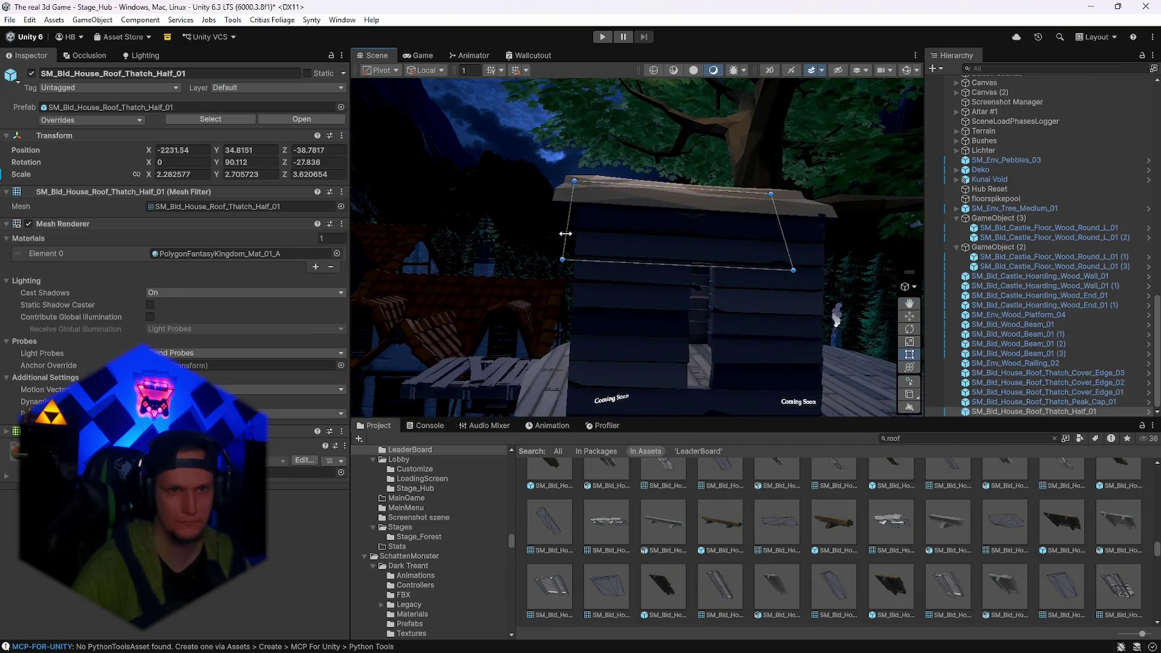
{"action": "mouse_move", "coordinate": [558, 234]}
{"action": "left_mouse_down"}
{"action": "mouse_move", "coordinate": [612, 275]}
{"action": "mouse_move", "coordinate": [939, 267]}
{"action": "mouse_move", "coordinate": [1072, 242]}
{"action": "mouse_move", "coordinate": [754, 223]}
{"action": "left_mouse_up"}
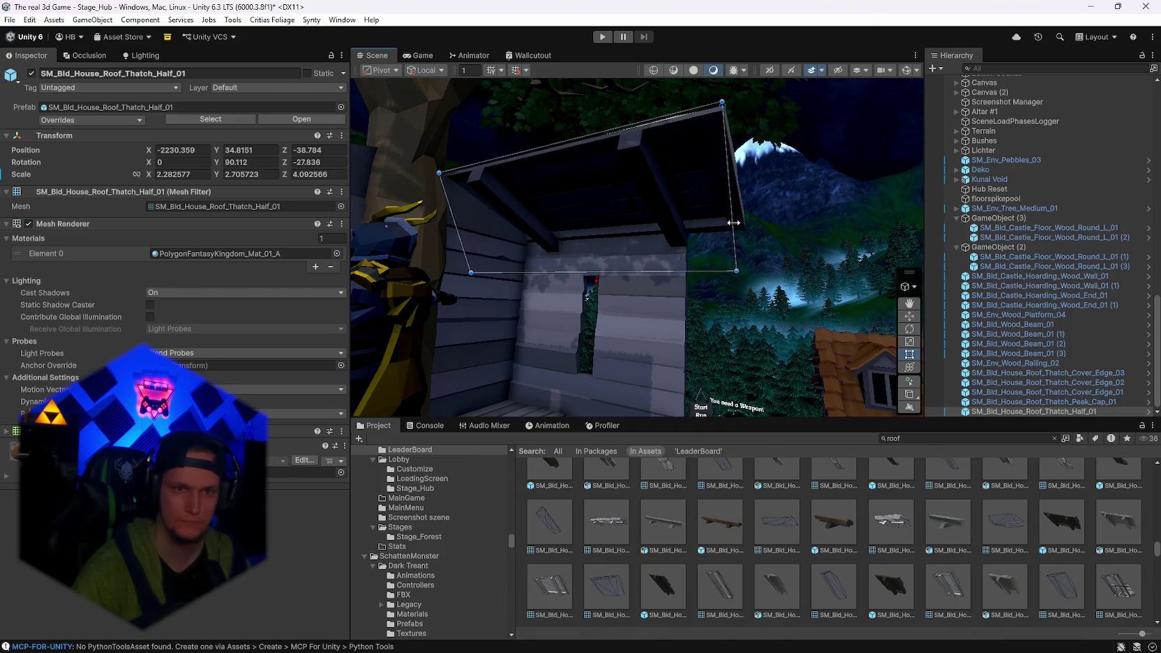
{"action": "mouse_move", "coordinate": [662, 272]}
{"action": "left_mouse_down"}
{"action": "mouse_move", "coordinate": [645, 265]}
{"action": "mouse_move", "coordinate": [666, 259]}
{"action": "mouse_move", "coordinate": [600, 268]}
{"action": "left_mouse_up"}
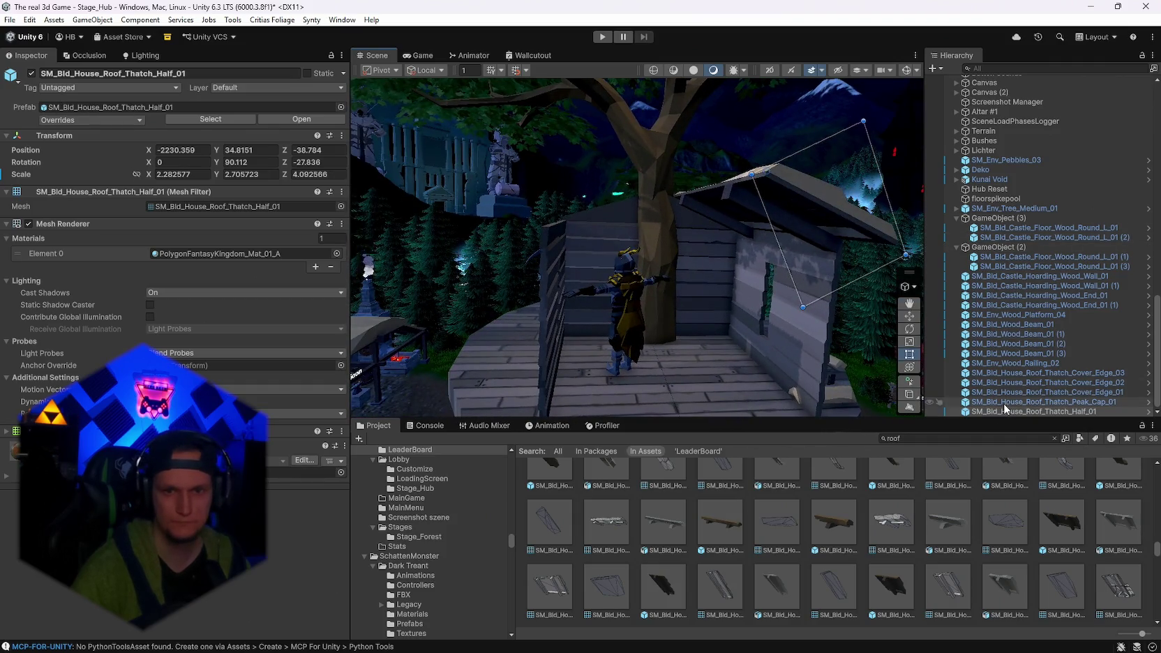
Duplicate the roof half and mirror it with Scale X set to -2.28258.
{"action": "key", "text": "ctrl+d"}
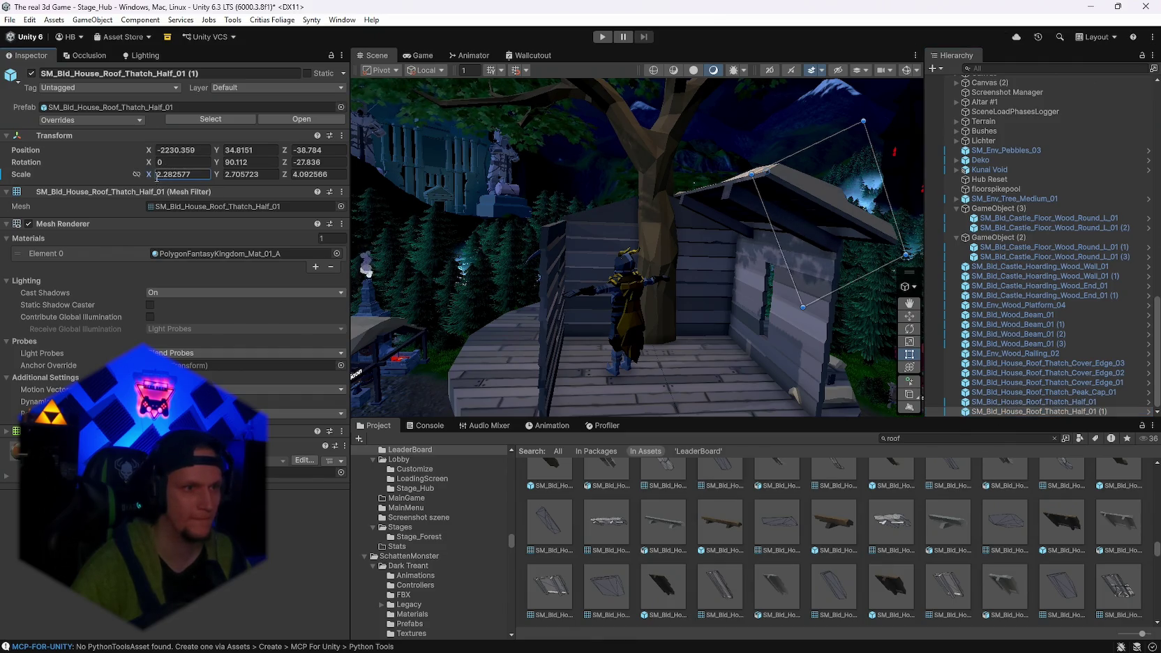
{"action": "type", "text": "-1"}
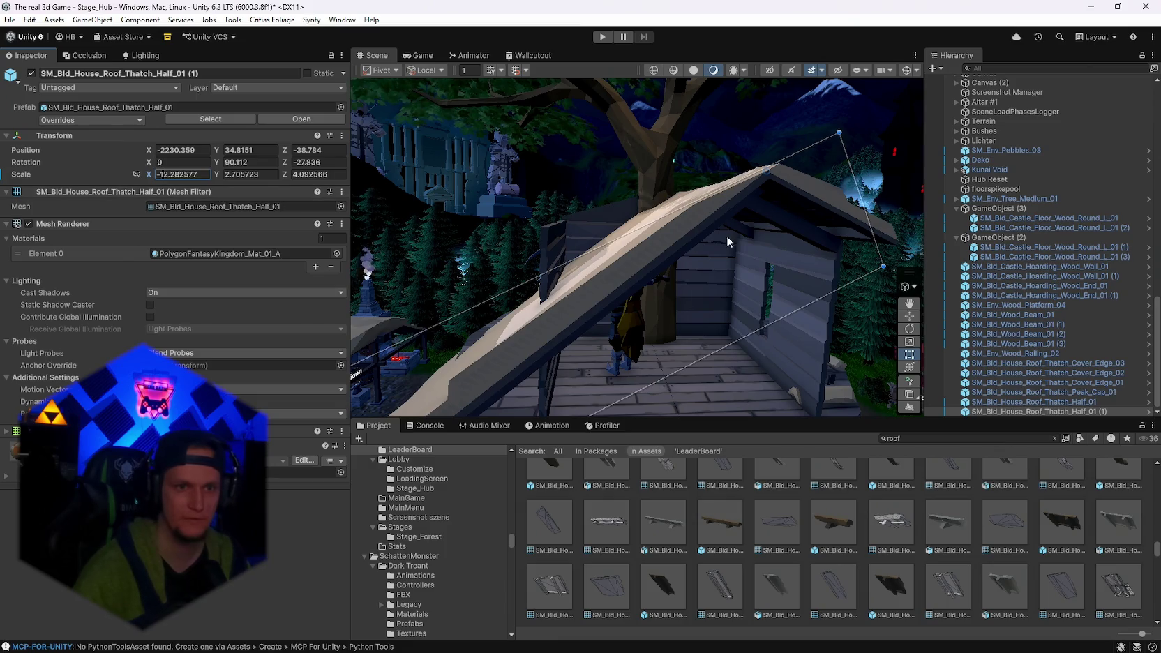
{"action": "left_click_drag", "start_coordinate": [726, 241], "coordinate": [774, 224]}
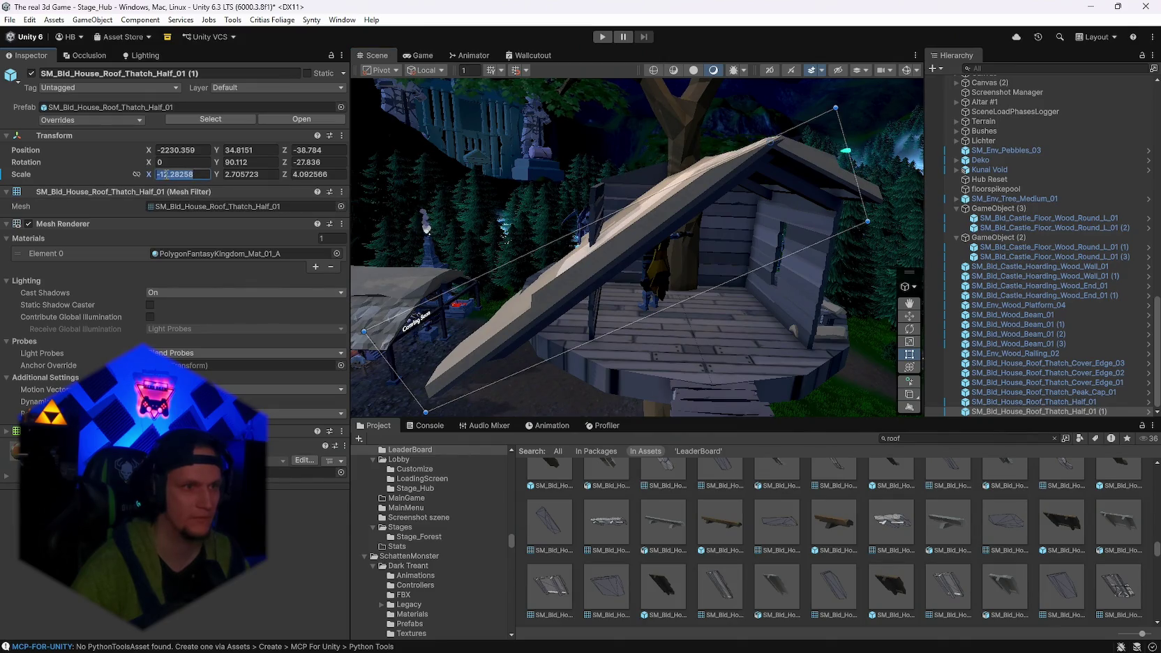
{"action": "key", "text": "Delete"}
{"action": "mouse_move", "coordinate": [747, 235]}
{"action": "left_mouse_down"}
{"action": "mouse_move", "coordinate": [819, 205]}
{"action": "mouse_move", "coordinate": [775, 226]}
{"action": "left_mouse_up"}
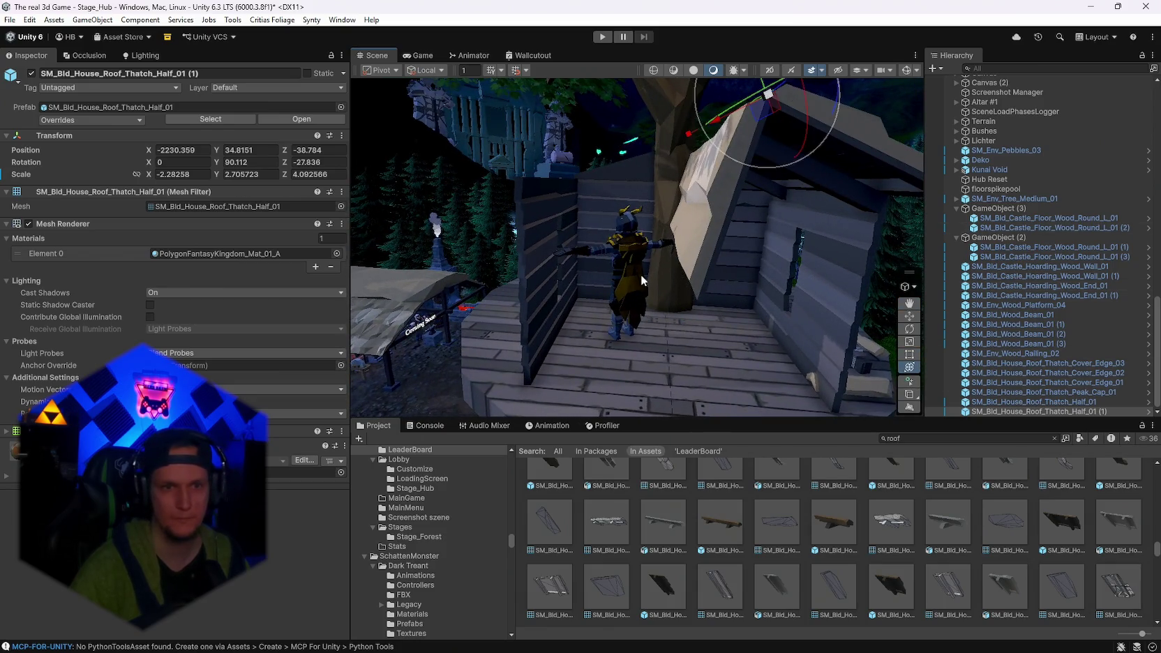
Rotate the copied roof half into the opposite slope over the hut.
{"action": "mouse_move", "coordinate": [641, 278]}
{"action": "left_mouse_down"}
{"action": "mouse_move", "coordinate": [597, 134]}
{"action": "mouse_move", "coordinate": [613, 138]}
{"action": "mouse_move", "coordinate": [700, 87]}
{"action": "mouse_move", "coordinate": [841, 73]}
{"action": "left_mouse_up"}
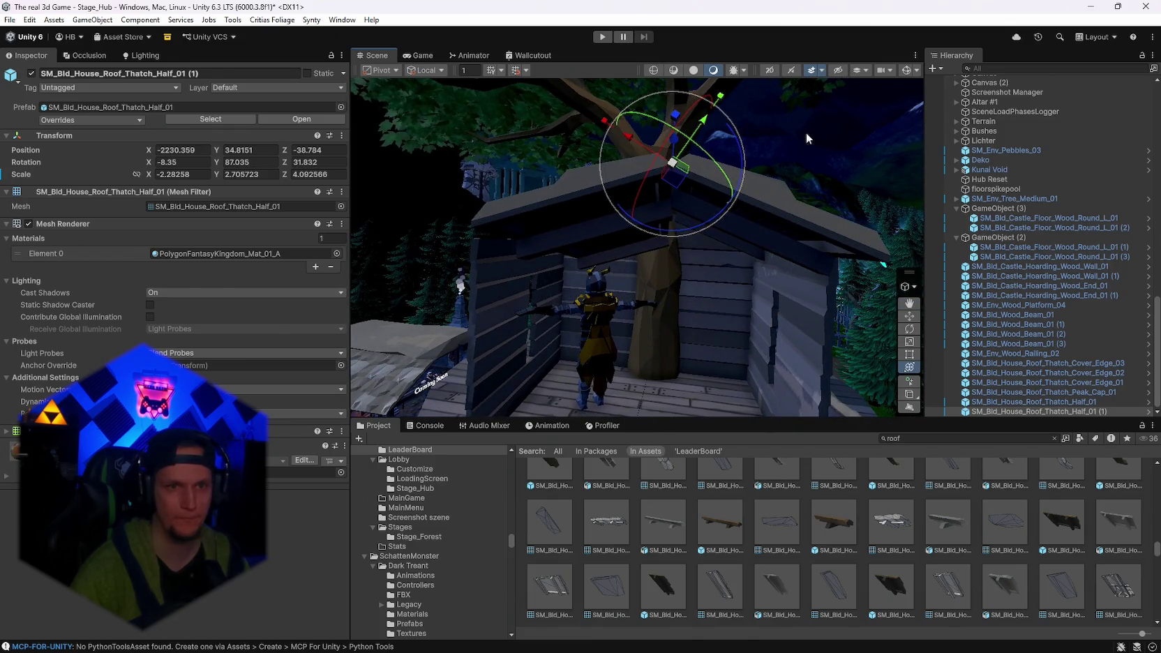
{"action": "mouse_move", "coordinate": [805, 137]}
{"action": "left_mouse_down"}
{"action": "mouse_move", "coordinate": [816, 199]}
{"action": "mouse_move", "coordinate": [889, 121]}
{"action": "mouse_move", "coordinate": [727, 130]}
{"action": "mouse_move", "coordinate": [722, 115]}
{"action": "mouse_move", "coordinate": [706, 201]}
{"action": "mouse_move", "coordinate": [718, 183]}
{"action": "mouse_move", "coordinate": [689, 209]}
{"action": "mouse_move", "coordinate": [754, 209]}
{"action": "mouse_move", "coordinate": [937, 258]}
{"action": "mouse_move", "coordinate": [803, 216]}
{"action": "mouse_move", "coordinate": [684, 198]}
{"action": "mouse_move", "coordinate": [729, 136]}
{"action": "mouse_move", "coordinate": [680, 154]}
{"action": "mouse_move", "coordinate": [654, 187]}
{"action": "mouse_move", "coordinate": [680, 150]}
{"action": "mouse_move", "coordinate": [669, 130]}
{"action": "mouse_move", "coordinate": [700, 128]}
{"action": "mouse_move", "coordinate": [719, 153]}
{"action": "mouse_move", "coordinate": [774, 181]}
{"action": "mouse_move", "coordinate": [934, 235]}
{"action": "left_mouse_up"}
{"action": "mouse_move", "coordinate": [847, 211]}
{"action": "left_mouse_down"}
{"action": "mouse_move", "coordinate": [631, 186]}
{"action": "mouse_move", "coordinate": [703, 205]}
{"action": "mouse_move", "coordinate": [712, 194]}
{"action": "mouse_move", "coordinate": [675, 171]}
{"action": "mouse_move", "coordinate": [802, 212]}
{"action": "left_mouse_up"}
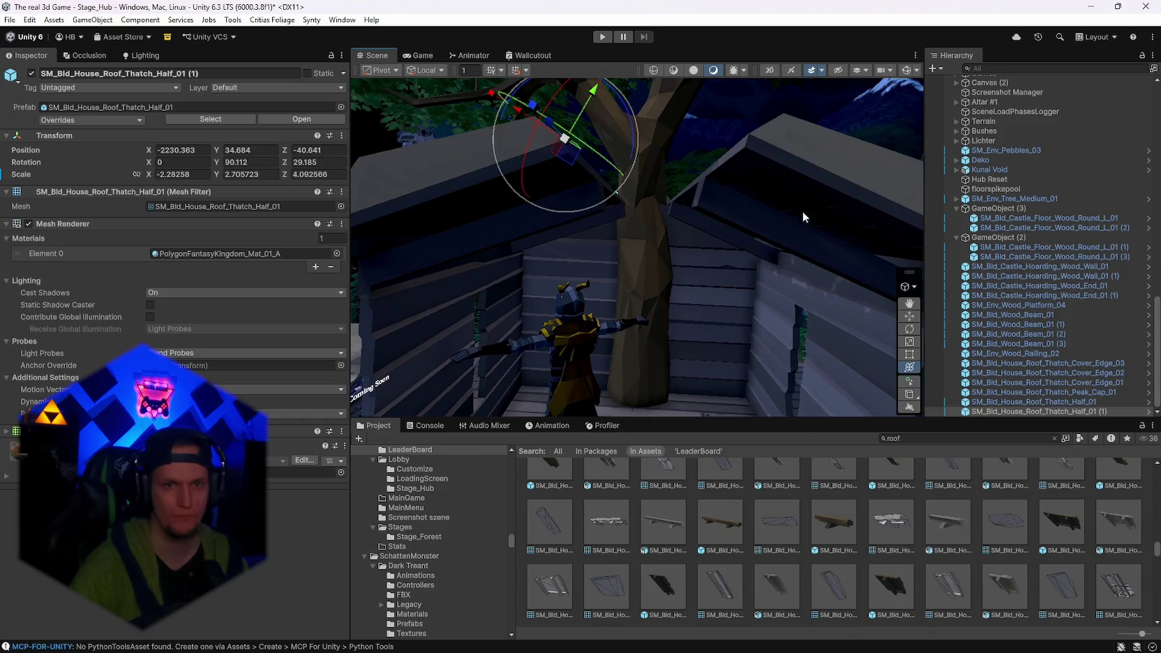
Raise the mirrored roof half to Y 34.8223 and tilt it to 28.983 on Z.
{"action": "left_click", "coordinate": [802, 212]}
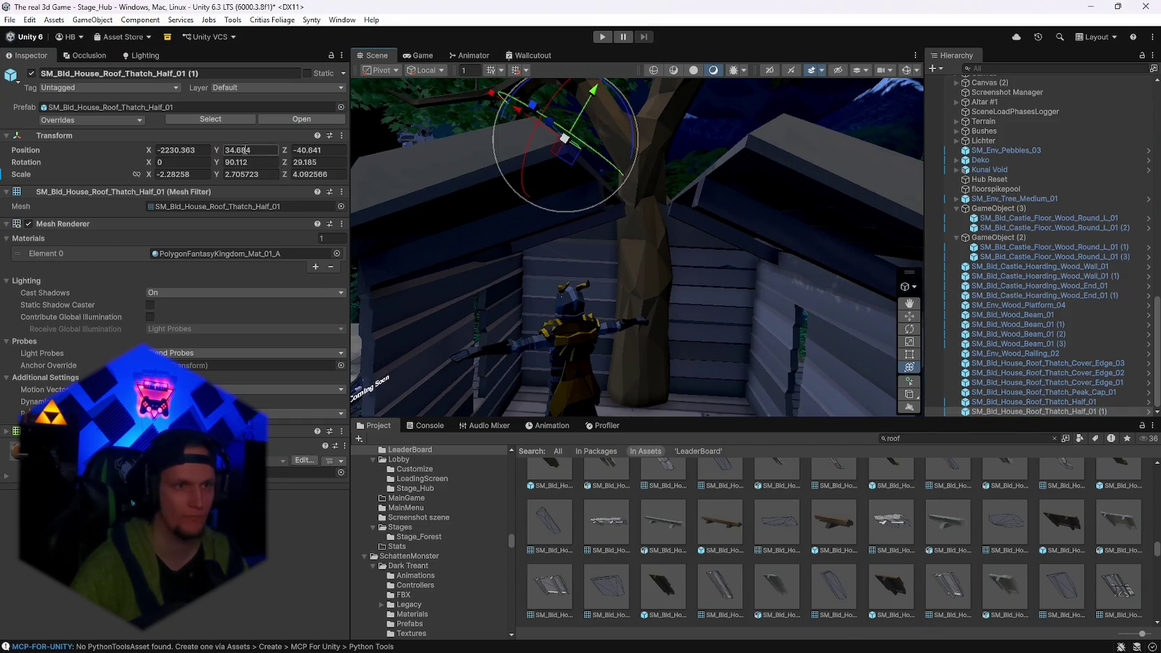
{"action": "left_click_drag", "start_coordinate": [592, 90], "coordinate": [592, 86]}
{"action": "mouse_move", "coordinate": [600, 265]}
{"action": "left_mouse_down"}
{"action": "mouse_move", "coordinate": [614, 260]}
{"action": "mouse_move", "coordinate": [741, 398]}
{"action": "mouse_move", "coordinate": [920, 373]}
{"action": "mouse_move", "coordinate": [885, 349]}
{"action": "mouse_move", "coordinate": [892, 340]}
{"action": "mouse_move", "coordinate": [720, 281]}
{"action": "left_mouse_up"}
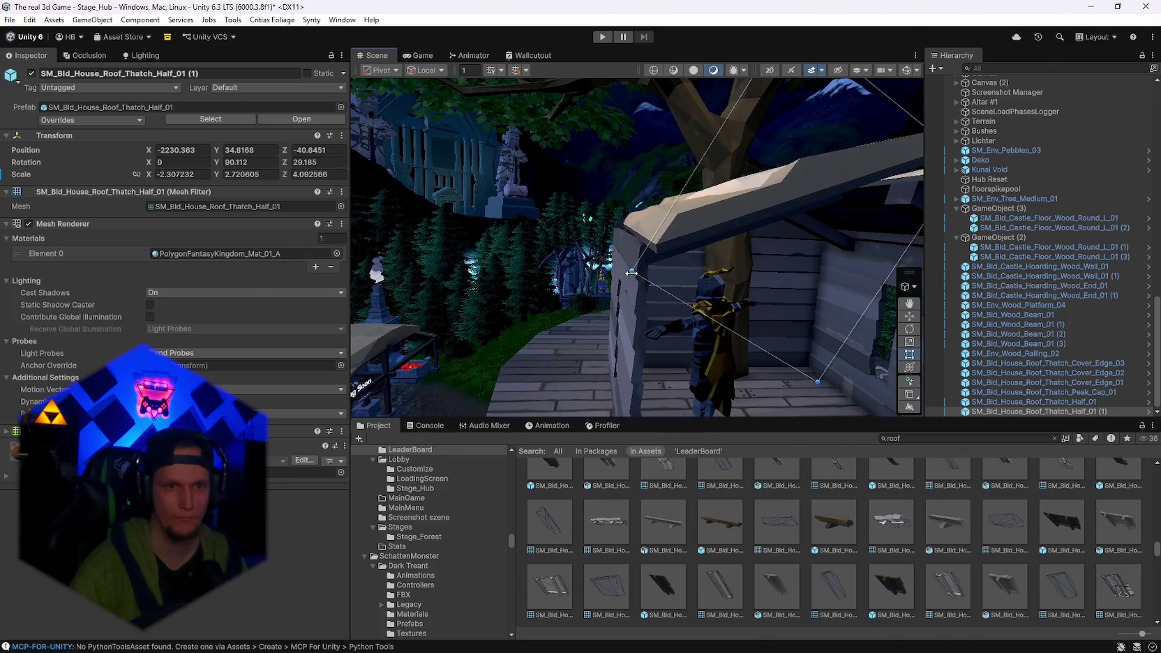
{"action": "mouse_move", "coordinate": [622, 273]}
{"action": "left_mouse_down"}
{"action": "mouse_move", "coordinate": [656, 357]}
{"action": "mouse_move", "coordinate": [892, 393]}
{"action": "left_mouse_up"}
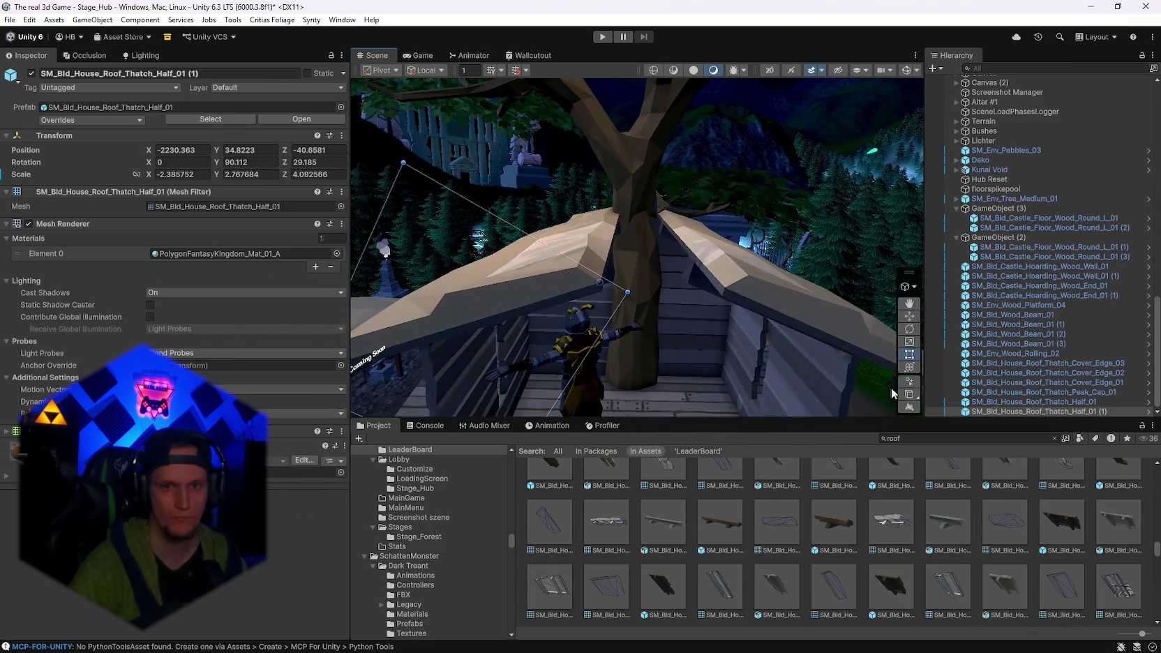
{"action": "left_click", "coordinate": [909, 368]}
{"action": "left_click_drag", "start_coordinate": [680, 307], "coordinate": [693, 303]}
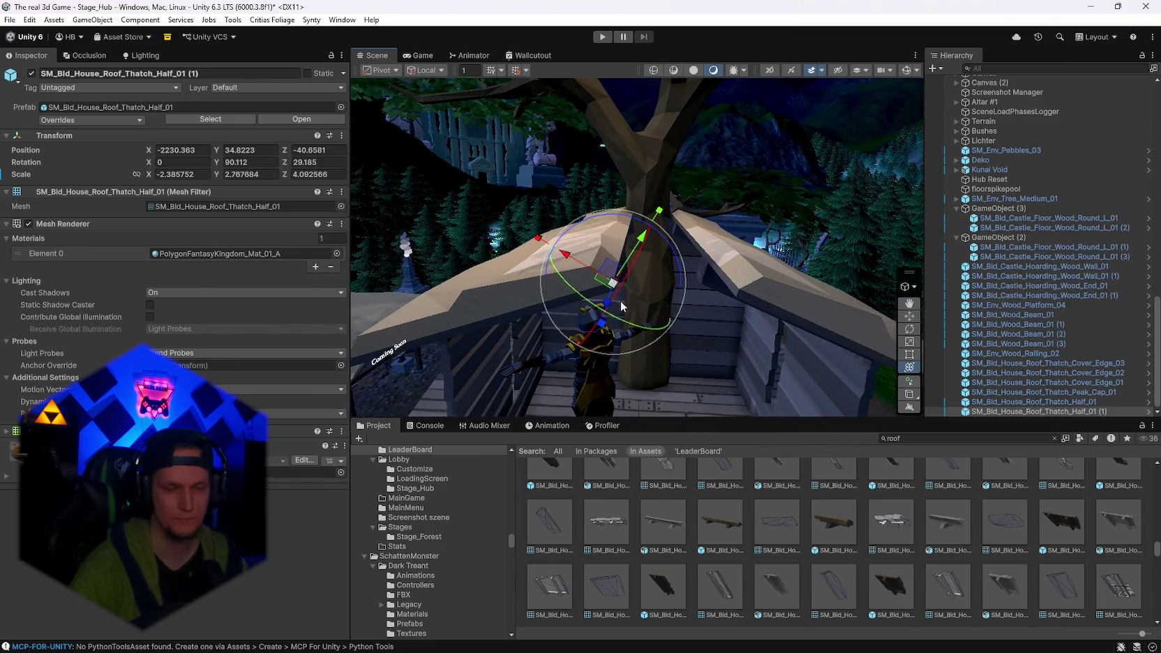
{"action": "left_click_drag", "start_coordinate": [620, 302], "coordinate": [584, 321]}
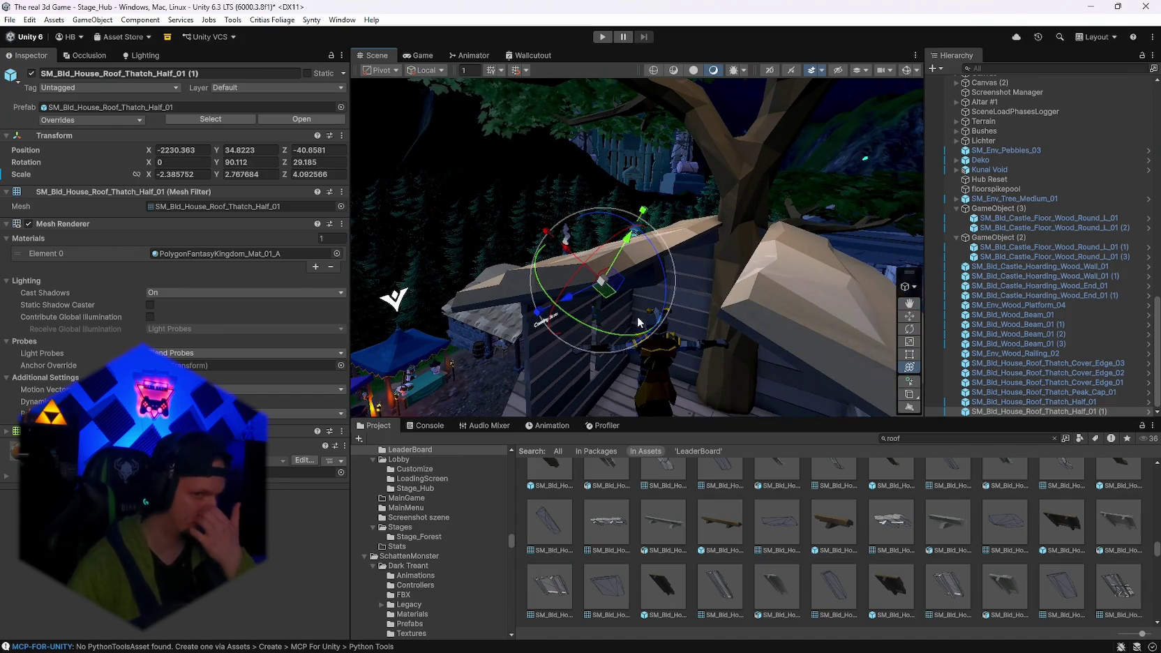
{"action": "mouse_move", "coordinate": [663, 338]}
{"action": "left_mouse_down"}
{"action": "mouse_move", "coordinate": [719, 306]}
{"action": "mouse_move", "coordinate": [711, 283]}
{"action": "mouse_move", "coordinate": [921, 312]}
{"action": "mouse_move", "coordinate": [1012, 305]}
{"action": "mouse_move", "coordinate": [118, 261]}
{"action": "mouse_move", "coordinate": [333, 274]}
{"action": "mouse_move", "coordinate": [479, 329]}
{"action": "mouse_move", "coordinate": [738, 325]}
{"action": "mouse_move", "coordinate": [858, 274]}
{"action": "mouse_move", "coordinate": [849, 275]}
{"action": "mouse_move", "coordinate": [1144, 265]}
{"action": "mouse_move", "coordinate": [28, 261]}
{"action": "mouse_move", "coordinate": [1088, 269]}
{"action": "mouse_move", "coordinate": [873, 292]}
{"action": "left_mouse_up"}
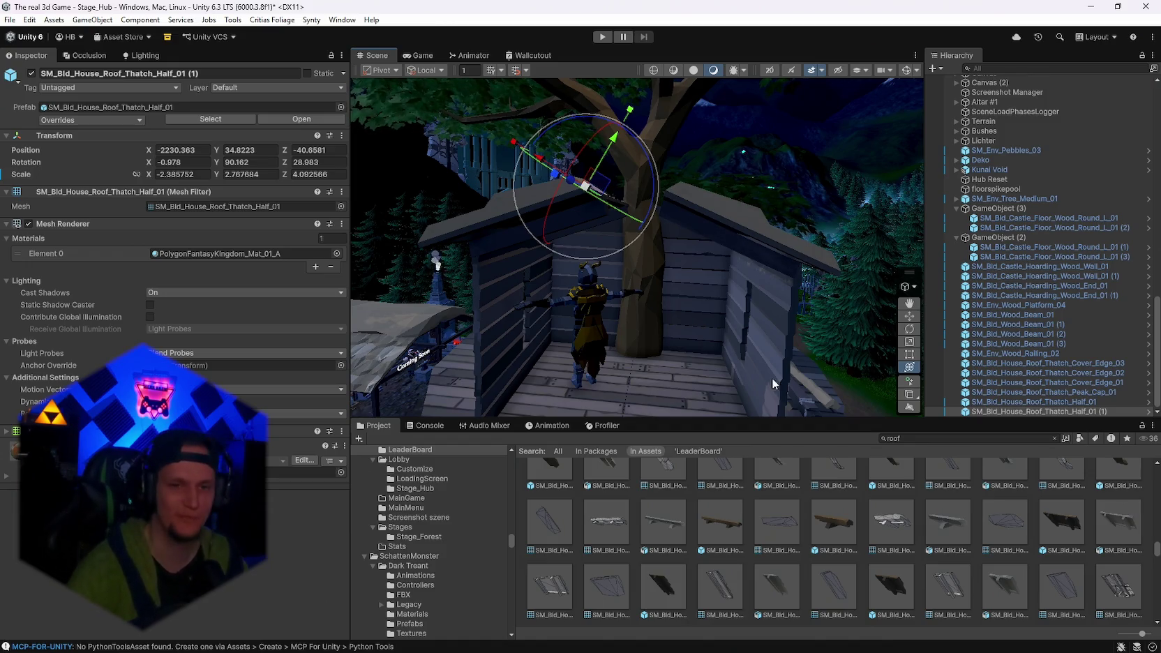
{"action": "mouse_move", "coordinate": [771, 377]}
{"action": "left_mouse_down"}
{"action": "mouse_move", "coordinate": [693, 321]}
{"action": "mouse_move", "coordinate": [599, 359]}
{"action": "left_mouse_up"}
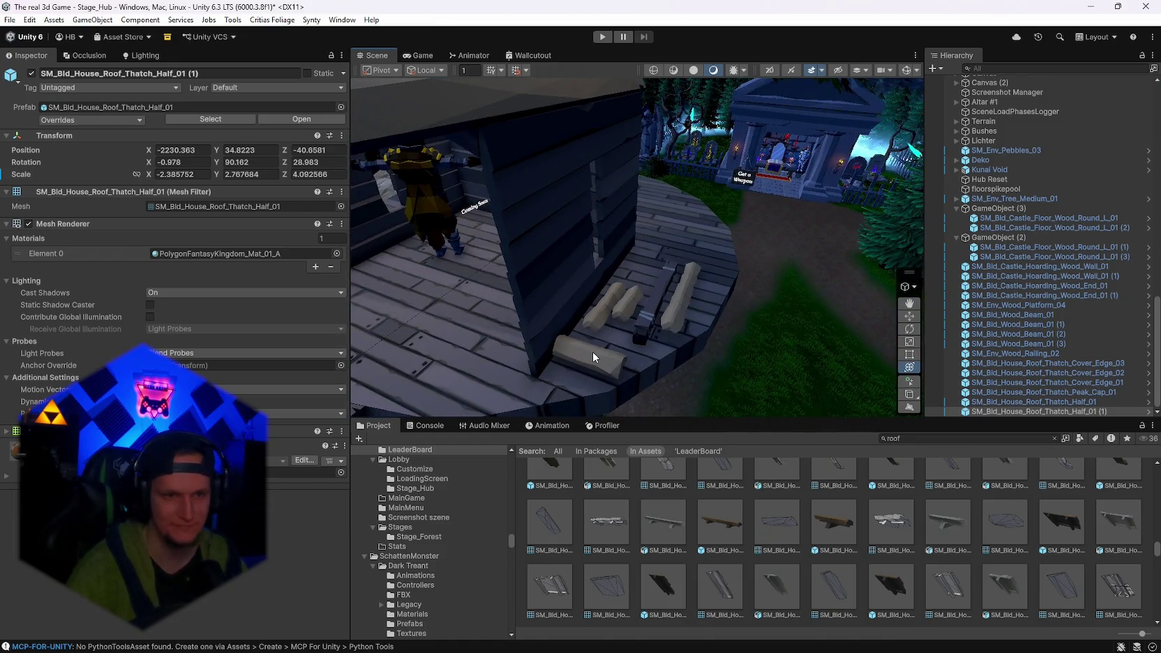
Try the cover-edge plank on the roof, delete it, and select the peak cap.
{"action": "left_click", "coordinate": [592, 351]}
{"action": "left_click", "coordinate": [687, 299]}
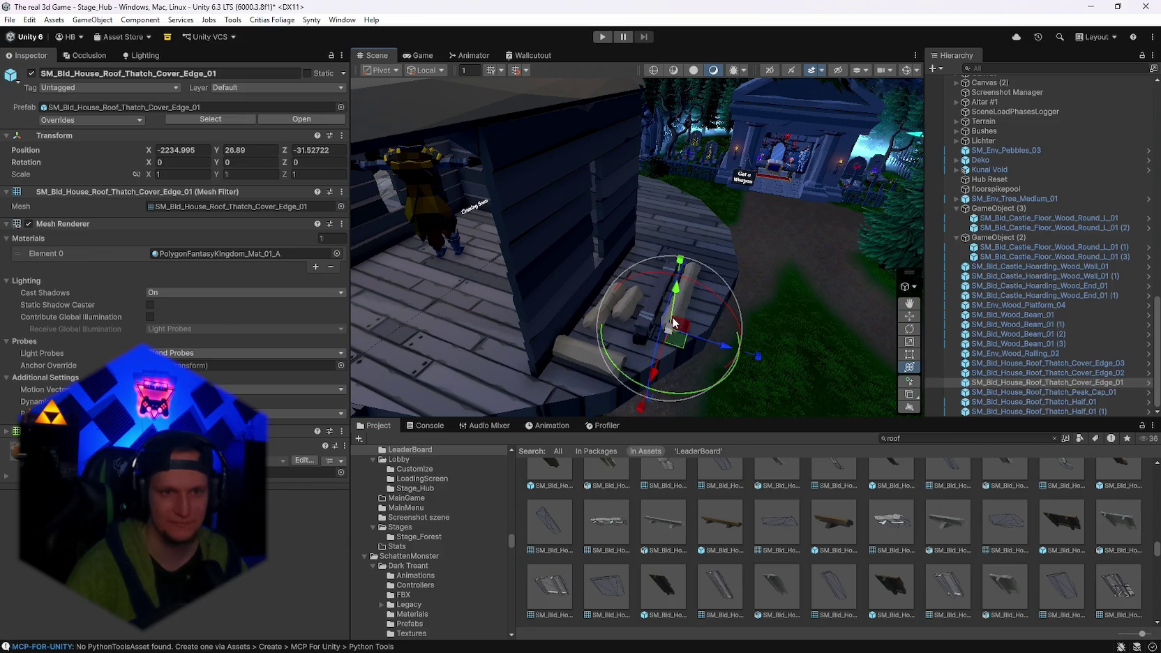
{"action": "left_click_drag", "start_coordinate": [677, 176], "coordinate": [683, 217]}
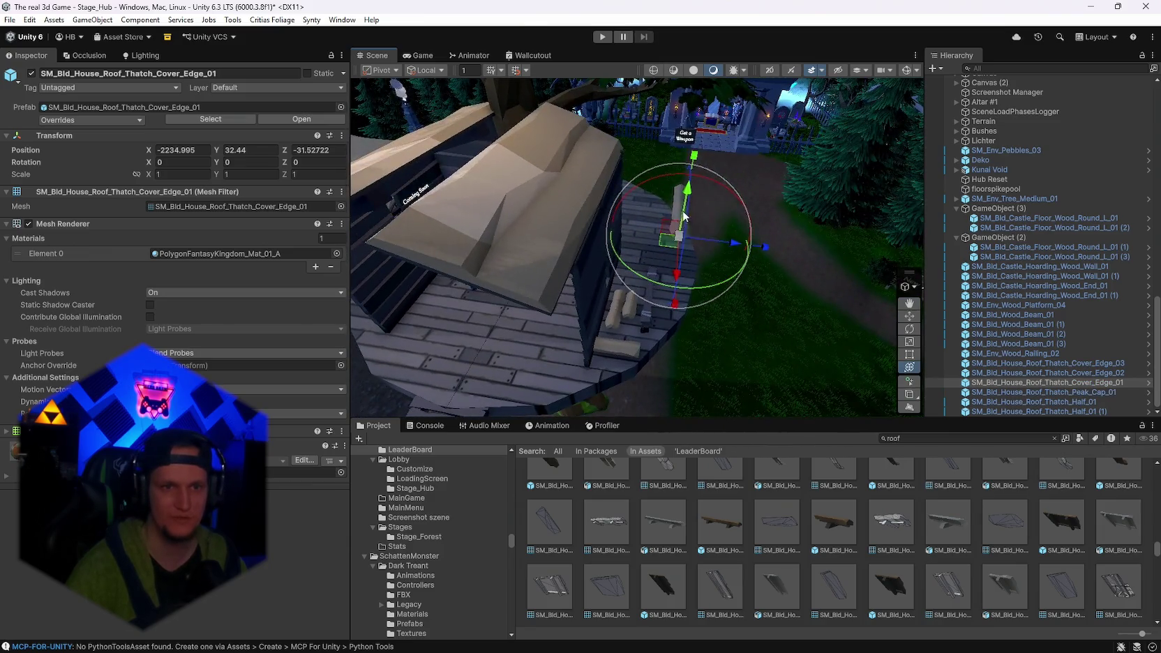
{"action": "left_click_drag", "start_coordinate": [509, 242], "coordinate": [602, 277]}
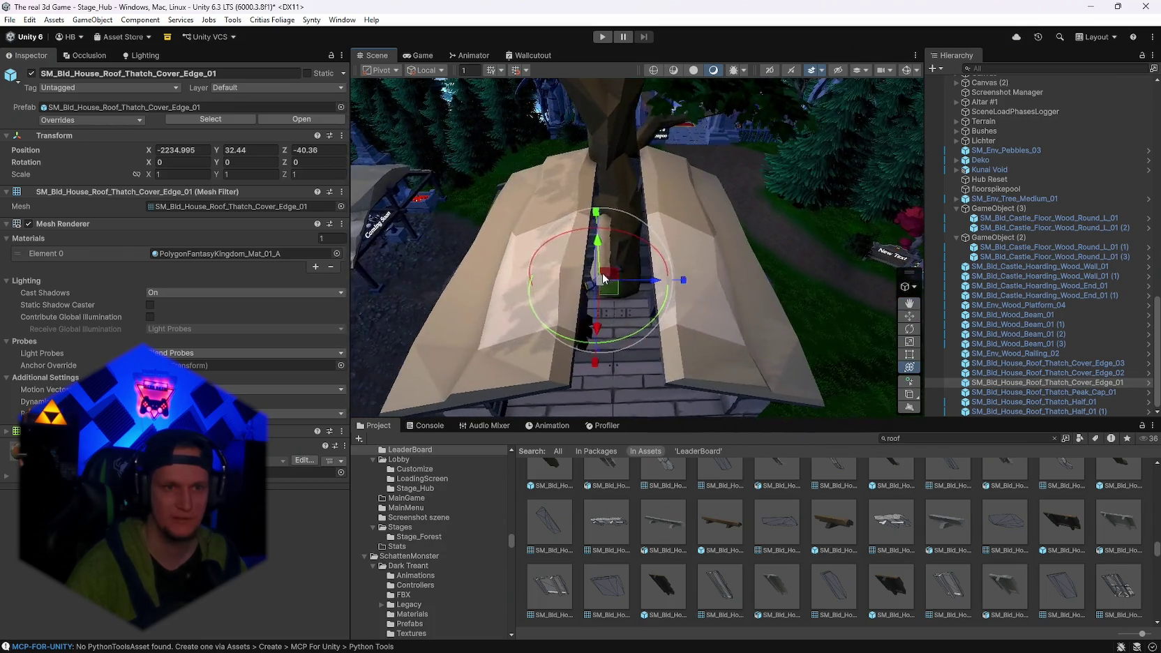
{"action": "mouse_move", "coordinate": [718, 271]}
{"action": "left_mouse_down"}
{"action": "mouse_move", "coordinate": [531, 362]}
{"action": "mouse_move", "coordinate": [600, 306]}
{"action": "mouse_move", "coordinate": [612, 269]}
{"action": "left_mouse_up"}
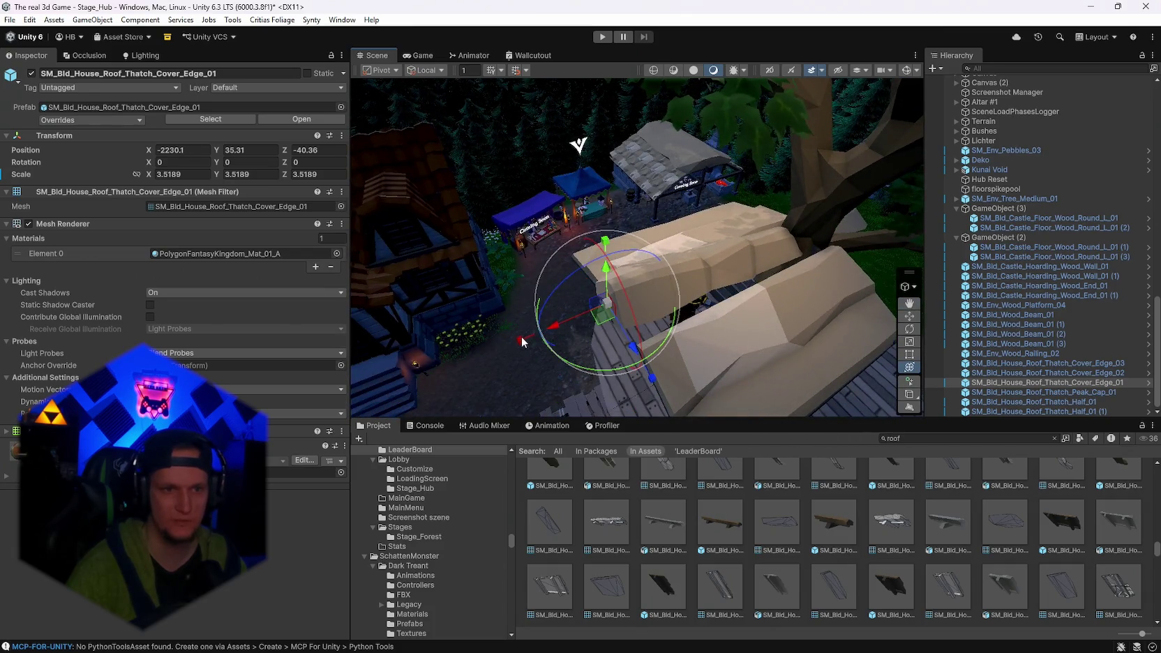
{"action": "key", "text": "e"}
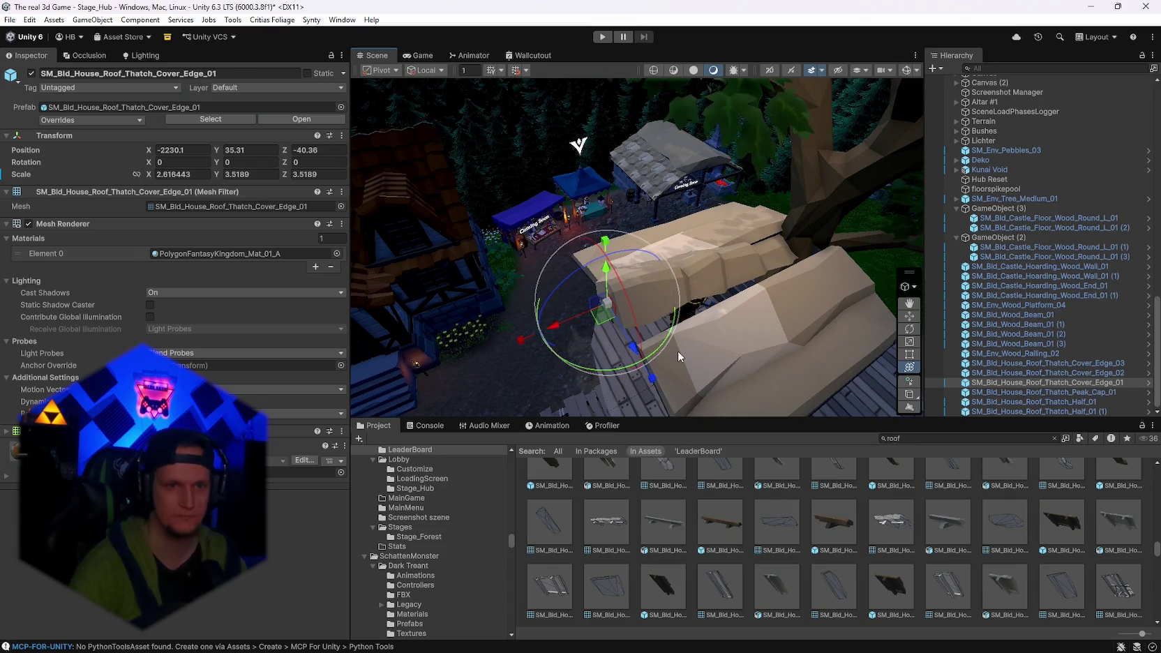
{"action": "key", "text": "Delete"}
{"action": "mouse_move", "coordinate": [677, 350]}
{"action": "left_mouse_down"}
{"action": "mouse_move", "coordinate": [857, 388]}
{"action": "mouse_move", "coordinate": [811, 340]}
{"action": "mouse_move", "coordinate": [766, 323]}
{"action": "mouse_move", "coordinate": [721, 174]}
{"action": "mouse_move", "coordinate": [821, 203]}
{"action": "mouse_move", "coordinate": [811, 162]}
{"action": "mouse_move", "coordinate": [872, 222]}
{"action": "left_mouse_up"}
{"action": "left_click", "coordinate": [719, 338]}
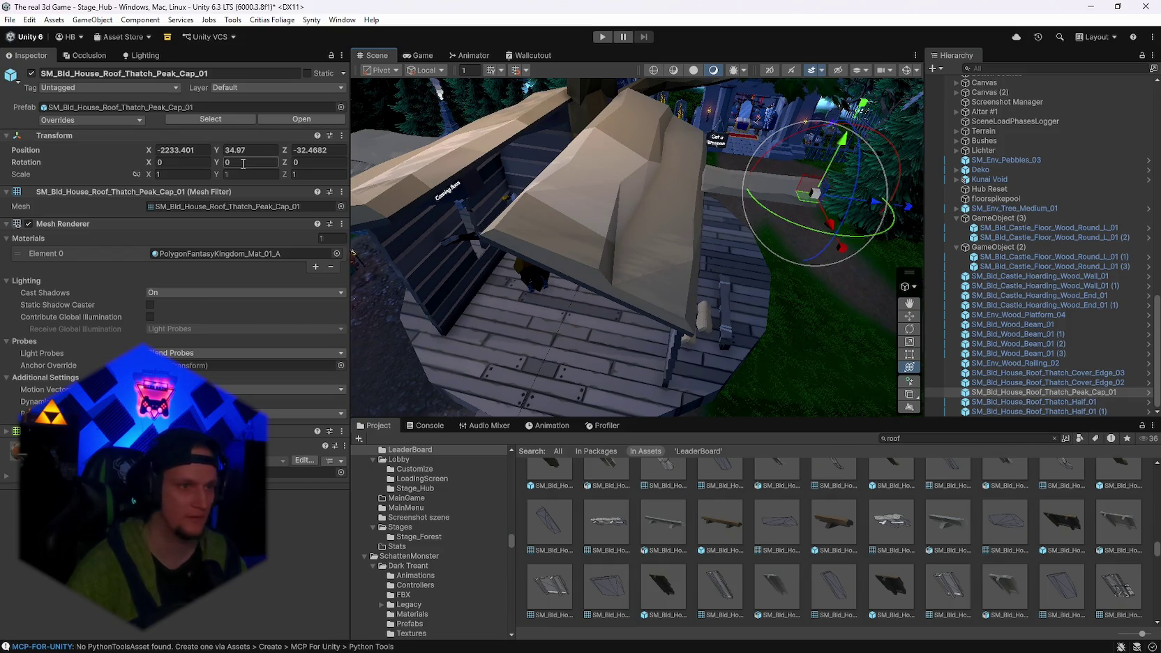
Set the peak cap's Y rotation to 90, then enlarge and move it onto the ridge.
{"action": "type", "text": "90"}
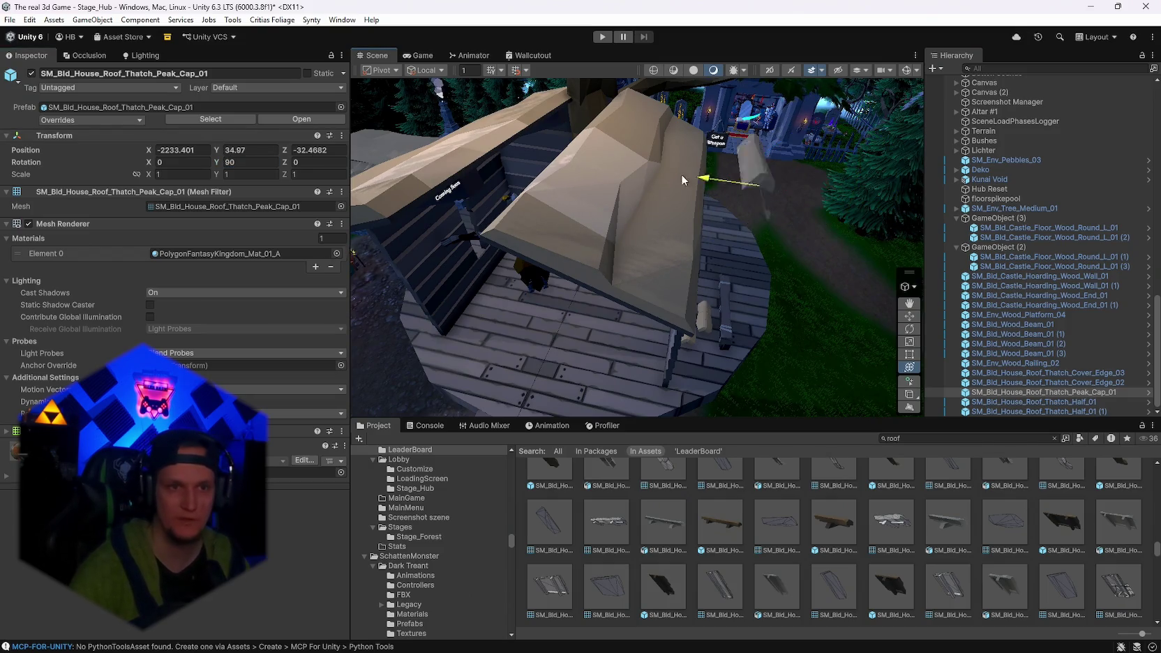
{"action": "mouse_move", "coordinate": [497, 151]}
{"action": "left_mouse_down"}
{"action": "mouse_move", "coordinate": [739, 143]}
{"action": "mouse_move", "coordinate": [667, 191]}
{"action": "mouse_move", "coordinate": [707, 195]}
{"action": "mouse_move", "coordinate": [791, 265]}
{"action": "left_mouse_up"}
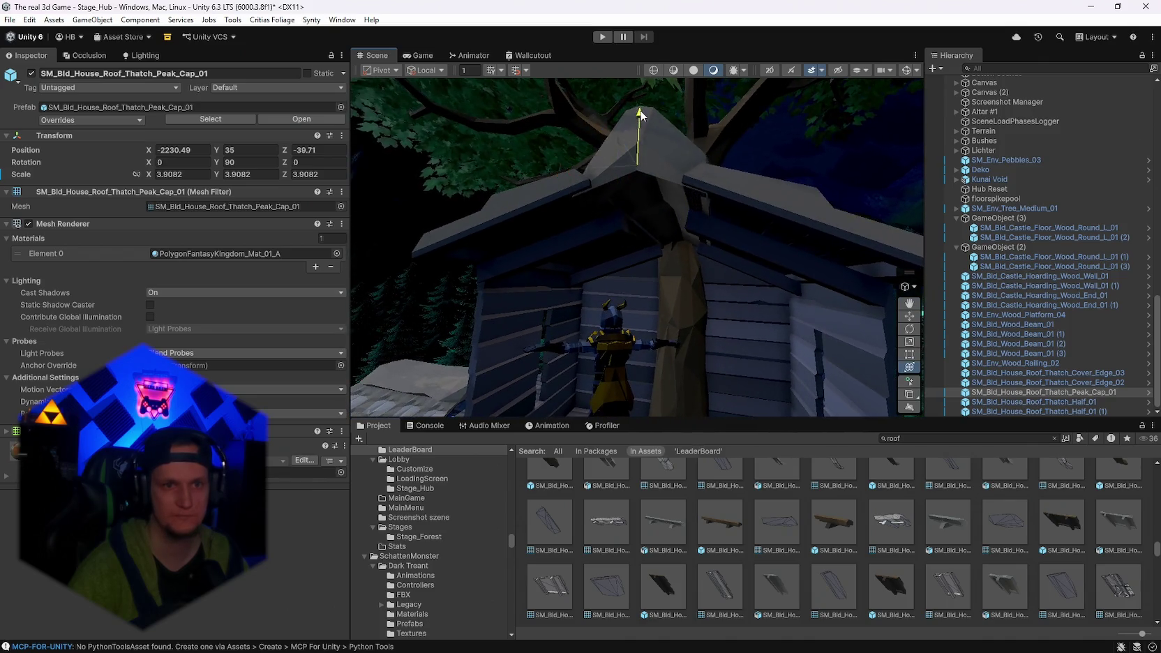
{"action": "left_click_drag", "start_coordinate": [672, 164], "coordinate": [756, 227]}
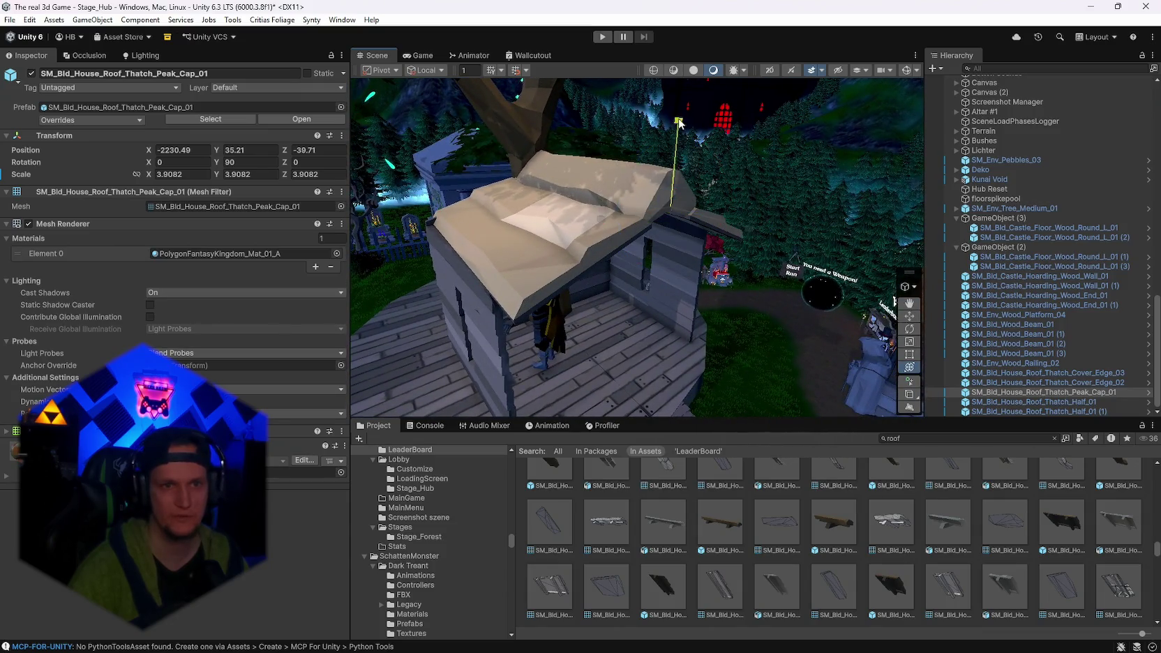
{"action": "left_click_drag", "start_coordinate": [746, 171], "coordinate": [625, 148]}
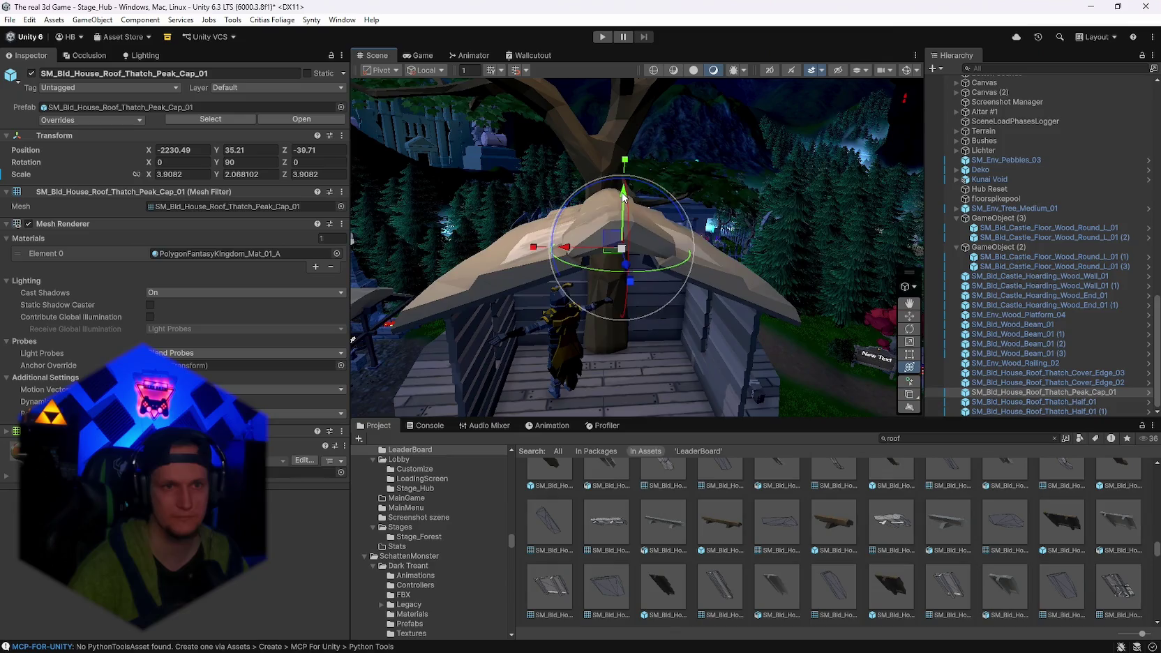
{"action": "mouse_move", "coordinate": [621, 203]}
{"action": "left_mouse_down"}
{"action": "mouse_move", "coordinate": [646, 186]}
{"action": "mouse_move", "coordinate": [995, 286]}
{"action": "mouse_move", "coordinate": [995, 305]}
{"action": "left_mouse_up"}
Lower the peak cap along Y so it sits on the thatched ridge.
{"action": "key", "text": "f"}
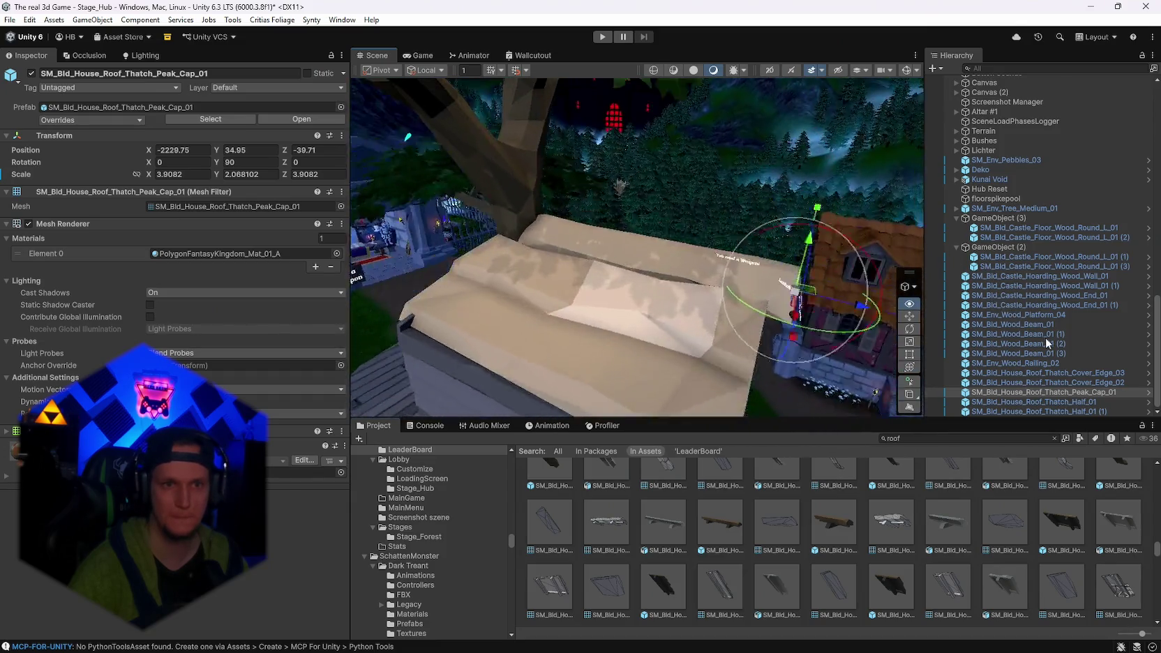
{"action": "left_click_drag", "start_coordinate": [886, 312], "coordinate": [708, 282]}
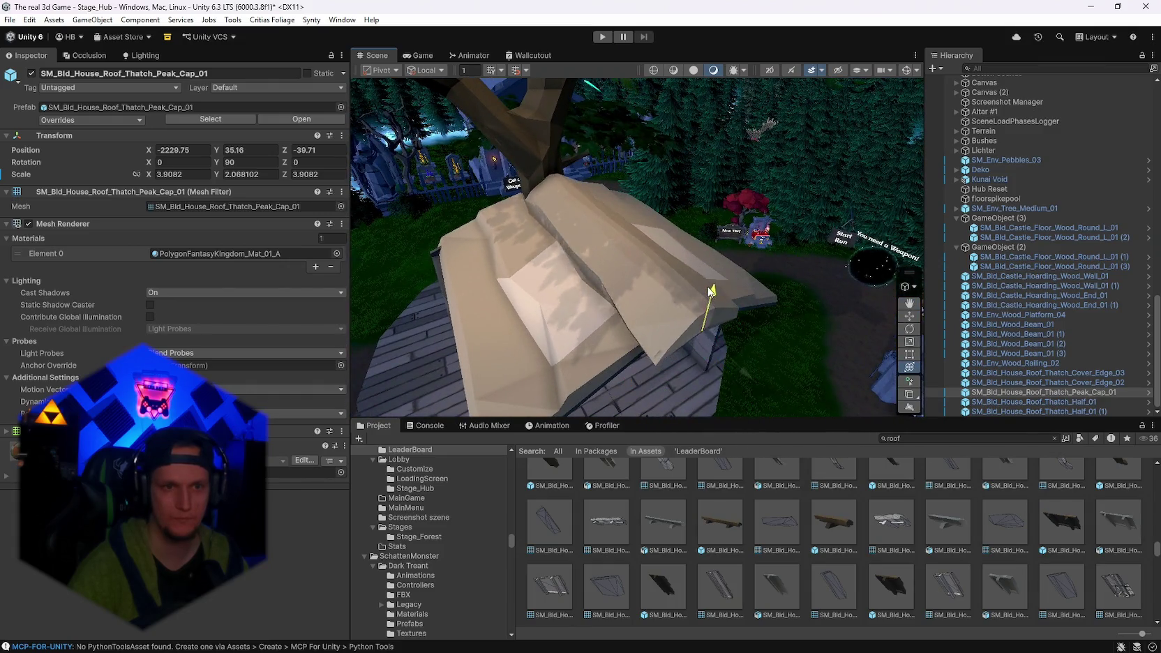
{"action": "mouse_move", "coordinate": [765, 304]}
{"action": "left_mouse_down"}
{"action": "mouse_move", "coordinate": [670, 209]}
{"action": "mouse_move", "coordinate": [631, 188]}
{"action": "mouse_move", "coordinate": [635, 173]}
{"action": "left_mouse_up"}
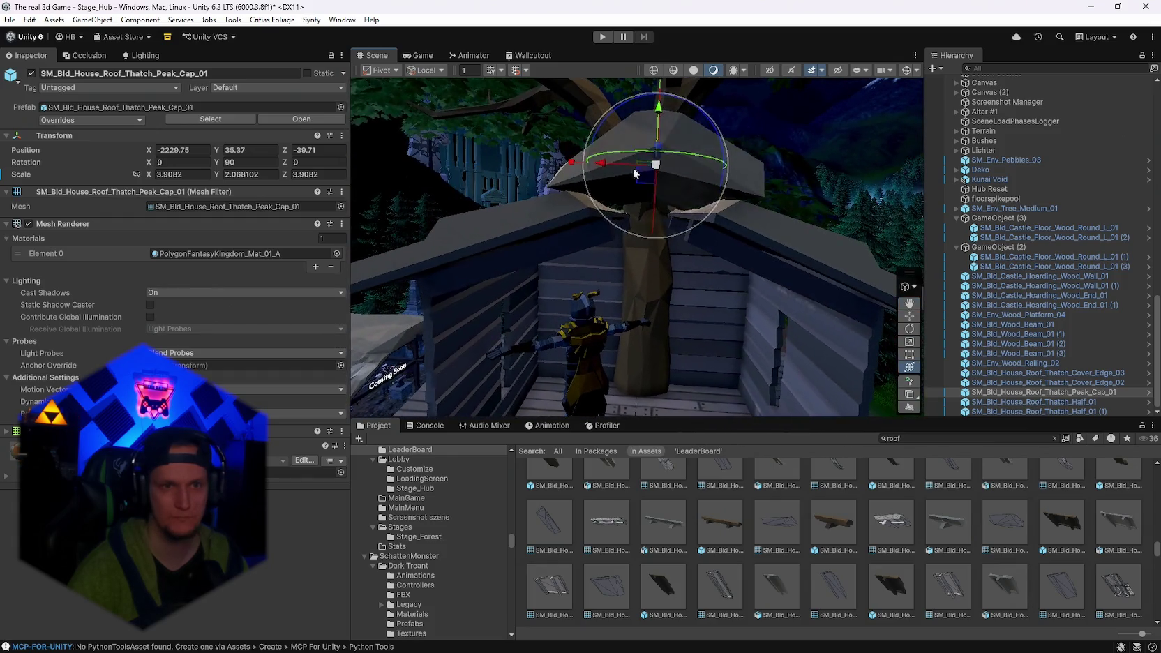
{"action": "left_click_drag", "start_coordinate": [656, 114], "coordinate": [656, 124]}
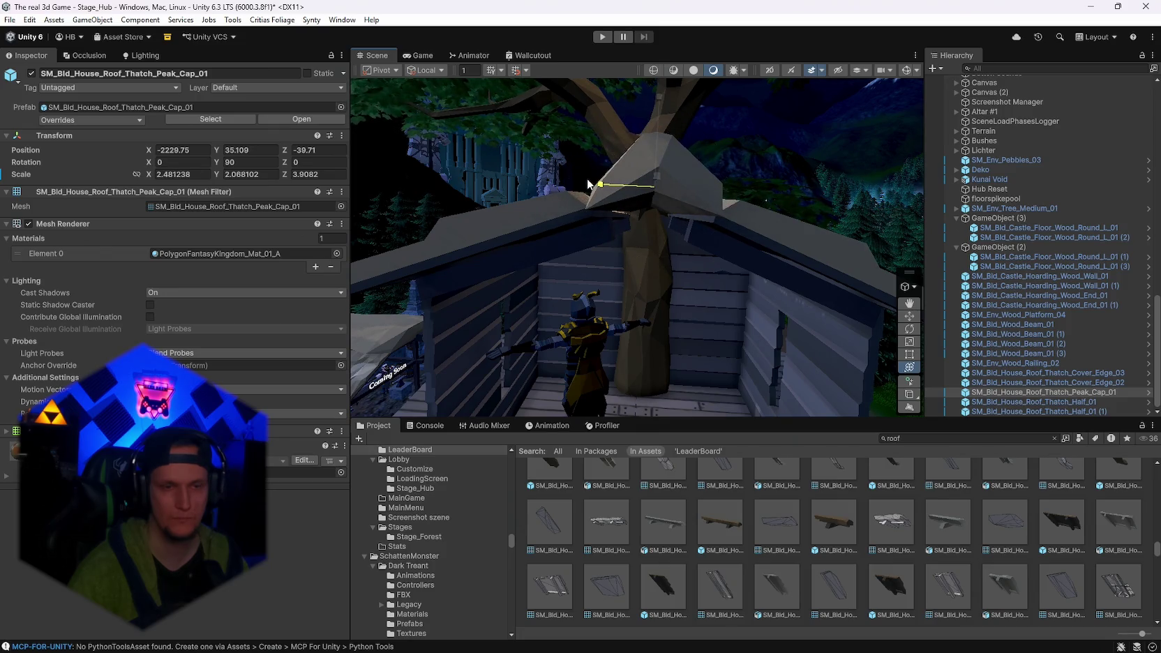
{"action": "mouse_move", "coordinate": [657, 129]}
{"action": "left_mouse_down"}
{"action": "mouse_move", "coordinate": [752, 232]}
{"action": "mouse_move", "coordinate": [694, 189]}
{"action": "mouse_move", "coordinate": [549, 224]}
{"action": "mouse_move", "coordinate": [617, 340]}
{"action": "mouse_move", "coordinate": [743, 339]}
{"action": "left_mouse_up"}
{"action": "key", "text": "f"}
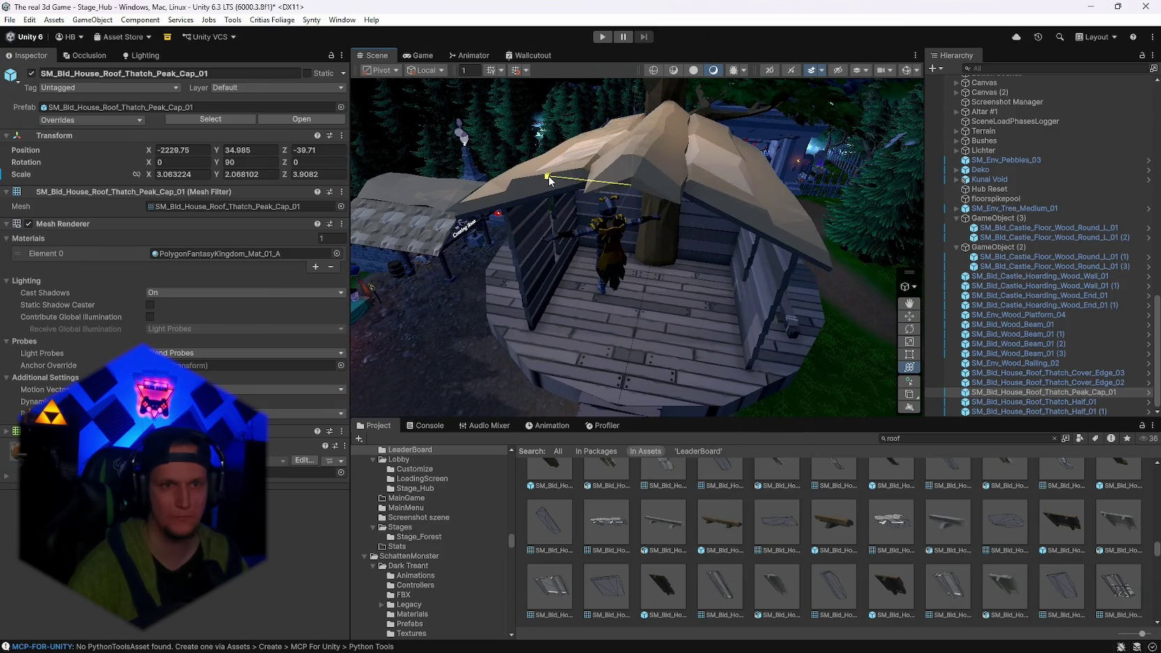
Widen the peak cap to about 4.49 on X and reselect it.
{"action": "left_click_drag", "start_coordinate": [541, 175], "coordinate": [534, 175]}
{"action": "key", "text": "e"}
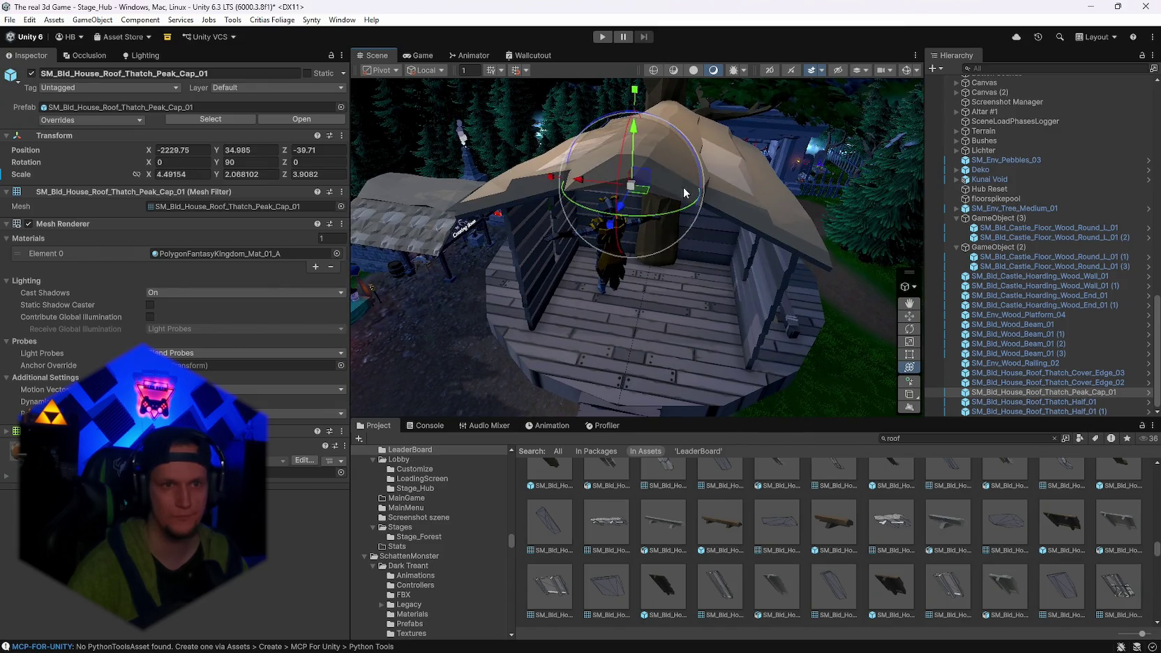
{"action": "mouse_move", "coordinate": [633, 134]}
{"action": "left_mouse_down"}
{"action": "mouse_move", "coordinate": [753, 133]}
{"action": "mouse_move", "coordinate": [534, 85]}
{"action": "mouse_move", "coordinate": [774, 168]}
{"action": "mouse_move", "coordinate": [837, 164]}
{"action": "mouse_move", "coordinate": [900, 140]}
{"action": "left_mouse_up"}
{"action": "mouse_move", "coordinate": [1104, 123]}
{"action": "left_mouse_down"}
{"action": "mouse_move", "coordinate": [1096, 88]}
{"action": "mouse_move", "coordinate": [1113, 178]}
{"action": "mouse_move", "coordinate": [1099, 204]}
{"action": "mouse_move", "coordinate": [730, 277]}
{"action": "mouse_move", "coordinate": [765, 281]}
{"action": "mouse_move", "coordinate": [741, 174]}
{"action": "left_mouse_up"}
{"action": "left_click", "coordinate": [731, 276]}
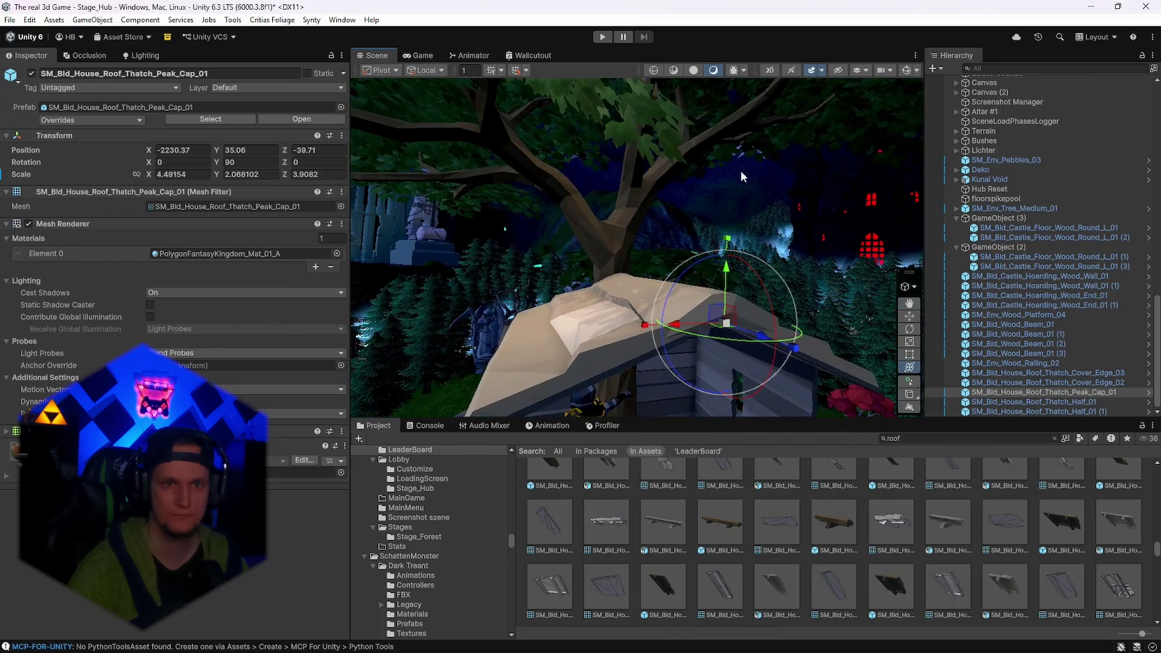
{"action": "left_click", "coordinate": [802, 229]}
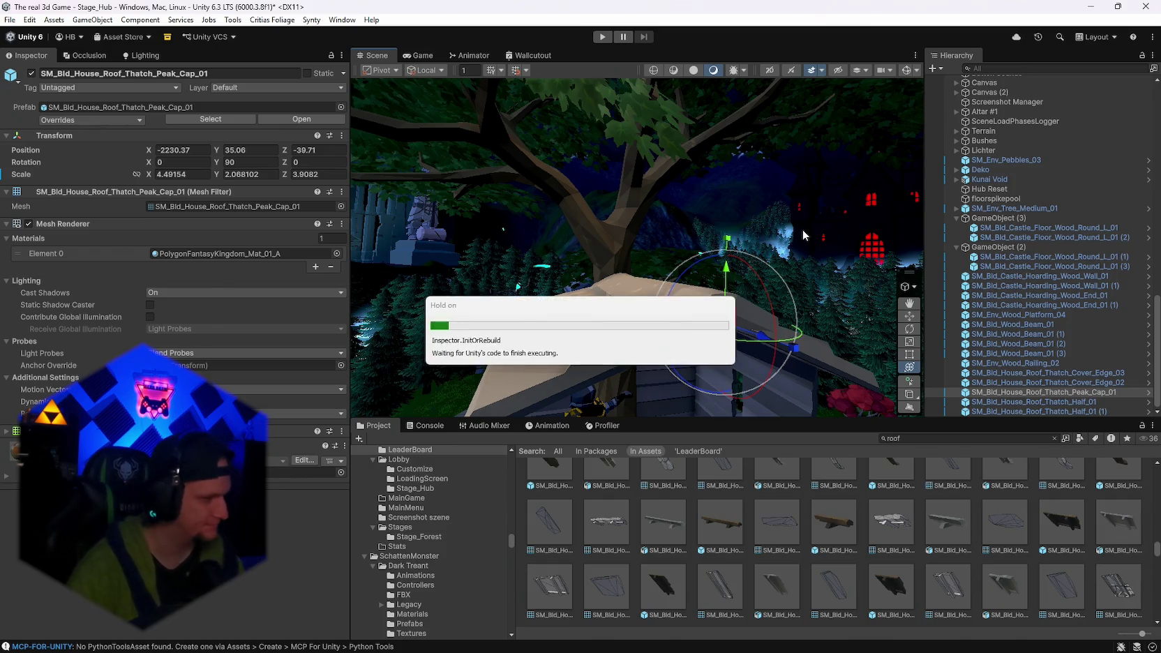
{"action": "mouse_move", "coordinate": [802, 230]}
{"action": "left_mouse_down"}
{"action": "mouse_move", "coordinate": [660, 229]}
{"action": "mouse_move", "coordinate": [740, 209]}
{"action": "mouse_move", "coordinate": [818, 220]}
{"action": "mouse_move", "coordinate": [754, 186]}
{"action": "mouse_move", "coordinate": [668, 177]}
{"action": "mouse_move", "coordinate": [694, 195]}
{"action": "mouse_move", "coordinate": [763, 311]}
{"action": "mouse_move", "coordinate": [539, 301]}
{"action": "mouse_move", "coordinate": [650, 221]}
{"action": "mouse_move", "coordinate": [837, 176]}
{"action": "mouse_move", "coordinate": [688, 150]}
{"action": "left_mouse_up"}
{"action": "left_click", "coordinate": [676, 178]}
{"action": "left_click", "coordinate": [682, 165]}
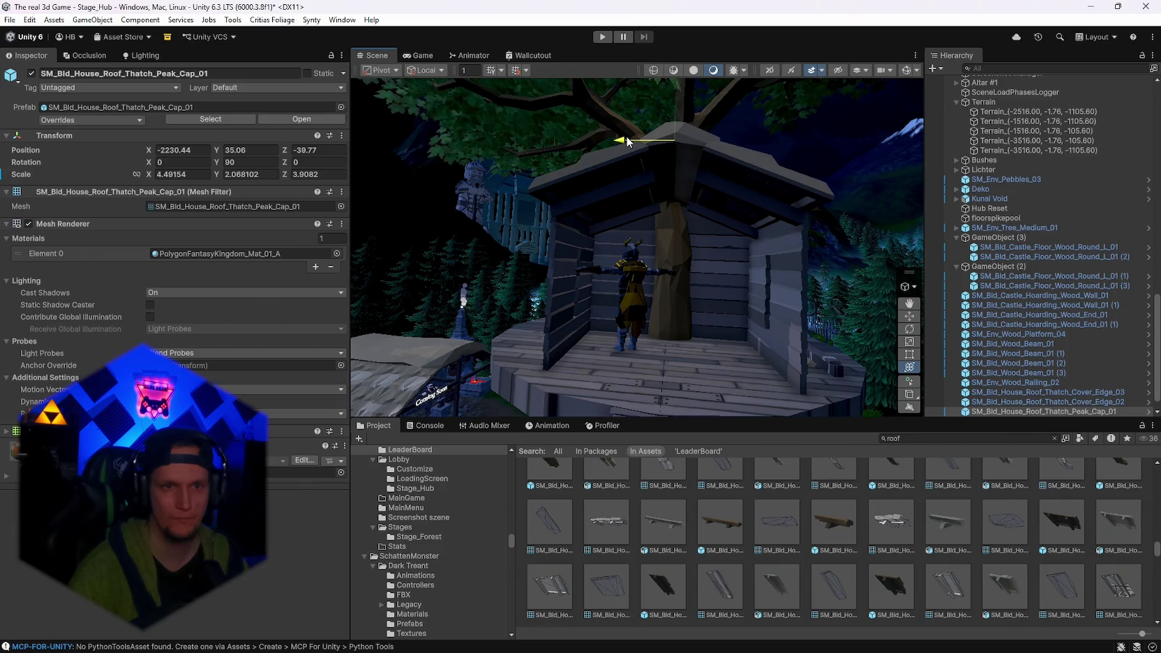
{"action": "mouse_move", "coordinate": [627, 141]}
{"action": "left_mouse_down"}
{"action": "mouse_move", "coordinate": [724, 246]}
{"action": "mouse_move", "coordinate": [678, 391]}
{"action": "mouse_move", "coordinate": [627, 411]}
{"action": "mouse_move", "coordinate": [768, 279]}
{"action": "mouse_move", "coordinate": [832, 245]}
{"action": "mouse_move", "coordinate": [976, 246]}
{"action": "mouse_move", "coordinate": [1075, 286]}
{"action": "mouse_move", "coordinate": [725, 202]}
{"action": "left_mouse_up"}
Tilt Roof_Thatch_Half_01 (1) to 29.041 on Z so it closes against the peak cap.
{"action": "left_click", "coordinate": [725, 202]}
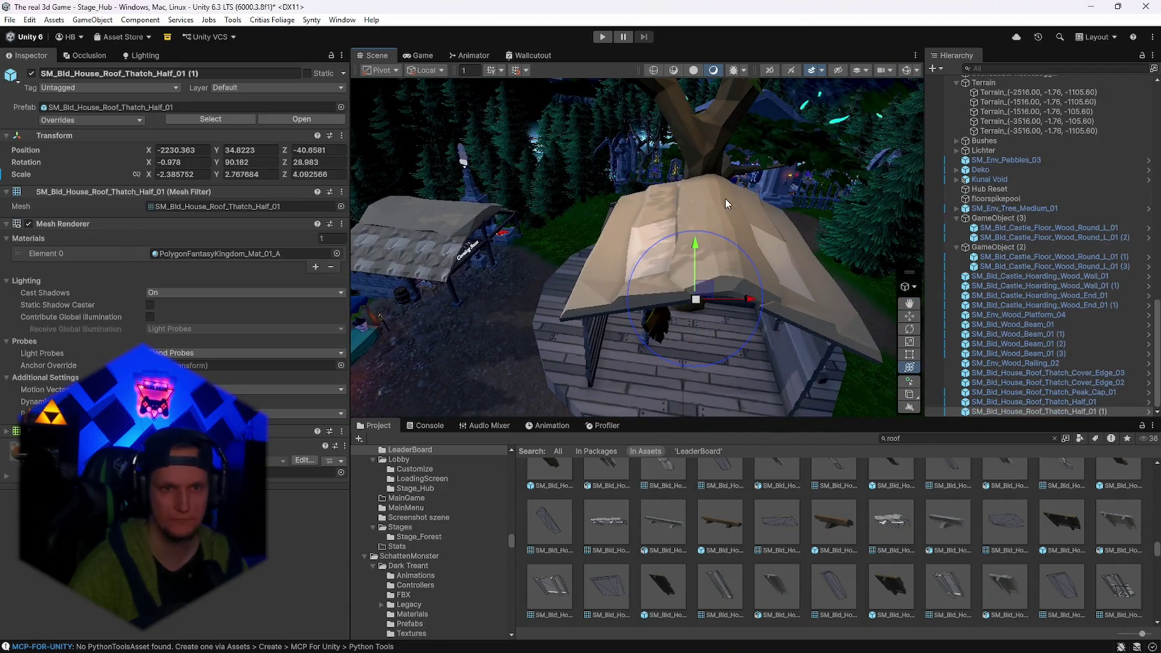
{"action": "left_click", "coordinate": [823, 247], "text": "shift"}
{"action": "left_click", "coordinate": [818, 260], "text": "shift"}
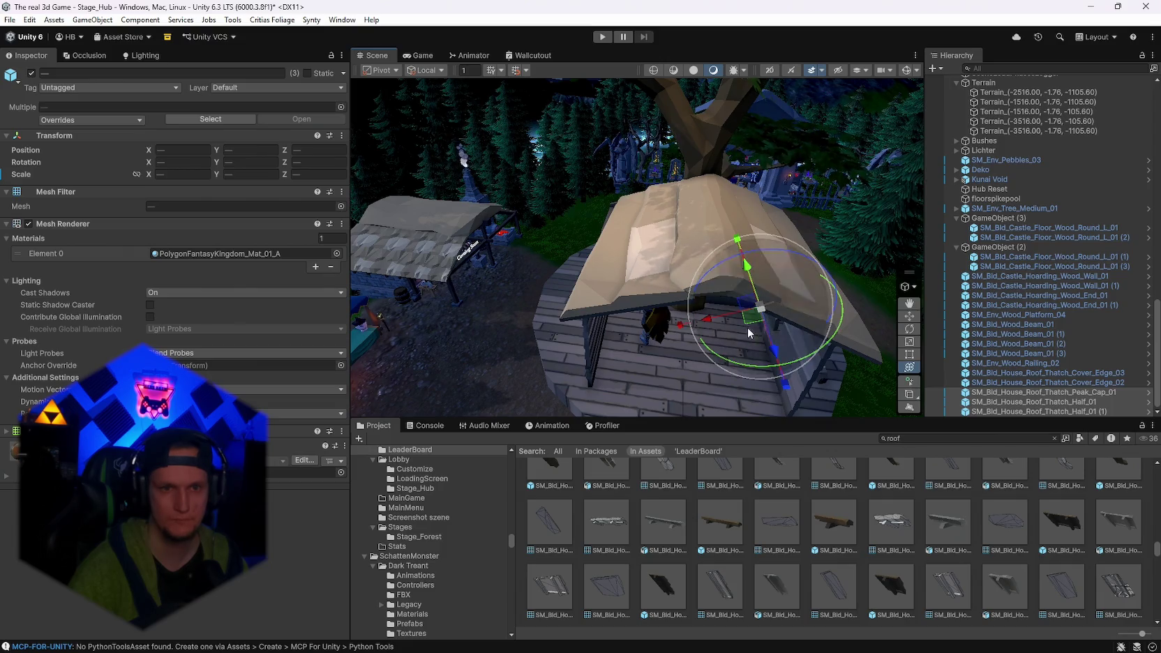
{"action": "mouse_move", "coordinate": [749, 333]}
{"action": "left_mouse_down"}
{"action": "mouse_move", "coordinate": [736, 298]}
{"action": "mouse_move", "coordinate": [865, 255]}
{"action": "mouse_move", "coordinate": [811, 246]}
{"action": "mouse_move", "coordinate": [822, 239]}
{"action": "mouse_move", "coordinate": [607, 279]}
{"action": "left_mouse_up"}
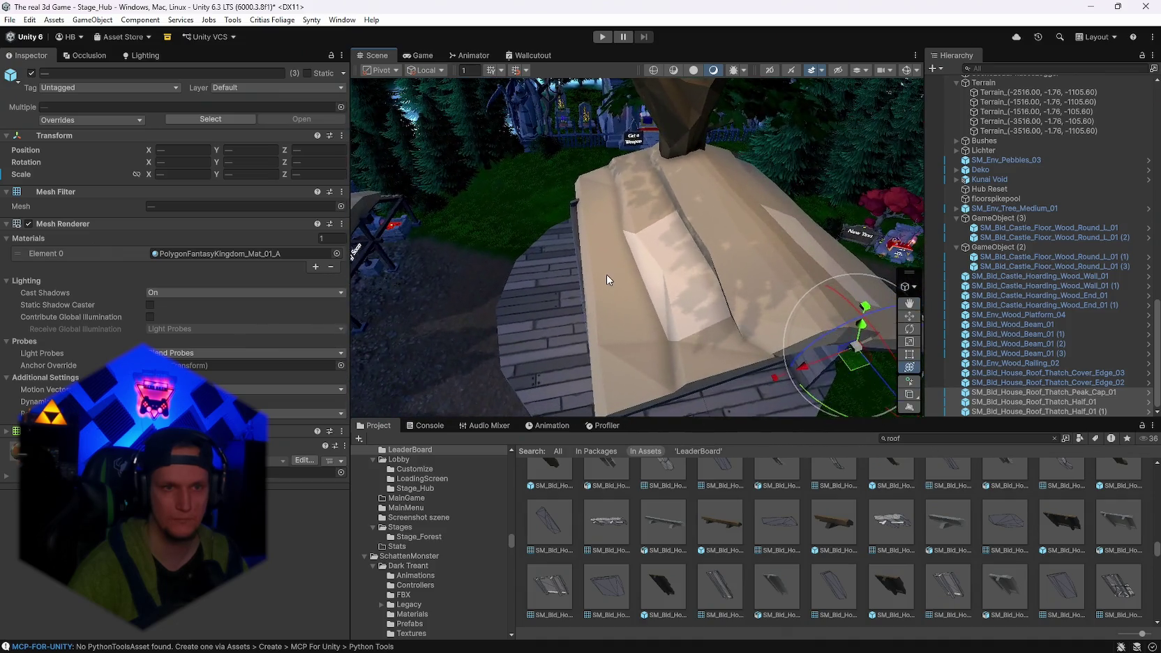
{"action": "left_click", "coordinate": [606, 274]}
{"action": "mouse_move", "coordinate": [750, 317]}
{"action": "left_mouse_down"}
{"action": "mouse_move", "coordinate": [731, 342]}
{"action": "mouse_move", "coordinate": [760, 311]}
{"action": "mouse_move", "coordinate": [750, 286]}
{"action": "left_mouse_up"}
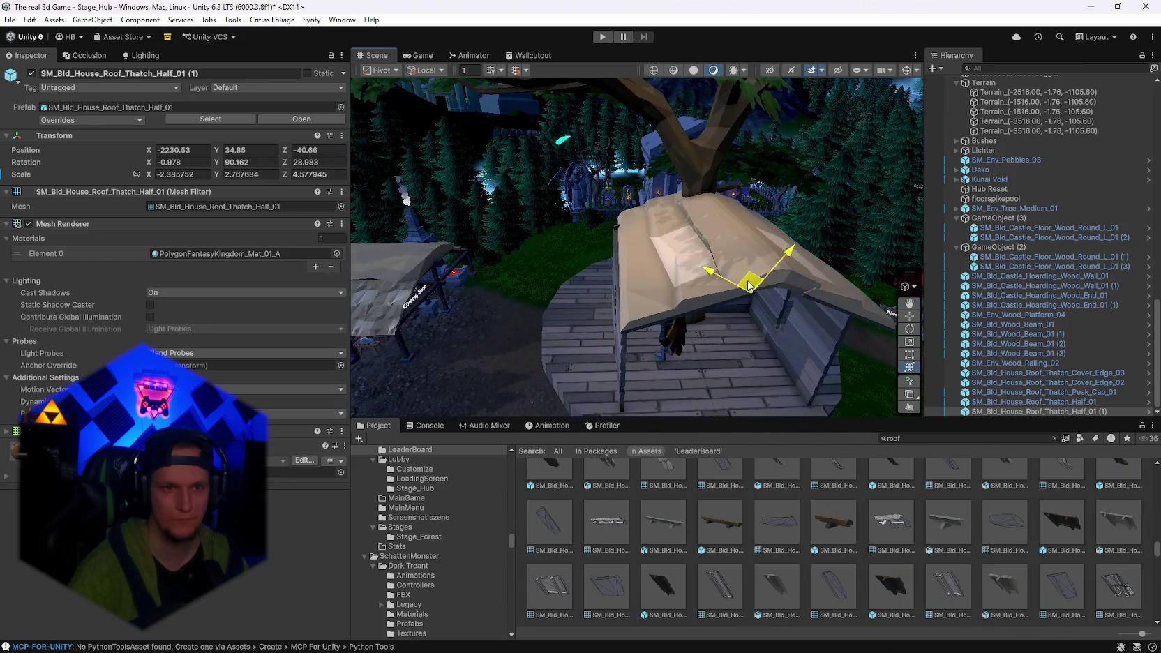
{"action": "key", "text": "e"}
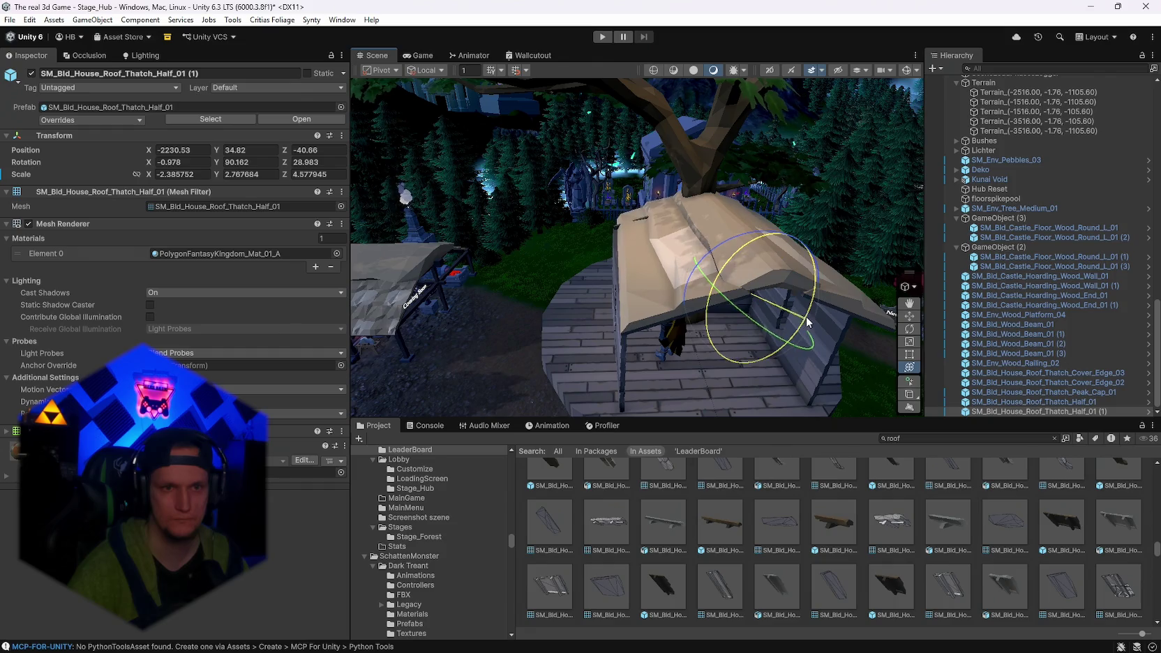
{"action": "mouse_move", "coordinate": [770, 332]}
{"action": "left_mouse_down"}
{"action": "mouse_move", "coordinate": [772, 162]}
{"action": "mouse_move", "coordinate": [722, 239]}
{"action": "mouse_move", "coordinate": [626, 191]}
{"action": "left_mouse_up"}
{"action": "left_click", "coordinate": [658, 288]}
{"action": "mouse_move", "coordinate": [659, 287]}
{"action": "left_mouse_down"}
{"action": "mouse_move", "coordinate": [641, 362]}
{"action": "mouse_move", "coordinate": [564, 353]}
{"action": "mouse_move", "coordinate": [406, 262]}
{"action": "mouse_move", "coordinate": [249, 329]}
{"action": "mouse_move", "coordinate": [687, 283]}
{"action": "left_mouse_up"}
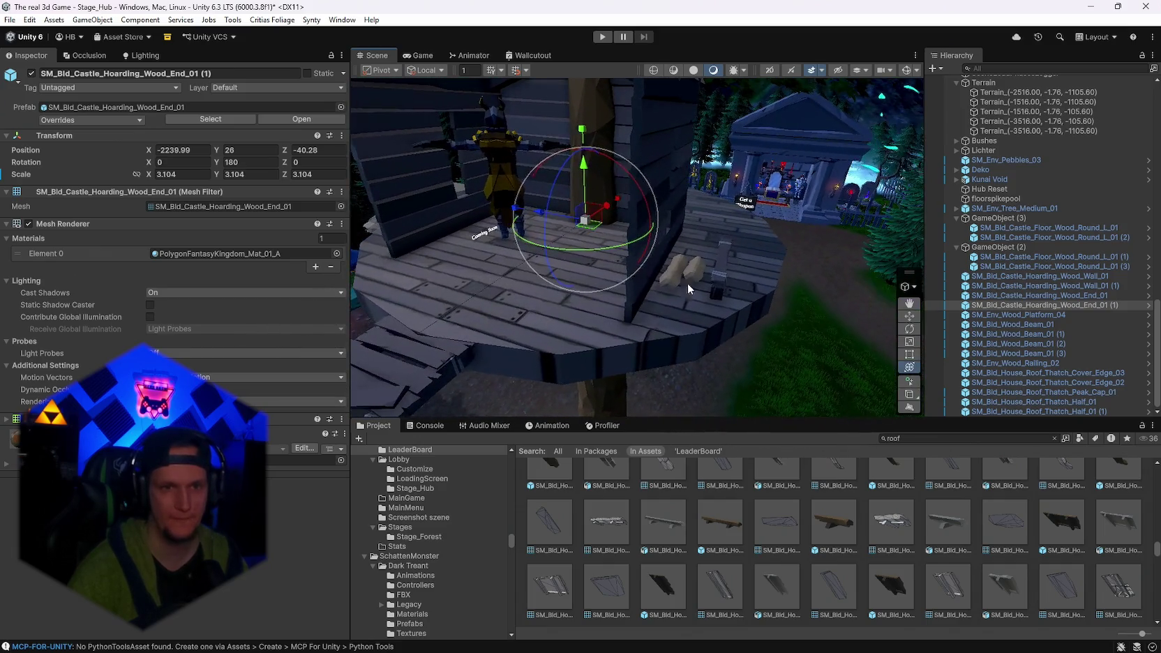
Delete the leftover Roof_Thatch_Cover_Edge pieces from the scene.
{"action": "left_click", "coordinate": [697, 285]}
{"action": "key", "text": "Delete"}
{"action": "key", "text": "ctrl+z"}
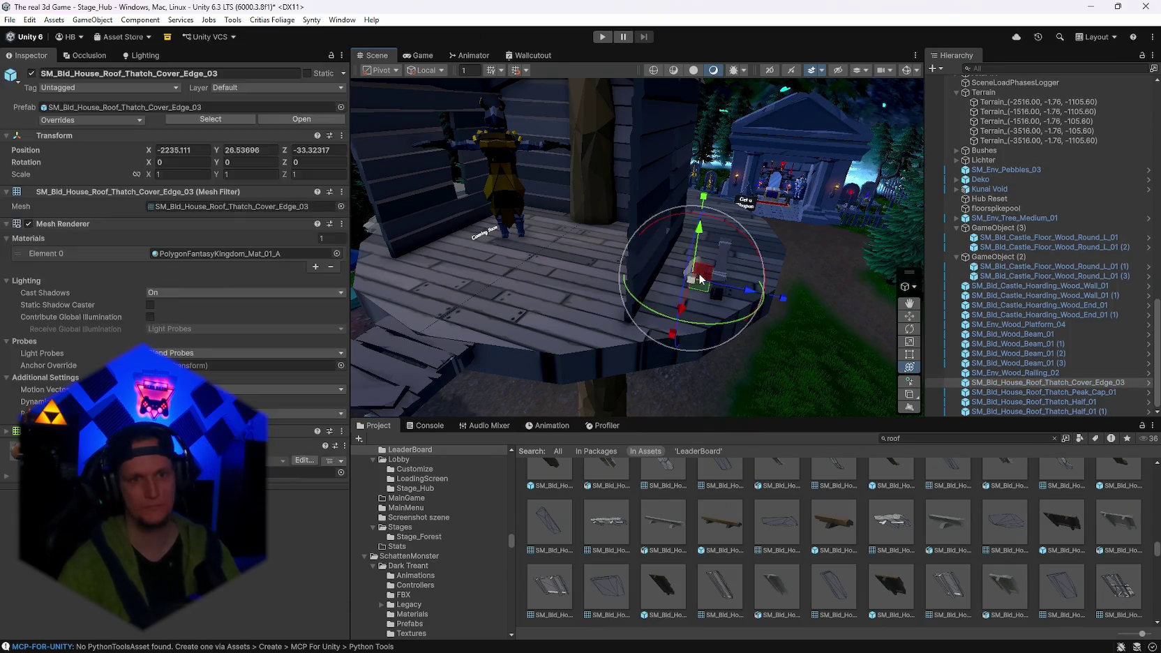
{"action": "key", "text": "Delete"}
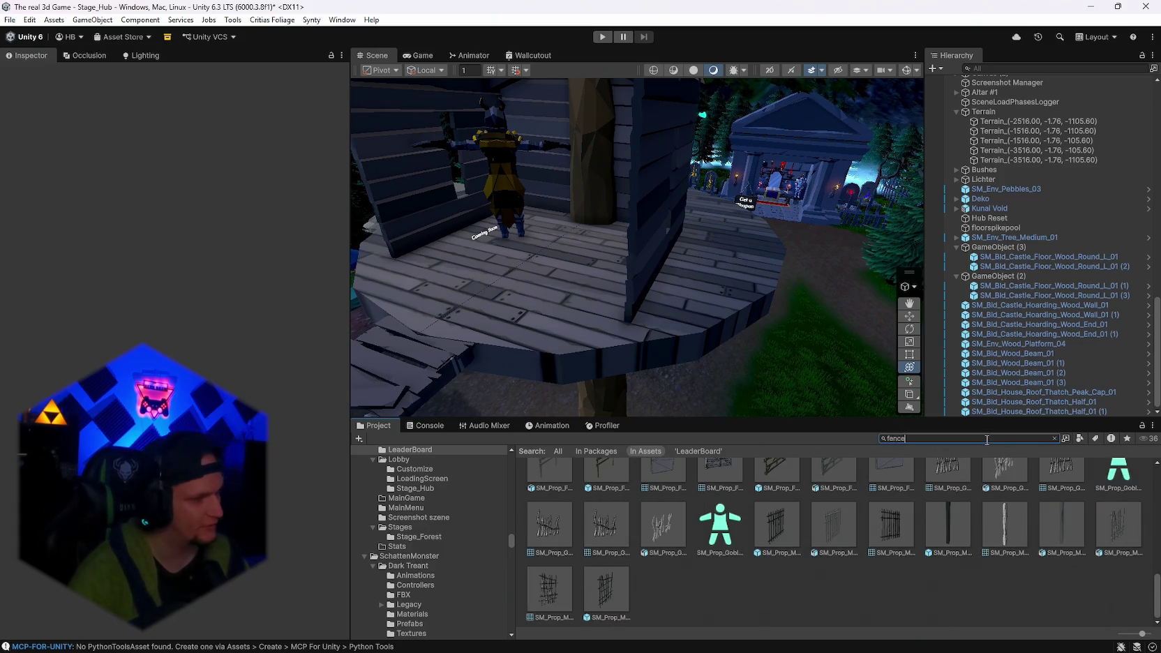
Filter the Project assets by 'fence' and browse the fence models.
{"action": "scroll", "coordinate": [939, 475], "scroll_direction": "up", "scroll_amount": 3}
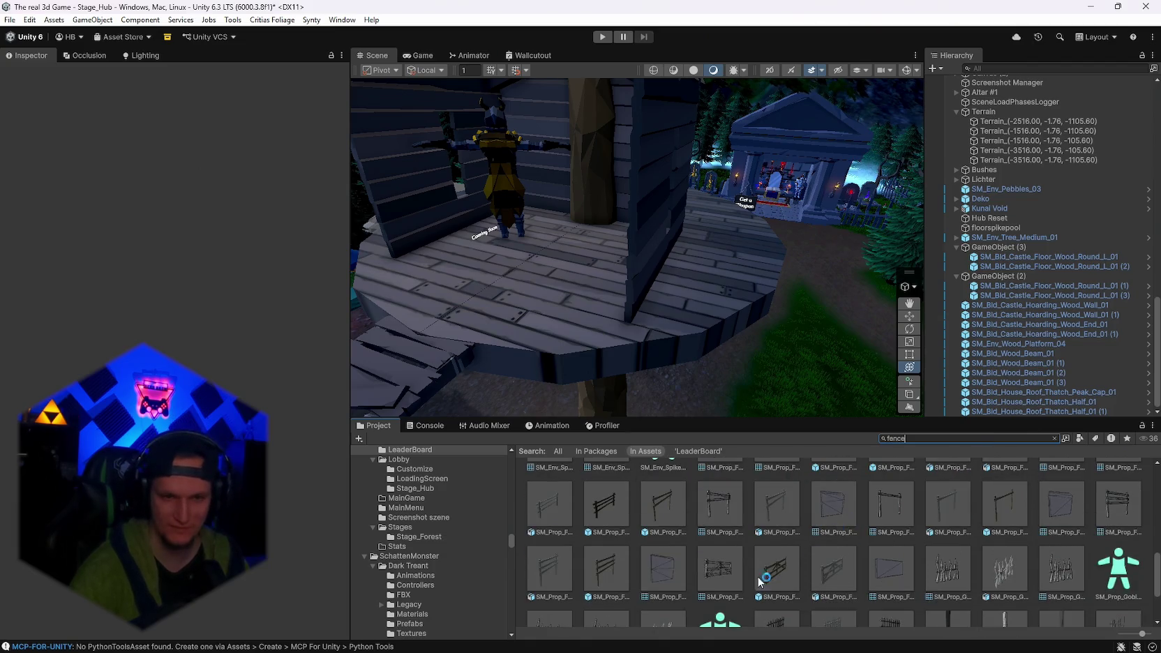
{"action": "mouse_move", "coordinate": [761, 311]}
{"action": "left_mouse_down"}
{"action": "mouse_move", "coordinate": [611, 319]}
{"action": "mouse_move", "coordinate": [627, 318]}
{"action": "left_mouse_up"}
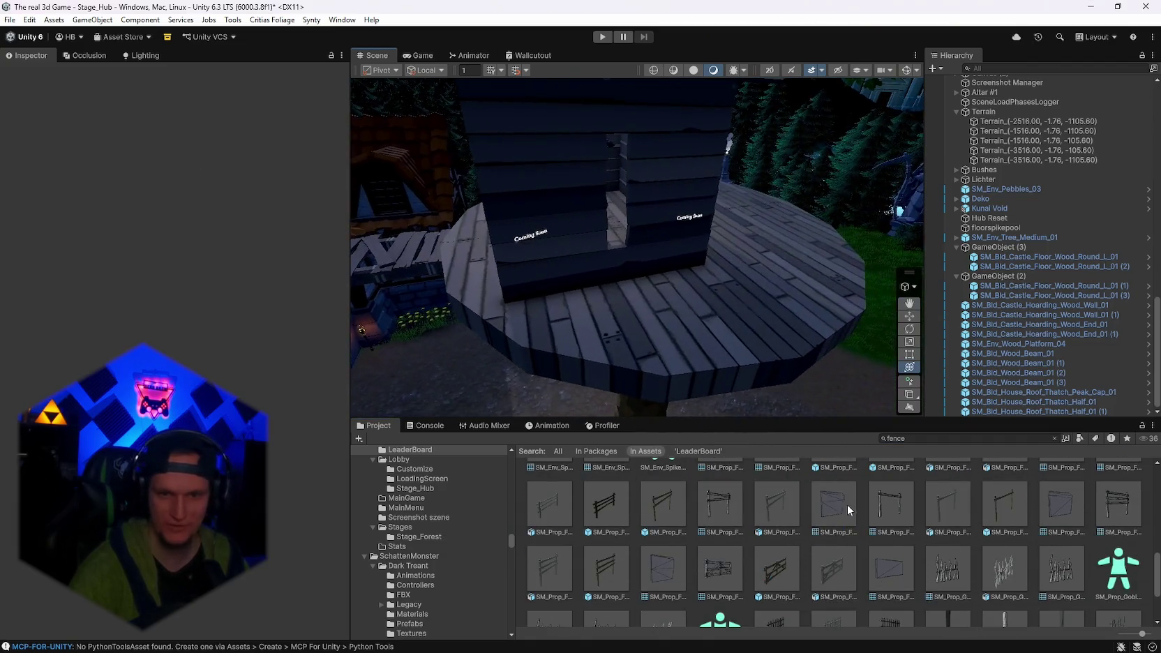
{"action": "scroll", "coordinate": [859, 531], "scroll_direction": "up", "scroll_amount": 2}
{"action": "scroll", "coordinate": [854, 547], "scroll_direction": "up", "scroll_amount": 5}
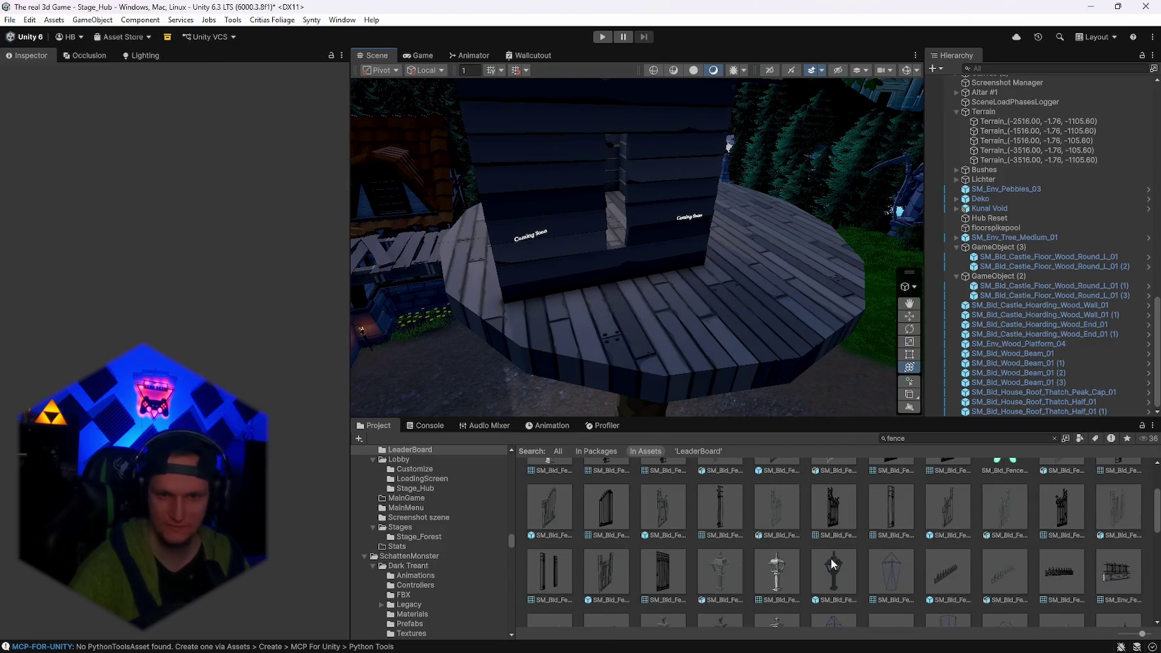
{"action": "scroll", "coordinate": [830, 566], "scroll_direction": "up", "scroll_amount": 2}
{"action": "scroll", "coordinate": [814, 565], "scroll_direction": "down", "scroll_amount": 6}
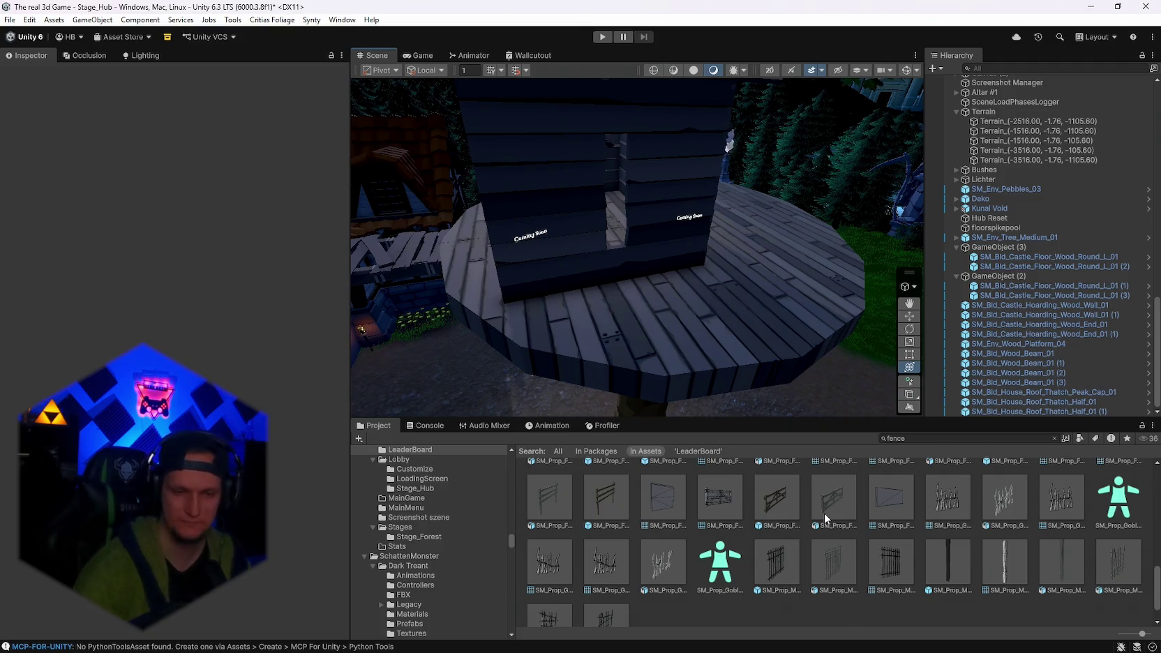
{"action": "scroll", "coordinate": [825, 516], "scroll_direction": "down", "scroll_amount": 1}
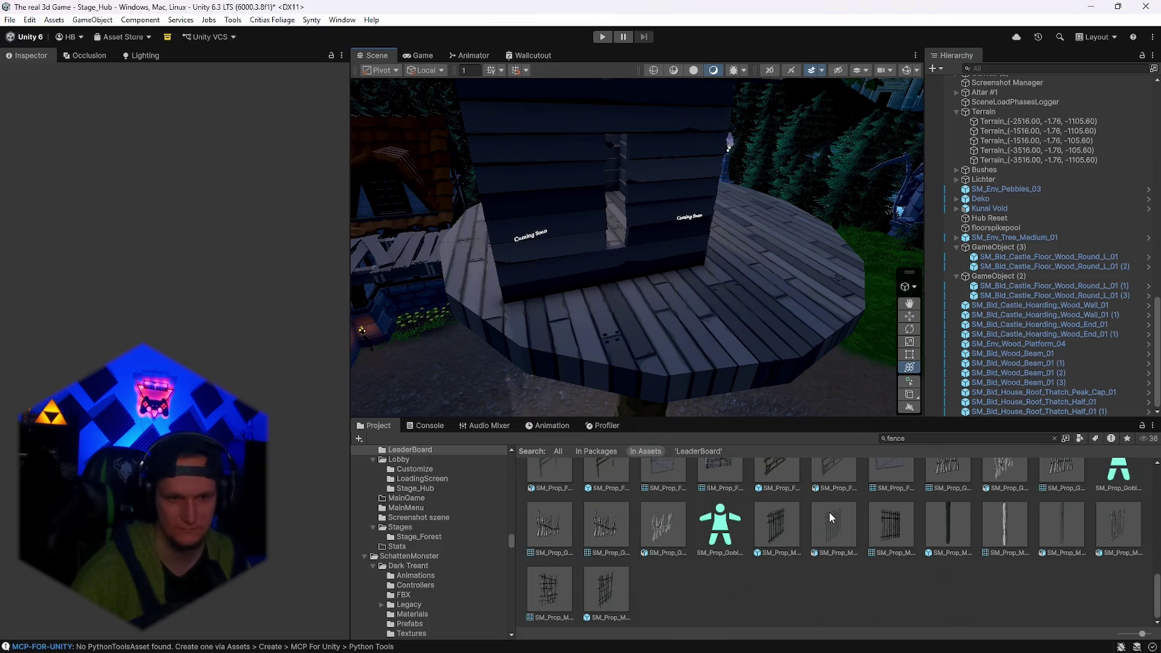
{"action": "scroll", "coordinate": [829, 515], "scroll_direction": "up", "scroll_amount": 3}
{"action": "scroll", "coordinate": [871, 520], "scroll_direction": "up", "scroll_amount": 1}
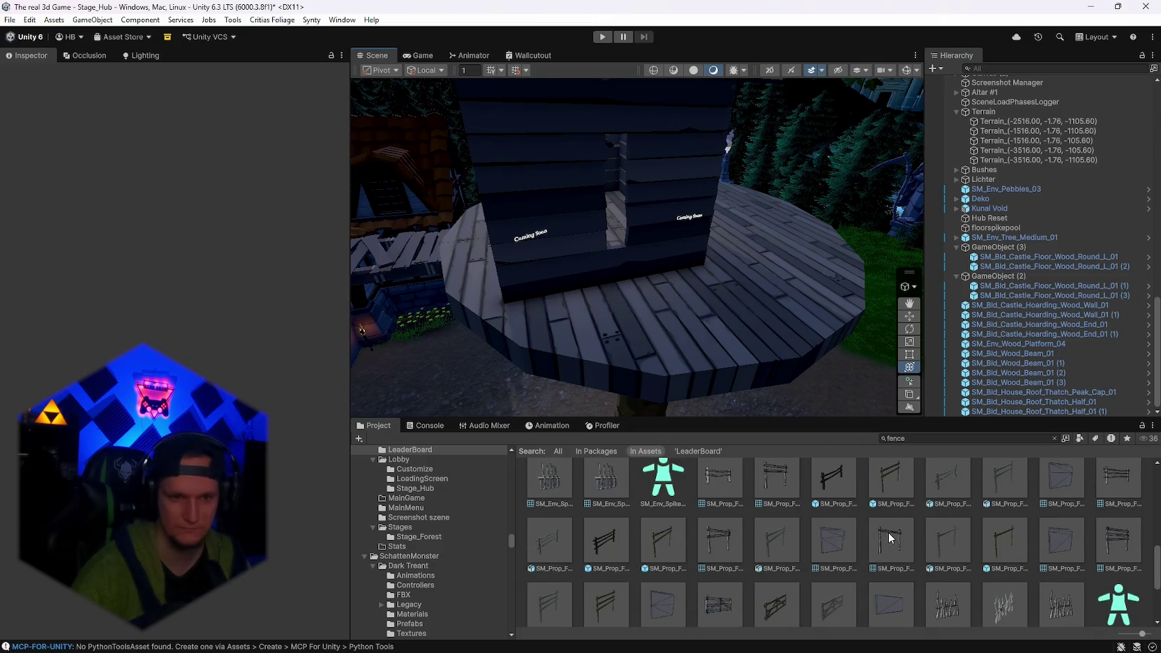
{"action": "scroll", "coordinate": [746, 556], "scroll_direction": "up", "scroll_amount": 2}
{"action": "scroll", "coordinate": [736, 556], "scroll_direction": "up", "scroll_amount": 1}
{"action": "mouse_move", "coordinate": [599, 529]}
{"action": "left_mouse_down"}
{"action": "mouse_move", "coordinate": [593, 328]}
{"action": "mouse_move", "coordinate": [583, 344]}
{"action": "left_mouse_up"}
Place SM_Env_Fence_Goblin_02 on the platform edge, scaled to about 2.66.
{"action": "mouse_move", "coordinate": [569, 412]}
{"action": "left_mouse_down"}
{"action": "mouse_move", "coordinate": [589, 362]}
{"action": "mouse_move", "coordinate": [687, 342]}
{"action": "left_mouse_up"}
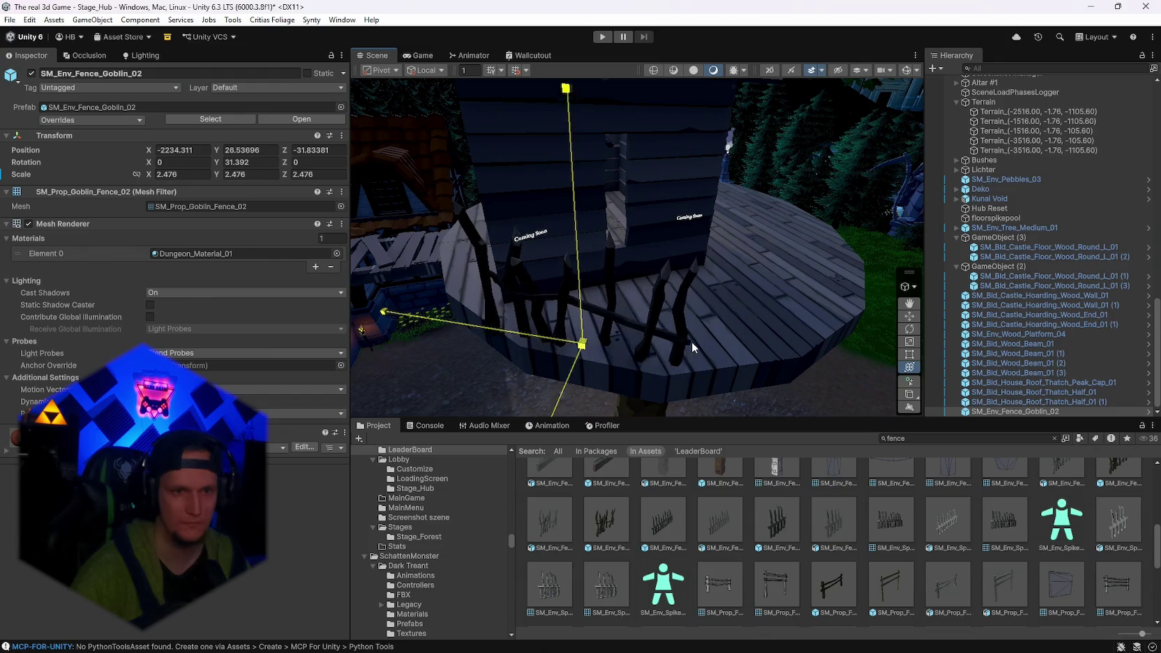
{"action": "key", "text": "e"}
{"action": "left_click_drag", "start_coordinate": [593, 408], "coordinate": [595, 420]}
{"action": "key", "text": "w"}
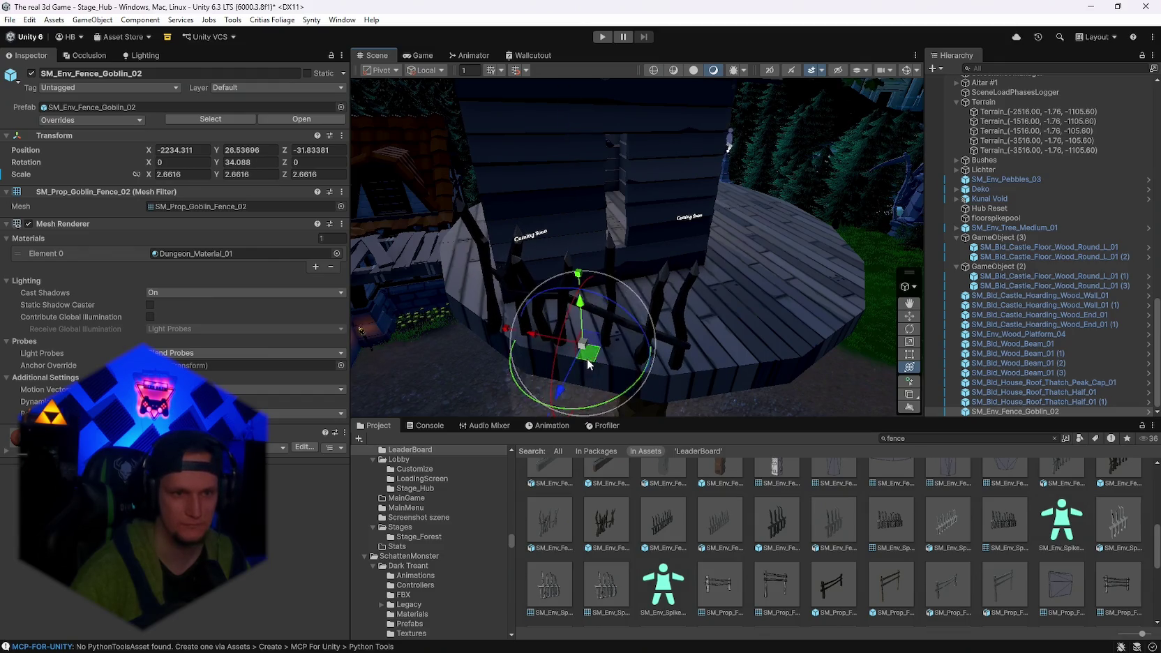
{"action": "mouse_move", "coordinate": [590, 351]}
{"action": "left_mouse_down"}
{"action": "mouse_move", "coordinate": [595, 336]}
{"action": "mouse_move", "coordinate": [704, 325]}
{"action": "left_mouse_up"}
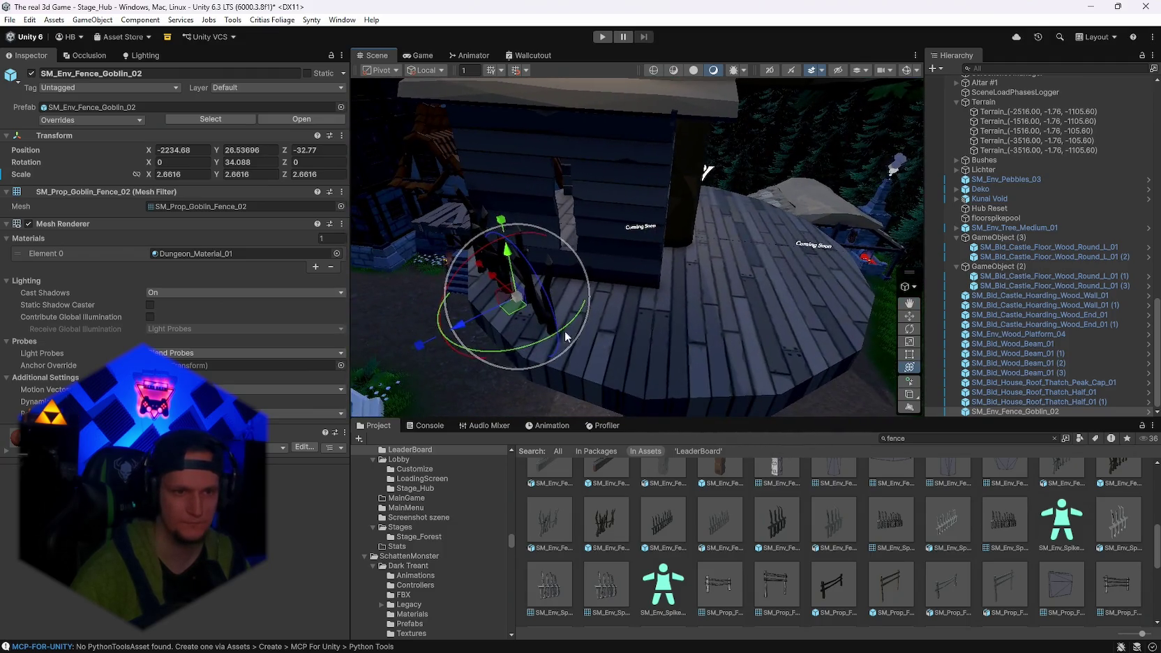
Duplicate the fence as SM_Env_Fence_Goblin_02 (1), turned 192.541 on Y beside the first.
{"action": "key", "text": "ctrl+d"}
{"action": "mouse_move", "coordinate": [488, 276]}
{"action": "left_mouse_down"}
{"action": "mouse_move", "coordinate": [618, 352]}
{"action": "mouse_move", "coordinate": [649, 392]}
{"action": "mouse_move", "coordinate": [696, 378]}
{"action": "left_mouse_up"}
{"action": "key", "text": "e"}
{"action": "left_click_drag", "start_coordinate": [633, 351], "coordinate": [662, 357]}
{"action": "key", "text": "e"}
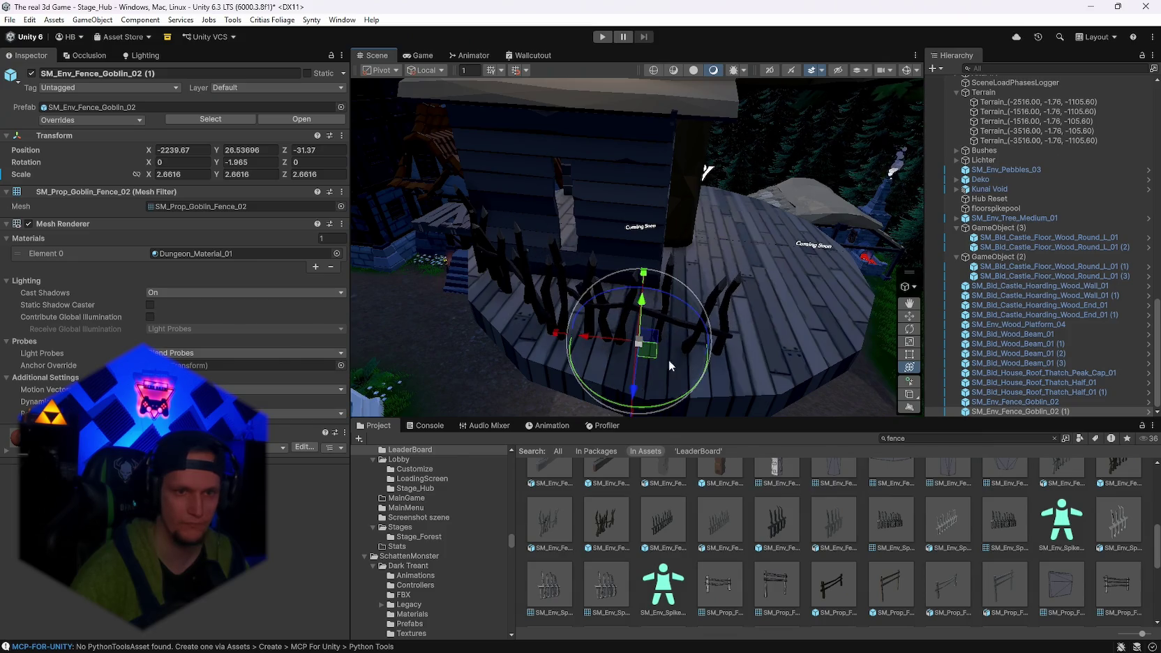
{"action": "mouse_move", "coordinate": [669, 400]}
{"action": "left_mouse_down"}
{"action": "mouse_move", "coordinate": [178, 362]}
{"action": "mouse_move", "coordinate": [219, 358]}
{"action": "left_mouse_up"}
{"action": "key", "text": "w"}
{"action": "mouse_move", "coordinate": [620, 353]}
{"action": "left_mouse_down"}
{"action": "mouse_move", "coordinate": [611, 342]}
{"action": "mouse_move", "coordinate": [931, 301]}
{"action": "mouse_move", "coordinate": [752, 293]}
{"action": "left_mouse_up"}
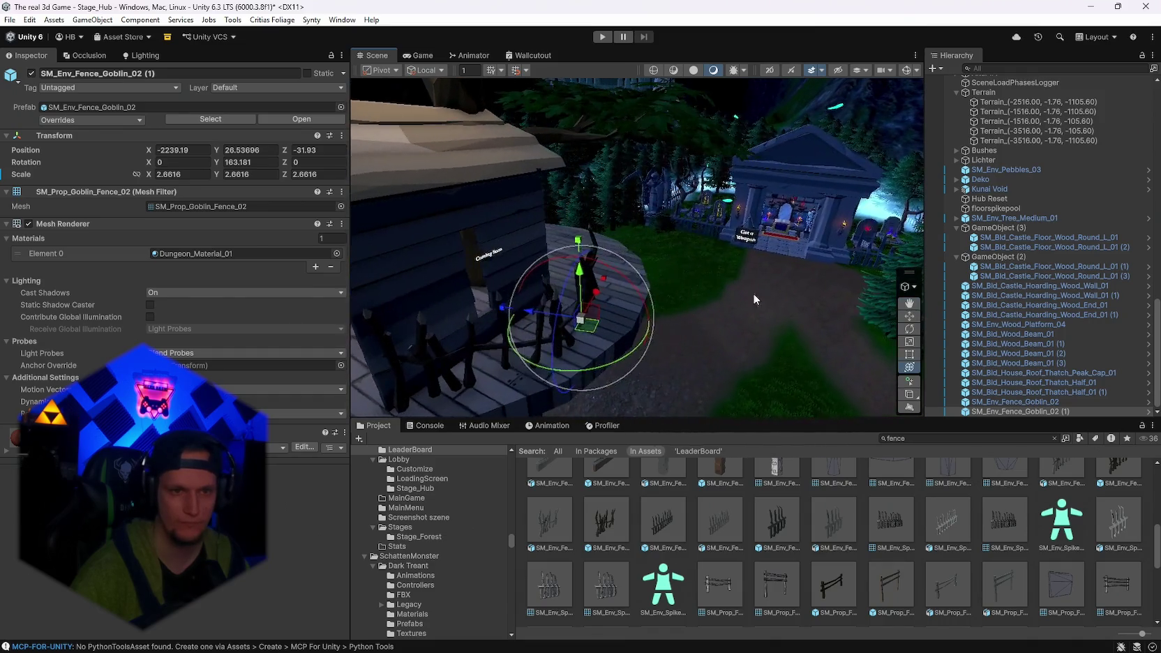
{"action": "mouse_move", "coordinate": [614, 352]}
{"action": "left_mouse_down"}
{"action": "mouse_move", "coordinate": [533, 376]}
{"action": "mouse_move", "coordinate": [545, 369]}
{"action": "left_mouse_up"}
{"action": "key", "text": "w"}
{"action": "left_click_drag", "start_coordinate": [572, 317], "coordinate": [603, 341]}
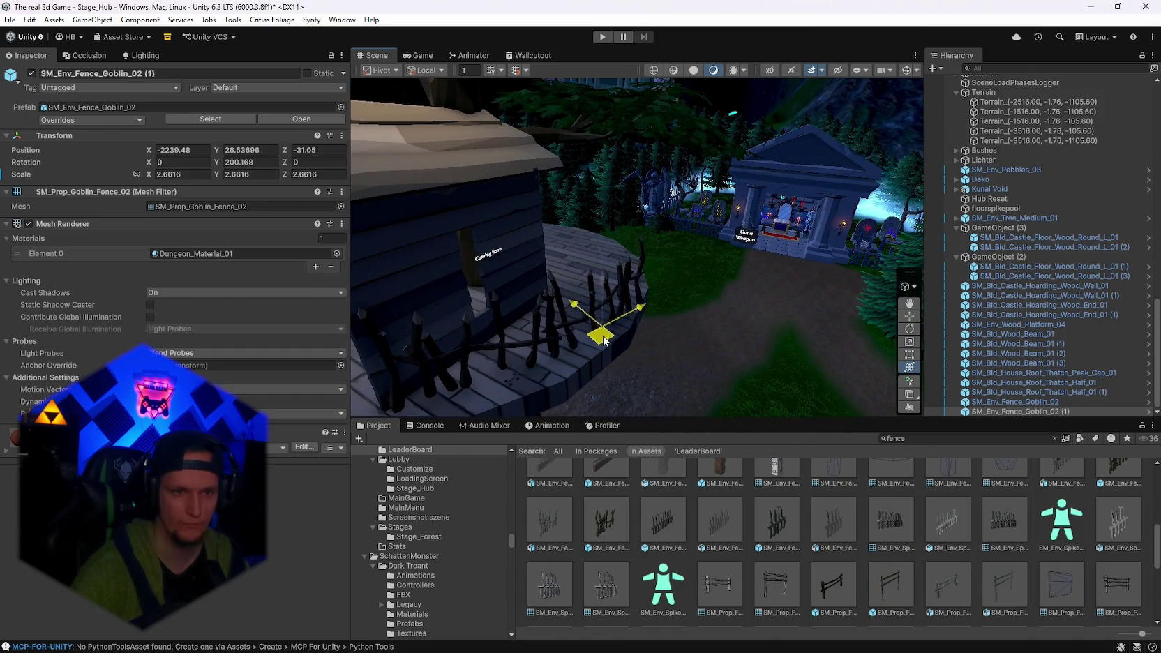
{"action": "mouse_move", "coordinate": [605, 384]}
{"action": "left_mouse_down"}
{"action": "mouse_move", "coordinate": [606, 342]}
{"action": "mouse_move", "coordinate": [528, 299]}
{"action": "mouse_move", "coordinate": [618, 197]}
{"action": "left_mouse_up"}
Move the fence copy further along the platform edge and settle it into place.
{"action": "left_click", "coordinate": [483, 193], "text": "shift"}
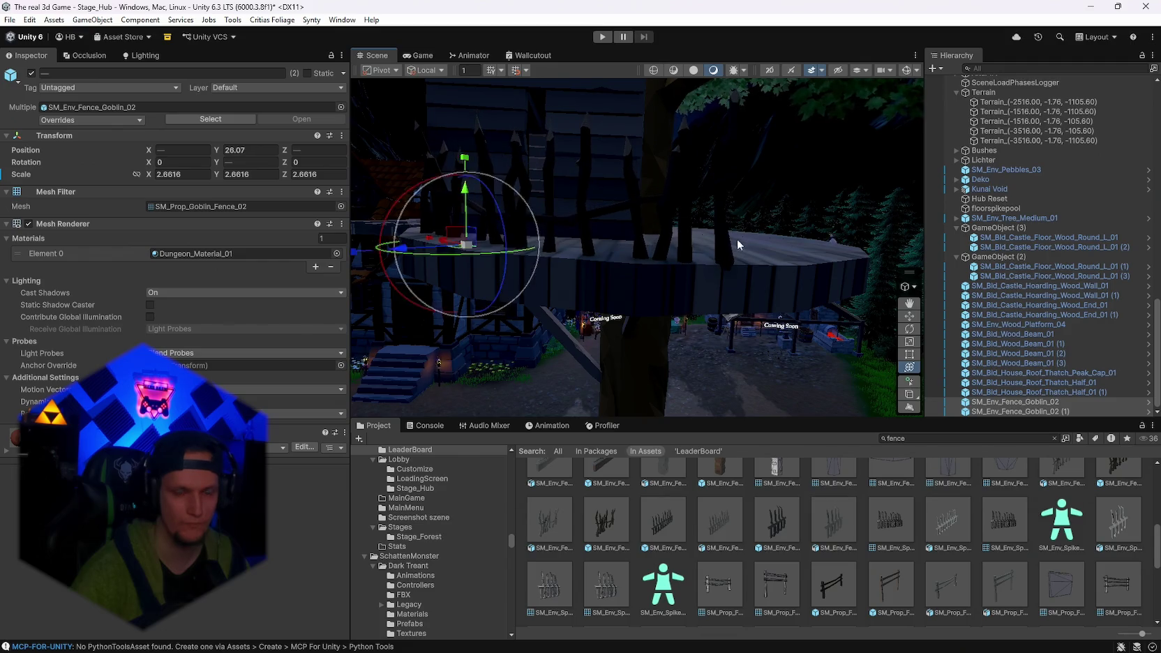
{"action": "left_click_drag", "start_coordinate": [738, 244], "coordinate": [598, 249]}
{"action": "left_click", "coordinate": [598, 248]}
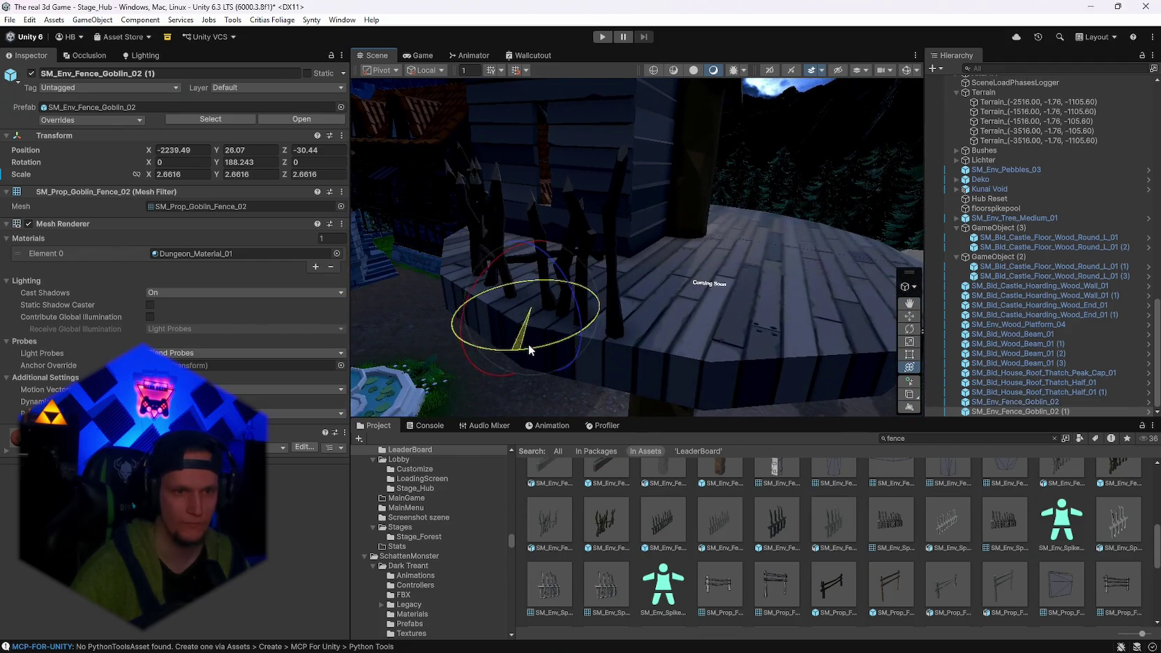
{"action": "mouse_move", "coordinate": [527, 325]}
{"action": "left_mouse_down"}
{"action": "mouse_move", "coordinate": [554, 313]}
{"action": "mouse_move", "coordinate": [670, 350]}
{"action": "mouse_move", "coordinate": [489, 388]}
{"action": "left_mouse_up"}
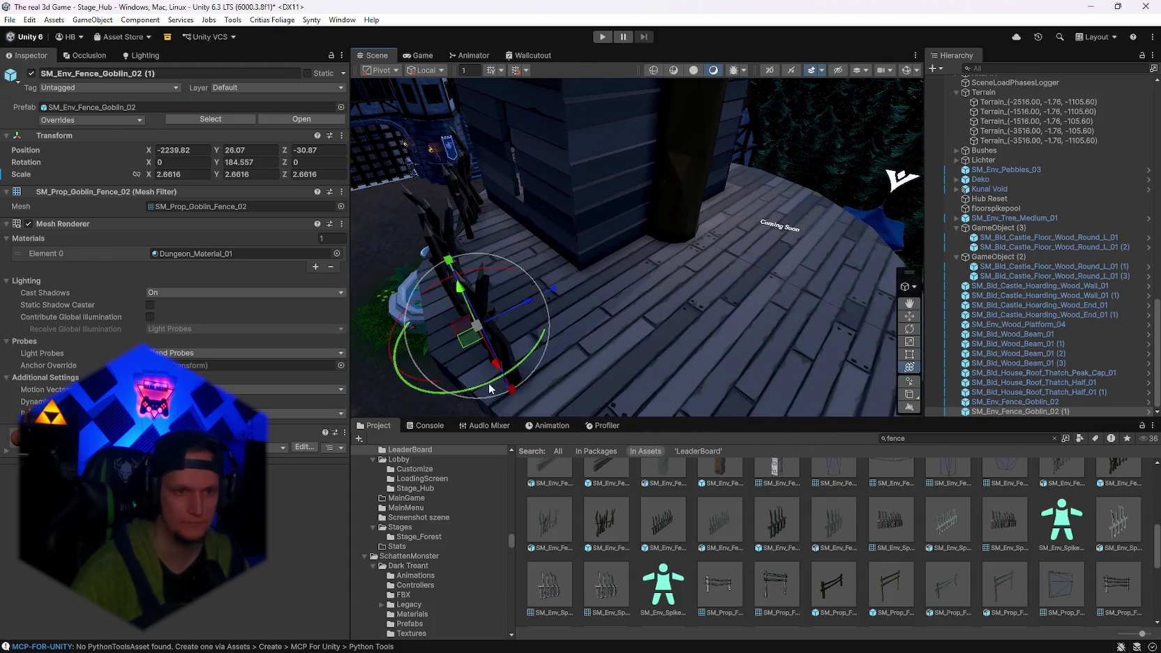
{"action": "left_click_drag", "start_coordinate": [554, 314], "coordinate": [548, 342]}
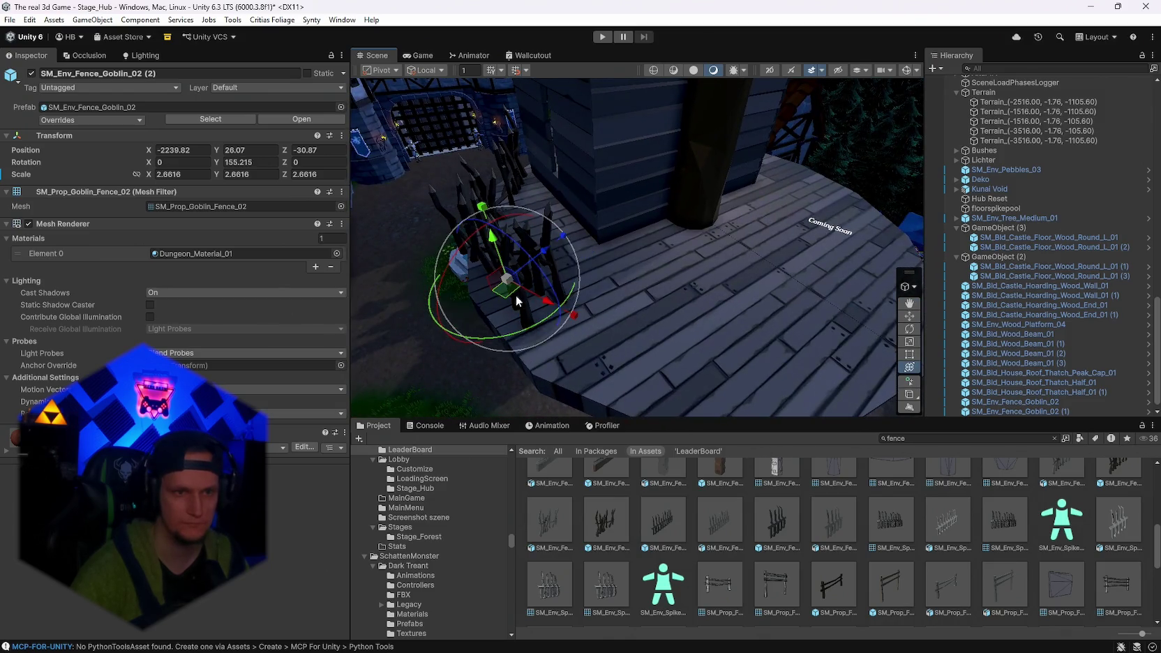
{"action": "mouse_move", "coordinate": [517, 300]}
{"action": "left_mouse_down"}
{"action": "mouse_move", "coordinate": [616, 358]}
{"action": "mouse_move", "coordinate": [597, 406]}
{"action": "mouse_move", "coordinate": [648, 396]}
{"action": "mouse_move", "coordinate": [615, 354]}
{"action": "mouse_move", "coordinate": [625, 314]}
{"action": "mouse_move", "coordinate": [614, 307]}
{"action": "mouse_move", "coordinate": [634, 336]}
{"action": "mouse_move", "coordinate": [486, 351]}
{"action": "mouse_move", "coordinate": [141, 284]}
{"action": "left_mouse_up"}
{"action": "key", "text": "e"}
{"action": "key", "text": "w"}
{"action": "mouse_move", "coordinate": [635, 317]}
{"action": "left_mouse_down"}
{"action": "mouse_move", "coordinate": [828, 187]}
{"action": "mouse_move", "coordinate": [663, 176]}
{"action": "mouse_move", "coordinate": [518, 251]}
{"action": "mouse_move", "coordinate": [1105, 195]}
{"action": "mouse_move", "coordinate": [665, 244]}
{"action": "mouse_move", "coordinate": [655, 288]}
{"action": "mouse_move", "coordinate": [635, 282]}
{"action": "left_mouse_up"}
{"action": "key", "text": "e"}
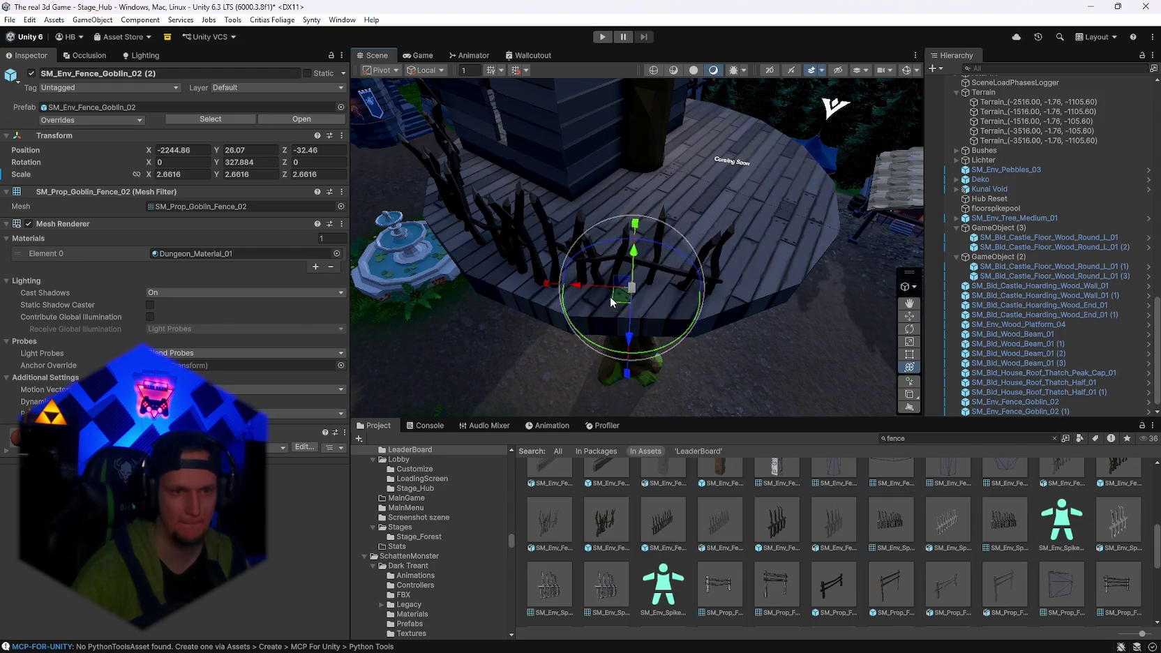
Add two more fence copies, turning and sliding them along the platform rim.
{"action": "key", "text": "ctrl+d"}
{"action": "key", "text": "v"}
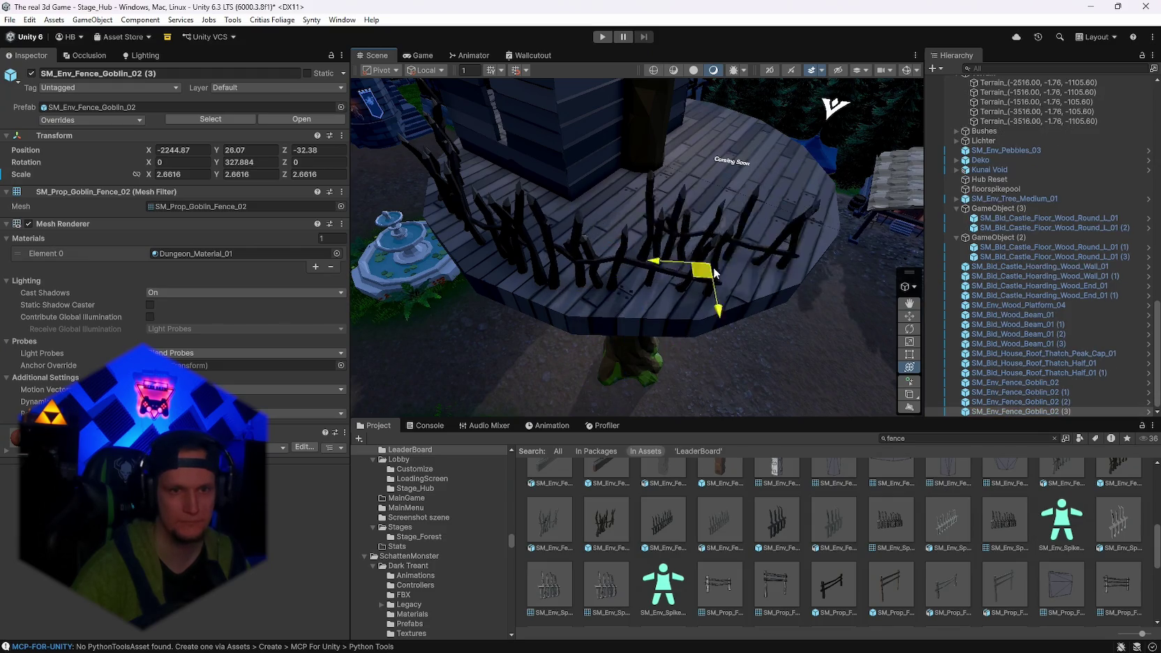
{"action": "key", "text": "f"}
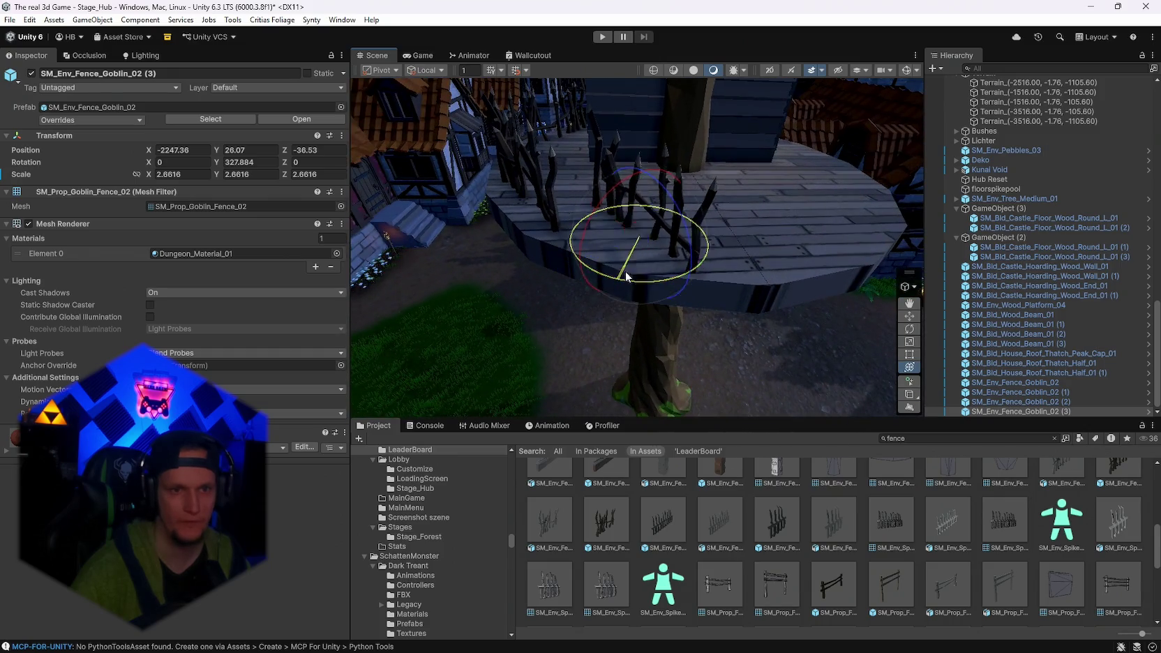
{"action": "mouse_move", "coordinate": [626, 276]}
{"action": "left_mouse_down"}
{"action": "mouse_move", "coordinate": [645, 268]}
{"action": "mouse_move", "coordinate": [638, 252]}
{"action": "mouse_move", "coordinate": [654, 269]}
{"action": "mouse_move", "coordinate": [695, 260]}
{"action": "left_mouse_up"}
{"action": "key", "text": "ctrl+d"}
{"action": "mouse_move", "coordinate": [554, 317]}
{"action": "left_mouse_down"}
{"action": "mouse_move", "coordinate": [701, 345]}
{"action": "mouse_move", "coordinate": [526, 342]}
{"action": "mouse_move", "coordinate": [347, 306]}
{"action": "mouse_move", "coordinate": [628, 327]}
{"action": "left_mouse_up"}
{"action": "mouse_move", "coordinate": [690, 302]}
{"action": "left_mouse_down"}
{"action": "mouse_move", "coordinate": [735, 342]}
{"action": "mouse_move", "coordinate": [688, 358]}
{"action": "mouse_move", "coordinate": [572, 349]}
{"action": "left_mouse_up"}
Add another fence copy rotated to match the curve of the edge.
{"action": "key", "text": "ctrl+d"}
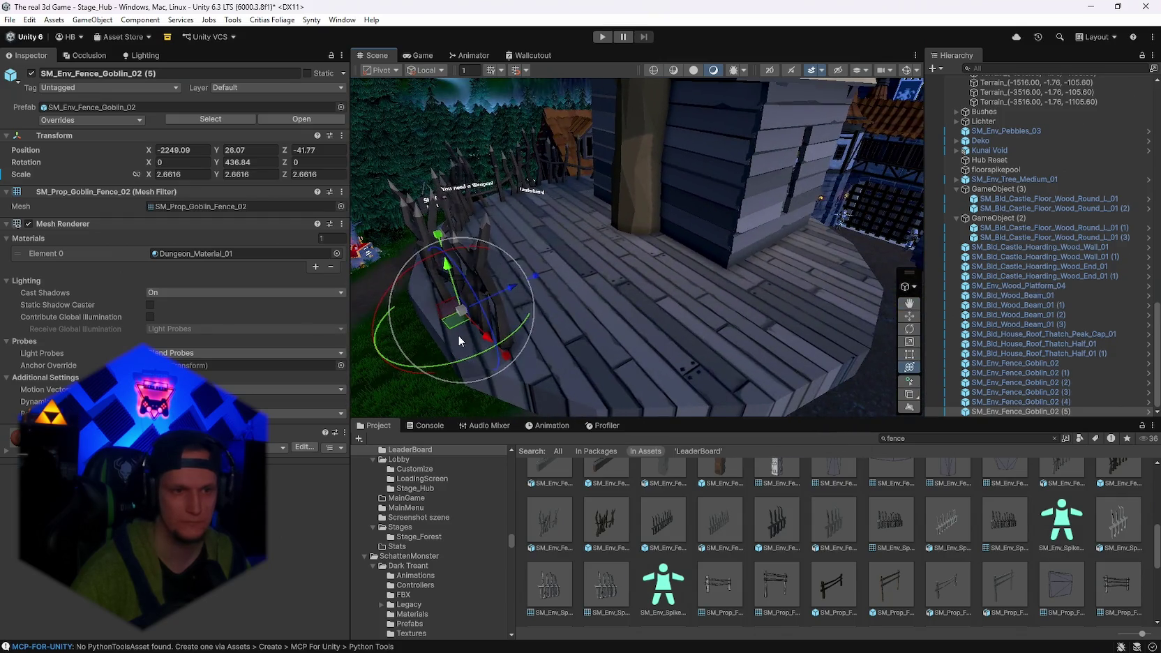
{"action": "left_click_drag", "start_coordinate": [457, 335], "coordinate": [644, 345]}
{"action": "mouse_move", "coordinate": [662, 387]}
{"action": "left_mouse_down"}
{"action": "mouse_move", "coordinate": [324, 348]}
{"action": "mouse_move", "coordinate": [849, 403]}
{"action": "mouse_move", "coordinate": [678, 363]}
{"action": "mouse_move", "coordinate": [607, 391]}
{"action": "mouse_move", "coordinate": [609, 366]}
{"action": "left_mouse_up"}
{"action": "key", "text": "w"}
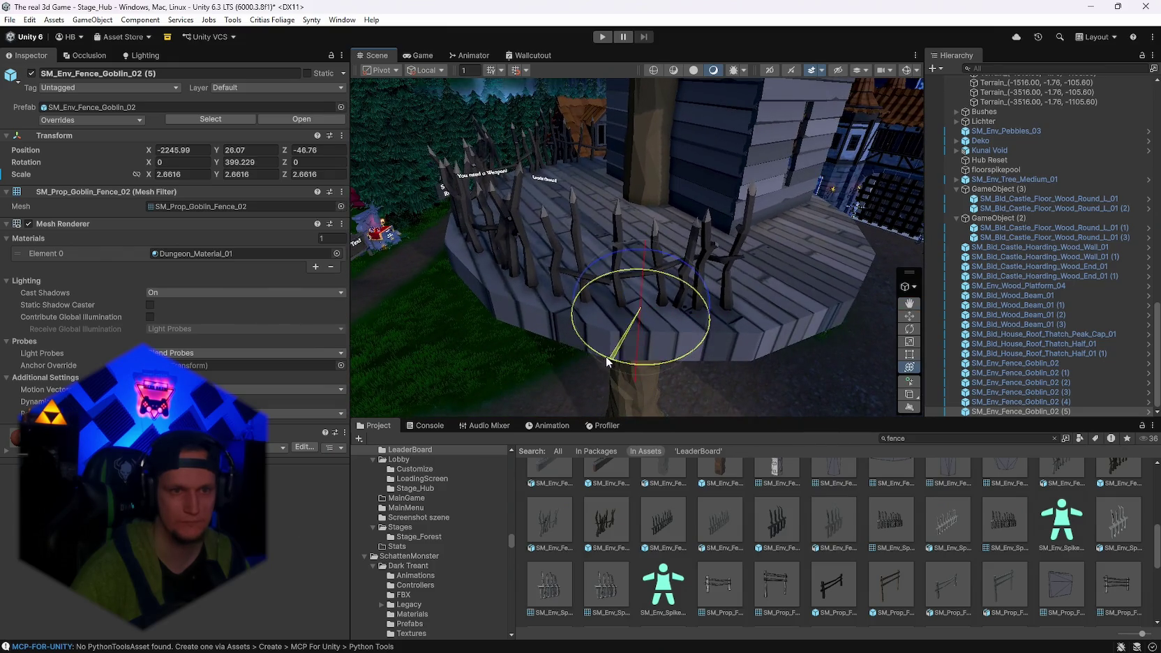
{"action": "left_click_drag", "start_coordinate": [652, 319], "coordinate": [649, 317]}
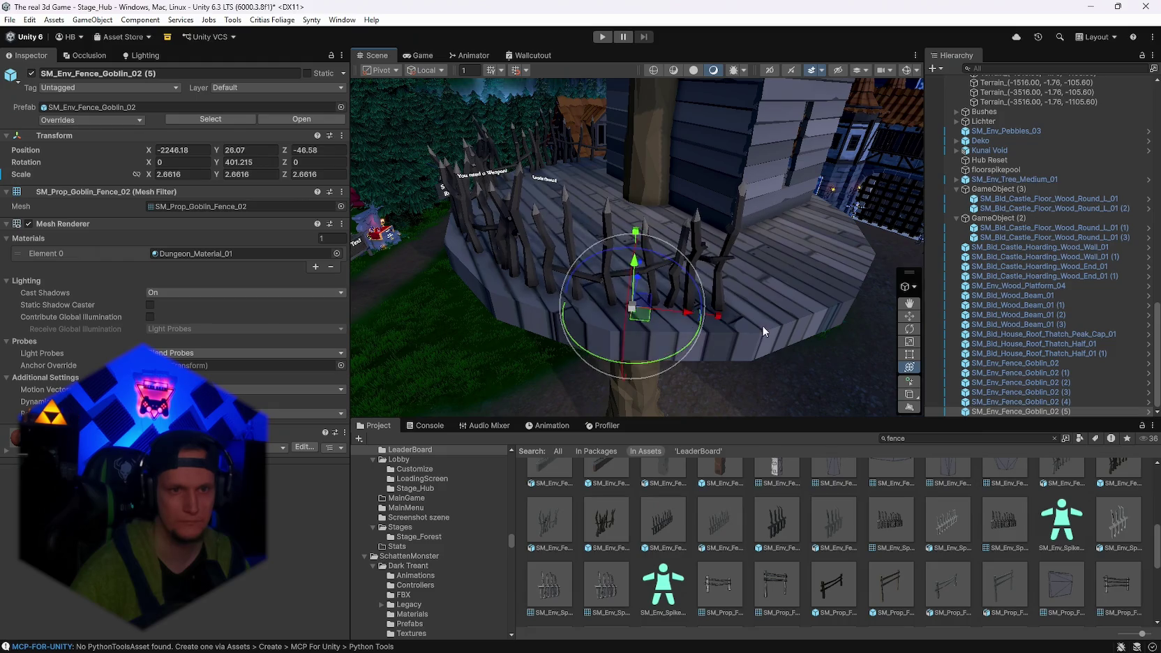
{"action": "left_click_drag", "start_coordinate": [762, 324], "coordinate": [626, 326]}
Place a further fence copy at the next spot, rotated to follow the platform curve.
{"action": "key", "text": "ctrl+d"}
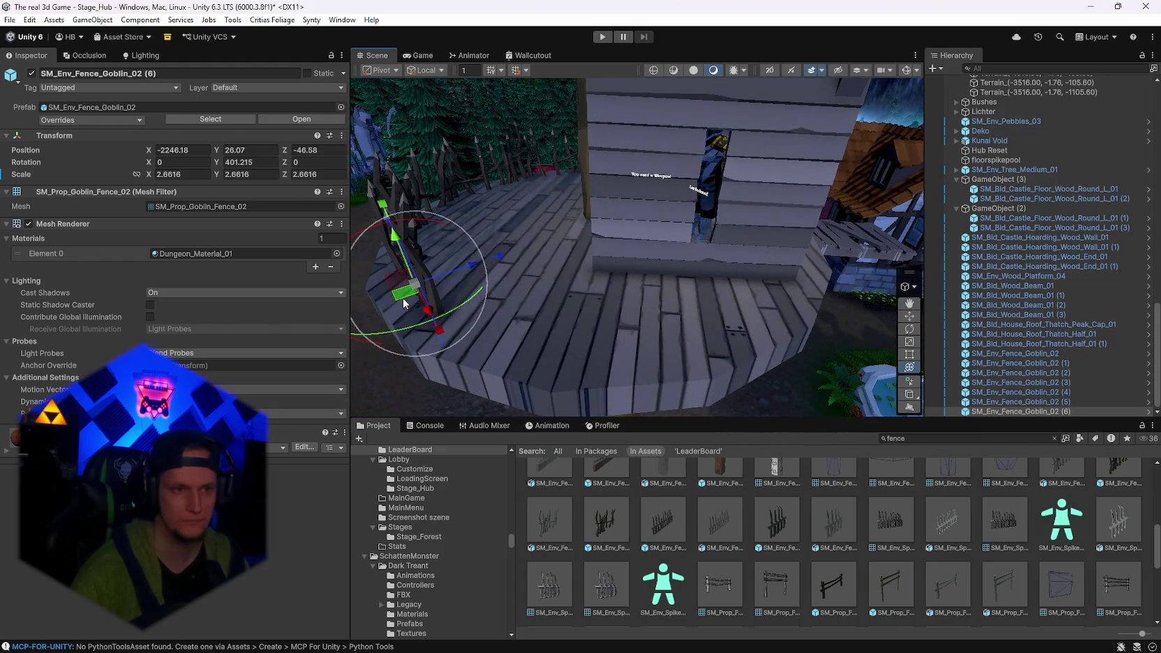
{"action": "mouse_move", "coordinate": [403, 297]}
{"action": "left_mouse_down"}
{"action": "mouse_move", "coordinate": [581, 344]}
{"action": "mouse_move", "coordinate": [232, 354]}
{"action": "left_mouse_up"}
{"action": "left_click_drag", "start_coordinate": [488, 314], "coordinate": [1019, 336]}
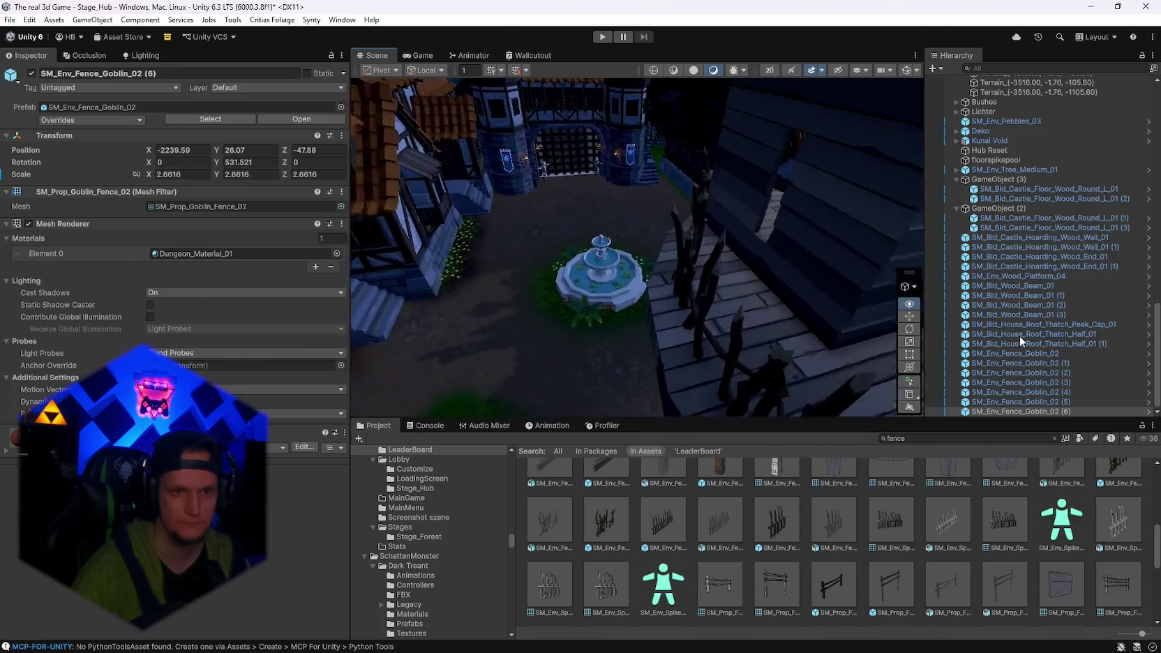
{"action": "key", "text": "f"}
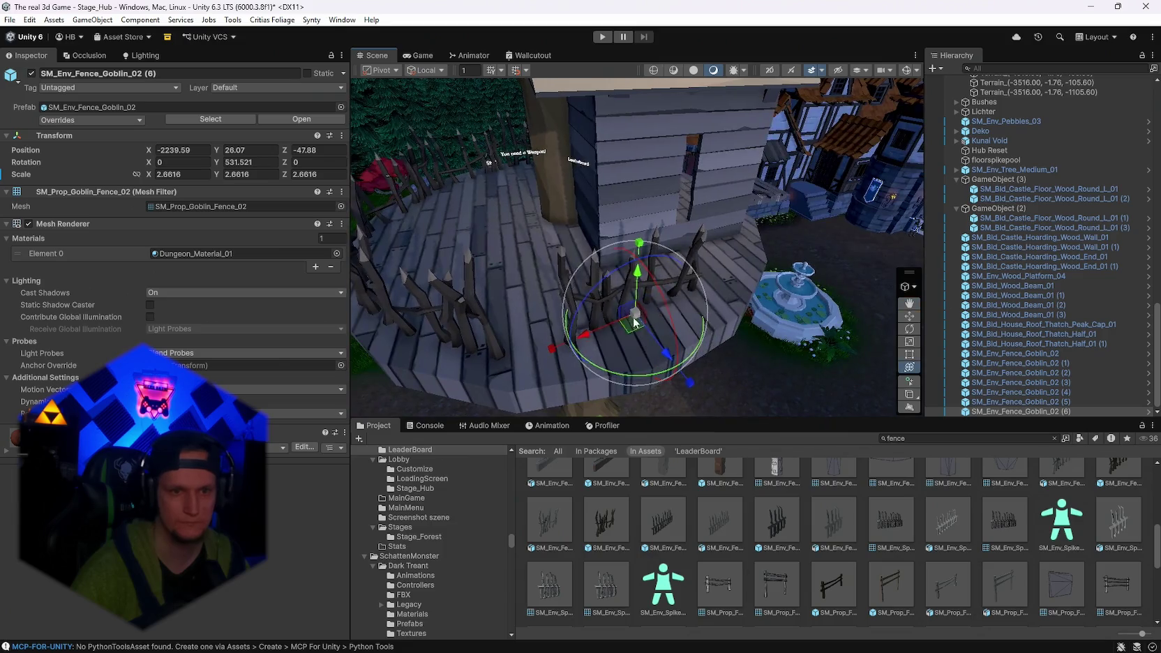
{"action": "left_click_drag", "start_coordinate": [634, 322], "coordinate": [603, 350]}
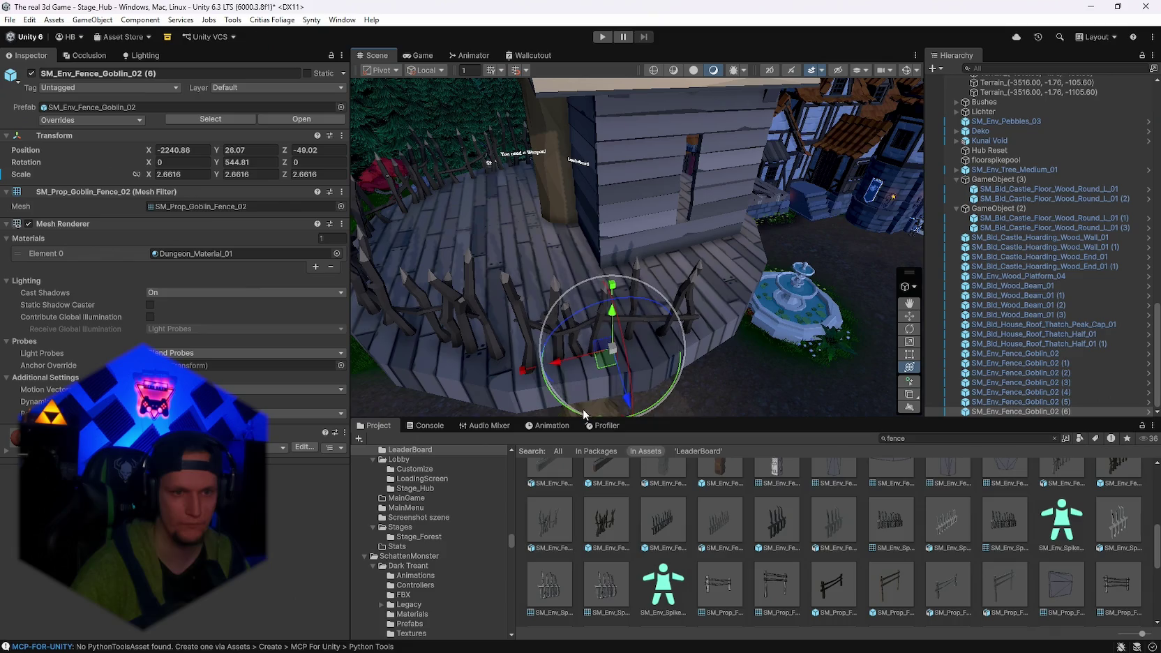
{"action": "left_click_drag", "start_coordinate": [582, 411], "coordinate": [589, 415]}
{"action": "left_click_drag", "start_coordinate": [598, 360], "coordinate": [595, 366]}
{"action": "key", "text": "f"}
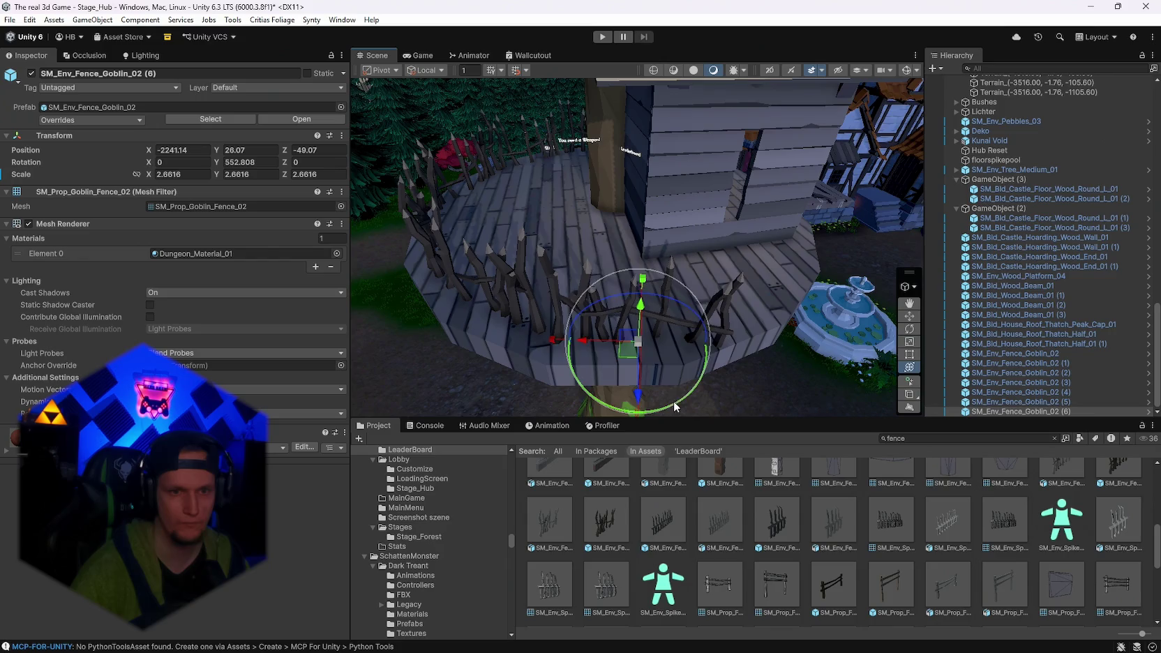
{"action": "left_click_drag", "start_coordinate": [685, 404], "coordinate": [701, 388]}
Fill the next gap in the rim with one more turned fence copy.
{"action": "key", "text": "ctrl+d"}
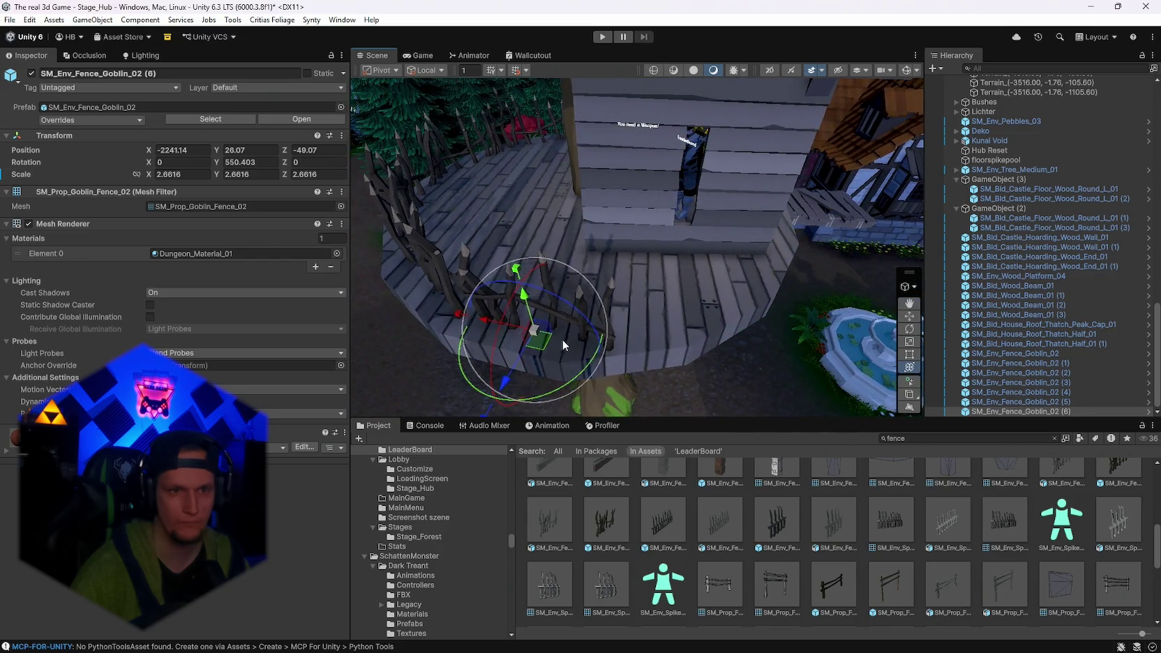
{"action": "left_click_drag", "start_coordinate": [563, 339], "coordinate": [674, 320]}
{"action": "left_click_drag", "start_coordinate": [707, 364], "coordinate": [415, 355]}
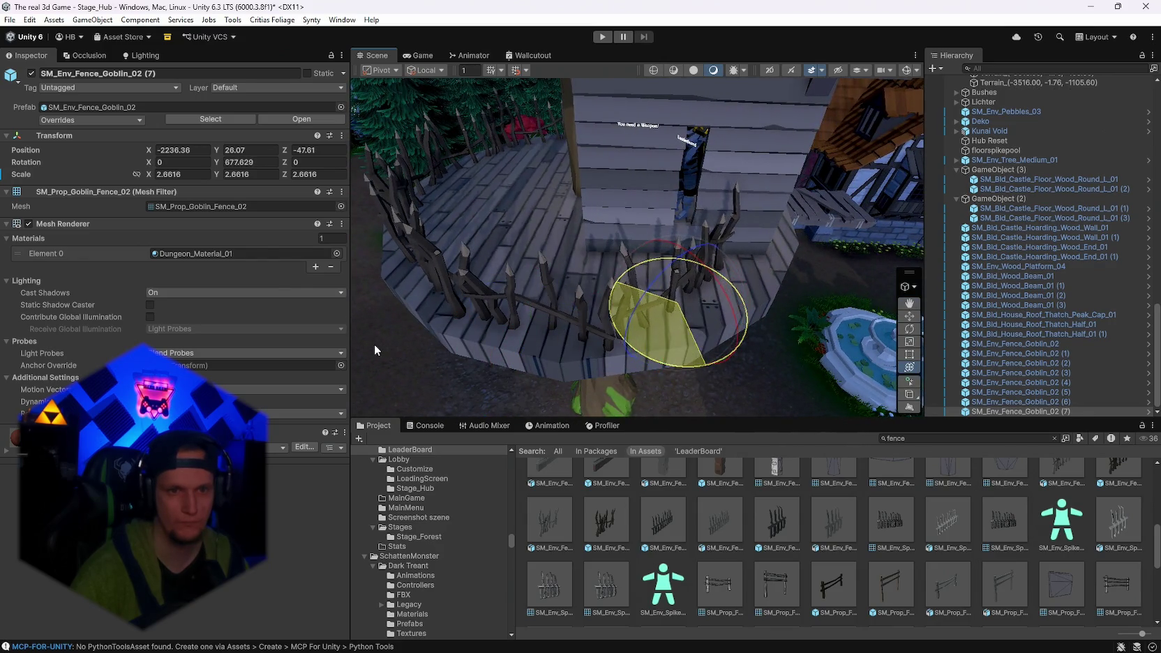
{"action": "mouse_move", "coordinate": [679, 319]}
{"action": "left_mouse_down"}
{"action": "mouse_move", "coordinate": [687, 329]}
{"action": "mouse_move", "coordinate": [531, 272]}
{"action": "mouse_move", "coordinate": [505, 337]}
{"action": "mouse_move", "coordinate": [548, 344]}
{"action": "mouse_move", "coordinate": [477, 330]}
{"action": "mouse_move", "coordinate": [771, 345]}
{"action": "left_mouse_up"}
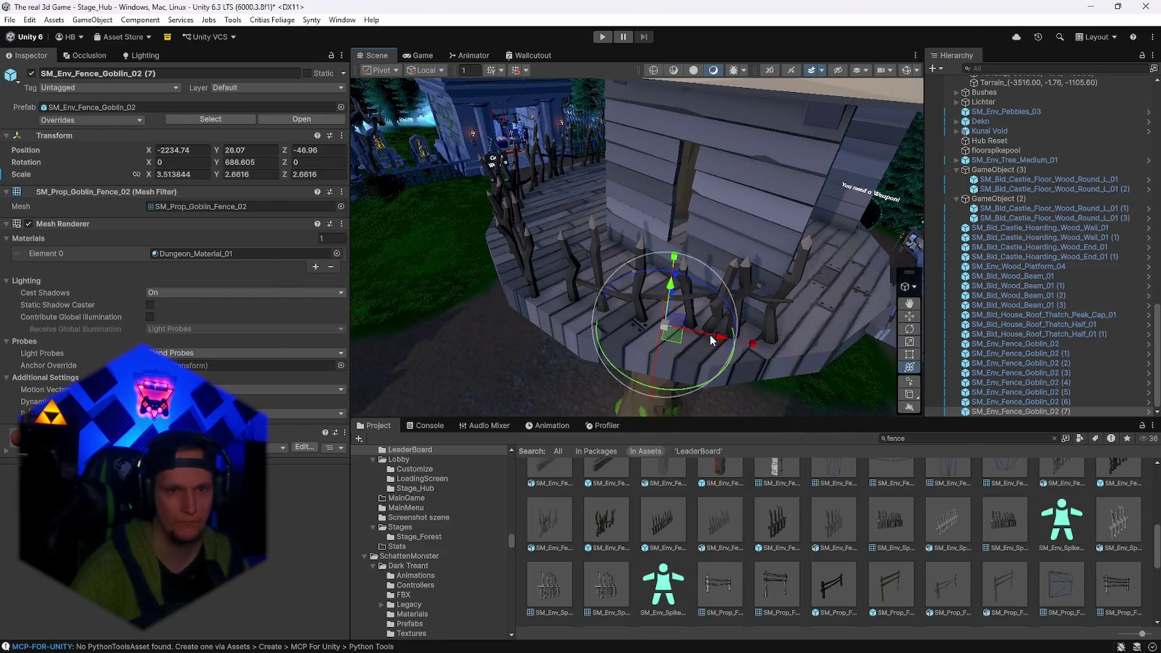
Nudge the widened SM_Env_Fence_Goblin_02 (7), X scale 3.51, into place on the deck.
{"action": "left_click_drag", "start_coordinate": [687, 340], "coordinate": [658, 339]}
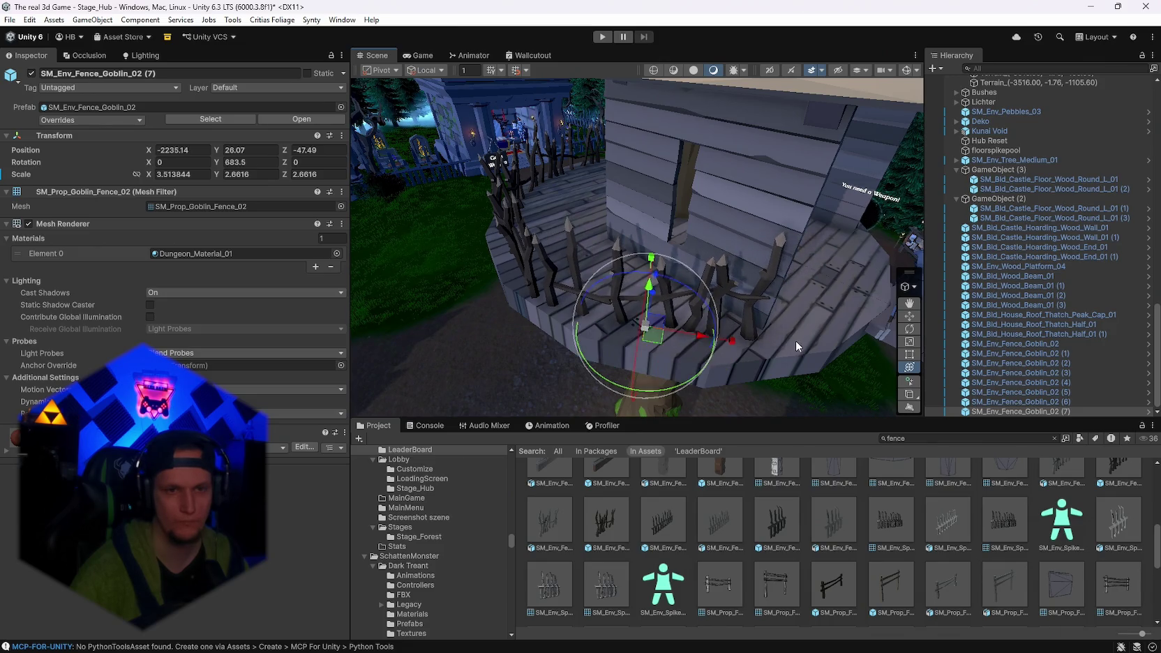
{"action": "mouse_move", "coordinate": [795, 340]}
{"action": "left_mouse_down"}
{"action": "mouse_move", "coordinate": [187, 276]}
{"action": "mouse_move", "coordinate": [30, 277]}
{"action": "mouse_move", "coordinate": [143, 256]}
{"action": "mouse_move", "coordinate": [256, 256]}
{"action": "mouse_move", "coordinate": [454, 288]}
{"action": "mouse_move", "coordinate": [849, 295]}
{"action": "mouse_move", "coordinate": [993, 283]}
{"action": "mouse_move", "coordinate": [895, 304]}
{"action": "mouse_move", "coordinate": [886, 296]}
{"action": "mouse_move", "coordinate": [887, 314]}
{"action": "left_mouse_up"}
{"action": "mouse_move", "coordinate": [832, 290]}
{"action": "left_mouse_down"}
{"action": "mouse_move", "coordinate": [816, 299]}
{"action": "mouse_move", "coordinate": [761, 250]}
{"action": "mouse_move", "coordinate": [744, 265]}
{"action": "mouse_move", "coordinate": [766, 302]}
{"action": "mouse_move", "coordinate": [733, 311]}
{"action": "mouse_move", "coordinate": [672, 289]}
{"action": "mouse_move", "coordinate": [1102, 274]}
{"action": "mouse_move", "coordinate": [9, 268]}
{"action": "mouse_move", "coordinate": [218, 258]}
{"action": "mouse_move", "coordinate": [279, 281]}
{"action": "mouse_move", "coordinate": [722, 268]}
{"action": "mouse_move", "coordinate": [947, 230]}
{"action": "mouse_move", "coordinate": [974, 238]}
{"action": "mouse_move", "coordinate": [1072, 210]}
{"action": "mouse_move", "coordinate": [1002, 213]}
{"action": "mouse_move", "coordinate": [916, 246]}
{"action": "mouse_move", "coordinate": [297, 322]}
{"action": "left_mouse_up"}
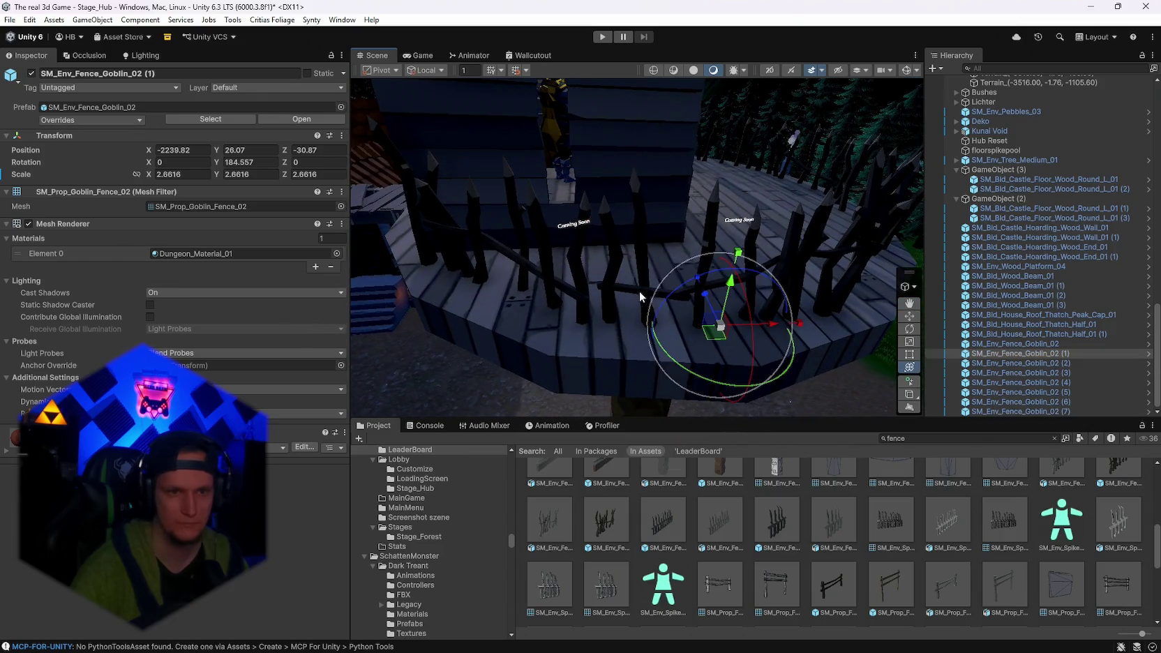
Nudge the second fence piece on the deck and switch the Scene view to Unlit.
{"action": "left_click_drag", "start_coordinate": [721, 337], "coordinate": [697, 346]}
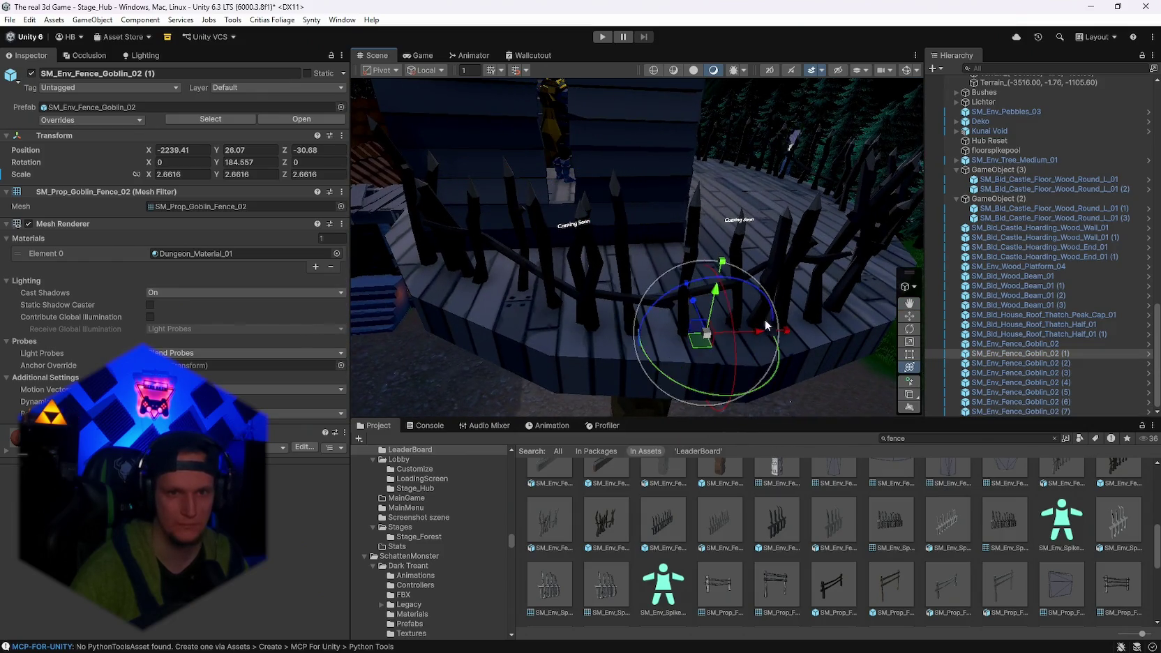
{"action": "left_click_drag", "start_coordinate": [766, 324], "coordinate": [652, 353]}
{"action": "left_click", "coordinate": [736, 302]}
{"action": "left_click", "coordinate": [798, 321]}
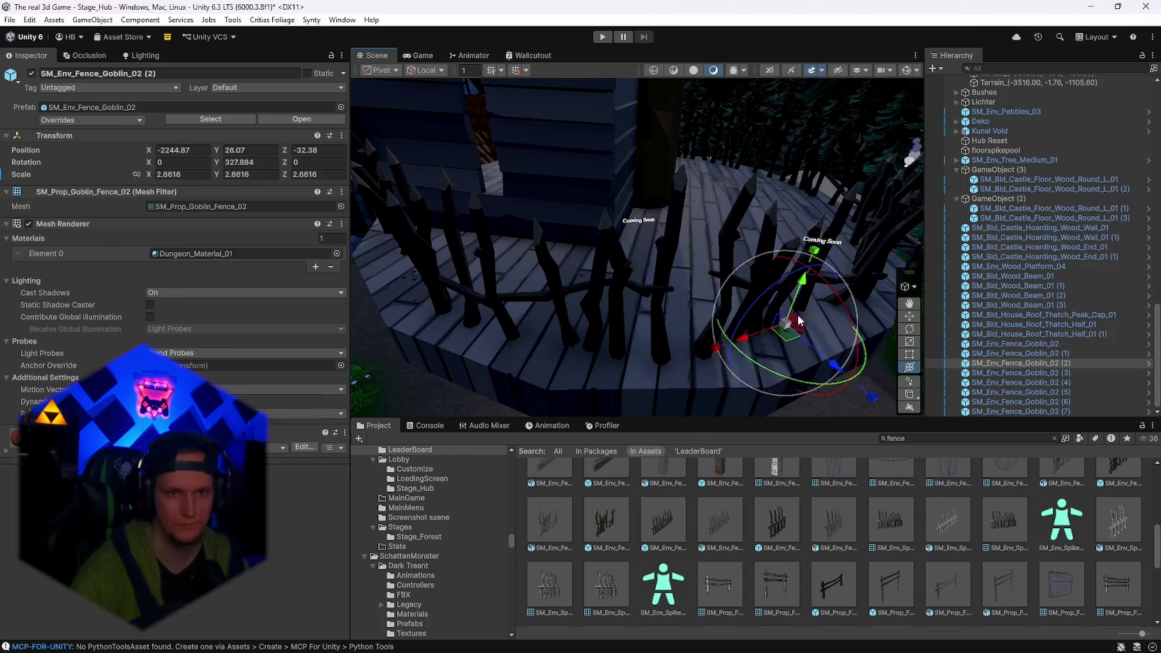
{"action": "mouse_move", "coordinate": [799, 320]}
{"action": "left_mouse_down"}
{"action": "mouse_move", "coordinate": [659, 359]}
{"action": "mouse_move", "coordinate": [609, 360]}
{"action": "mouse_move", "coordinate": [670, 342]}
{"action": "mouse_move", "coordinate": [649, 327]}
{"action": "mouse_move", "coordinate": [698, 322]}
{"action": "left_mouse_up"}
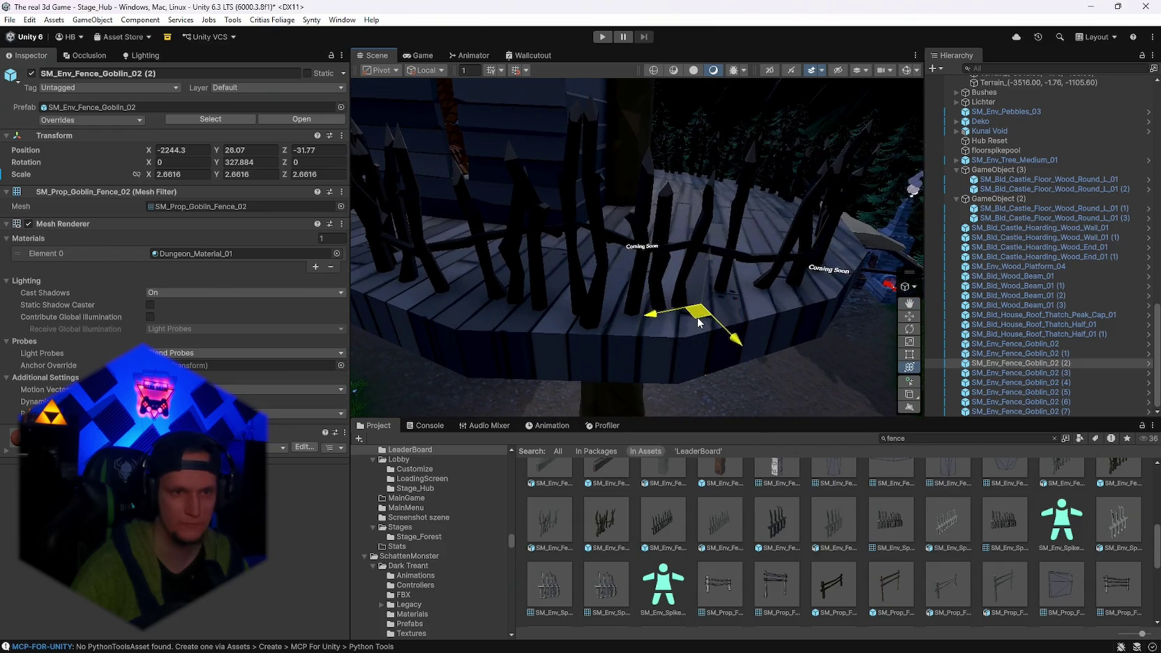
{"action": "left_click", "coordinate": [694, 71]}
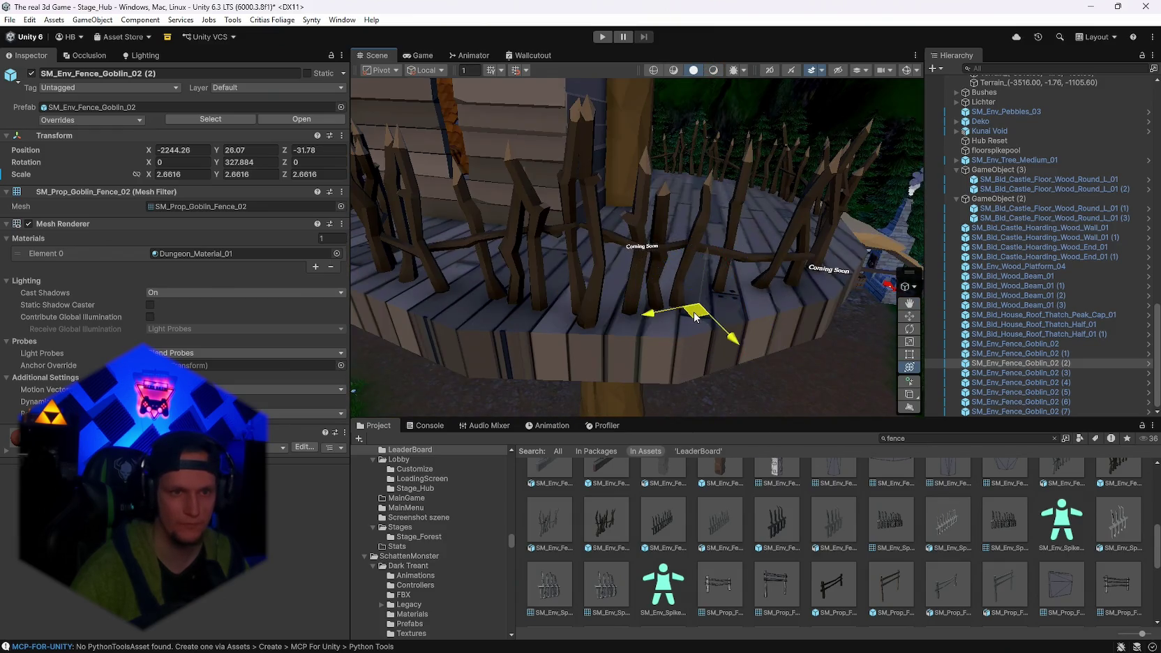
{"action": "left_click_drag", "start_coordinate": [691, 317], "coordinate": [570, 312]}
Rotate the next fence piece to follow the platform's curved edge.
{"action": "left_click", "coordinate": [616, 286]}
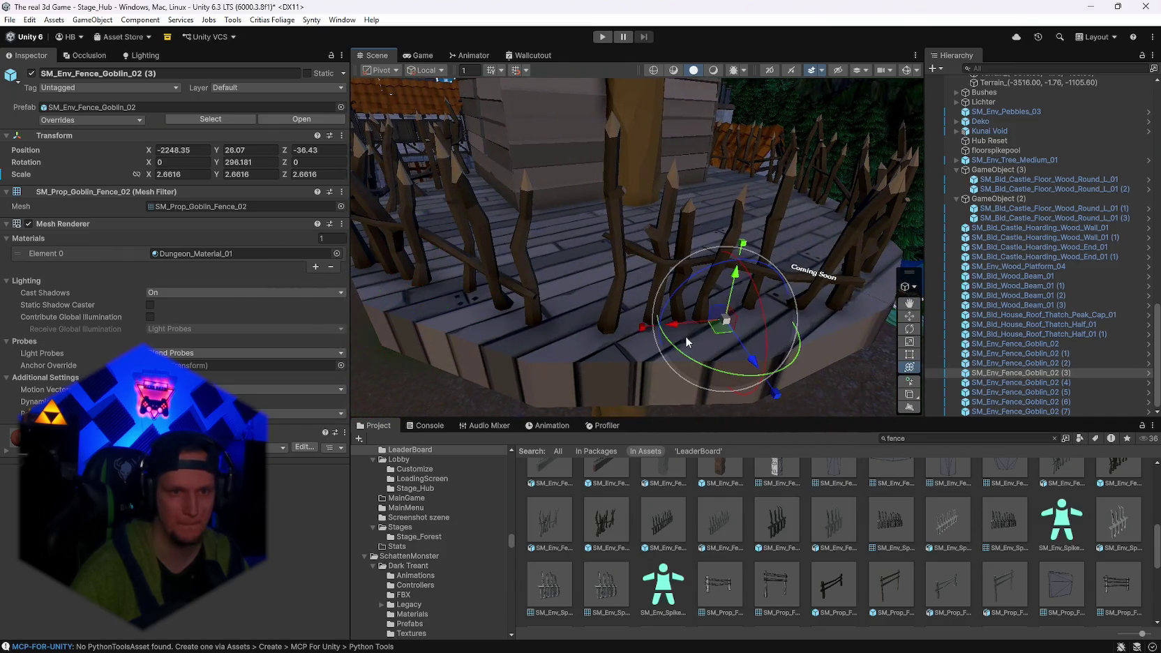
{"action": "scroll", "coordinate": [687, 336], "scroll_direction": "up", "scroll_amount": 3}
{"action": "key", "text": "e"}
{"action": "mouse_move", "coordinate": [693, 379]}
{"action": "left_mouse_down"}
{"action": "mouse_move", "coordinate": [304, 358]}
{"action": "mouse_move", "coordinate": [198, 327]}
{"action": "left_mouse_up"}
{"action": "mouse_move", "coordinate": [620, 338]}
{"action": "left_mouse_down"}
{"action": "mouse_move", "coordinate": [671, 336]}
{"action": "mouse_move", "coordinate": [685, 384]}
{"action": "mouse_move", "coordinate": [666, 380]}
{"action": "left_mouse_up"}
{"action": "left_click_drag", "start_coordinate": [669, 335], "coordinate": [669, 351]}
{"action": "key", "text": "e"}
Turn fence (6) to 550.403 on Y and slide it to X -2241.14, Z -49.07.
{"action": "mouse_move", "coordinate": [761, 336]}
{"action": "left_mouse_down"}
{"action": "mouse_move", "coordinate": [697, 347]}
{"action": "mouse_move", "coordinate": [661, 321]}
{"action": "left_mouse_up"}
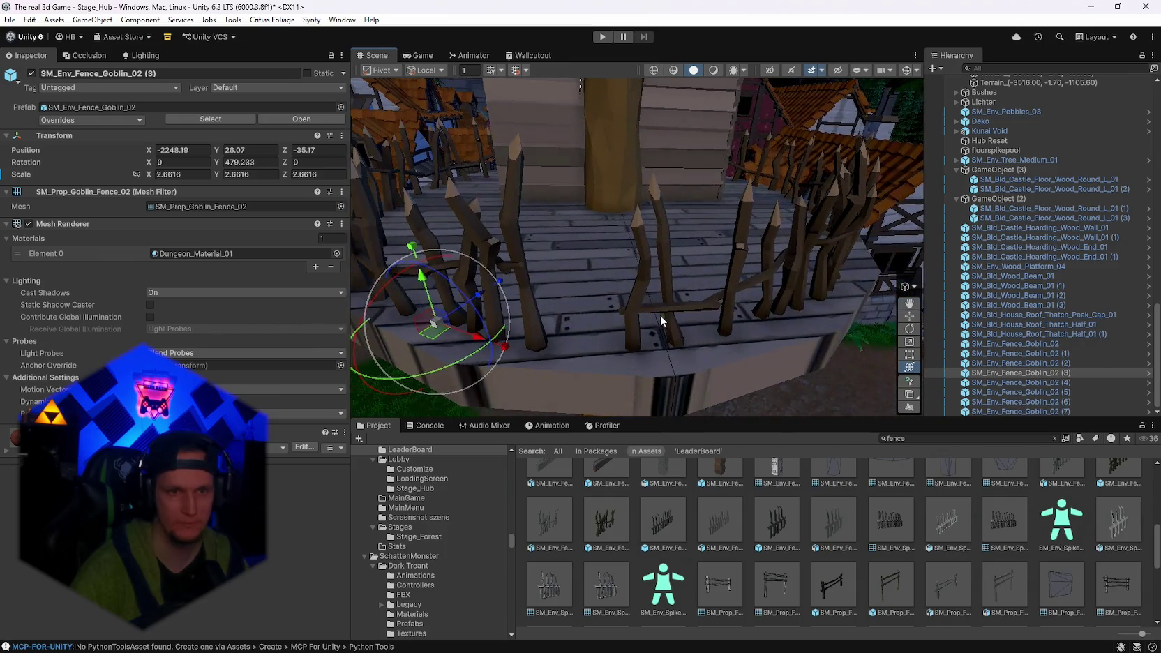
{"action": "left_click_drag", "start_coordinate": [741, 375], "coordinate": [222, 347]}
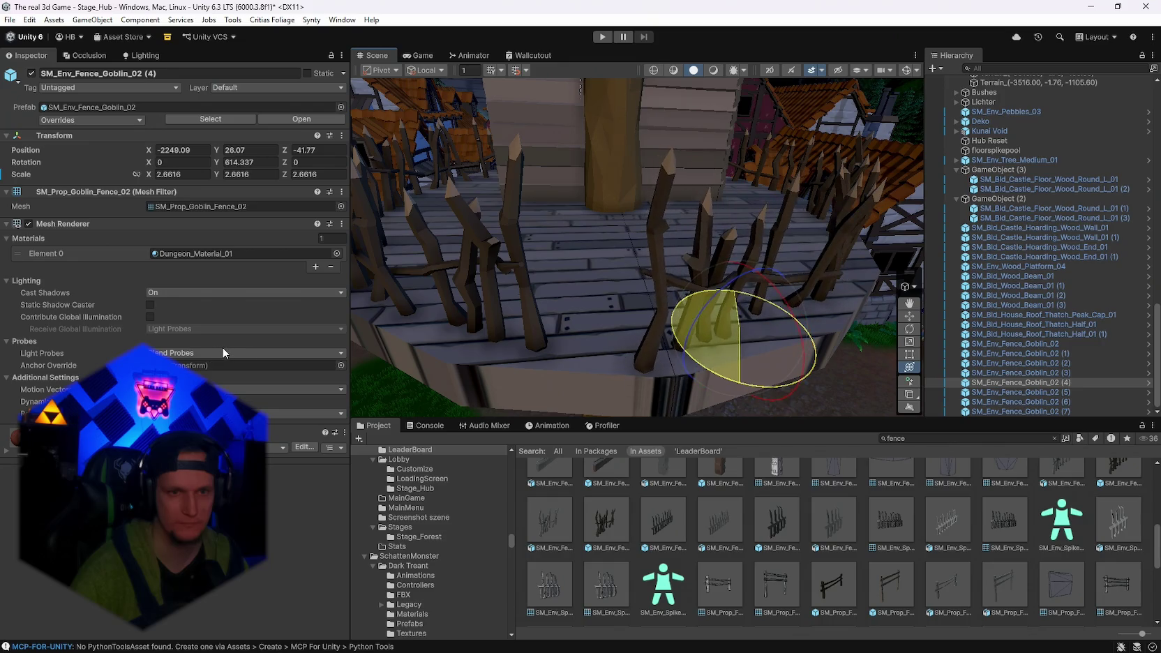
{"action": "left_click_drag", "start_coordinate": [699, 351], "coordinate": [649, 348]}
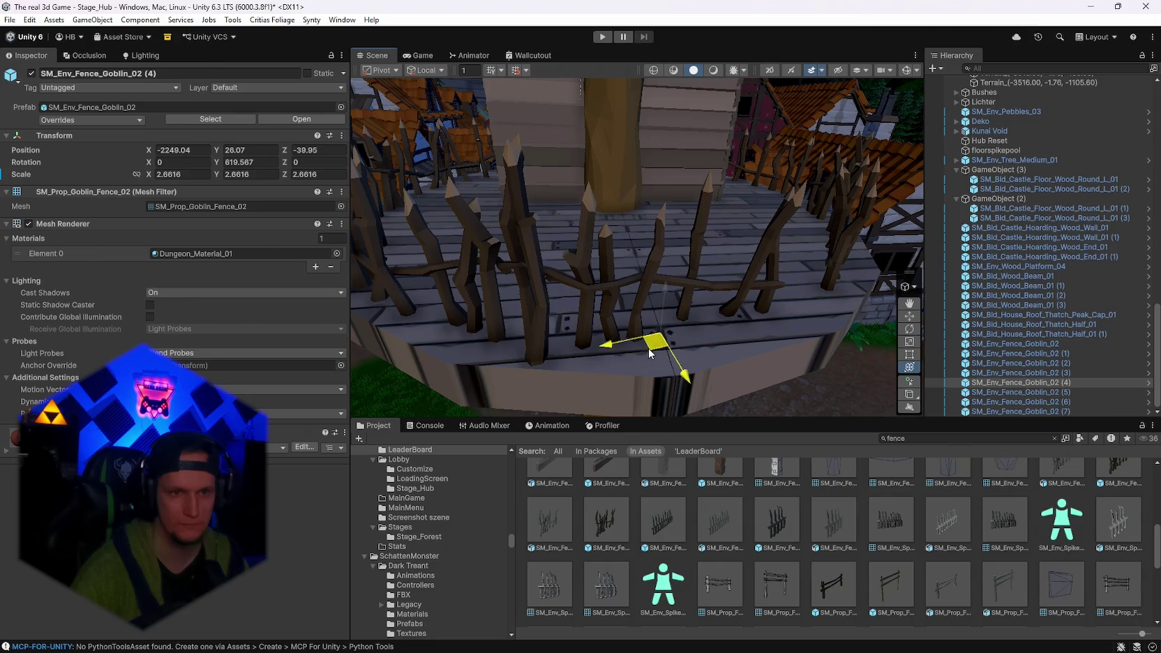
{"action": "left_click_drag", "start_coordinate": [732, 330], "coordinate": [584, 323]}
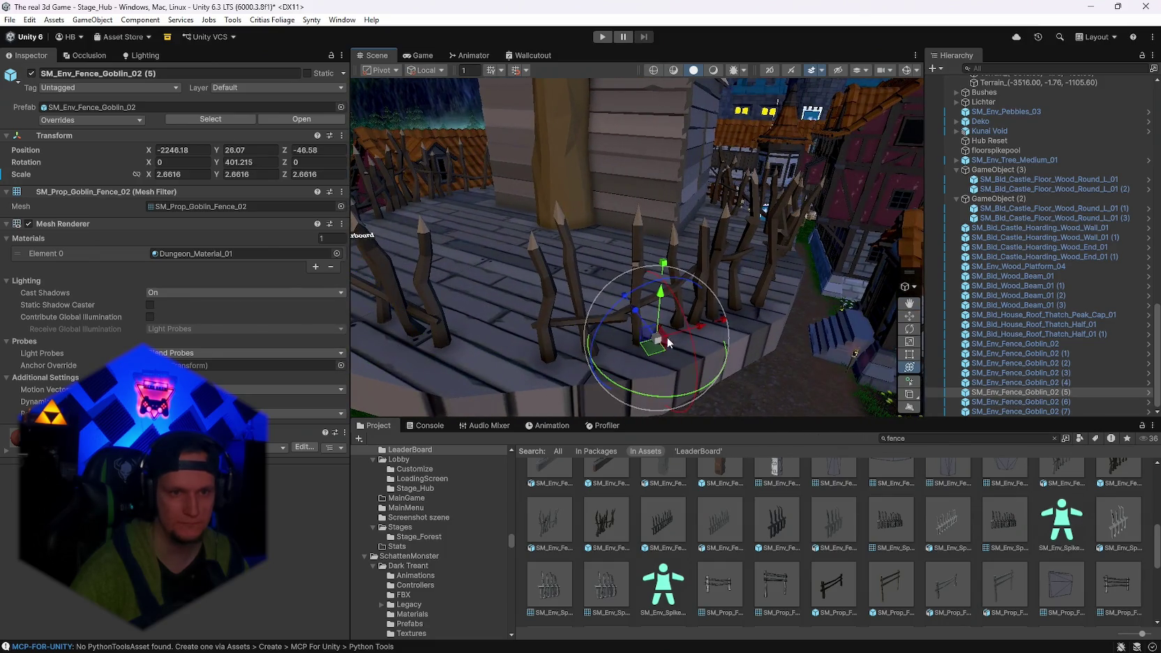
{"action": "mouse_move", "coordinate": [648, 356]}
{"action": "left_mouse_down"}
{"action": "mouse_move", "coordinate": [578, 357]}
{"action": "mouse_move", "coordinate": [544, 391]}
{"action": "left_mouse_up"}
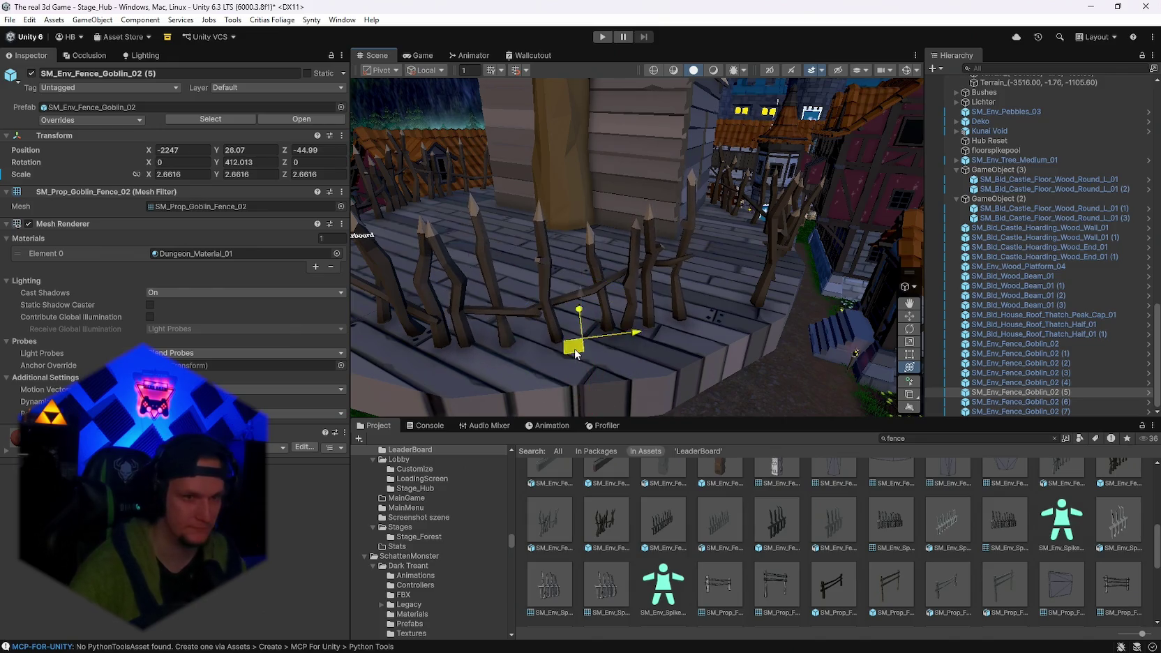
{"action": "mouse_move", "coordinate": [574, 348]}
{"action": "left_mouse_down"}
{"action": "mouse_move", "coordinate": [569, 366]}
{"action": "mouse_move", "coordinate": [688, 358]}
{"action": "mouse_move", "coordinate": [594, 297]}
{"action": "left_mouse_up"}
{"action": "left_click", "coordinate": [589, 294]}
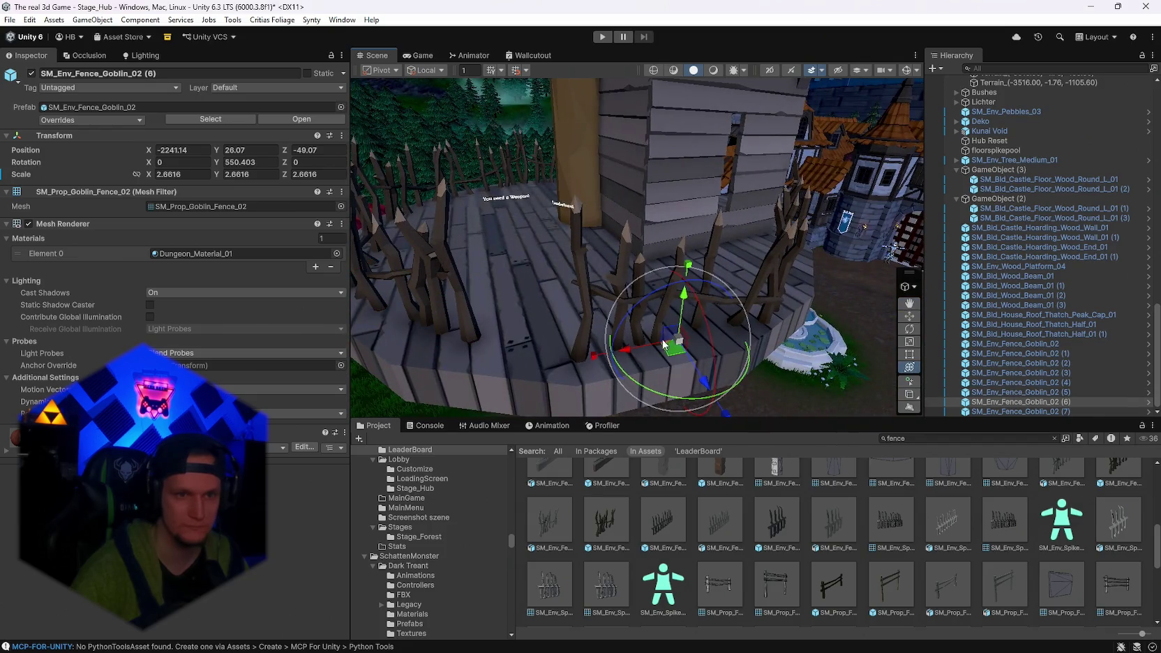
Move and rotate the fence piece into place along the deck edge.
{"action": "key", "text": "w"}
{"action": "mouse_move", "coordinate": [673, 345]}
{"action": "left_mouse_down"}
{"action": "mouse_move", "coordinate": [558, 349]}
{"action": "mouse_move", "coordinate": [572, 355]}
{"action": "mouse_move", "coordinate": [535, 398]}
{"action": "left_mouse_up"}
{"action": "mouse_move", "coordinate": [591, 347]}
{"action": "left_mouse_down"}
{"action": "mouse_move", "coordinate": [581, 356]}
{"action": "mouse_move", "coordinate": [644, 319]}
{"action": "mouse_move", "coordinate": [583, 297]}
{"action": "mouse_move", "coordinate": [561, 315]}
{"action": "left_mouse_up"}
{"action": "key", "text": "y"}
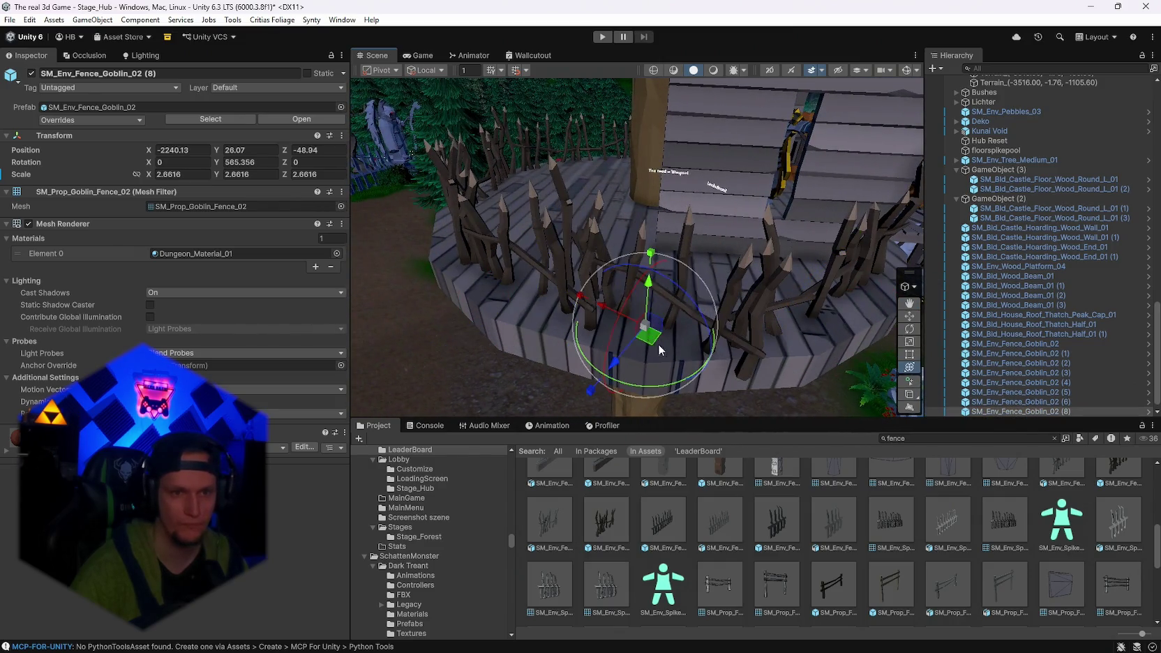
{"action": "mouse_move", "coordinate": [697, 359]}
{"action": "left_mouse_down"}
{"action": "mouse_move", "coordinate": [684, 378]}
{"action": "mouse_move", "coordinate": [374, 374]}
{"action": "left_mouse_up"}
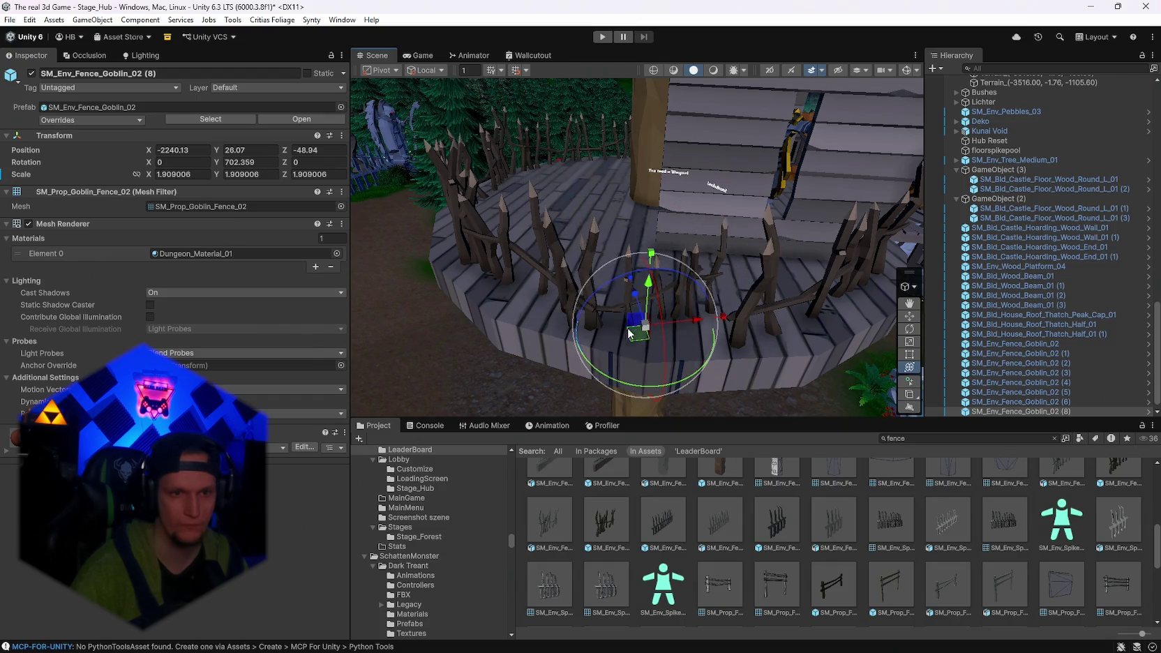
{"action": "left_click_drag", "start_coordinate": [786, 341], "coordinate": [644, 305]}
{"action": "left_click_drag", "start_coordinate": [576, 258], "coordinate": [699, 337]}
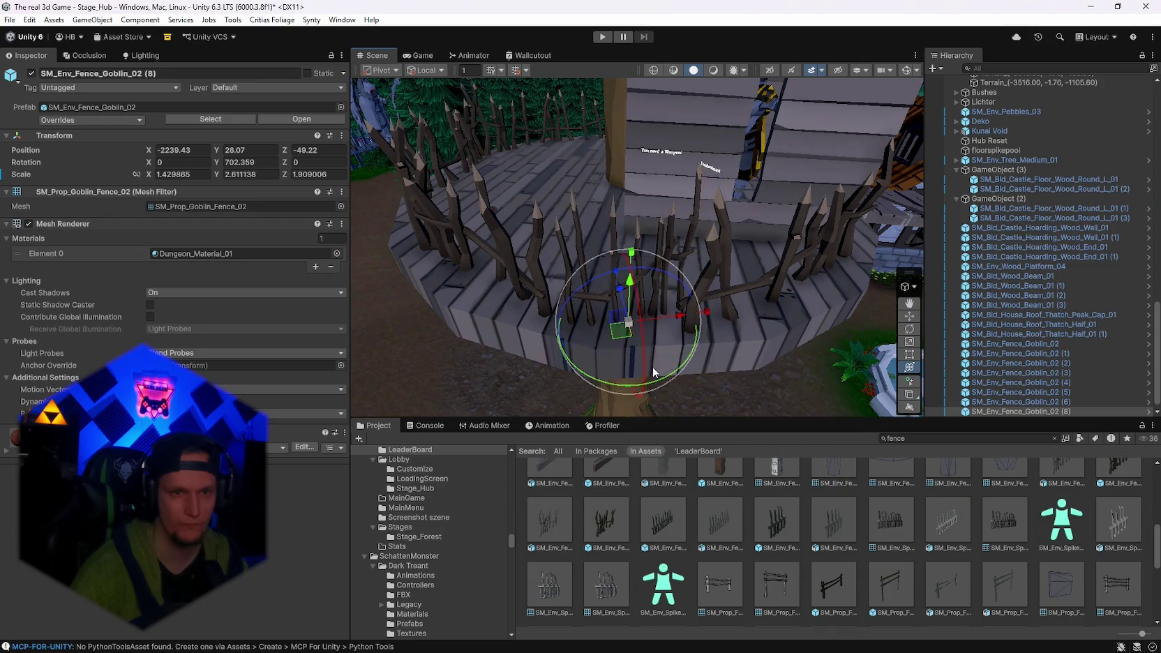
{"action": "left_click_drag", "start_coordinate": [618, 332], "coordinate": [602, 338]}
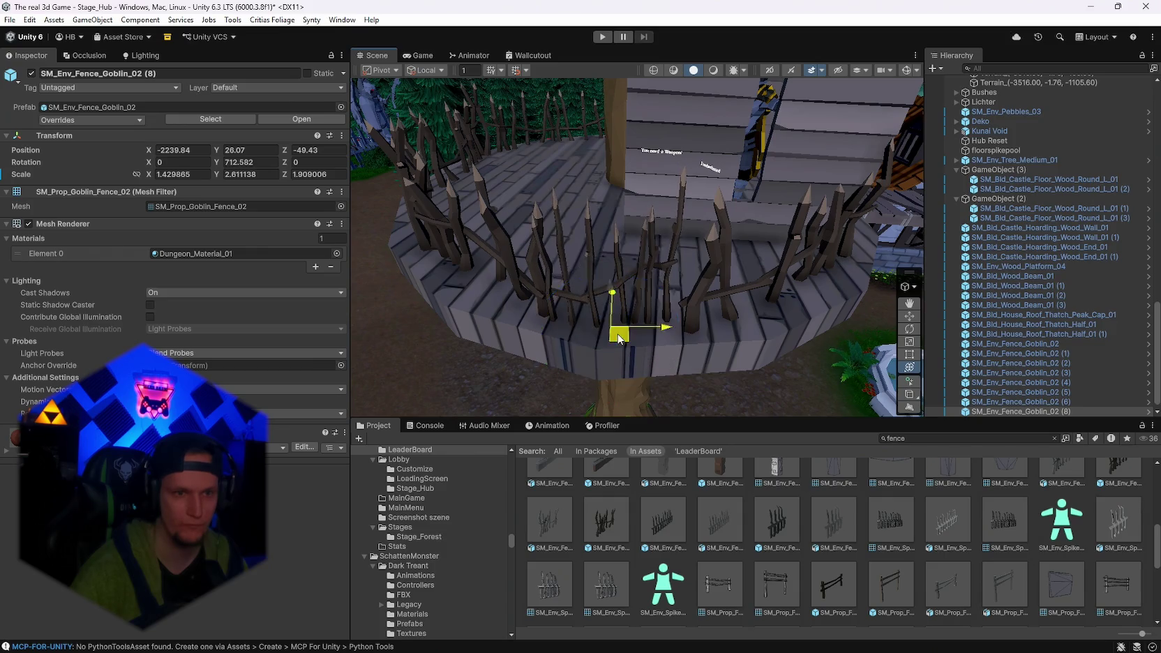
{"action": "mouse_move", "coordinate": [614, 346]}
{"action": "left_mouse_down"}
{"action": "mouse_move", "coordinate": [590, 300]}
{"action": "mouse_move", "coordinate": [606, 266]}
{"action": "mouse_move", "coordinate": [488, 349]}
{"action": "mouse_move", "coordinate": [110, 339]}
{"action": "left_mouse_up"}
Make another fence narrower and lower, turn it along the edge, and add copy (9) beside it.
{"action": "left_click", "coordinate": [599, 285]}
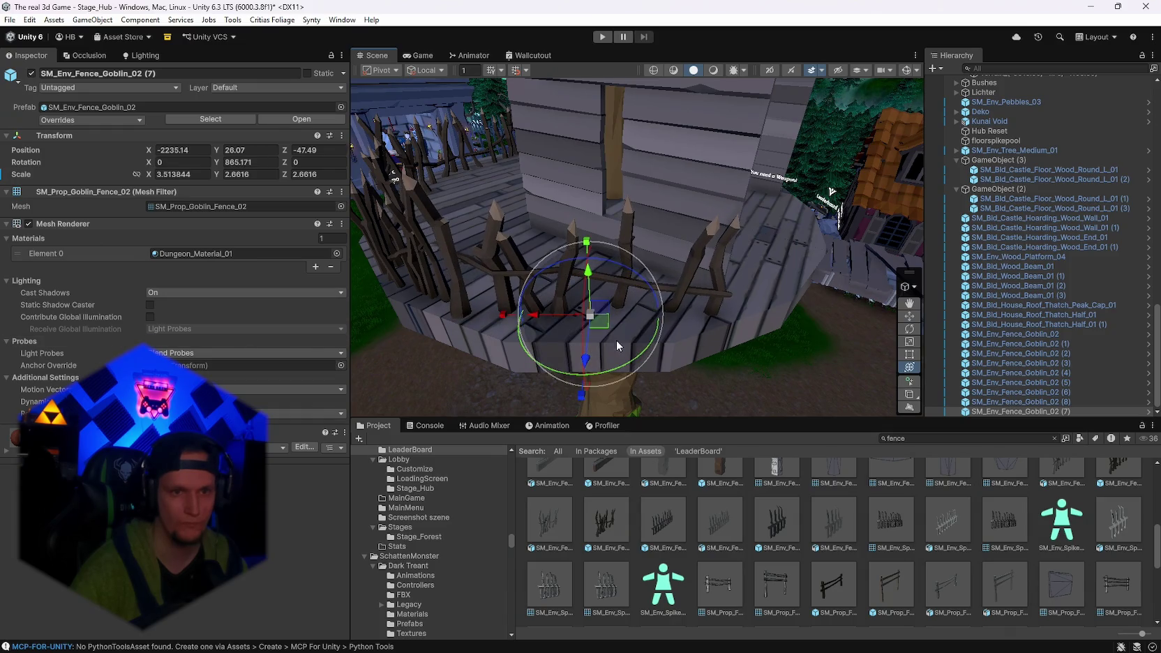
{"action": "left_click_drag", "start_coordinate": [586, 237], "coordinate": [585, 249]}
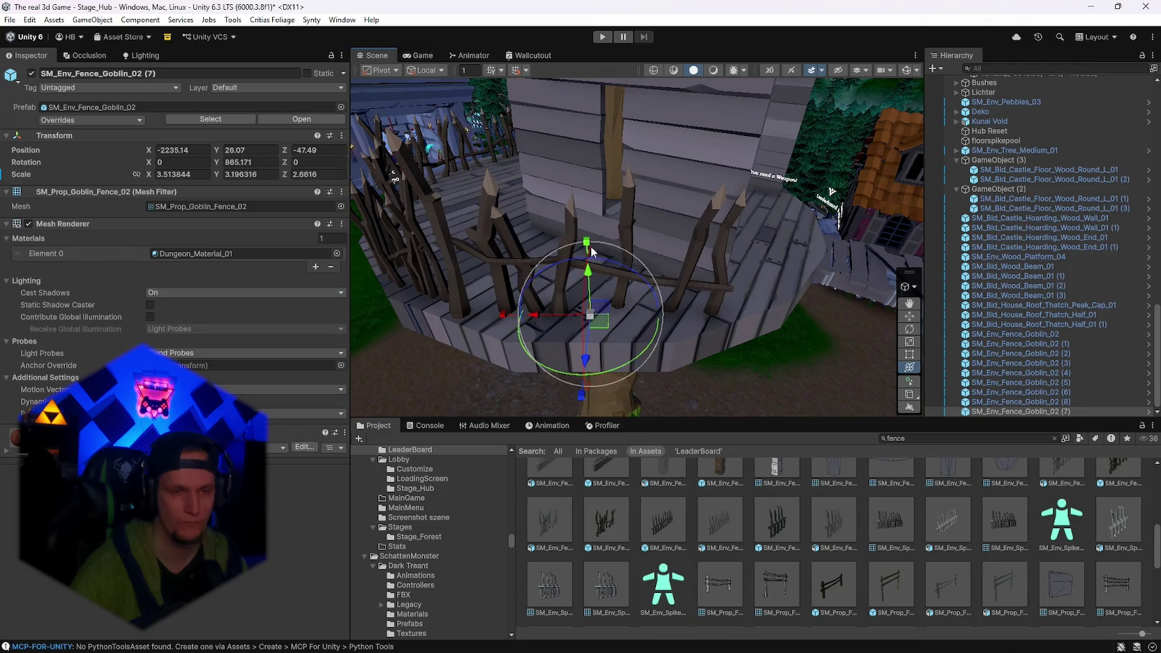
{"action": "mouse_move", "coordinate": [497, 321]}
{"action": "left_mouse_down"}
{"action": "mouse_move", "coordinate": [661, 323]}
{"action": "mouse_move", "coordinate": [624, 328]}
{"action": "left_mouse_up"}
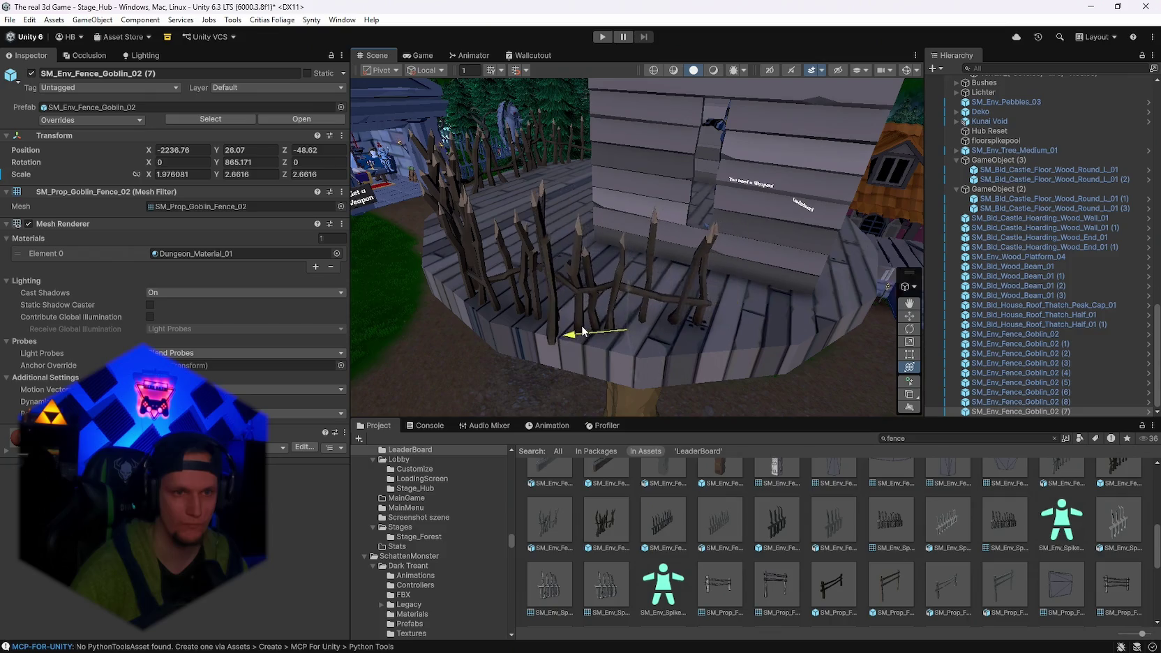
{"action": "key", "text": "e"}
{"action": "left_click_drag", "start_coordinate": [613, 385], "coordinate": [595, 380]}
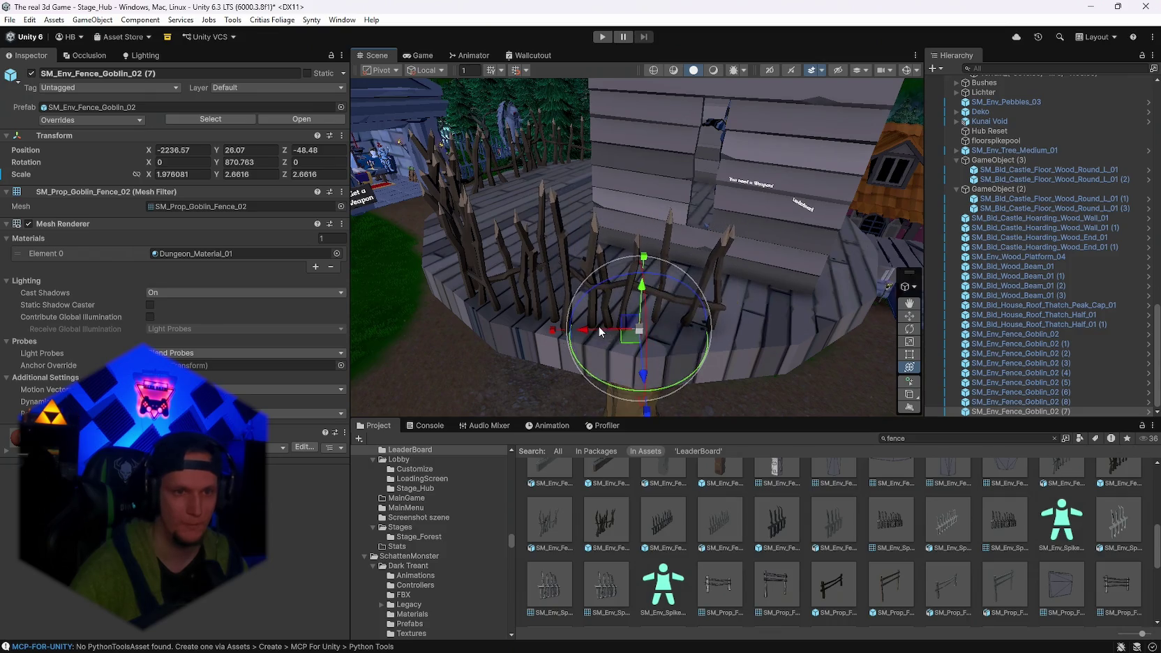
{"action": "mouse_move", "coordinate": [598, 325]}
{"action": "left_mouse_down"}
{"action": "mouse_move", "coordinate": [672, 328]}
{"action": "mouse_move", "coordinate": [680, 340]}
{"action": "mouse_move", "coordinate": [661, 337]}
{"action": "mouse_move", "coordinate": [686, 376]}
{"action": "mouse_move", "coordinate": [598, 323]}
{"action": "left_mouse_up"}
{"action": "key", "text": "ctrl+d"}
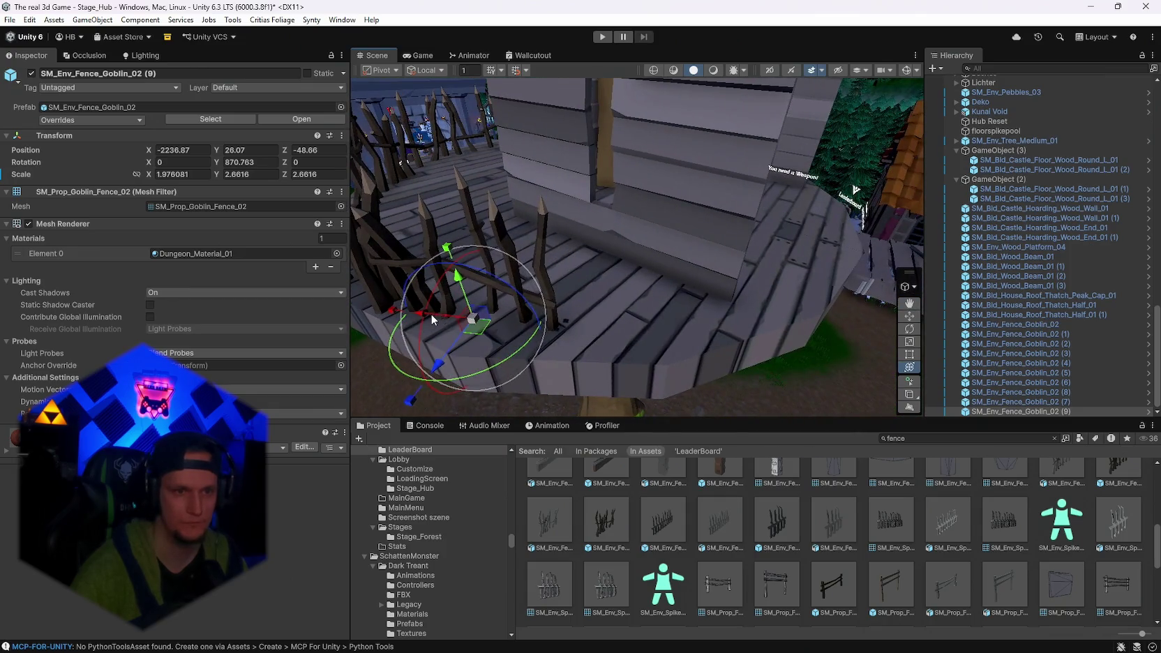
{"action": "mouse_move", "coordinate": [476, 323]}
{"action": "left_mouse_down"}
{"action": "mouse_move", "coordinate": [595, 321]}
{"action": "mouse_move", "coordinate": [637, 341]}
{"action": "left_mouse_up"}
Turn the duplicated fence near the walkway entrance, then view the hut under darker lighting.
{"action": "mouse_move", "coordinate": [671, 403]}
{"action": "left_mouse_down"}
{"action": "mouse_move", "coordinate": [628, 390]}
{"action": "mouse_move", "coordinate": [576, 326]}
{"action": "mouse_move", "coordinate": [565, 331]}
{"action": "mouse_move", "coordinate": [693, 332]}
{"action": "mouse_move", "coordinate": [928, 270]}
{"action": "mouse_move", "coordinate": [1103, 247]}
{"action": "mouse_move", "coordinate": [28, 242]}
{"action": "mouse_move", "coordinate": [306, 232]}
{"action": "mouse_move", "coordinate": [428, 273]}
{"action": "left_mouse_up"}
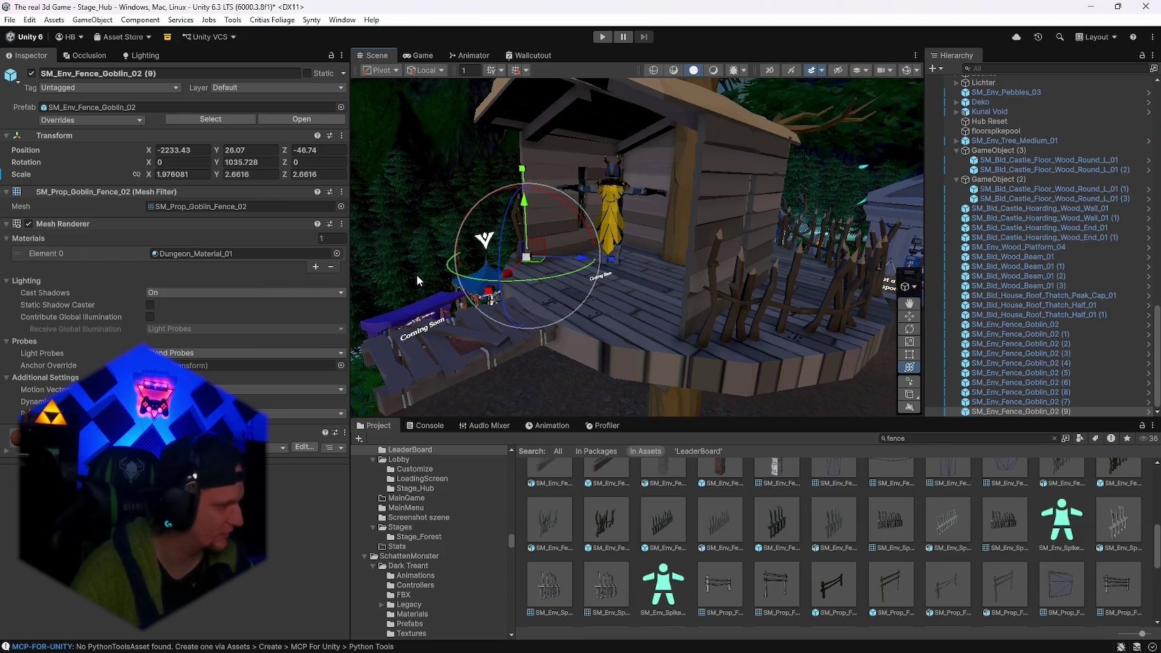
{"action": "left_click_drag", "start_coordinate": [417, 275], "coordinate": [882, 76]}
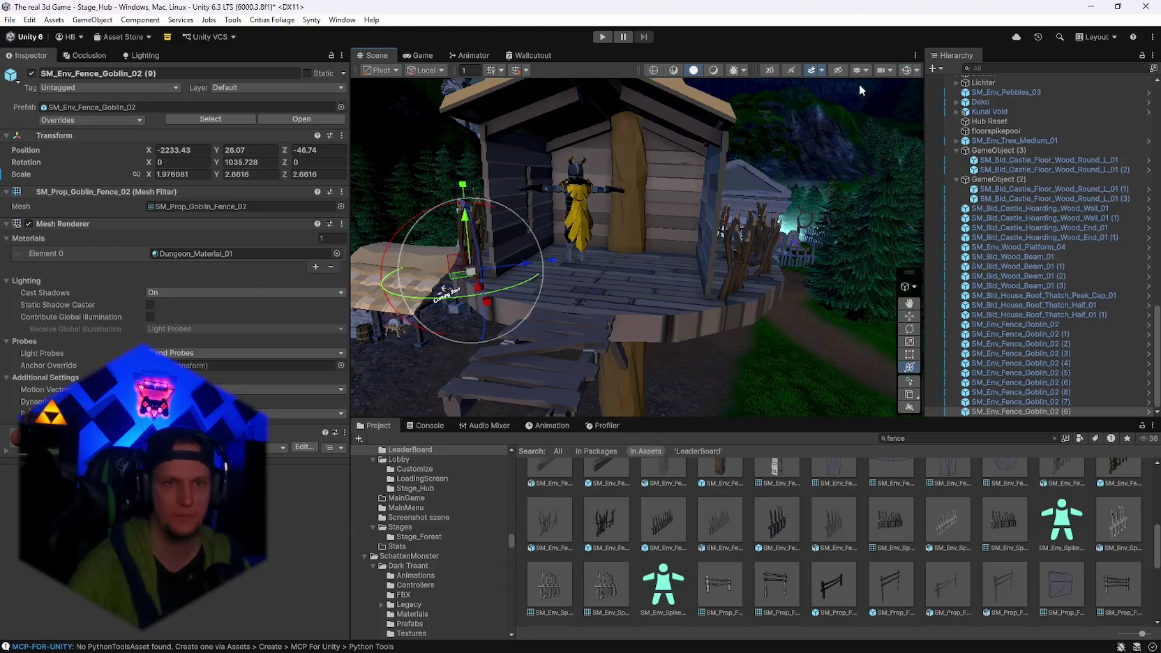
{"action": "left_click", "coordinate": [712, 70]}
{"action": "mouse_move", "coordinate": [700, 269]}
{"action": "left_mouse_down"}
{"action": "mouse_move", "coordinate": [650, 278]}
{"action": "mouse_move", "coordinate": [719, 311]}
{"action": "mouse_move", "coordinate": [736, 279]}
{"action": "left_mouse_up"}
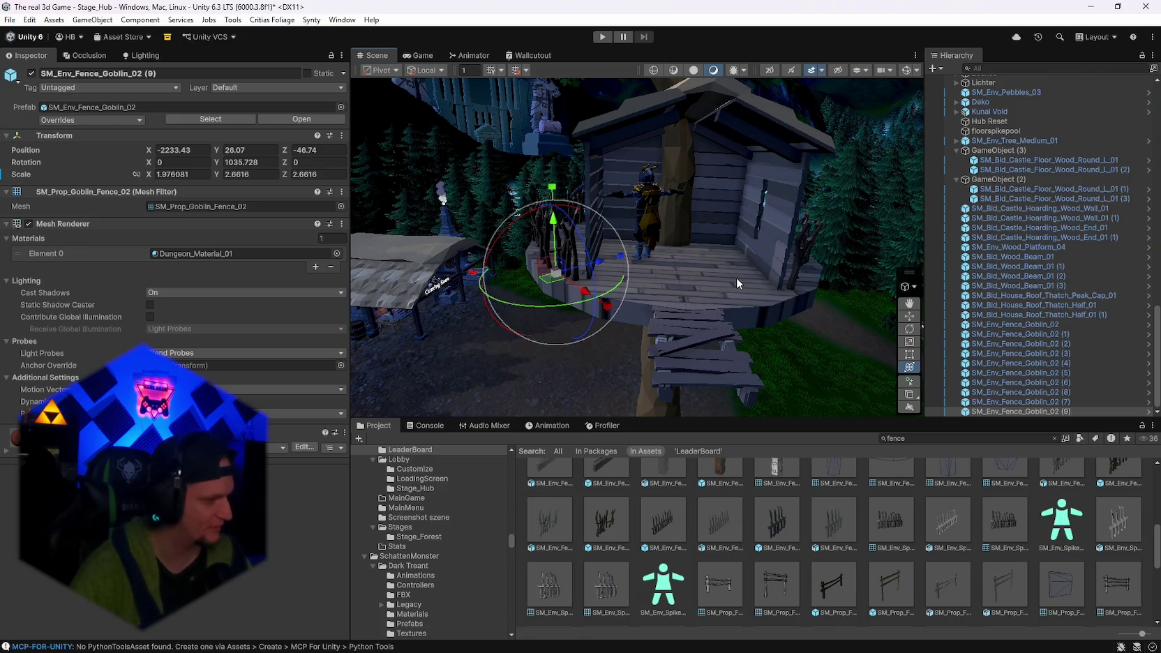
{"action": "mouse_move", "coordinate": [673, 251]}
{"action": "left_mouse_down"}
{"action": "mouse_move", "coordinate": [769, 243]}
{"action": "mouse_move", "coordinate": [579, 188]}
{"action": "mouse_move", "coordinate": [668, 281]}
{"action": "mouse_move", "coordinate": [682, 319]}
{"action": "left_mouse_up"}
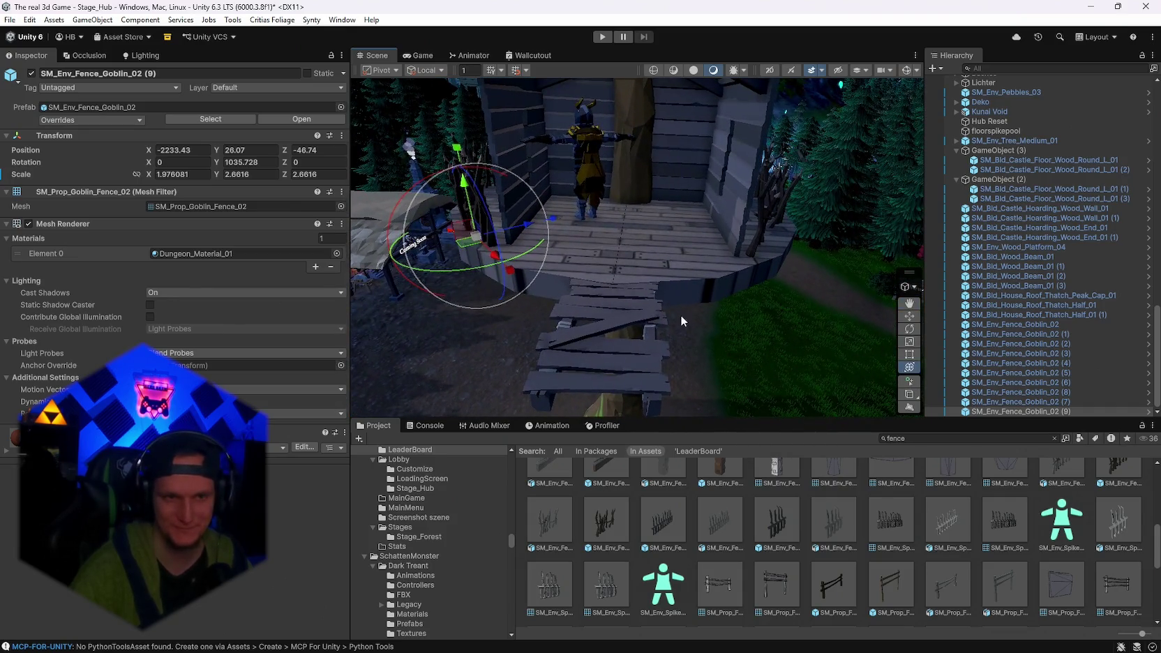
{"action": "scroll", "coordinate": [909, 571], "scroll_direction": "down", "scroll_amount": 2}
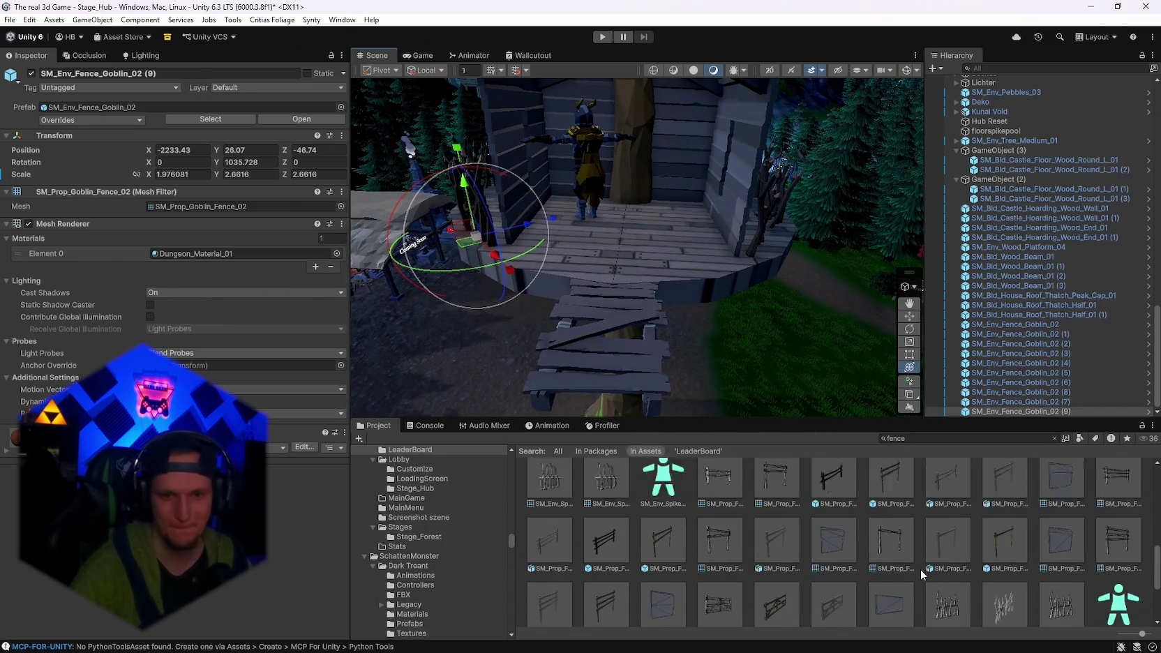
{"action": "left_click_drag", "start_coordinate": [725, 377], "coordinate": [671, 308]}
{"action": "scroll", "coordinate": [897, 533], "scroll_direction": "up", "scroll_amount": 6}
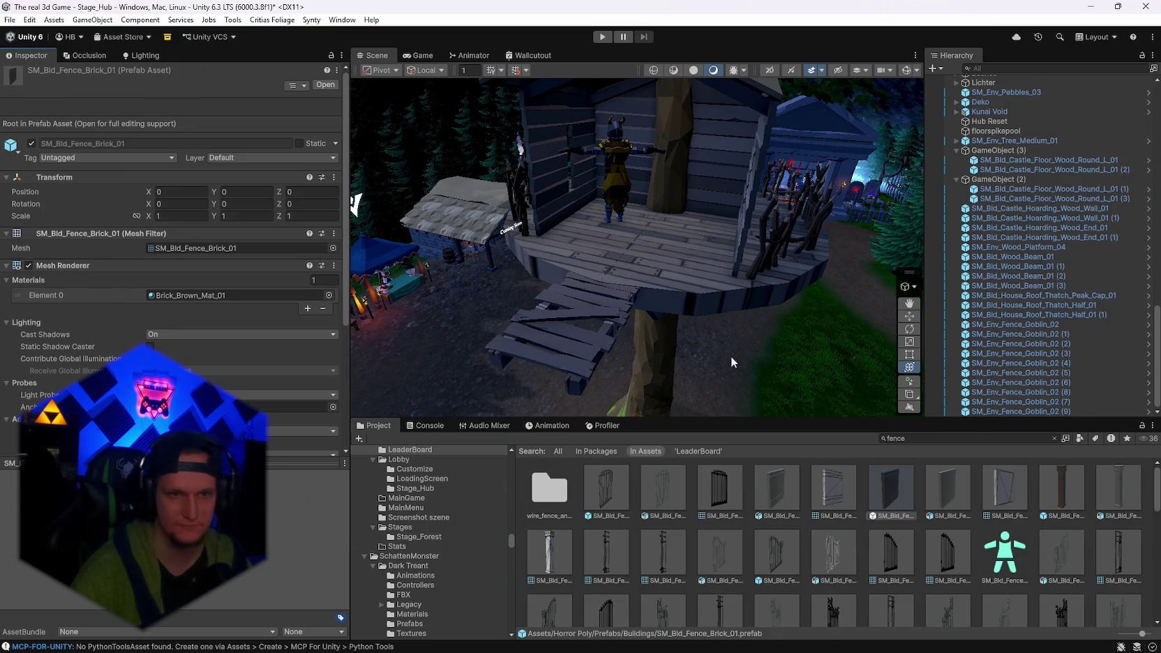
Search the Project for 'wood' and select the SM_Env_Wood_Bridge_02 prefab.
{"action": "left_click_drag", "start_coordinate": [735, 373], "coordinate": [803, 390]}
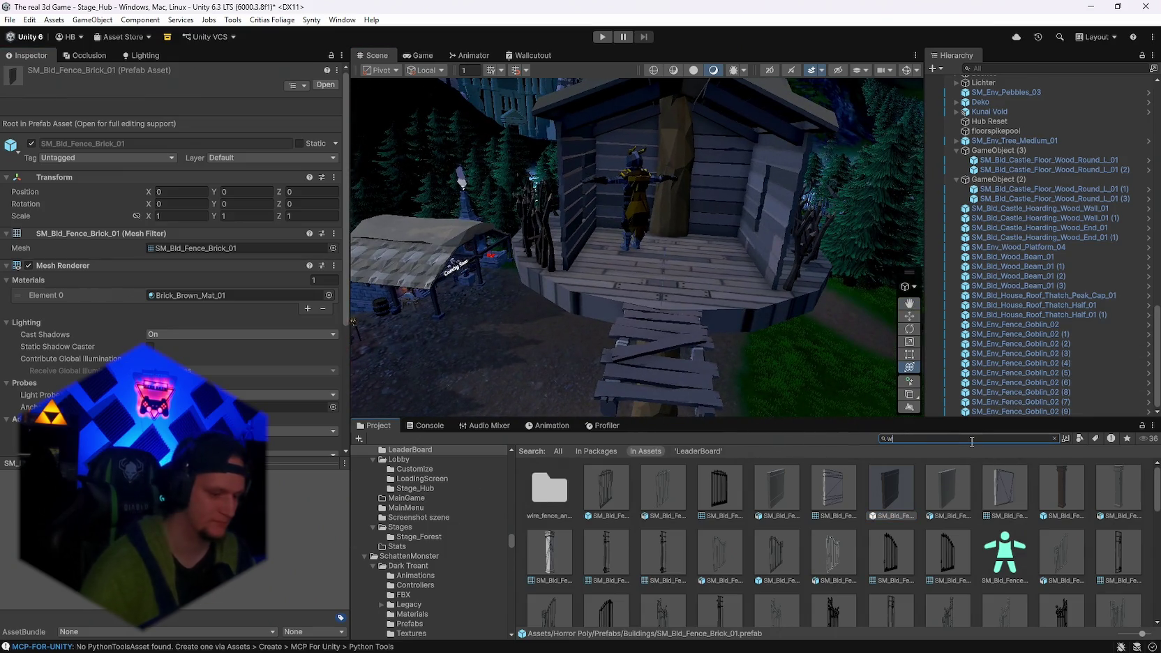
{"action": "type", "text": "wood"}
{"action": "scroll", "coordinate": [932, 548], "scroll_direction": "down", "scroll_amount": 5}
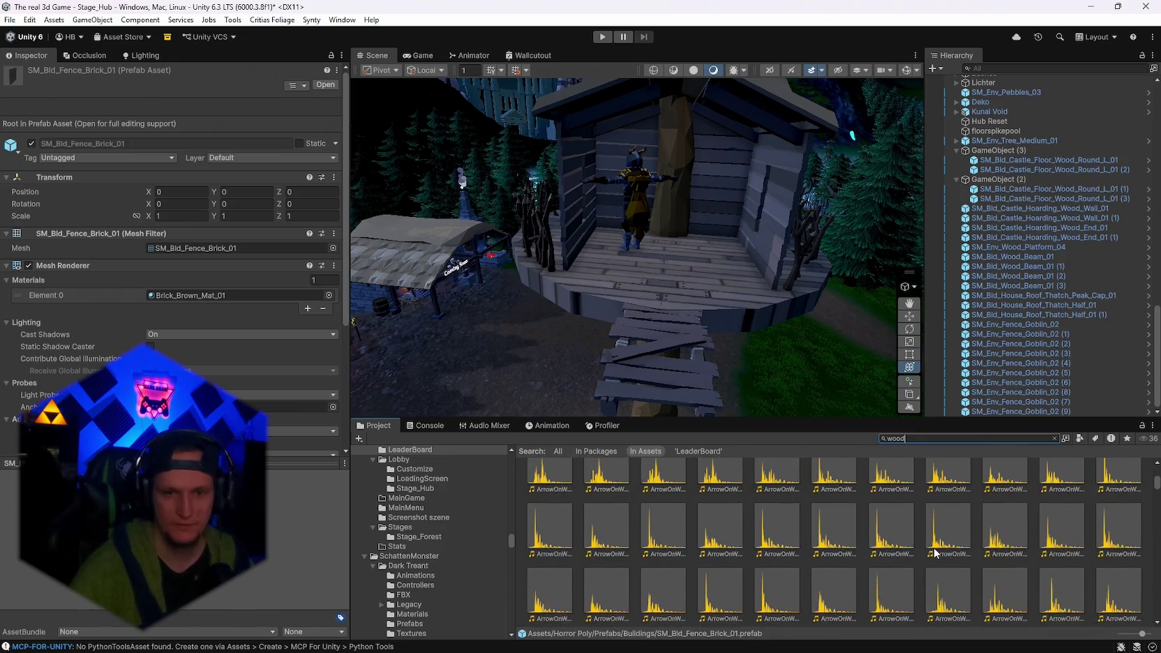
{"action": "left_click_drag", "start_coordinate": [1157, 482], "coordinate": [1155, 552]}
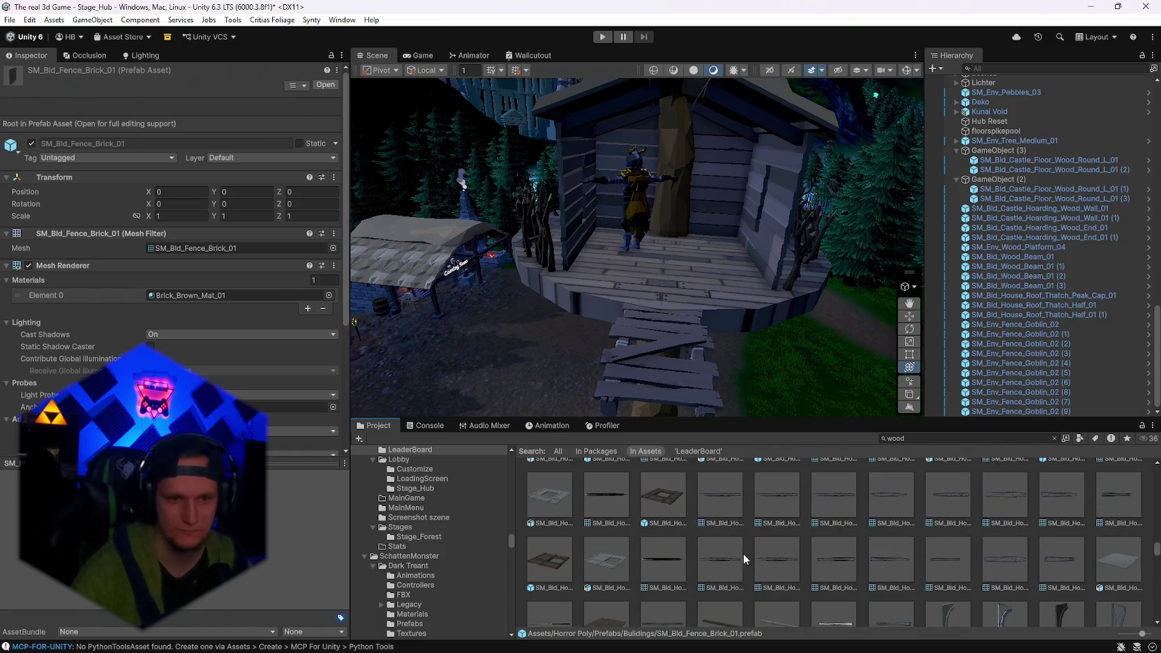
{"action": "scroll", "coordinate": [879, 555], "scroll_direction": "down", "scroll_amount": 3}
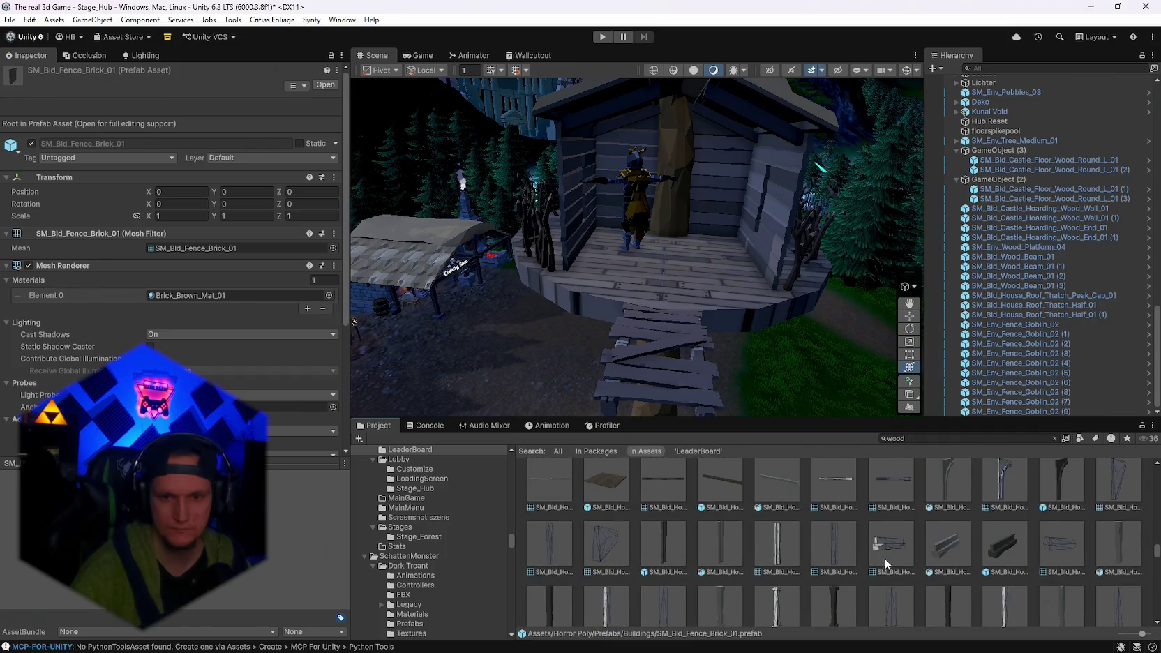
{"action": "scroll", "coordinate": [997, 561], "scroll_direction": "down", "scroll_amount": 5}
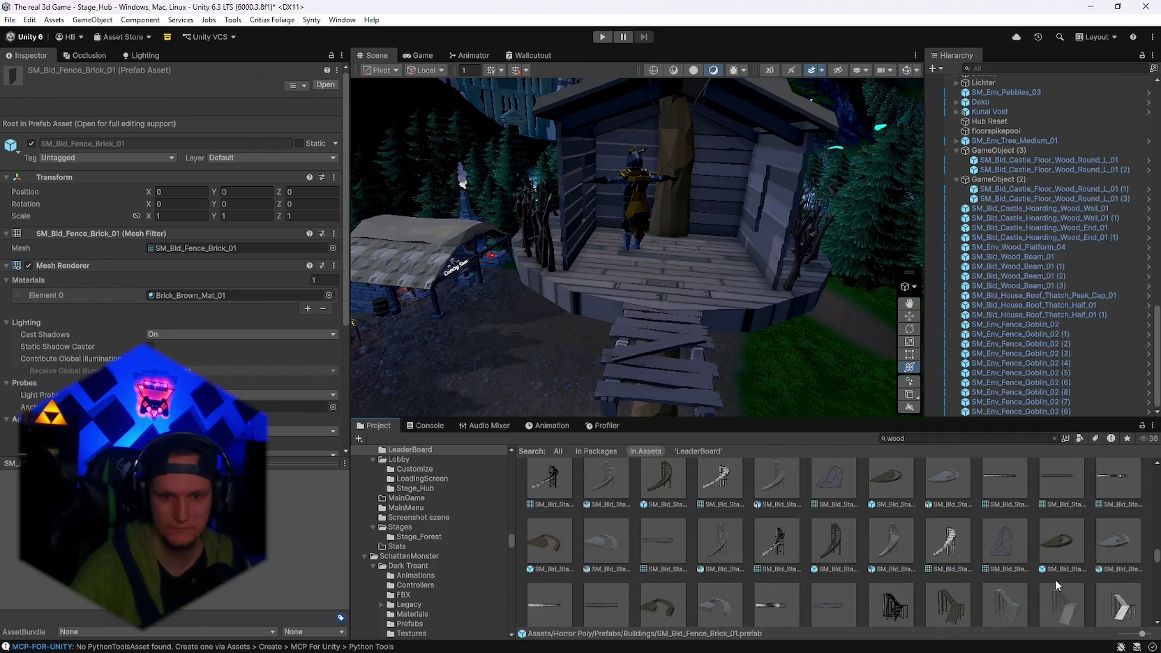
{"action": "scroll", "coordinate": [1012, 571], "scroll_direction": "down", "scroll_amount": 5}
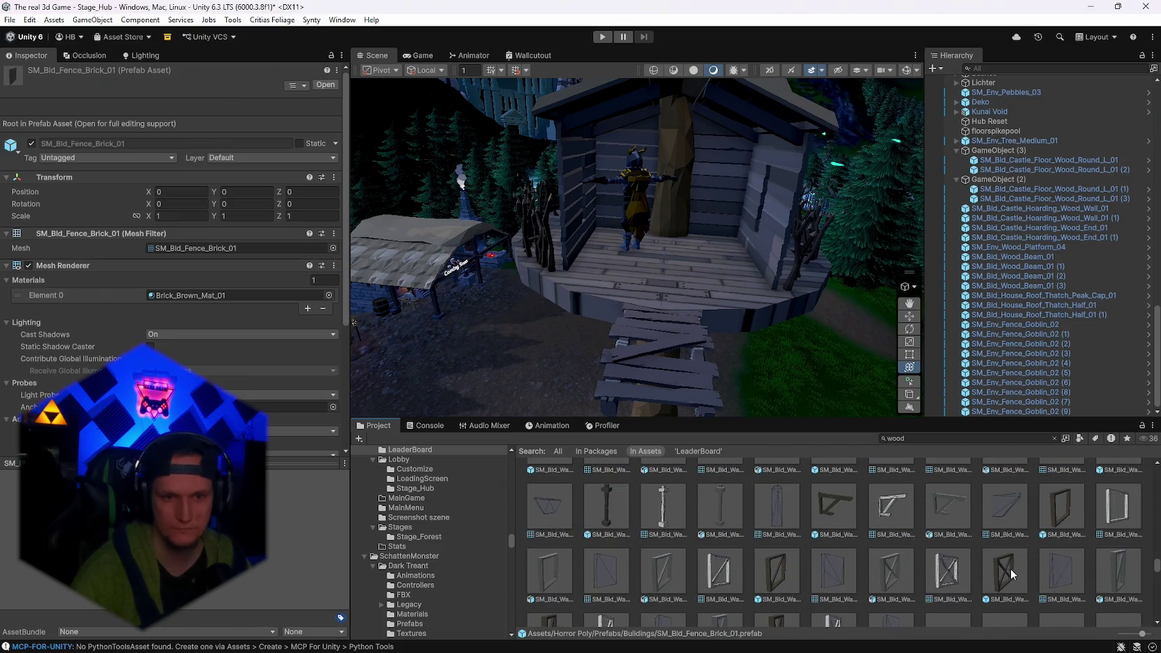
{"action": "scroll", "coordinate": [1010, 569], "scroll_direction": "down", "scroll_amount": 2}
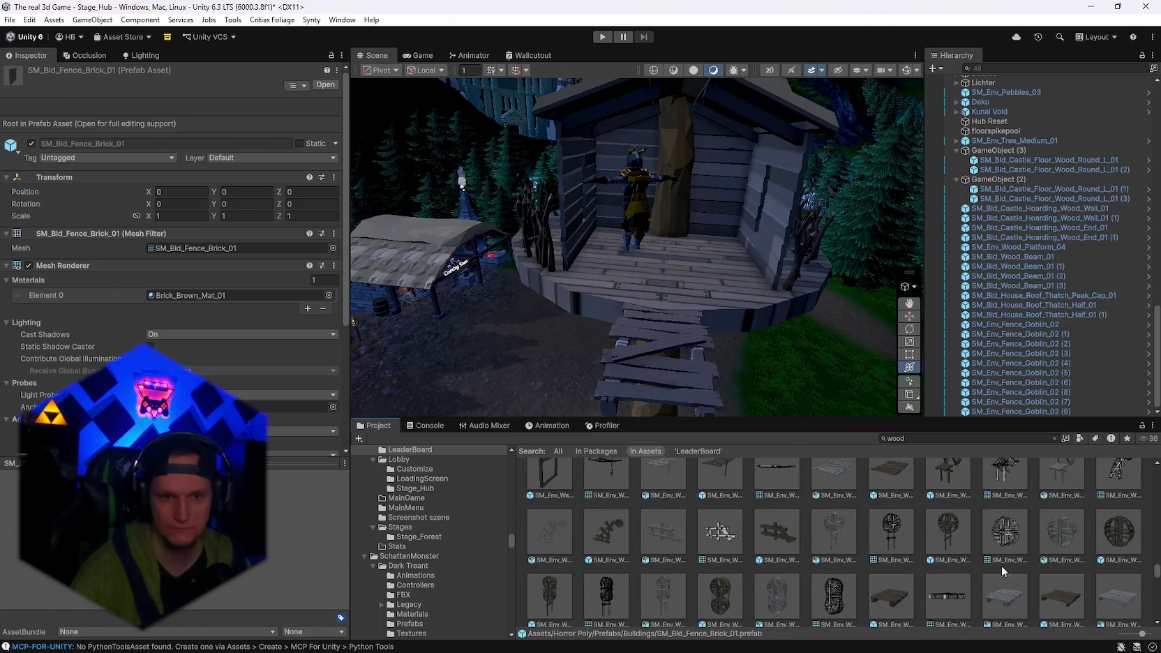
{"action": "scroll", "coordinate": [882, 522], "scroll_direction": "down", "scroll_amount": 1}
{"action": "left_click", "coordinate": [881, 522]}
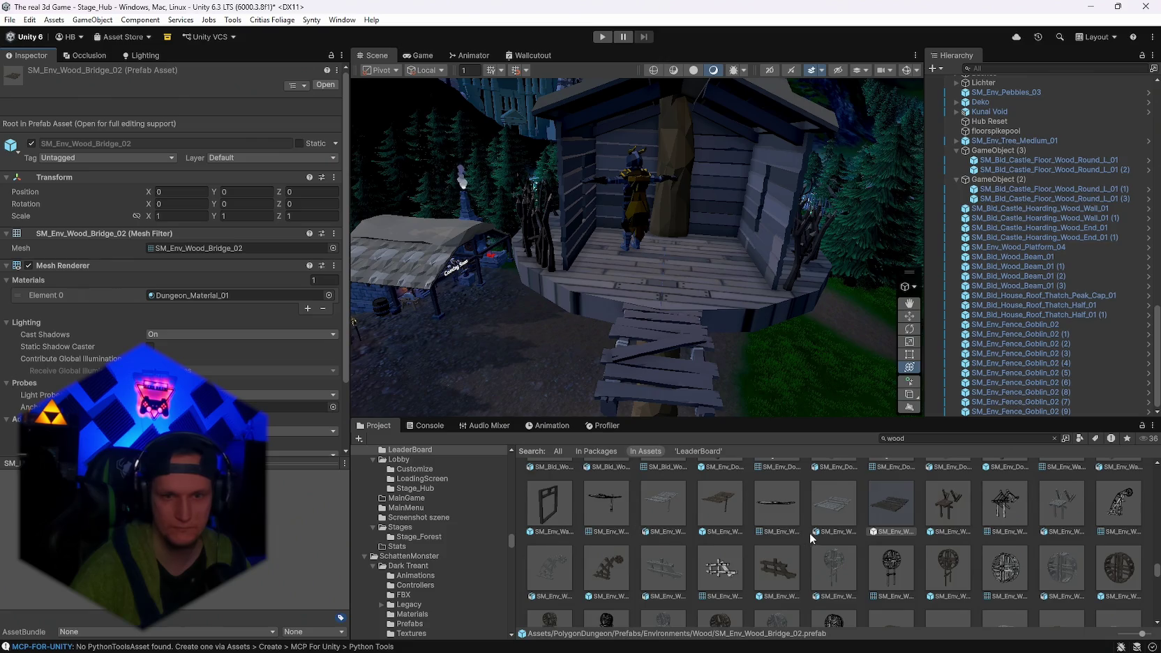
Search 'bridge' and place SM_Env_Wood_Bridge_02 onto the plank walkway near the hut.
{"action": "scroll", "coordinate": [812, 536], "scroll_direction": "up", "scroll_amount": 1}
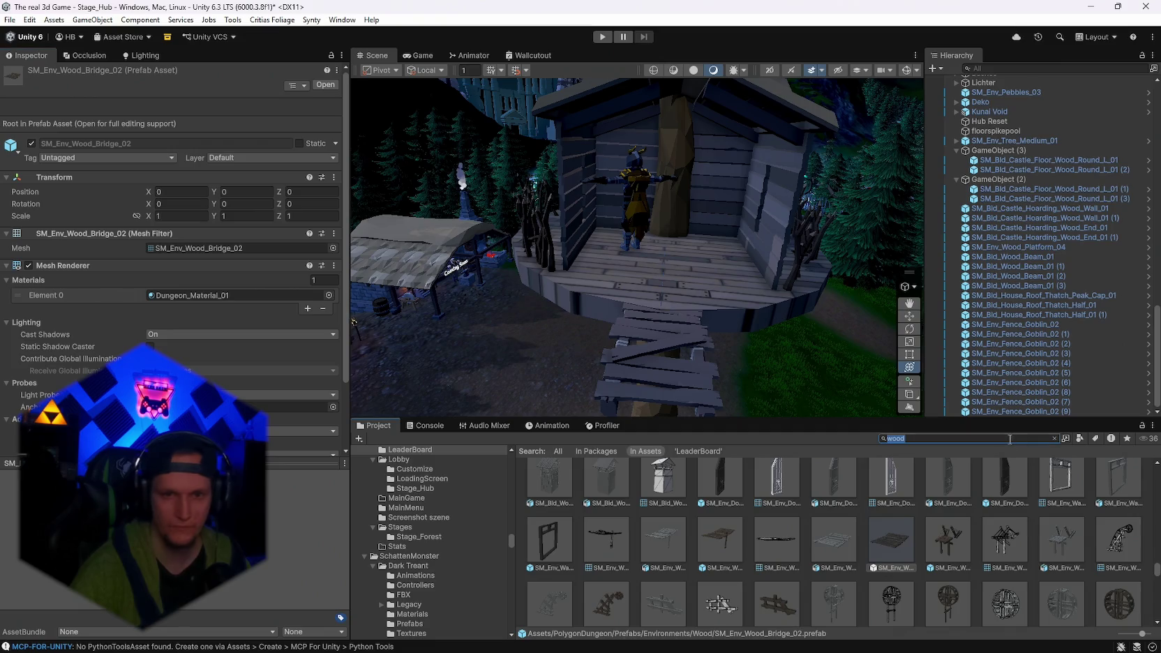
{"action": "type", "text": "bridge"}
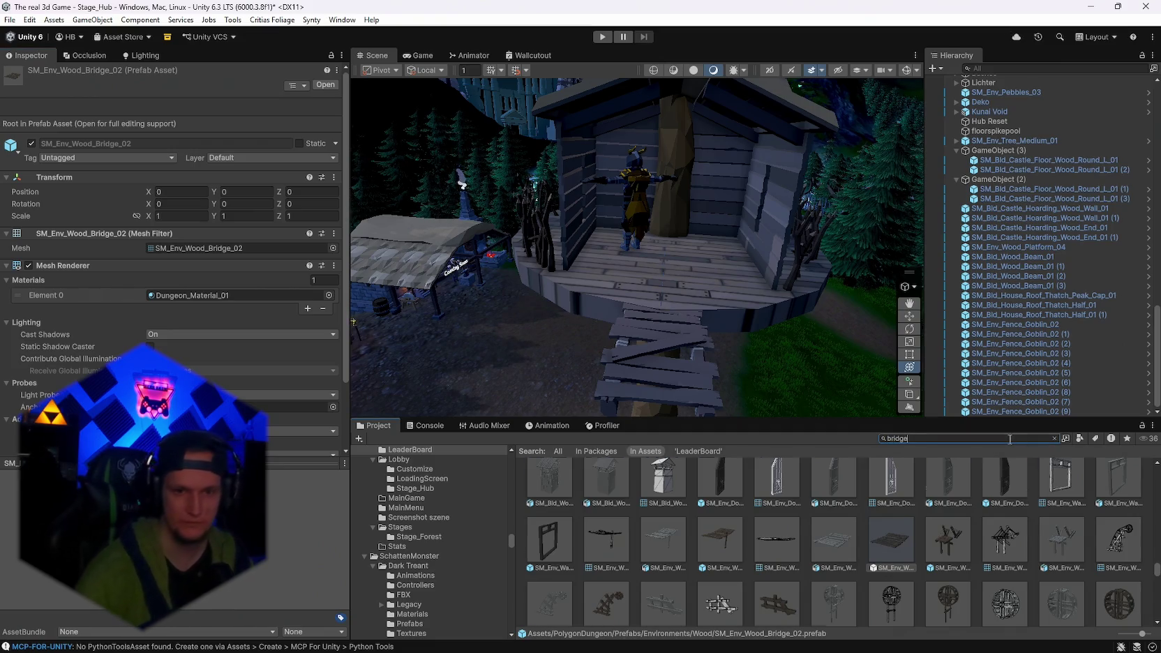
{"action": "scroll", "coordinate": [694, 548], "scroll_direction": "up", "scroll_amount": 3}
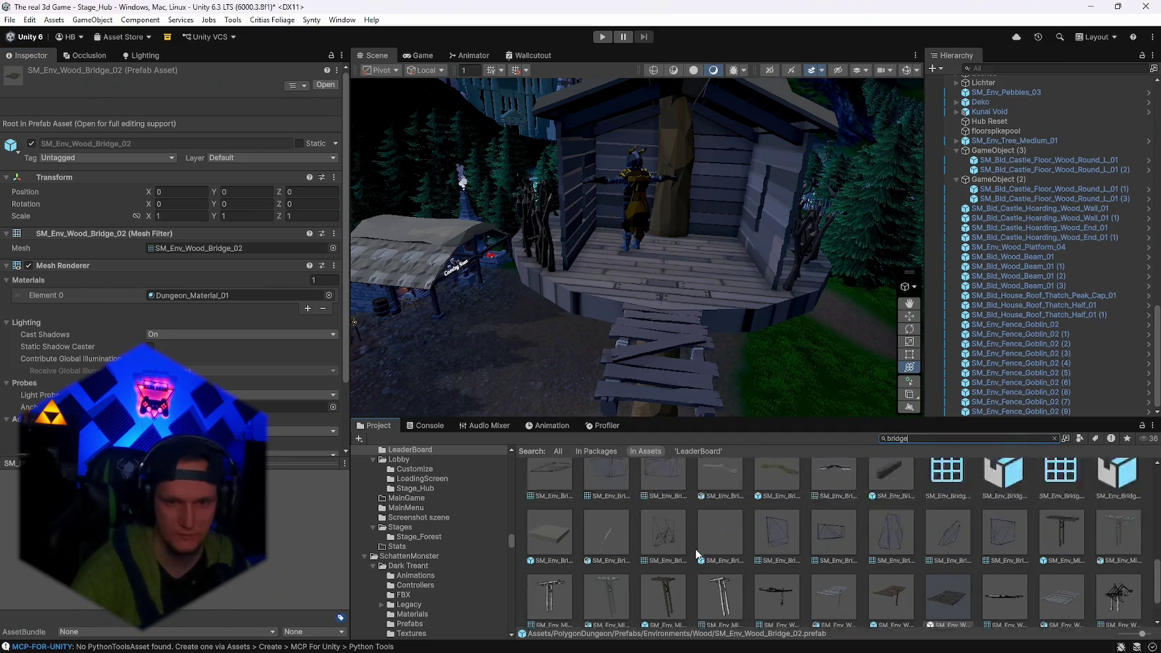
{"action": "scroll", "coordinate": [927, 571], "scroll_direction": "down", "scroll_amount": 2}
{"action": "mouse_move", "coordinate": [905, 569]}
{"action": "left_mouse_down"}
{"action": "mouse_move", "coordinate": [760, 320]}
{"action": "mouse_move", "coordinate": [665, 307]}
{"action": "left_mouse_up"}
Inspect the castle drawbridge, SM_Bld_Bridge_01 and bridge railing prefabs as alternatives.
{"action": "scroll", "coordinate": [939, 540], "scroll_direction": "up", "scroll_amount": 5}
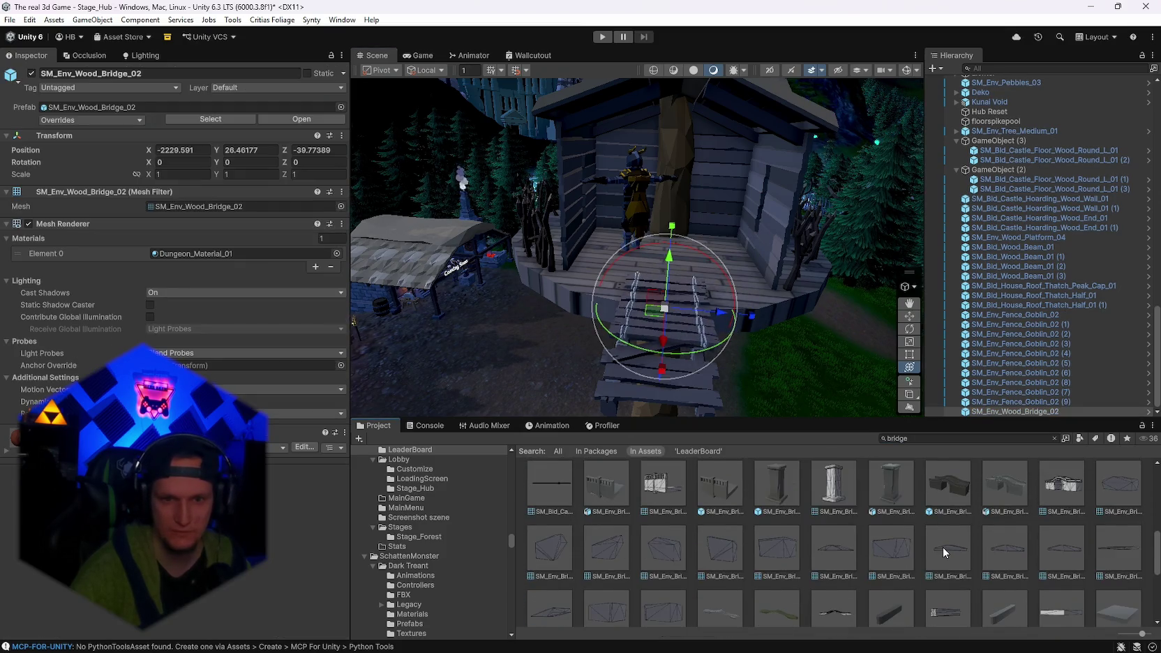
{"action": "left_click", "coordinate": [605, 548]}
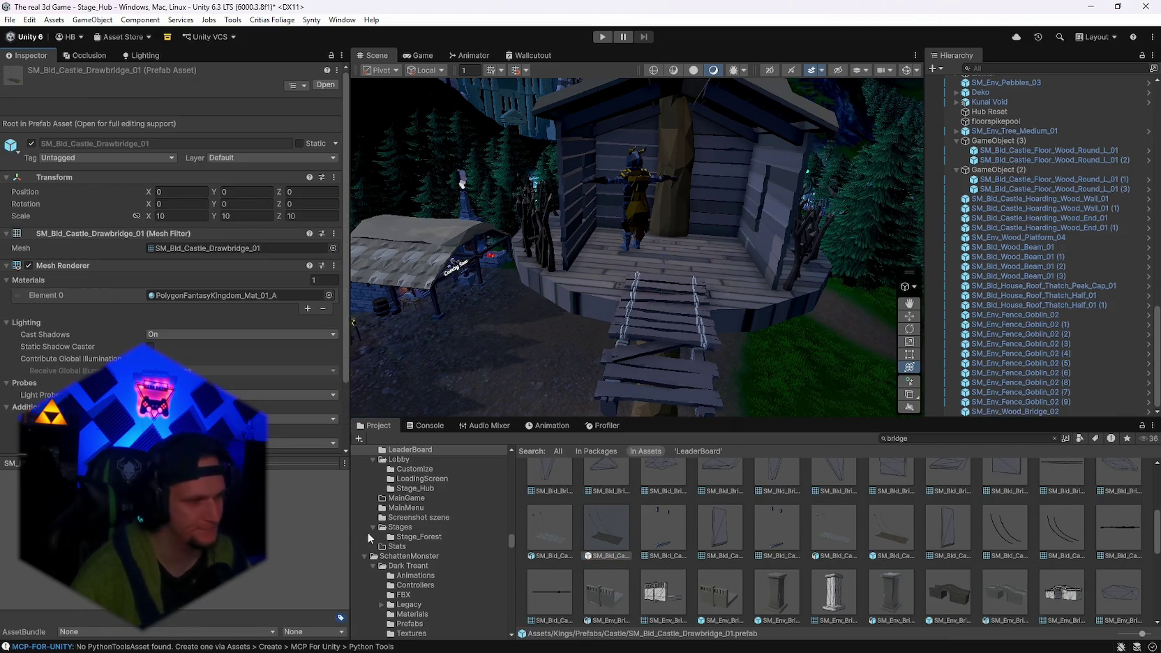
{"action": "scroll", "coordinate": [796, 581], "scroll_direction": "up", "scroll_amount": 5}
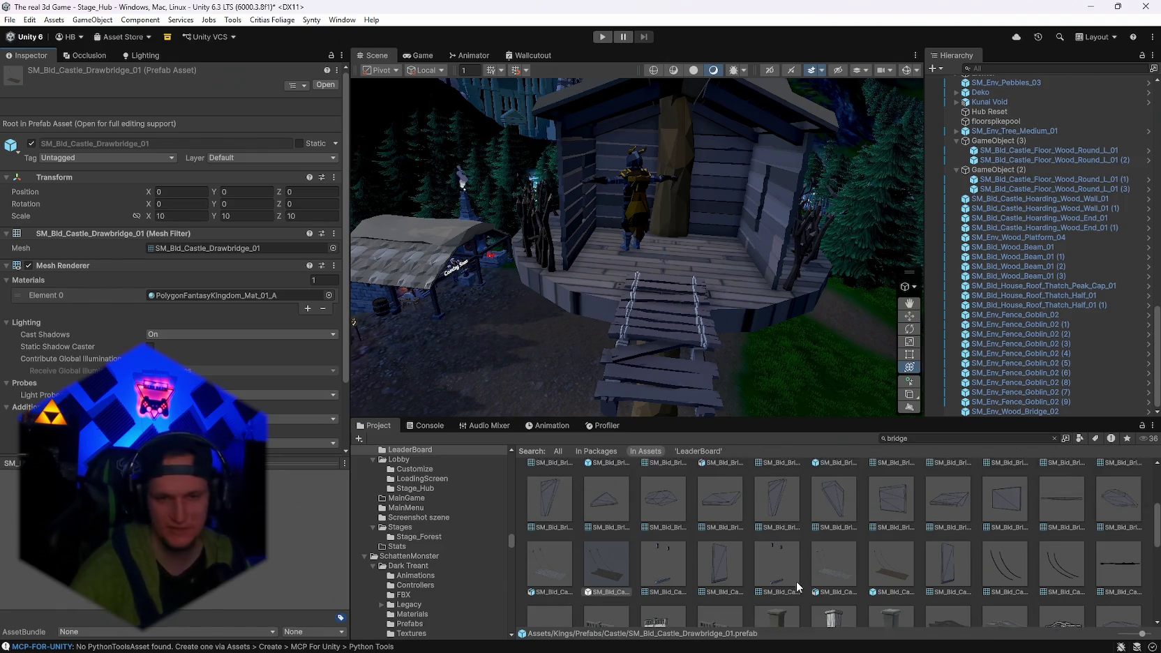
{"action": "scroll", "coordinate": [802, 581], "scroll_direction": "up", "scroll_amount": 2}
{"action": "left_click", "coordinate": [606, 488]}
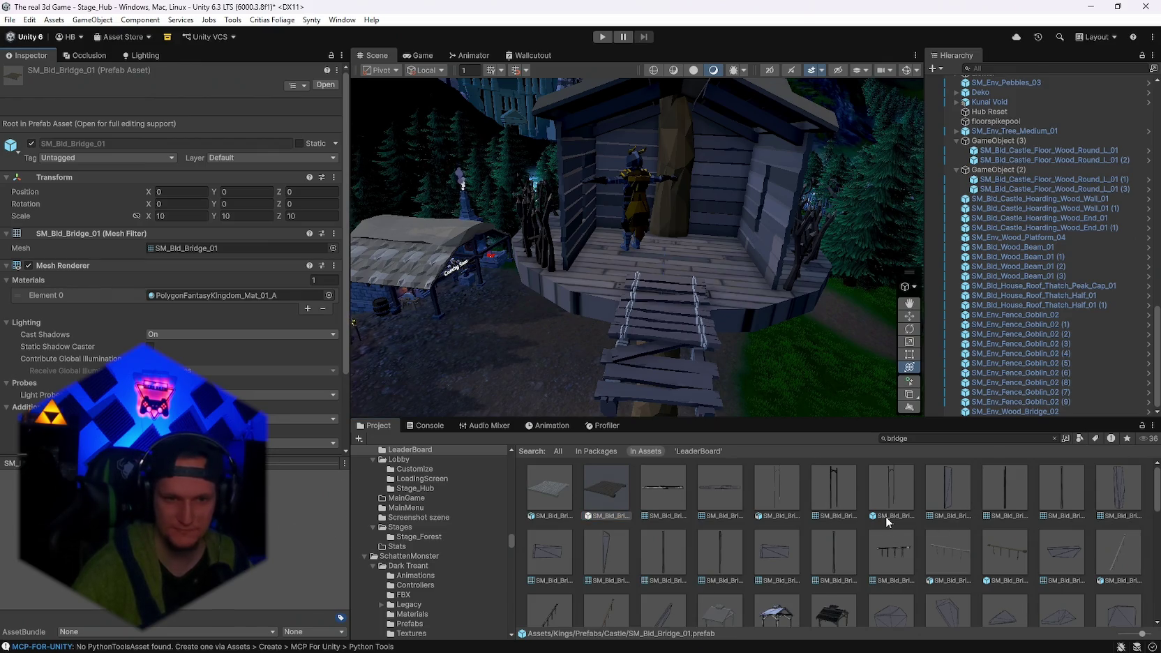
{"action": "scroll", "coordinate": [790, 533], "scroll_direction": "down", "scroll_amount": 3}
{"action": "left_click", "coordinate": [543, 512]}
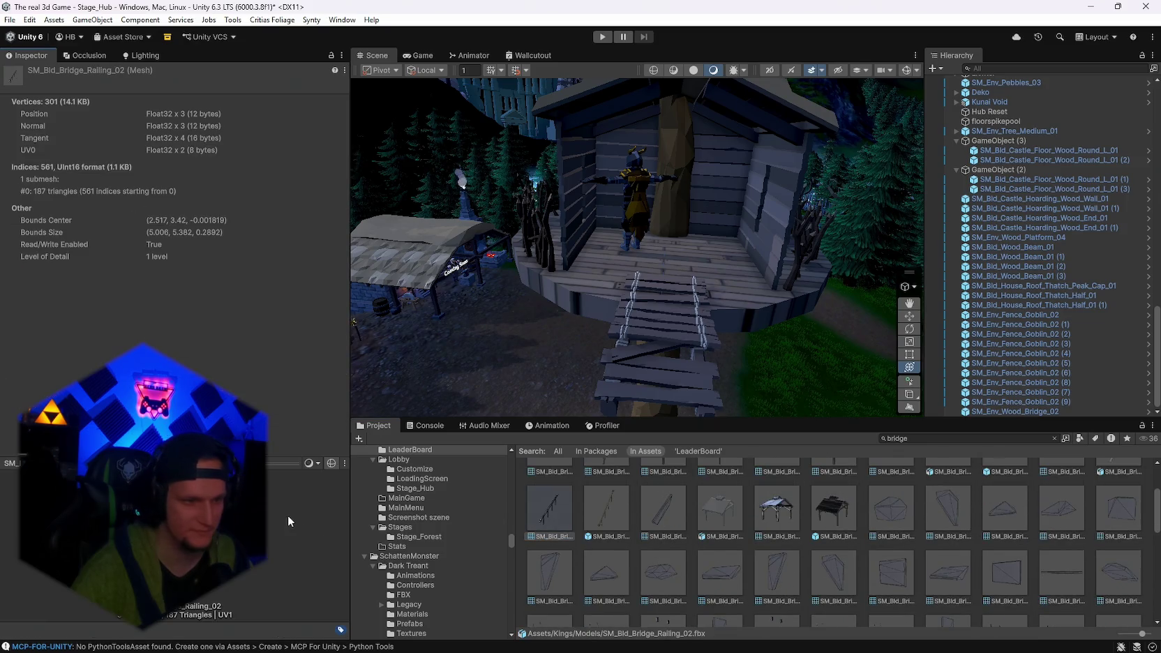
{"action": "scroll", "coordinate": [685, 549], "scroll_direction": "down", "scroll_amount": 2}
{"action": "left_click", "coordinate": [675, 565]}
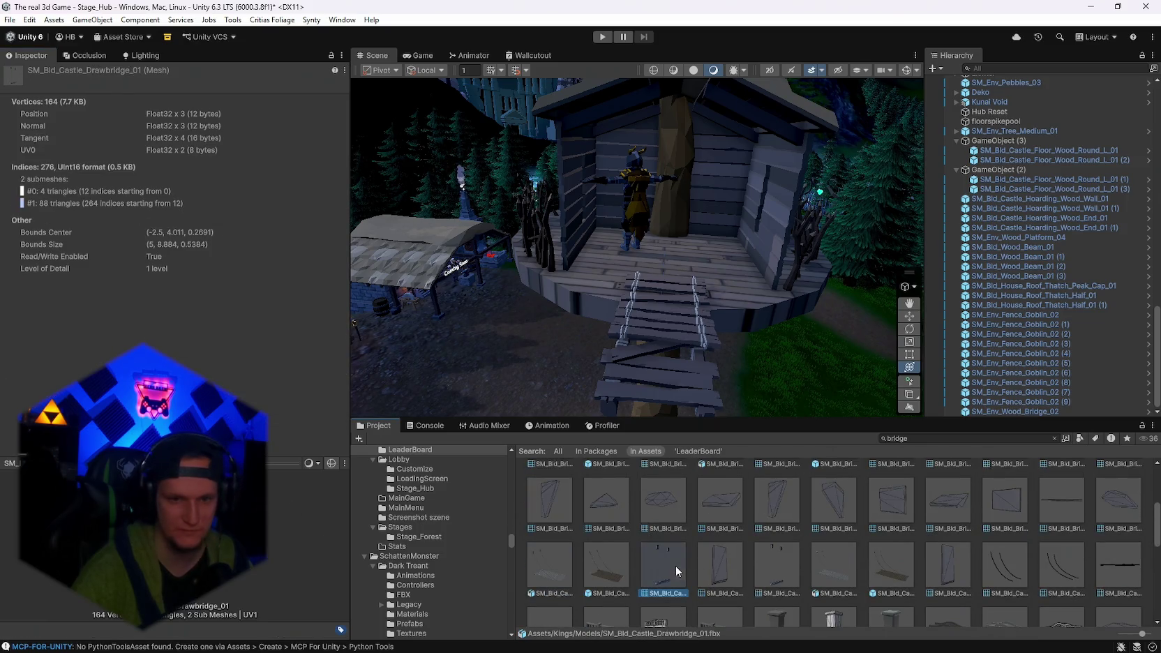
Inspect the bridge support, minetrack bridge, curved bridge and SM_Env_Wood_Bridge_01 prefabs.
{"action": "scroll", "coordinate": [887, 585], "scroll_direction": "down", "scroll_amount": 2}
{"action": "scroll", "coordinate": [858, 572], "scroll_direction": "down", "scroll_amount": 3}
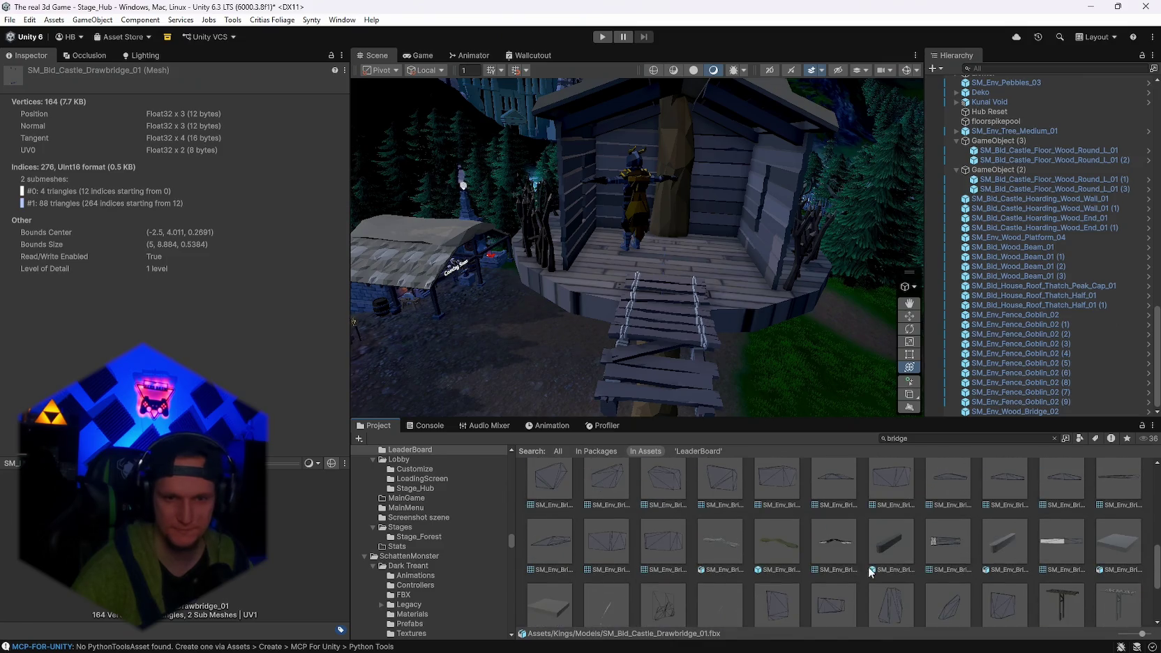
{"action": "left_click", "coordinate": [892, 553]}
{"action": "scroll", "coordinate": [777, 560], "scroll_direction": "down", "scroll_amount": 3}
{"action": "left_click", "coordinate": [1060, 499]}
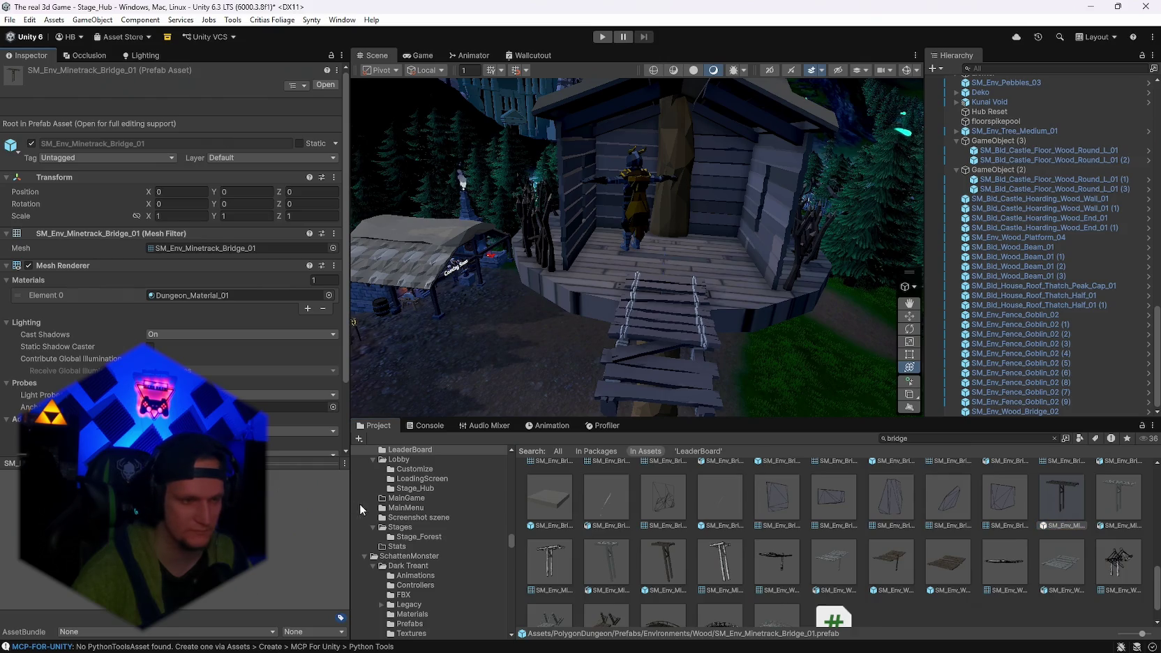
{"action": "scroll", "coordinate": [755, 574], "scroll_direction": "down", "scroll_amount": 2}
{"action": "left_click", "coordinate": [606, 589]}
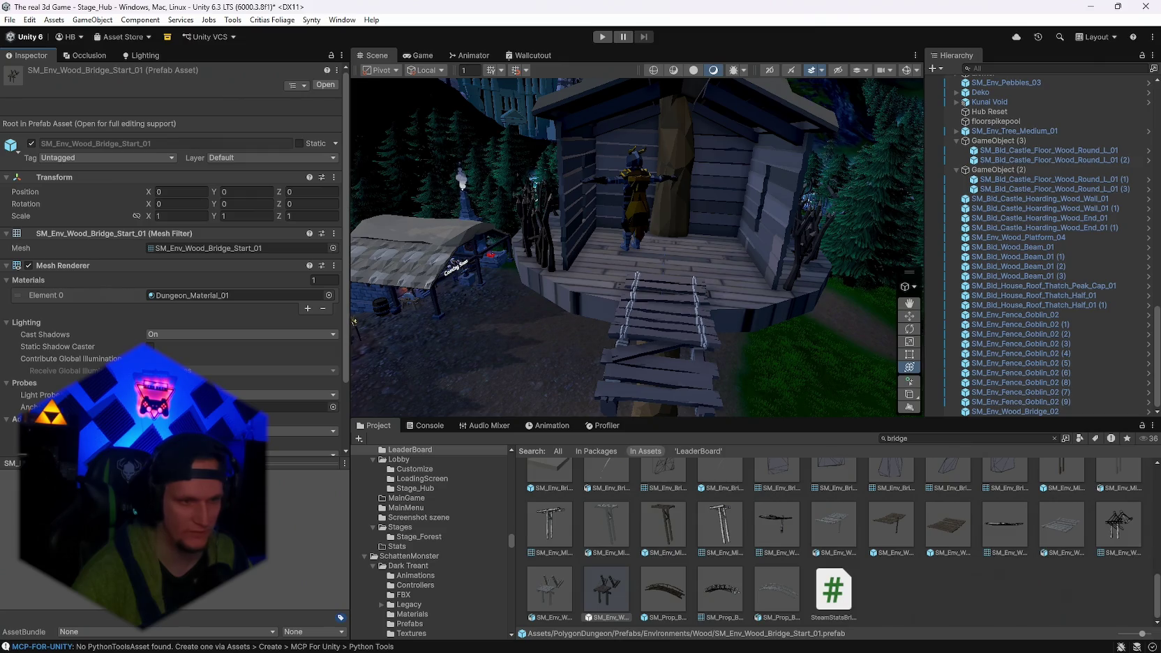
{"action": "left_click", "coordinate": [663, 589]}
{"action": "left_click", "coordinate": [892, 527]}
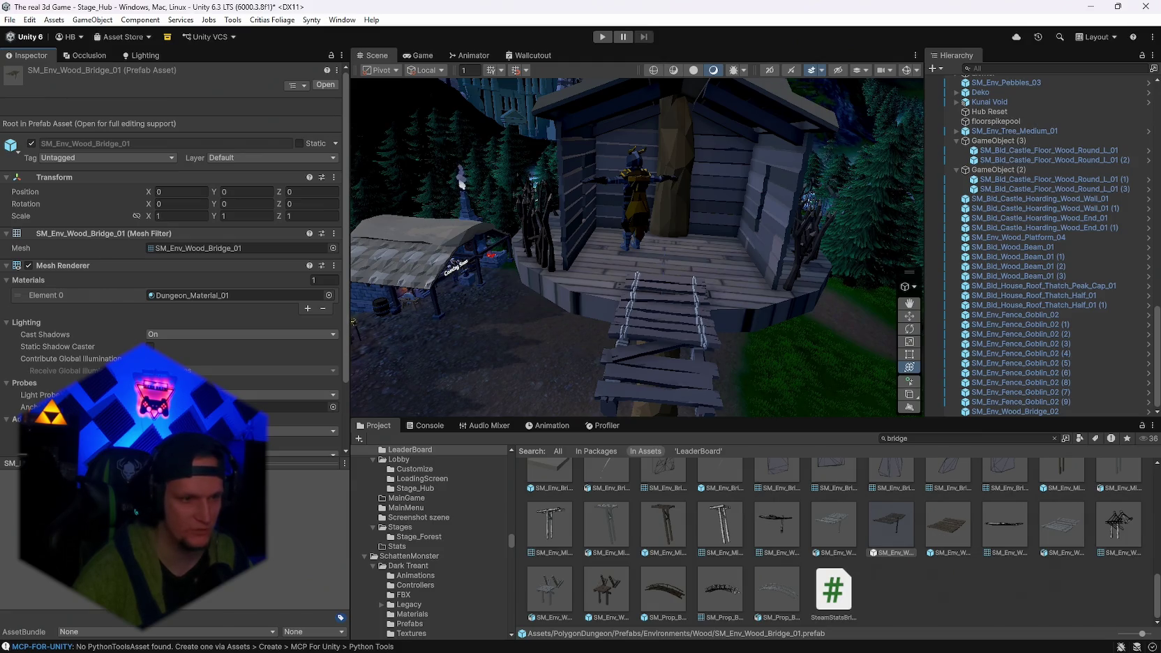
Place another SM_Env_Wood_Bridge_02, position it, and duplicate it to extend the walkway.
{"action": "left_click", "coordinate": [961, 529]}
{"action": "mouse_move", "coordinate": [647, 367]}
{"action": "left_mouse_down"}
{"action": "mouse_move", "coordinate": [846, 350]}
{"action": "mouse_move", "coordinate": [735, 367]}
{"action": "mouse_move", "coordinate": [686, 331]}
{"action": "mouse_move", "coordinate": [712, 363]}
{"action": "mouse_move", "coordinate": [686, 349]}
{"action": "mouse_move", "coordinate": [761, 394]}
{"action": "left_mouse_up"}
{"action": "key", "text": "ctrl+z"}
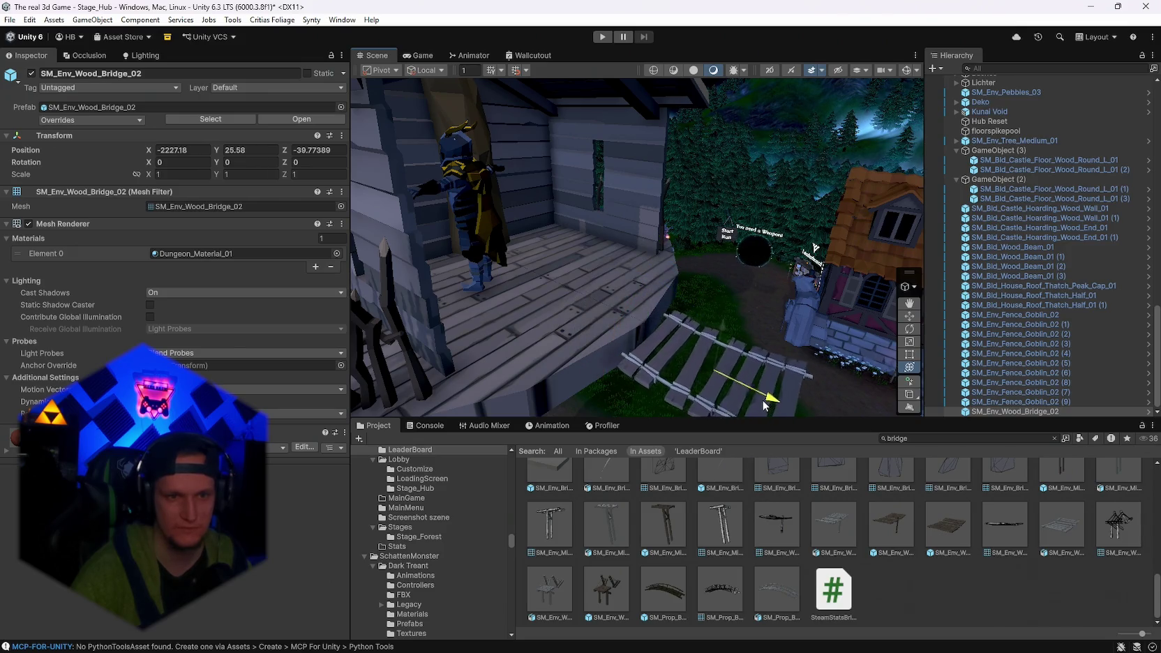
{"action": "key", "text": "f"}
{"action": "mouse_move", "coordinate": [768, 349]}
{"action": "left_mouse_down"}
{"action": "mouse_move", "coordinate": [786, 320]}
{"action": "mouse_move", "coordinate": [739, 328]}
{"action": "mouse_move", "coordinate": [620, 382]}
{"action": "mouse_move", "coordinate": [698, 324]}
{"action": "mouse_move", "coordinate": [656, 340]}
{"action": "mouse_move", "coordinate": [750, 347]}
{"action": "mouse_move", "coordinate": [613, 335]}
{"action": "left_mouse_up"}
{"action": "key", "text": "ctrl+d"}
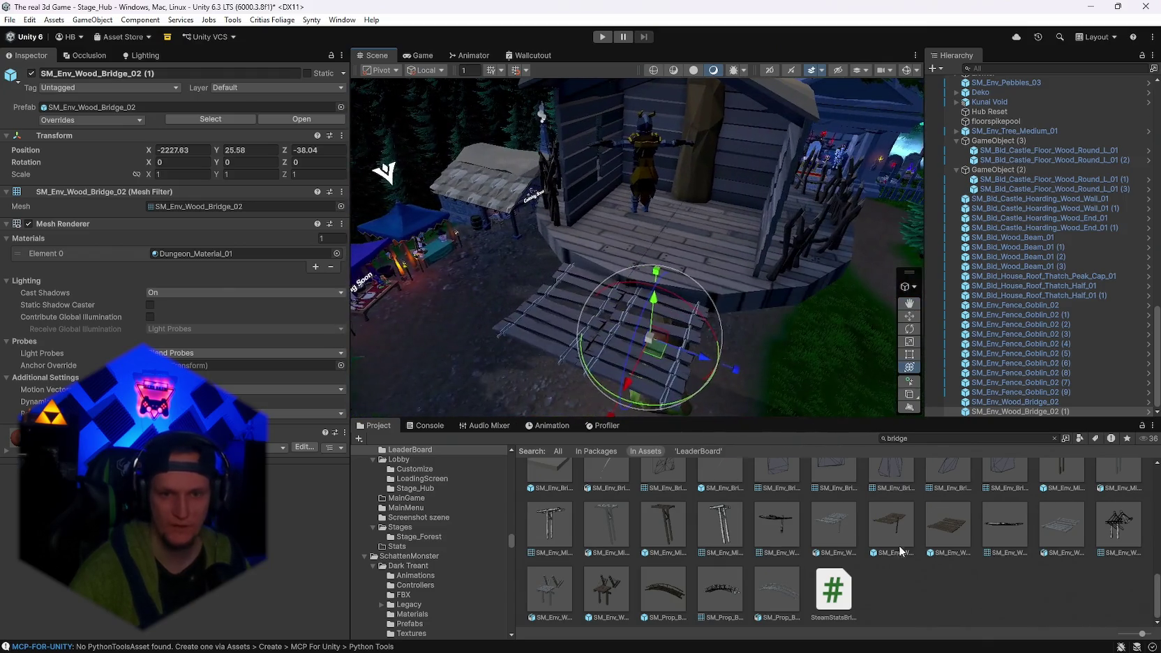
Add SM_Bld_Bridge_01 in front of the deck, rotated 90 on Y.
{"action": "scroll", "coordinate": [945, 551], "scroll_direction": "up", "scroll_amount": 5}
{"action": "scroll", "coordinate": [946, 546], "scroll_direction": "up", "scroll_amount": 2}
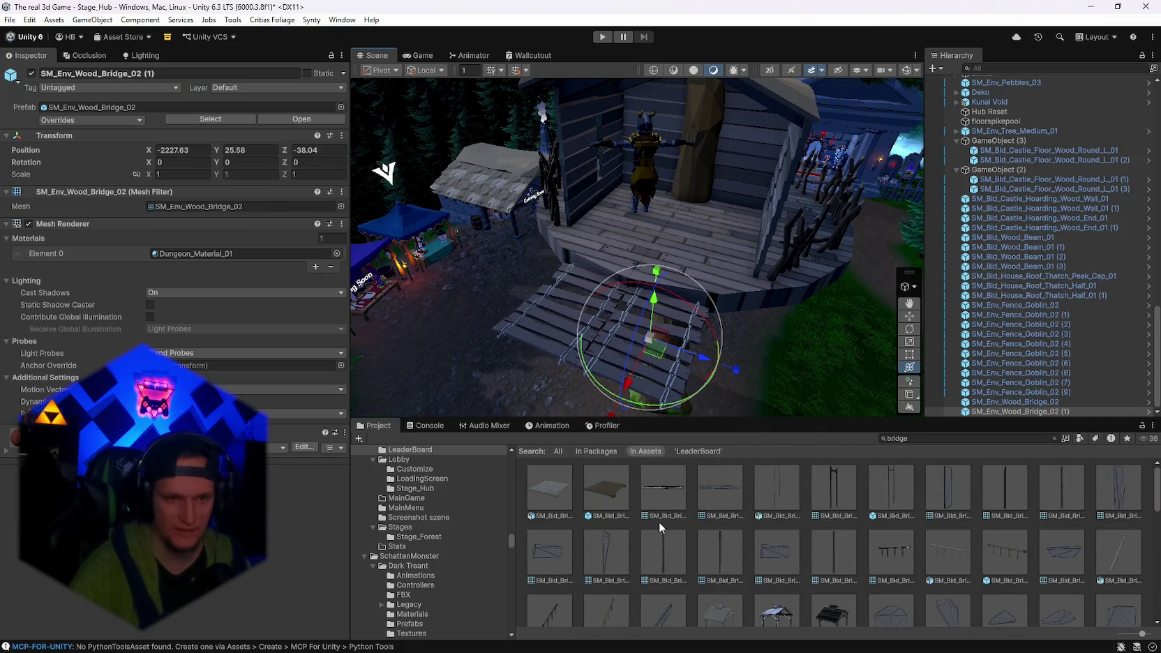
{"action": "left_click", "coordinate": [605, 488]}
{"action": "mouse_move", "coordinate": [608, 482]}
{"action": "left_mouse_down"}
{"action": "mouse_move", "coordinate": [651, 297]}
{"action": "mouse_move", "coordinate": [544, 272]}
{"action": "left_mouse_up"}
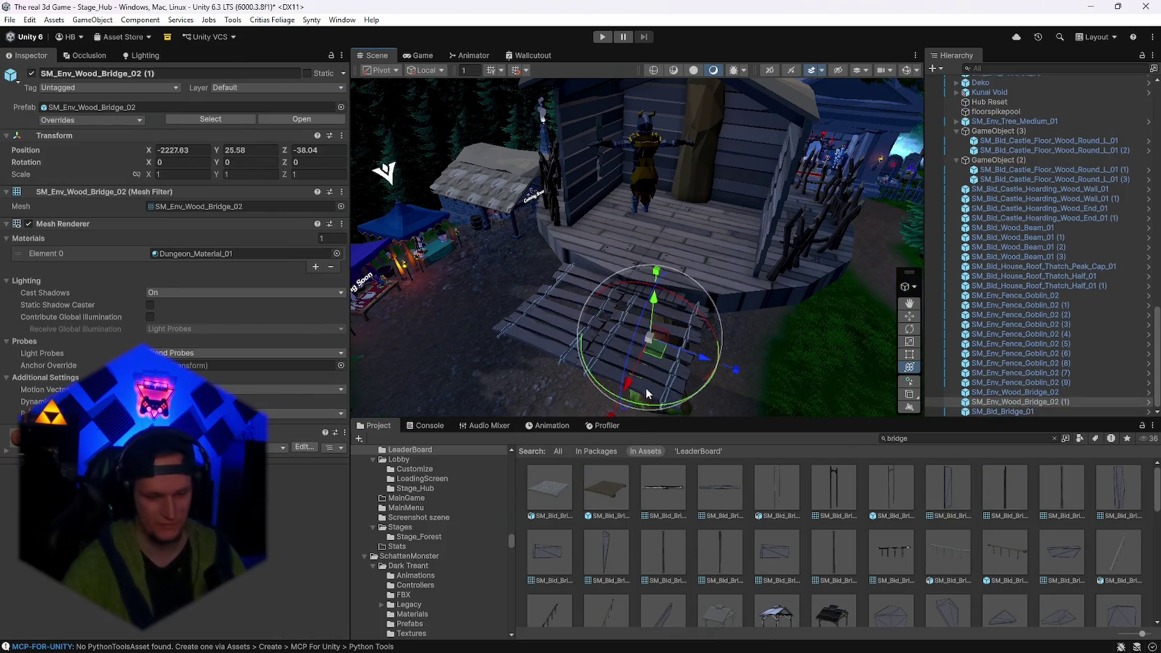
{"action": "key", "text": "ctrl+z"}
{"action": "mouse_move", "coordinate": [670, 296]}
{"action": "left_mouse_down"}
{"action": "mouse_move", "coordinate": [603, 306]}
{"action": "mouse_move", "coordinate": [579, 328]}
{"action": "mouse_move", "coordinate": [654, 388]}
{"action": "mouse_move", "coordinate": [499, 412]}
{"action": "left_mouse_up"}
{"action": "type", "text": "90"}
{"action": "left_click_drag", "start_coordinate": [537, 385], "coordinate": [611, 324]}
Duplicate the SM_Bld_Bridge_01 section and offset both pieces along Z.
{"action": "scroll", "coordinate": [616, 306], "scroll_direction": "up", "scroll_amount": 5}
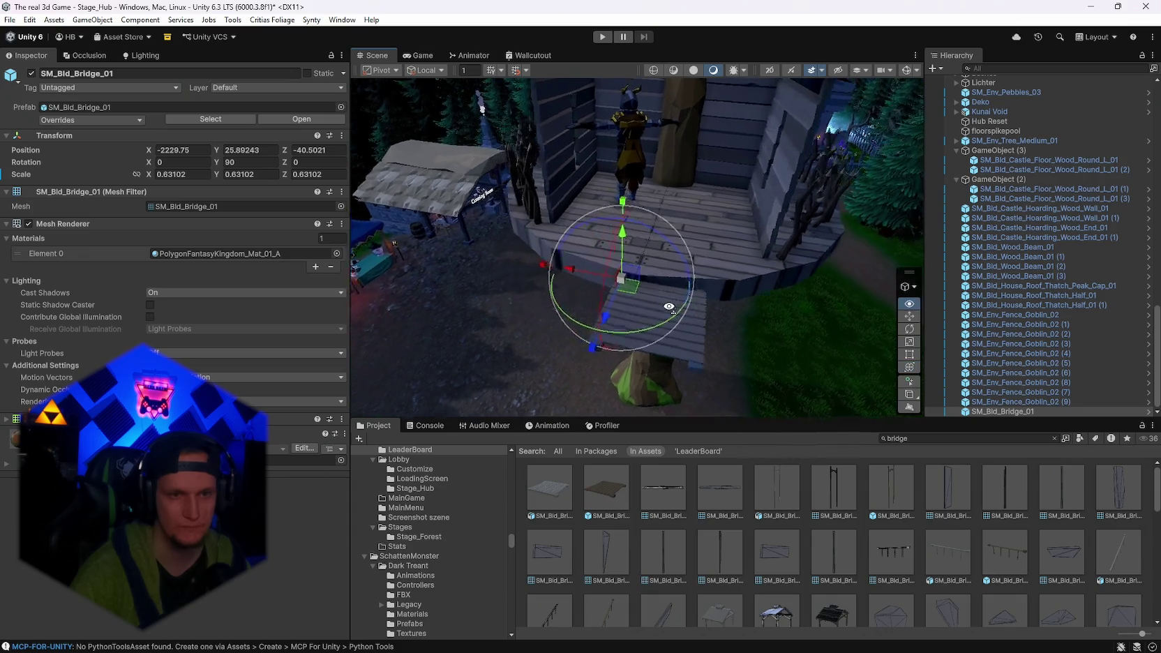
{"action": "mouse_move", "coordinate": [561, 291]}
{"action": "left_mouse_down"}
{"action": "mouse_move", "coordinate": [603, 301]}
{"action": "mouse_move", "coordinate": [454, 286]}
{"action": "mouse_move", "coordinate": [475, 286]}
{"action": "left_mouse_up"}
{"action": "key", "text": "ctrl+d"}
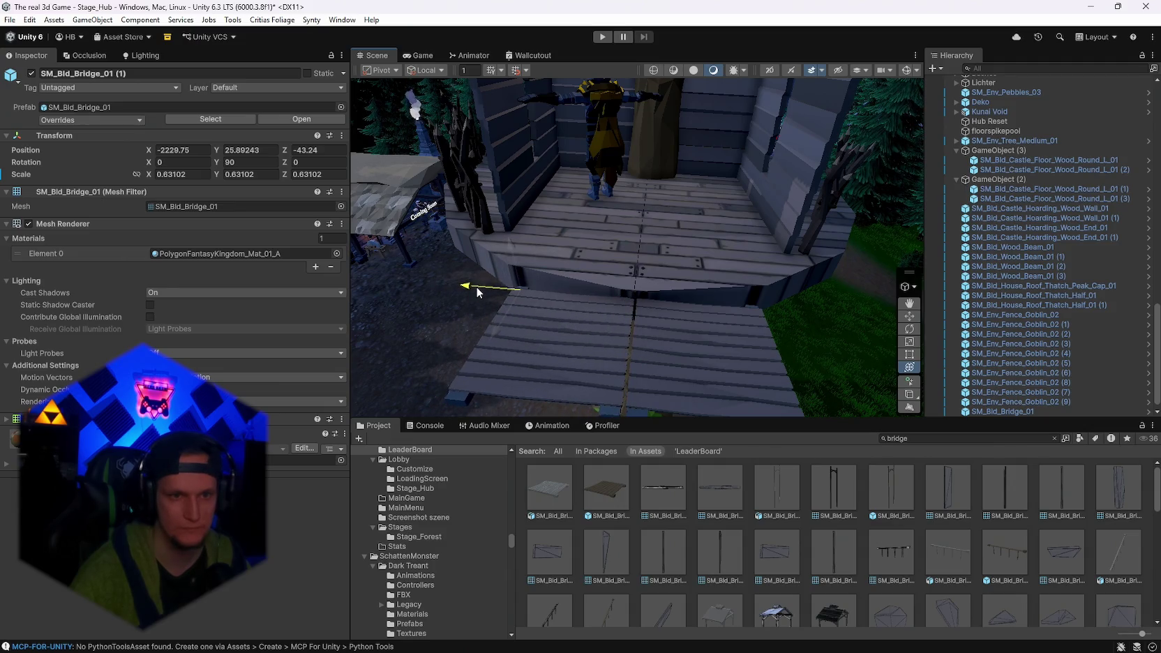
{"action": "left_click", "coordinate": [691, 359]}
{"action": "mouse_move", "coordinate": [615, 298]}
{"action": "left_mouse_down"}
{"action": "mouse_move", "coordinate": [606, 297]}
{"action": "mouse_move", "coordinate": [793, 307]}
{"action": "mouse_move", "coordinate": [680, 326]}
{"action": "mouse_move", "coordinate": [710, 278]}
{"action": "left_mouse_up"}
{"action": "left_click", "coordinate": [755, 333]}
Add a bridge railing beside the bridge, scaled to about 1.43 and rotated about 79 degrees.
{"action": "scroll", "coordinate": [856, 576], "scroll_direction": "down", "scroll_amount": 10}
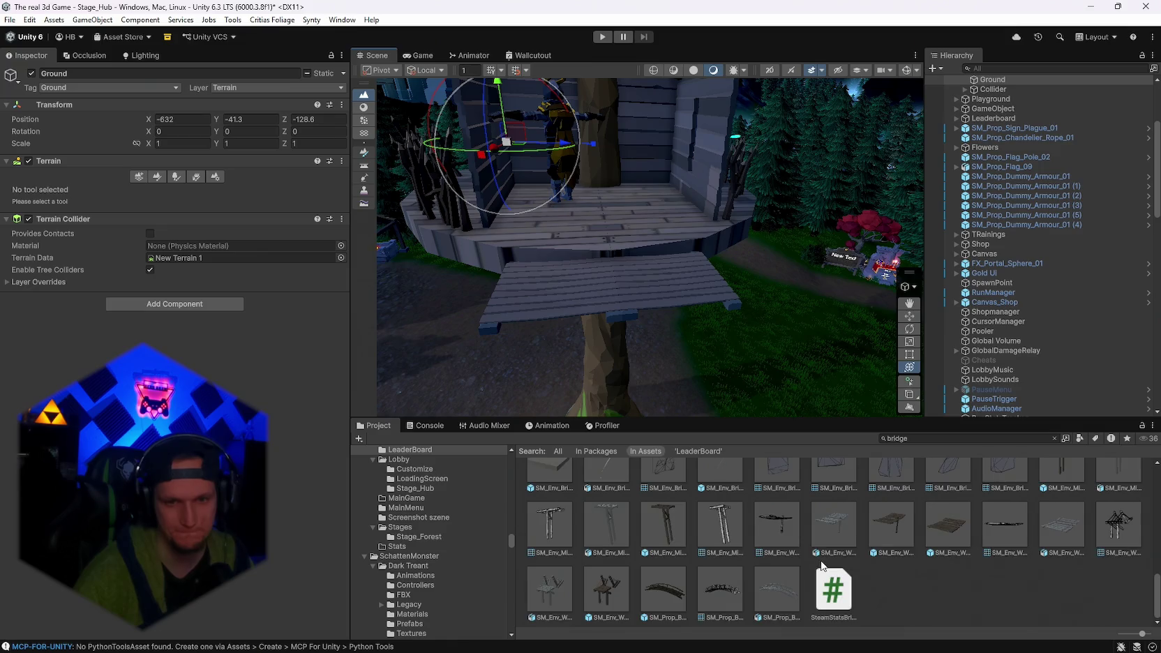
{"action": "scroll", "coordinate": [820, 562], "scroll_direction": "up", "scroll_amount": 5}
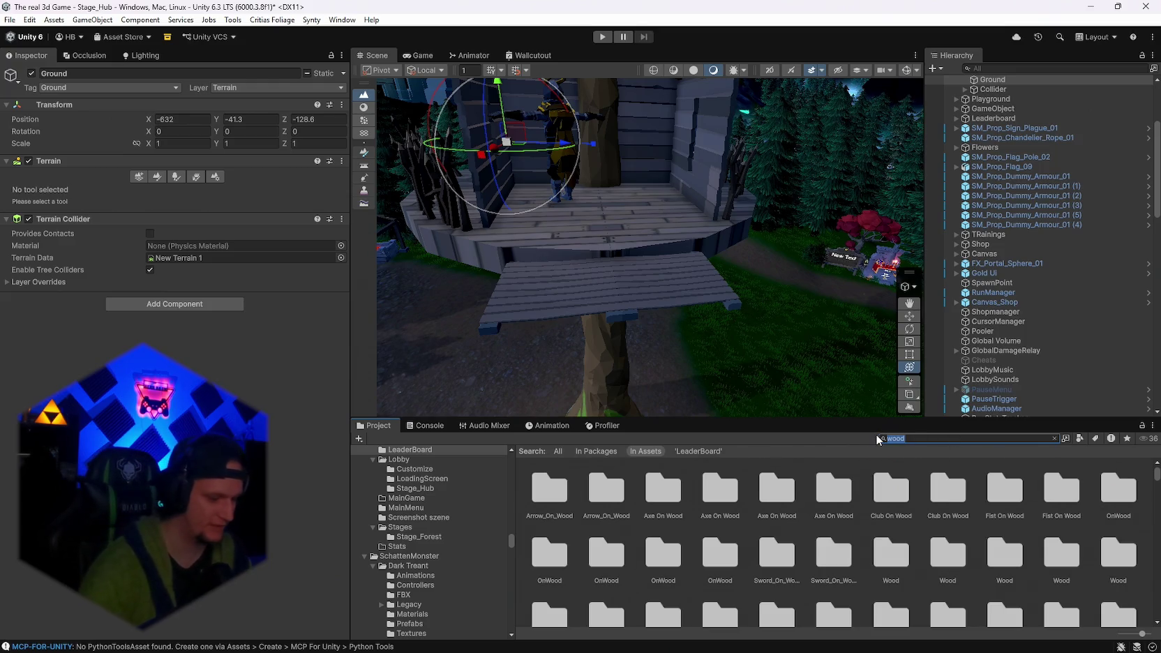
{"action": "type", "text": "bridge"}
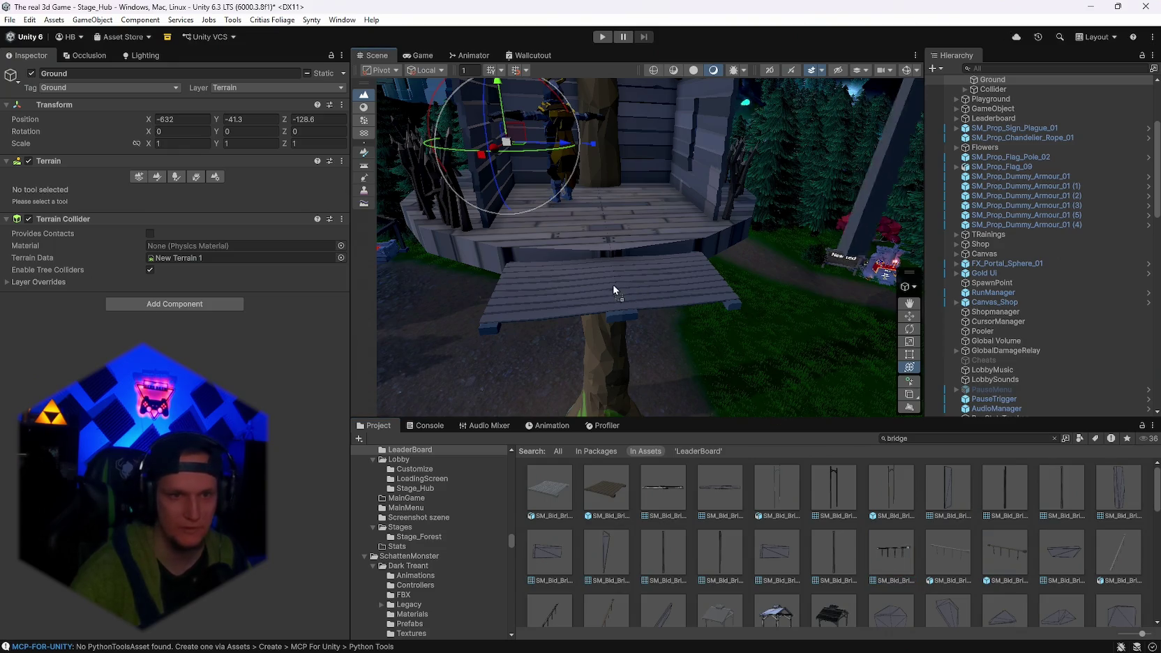
{"action": "left_click", "coordinate": [588, 288]}
{"action": "left_click_drag", "start_coordinate": [582, 287], "coordinate": [519, 279]}
{"action": "left_click_drag", "start_coordinate": [604, 327], "coordinate": [419, 352]}
{"action": "mouse_move", "coordinate": [578, 289]}
{"action": "left_mouse_down"}
{"action": "mouse_move", "coordinate": [624, 237]}
{"action": "mouse_move", "coordinate": [713, 245]}
{"action": "left_mouse_up"}
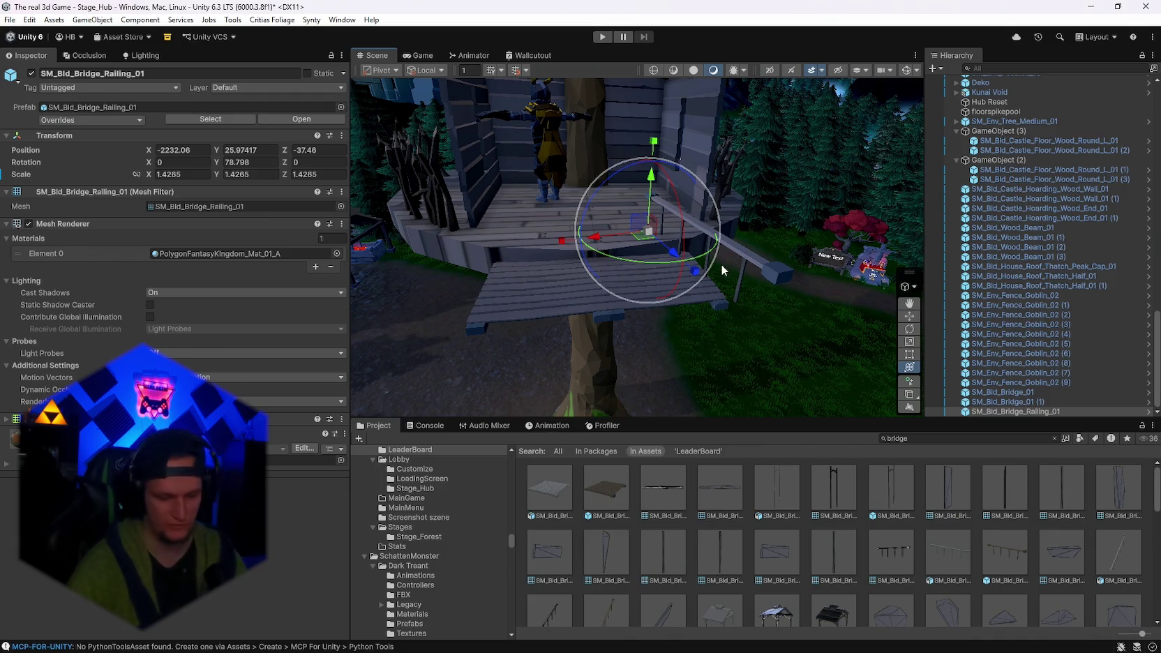
Delete the railing and the bridge sections, leaving the deck edge bare.
{"action": "key", "text": "Delete"}
{"action": "left_click", "coordinate": [721, 265]}
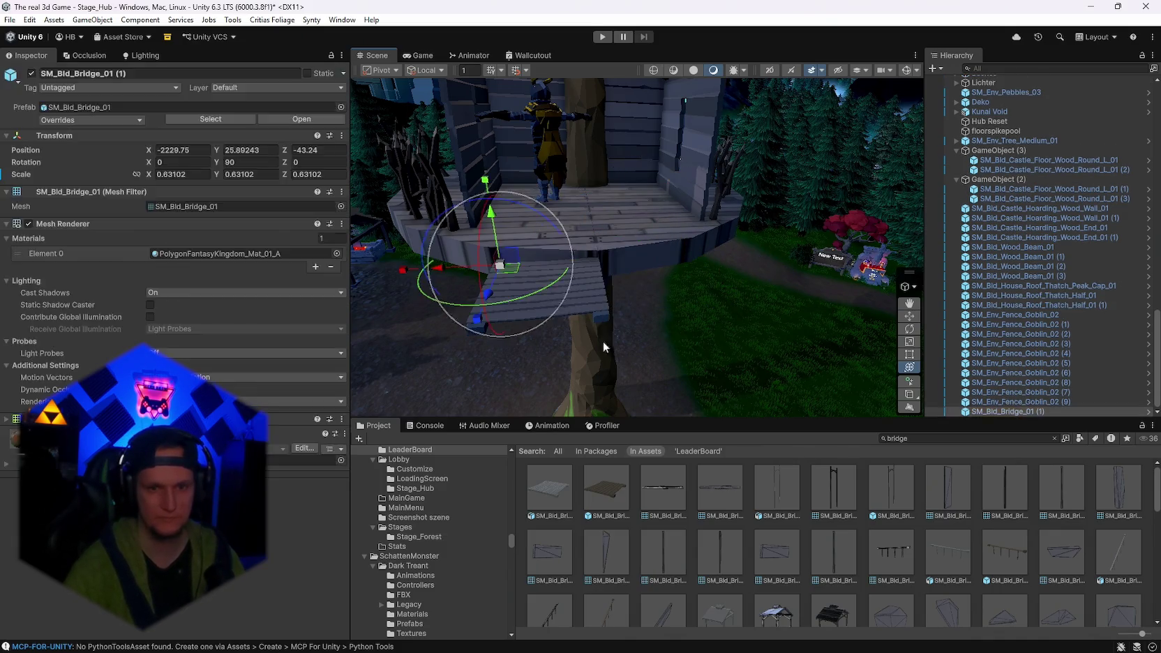
{"action": "key", "text": "Delete"}
{"action": "scroll", "coordinate": [883, 535], "scroll_direction": "down", "scroll_amount": 5}
{"action": "scroll", "coordinate": [890, 558], "scroll_direction": "down", "scroll_amount": 5}
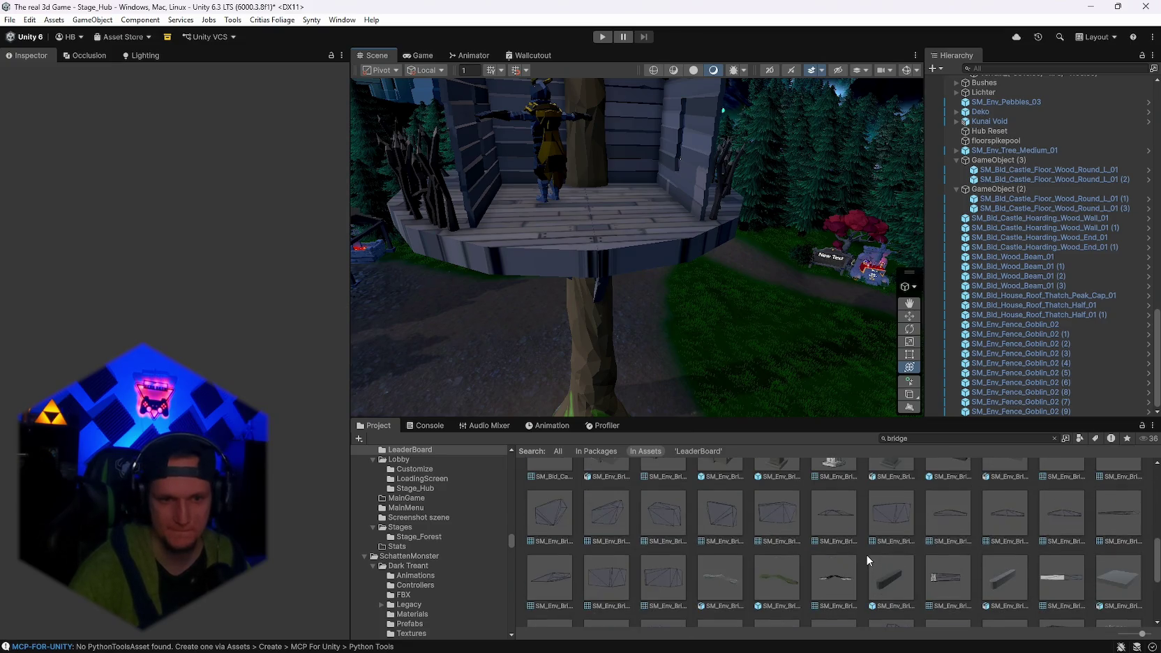
Place an SM_Env_Wood_Bridge_01 and slide it along its length.
{"action": "mouse_move", "coordinate": [890, 523]}
{"action": "left_mouse_down"}
{"action": "mouse_move", "coordinate": [586, 258]}
{"action": "mouse_move", "coordinate": [614, 294]}
{"action": "mouse_move", "coordinate": [368, 256]}
{"action": "mouse_move", "coordinate": [473, 279]}
{"action": "mouse_move", "coordinate": [592, 252]}
{"action": "mouse_move", "coordinate": [648, 324]}
{"action": "mouse_move", "coordinate": [650, 268]}
{"action": "mouse_move", "coordinate": [696, 274]}
{"action": "mouse_move", "coordinate": [601, 367]}
{"action": "mouse_move", "coordinate": [743, 274]}
{"action": "left_mouse_up"}
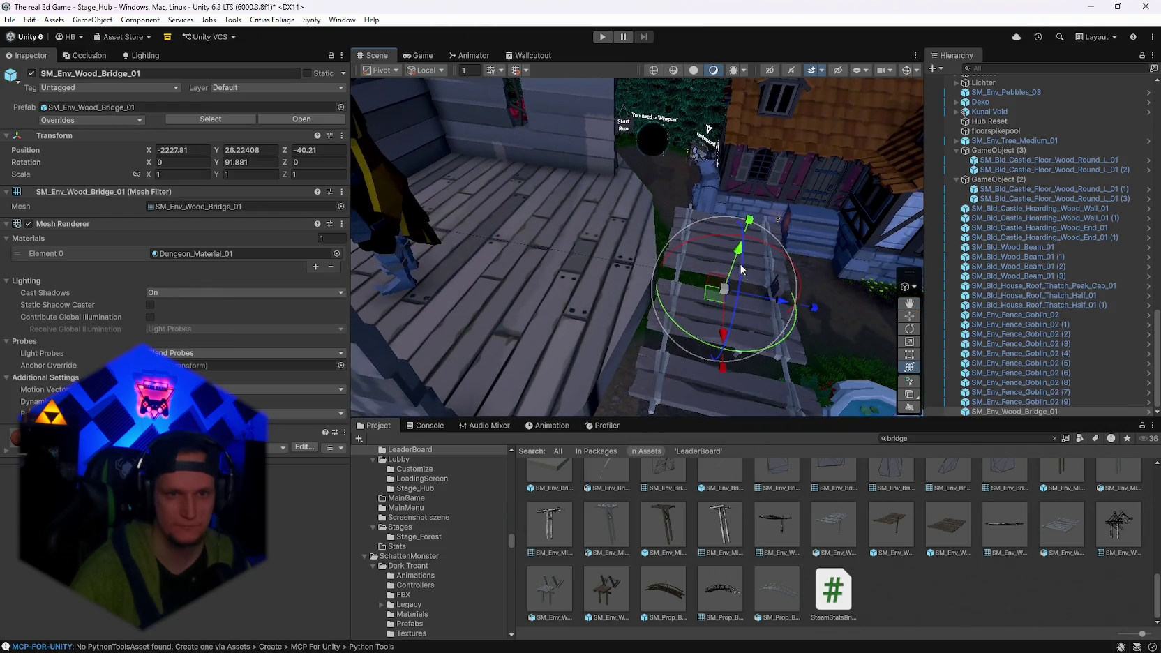
{"action": "mouse_move", "coordinate": [785, 310]}
{"action": "left_mouse_down"}
{"action": "mouse_move", "coordinate": [651, 254]}
{"action": "mouse_move", "coordinate": [738, 251]}
{"action": "left_mouse_up"}
{"action": "mouse_move", "coordinate": [641, 265]}
{"action": "left_mouse_down"}
{"action": "mouse_move", "coordinate": [726, 322]}
{"action": "mouse_move", "coordinate": [596, 206]}
{"action": "left_mouse_up"}
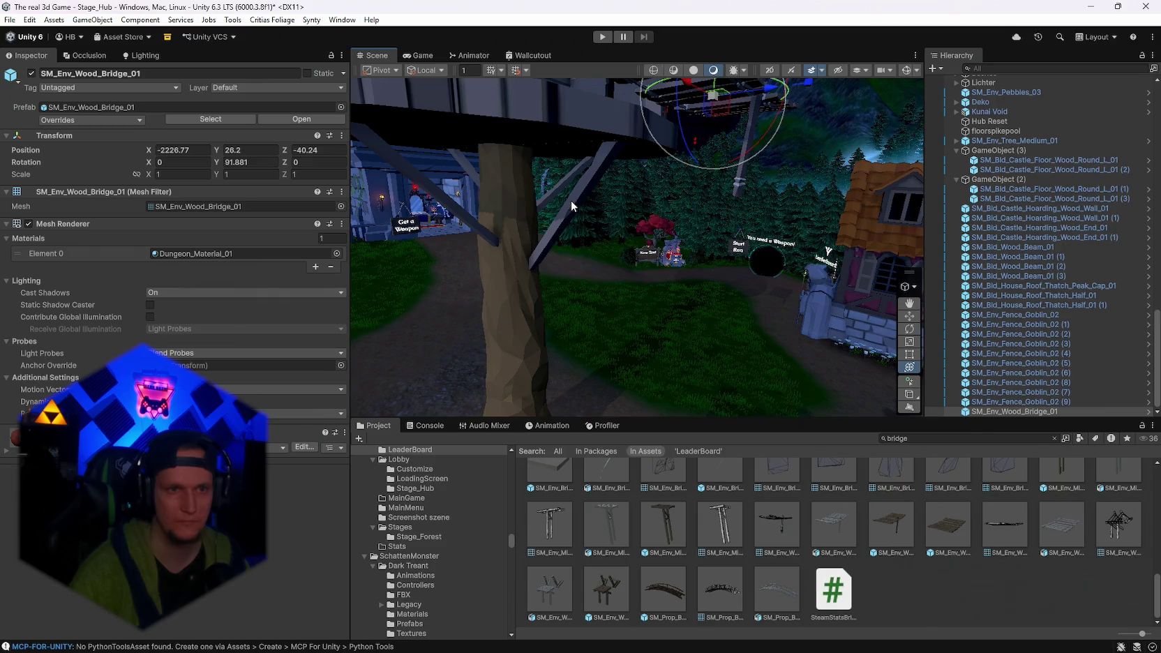
Rotate the diagonal SM_Bld_Wood_Beam_01 (4) under the deck to a flatter angle.
{"action": "left_click", "coordinate": [570, 201]}
{"action": "mouse_move", "coordinate": [610, 218]}
{"action": "left_mouse_down"}
{"action": "mouse_move", "coordinate": [570, 236]}
{"action": "mouse_move", "coordinate": [678, 206]}
{"action": "mouse_move", "coordinate": [614, 230]}
{"action": "left_mouse_up"}
{"action": "key", "text": "e"}
{"action": "key", "text": "w"}
{"action": "left_click_drag", "start_coordinate": [705, 227], "coordinate": [729, 239]}
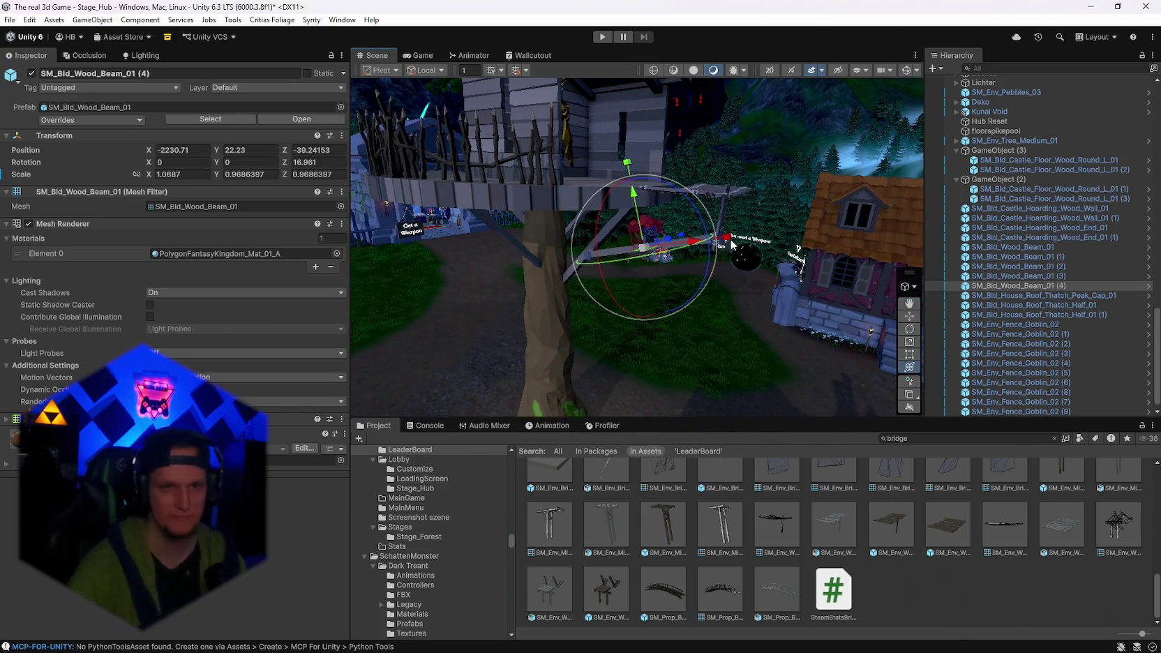
Delete the diagonal beam and the test wooden bridge.
{"action": "key", "text": "Delete"}
{"action": "scroll", "coordinate": [729, 238], "scroll_direction": "down", "scroll_amount": 3}
{"action": "left_click", "coordinate": [748, 252]}
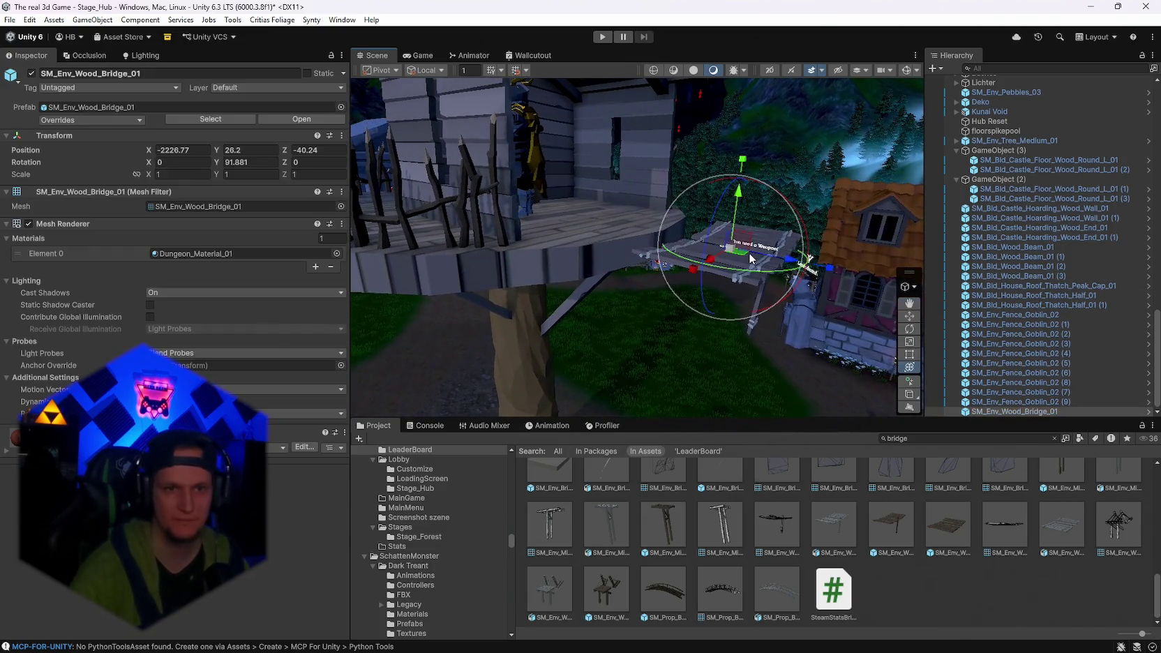
{"action": "key", "text": "Delete"}
{"action": "mouse_move", "coordinate": [812, 353]}
{"action": "left_mouse_down"}
{"action": "mouse_move", "coordinate": [754, 363]}
{"action": "mouse_move", "coordinate": [704, 405]}
{"action": "mouse_move", "coordinate": [683, 536]}
{"action": "left_mouse_up"}
Inspect SM_Env_Minetrack_Bridge_Broken_01 and change the Project search to 'wood'.
{"action": "left_click", "coordinate": [670, 530]}
{"action": "scroll", "coordinate": [967, 529], "scroll_direction": "up", "scroll_amount": 3}
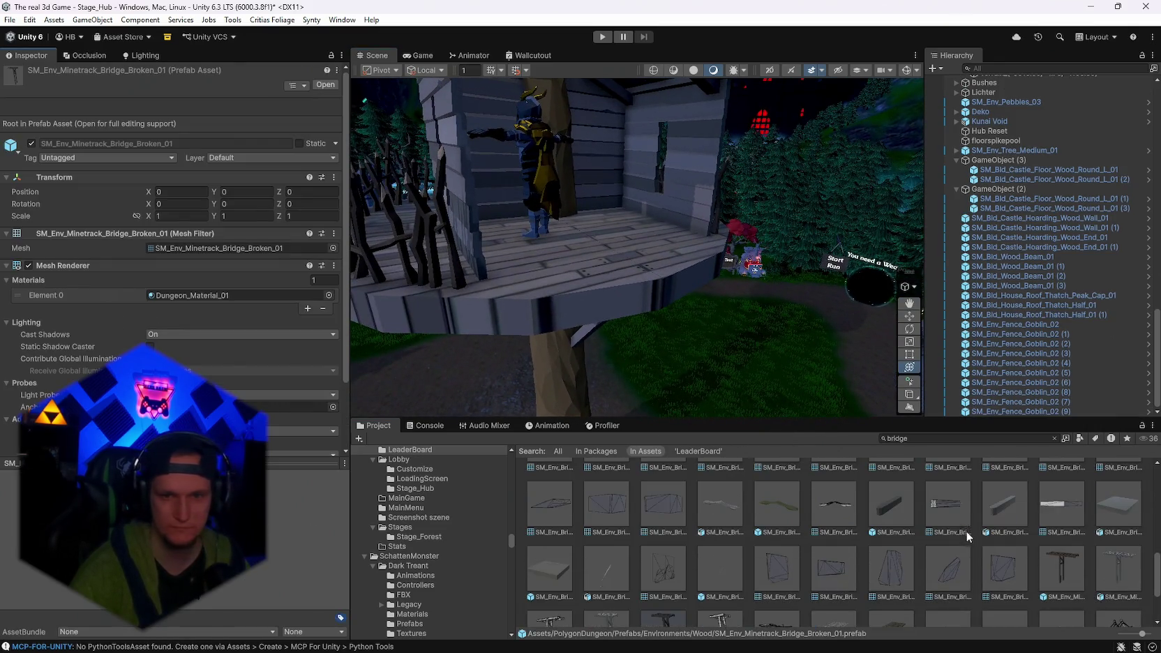
{"action": "scroll", "coordinate": [970, 539], "scroll_direction": "up", "scroll_amount": 2}
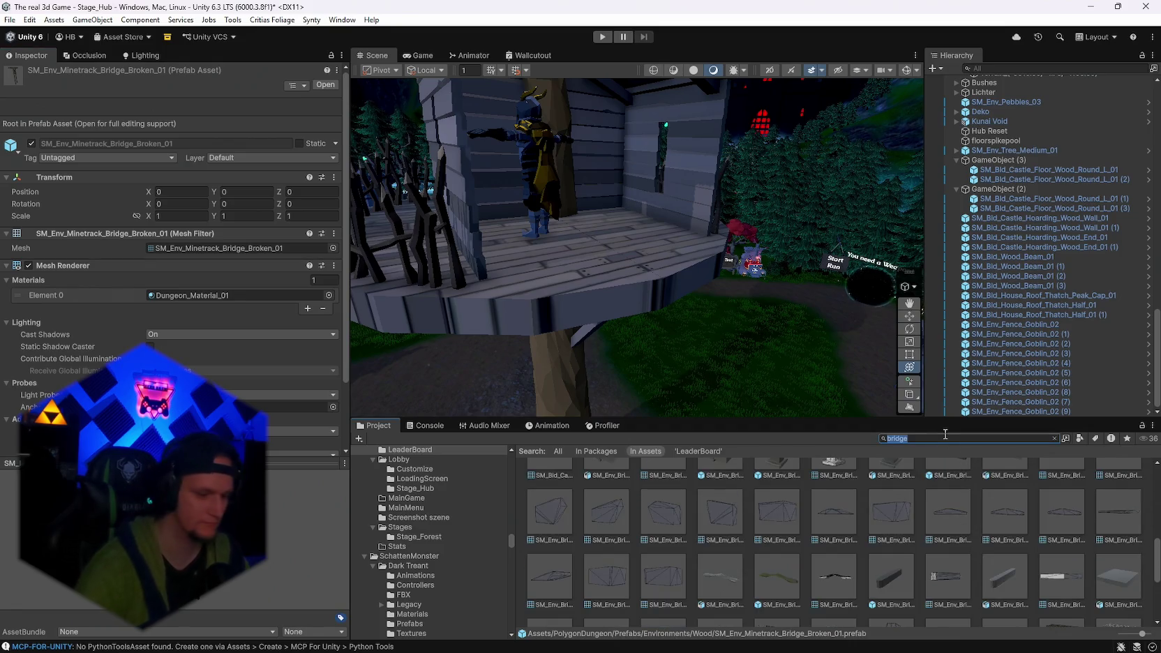
{"action": "type", "text": "wood"}
{"action": "scroll", "coordinate": [837, 515], "scroll_direction": "down", "scroll_amount": 5}
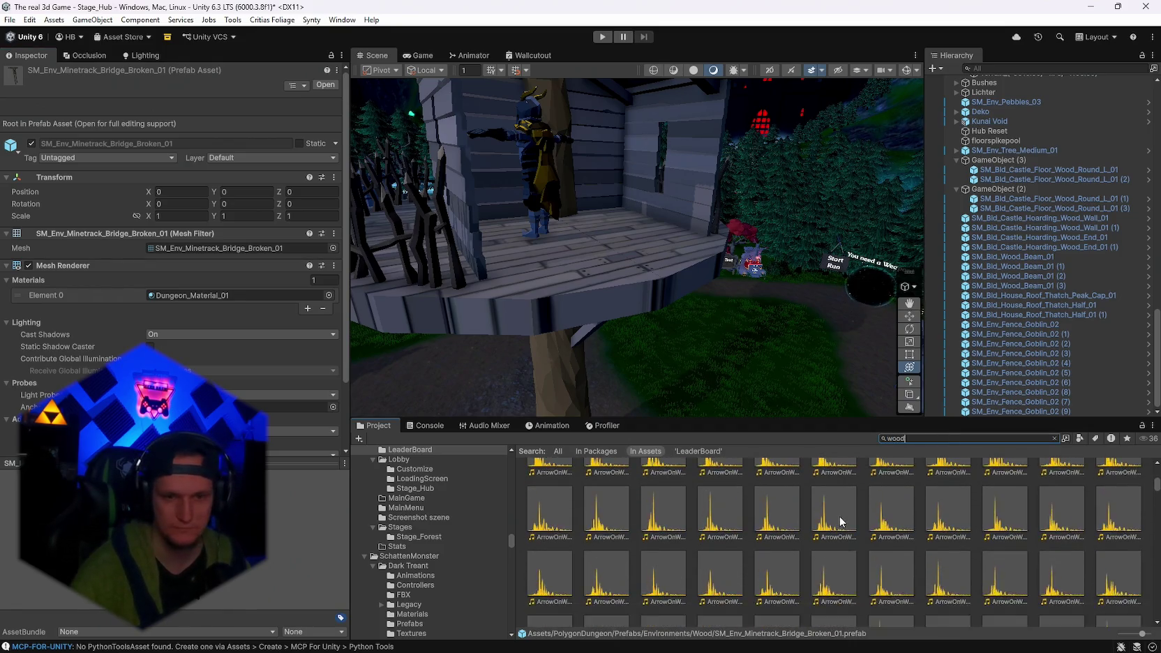
{"action": "left_click_drag", "start_coordinate": [1158, 507], "coordinate": [1159, 551]}
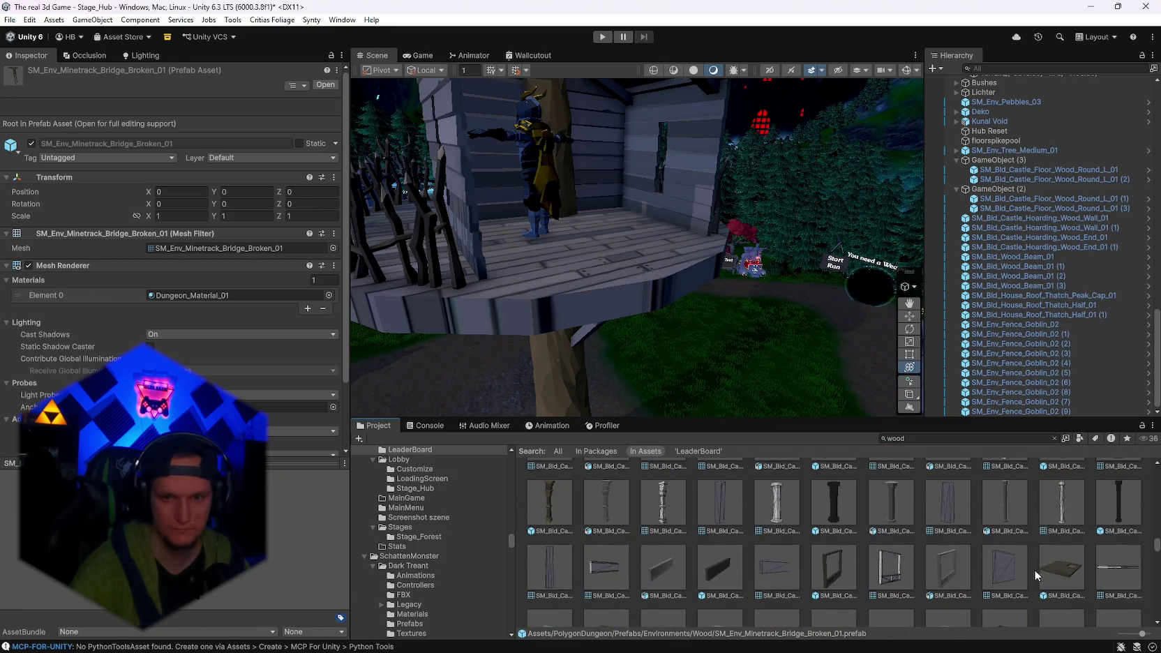
Browse the 'wood' results, inspecting SM_Bld_Walkway_Wood_03 and SM_Env_Wood_Bridge_02.
{"action": "scroll", "coordinate": [969, 556], "scroll_direction": "up", "scroll_amount": 3}
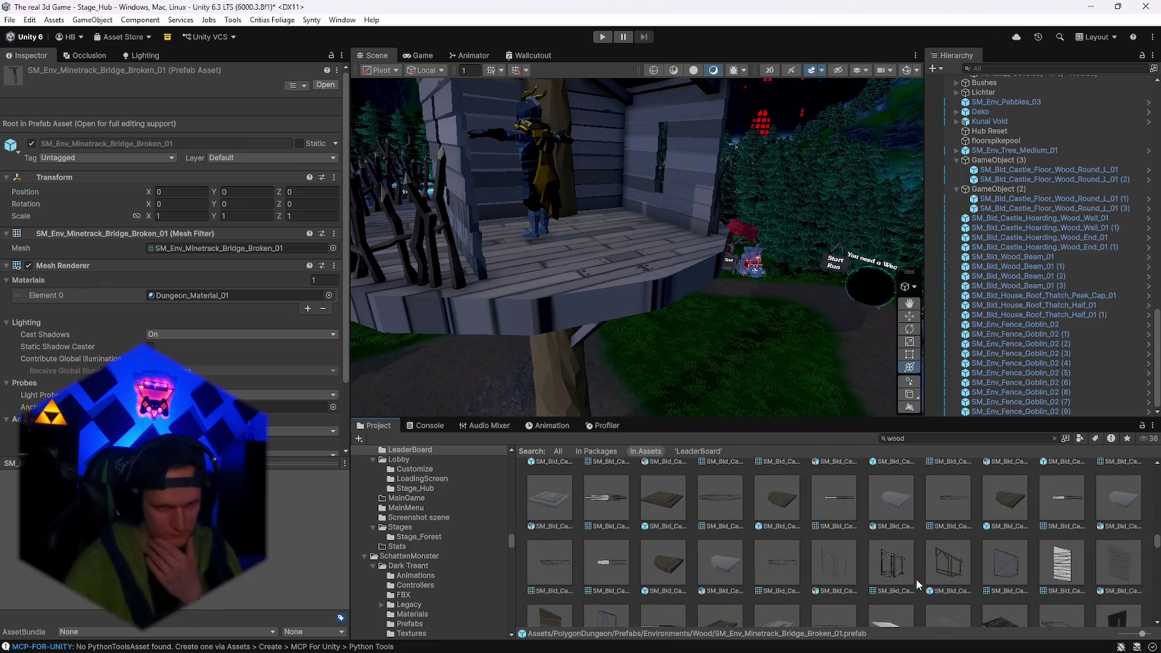
{"action": "scroll", "coordinate": [904, 579], "scroll_direction": "up", "scroll_amount": 1}
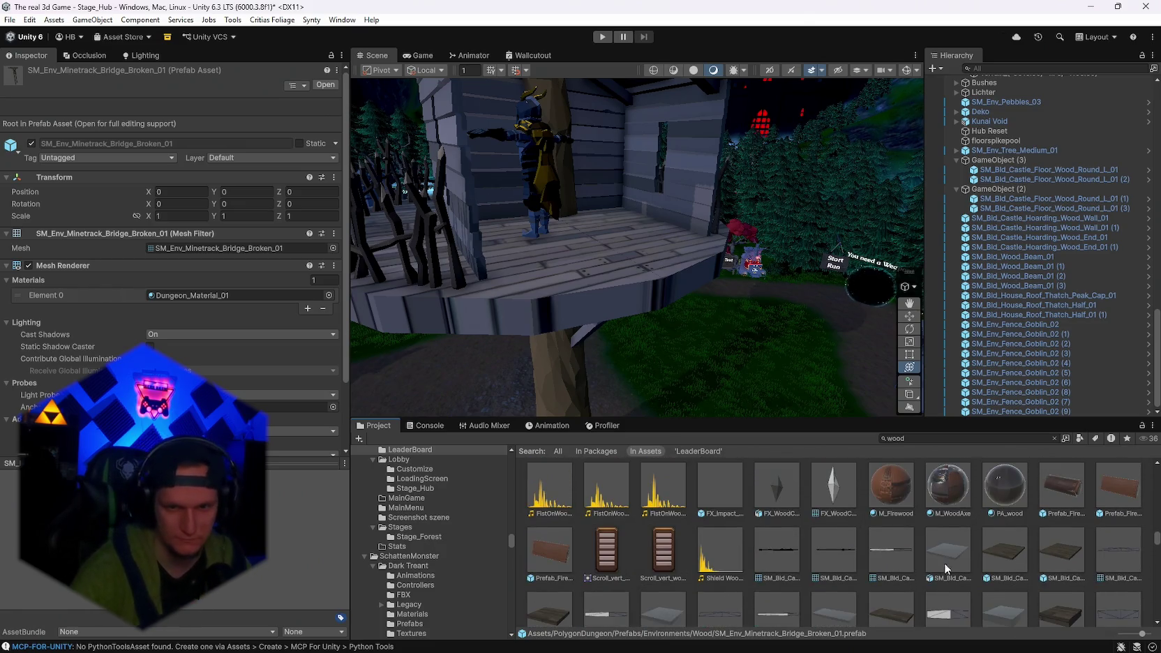
{"action": "scroll", "coordinate": [861, 603], "scroll_direction": "down", "scroll_amount": 5}
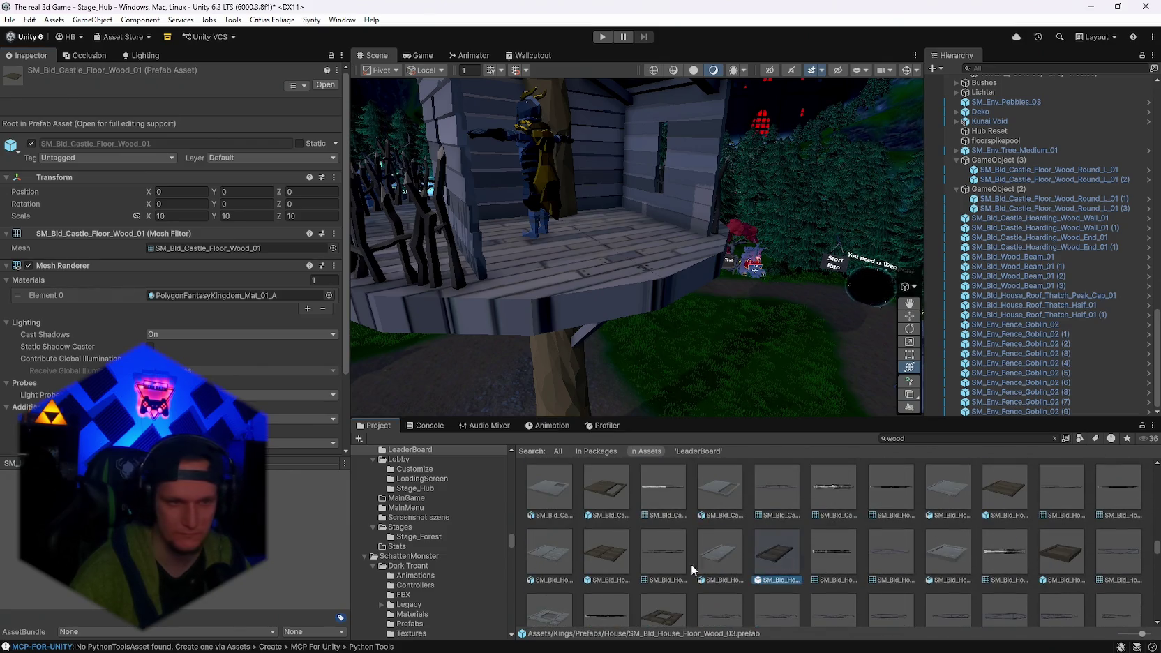
{"action": "scroll", "coordinate": [714, 550], "scroll_direction": "down", "scroll_amount": 4}
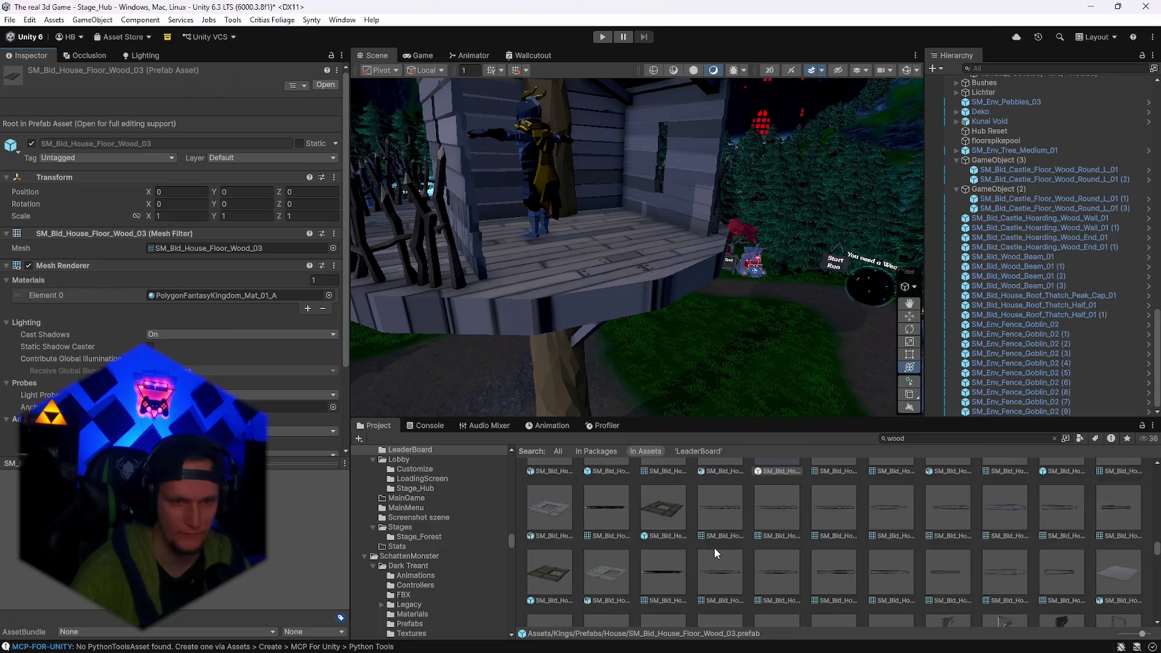
{"action": "scroll", "coordinate": [714, 547], "scroll_direction": "down", "scroll_amount": 3}
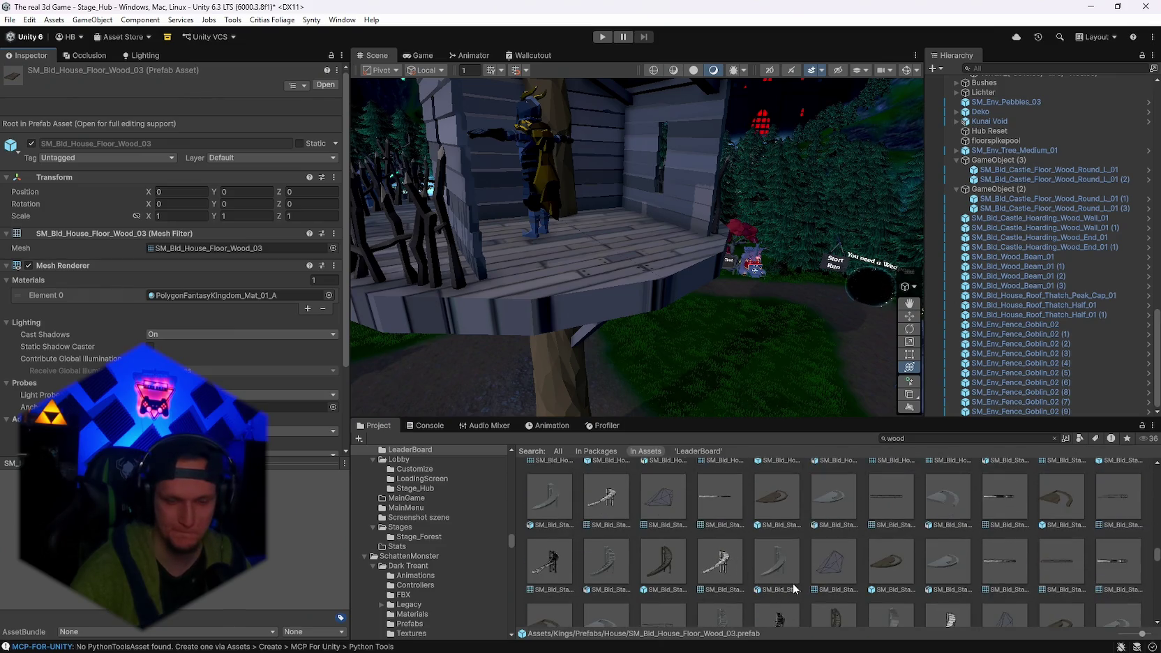
{"action": "scroll", "coordinate": [791, 582], "scroll_direction": "down", "scroll_amount": 4}
{"action": "scroll", "coordinate": [793, 583], "scroll_direction": "down", "scroll_amount": 6}
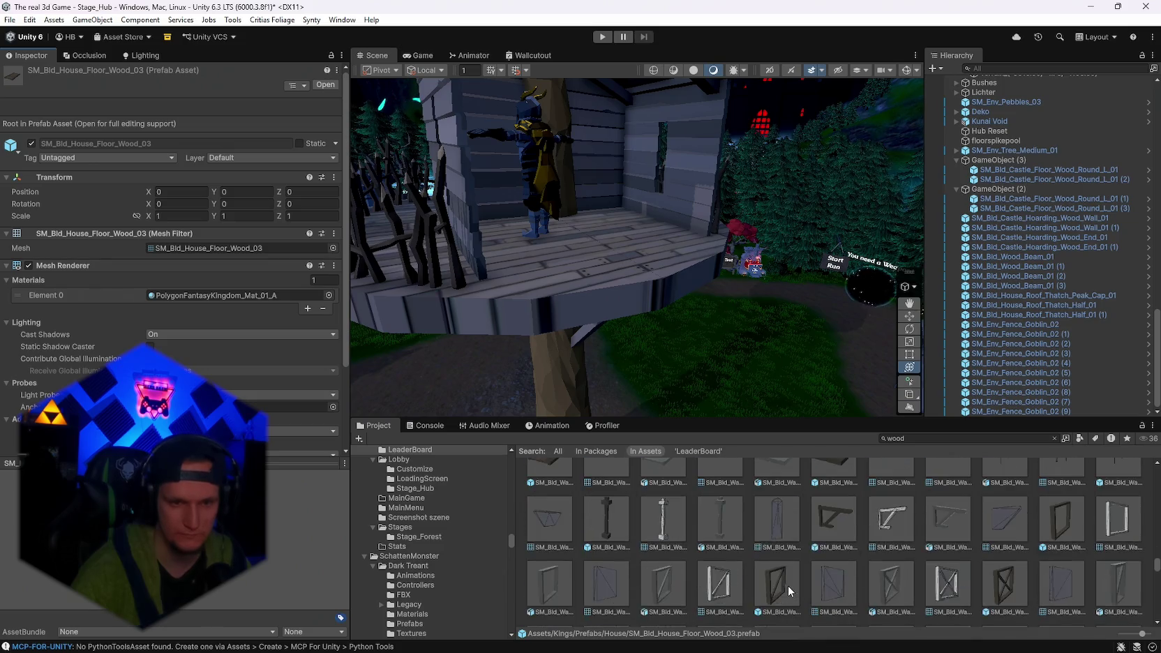
{"action": "left_click", "coordinate": [833, 528]}
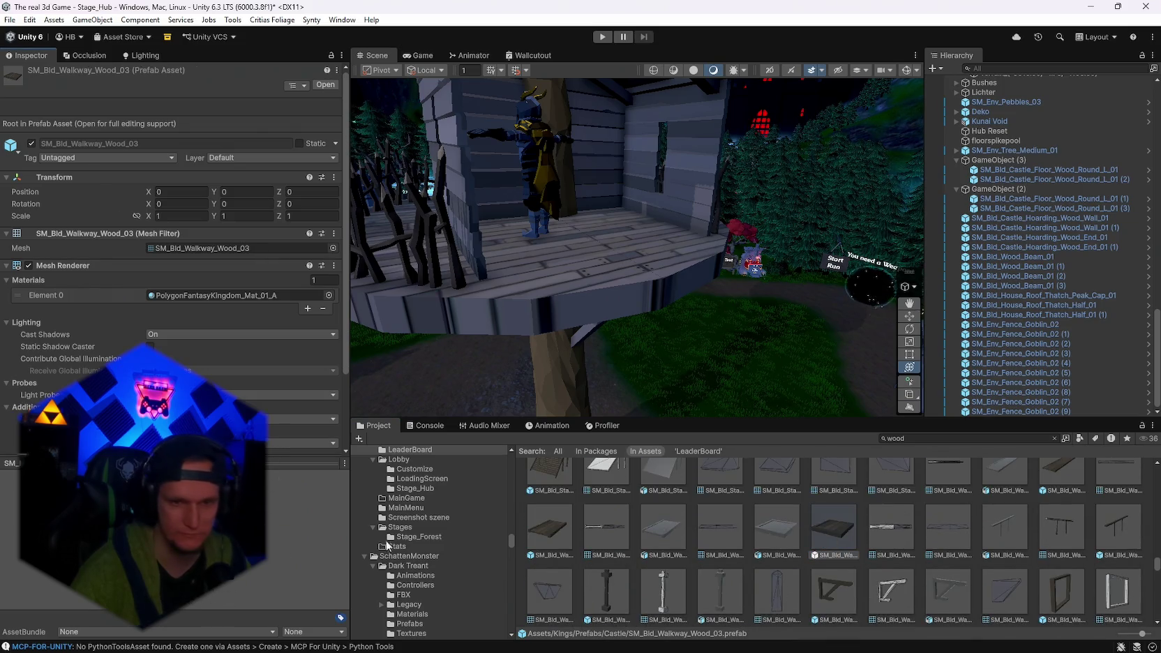
{"action": "scroll", "coordinate": [825, 584], "scroll_direction": "down", "scroll_amount": 8}
{"action": "scroll", "coordinate": [825, 585], "scroll_direction": "up", "scroll_amount": 3}
{"action": "left_click", "coordinate": [890, 517]}
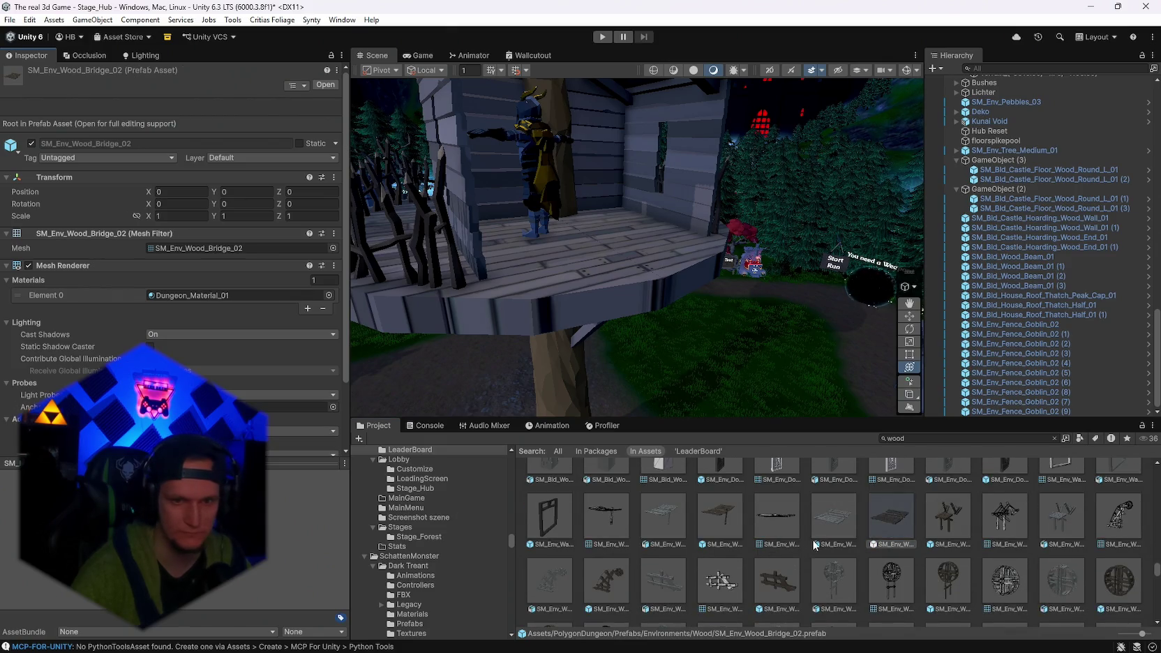
{"action": "scroll", "coordinate": [890, 571], "scroll_direction": "down", "scroll_amount": 2}
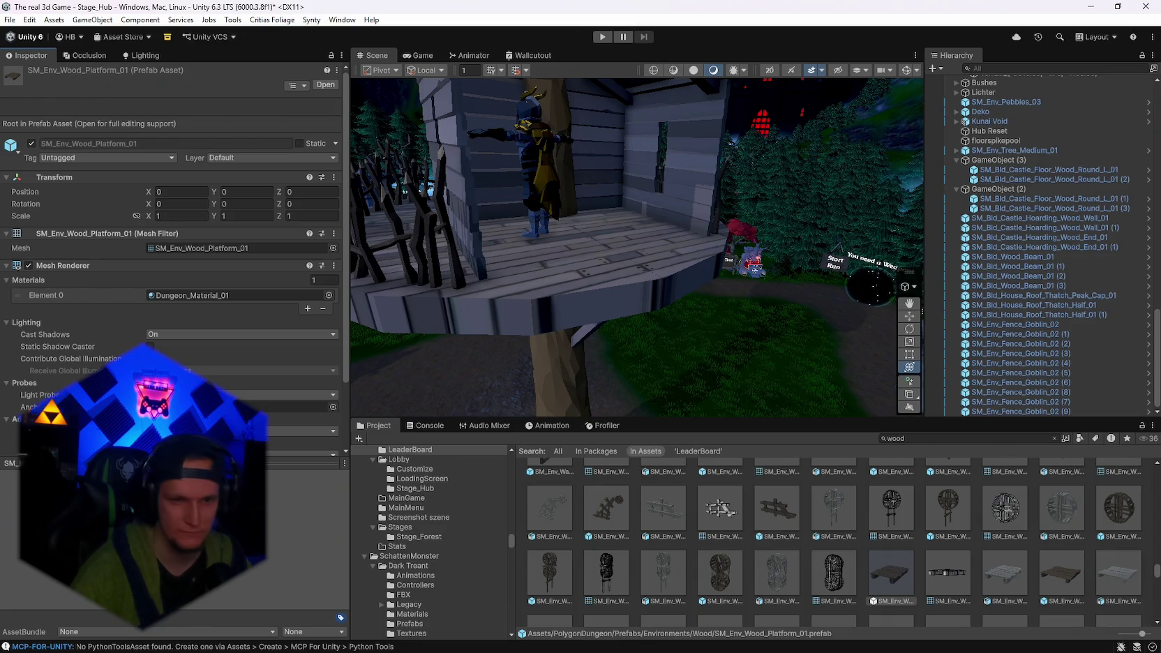
Place SM_Env_Wood_Platform_01 at the deck edge, scaled 1.3402 on X and 1.540118 on Z.
{"action": "mouse_move", "coordinate": [891, 572]}
{"action": "left_mouse_down"}
{"action": "mouse_move", "coordinate": [655, 301]}
{"action": "mouse_move", "coordinate": [759, 357]}
{"action": "mouse_move", "coordinate": [742, 357]}
{"action": "mouse_move", "coordinate": [733, 316]}
{"action": "mouse_move", "coordinate": [687, 291]}
{"action": "mouse_move", "coordinate": [805, 283]}
{"action": "mouse_move", "coordinate": [595, 345]}
{"action": "mouse_move", "coordinate": [611, 345]}
{"action": "left_mouse_up"}
{"action": "mouse_move", "coordinate": [738, 354]}
{"action": "left_mouse_down"}
{"action": "mouse_move", "coordinate": [763, 351]}
{"action": "mouse_move", "coordinate": [663, 321]}
{"action": "mouse_move", "coordinate": [607, 279]}
{"action": "mouse_move", "coordinate": [488, 311]}
{"action": "mouse_move", "coordinate": [567, 290]}
{"action": "mouse_move", "coordinate": [705, 210]}
{"action": "left_mouse_up"}
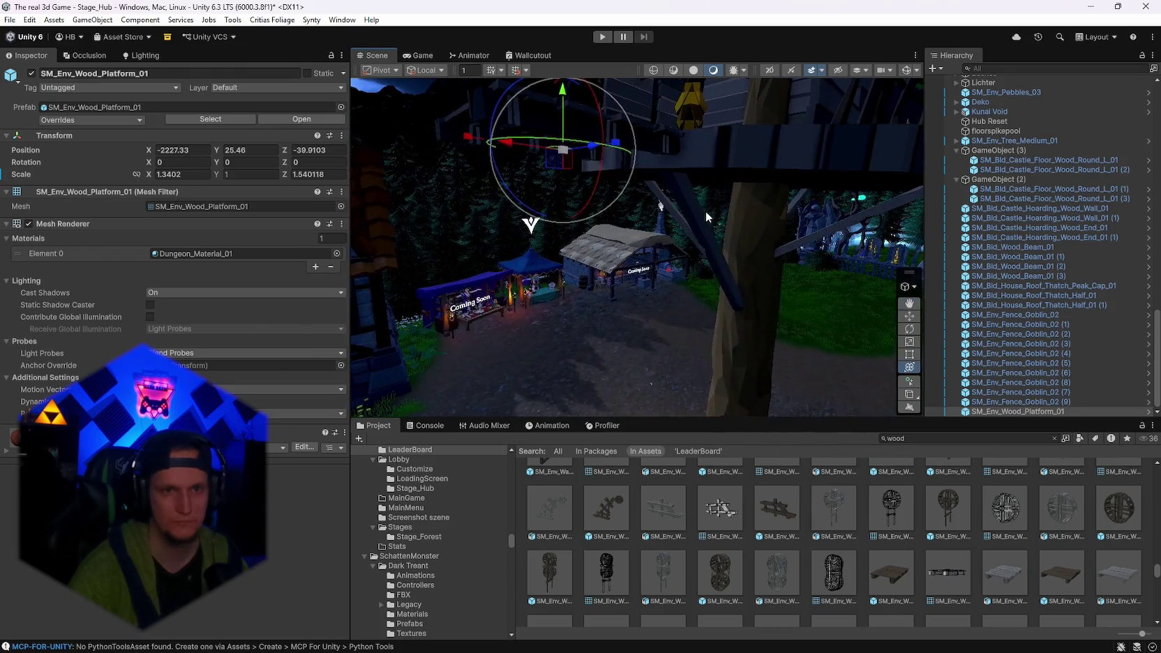
{"action": "left_click", "coordinate": [693, 208]}
{"action": "scroll", "coordinate": [905, 550], "scroll_direction": "down", "scroll_amount": 5}
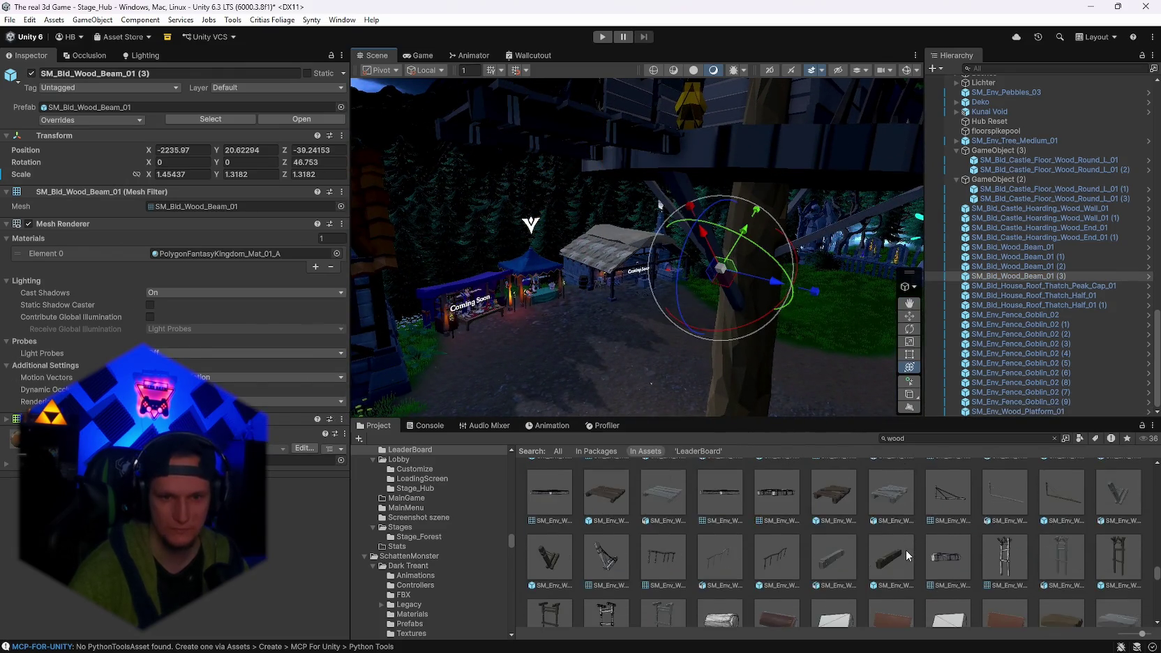
{"action": "left_click", "coordinate": [890, 537]}
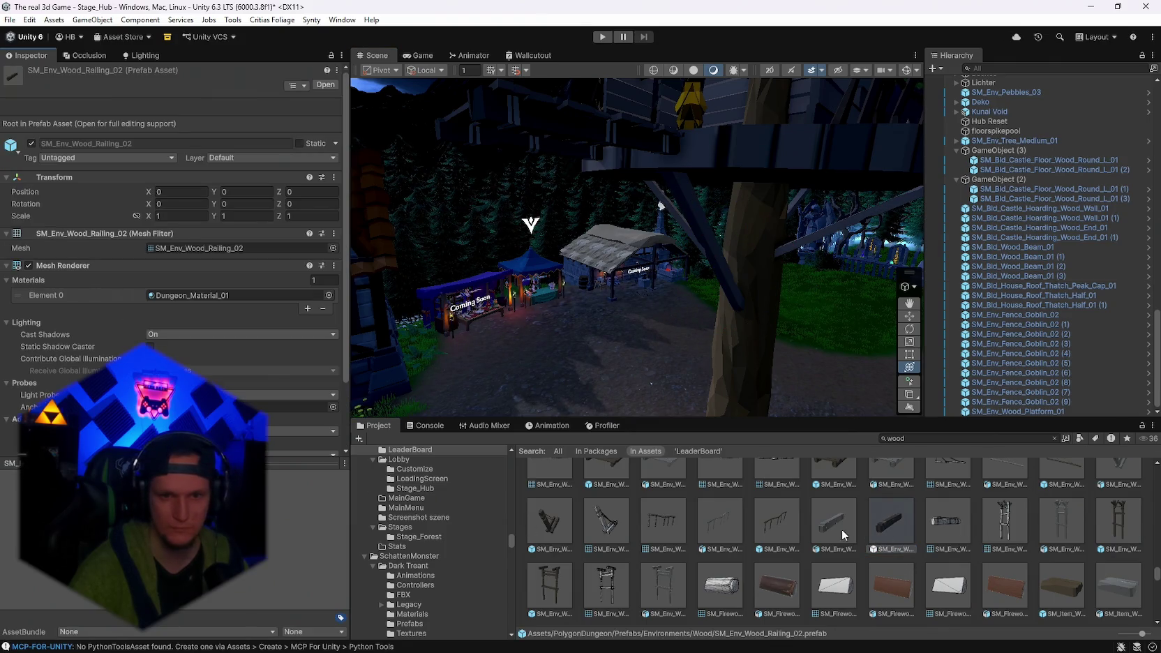
{"action": "key", "text": "f"}
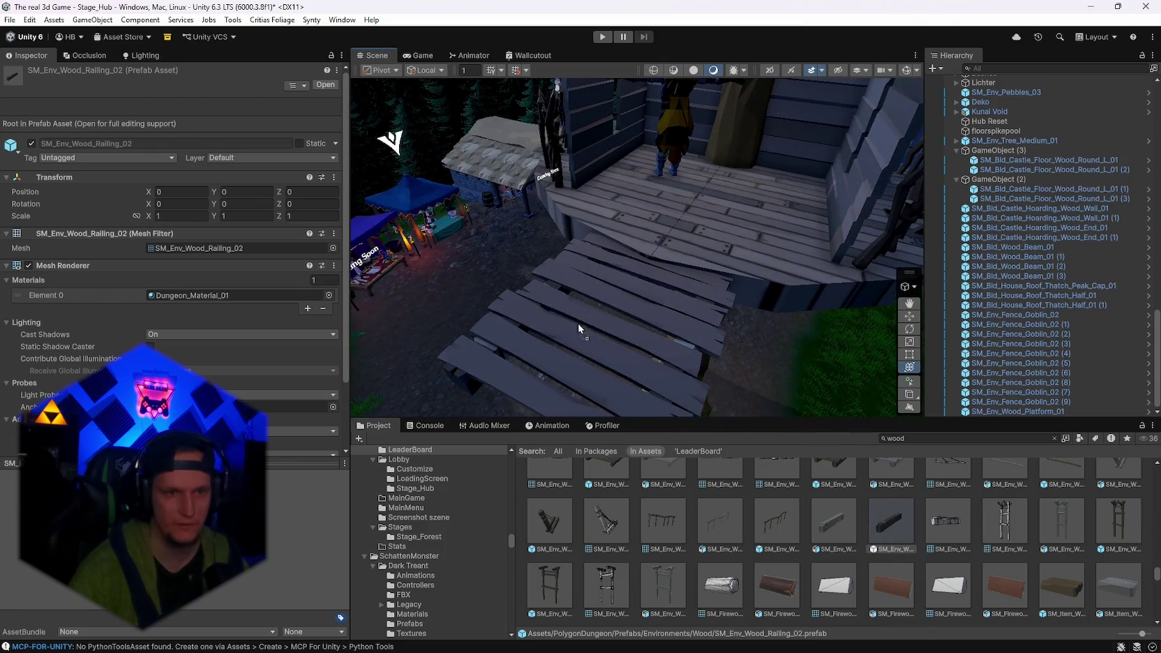
{"action": "left_click_drag", "start_coordinate": [572, 336], "coordinate": [570, 321]}
{"action": "left_click_drag", "start_coordinate": [558, 185], "coordinate": [559, 187]}
{"action": "mouse_move", "coordinate": [674, 266]}
{"action": "left_mouse_down"}
{"action": "mouse_move", "coordinate": [608, 254]}
{"action": "mouse_move", "coordinate": [524, 344]}
{"action": "mouse_move", "coordinate": [551, 315]}
{"action": "mouse_move", "coordinate": [576, 326]}
{"action": "mouse_move", "coordinate": [577, 234]}
{"action": "mouse_move", "coordinate": [572, 259]}
{"action": "mouse_move", "coordinate": [540, 223]}
{"action": "mouse_move", "coordinate": [613, 240]}
{"action": "mouse_move", "coordinate": [628, 255]}
{"action": "mouse_move", "coordinate": [562, 307]}
{"action": "mouse_move", "coordinate": [562, 235]}
{"action": "mouse_move", "coordinate": [679, 297]}
{"action": "mouse_move", "coordinate": [679, 254]}
{"action": "mouse_move", "coordinate": [721, 315]}
{"action": "left_mouse_up"}
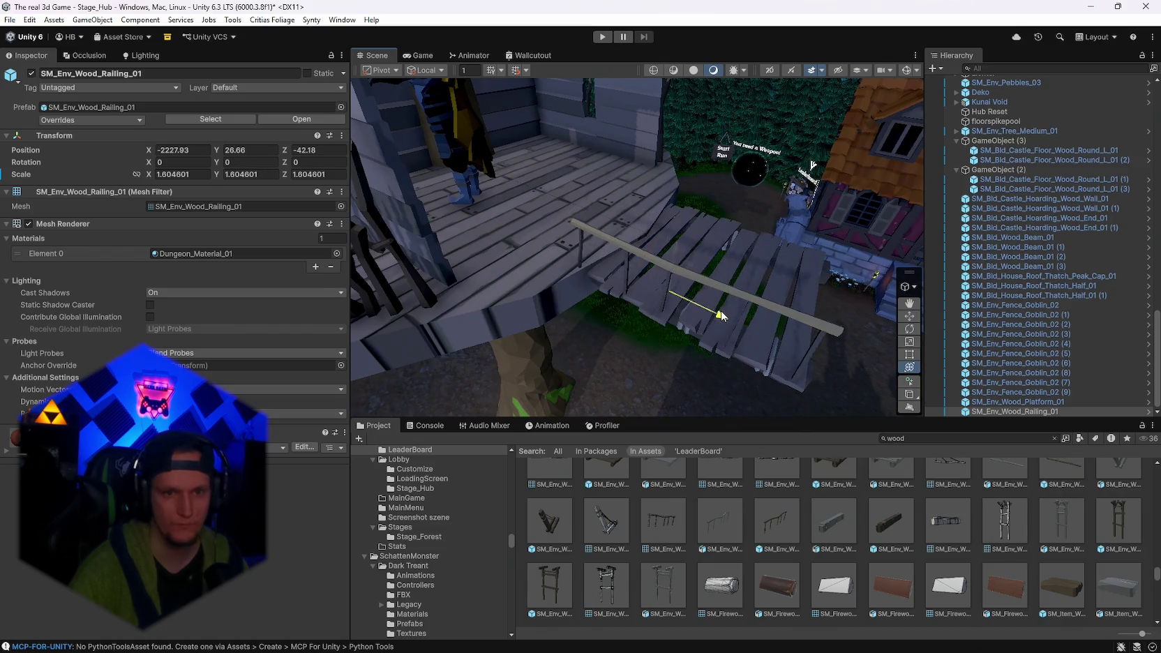
{"action": "mouse_move", "coordinate": [801, 286]}
{"action": "left_mouse_down"}
{"action": "mouse_move", "coordinate": [671, 309]}
{"action": "mouse_move", "coordinate": [771, 312]}
{"action": "mouse_move", "coordinate": [606, 289]}
{"action": "mouse_move", "coordinate": [624, 209]}
{"action": "mouse_move", "coordinate": [611, 180]}
{"action": "mouse_move", "coordinate": [748, 273]}
{"action": "mouse_move", "coordinate": [786, 271]}
{"action": "left_mouse_up"}
{"action": "mouse_move", "coordinate": [631, 211]}
{"action": "left_mouse_down"}
{"action": "mouse_move", "coordinate": [619, 219]}
{"action": "mouse_move", "coordinate": [670, 204]}
{"action": "left_mouse_up"}
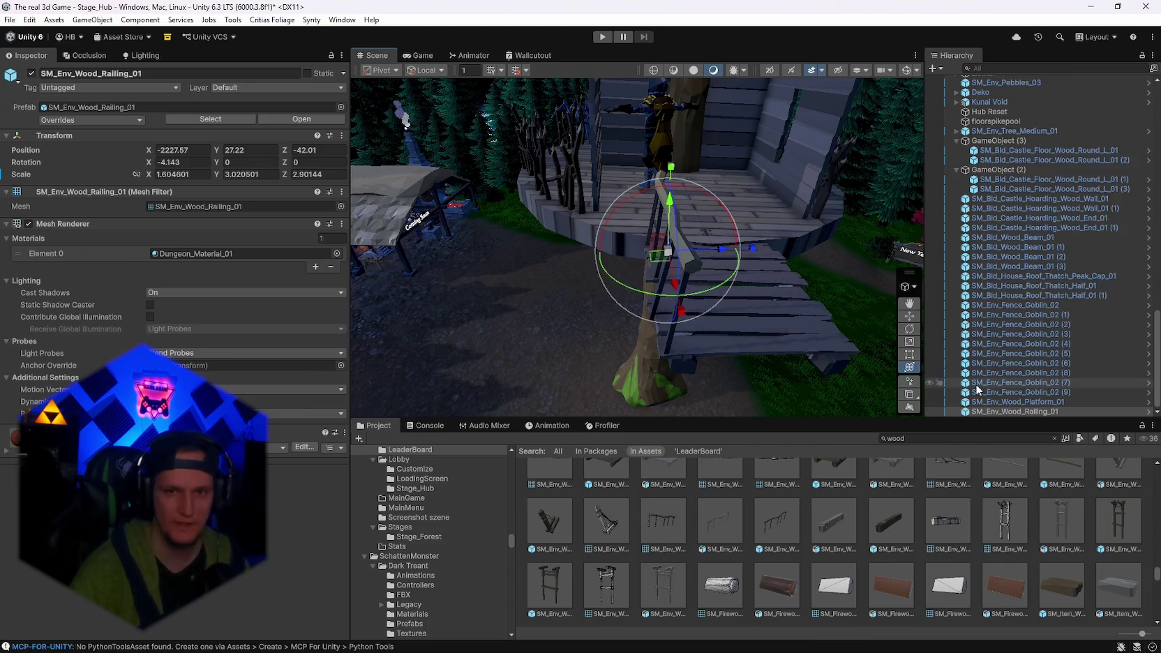
{"action": "left_click", "coordinate": [999, 401]}
{"action": "left_click", "coordinate": [993, 410]}
{"action": "key", "text": "Delete"}
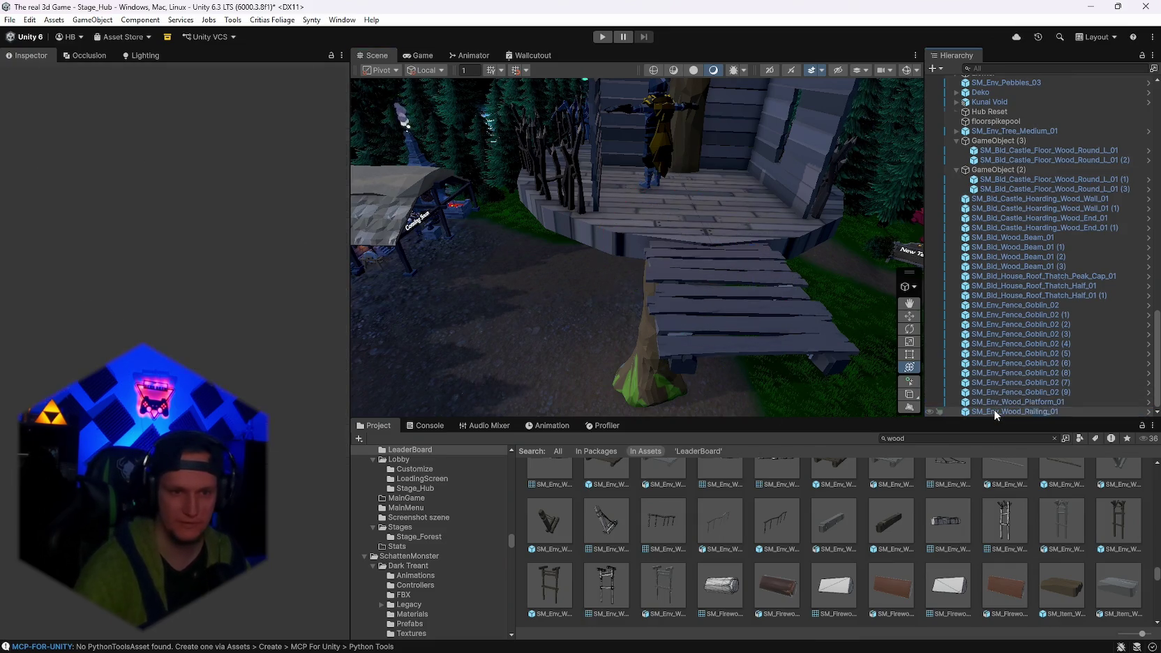
{"action": "scroll", "coordinate": [894, 533], "scroll_direction": "up", "scroll_amount": 3}
{"action": "left_click_drag", "start_coordinate": [781, 307], "coordinate": [742, 300]}
{"action": "left_click", "coordinate": [1058, 532]}
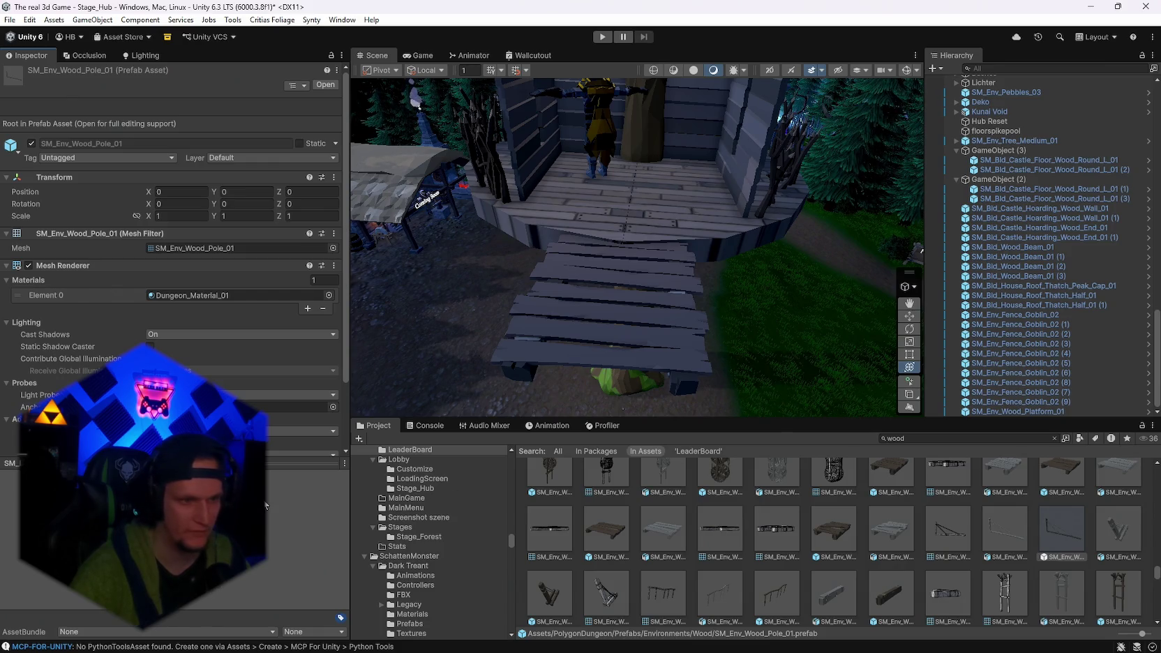
Place SM_Env_Wood_Pole_01 beside the walkway, rotated 275.718 on Y, at X -2226.35, Z -40.13.
{"action": "mouse_move", "coordinate": [530, 324]}
{"action": "left_mouse_down"}
{"action": "mouse_move", "coordinate": [521, 329]}
{"action": "mouse_move", "coordinate": [660, 254]}
{"action": "mouse_move", "coordinate": [941, 441]}
{"action": "left_mouse_up"}
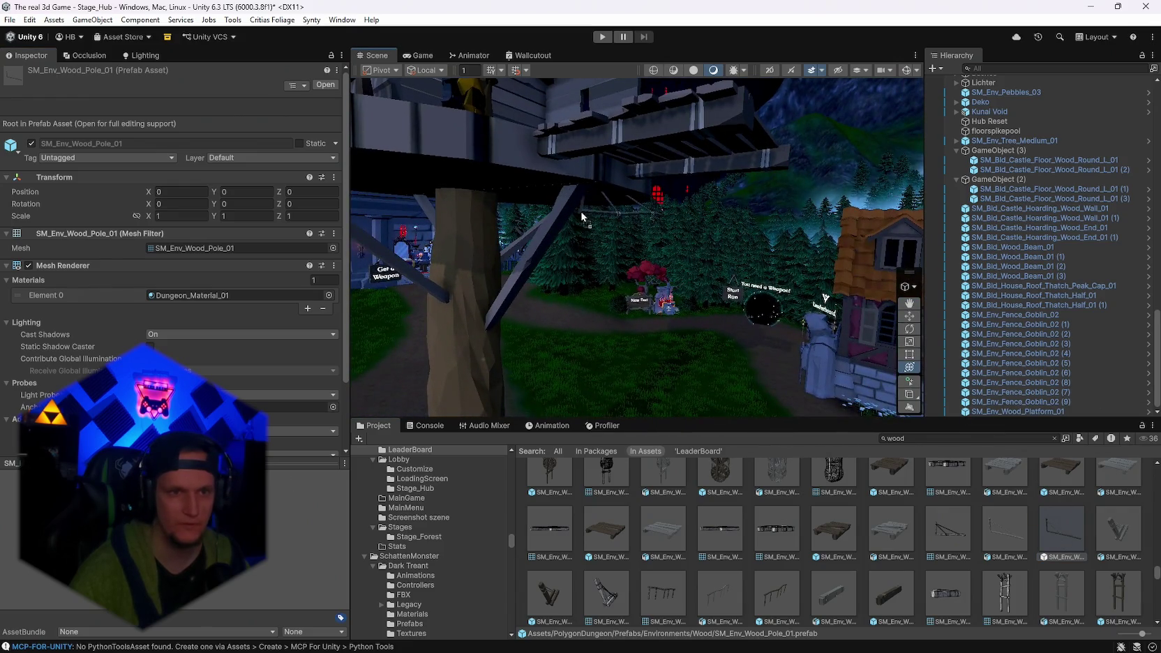
{"action": "left_click_drag", "start_coordinate": [566, 216], "coordinate": [604, 212]}
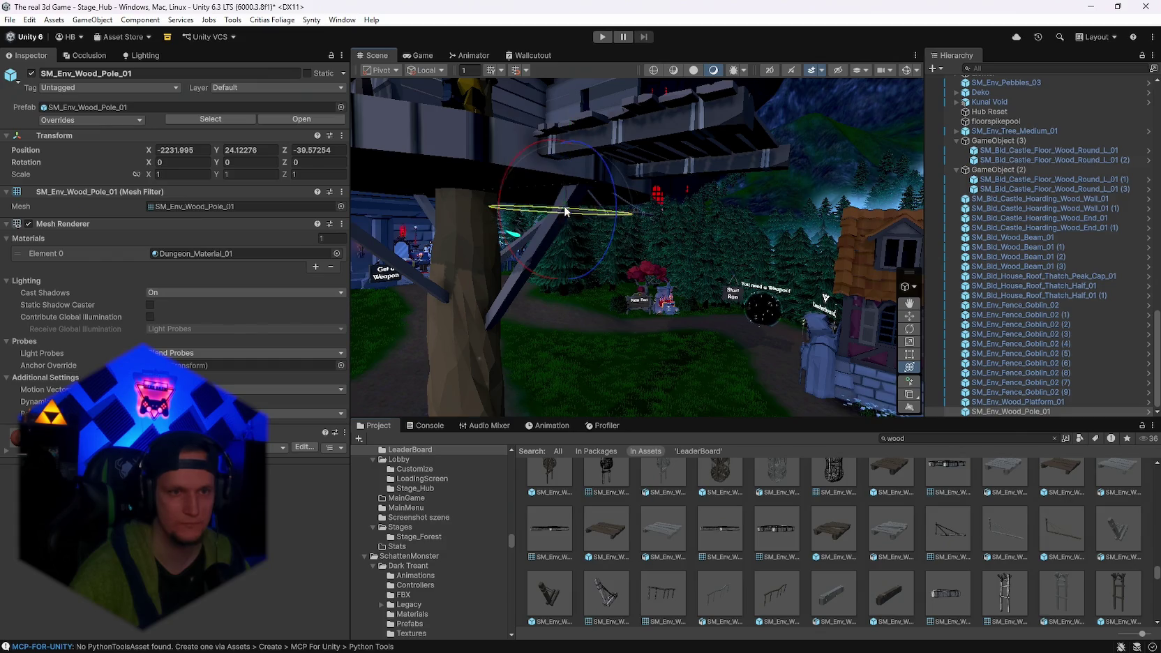
{"action": "mouse_move", "coordinate": [911, 177]}
{"action": "left_mouse_down"}
{"action": "mouse_move", "coordinate": [559, 208]}
{"action": "mouse_move", "coordinate": [691, 213]}
{"action": "mouse_move", "coordinate": [707, 271]}
{"action": "left_mouse_up"}
{"action": "key", "text": "ctrl+z"}
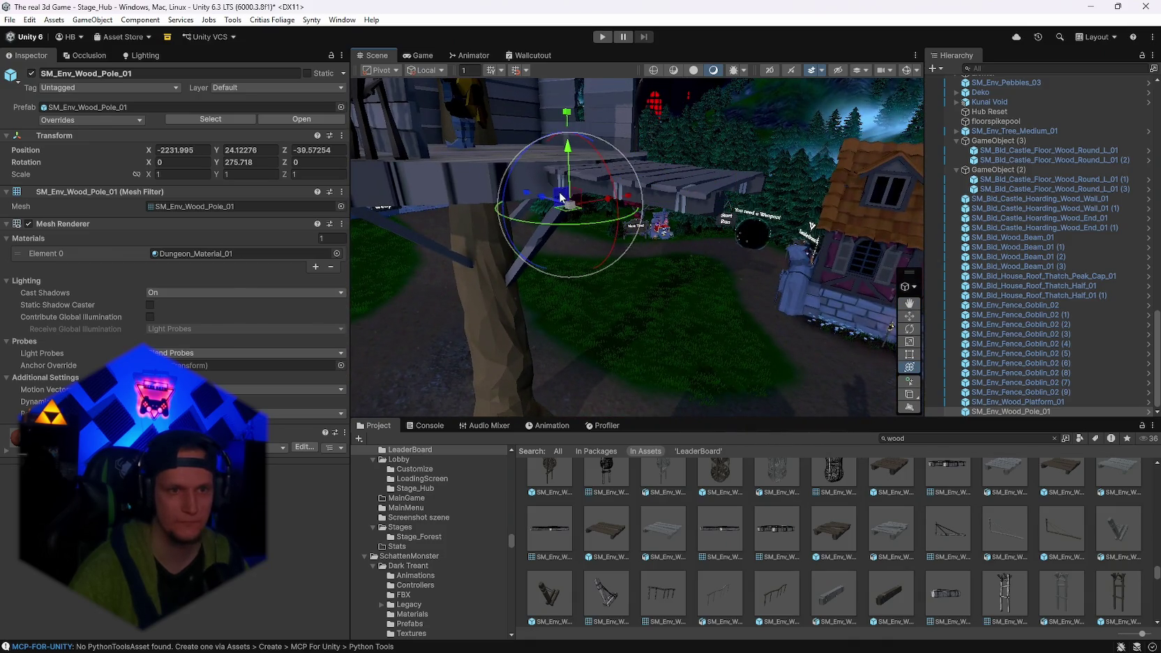
{"action": "mouse_move", "coordinate": [541, 201]}
{"action": "left_mouse_down"}
{"action": "mouse_move", "coordinate": [606, 244]}
{"action": "mouse_move", "coordinate": [625, 237]}
{"action": "mouse_move", "coordinate": [626, 154]}
{"action": "mouse_move", "coordinate": [701, 213]}
{"action": "mouse_move", "coordinate": [703, 253]}
{"action": "mouse_move", "coordinate": [704, 186]}
{"action": "left_mouse_up"}
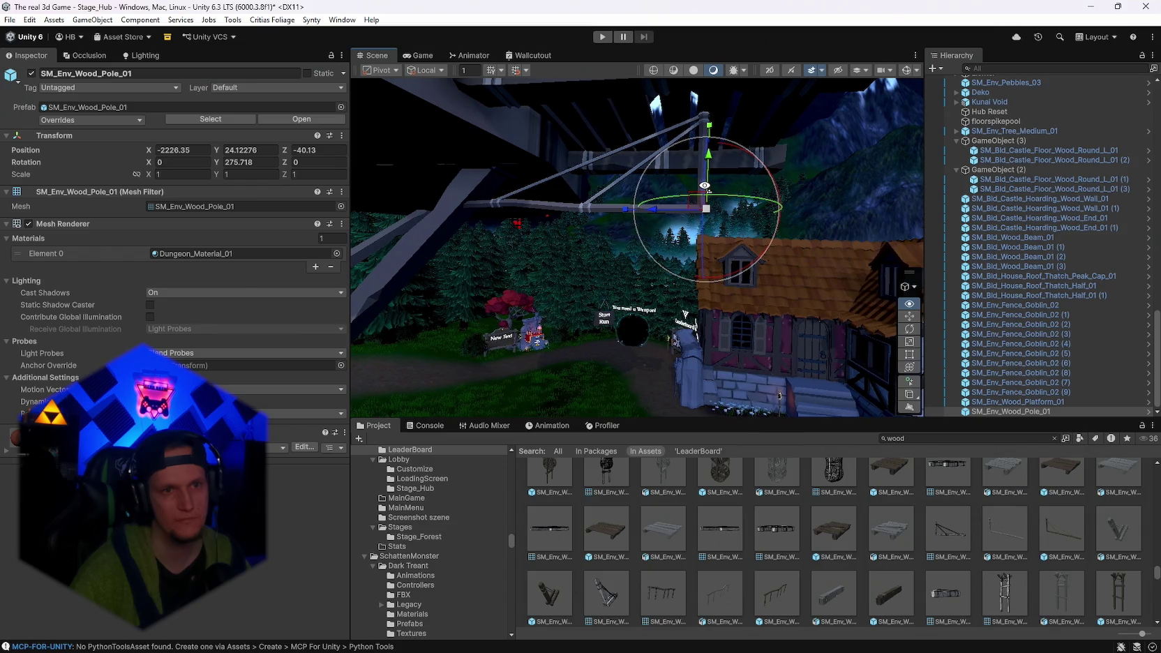
{"action": "mouse_move", "coordinate": [695, 147]}
{"action": "left_mouse_down"}
{"action": "mouse_move", "coordinate": [510, 230]}
{"action": "mouse_move", "coordinate": [269, 209]}
{"action": "mouse_move", "coordinate": [488, 234]}
{"action": "mouse_move", "coordinate": [416, 152]}
{"action": "mouse_move", "coordinate": [504, 113]}
{"action": "mouse_move", "coordinate": [821, 178]}
{"action": "left_mouse_up"}
{"action": "mouse_move", "coordinate": [903, 163]}
{"action": "left_mouse_down"}
{"action": "mouse_move", "coordinate": [657, 209]}
{"action": "mouse_move", "coordinate": [675, 215]}
{"action": "mouse_move", "coordinate": [710, 324]}
{"action": "mouse_move", "coordinate": [631, 260]}
{"action": "left_mouse_up"}
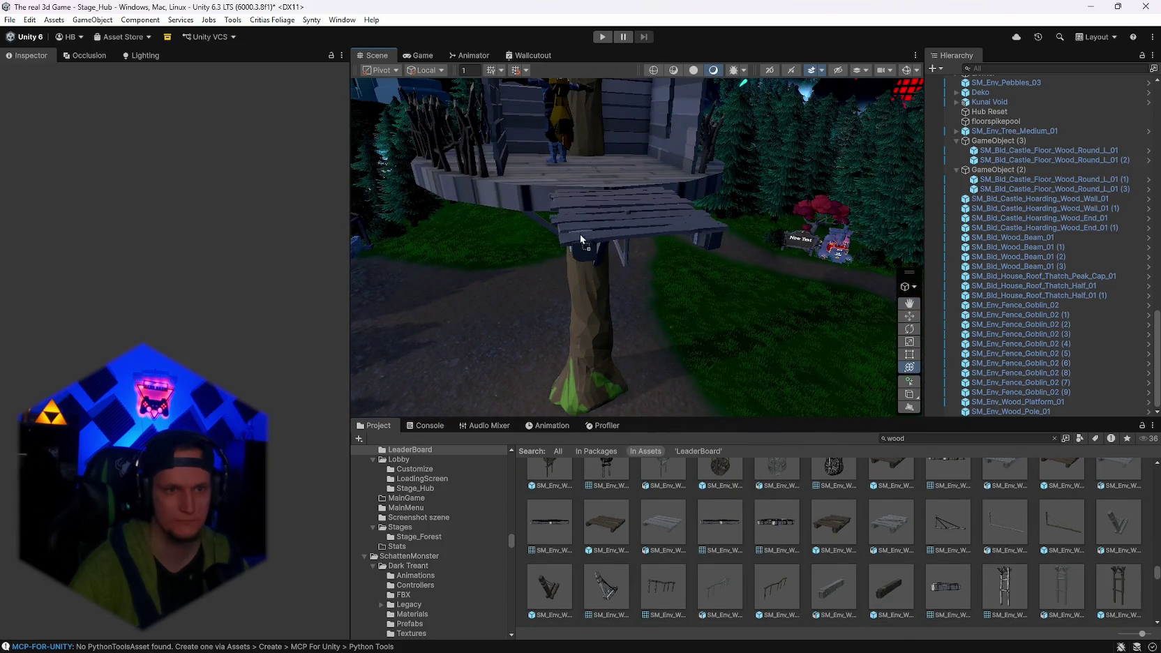
Rotate SM_Env_Wood_Railing_02 to -88.702 on Y and lower it onto the walkway at Y 26.08.
{"action": "left_click", "coordinate": [574, 180]}
{"action": "key", "text": "e"}
{"action": "left_click_drag", "start_coordinate": [701, 254], "coordinate": [854, 275]}
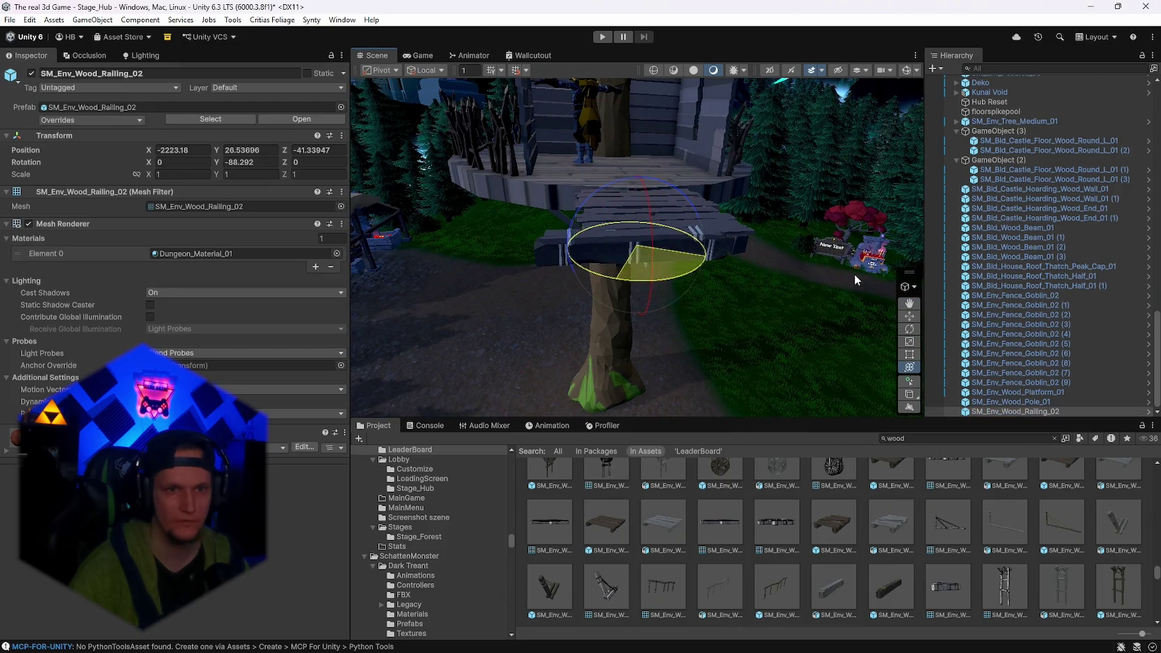
{"action": "mouse_move", "coordinate": [693, 247]}
{"action": "left_mouse_down"}
{"action": "mouse_move", "coordinate": [886, 245]}
{"action": "mouse_move", "coordinate": [732, 189]}
{"action": "left_mouse_up"}
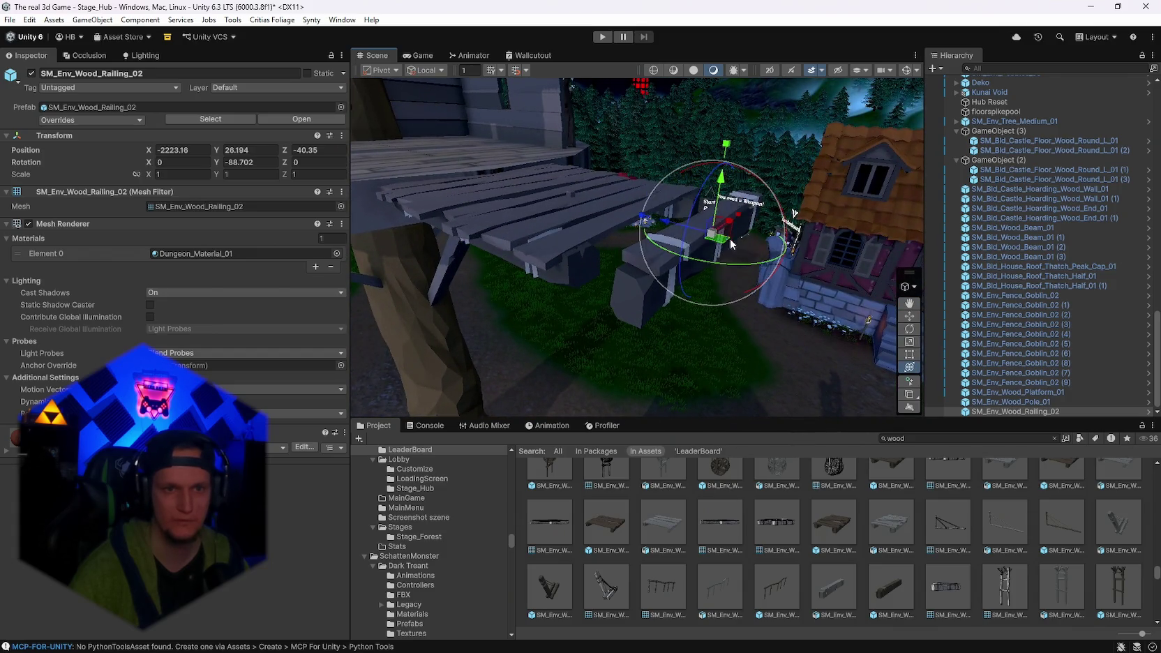
{"action": "mouse_move", "coordinate": [666, 228]}
{"action": "left_mouse_down"}
{"action": "mouse_move", "coordinate": [614, 222]}
{"action": "mouse_move", "coordinate": [664, 214]}
{"action": "left_mouse_up"}
{"action": "key", "text": "f"}
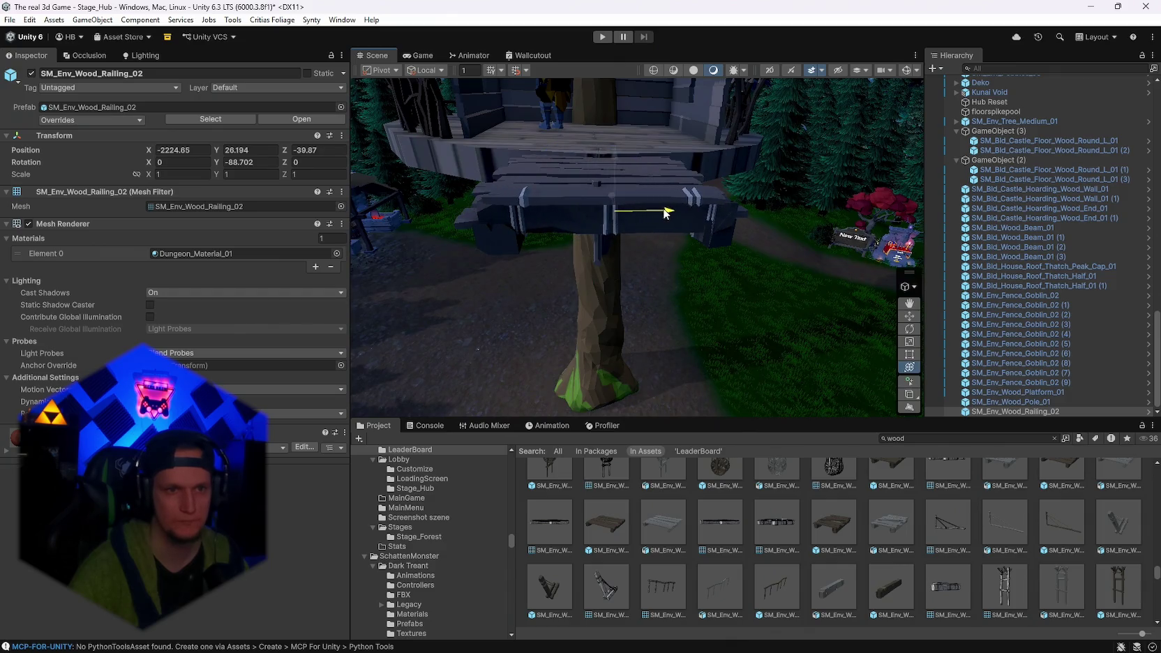
{"action": "left_click_drag", "start_coordinate": [604, 185], "coordinate": [677, 163]}
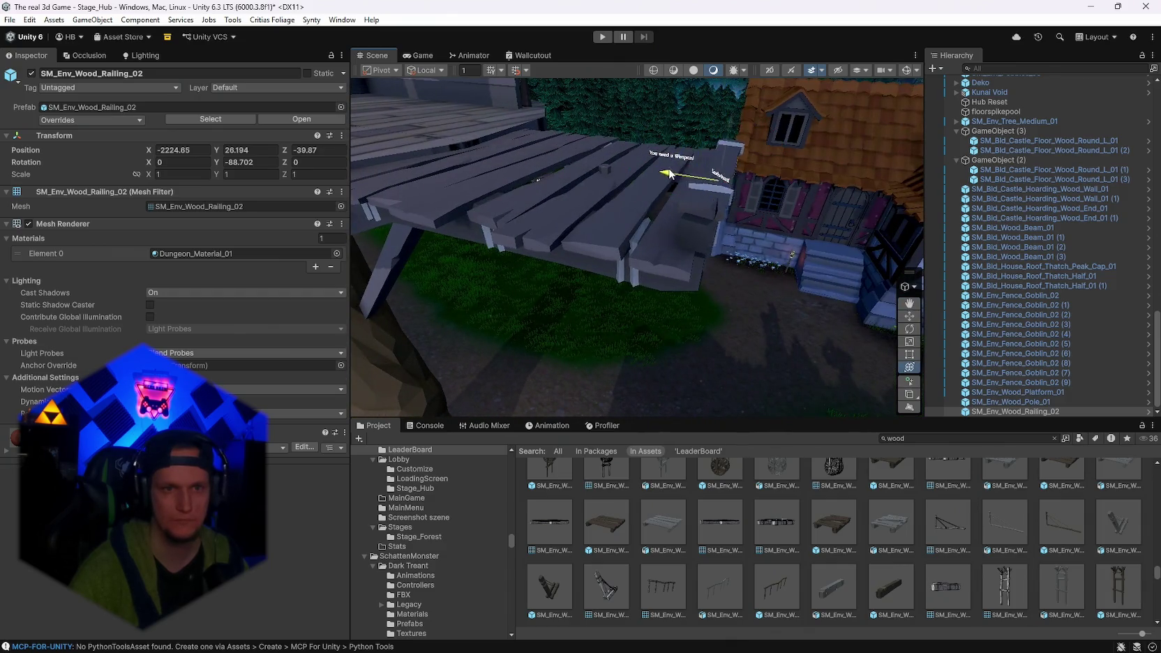
{"action": "mouse_move", "coordinate": [744, 130]}
{"action": "left_mouse_down"}
{"action": "mouse_move", "coordinate": [742, 143]}
{"action": "mouse_move", "coordinate": [690, 153]}
{"action": "mouse_move", "coordinate": [267, 183]}
{"action": "mouse_move", "coordinate": [666, 179]}
{"action": "mouse_move", "coordinate": [661, 193]}
{"action": "mouse_move", "coordinate": [812, 182]}
{"action": "left_mouse_up"}
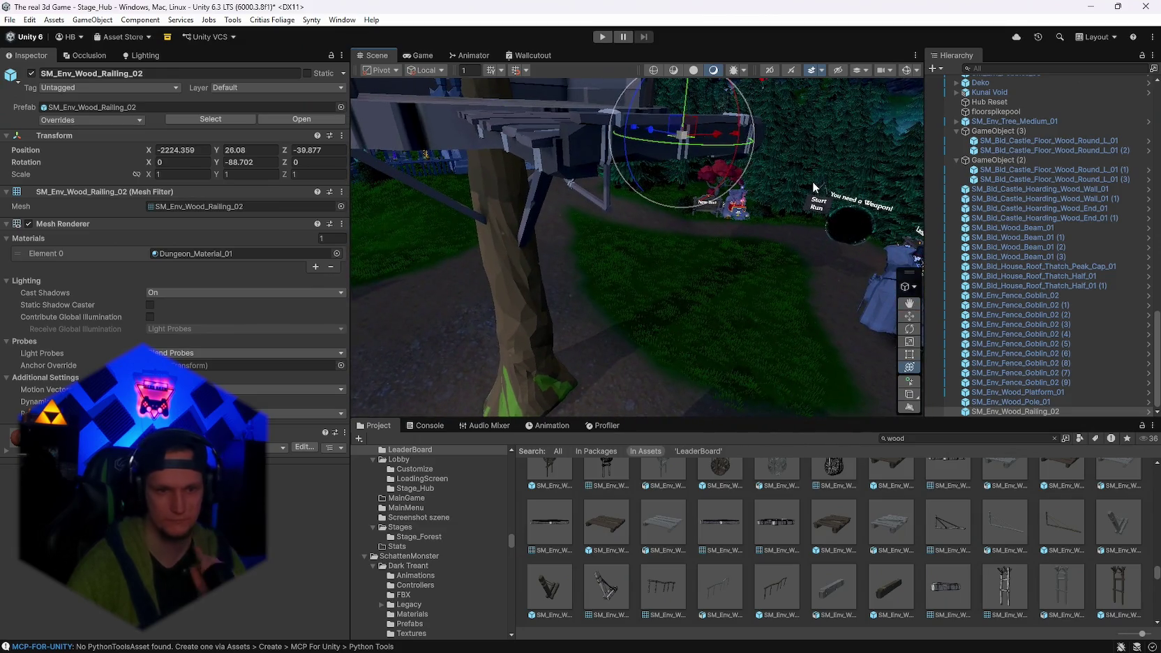
Set a wood pile scaled to 2.5202 on the deck and nudge it into place.
{"action": "scroll", "coordinate": [773, 551], "scroll_direction": "down", "scroll_amount": 2}
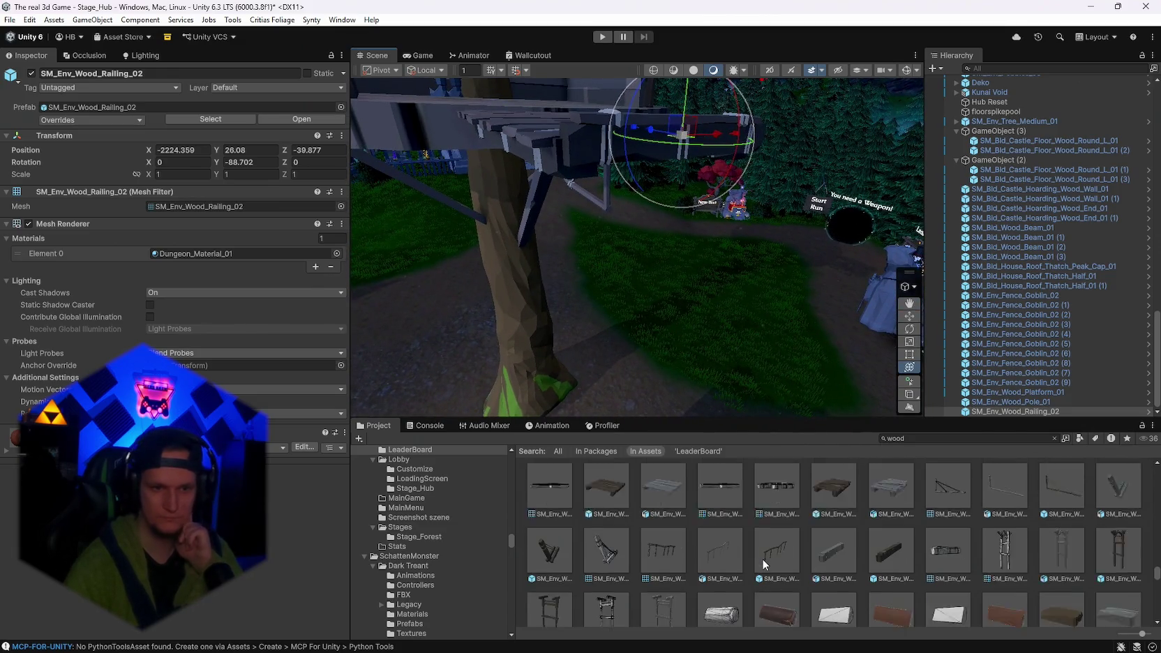
{"action": "scroll", "coordinate": [848, 536], "scroll_direction": "down", "scroll_amount": 5}
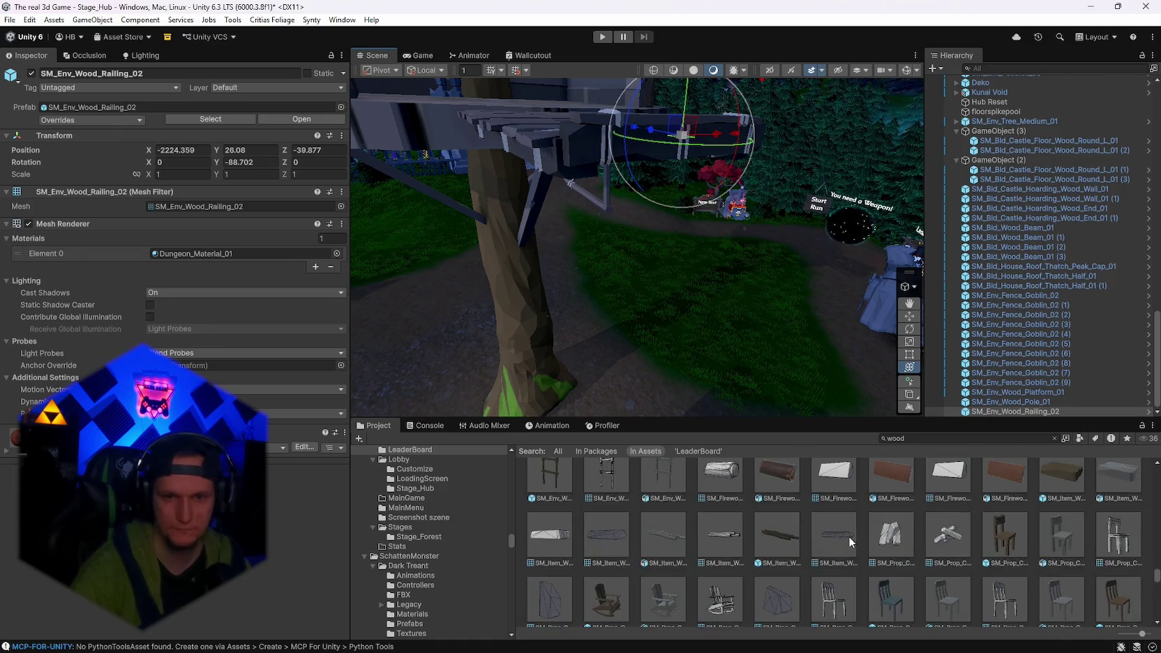
{"action": "scroll", "coordinate": [780, 523], "scroll_direction": "up", "scroll_amount": 1}
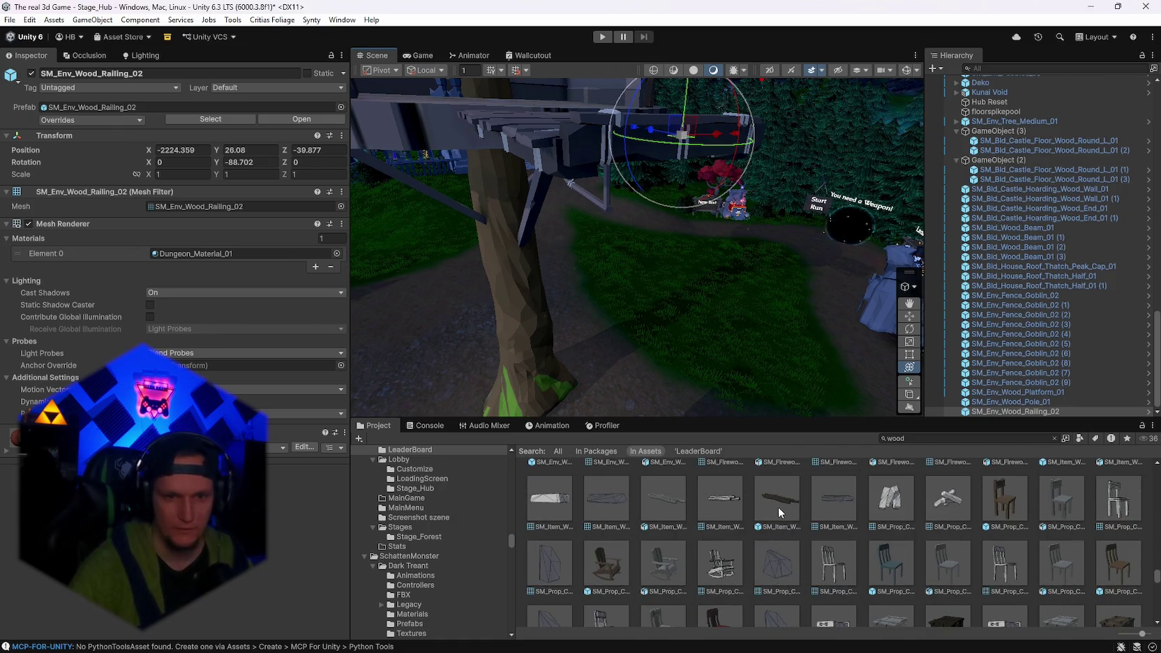
{"action": "left_click", "coordinate": [778, 503]}
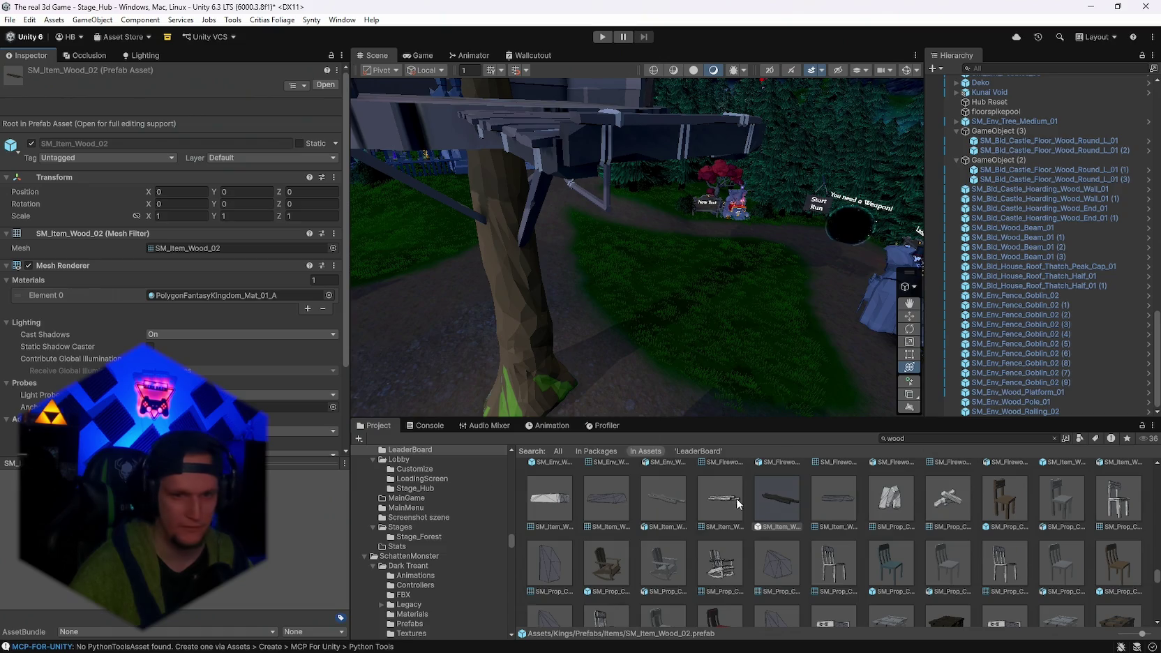
{"action": "scroll", "coordinate": [823, 545], "scroll_direction": "down", "scroll_amount": 5}
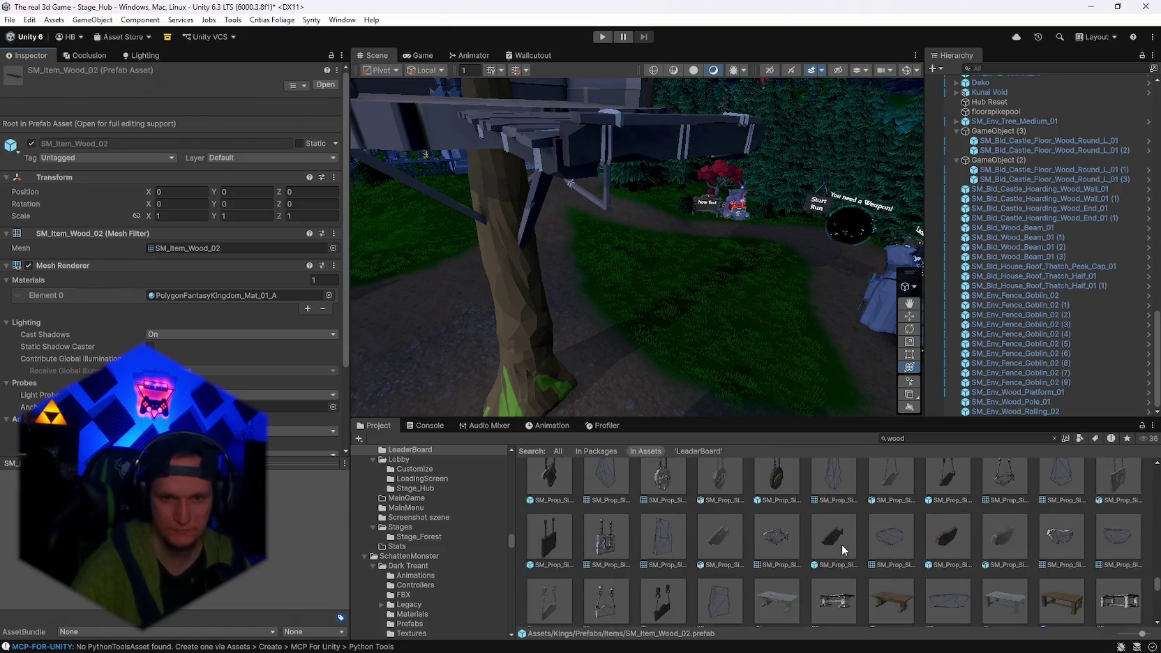
{"action": "scroll", "coordinate": [847, 550], "scroll_direction": "up", "scroll_amount": 8}
{"action": "scroll", "coordinate": [858, 555], "scroll_direction": "down", "scroll_amount": 5}
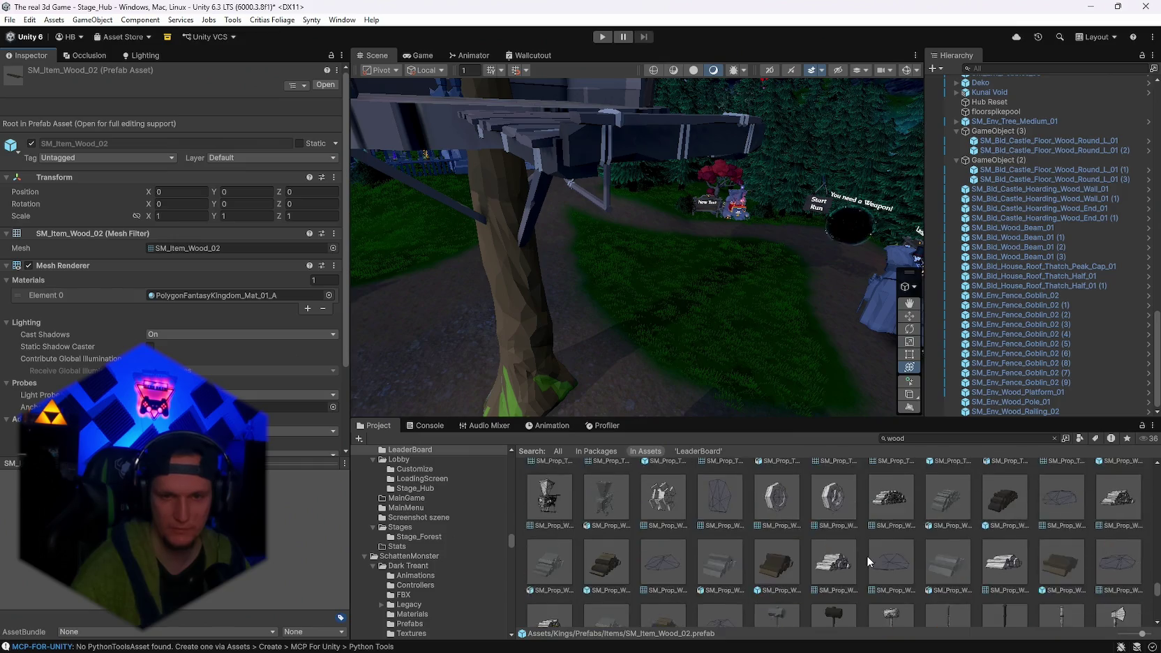
{"action": "scroll", "coordinate": [868, 561], "scroll_direction": "down", "scroll_amount": 3}
{"action": "mouse_move", "coordinate": [670, 265]}
{"action": "left_mouse_down"}
{"action": "mouse_move", "coordinate": [721, 263]}
{"action": "mouse_move", "coordinate": [696, 376]}
{"action": "mouse_move", "coordinate": [611, 303]}
{"action": "mouse_move", "coordinate": [714, 304]}
{"action": "mouse_move", "coordinate": [719, 349]}
{"action": "mouse_move", "coordinate": [674, 310]}
{"action": "left_mouse_up"}
{"action": "key", "text": "f"}
{"action": "mouse_move", "coordinate": [823, 286]}
{"action": "left_mouse_down"}
{"action": "mouse_move", "coordinate": [741, 267]}
{"action": "mouse_move", "coordinate": [788, 275]}
{"action": "left_mouse_up"}
Drop an SM_Woodaxe onto the platform at X -2237.155, Y 27.60649.
{"action": "scroll", "coordinate": [894, 541], "scroll_direction": "down", "scroll_amount": 3}
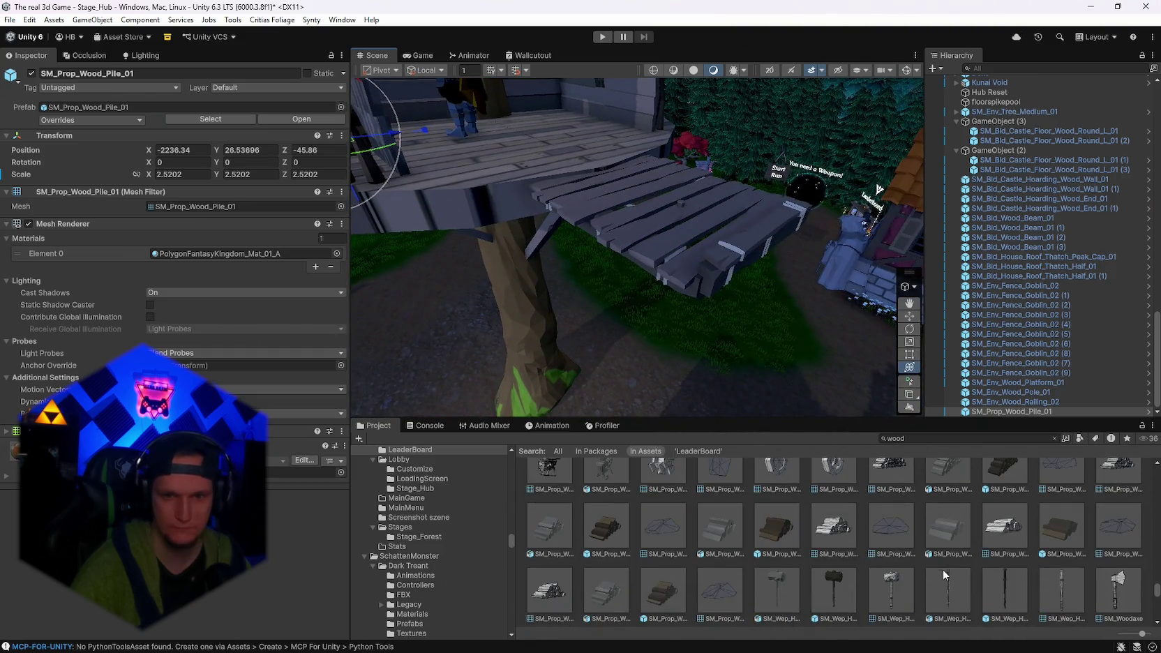
{"action": "scroll", "coordinate": [943, 569], "scroll_direction": "down", "scroll_amount": 2}
{"action": "scroll", "coordinate": [814, 551], "scroll_direction": "down", "scroll_amount": 2}
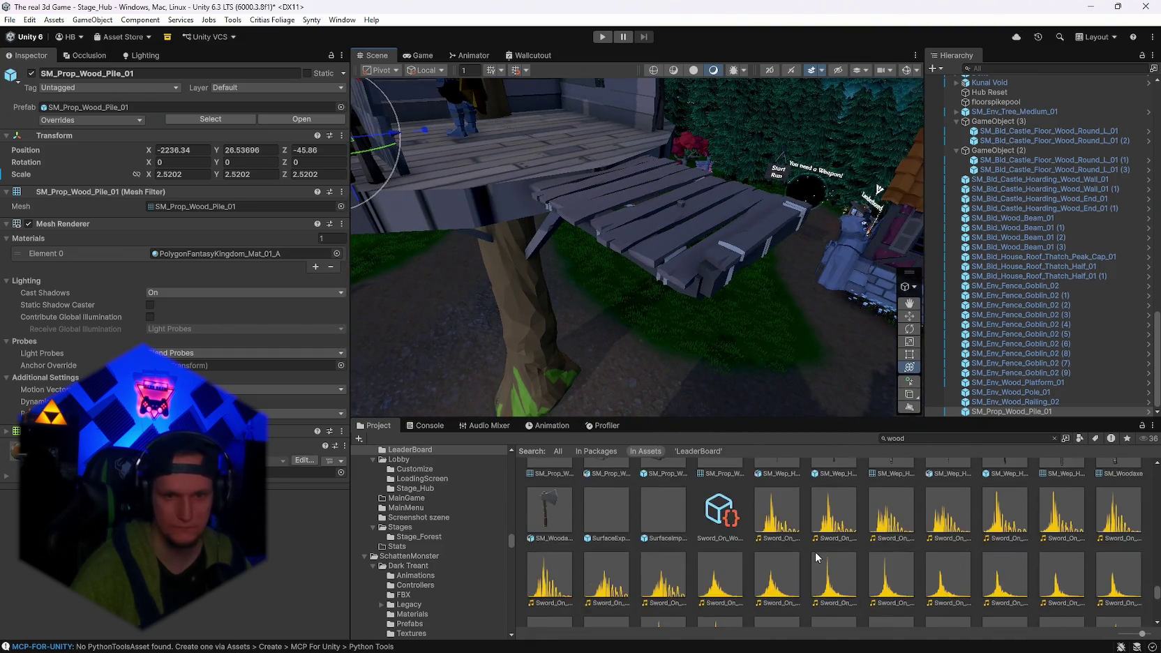
{"action": "mouse_move", "coordinate": [753, 349]}
{"action": "left_mouse_down"}
{"action": "mouse_move", "coordinate": [693, 322]}
{"action": "mouse_move", "coordinate": [684, 300]}
{"action": "left_mouse_up"}
{"action": "left_click_drag", "start_coordinate": [550, 547], "coordinate": [574, 481]}
{"action": "left_click_drag", "start_coordinate": [614, 262], "coordinate": [608, 253]}
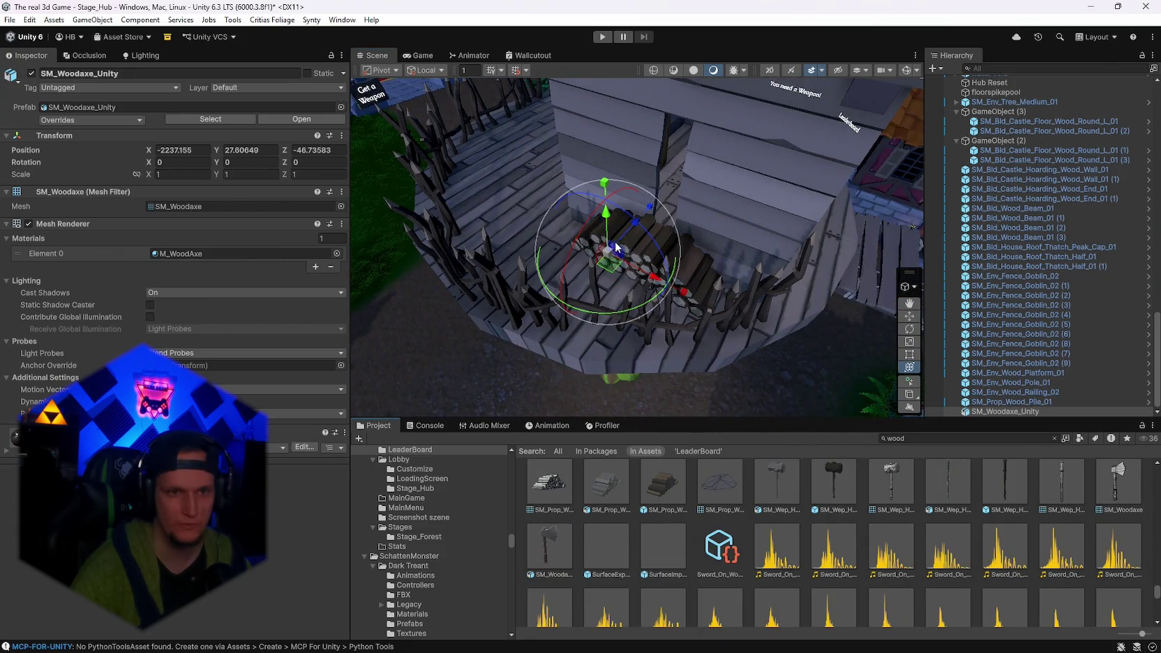
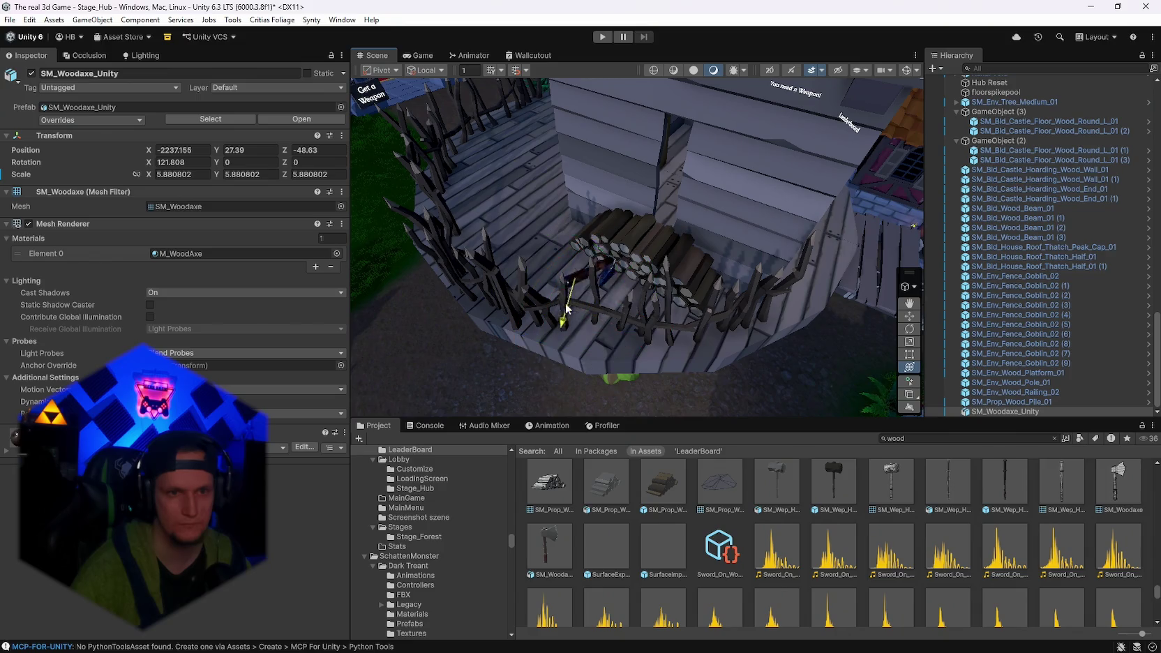
Tilt the 3.385813-scale woodaxe down onto the wood pile, frame it, then deselect it.
{"action": "left_click_drag", "start_coordinate": [603, 247], "coordinate": [902, 199]}
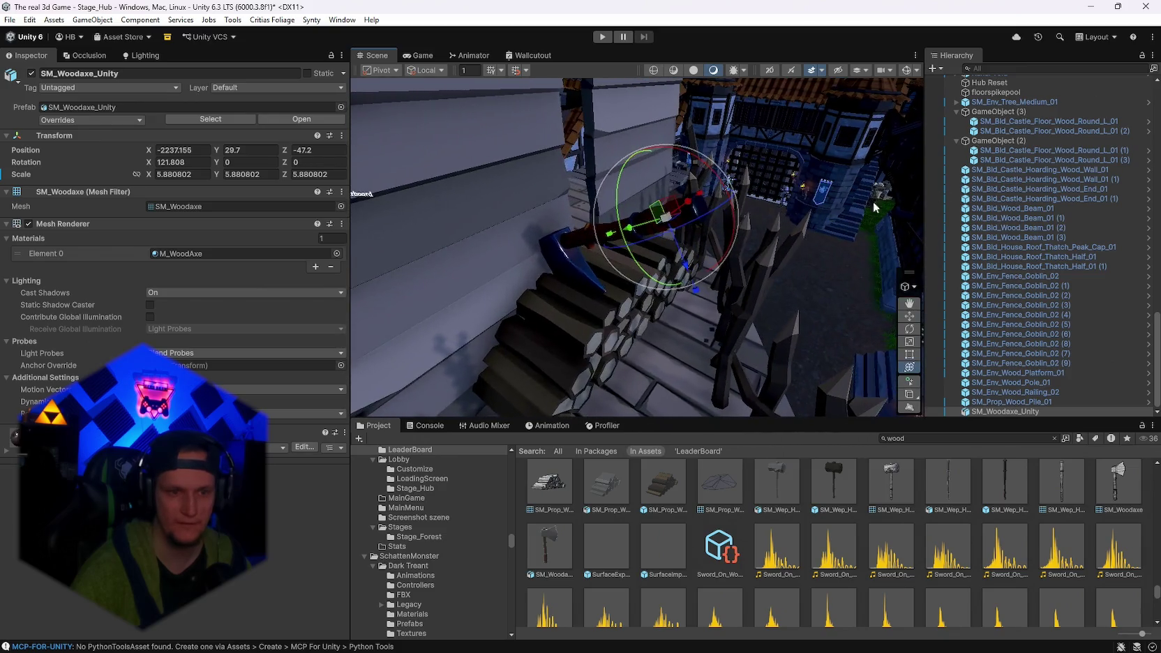
{"action": "mouse_move", "coordinate": [676, 158]}
{"action": "left_mouse_down"}
{"action": "mouse_move", "coordinate": [650, 216]}
{"action": "mouse_move", "coordinate": [712, 242]}
{"action": "mouse_move", "coordinate": [732, 322]}
{"action": "mouse_move", "coordinate": [476, 247]}
{"action": "mouse_move", "coordinate": [546, 244]}
{"action": "left_mouse_up"}
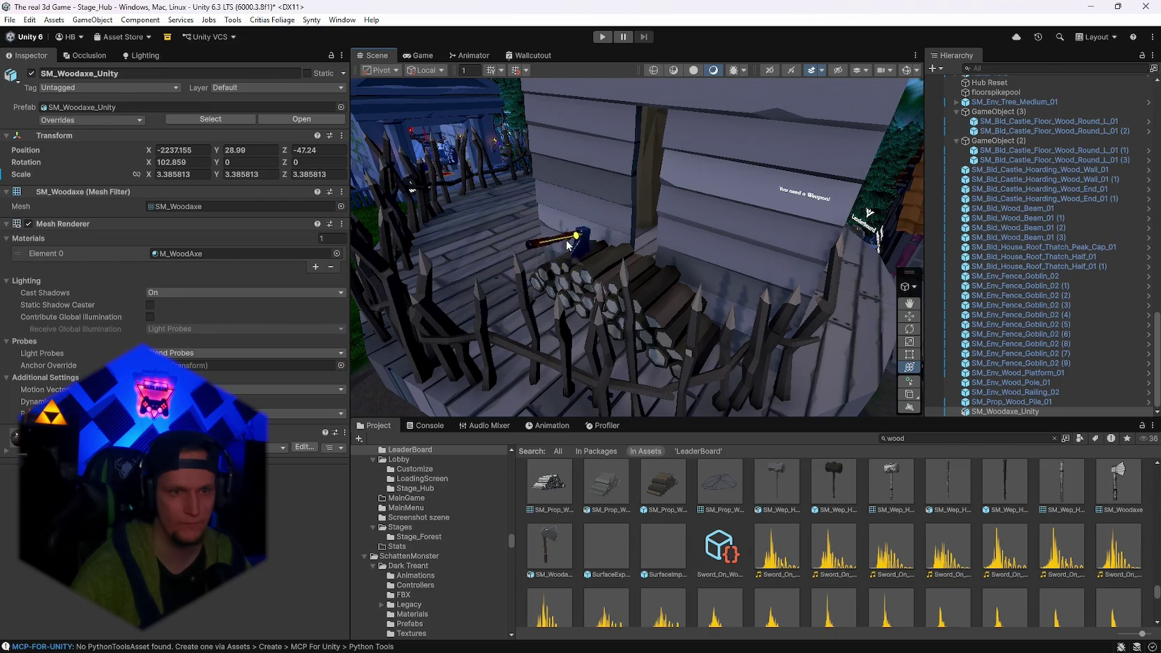
{"action": "key", "text": "f"}
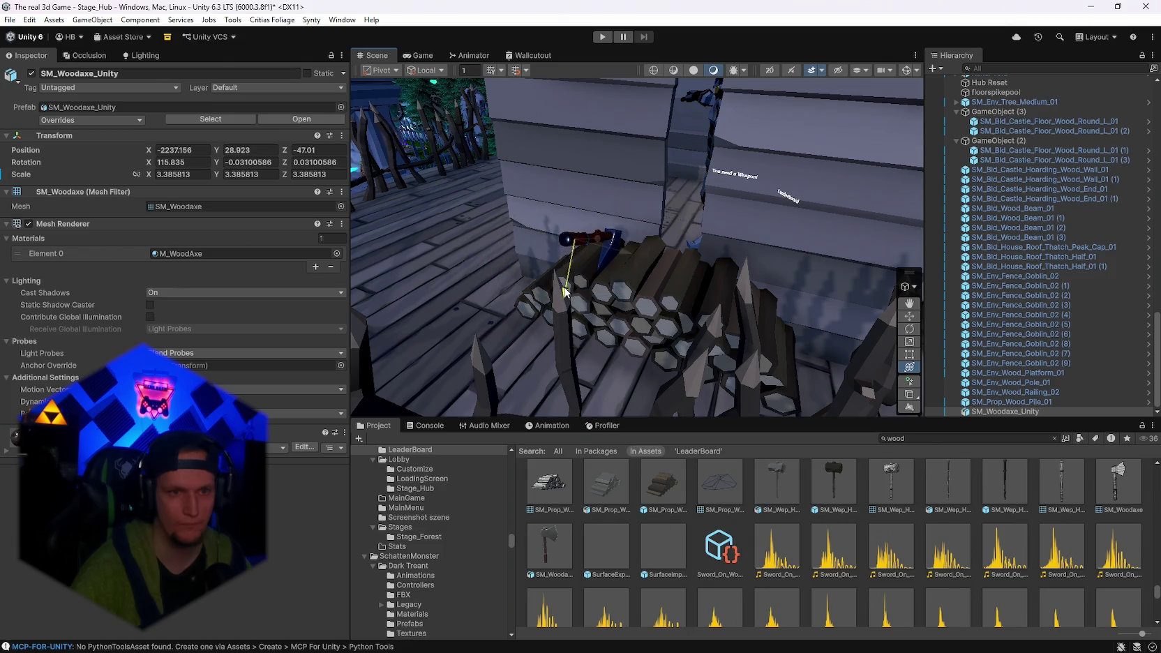
{"action": "key", "text": "f"}
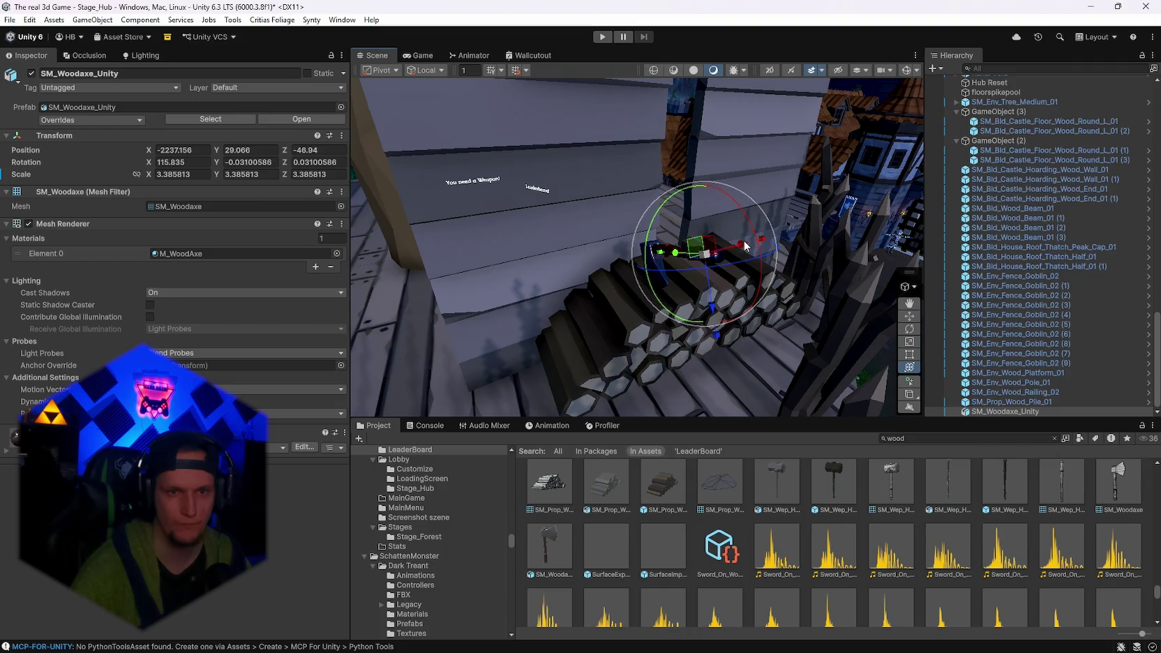
{"action": "mouse_move", "coordinate": [779, 240]}
{"action": "left_mouse_down"}
{"action": "mouse_move", "coordinate": [568, 124]}
{"action": "mouse_move", "coordinate": [801, 244]}
{"action": "mouse_move", "coordinate": [581, 230]}
{"action": "left_mouse_up"}
{"action": "left_click", "coordinate": [568, 124]}
{"action": "scroll", "coordinate": [586, 241], "scroll_direction": "up", "scroll_amount": 5}
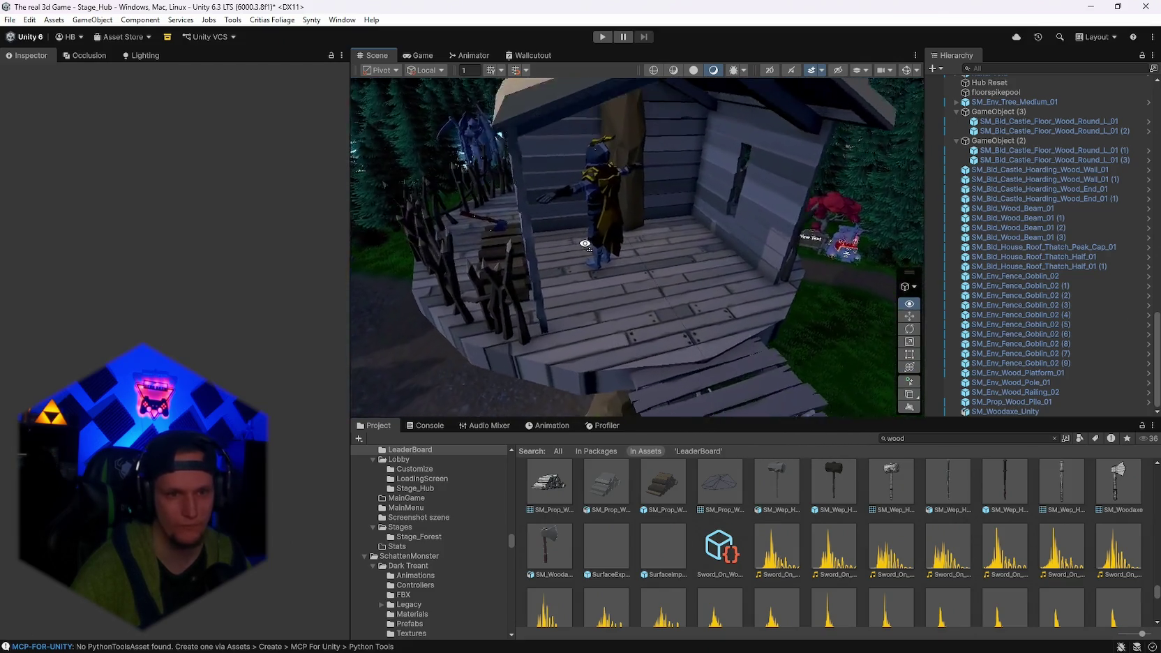
{"action": "scroll", "coordinate": [740, 557], "scroll_direction": "down", "scroll_amount": 4}
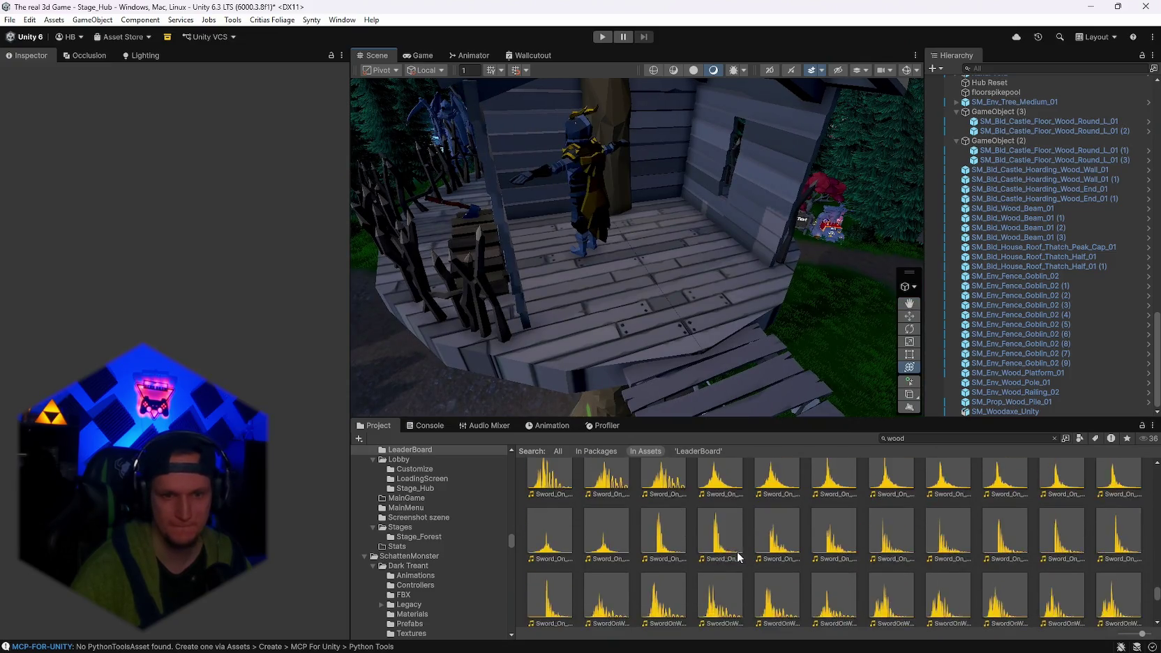
{"action": "scroll", "coordinate": [744, 555], "scroll_direction": "down", "scroll_amount": 5}
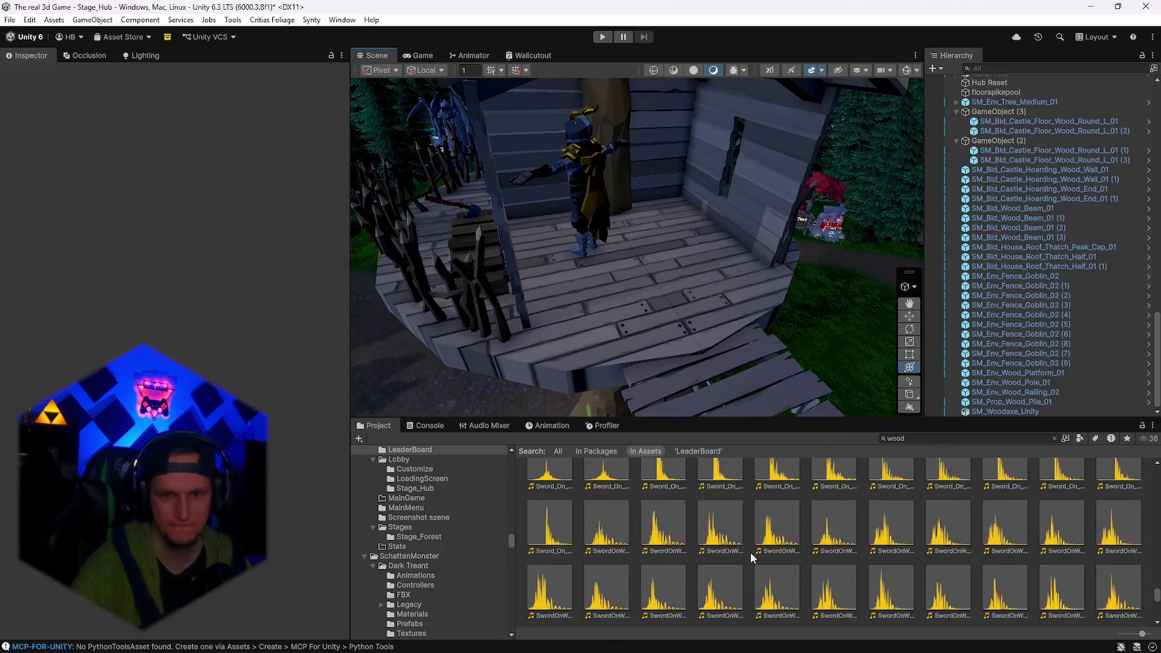
{"action": "scroll", "coordinate": [816, 558], "scroll_direction": "up", "scroll_amount": 3}
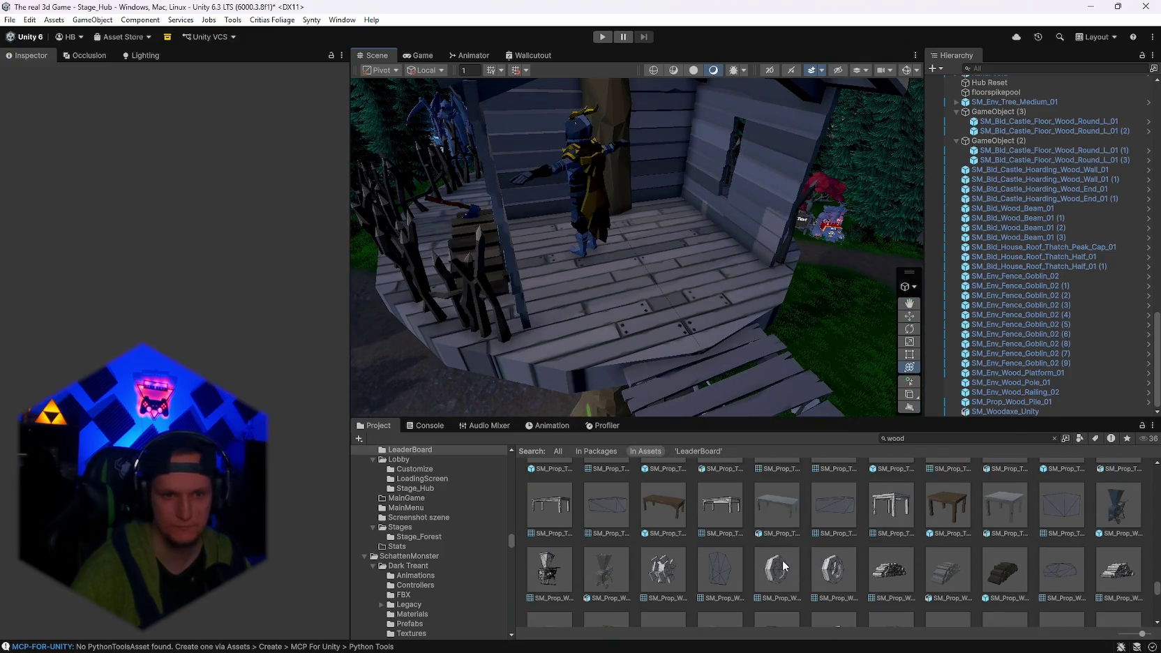
{"action": "scroll", "coordinate": [774, 558], "scroll_direction": "up", "scroll_amount": 2}
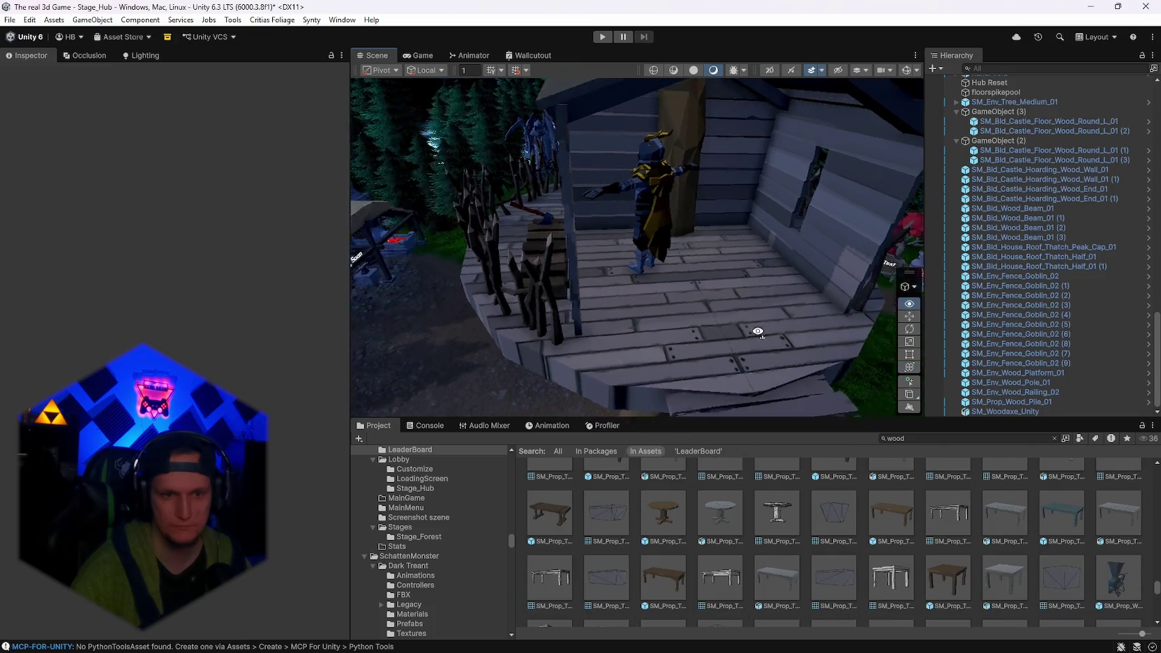
{"action": "scroll", "coordinate": [833, 542], "scroll_direction": "up", "scroll_amount": 5}
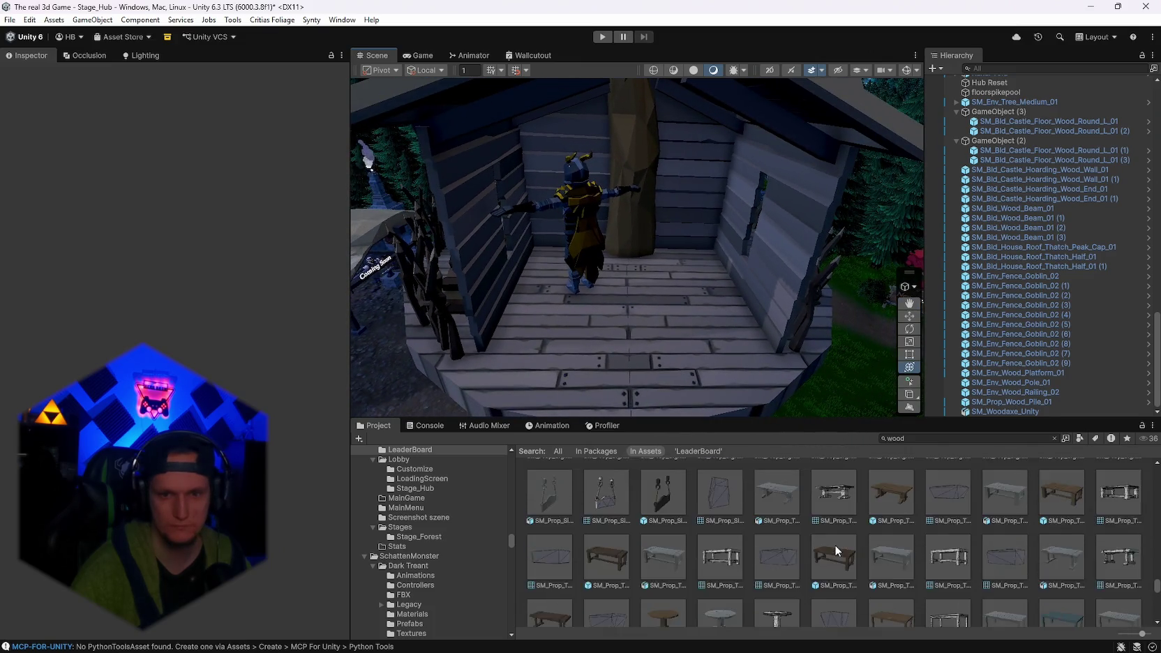
{"action": "scroll", "coordinate": [838, 550], "scroll_direction": "up", "scroll_amount": 5}
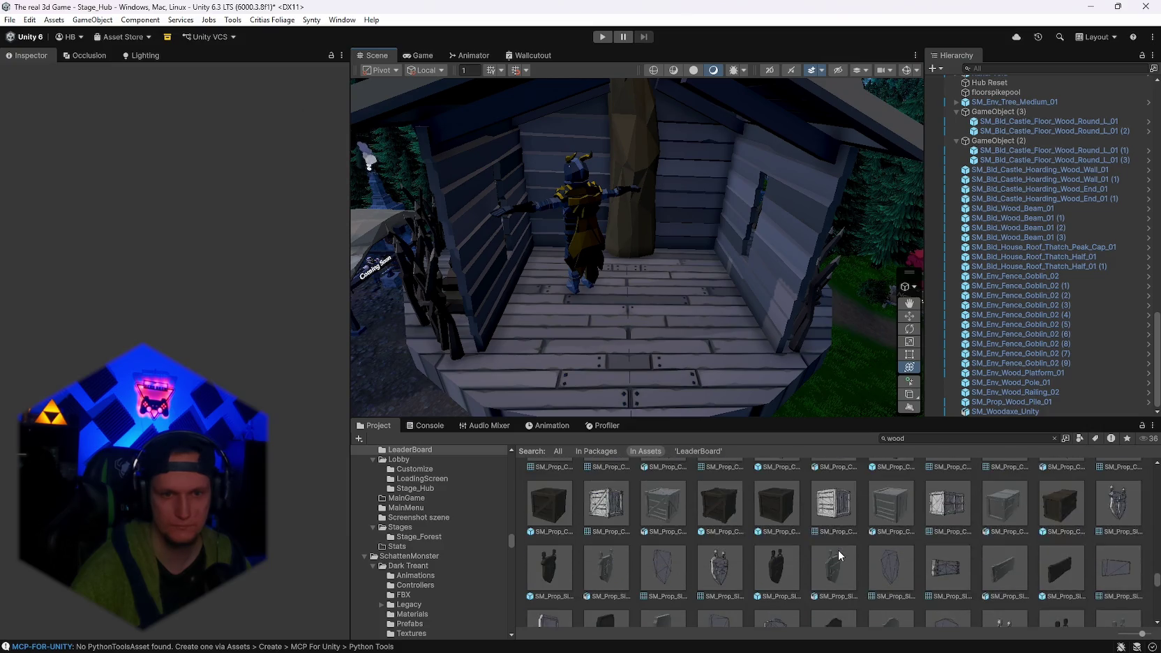
{"action": "scroll", "coordinate": [838, 551], "scroll_direction": "up", "scroll_amount": 2}
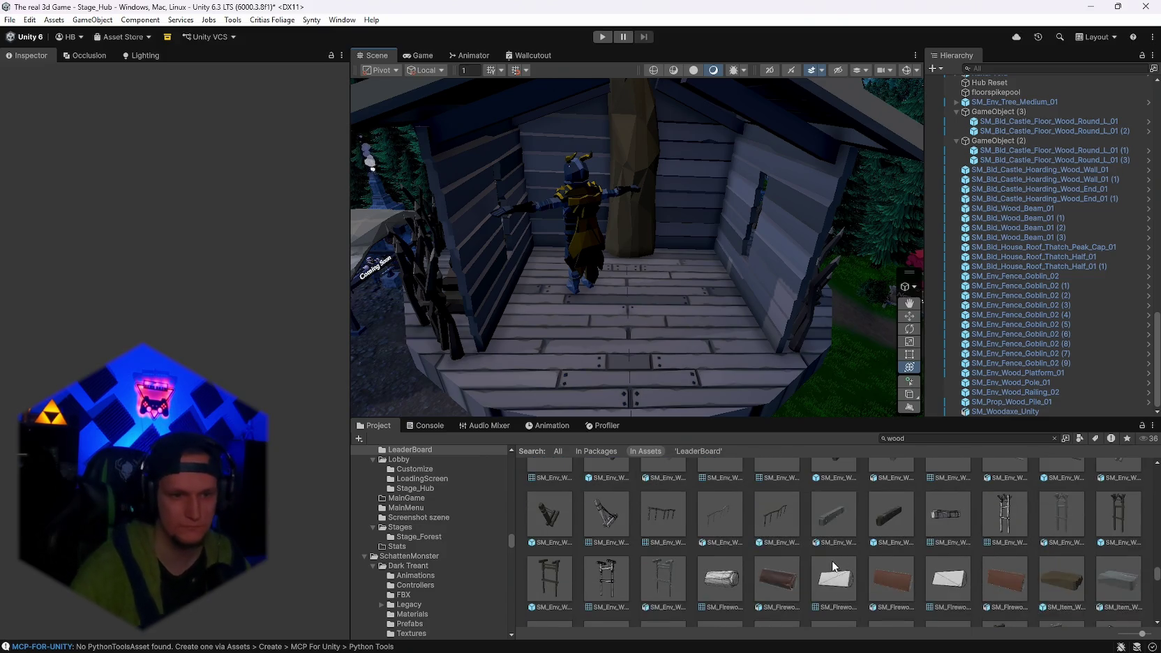
{"action": "scroll", "coordinate": [831, 561], "scroll_direction": "up", "scroll_amount": 3}
{"action": "scroll", "coordinate": [768, 560], "scroll_direction": "up", "scroll_amount": 5}
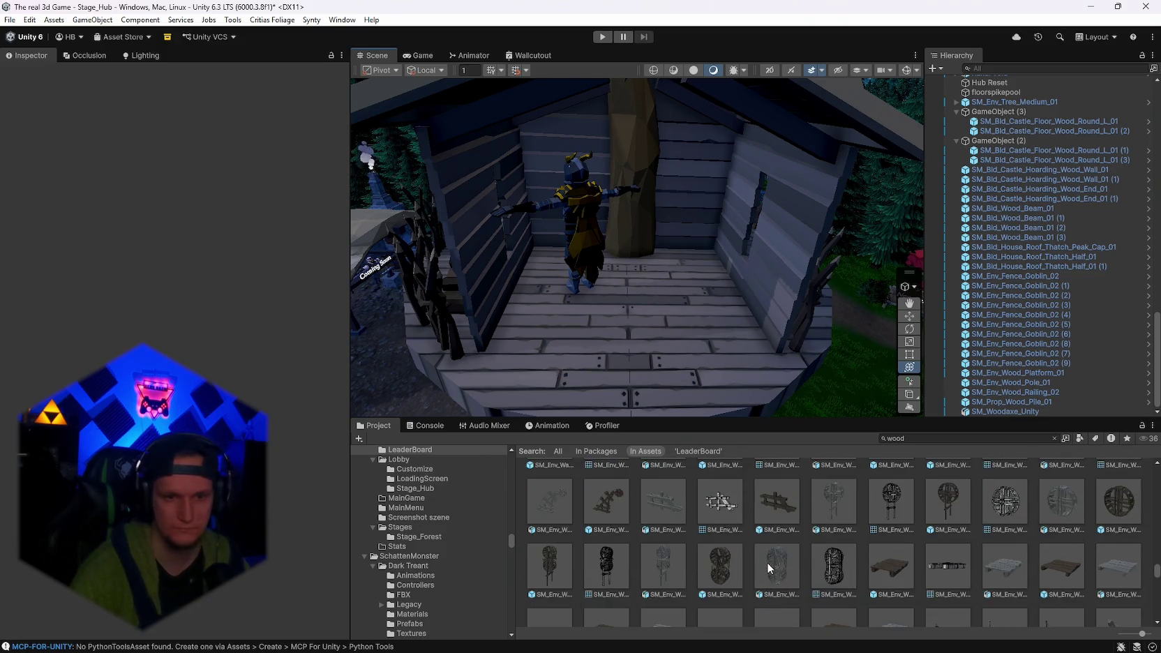
{"action": "scroll", "coordinate": [767, 562], "scroll_direction": "up", "scroll_amount": 5}
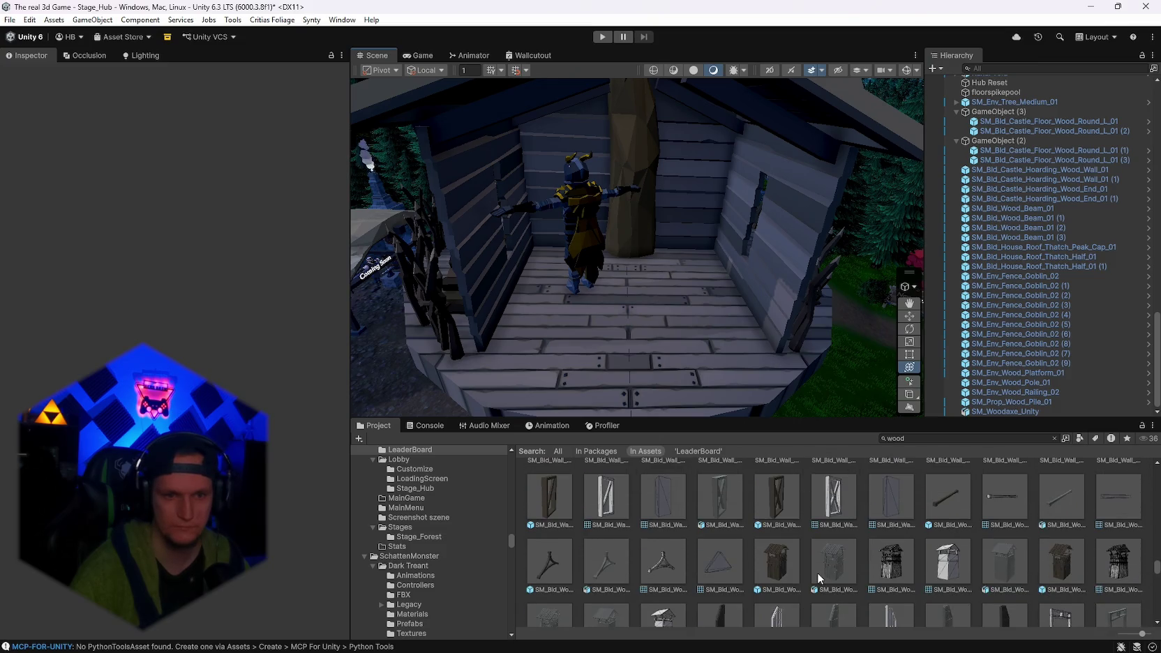
{"action": "scroll", "coordinate": [817, 574], "scroll_direction": "up", "scroll_amount": 5}
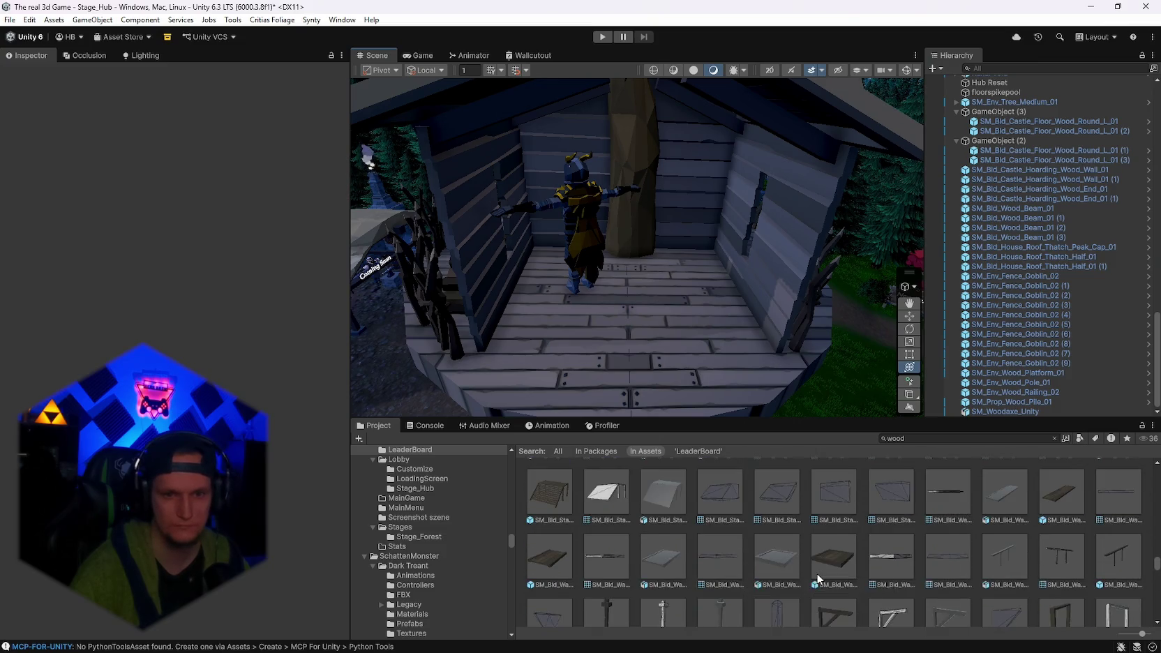
{"action": "scroll", "coordinate": [816, 574], "scroll_direction": "up", "scroll_amount": 5}
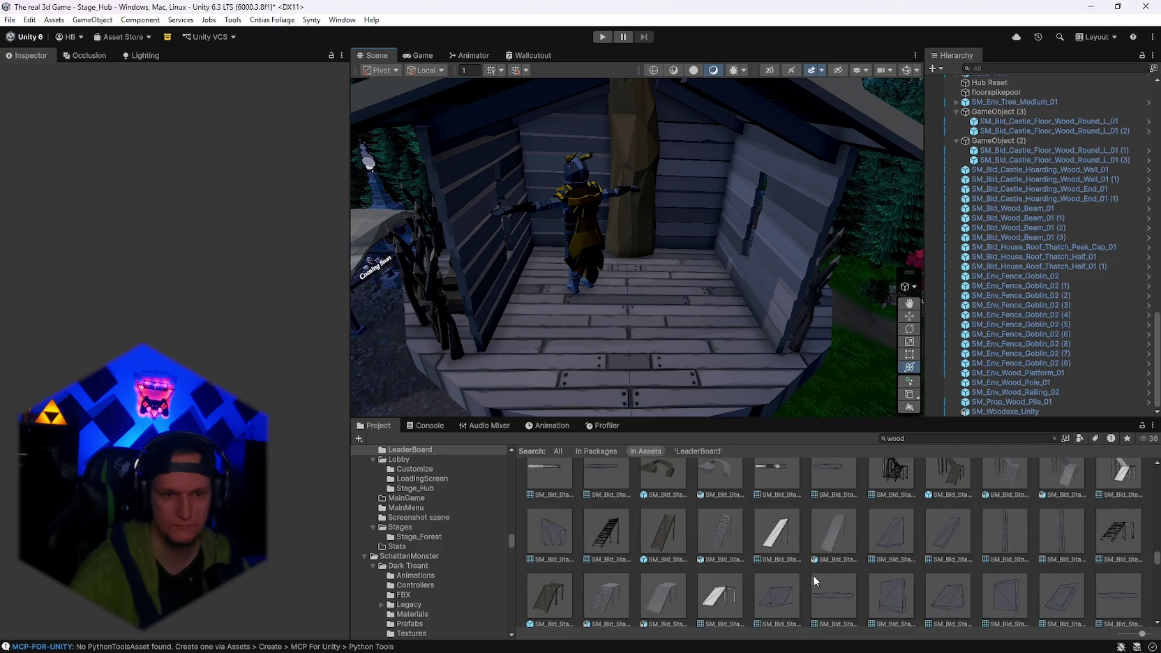
{"action": "scroll", "coordinate": [812, 576], "scroll_direction": "up", "scroll_amount": 5}
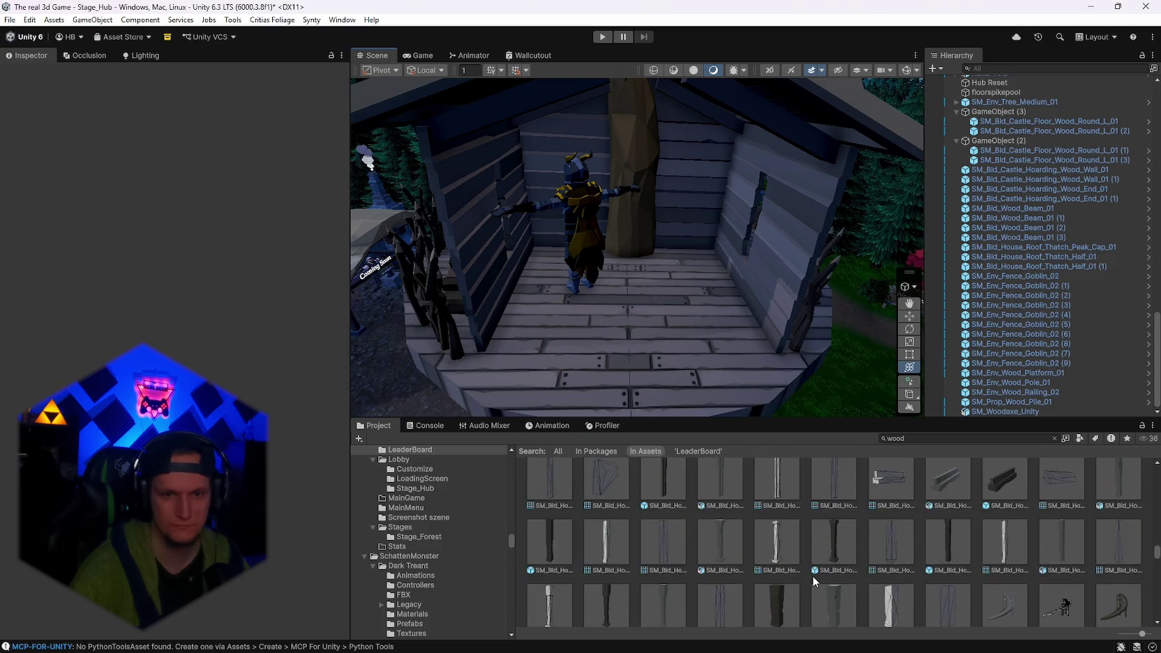
{"action": "scroll", "coordinate": [811, 576], "scroll_direction": "up", "scroll_amount": 5}
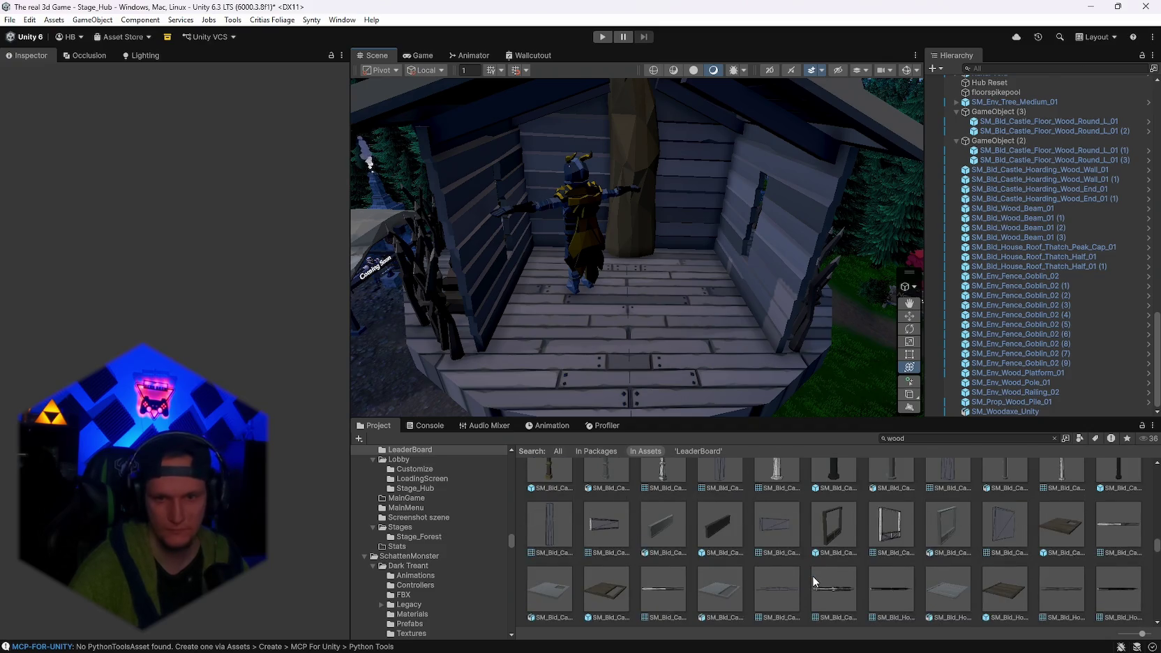
{"action": "scroll", "coordinate": [814, 581], "scroll_direction": "up", "scroll_amount": 5}
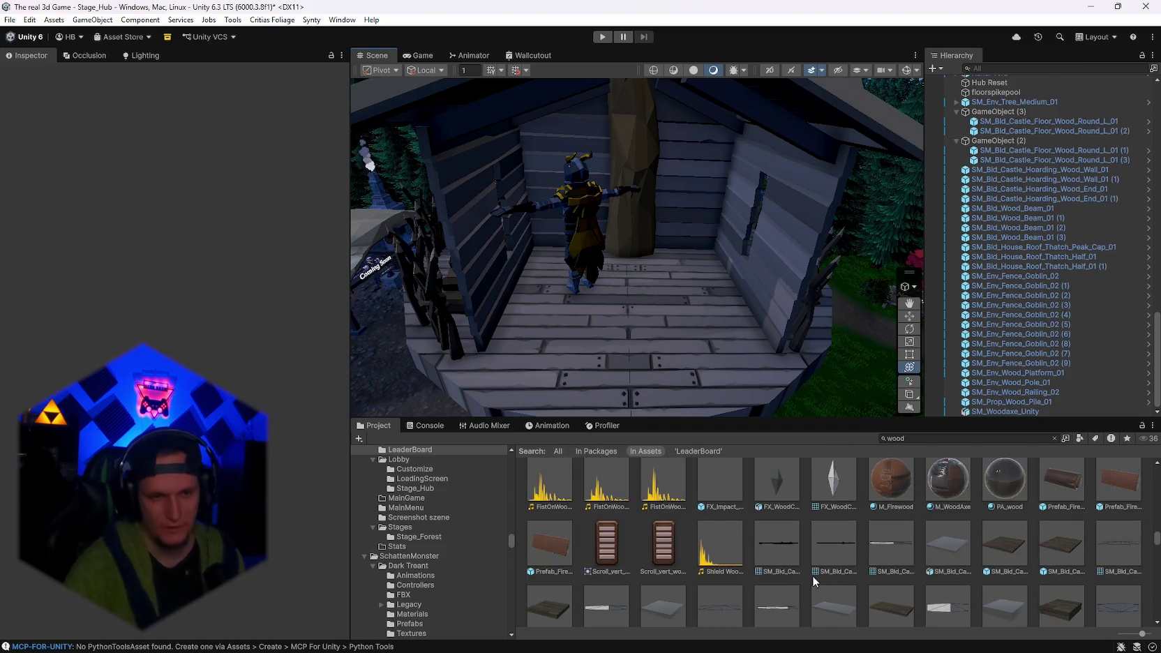
{"action": "scroll", "coordinate": [780, 558], "scroll_direction": "down", "scroll_amount": 2}
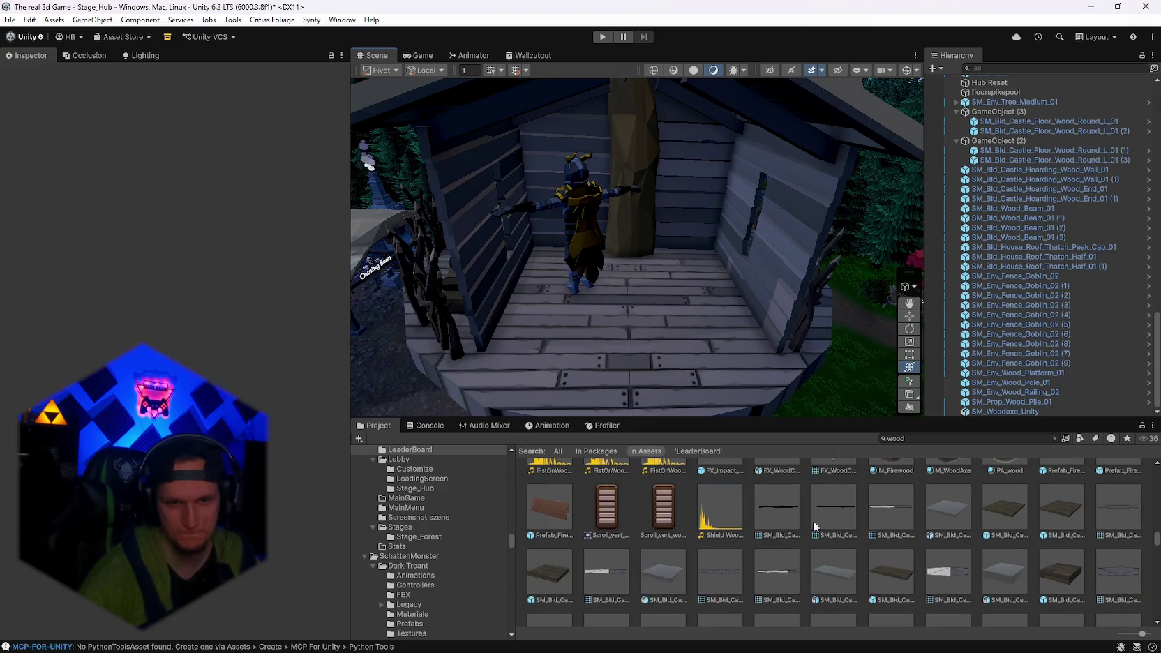
{"action": "left_click", "coordinate": [776, 512]}
{"action": "scroll", "coordinate": [868, 590], "scroll_direction": "down", "scroll_amount": 3}
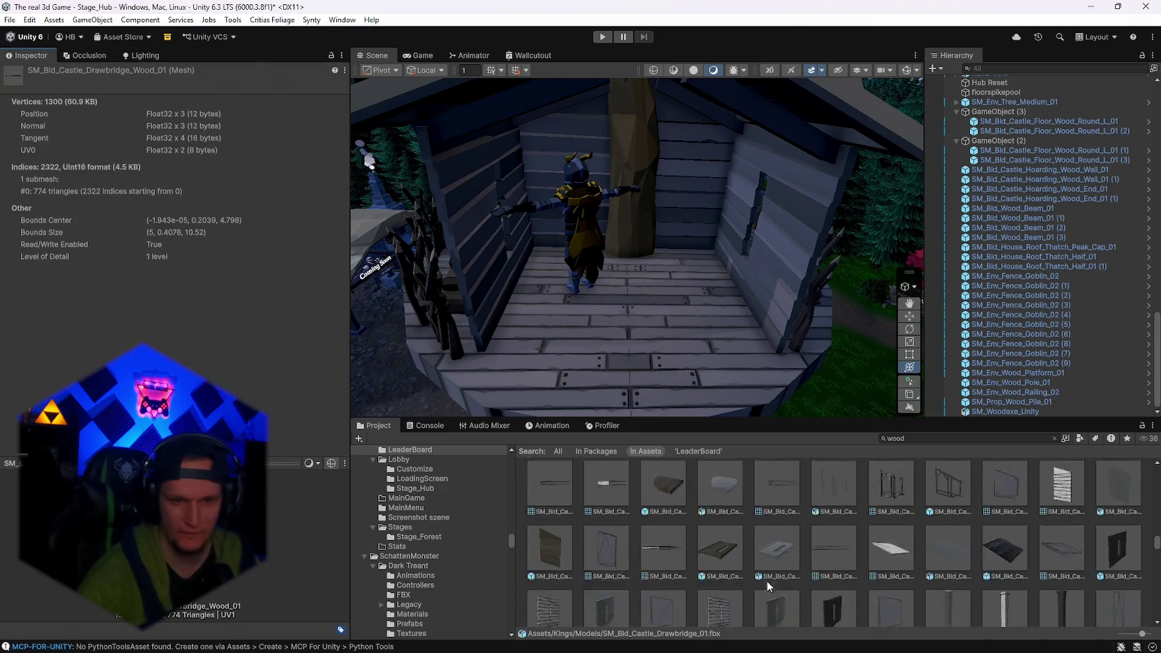
{"action": "scroll", "coordinate": [728, 541], "scroll_direction": "down", "scroll_amount": 5}
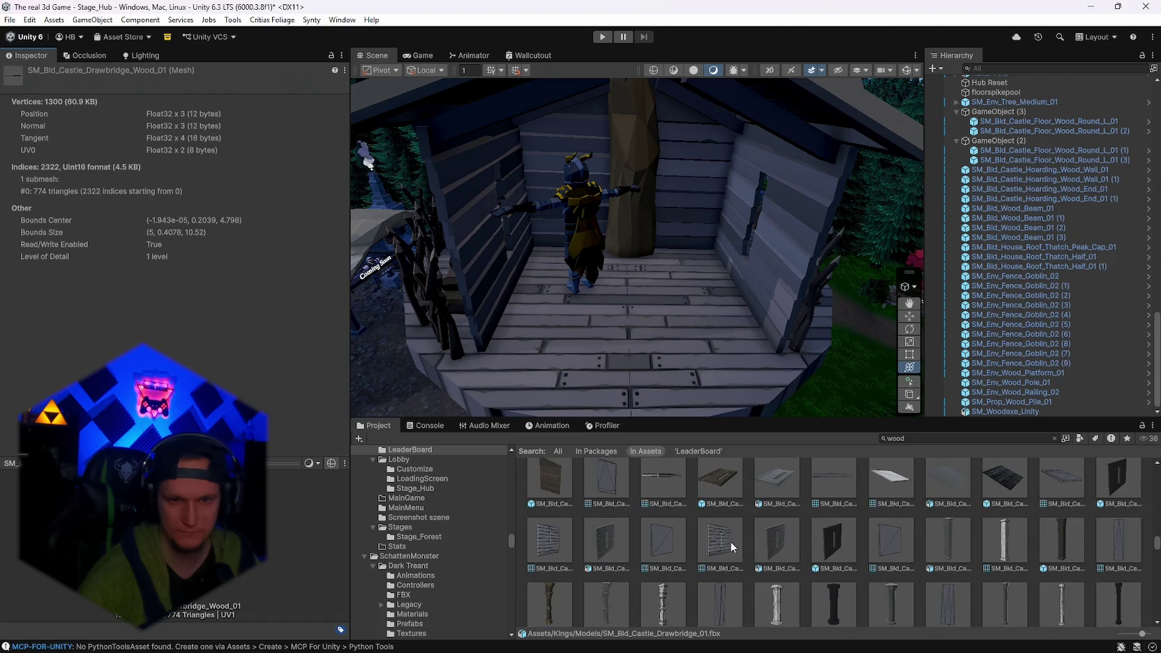
{"action": "scroll", "coordinate": [931, 558], "scroll_direction": "down", "scroll_amount": 2}
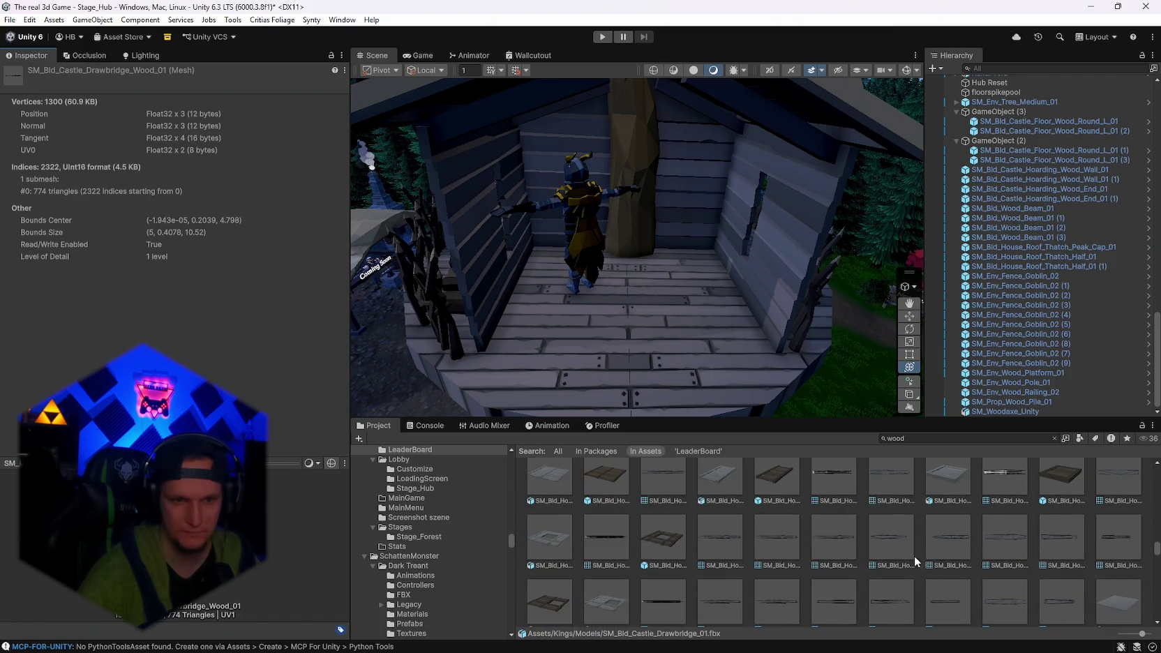
{"action": "left_click", "coordinate": [616, 541]}
{"action": "scroll", "coordinate": [756, 529], "scroll_direction": "down", "scroll_amount": 5}
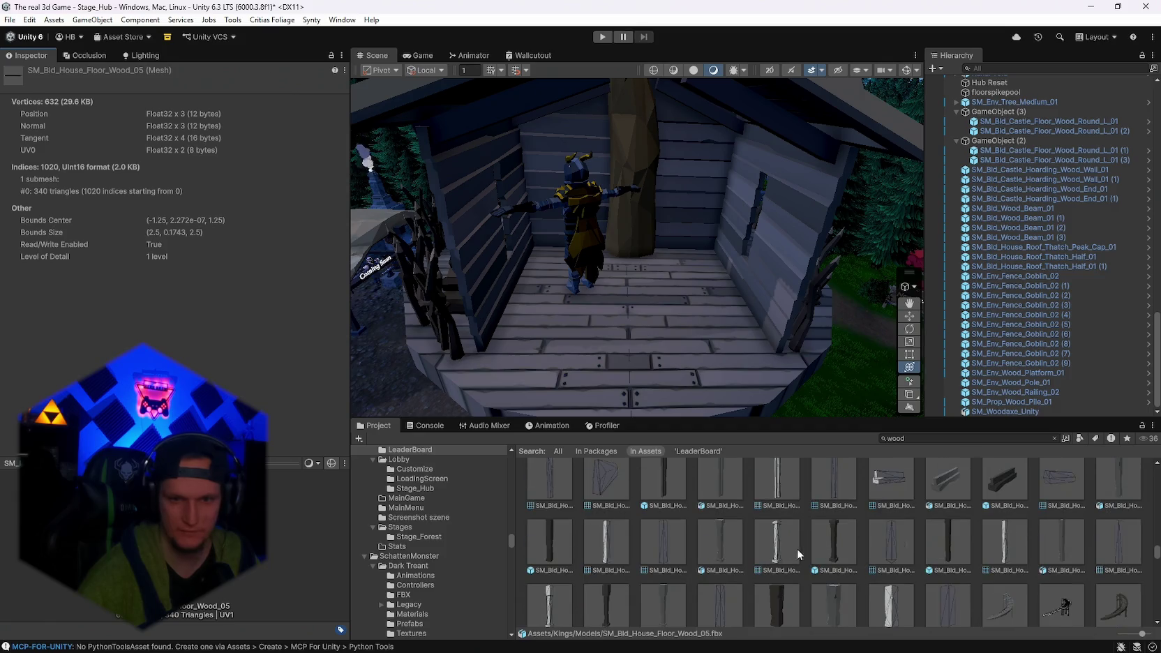
{"action": "scroll", "coordinate": [883, 569], "scroll_direction": "up", "scroll_amount": 2}
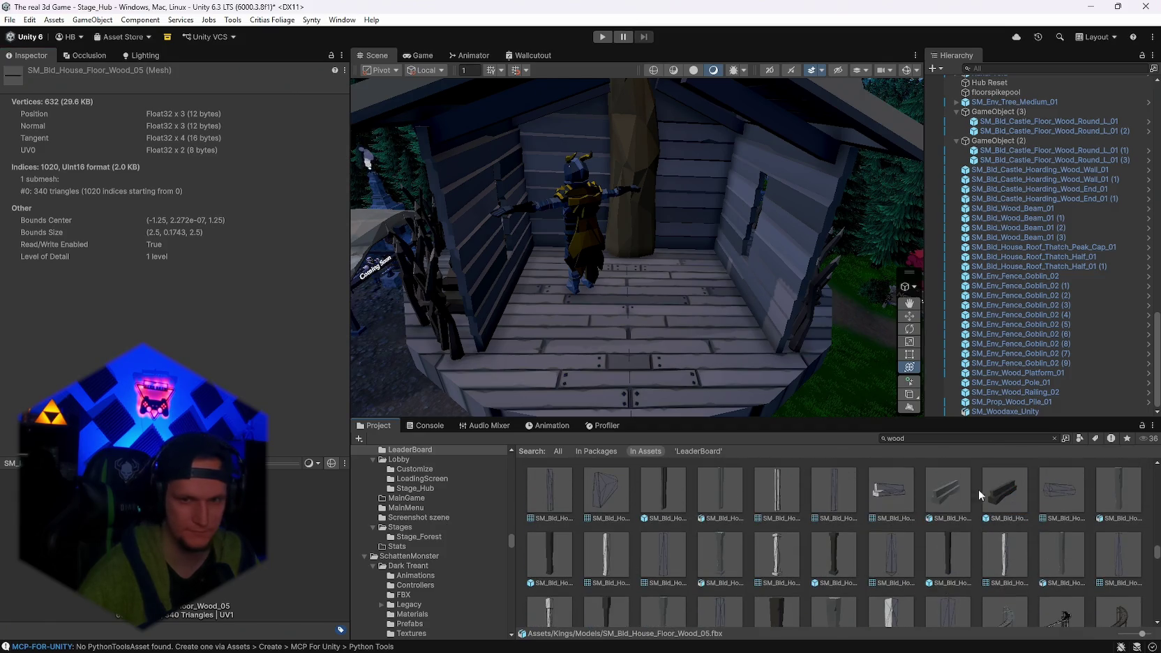
{"action": "left_click", "coordinate": [1003, 492]}
{"action": "scroll", "coordinate": [823, 544], "scroll_direction": "down", "scroll_amount": 10}
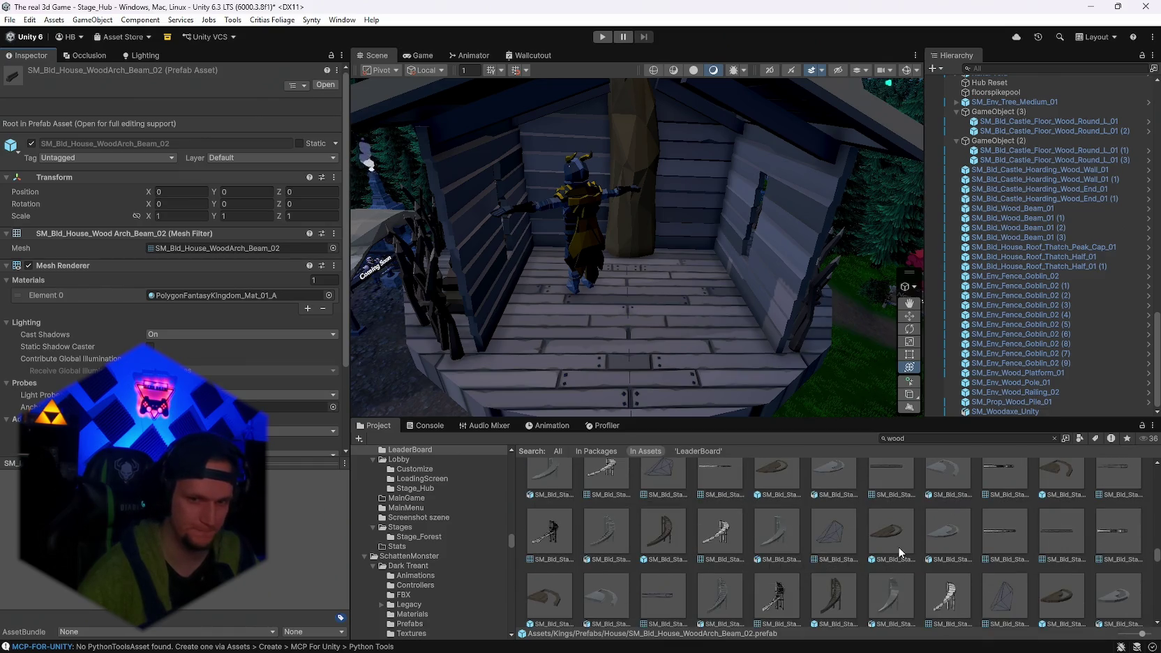
{"action": "scroll", "coordinate": [898, 546], "scroll_direction": "down", "scroll_amount": 6}
{"action": "scroll", "coordinate": [897, 546], "scroll_direction": "down", "scroll_amount": 5}
{"action": "scroll", "coordinate": [898, 546], "scroll_direction": "down", "scroll_amount": 6}
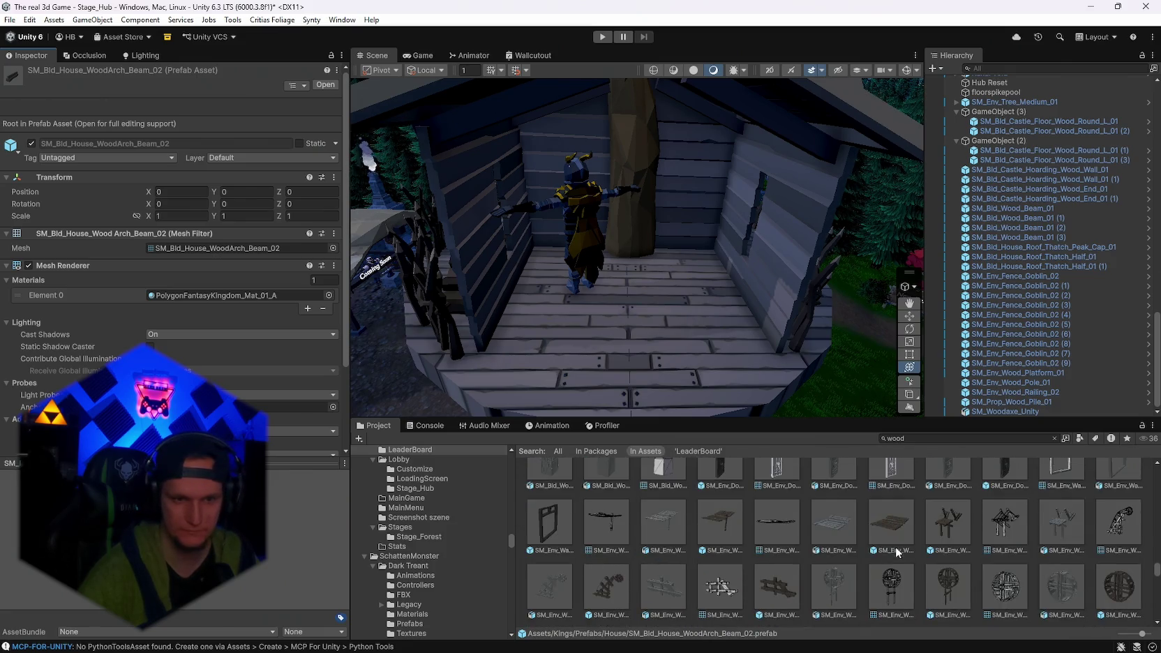
{"action": "scroll", "coordinate": [881, 546], "scroll_direction": "down", "scroll_amount": 3}
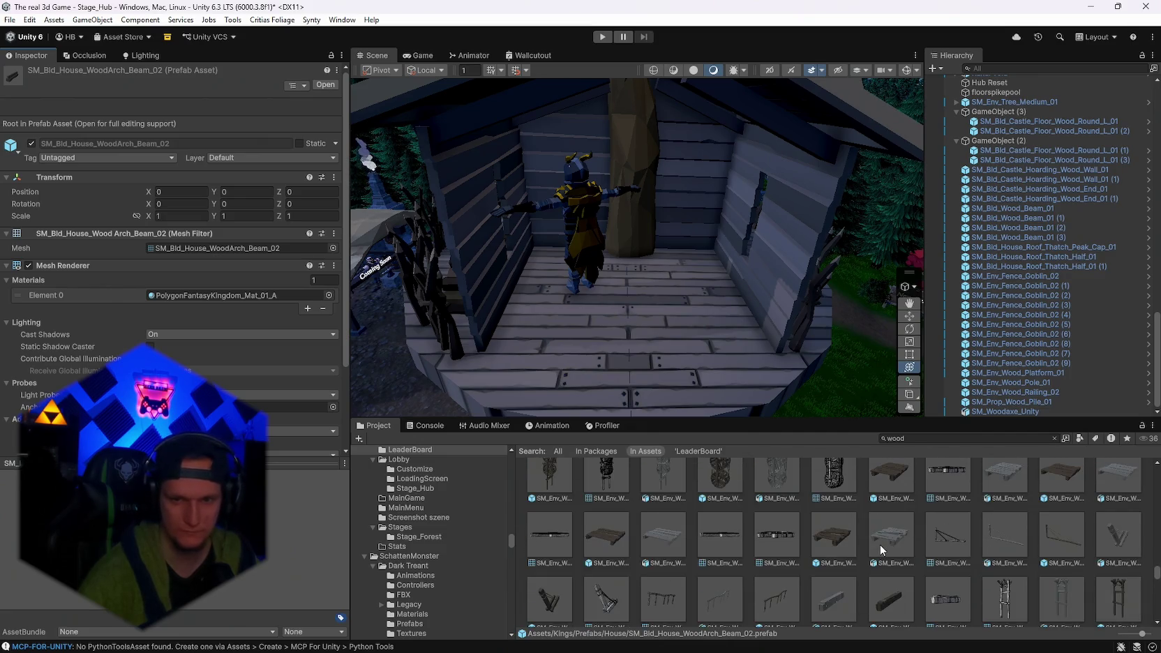
{"action": "scroll", "coordinate": [879, 544], "scroll_direction": "down", "scroll_amount": 5}
{"action": "scroll", "coordinate": [879, 544], "scroll_direction": "down", "scroll_amount": 5}
{"action": "scroll", "coordinate": [879, 544], "scroll_direction": "down", "scroll_amount": 5}
{"action": "scroll", "coordinate": [881, 544], "scroll_direction": "up", "scroll_amount": 5}
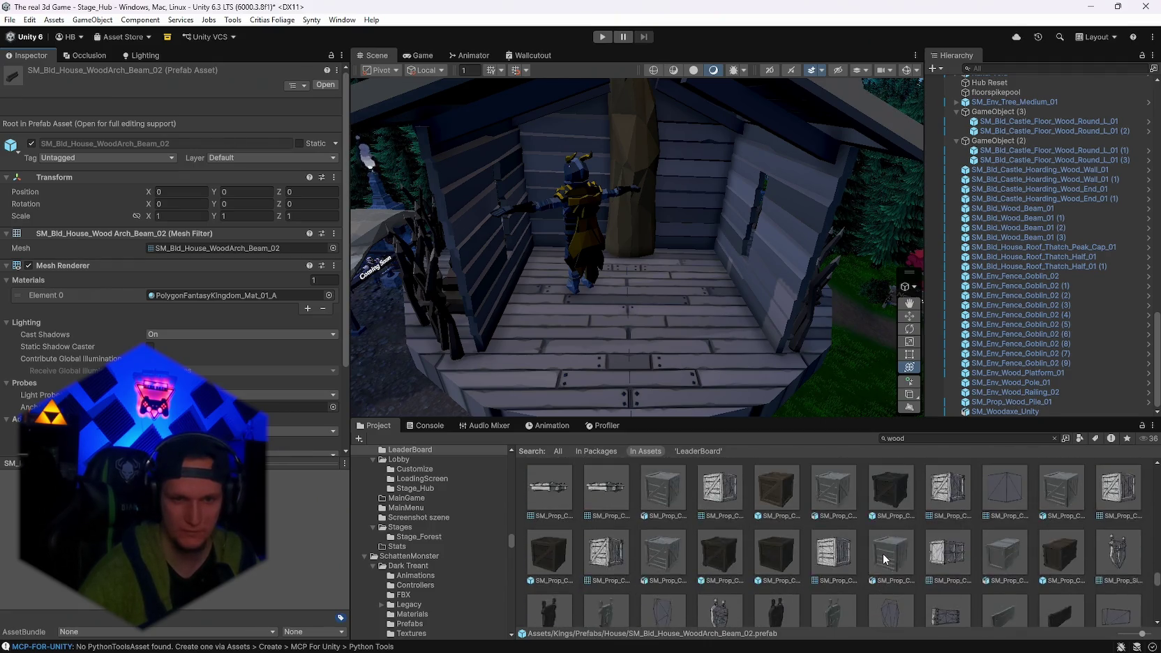
{"action": "scroll", "coordinate": [882, 555], "scroll_direction": "up", "scroll_amount": 3}
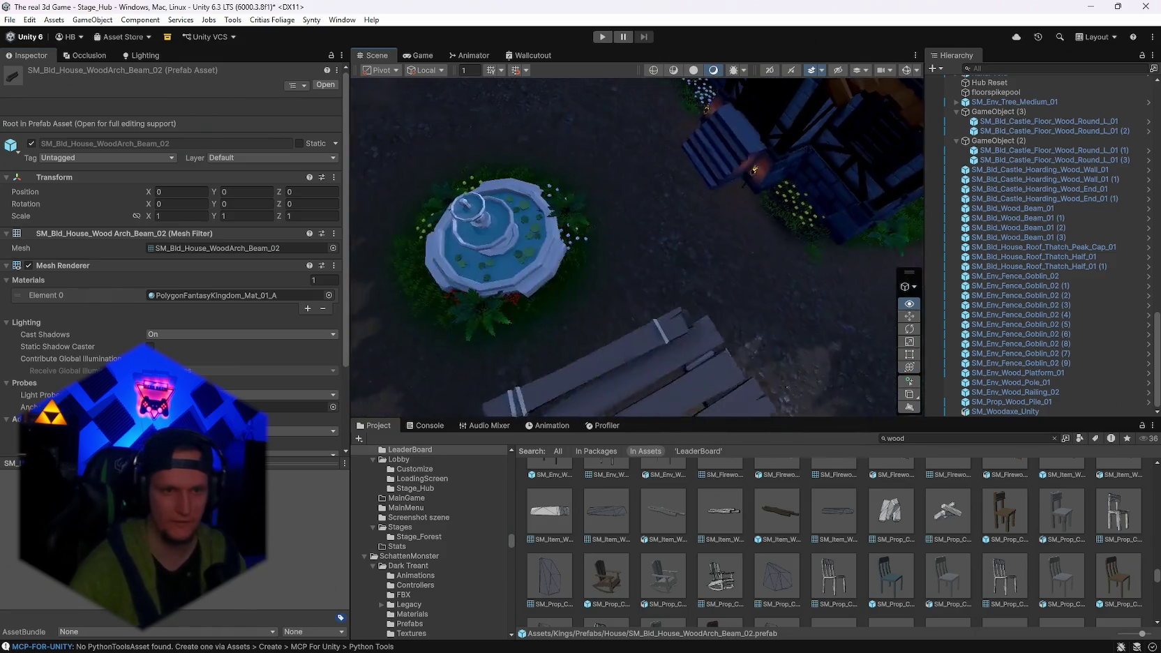
Trim the search by one letter and inspect SM_Env_Wood_Railing_02, FX_Bullet_Trail and Railway_1.
{"action": "left_click", "coordinate": [674, 266]}
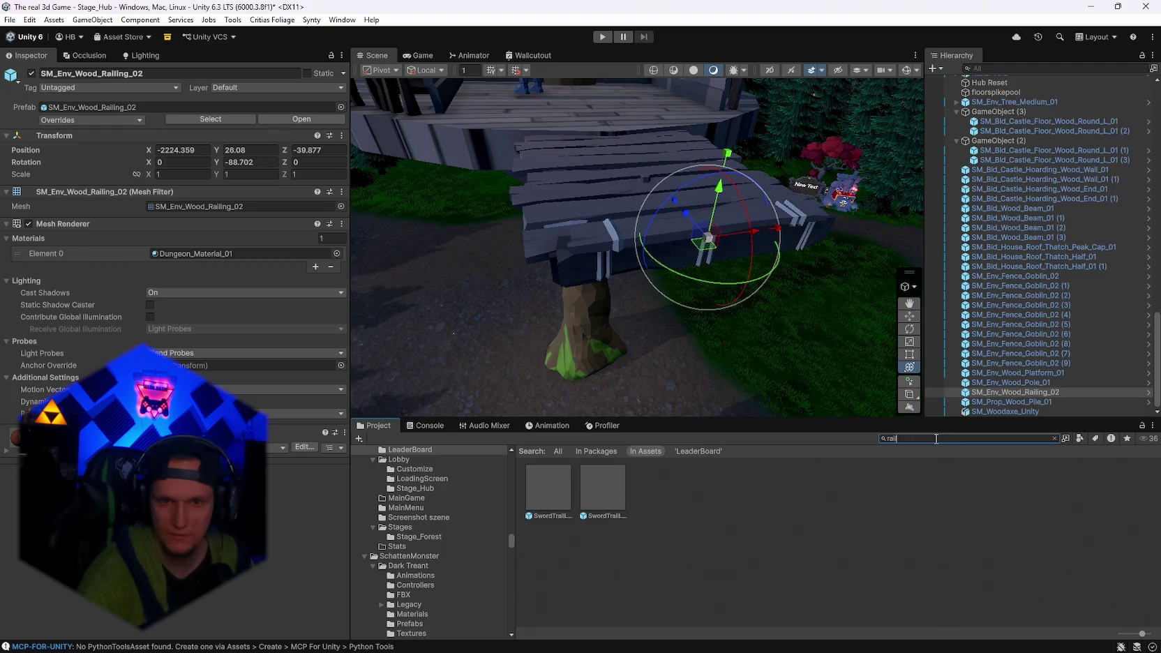
{"action": "key", "text": "BackSpace"}
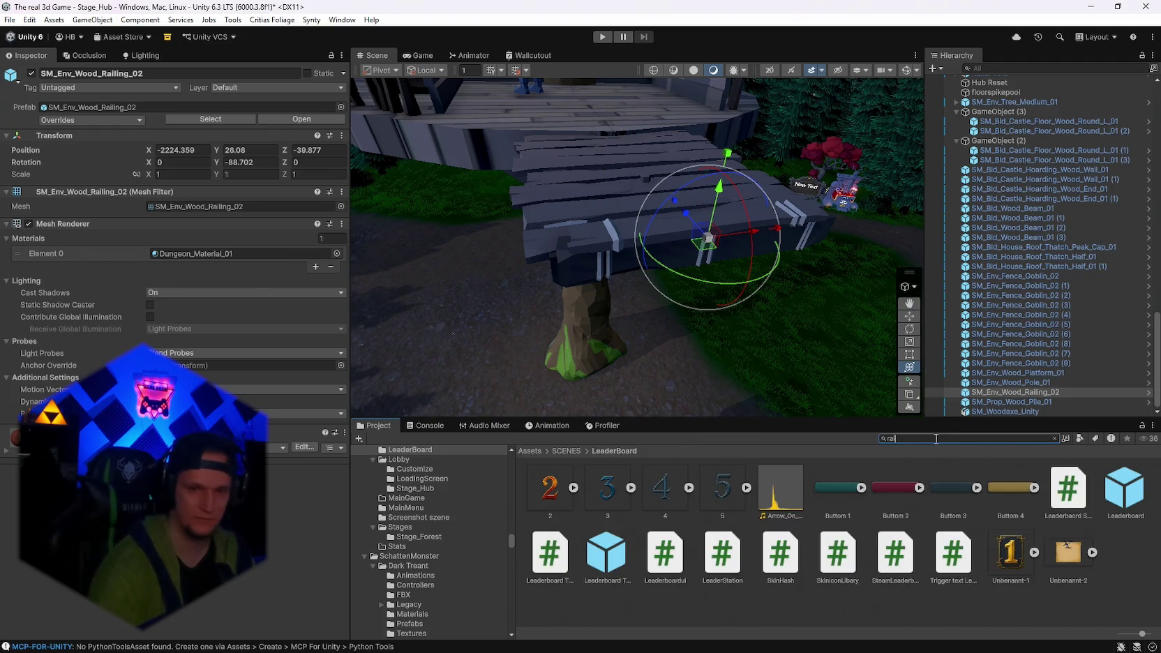
{"action": "scroll", "coordinate": [1012, 508], "scroll_direction": "down", "scroll_amount": 2}
{"action": "scroll", "coordinate": [1012, 513], "scroll_direction": "down", "scroll_amount": 5}
{"action": "left_click", "coordinate": [828, 530]}
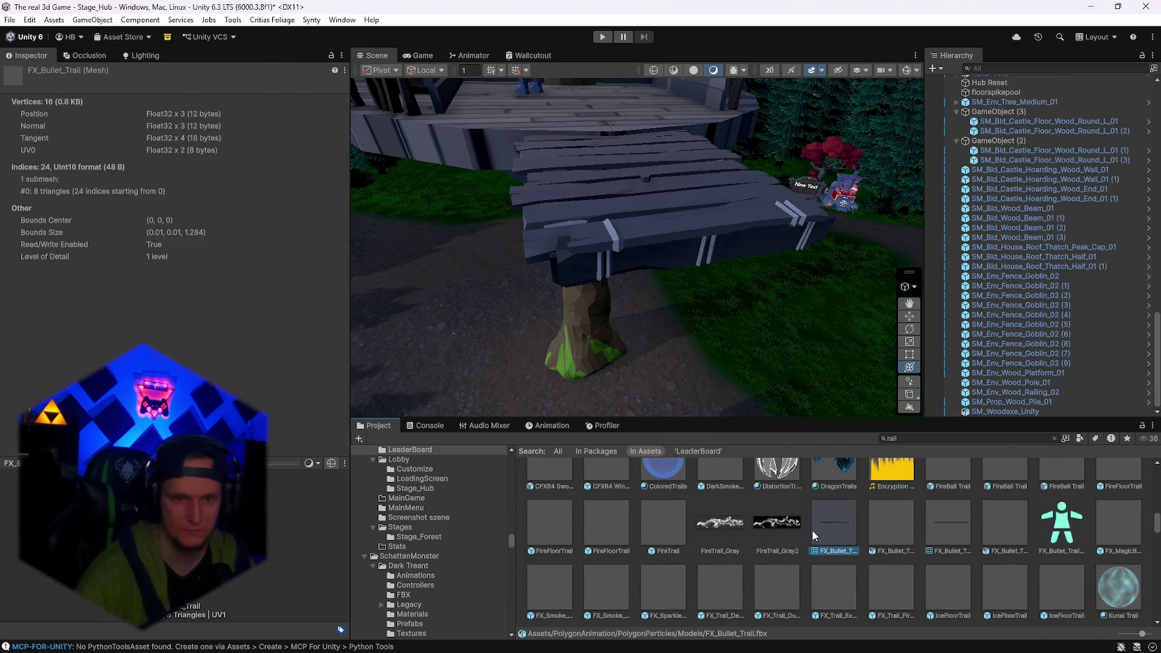
{"action": "key", "text": "Right"}
{"action": "key", "text": "Right"}
{"action": "scroll", "coordinate": [774, 551], "scroll_direction": "down", "scroll_amount": 2}
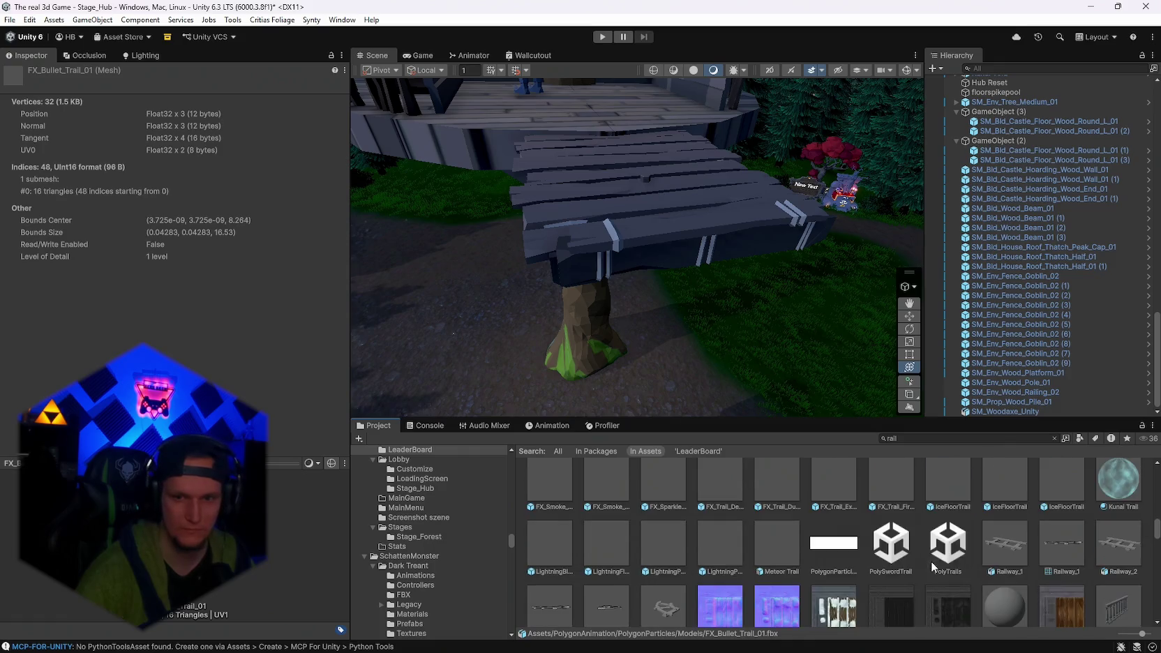
{"action": "left_click", "coordinate": [1054, 542]}
Scroll through the rail results and inspect the SM_Env_Railing_02 prefab.
{"action": "scroll", "coordinate": [911, 546], "scroll_direction": "down", "scroll_amount": 4}
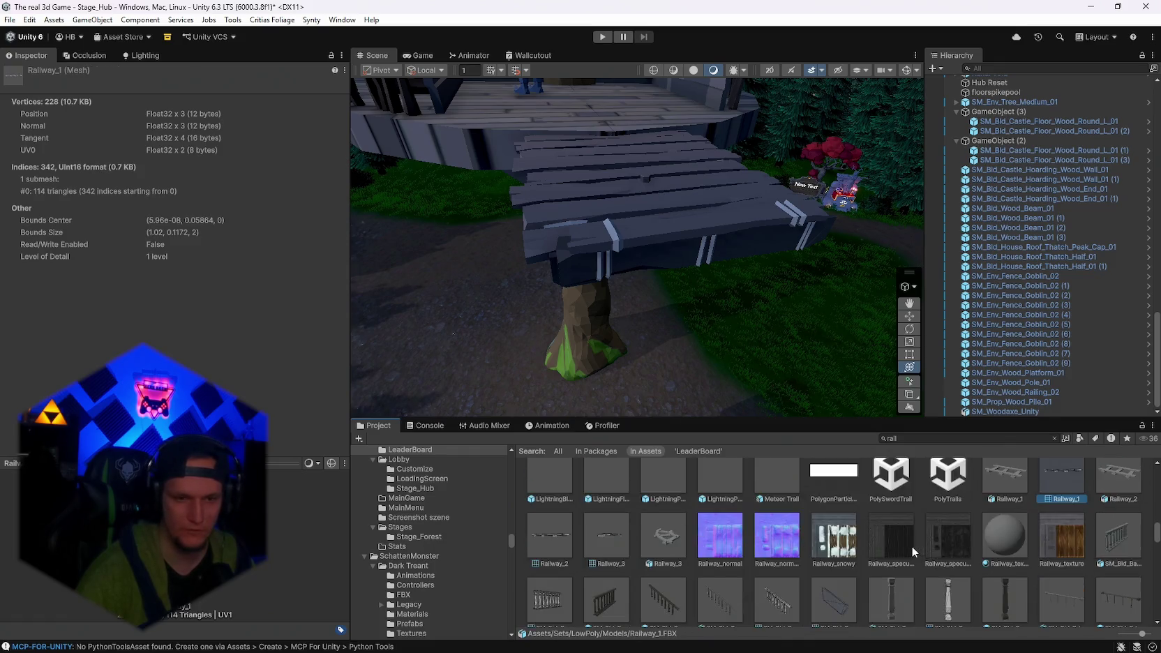
{"action": "scroll", "coordinate": [754, 558], "scroll_direction": "down", "scroll_amount": 5}
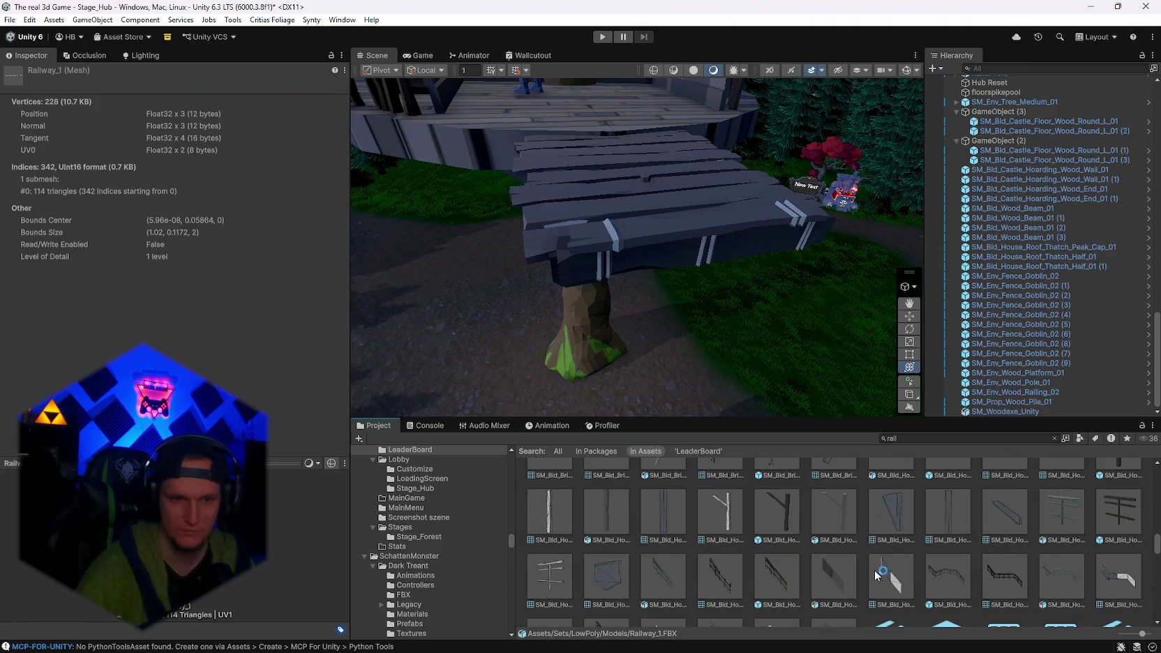
{"action": "scroll", "coordinate": [857, 558], "scroll_direction": "down", "scroll_amount": 5}
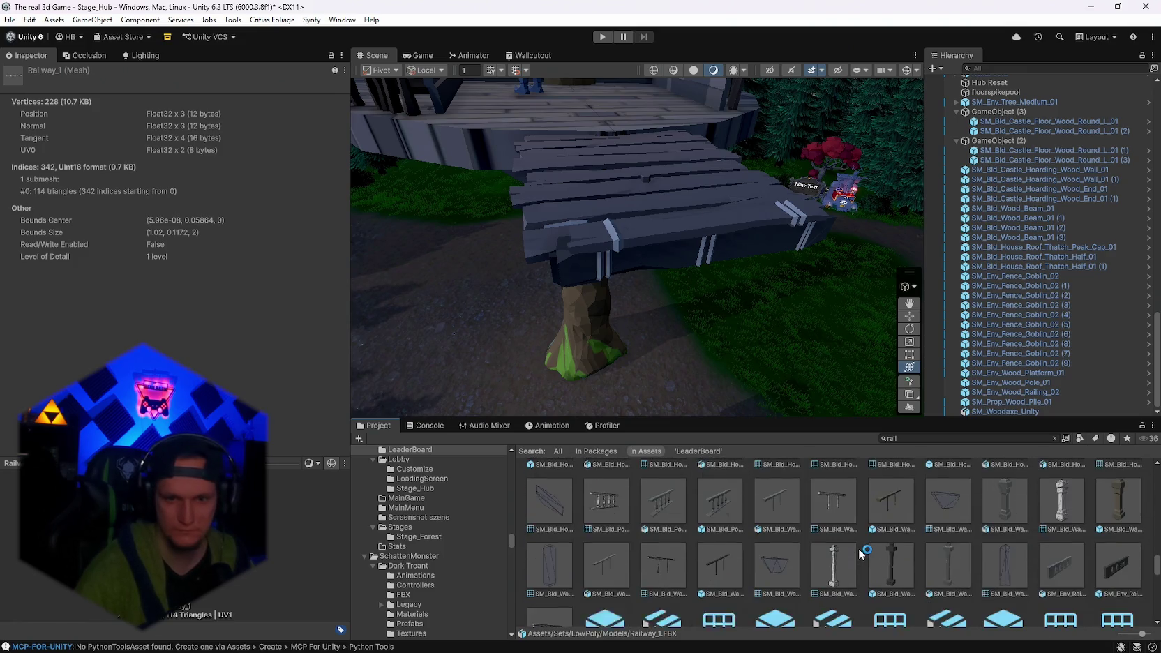
{"action": "scroll", "coordinate": [822, 558], "scroll_direction": "down", "scroll_amount": 3}
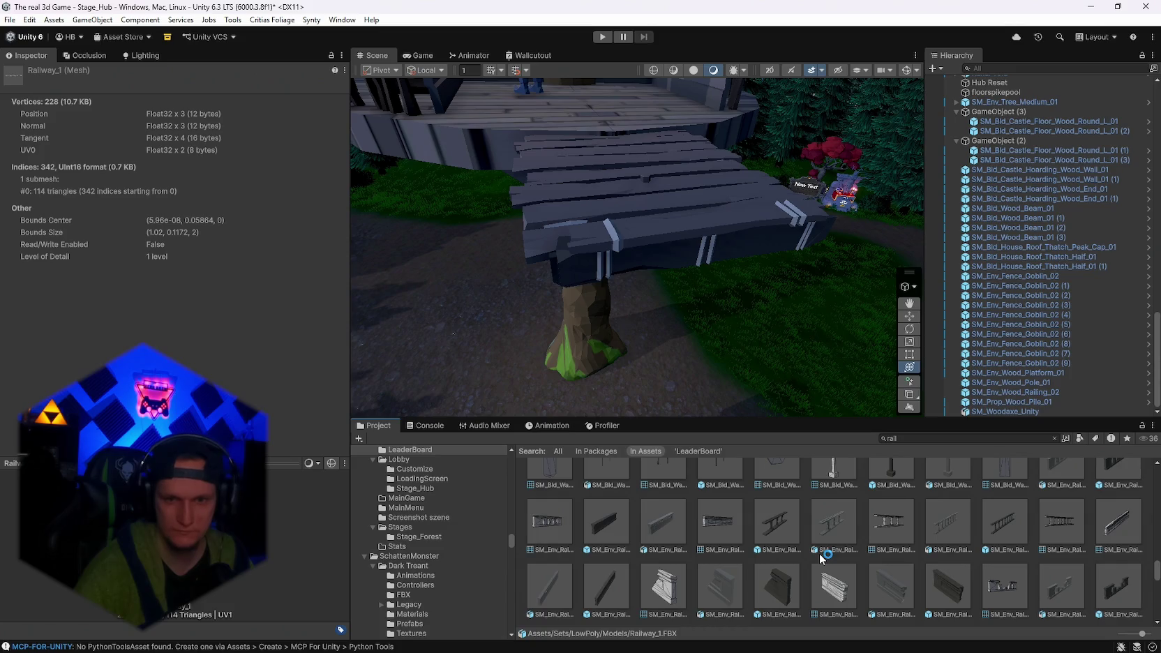
{"action": "scroll", "coordinate": [821, 558], "scroll_direction": "down", "scroll_amount": 10}
{"action": "scroll", "coordinate": [819, 558], "scroll_direction": "up", "scroll_amount": 10}
{"action": "scroll", "coordinate": [819, 558], "scroll_direction": "up", "scroll_amount": 3}
{"action": "scroll", "coordinate": [819, 553], "scroll_direction": "down", "scroll_amount": 10}
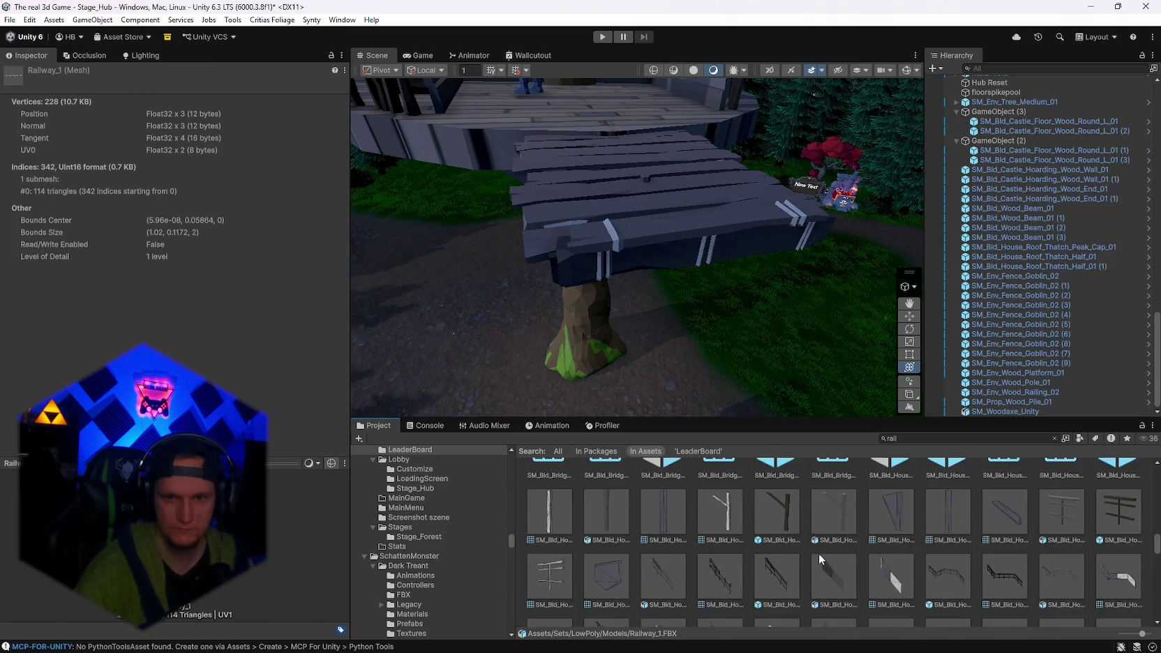
{"action": "scroll", "coordinate": [818, 554], "scroll_direction": "up", "scroll_amount": 3}
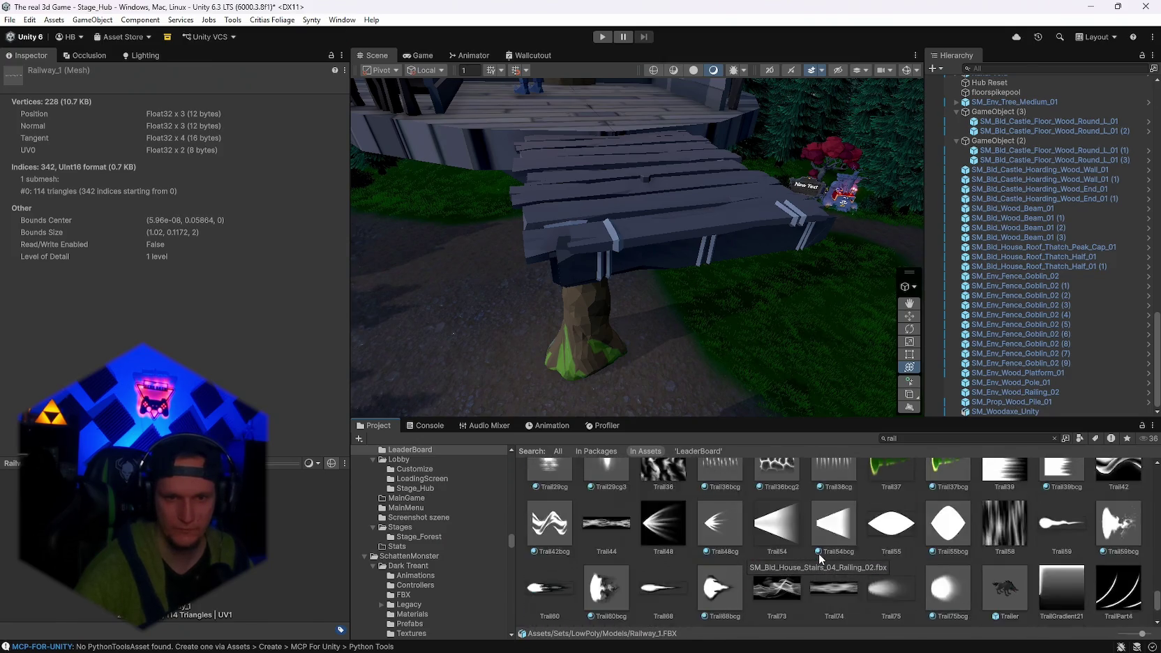
{"action": "scroll", "coordinate": [774, 562], "scroll_direction": "up", "scroll_amount": 5}
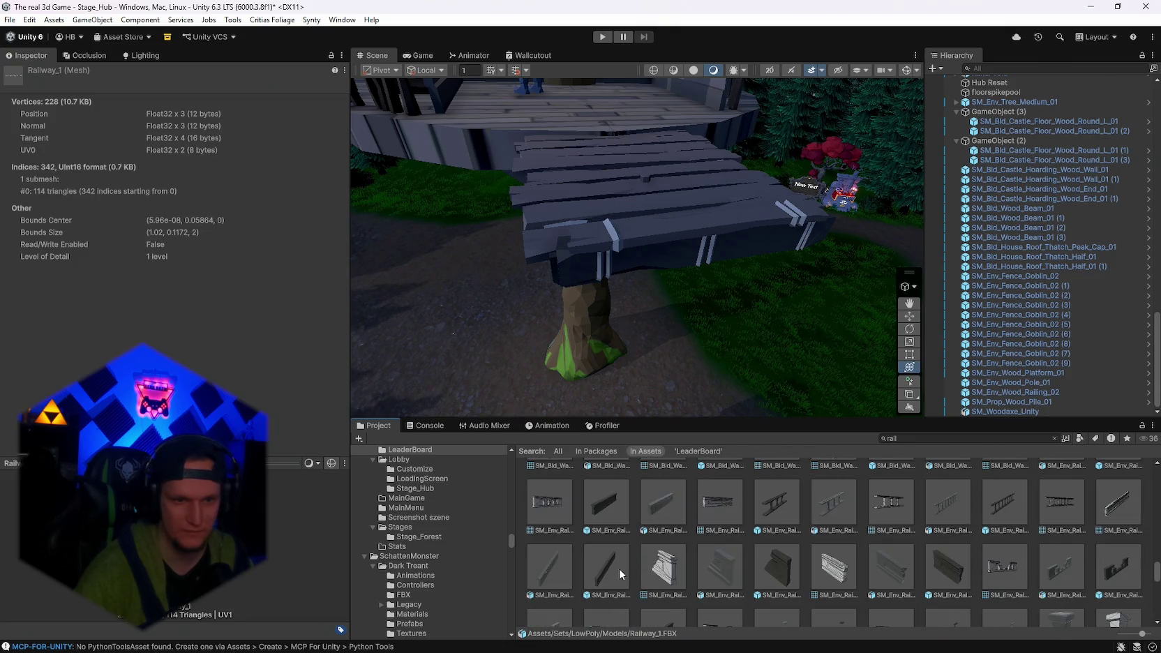
{"action": "left_click", "coordinate": [620, 573]}
{"action": "left_click", "coordinate": [605, 503]}
Show SM_Bld_Walkway_Wood_Railing_01 in the Inspector while scrolling the remaining results.
{"action": "scroll", "coordinate": [673, 532], "scroll_direction": "up", "scroll_amount": 3}
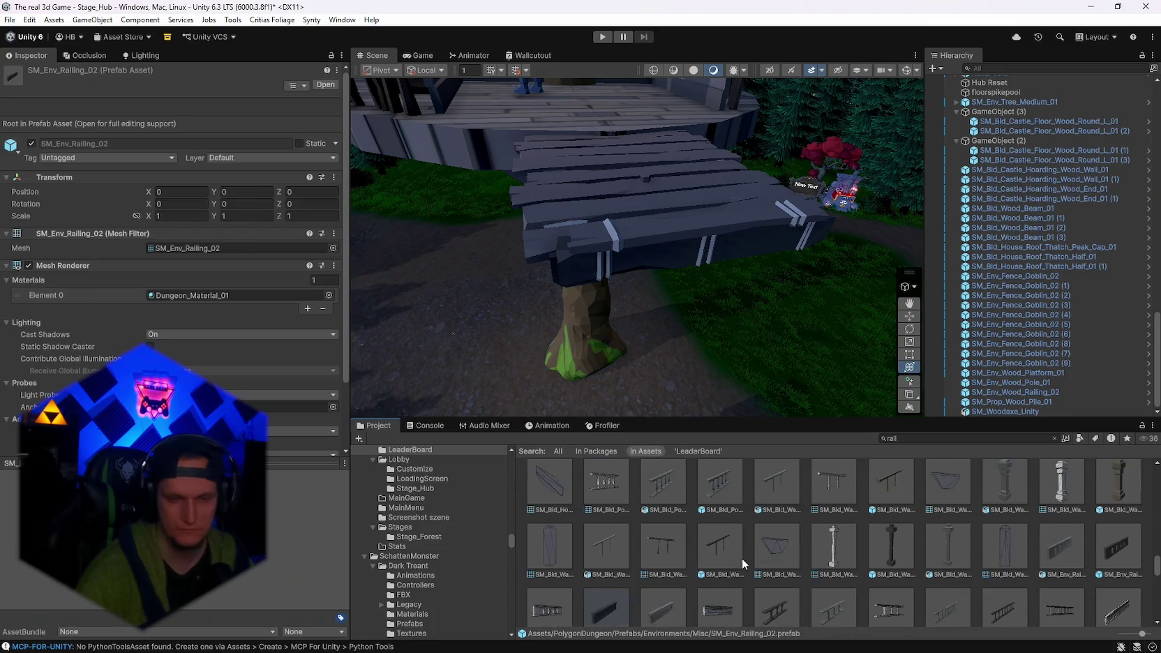
{"action": "left_click", "coordinate": [719, 554]}
{"action": "scroll", "coordinate": [747, 565], "scroll_direction": "up", "scroll_amount": 5}
{"action": "scroll", "coordinate": [820, 580], "scroll_direction": "up", "scroll_amount": 5}
{"action": "scroll", "coordinate": [824, 576], "scroll_direction": "up", "scroll_amount": 5}
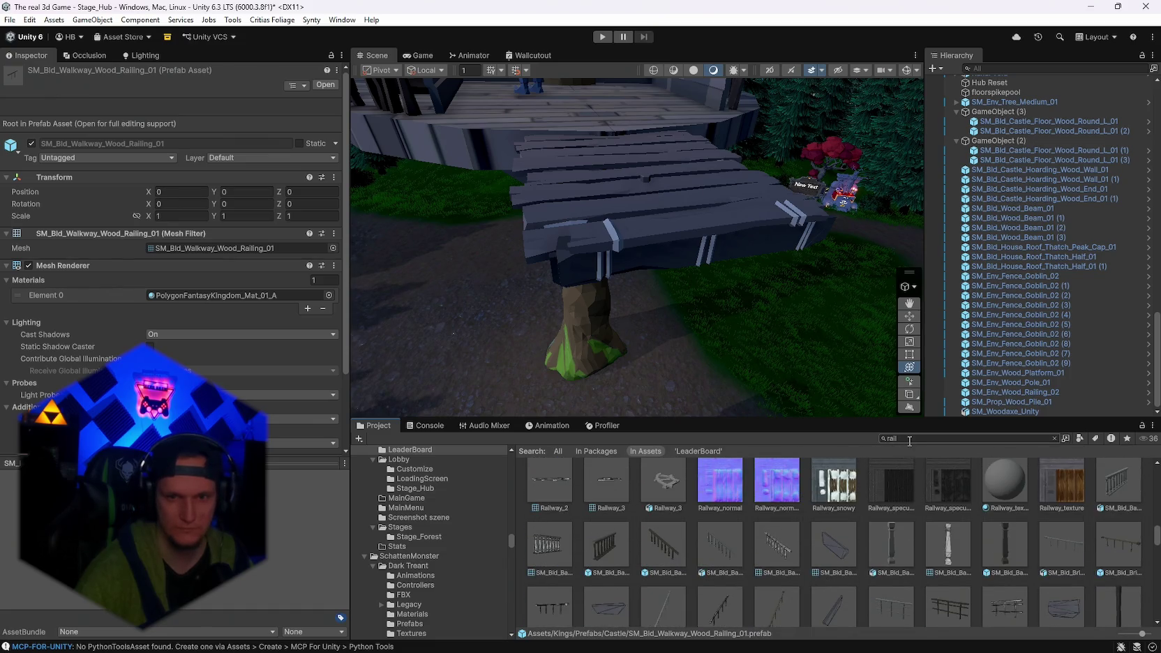
{"action": "scroll", "coordinate": [878, 544], "scroll_direction": "up", "scroll_amount": 3}
{"action": "scroll", "coordinate": [664, 552], "scroll_direction": "down", "scroll_amount": 10}
{"action": "scroll", "coordinate": [742, 555], "scroll_direction": "up", "scroll_amount": 6}
Replace the rail search with 'wood' in the Project search field.
{"action": "scroll", "coordinate": [725, 564], "scroll_direction": "up", "scroll_amount": 8}
{"action": "scroll", "coordinate": [771, 568], "scroll_direction": "up", "scroll_amount": 2}
{"action": "scroll", "coordinate": [773, 567], "scroll_direction": "down", "scroll_amount": 2}
{"action": "scroll", "coordinate": [773, 567], "scroll_direction": "up", "scroll_amount": 2}
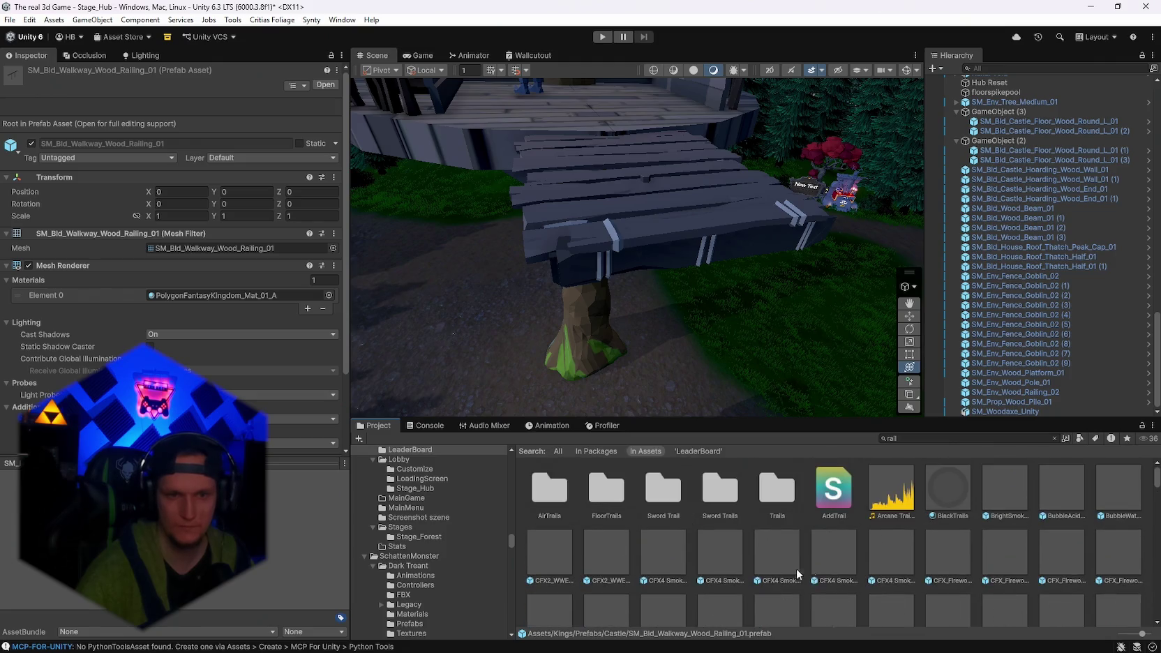
{"action": "left_click", "coordinate": [919, 438]}
{"action": "type", "text": "wood"}
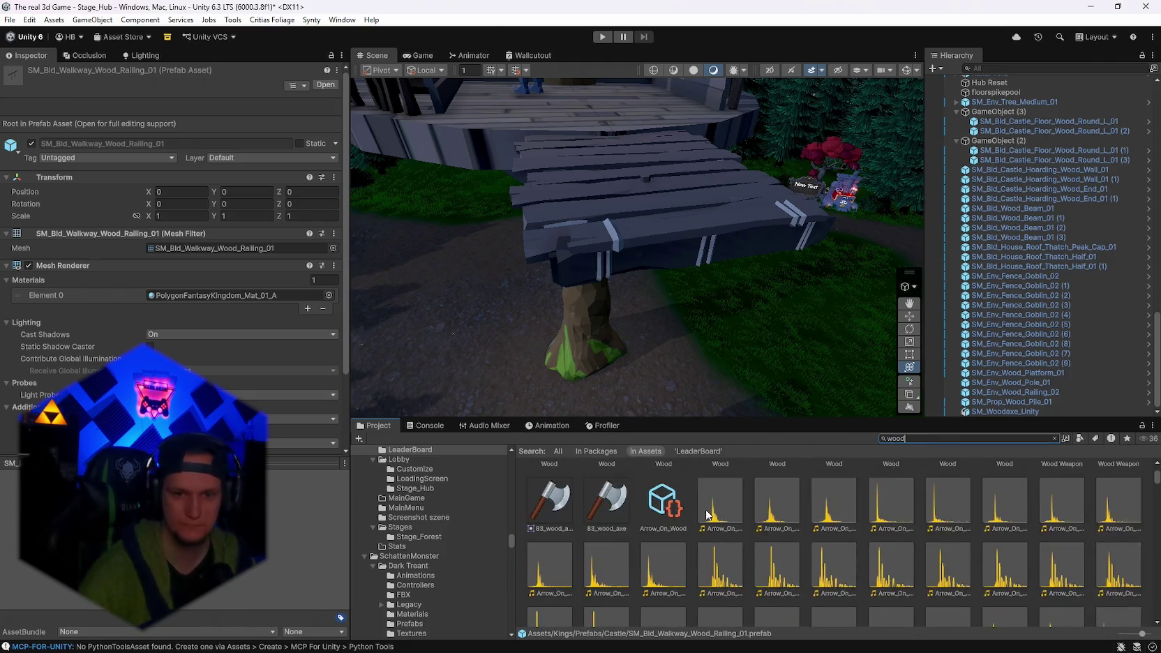
Browse the wood results and inspect the SM_Env_Wood_Bridge_02 prefab.
{"action": "scroll", "coordinate": [734, 522], "scroll_direction": "down", "scroll_amount": 5}
{"action": "scroll", "coordinate": [1044, 571], "scroll_direction": "down", "scroll_amount": 5}
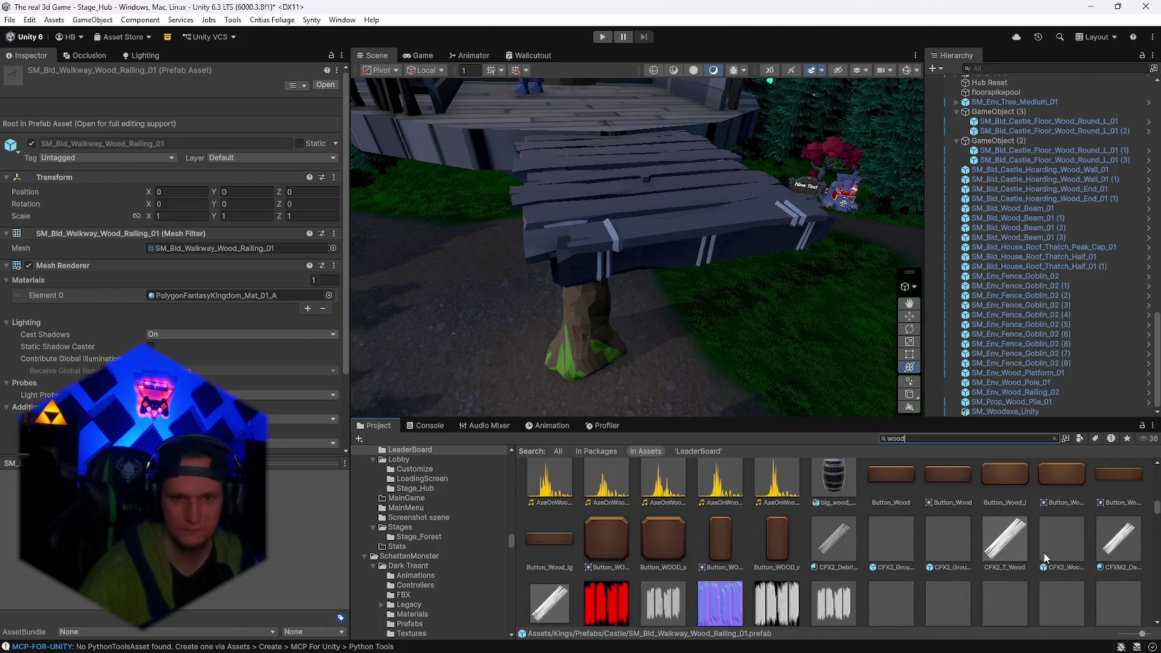
{"action": "scroll", "coordinate": [1049, 558], "scroll_direction": "up", "scroll_amount": 2}
{"action": "scroll", "coordinate": [1050, 551], "scroll_direction": "down", "scroll_amount": 5}
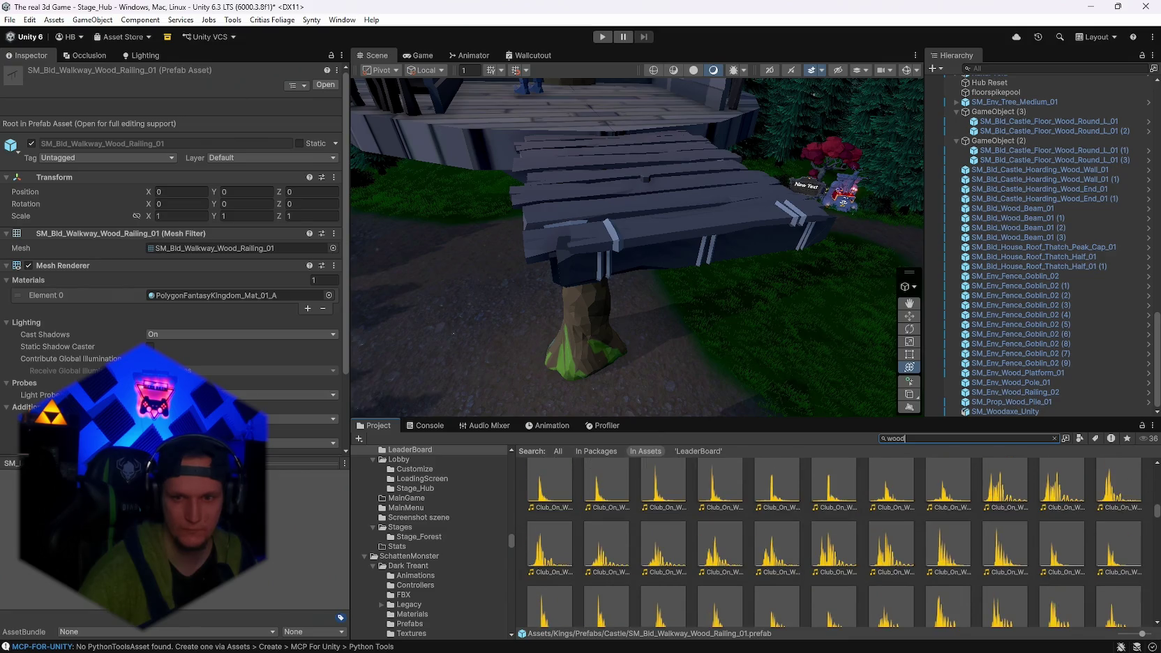
{"action": "mouse_move", "coordinate": [1154, 518]}
{"action": "left_mouse_down"}
{"action": "mouse_move", "coordinate": [1130, 554]}
{"action": "mouse_move", "coordinate": [1015, 585]}
{"action": "left_mouse_up"}
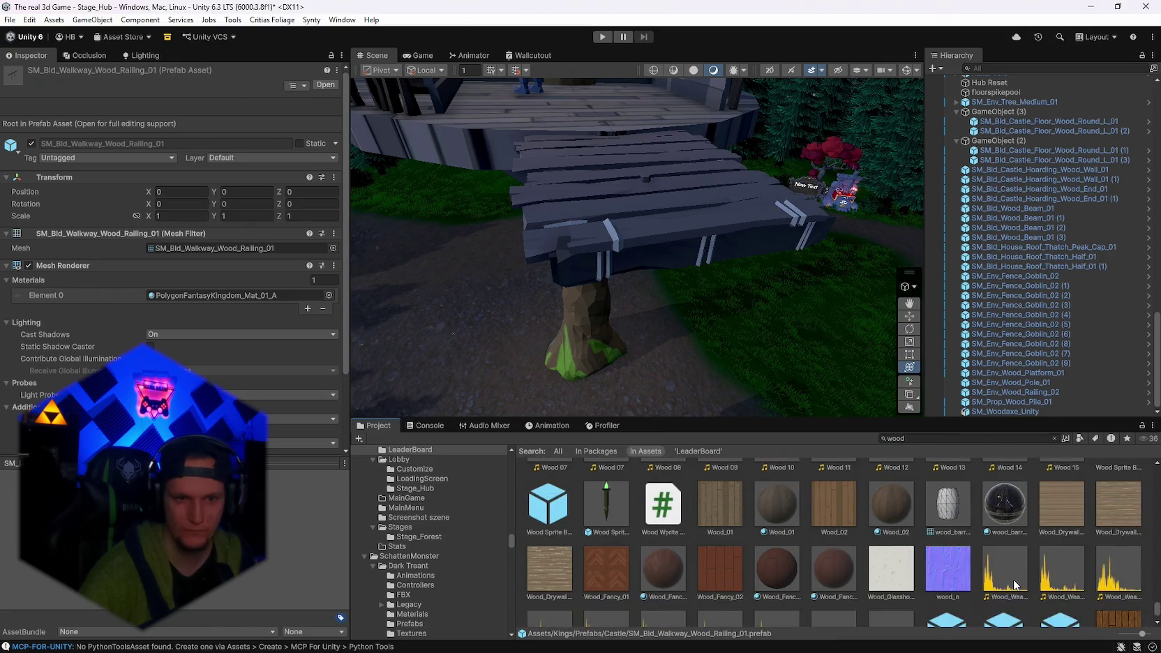
{"action": "scroll", "coordinate": [1013, 585], "scroll_direction": "up", "scroll_amount": 2}
{"action": "scroll", "coordinate": [1014, 584], "scroll_direction": "up", "scroll_amount": 5}
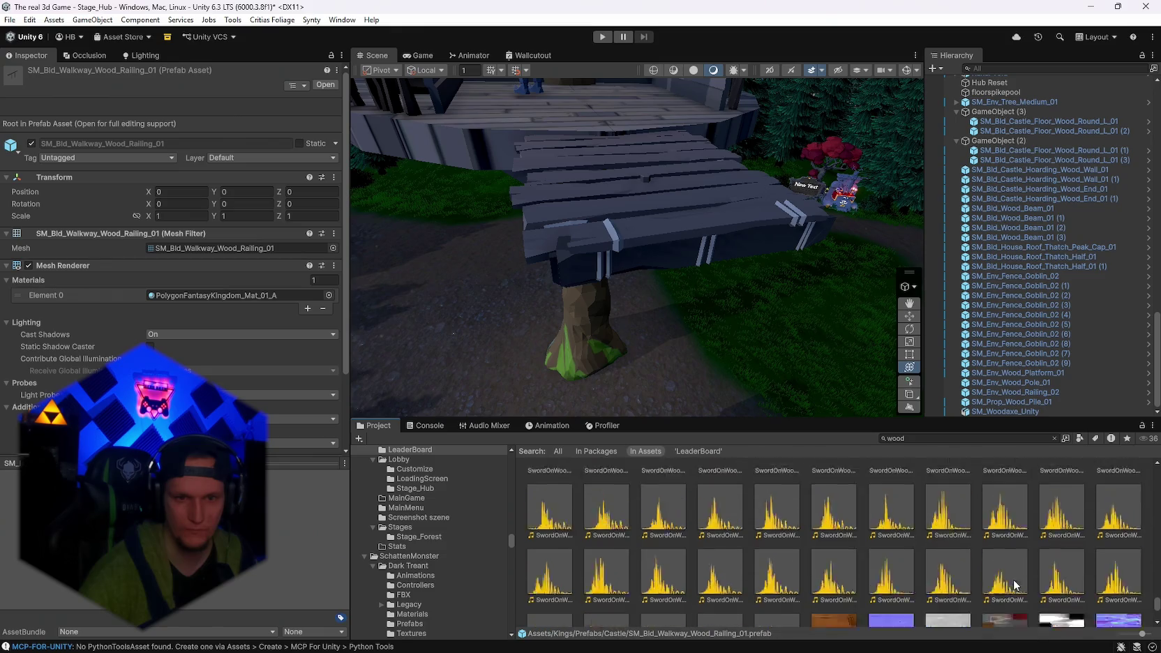
{"action": "scroll", "coordinate": [1001, 585], "scroll_direction": "up", "scroll_amount": 5}
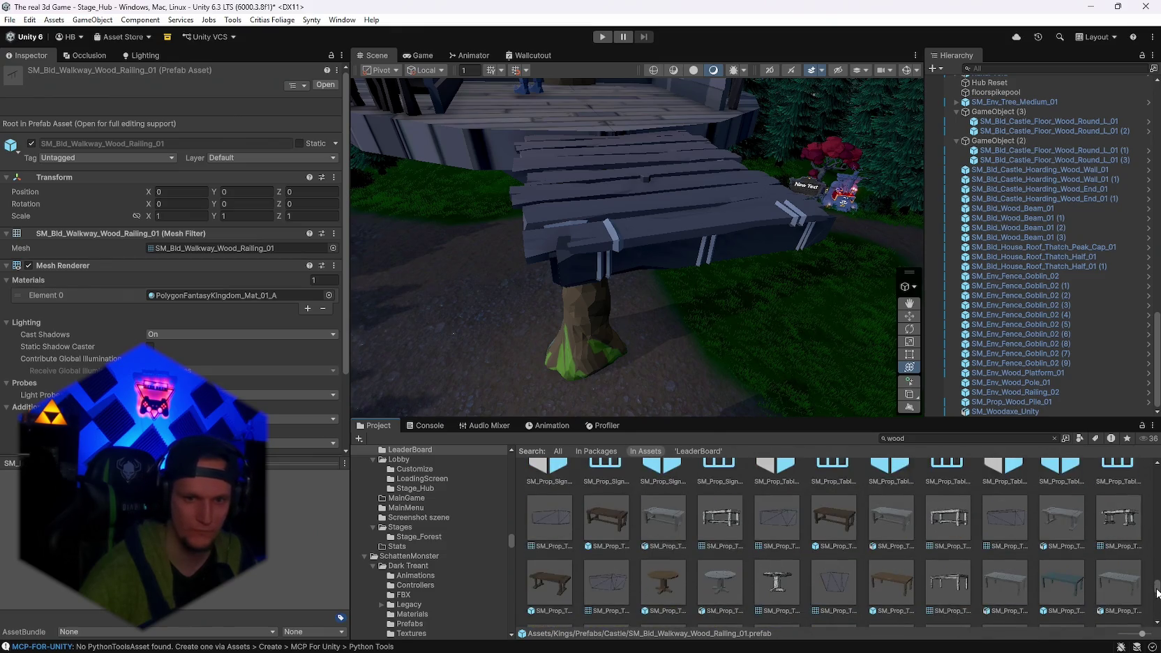
{"action": "scroll", "coordinate": [1001, 583], "scroll_direction": "up", "scroll_amount": 5}
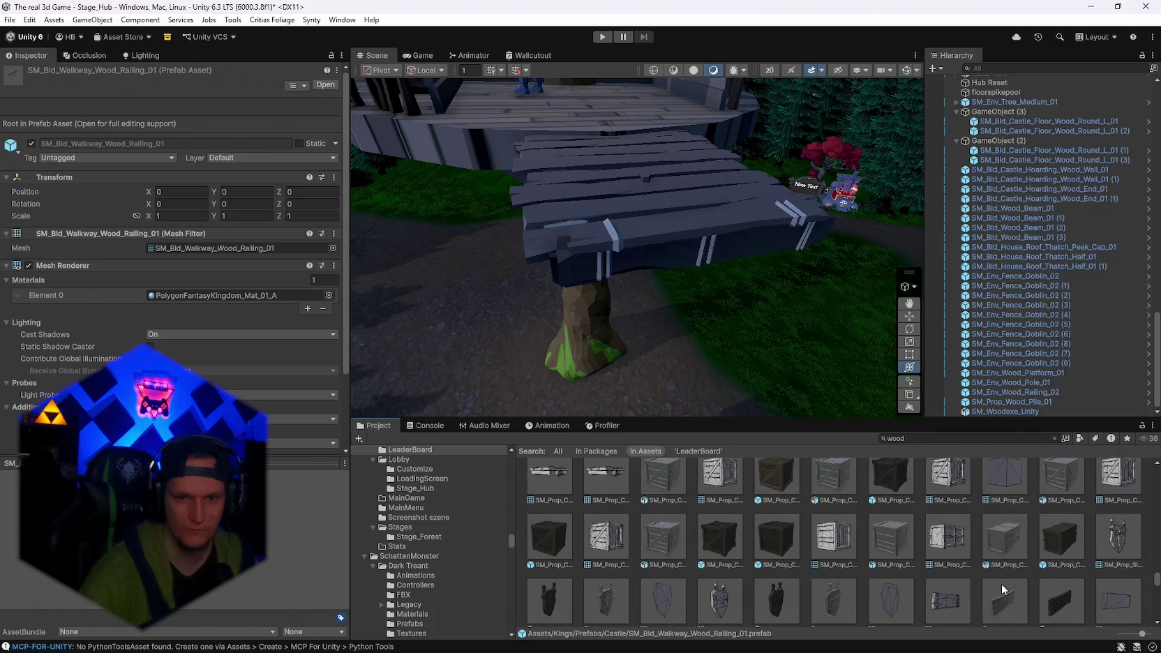
{"action": "scroll", "coordinate": [1001, 583], "scroll_direction": "up", "scroll_amount": 5}
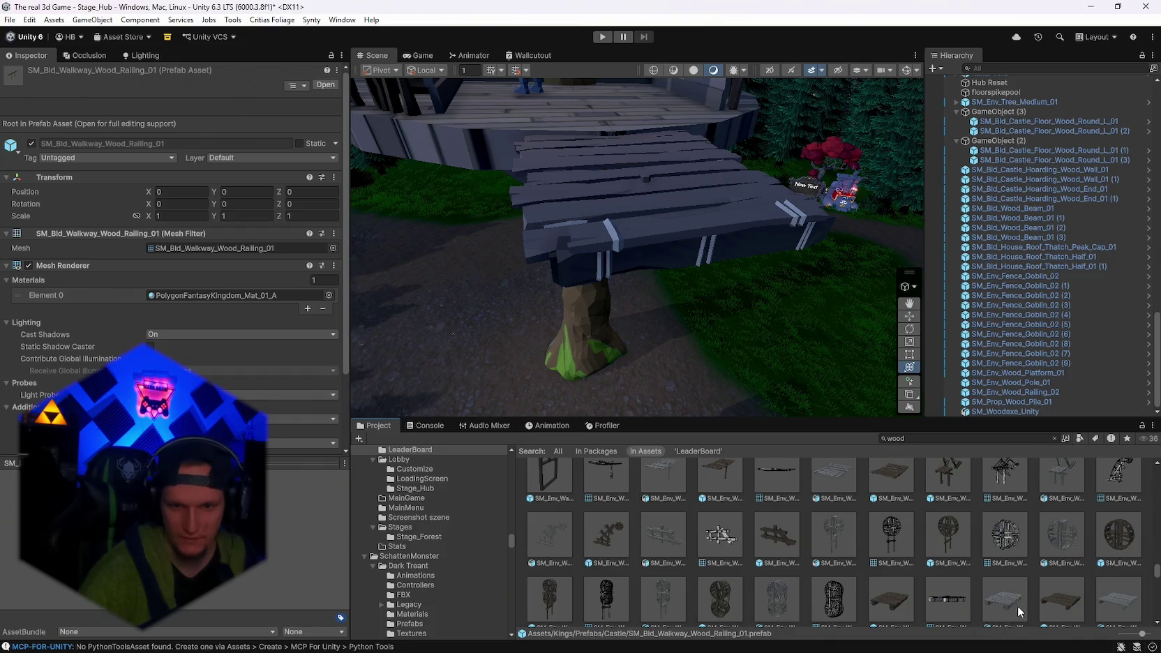
{"action": "left_click", "coordinate": [1015, 614]}
{"action": "scroll", "coordinate": [828, 589], "scroll_direction": "up", "scroll_amount": 2}
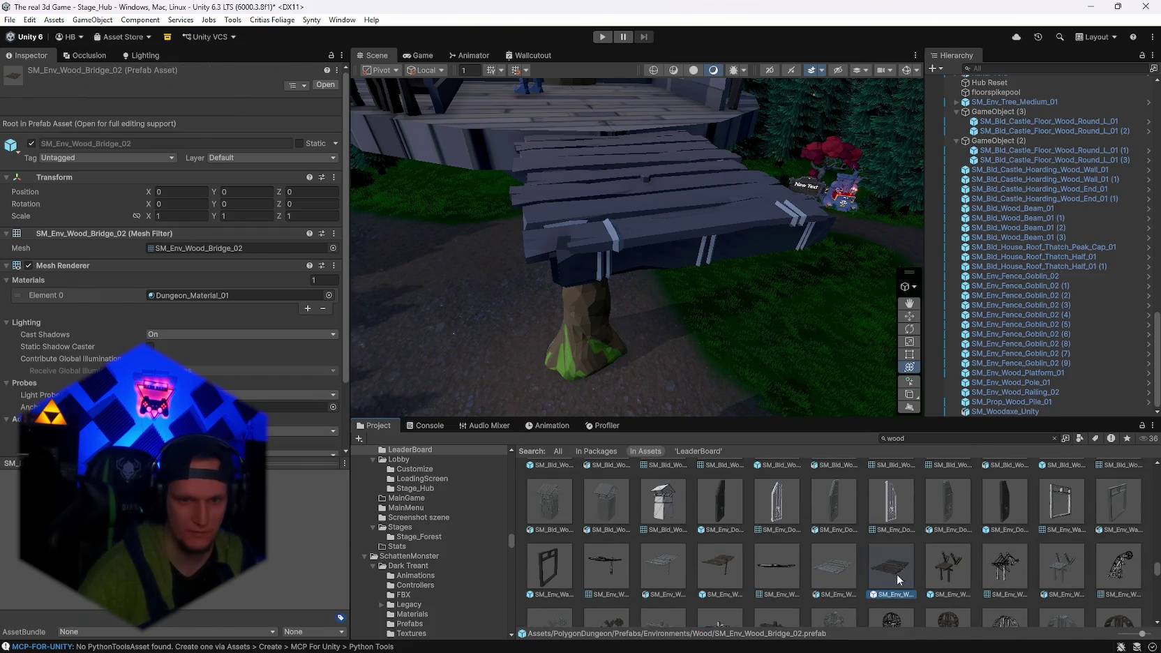
Drop SM_Env_Wood_Bridge_02 into the scene, stand it upright and line it up with the walkway.
{"action": "left_click_drag", "start_coordinate": [679, 410], "coordinate": [680, 410]}
{"action": "scroll", "coordinate": [674, 302], "scroll_direction": "up", "scroll_amount": 3}
{"action": "mouse_move", "coordinate": [683, 275]}
{"action": "left_mouse_down"}
{"action": "mouse_move", "coordinate": [699, 194]}
{"action": "mouse_move", "coordinate": [744, 180]}
{"action": "mouse_move", "coordinate": [750, 197]}
{"action": "left_mouse_up"}
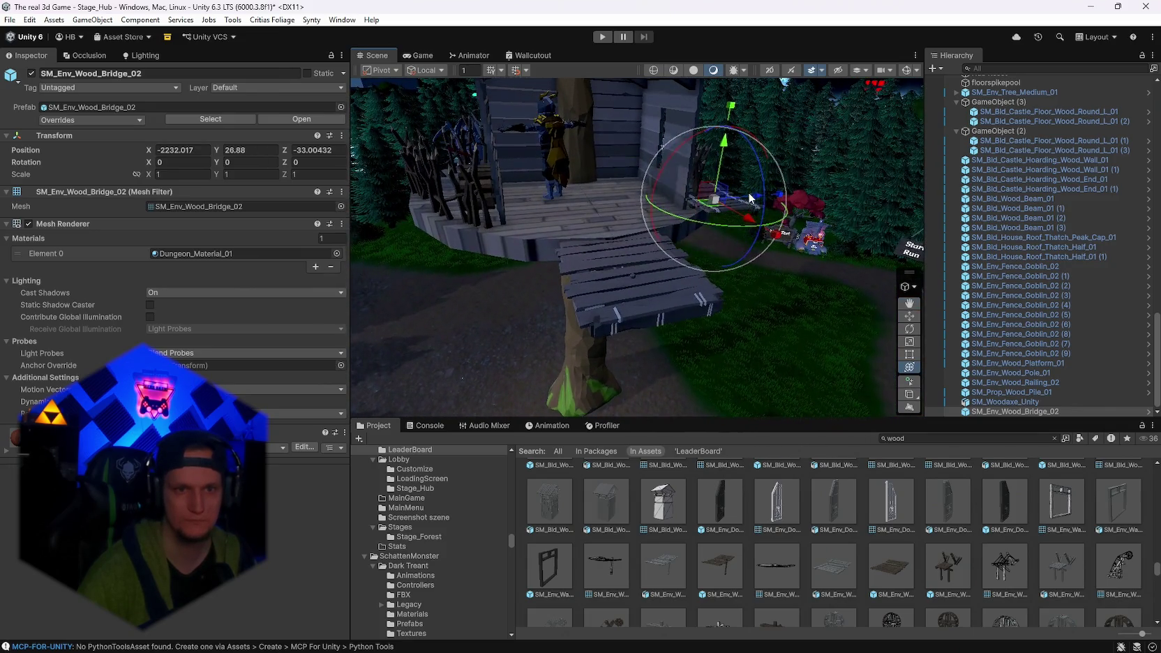
{"action": "left_click_drag", "start_coordinate": [616, 228], "coordinate": [677, 352]}
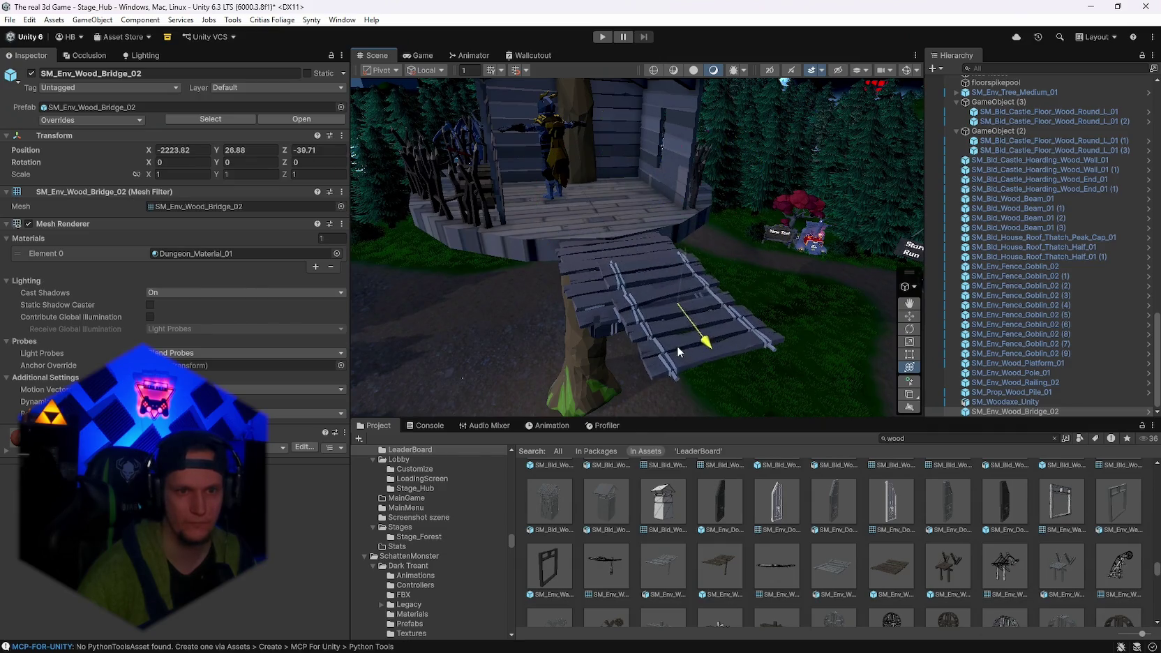
{"action": "left_click_drag", "start_coordinate": [709, 307], "coordinate": [756, 465]}
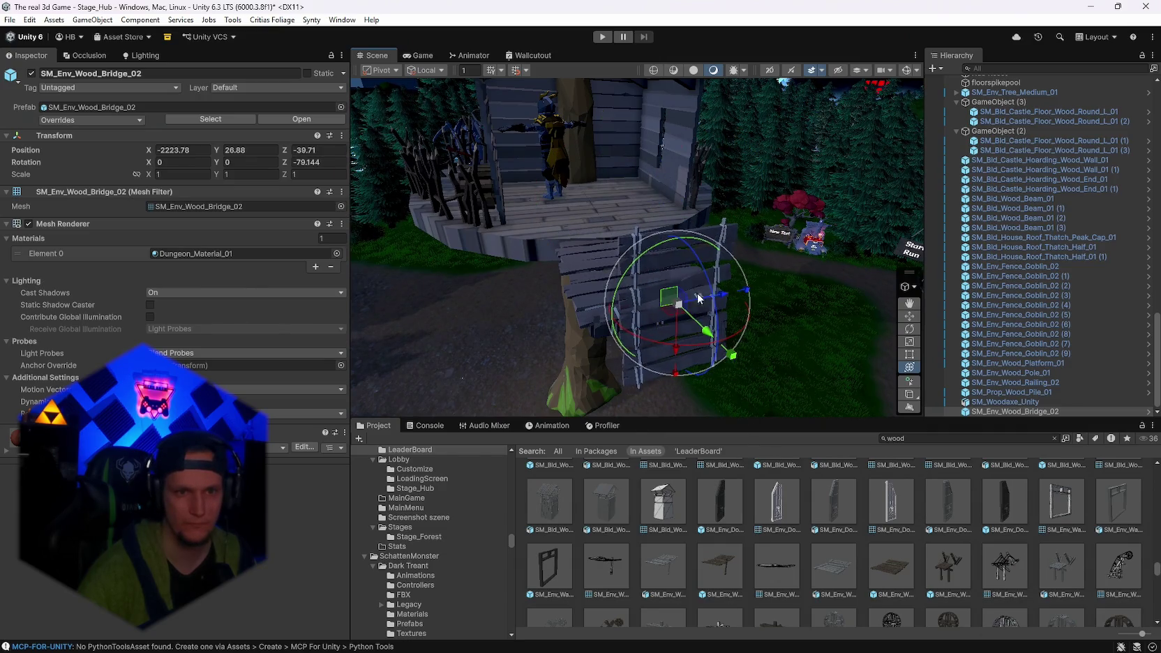
{"action": "mouse_move", "coordinate": [675, 332]}
{"action": "left_mouse_down"}
{"action": "mouse_move", "coordinate": [676, 363]}
{"action": "mouse_move", "coordinate": [668, 324]}
{"action": "mouse_move", "coordinate": [613, 304]}
{"action": "left_mouse_up"}
{"action": "mouse_move", "coordinate": [625, 404]}
{"action": "left_mouse_down"}
{"action": "mouse_move", "coordinate": [604, 397]}
{"action": "mouse_move", "coordinate": [596, 372]}
{"action": "left_mouse_up"}
Stretch the bridge along Z and raise it slightly to reach the tree house platform.
{"action": "left_click_drag", "start_coordinate": [693, 361], "coordinate": [716, 359]}
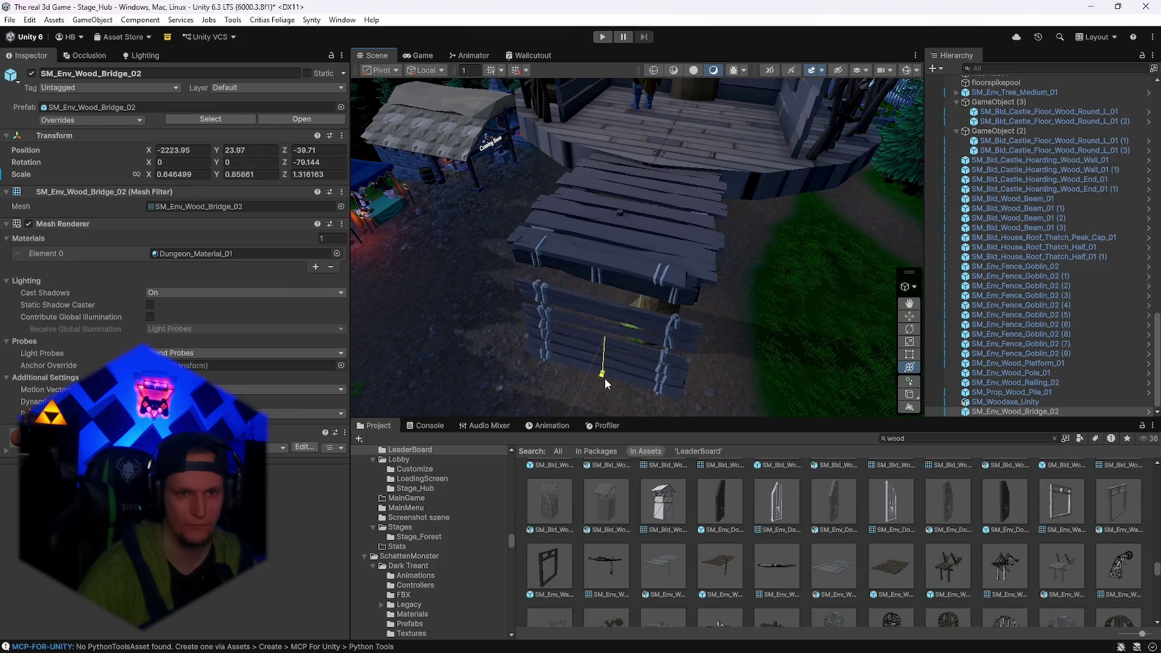
{"action": "mouse_move", "coordinate": [604, 373]}
{"action": "left_mouse_down"}
{"action": "mouse_move", "coordinate": [609, 391]}
{"action": "mouse_move", "coordinate": [689, 267]}
{"action": "mouse_move", "coordinate": [817, 244]}
{"action": "mouse_move", "coordinate": [667, 266]}
{"action": "left_mouse_up"}
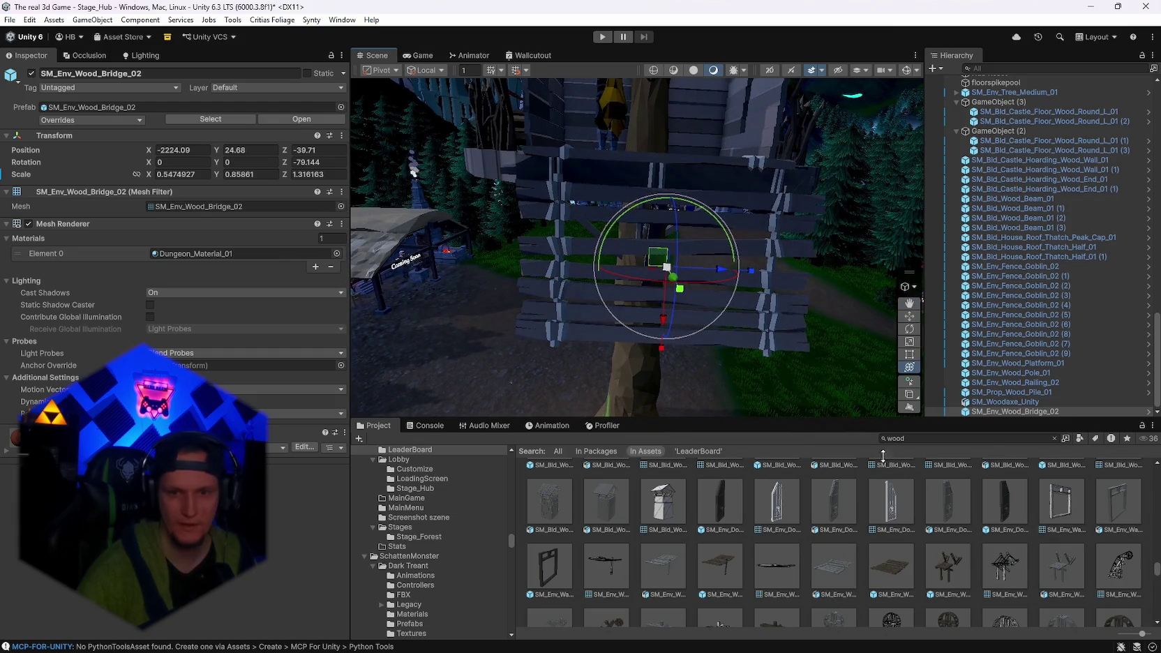
{"action": "scroll", "coordinate": [918, 552], "scroll_direction": "up", "scroll_amount": 5}
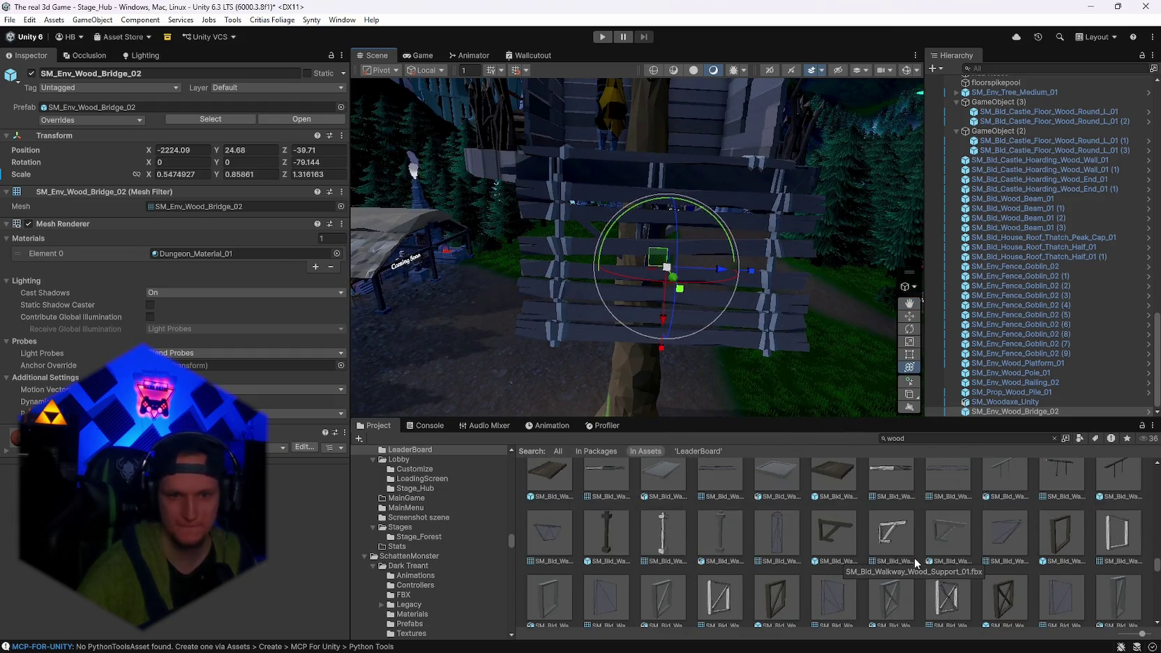
{"action": "scroll", "coordinate": [914, 558], "scroll_direction": "up", "scroll_amount": 3}
{"action": "left_click_drag", "start_coordinate": [849, 308], "coordinate": [835, 311]}
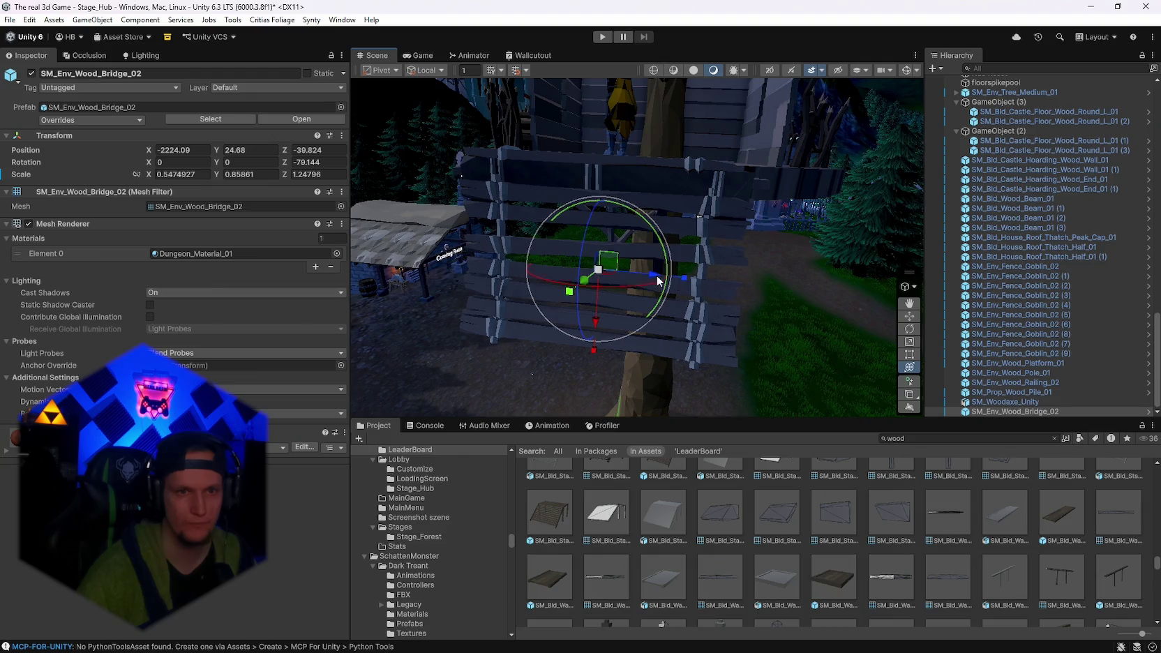
{"action": "mouse_move", "coordinate": [680, 274]}
{"action": "left_mouse_down"}
{"action": "mouse_move", "coordinate": [868, 247]}
{"action": "mouse_move", "coordinate": [820, 147]}
{"action": "mouse_move", "coordinate": [647, 290]}
{"action": "mouse_move", "coordinate": [715, 277]}
{"action": "mouse_move", "coordinate": [874, 278]}
{"action": "mouse_move", "coordinate": [727, 326]}
{"action": "mouse_move", "coordinate": [572, 314]}
{"action": "mouse_move", "coordinate": [376, 337]}
{"action": "mouse_move", "coordinate": [547, 233]}
{"action": "mouse_move", "coordinate": [577, 317]}
{"action": "mouse_move", "coordinate": [765, 253]}
{"action": "mouse_move", "coordinate": [611, 292]}
{"action": "left_mouse_up"}
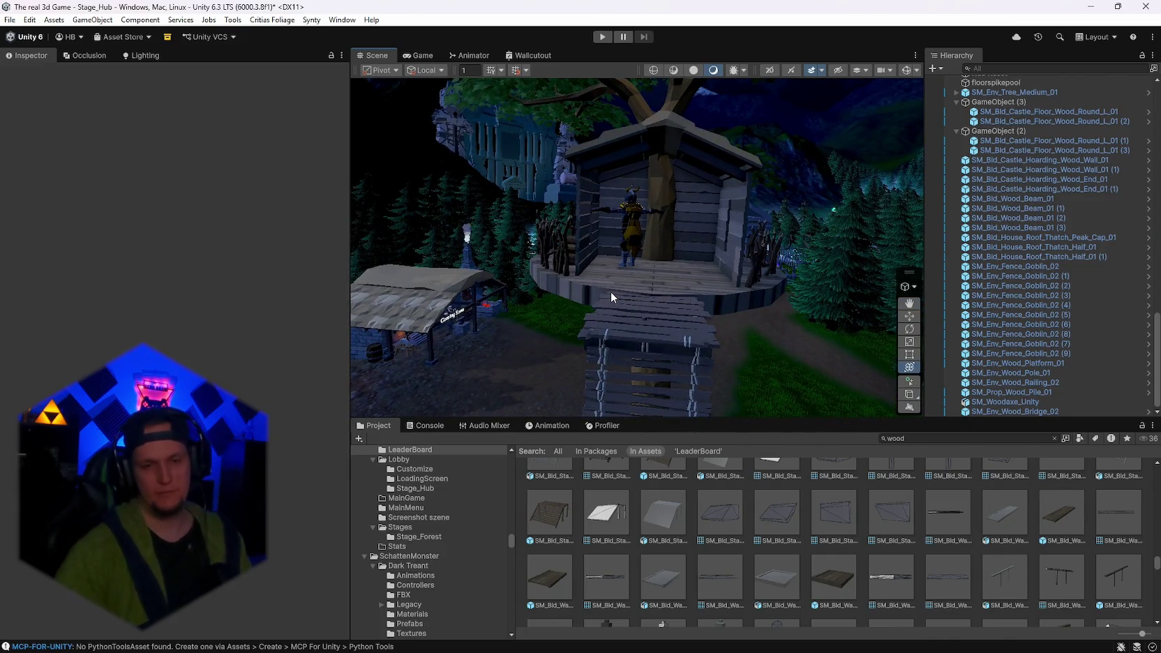
Scroll the wood results, then change the Project search text to 'door'.
{"action": "scroll", "coordinate": [824, 577], "scroll_direction": "down", "scroll_amount": 5}
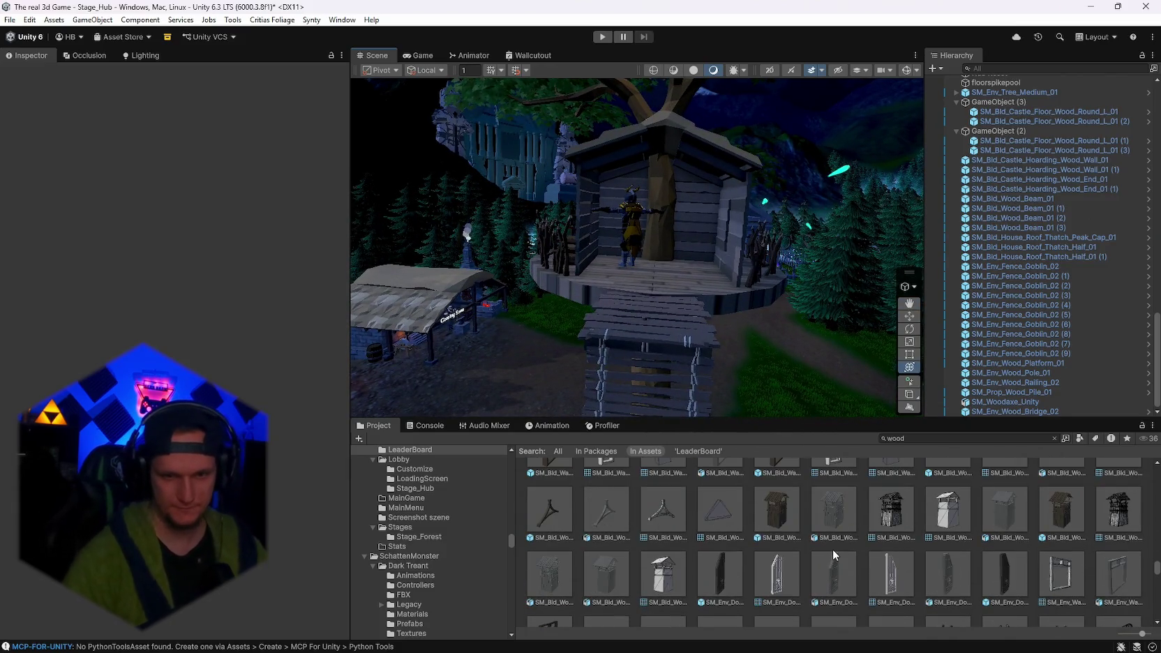
{"action": "scroll", "coordinate": [832, 549], "scroll_direction": "down", "scroll_amount": 3}
{"action": "scroll", "coordinate": [834, 548], "scroll_direction": "down", "scroll_amount": 6}
{"action": "scroll", "coordinate": [835, 549], "scroll_direction": "down", "scroll_amount": 5}
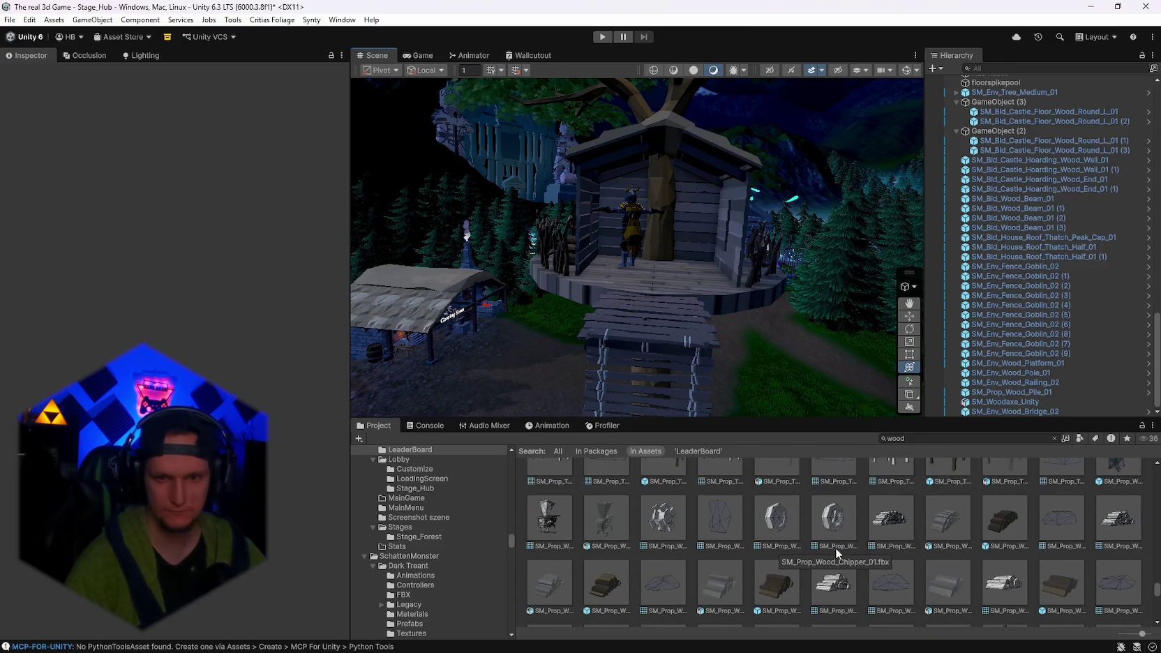
{"action": "scroll", "coordinate": [835, 548], "scroll_direction": "down", "scroll_amount": 8}
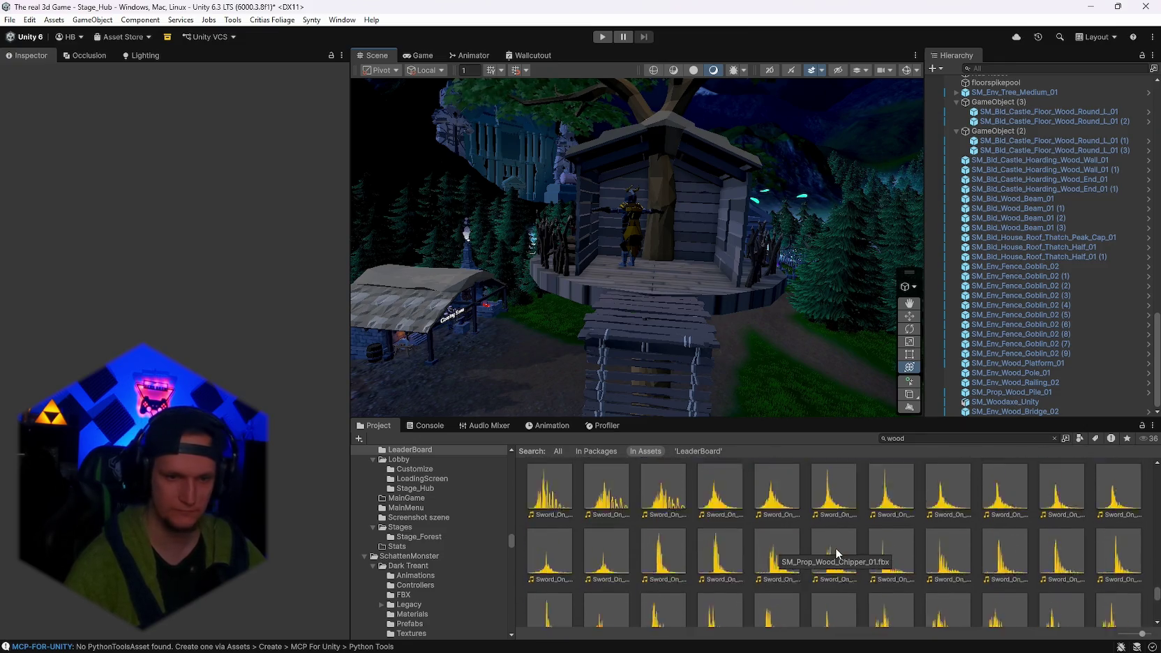
{"action": "left_click", "coordinate": [939, 438]}
{"action": "type", "text": "r"}
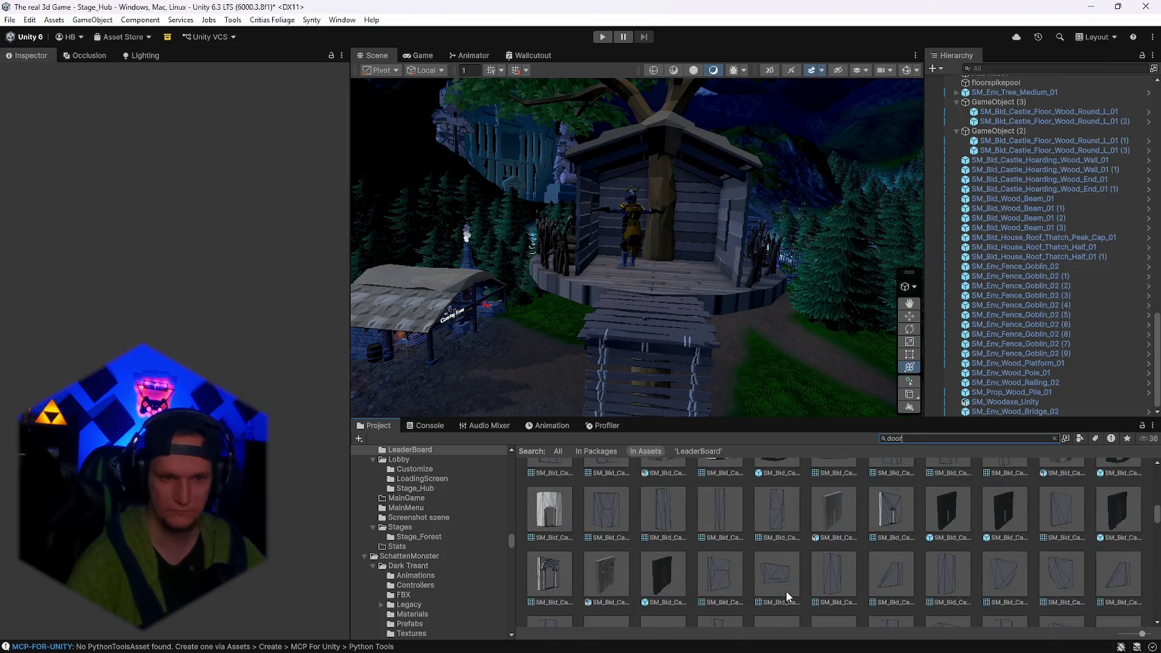
Scroll the door results and inspect SM_Bld_Castle_Wall_Door_Big_01.
{"action": "scroll", "coordinate": [786, 590], "scroll_direction": "down", "scroll_amount": 2}
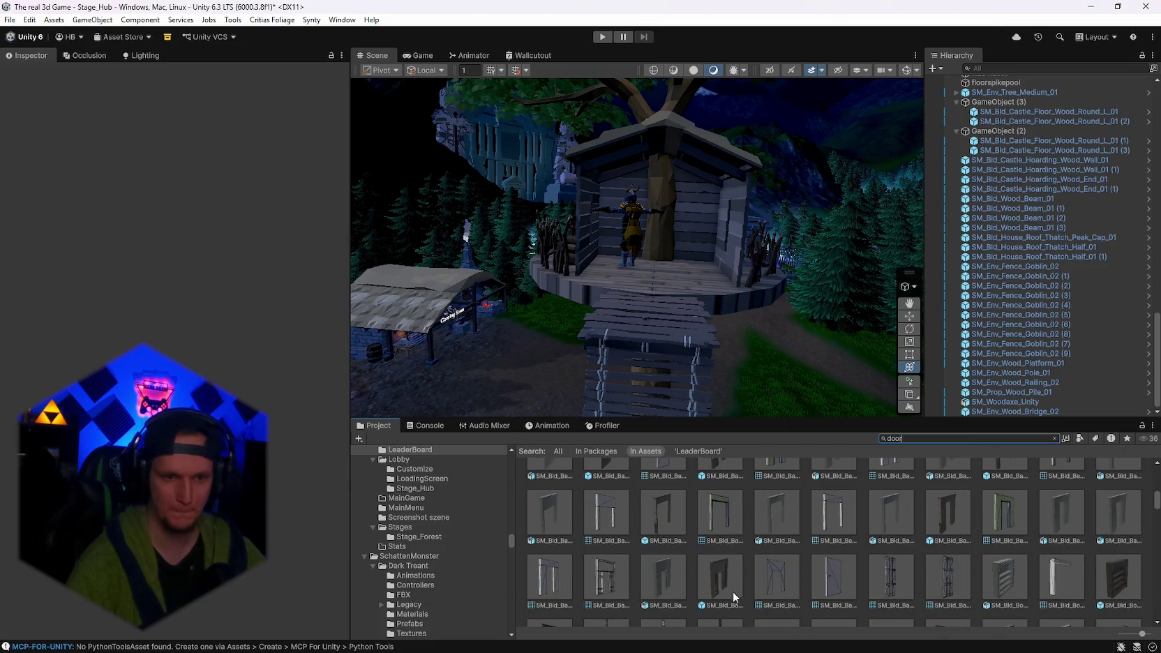
{"action": "scroll", "coordinate": [725, 586], "scroll_direction": "up", "scroll_amount": 2}
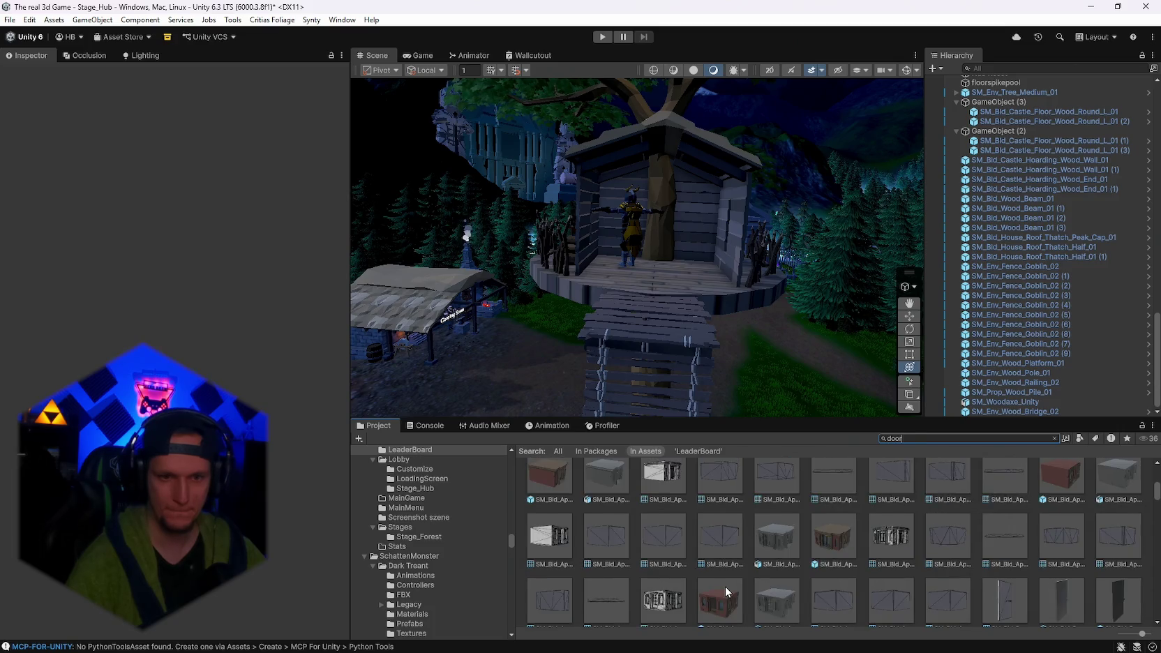
{"action": "scroll", "coordinate": [725, 586], "scroll_direction": "up", "scroll_amount": 2}
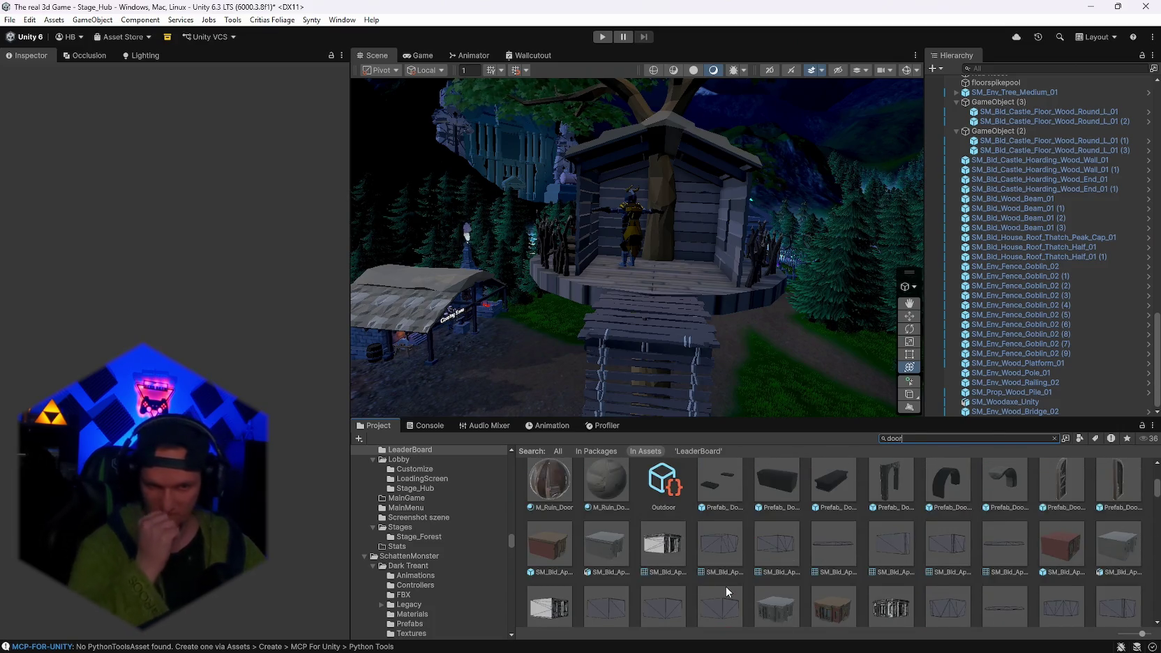
{"action": "scroll", "coordinate": [726, 586], "scroll_direction": "up", "scroll_amount": 5}
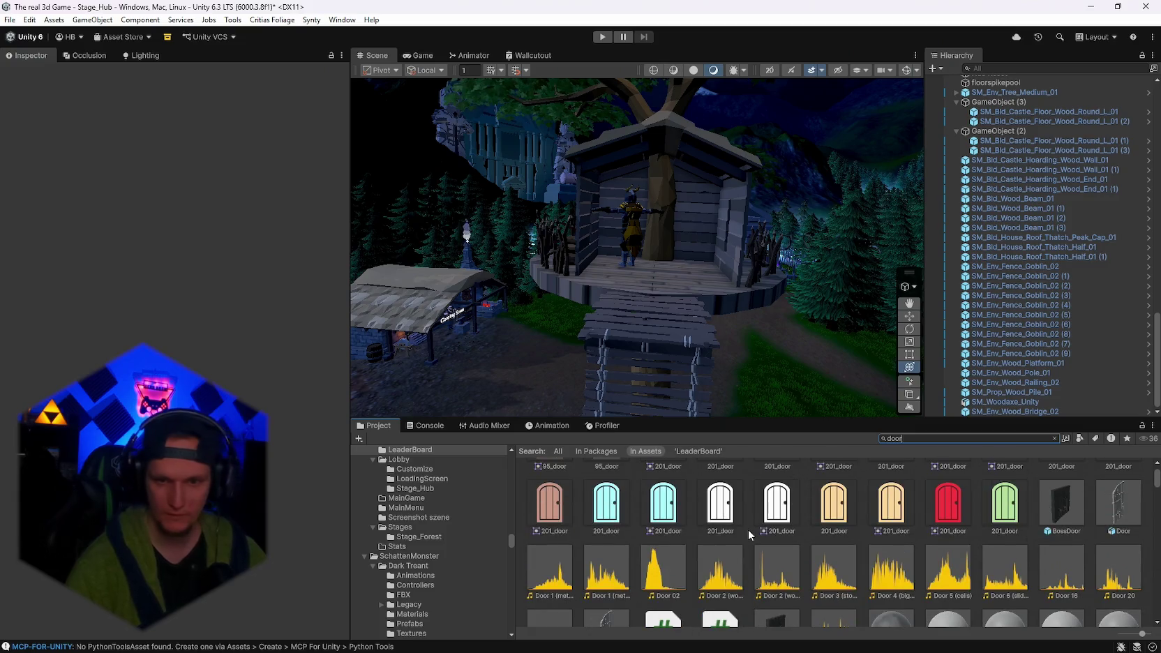
{"action": "scroll", "coordinate": [899, 546], "scroll_direction": "down", "scroll_amount": 8}
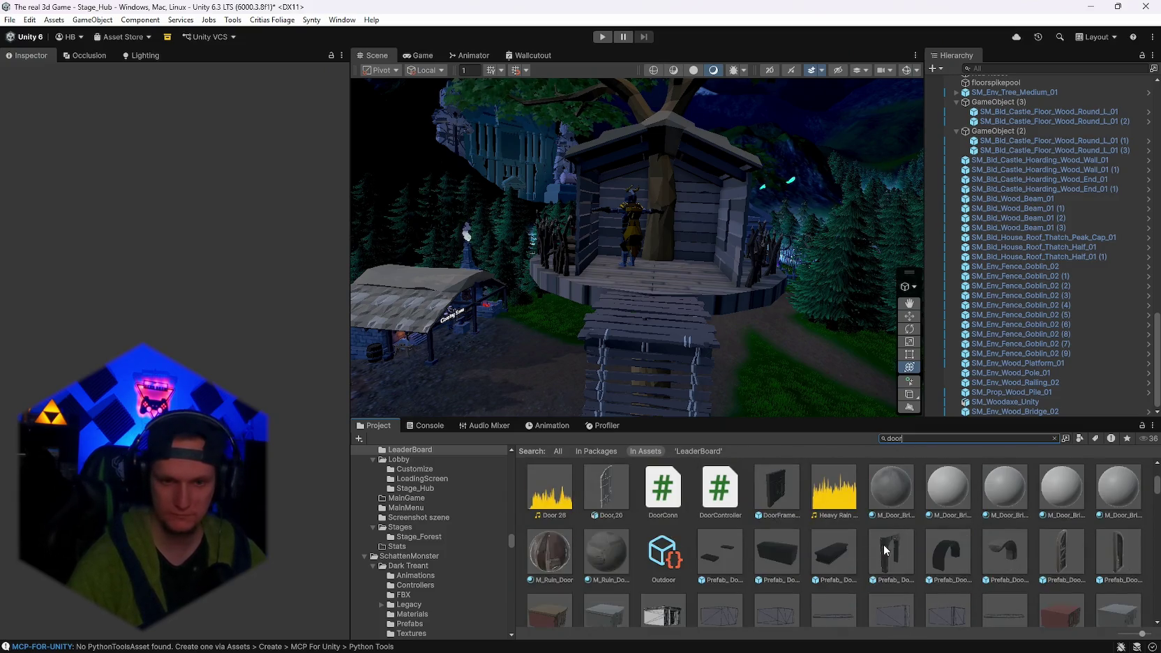
{"action": "scroll", "coordinate": [881, 551], "scroll_direction": "down", "scroll_amount": 4}
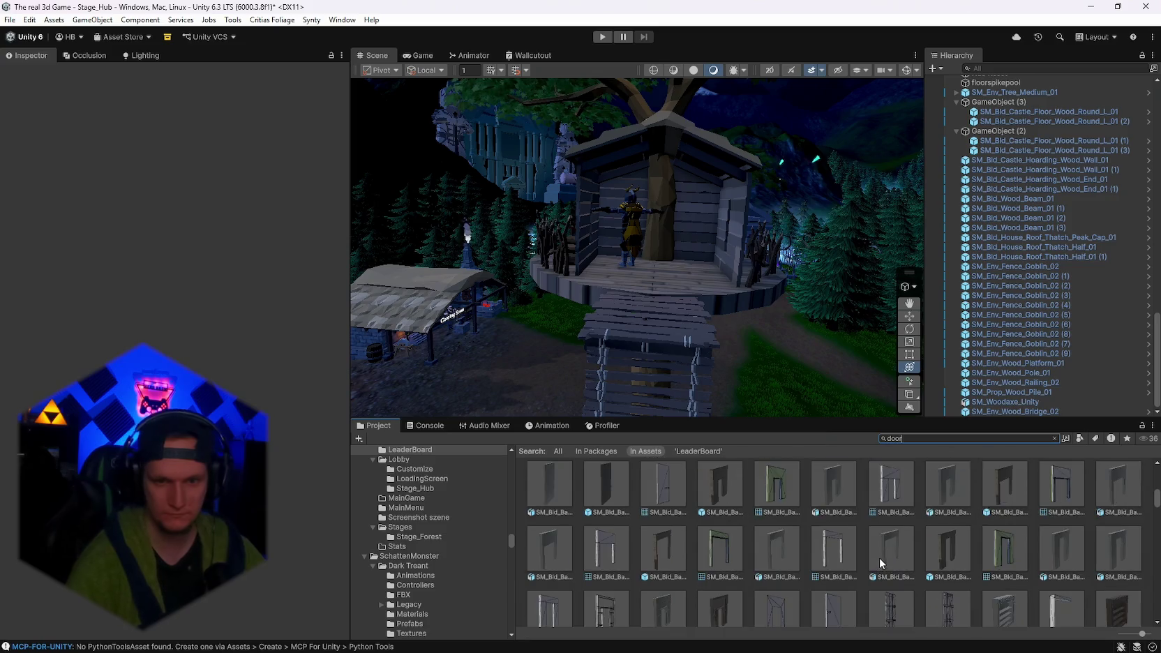
{"action": "scroll", "coordinate": [874, 556], "scroll_direction": "down", "scroll_amount": 6}
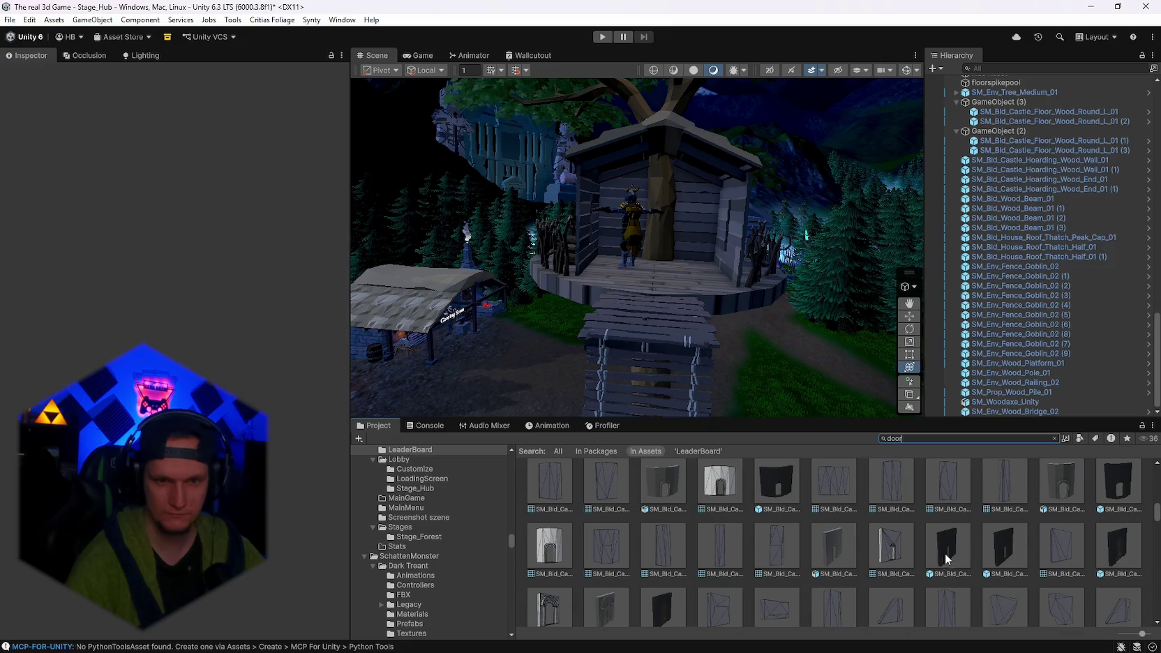
{"action": "scroll", "coordinate": [746, 565], "scroll_direction": "down", "scroll_amount": 2}
{"action": "scroll", "coordinate": [743, 559], "scroll_direction": "up", "scroll_amount": 2}
{"action": "left_click", "coordinate": [662, 500]}
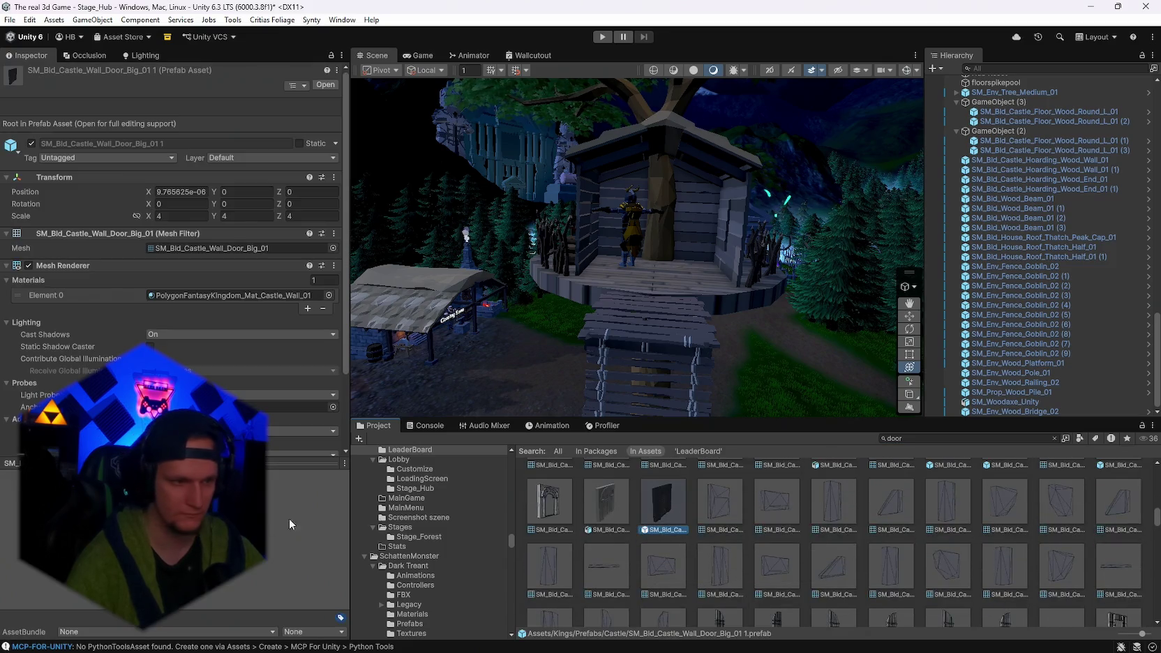
Inspect SM_Env_Door_01 and drop it onto the tree house platform.
{"action": "scroll", "coordinate": [757, 554], "scroll_direction": "down", "scroll_amount": 10}
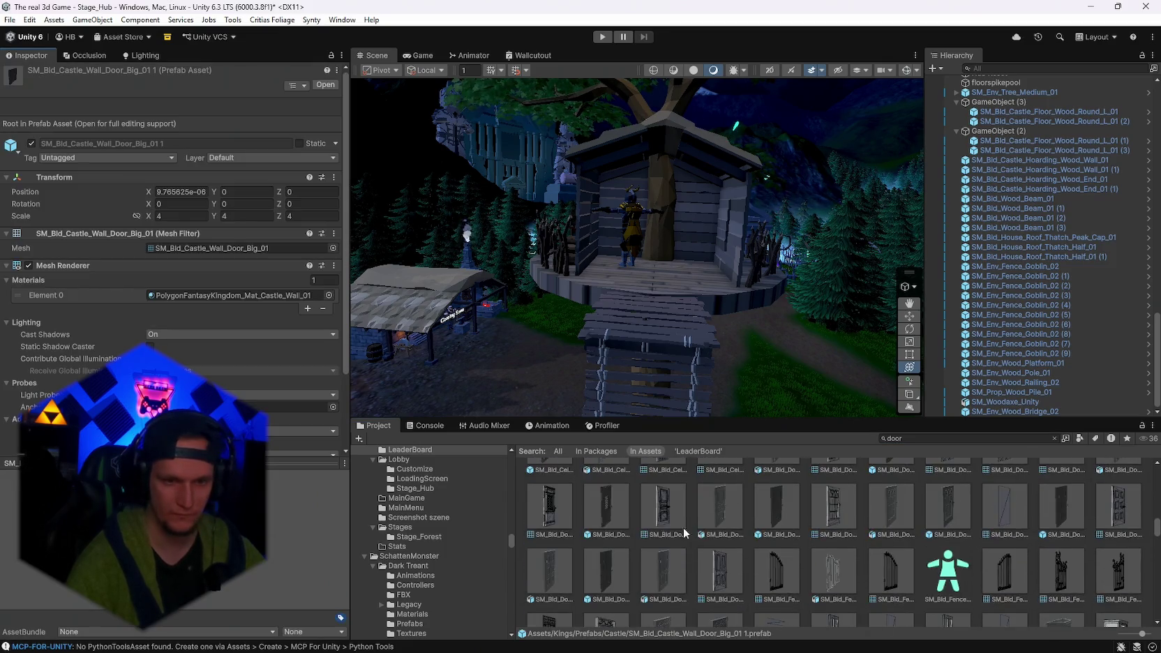
{"action": "scroll", "coordinate": [757, 553], "scroll_direction": "down", "scroll_amount": 5}
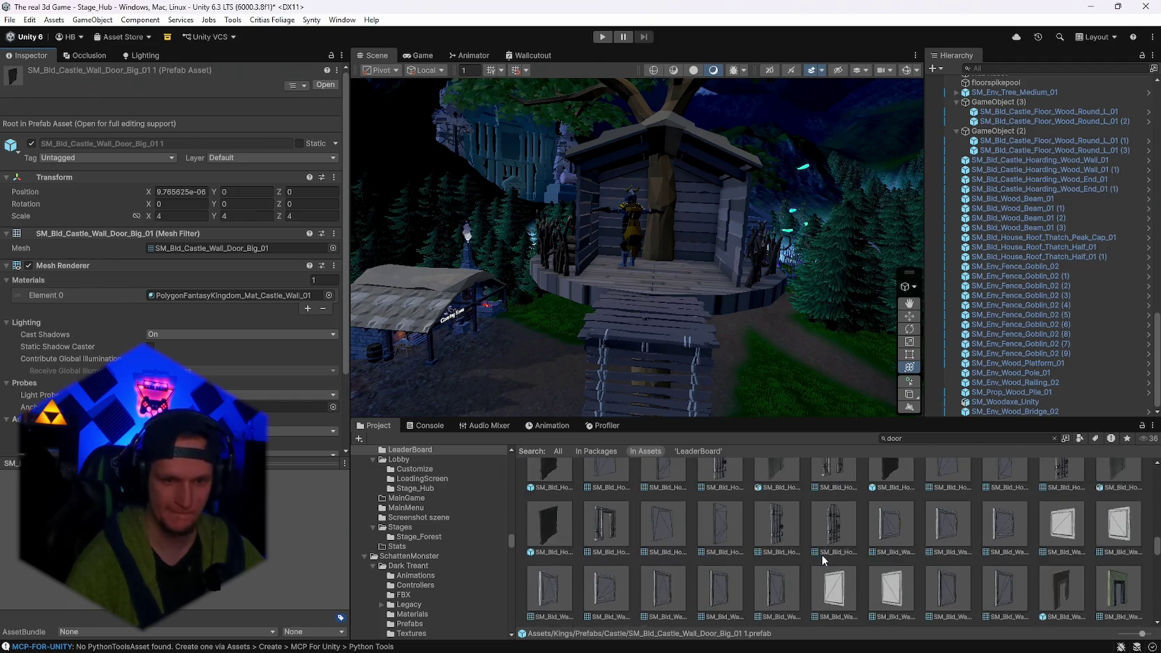
{"action": "scroll", "coordinate": [879, 567], "scroll_direction": "down", "scroll_amount": 10}
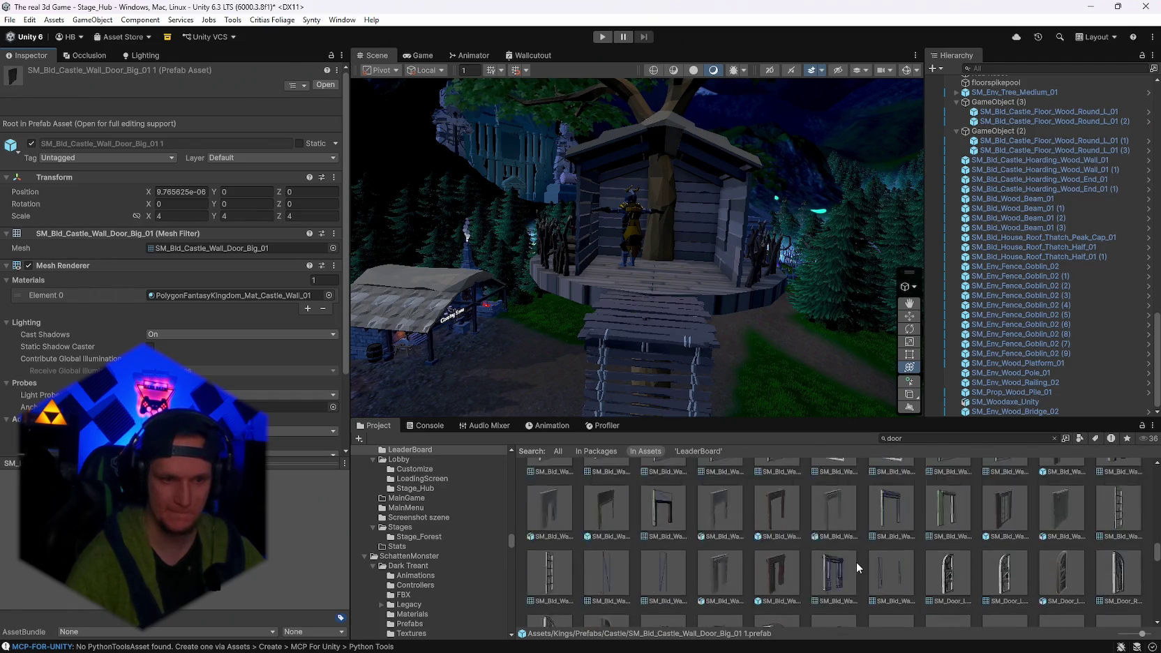
{"action": "left_click", "coordinate": [731, 530]}
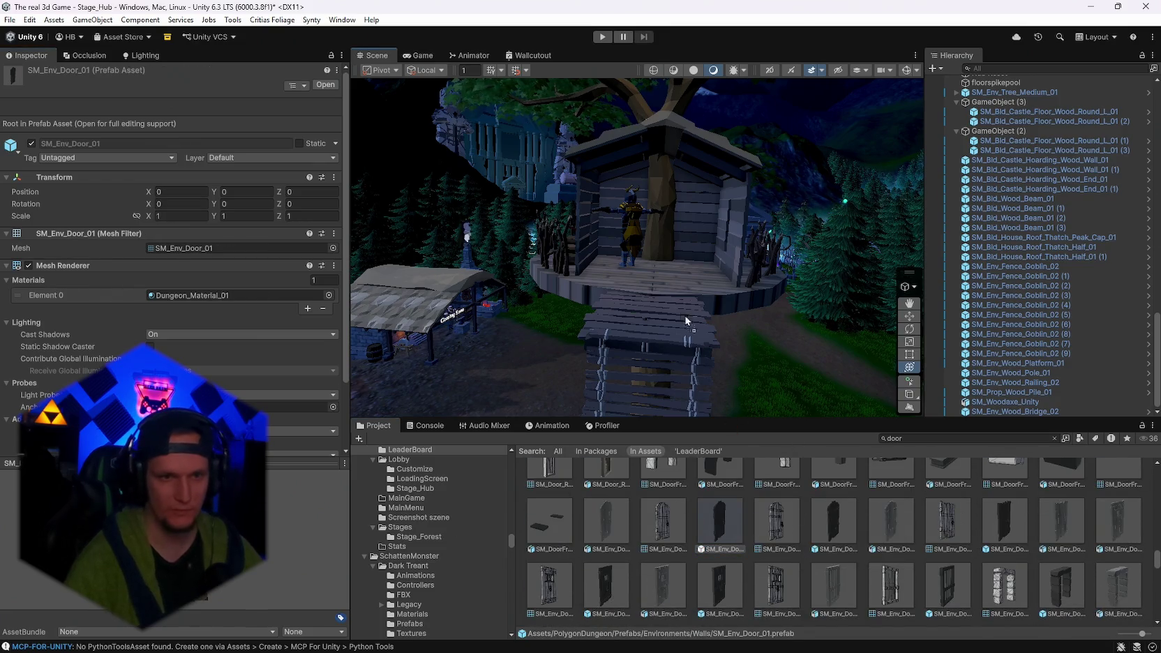
{"action": "left_click_drag", "start_coordinate": [634, 290], "coordinate": [669, 301]}
Inspect the SM_Prop_Door_Metal_01 prefab and its model import settings.
{"action": "scroll", "coordinate": [864, 546], "scroll_direction": "down", "scroll_amount": 4}
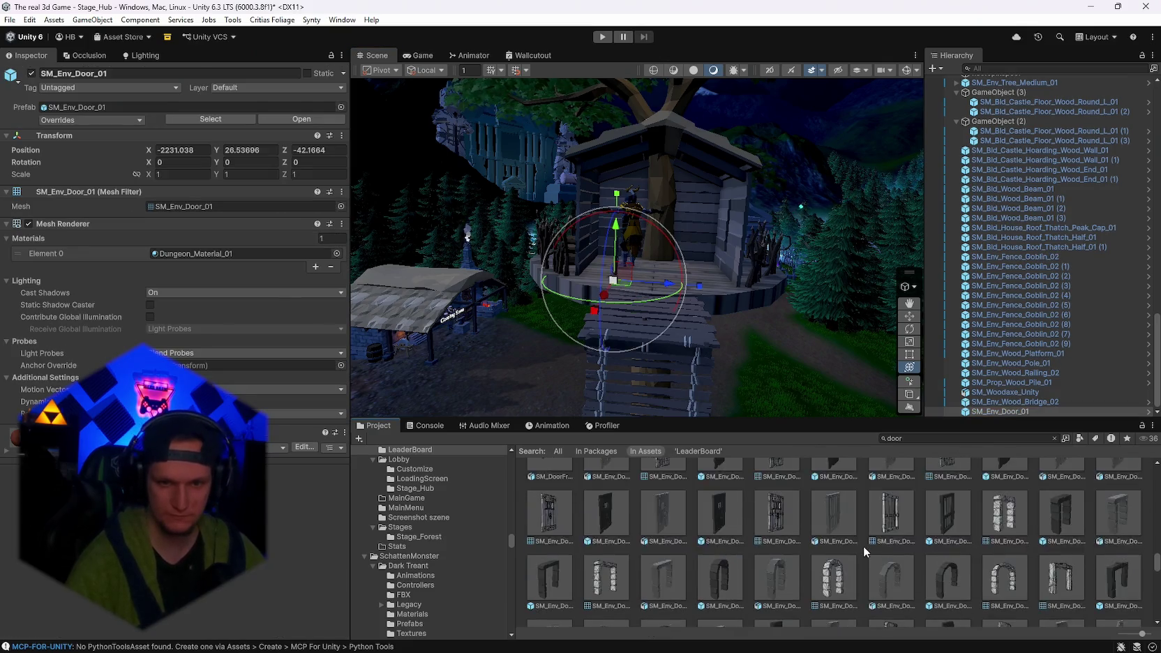
{"action": "scroll", "coordinate": [859, 546], "scroll_direction": "down", "scroll_amount": 5}
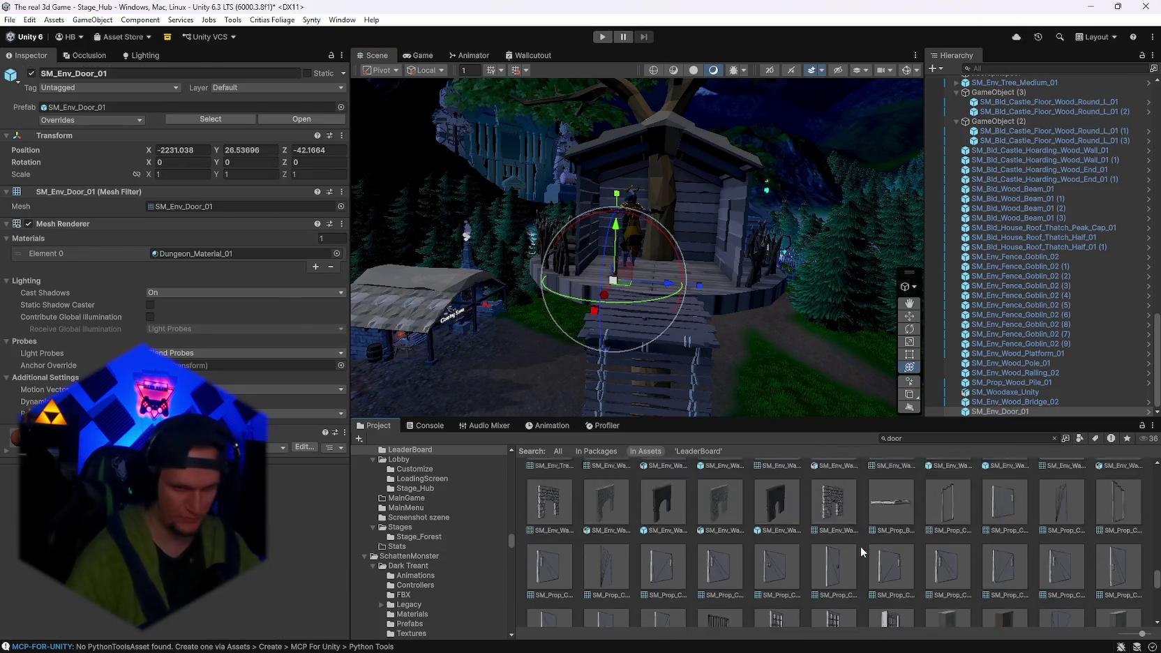
{"action": "scroll", "coordinate": [852, 547], "scroll_direction": "down", "scroll_amount": 5}
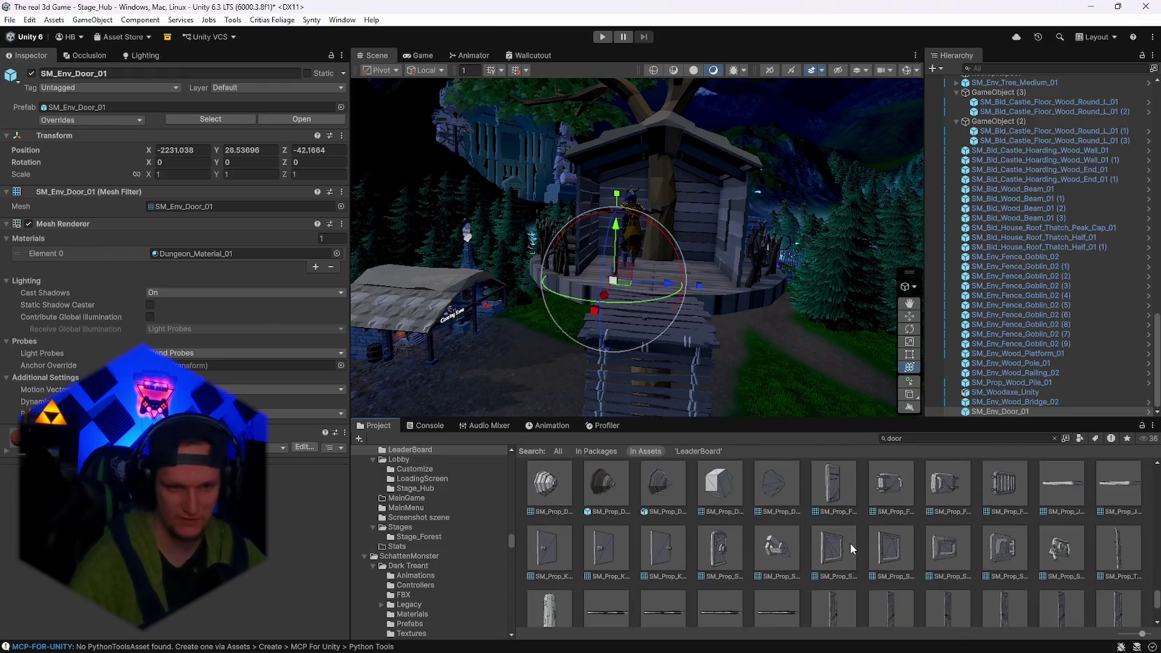
{"action": "scroll", "coordinate": [695, 563], "scroll_direction": "up", "scroll_amount": 3}
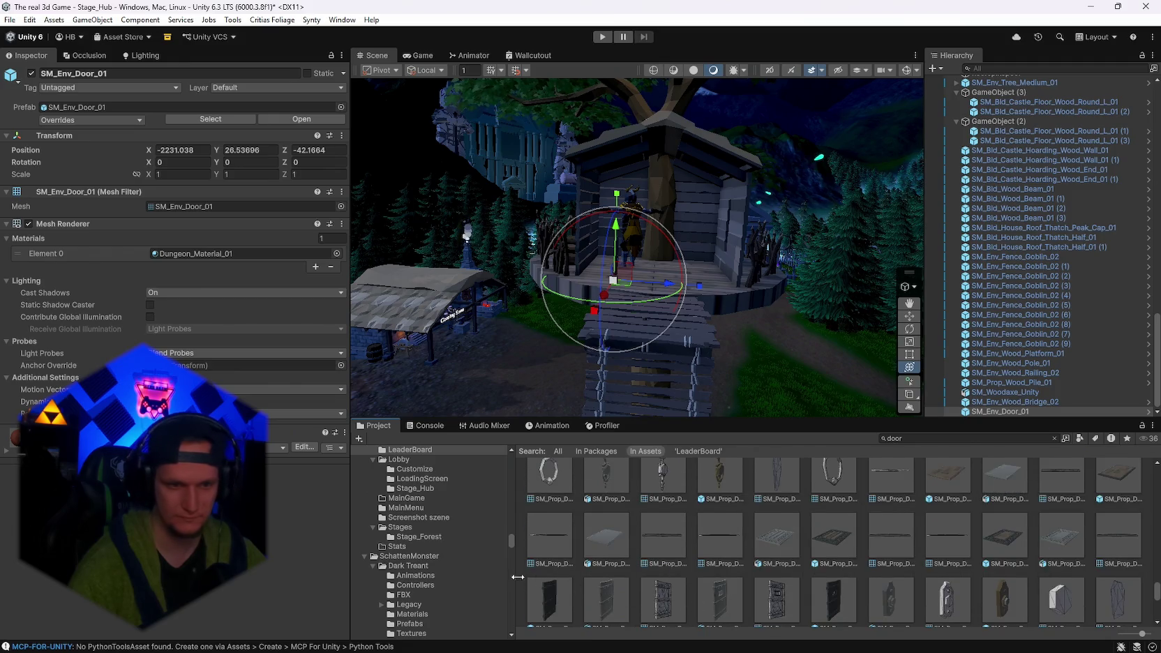
{"action": "left_click", "coordinate": [533, 593]}
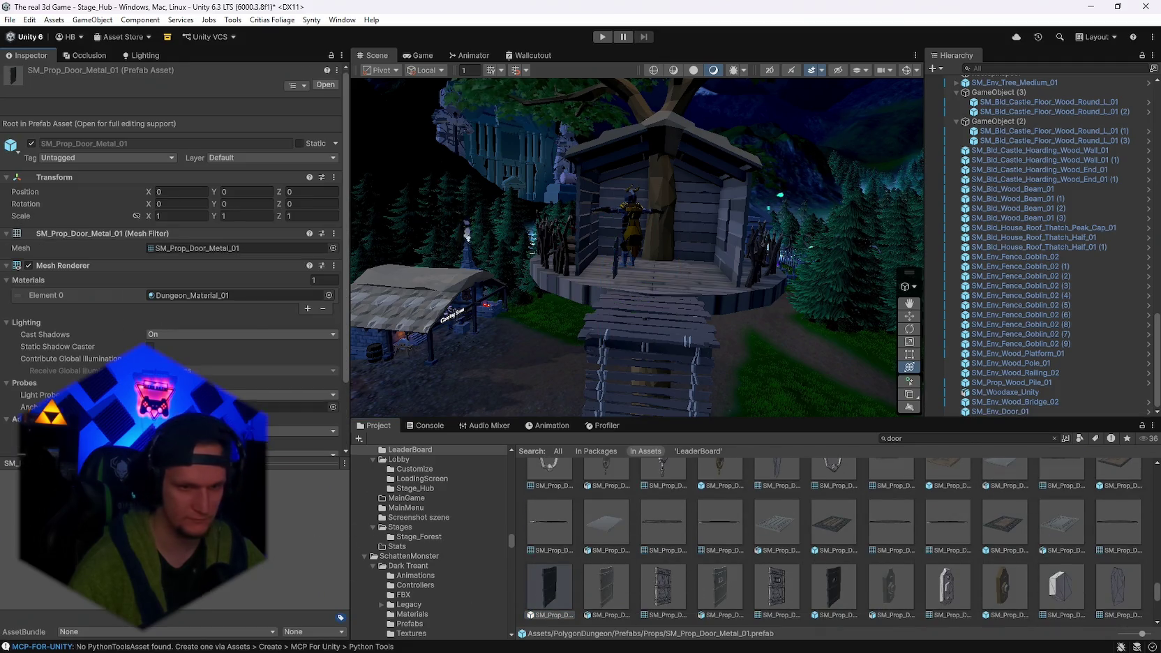
{"action": "key", "text": "Right"}
Compare SM_Prop_Door_02, SM_Prop_Door_01 and two door-frame wall prefabs.
{"action": "scroll", "coordinate": [1005, 555], "scroll_direction": "up", "scroll_amount": 2}
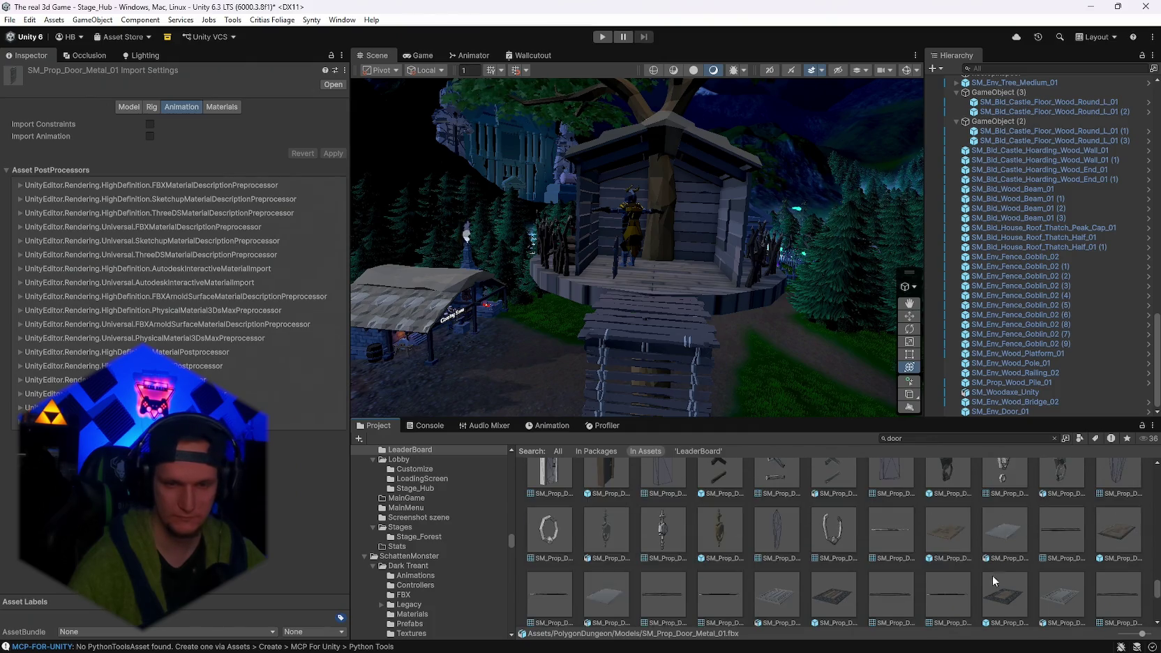
{"action": "scroll", "coordinate": [814, 576], "scroll_direction": "up", "scroll_amount": 2}
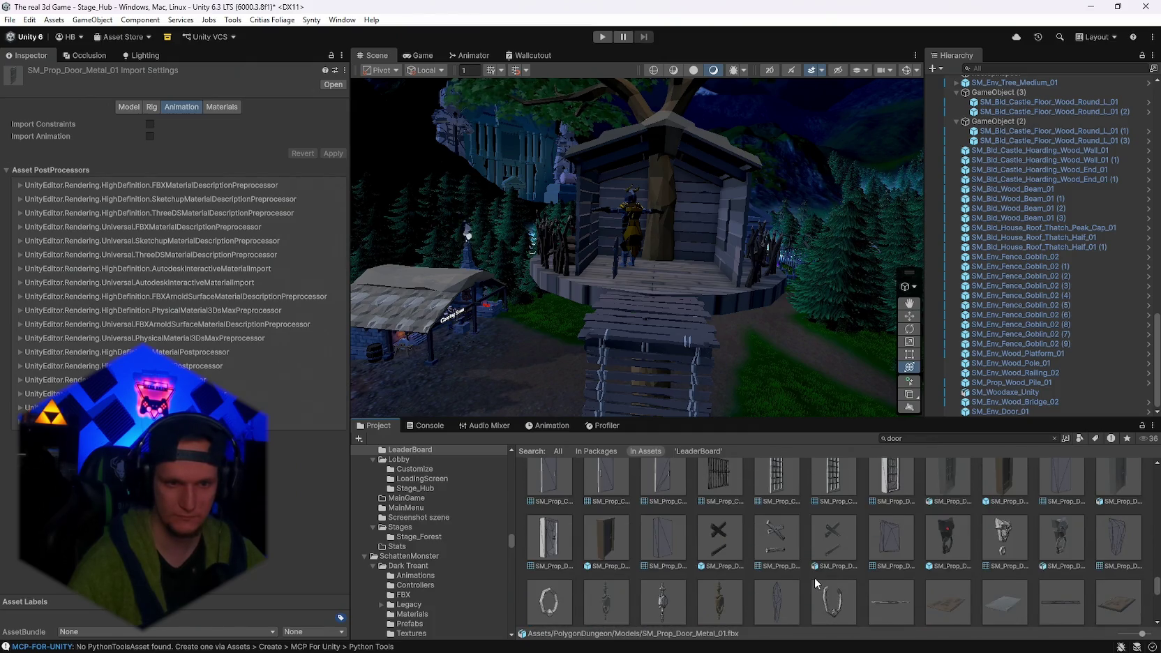
{"action": "left_click", "coordinate": [607, 551]}
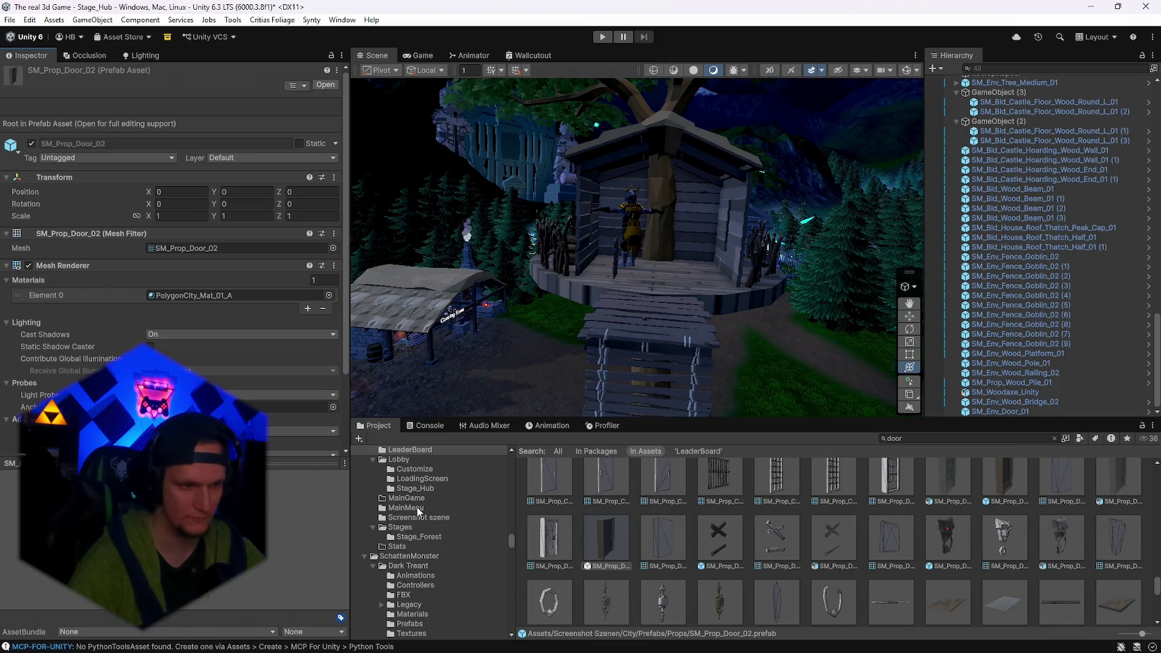
{"action": "scroll", "coordinate": [732, 566], "scroll_direction": "up", "scroll_amount": 2}
{"action": "left_click", "coordinate": [996, 550]}
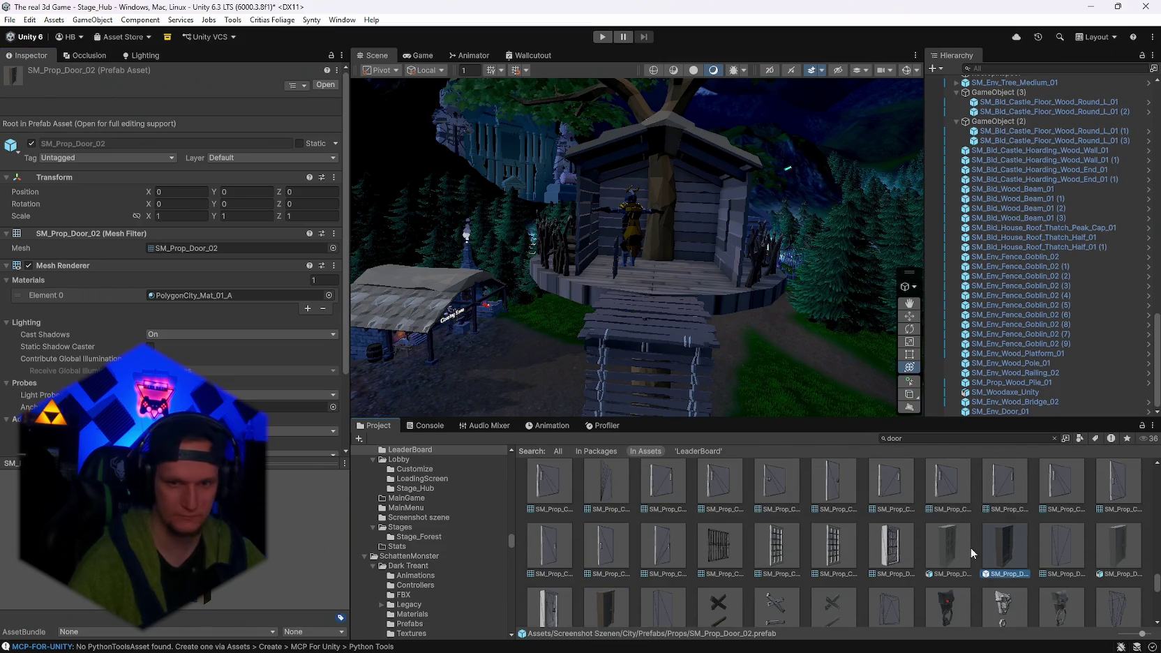
{"action": "scroll", "coordinate": [840, 583], "scroll_direction": "up", "scroll_amount": 5}
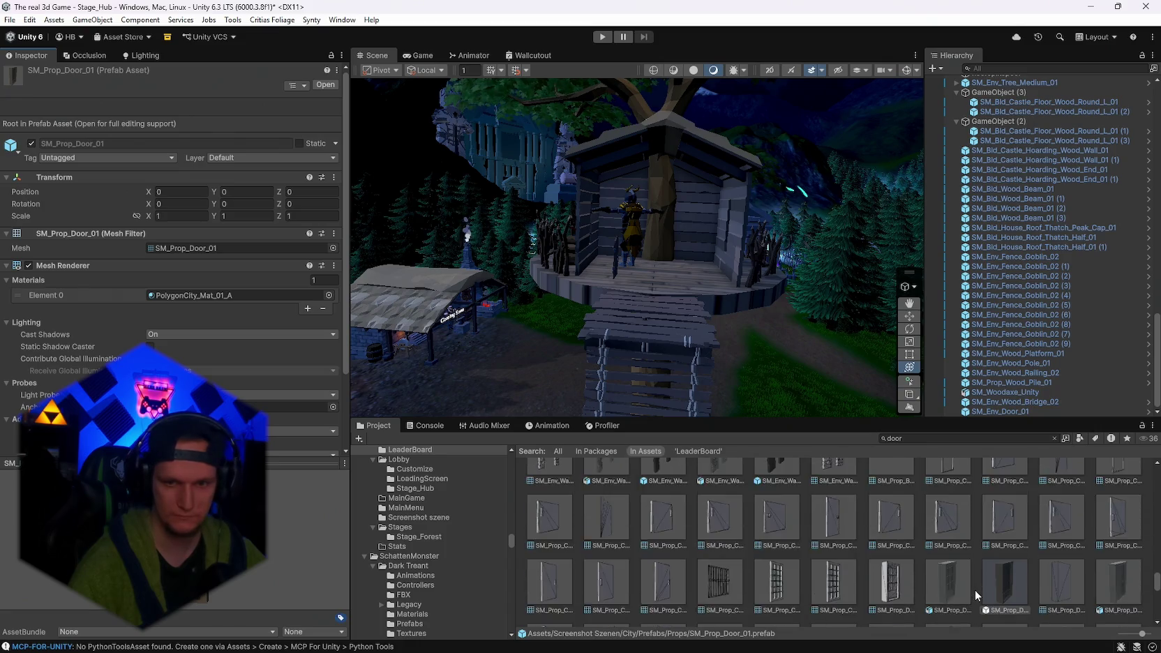
{"action": "scroll", "coordinate": [839, 583], "scroll_direction": "up", "scroll_amount": 1}
{"action": "left_click", "coordinate": [663, 590]}
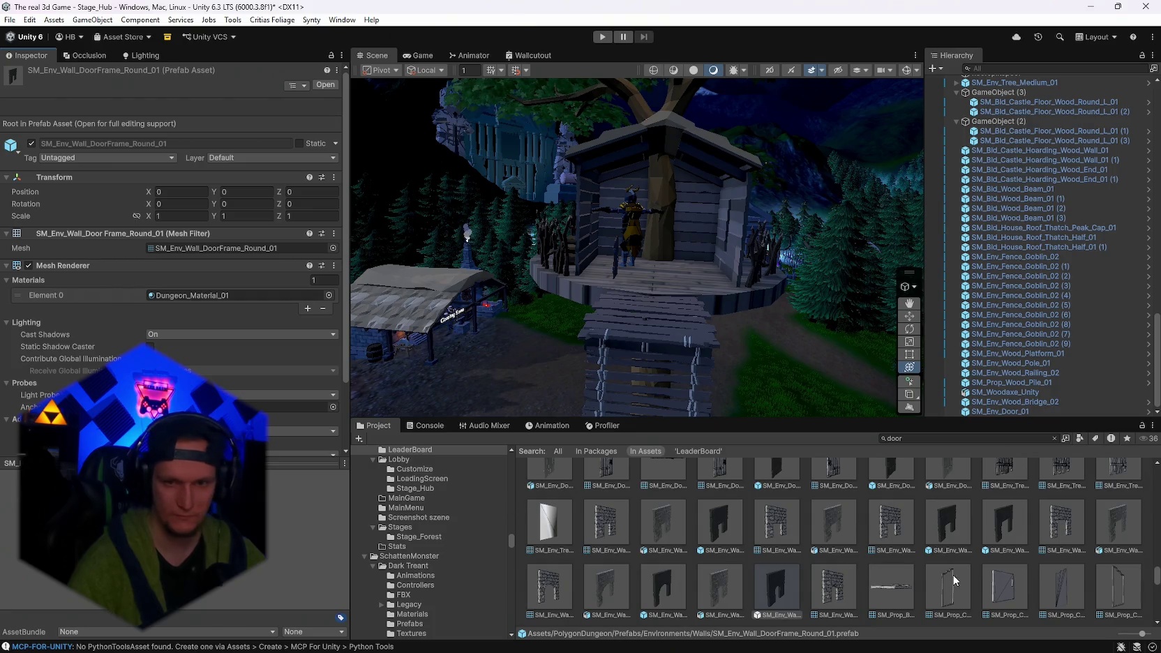
{"action": "scroll", "coordinate": [954, 580], "scroll_direction": "up", "scroll_amount": 1}
{"action": "left_click", "coordinate": [991, 575]}
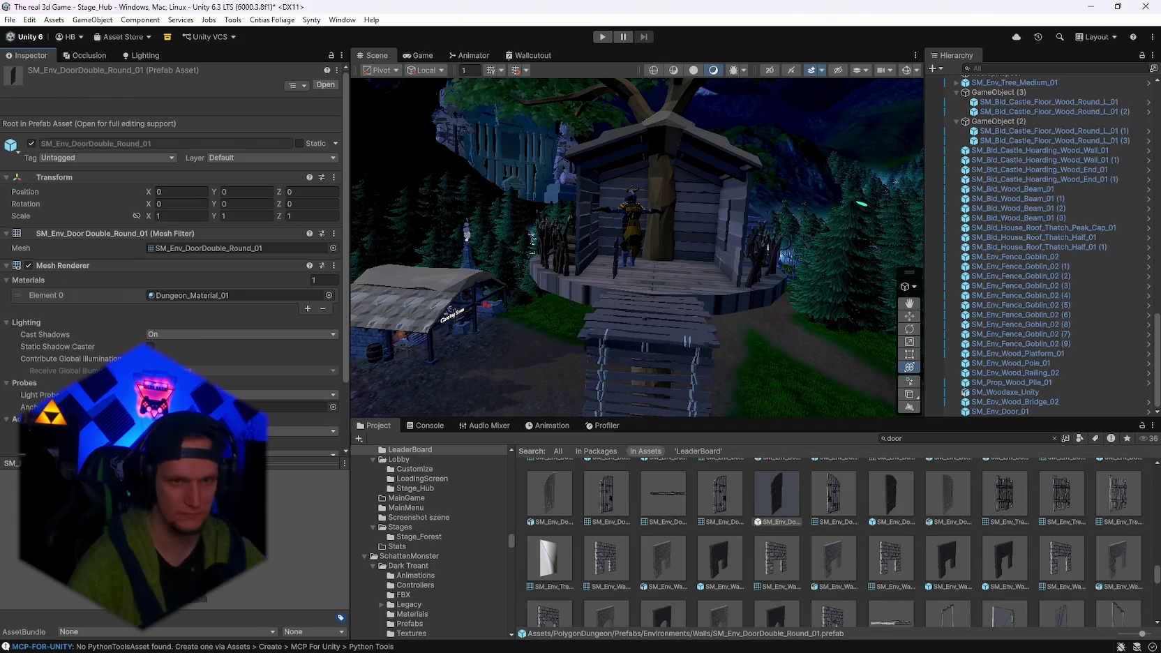
{"action": "scroll", "coordinate": [767, 541], "scroll_direction": "up", "scroll_amount": 2}
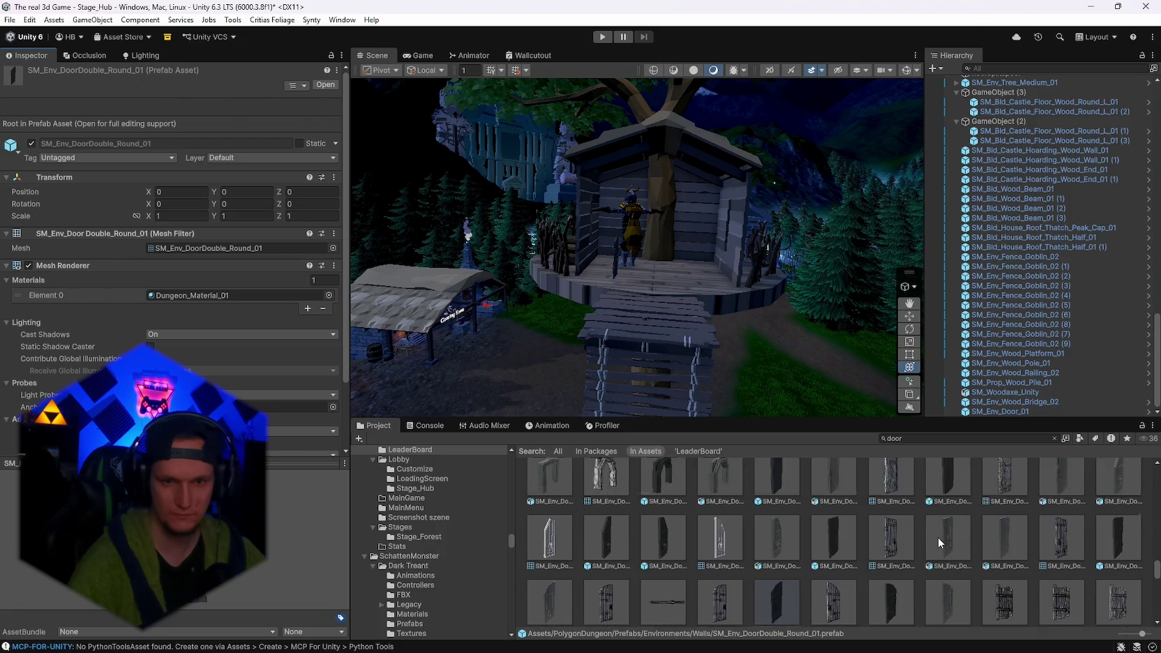
{"action": "scroll", "coordinate": [798, 574], "scroll_direction": "down", "scroll_amount": 1}
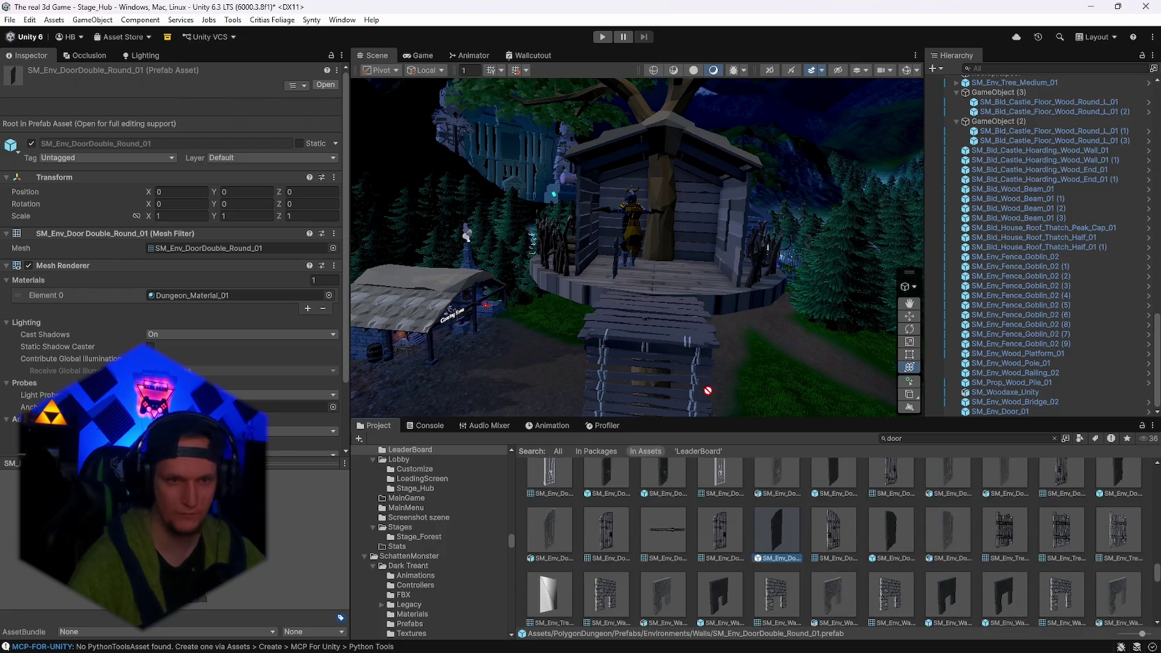
Place two SM_Env_DoorDouble_Round double doors in the scene and inspect SM_Env_Door_Large_Frame_02.
{"action": "left_click_drag", "start_coordinate": [776, 530], "coordinate": [626, 290]}
{"action": "left_click_drag", "start_coordinate": [891, 530], "coordinate": [746, 297]}
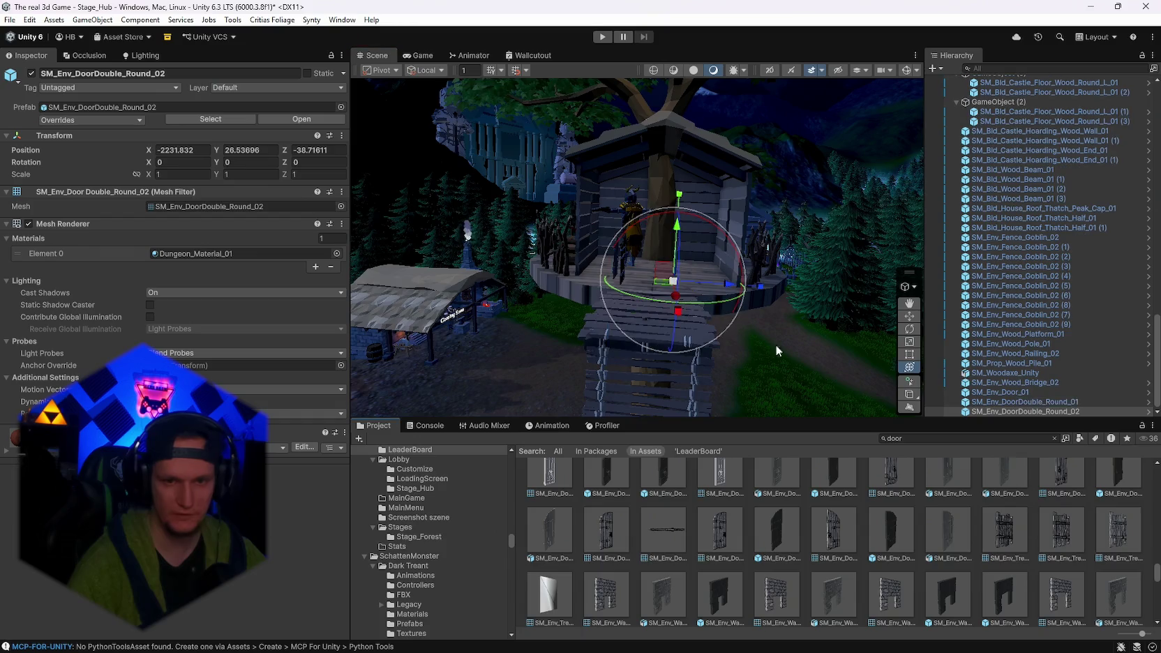
{"action": "scroll", "coordinate": [797, 583], "scroll_direction": "up", "scroll_amount": 3}
{"action": "left_click", "coordinate": [656, 593]}
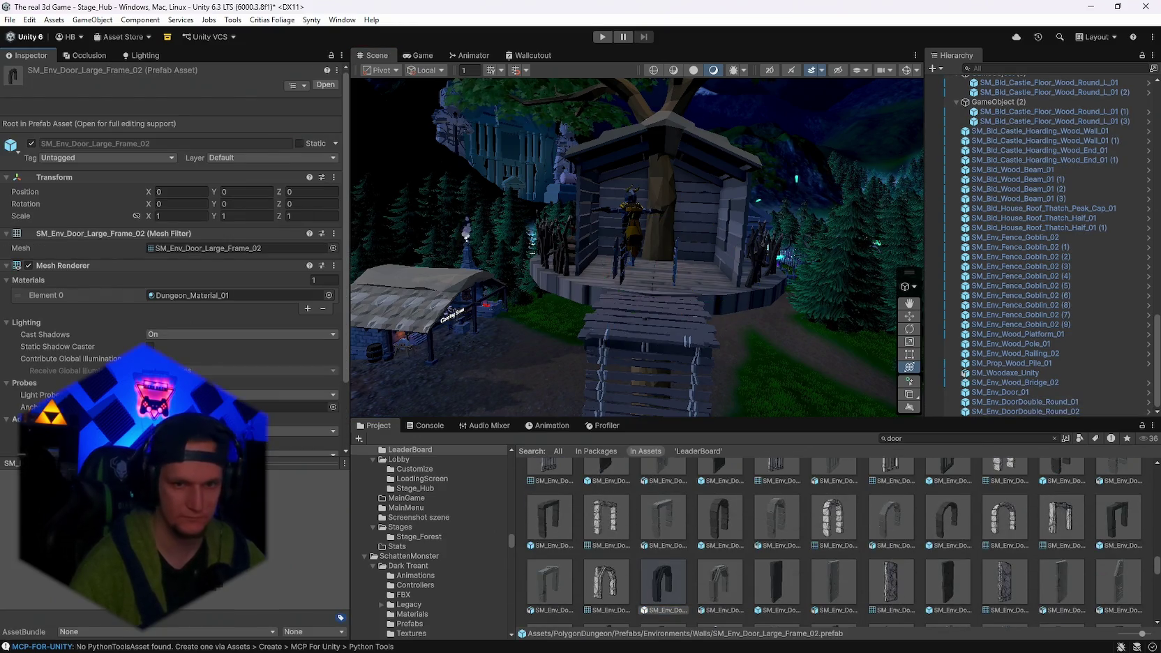
{"action": "scroll", "coordinate": [779, 576], "scroll_direction": "up", "scroll_amount": 3}
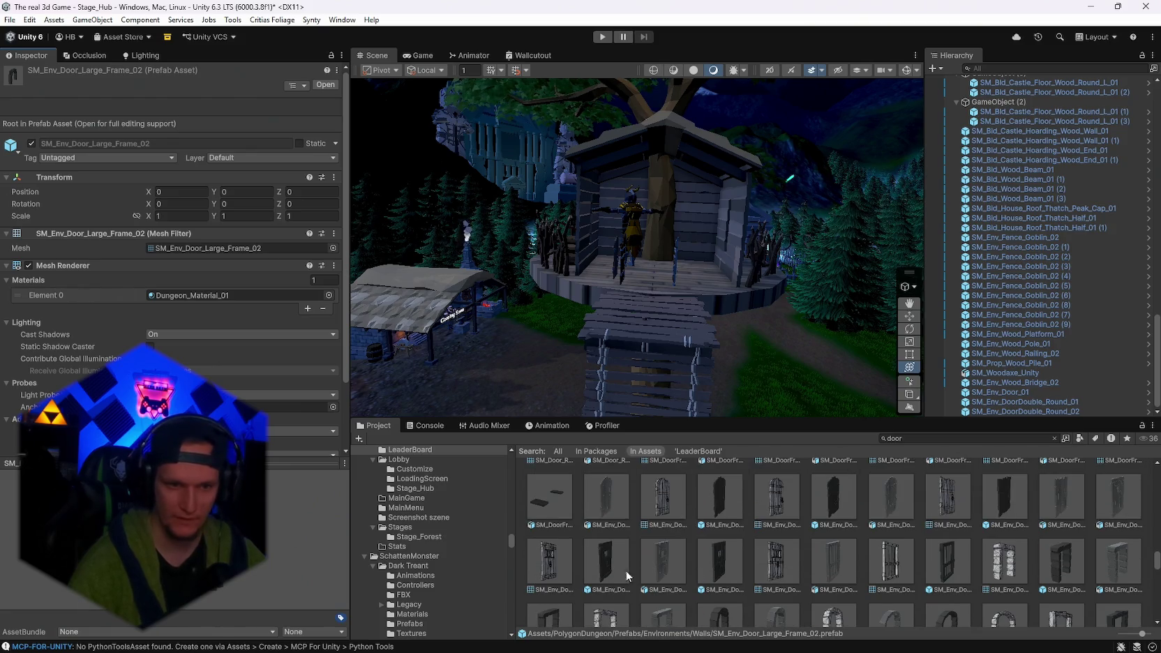
Place SM_Env_Door_04 by the hut, then inspect SM_Env_Door_05 and SM_Bld_Wall_Door_Large_01.
{"action": "left_click", "coordinate": [605, 562]}
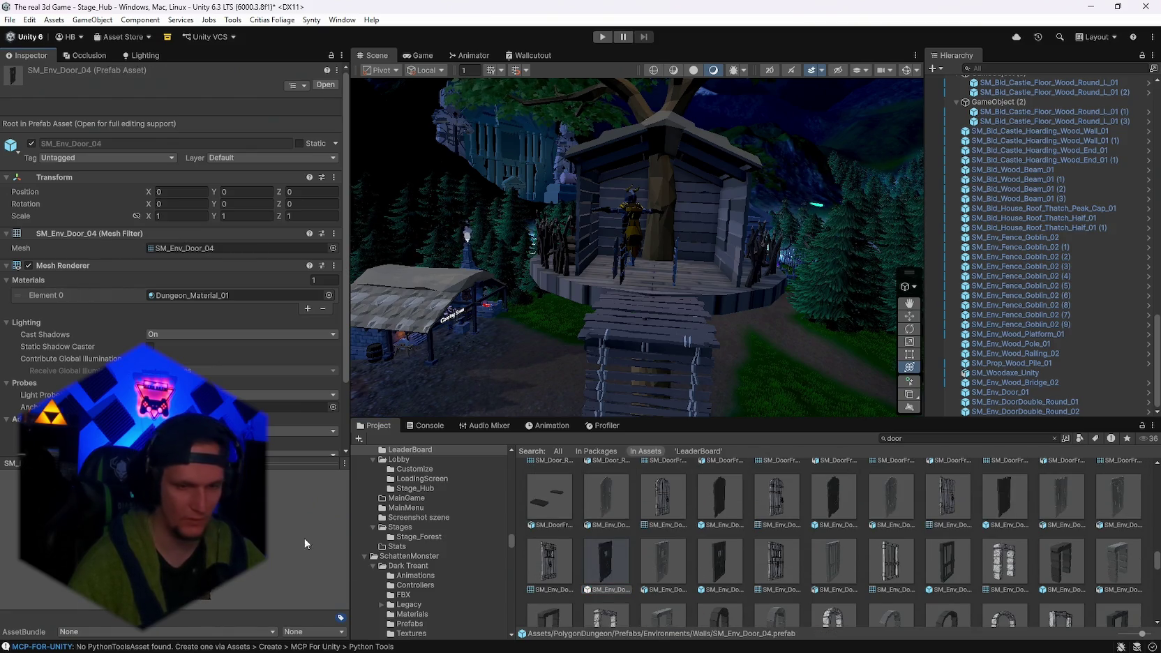
{"action": "left_click_drag", "start_coordinate": [667, 293], "coordinate": [656, 313]}
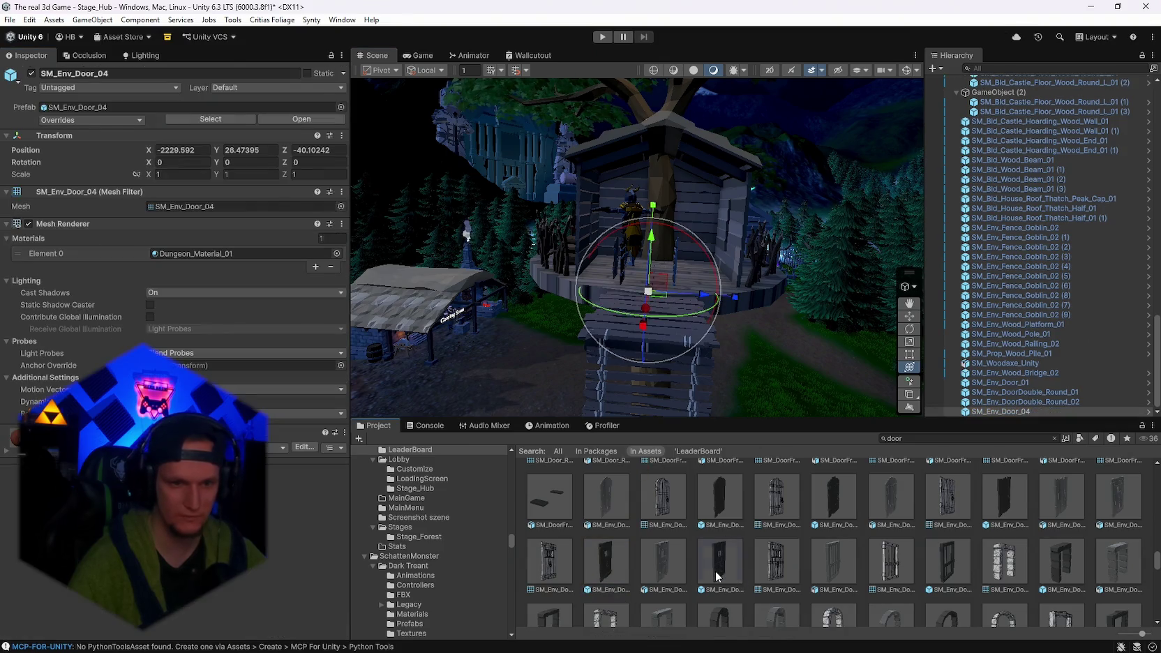
{"action": "left_click", "coordinate": [717, 576]}
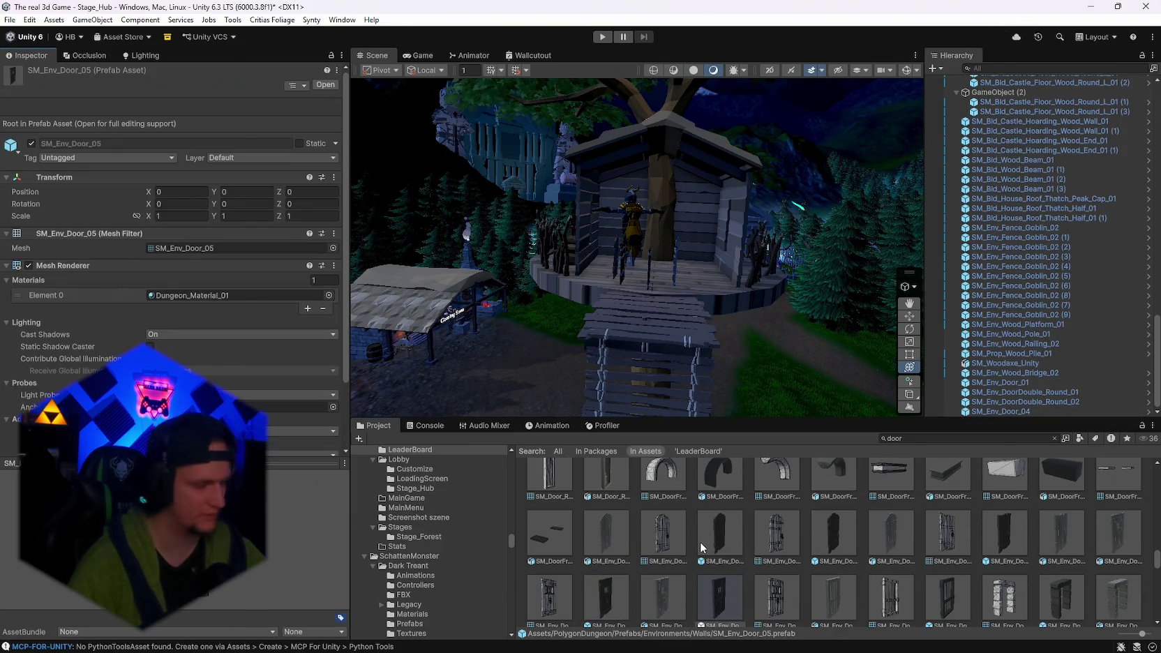
{"action": "scroll", "coordinate": [899, 588], "scroll_direction": "up", "scroll_amount": 2}
{"action": "scroll", "coordinate": [899, 588], "scroll_direction": "up", "scroll_amount": 2}
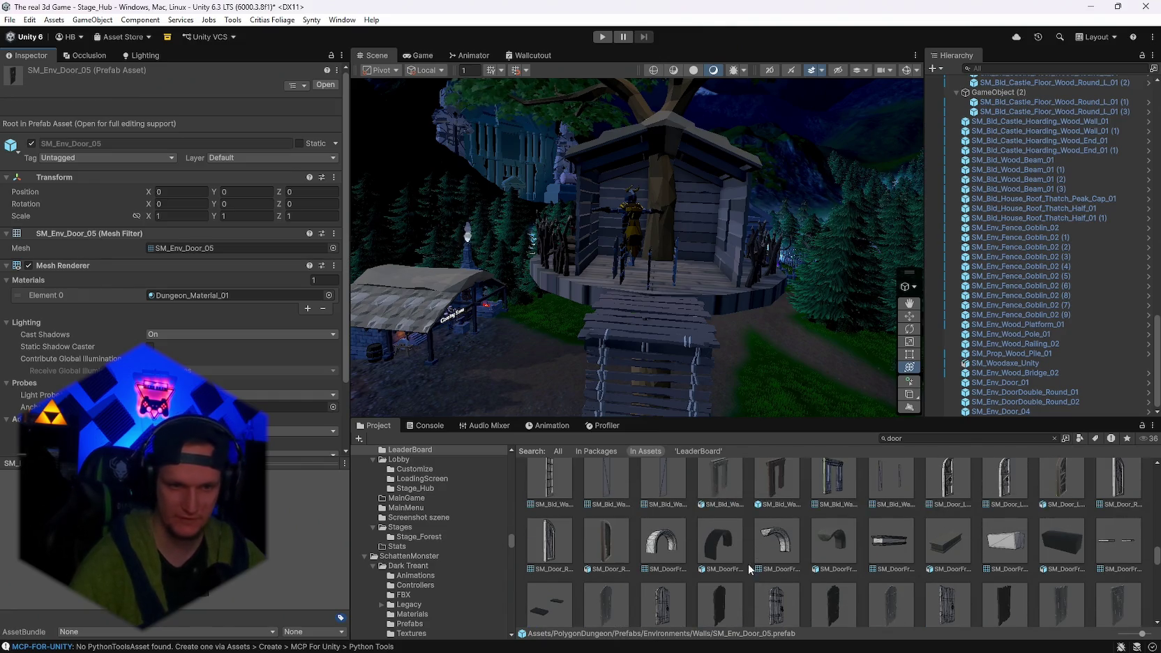
{"action": "left_click", "coordinate": [776, 513]}
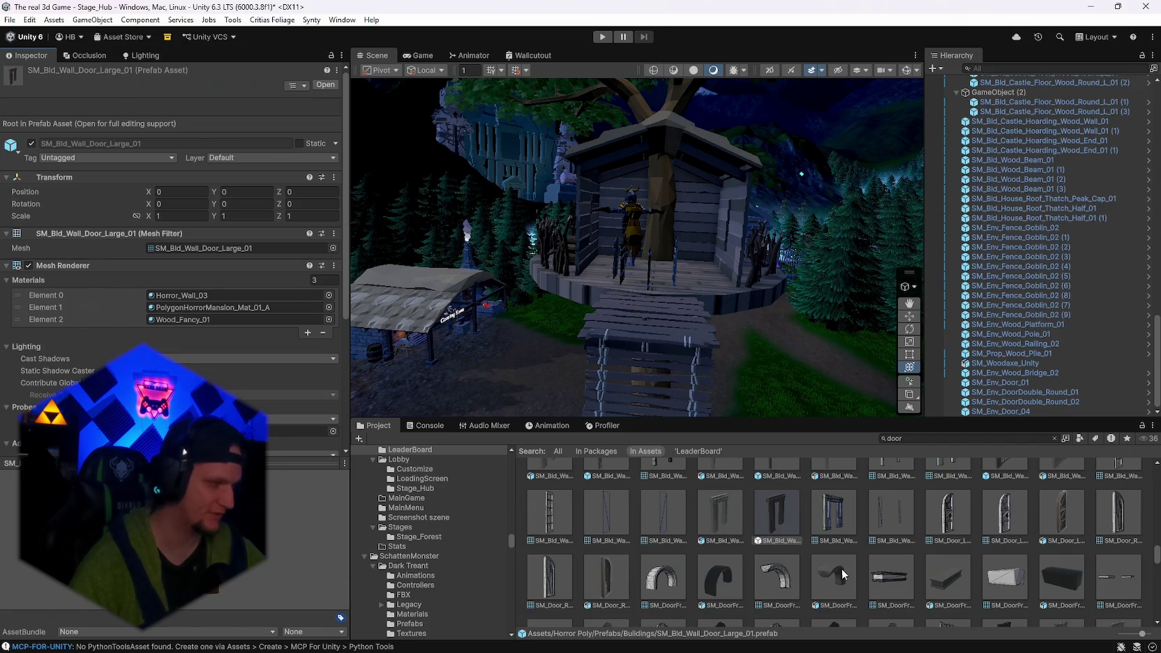
Compare SM_Door_R and the SM_Bld_House_Wall_Door_02/03/04 prefabs, settling on Door_04.
{"action": "left_click", "coordinate": [605, 576]}
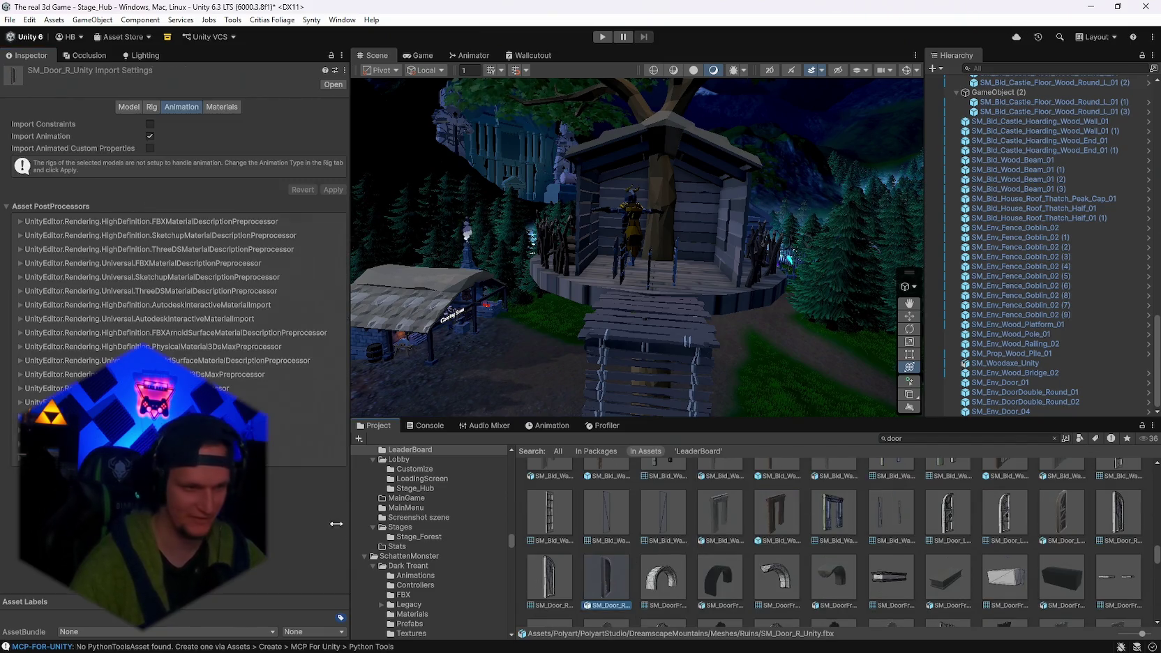
{"action": "scroll", "coordinate": [870, 556], "scroll_direction": "up", "scroll_amount": 5}
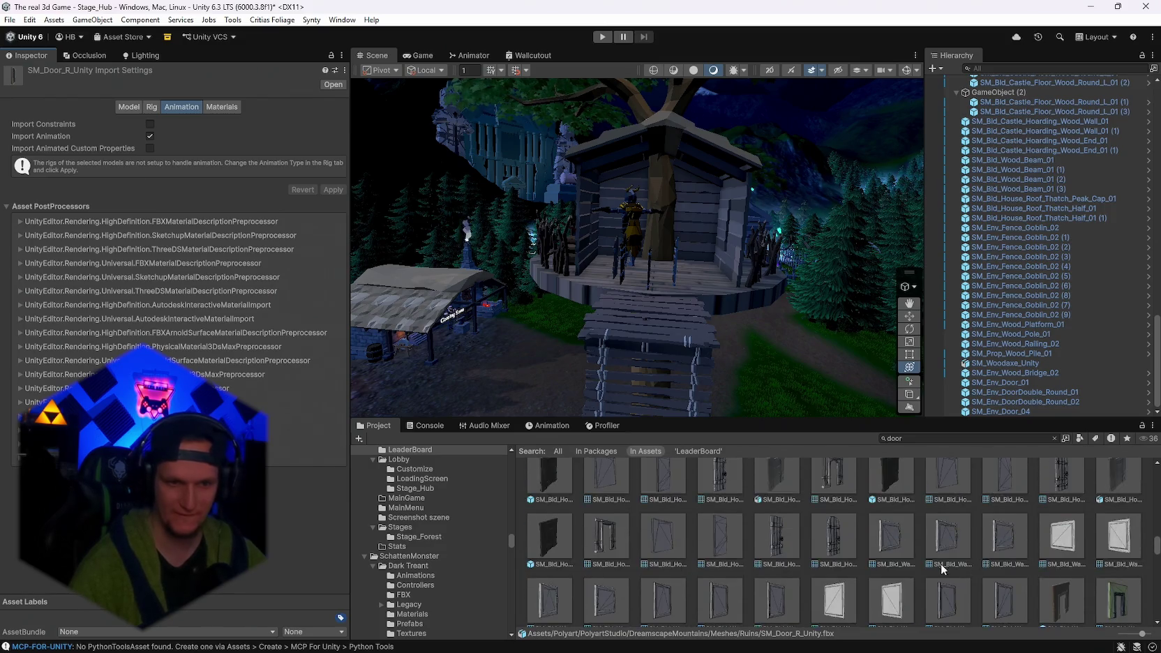
{"action": "scroll", "coordinate": [870, 556], "scroll_direction": "down", "scroll_amount": 1}
{"action": "left_click", "coordinate": [532, 577]}
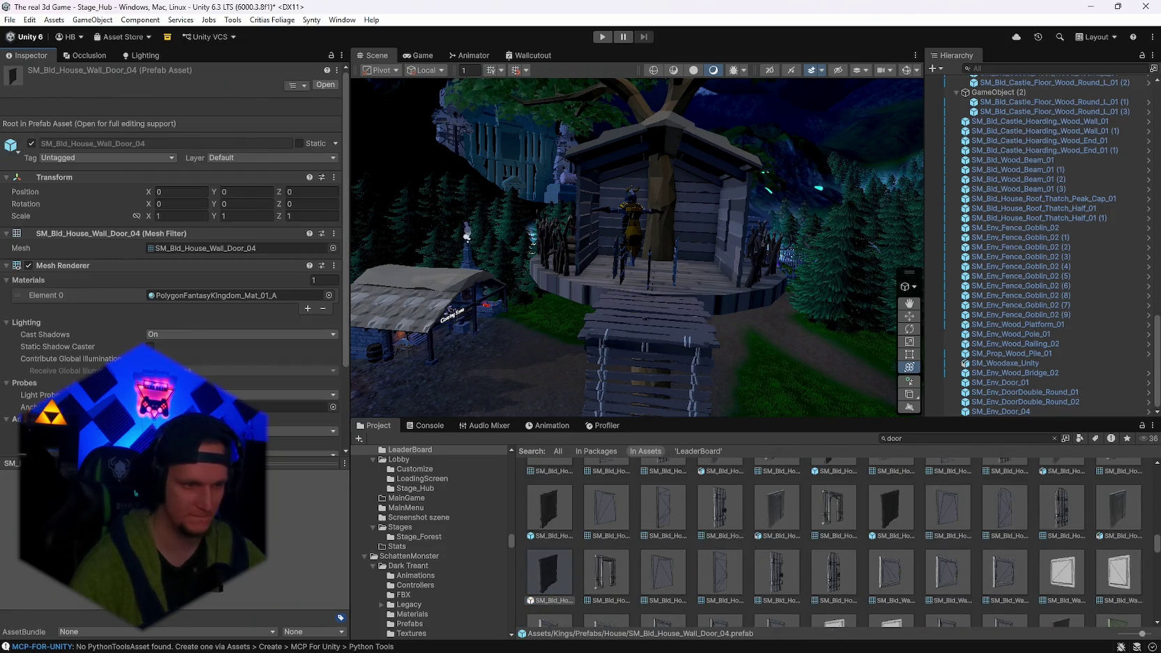
{"action": "left_click", "coordinate": [882, 519]}
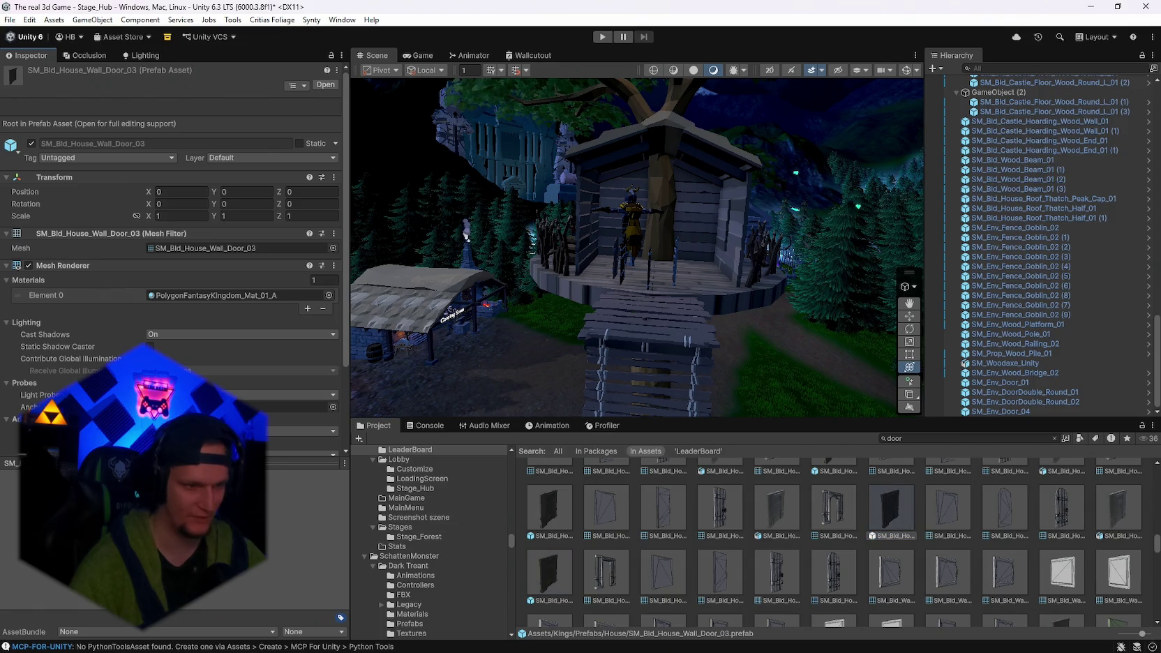
{"action": "left_click", "coordinate": [562, 522]}
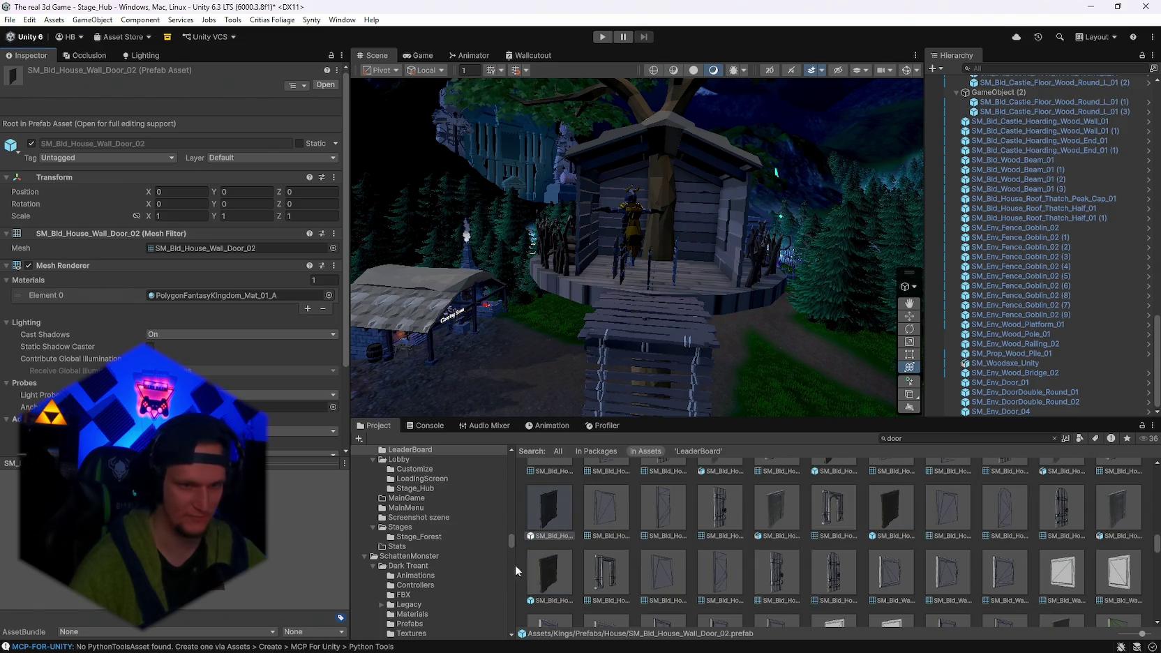
{"action": "key", "text": "Down"}
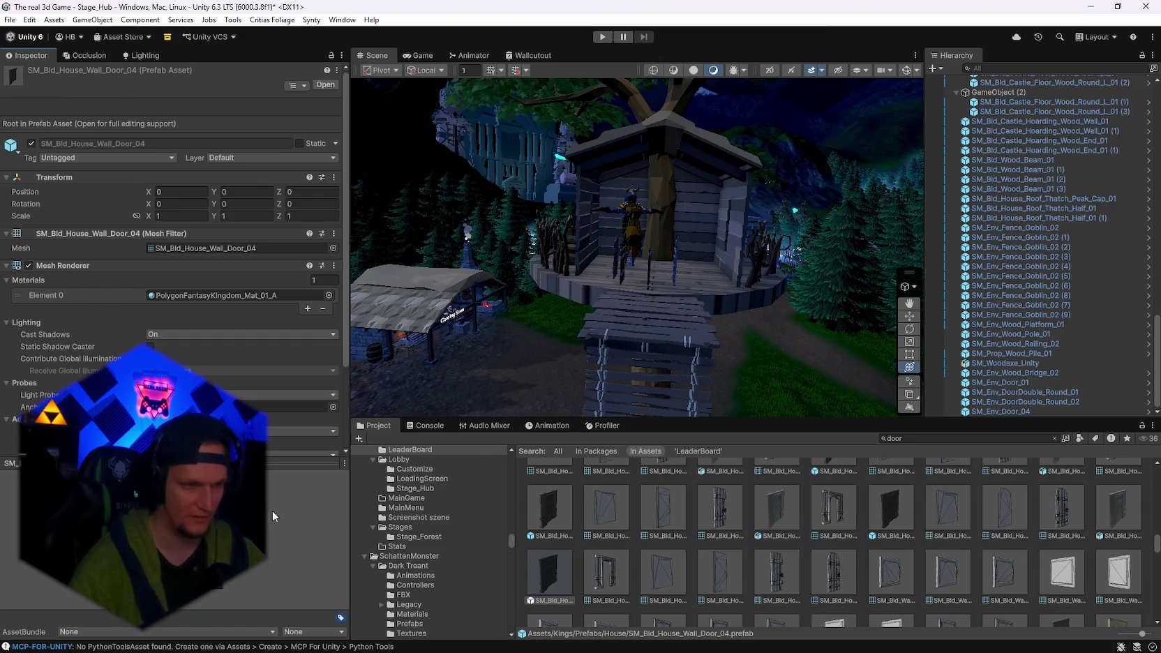
Delete the door leaf from SM_Bld_House_Wall_Door_04, keeping its frame, and return to Stage_Hub.
{"action": "double_click", "coordinate": [558, 574]}
{"action": "left_click", "coordinate": [1019, 104]}
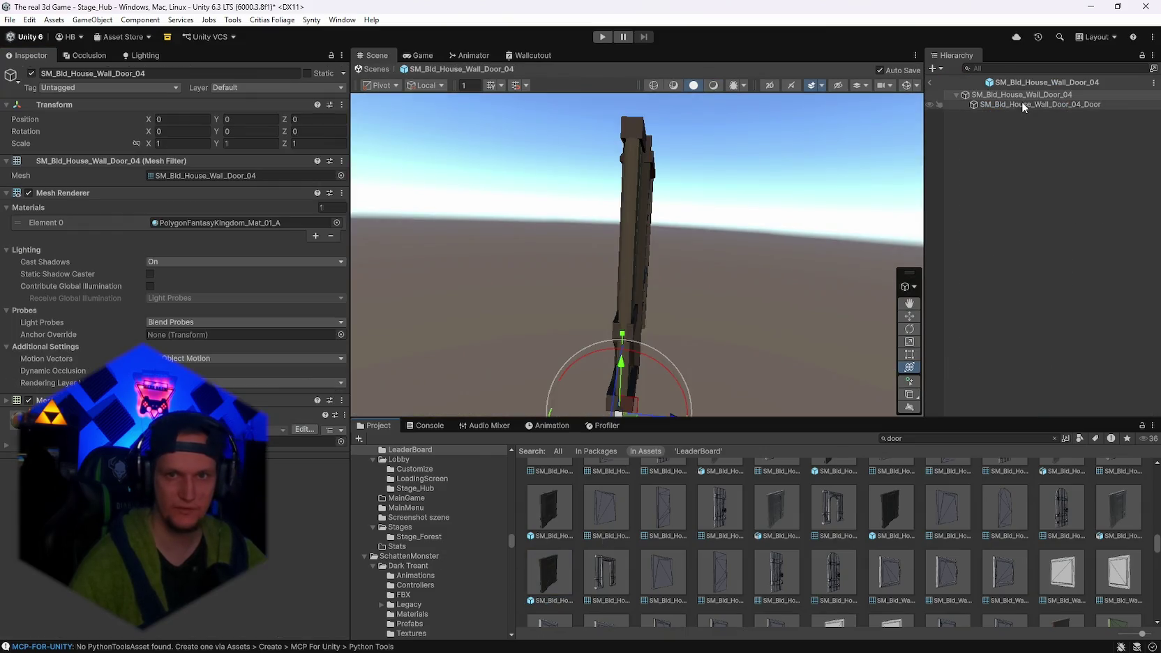
{"action": "key", "text": "Delete"}
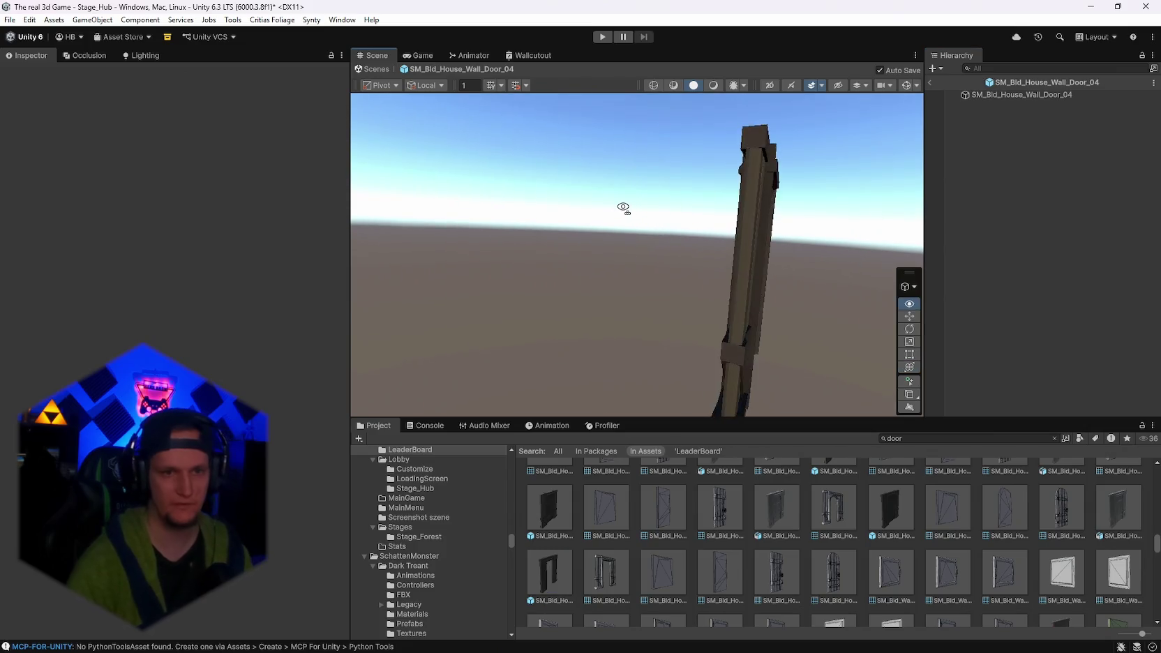
{"action": "left_click", "coordinate": [1009, 94]}
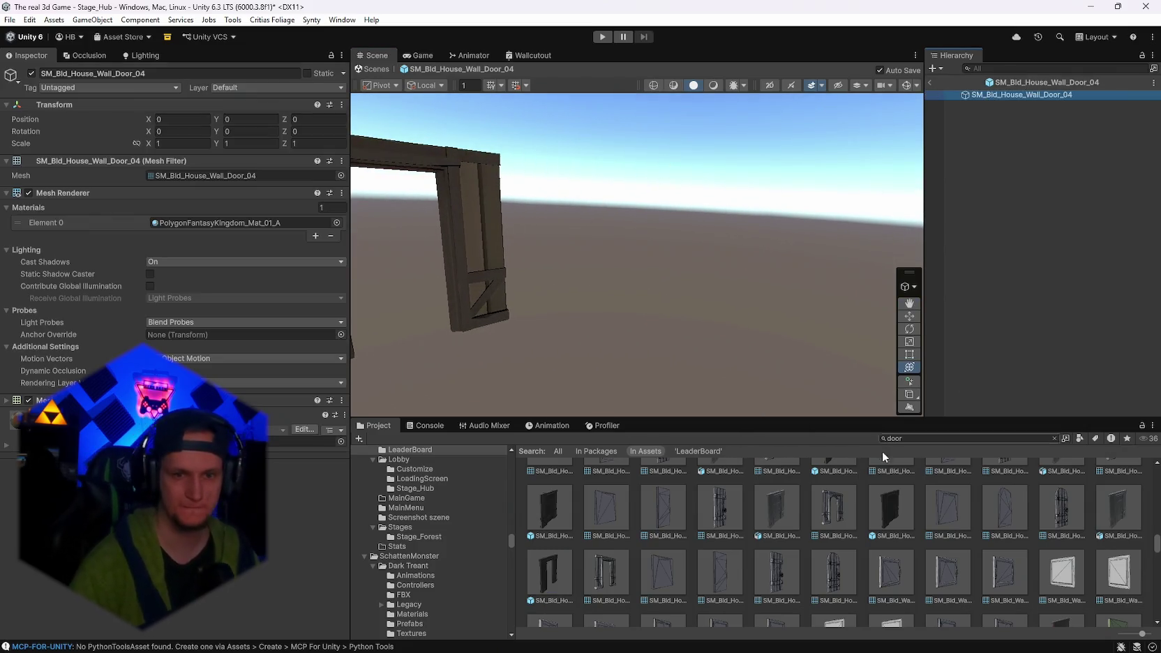
{"action": "left_click", "coordinate": [932, 82]}
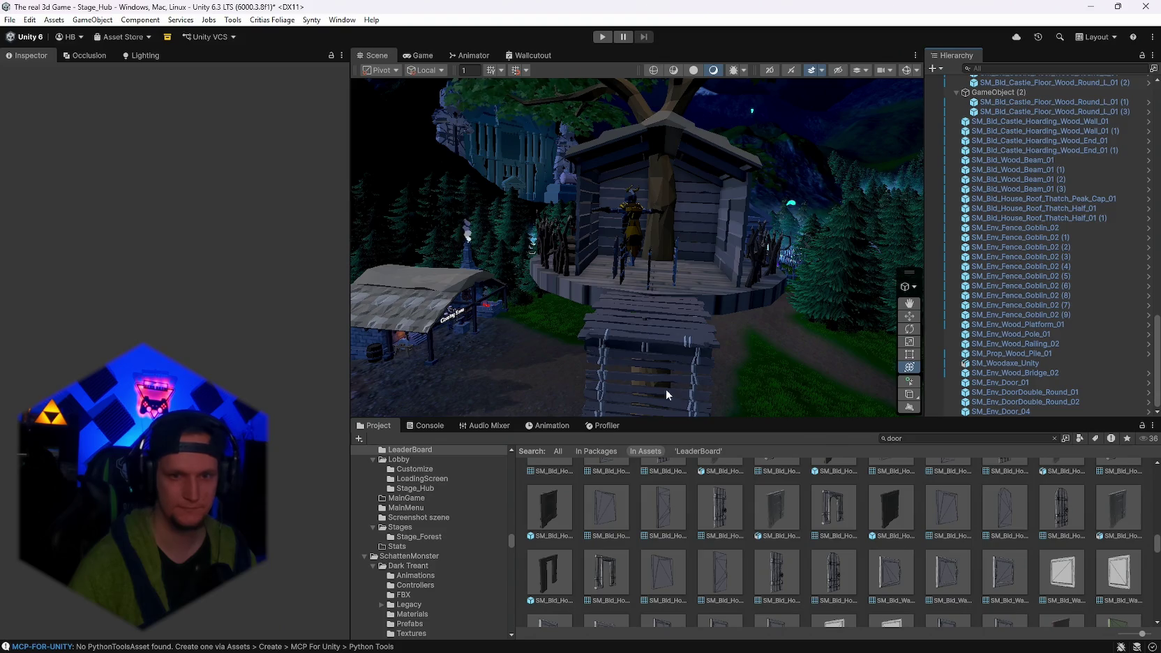
Place the SM_Bld_House_Wall_Door_04 frame in Stage_Hub and set its Y rotation to 90.
{"action": "scroll", "coordinate": [1013, 174], "scroll_direction": "up", "scroll_amount": 2}
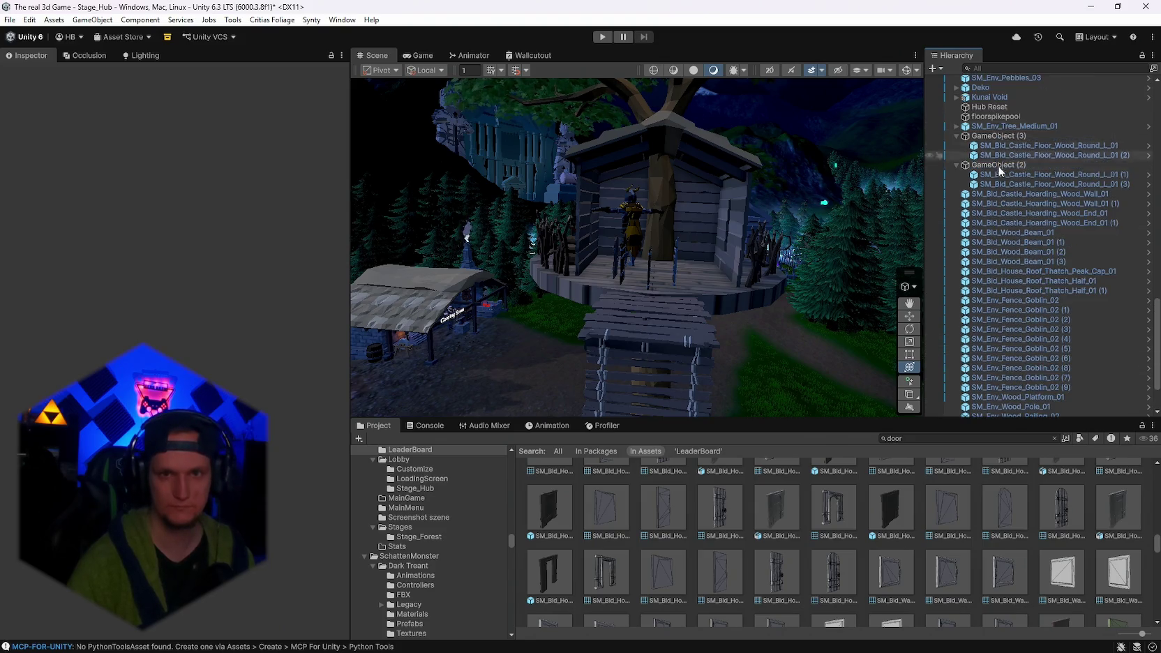
{"action": "scroll", "coordinate": [1001, 129], "scroll_direction": "up", "scroll_amount": 2}
{"action": "left_click_drag", "start_coordinate": [550, 576], "coordinate": [648, 288]}
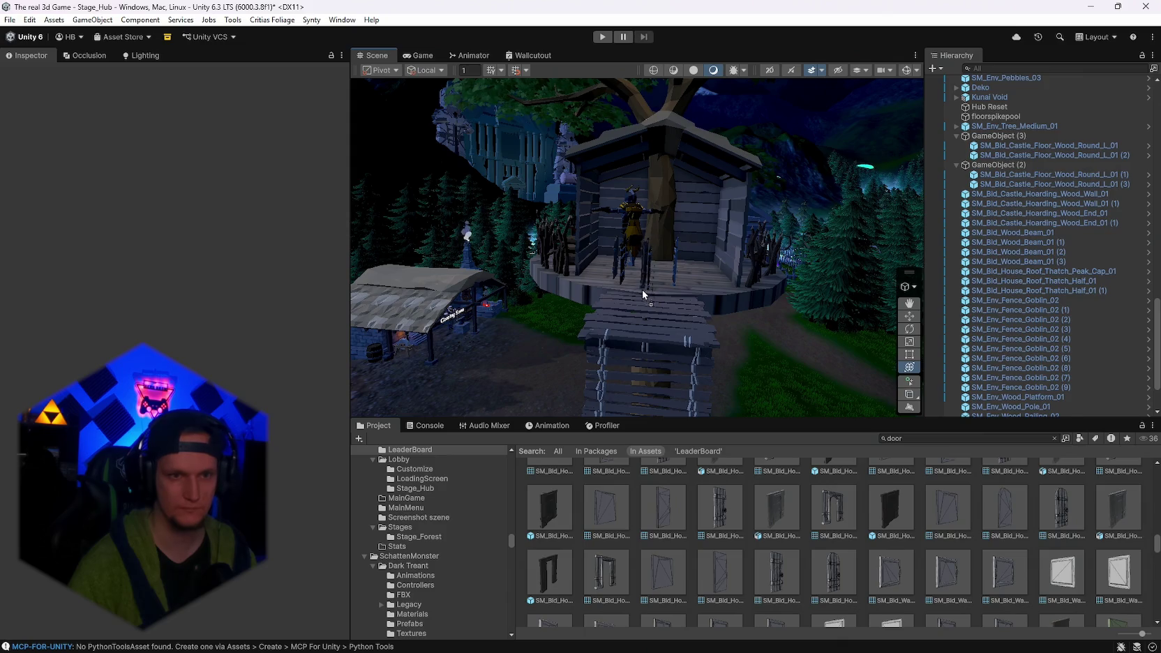
{"action": "key", "text": "f"}
{"action": "left_click_drag", "start_coordinate": [611, 365], "coordinate": [359, 354]}
{"action": "left_click", "coordinate": [250, 162]}
{"action": "type", "text": "90"}
Move the door frame into the hub building's doorway, sliding it along the wall.
{"action": "mouse_move", "coordinate": [551, 357]}
{"action": "left_mouse_down"}
{"action": "mouse_move", "coordinate": [667, 254]}
{"action": "mouse_move", "coordinate": [714, 250]}
{"action": "mouse_move", "coordinate": [723, 192]}
{"action": "mouse_move", "coordinate": [744, 237]}
{"action": "mouse_move", "coordinate": [738, 218]}
{"action": "left_mouse_up"}
{"action": "mouse_move", "coordinate": [608, 299]}
{"action": "left_mouse_down"}
{"action": "mouse_move", "coordinate": [524, 294]}
{"action": "mouse_move", "coordinate": [537, 300]}
{"action": "left_mouse_up"}
{"action": "key", "text": "e"}
{"action": "key", "text": "t"}
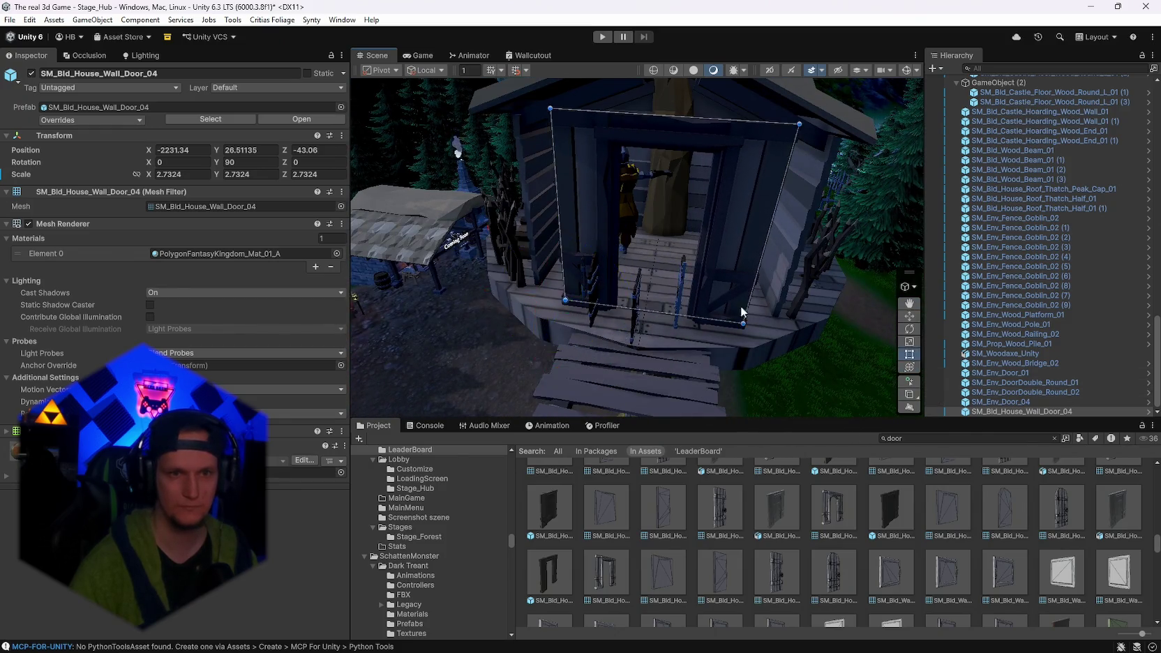
Scale the door frame to fill the opening, about 3.97 × 2.69 × 4.17.
{"action": "key", "text": "f"}
{"action": "mouse_move", "coordinate": [639, 233]}
{"action": "left_mouse_down"}
{"action": "mouse_move", "coordinate": [638, 205]}
{"action": "mouse_move", "coordinate": [636, 238]}
{"action": "left_mouse_up"}
{"action": "left_click_drag", "start_coordinate": [751, 342], "coordinate": [787, 341]}
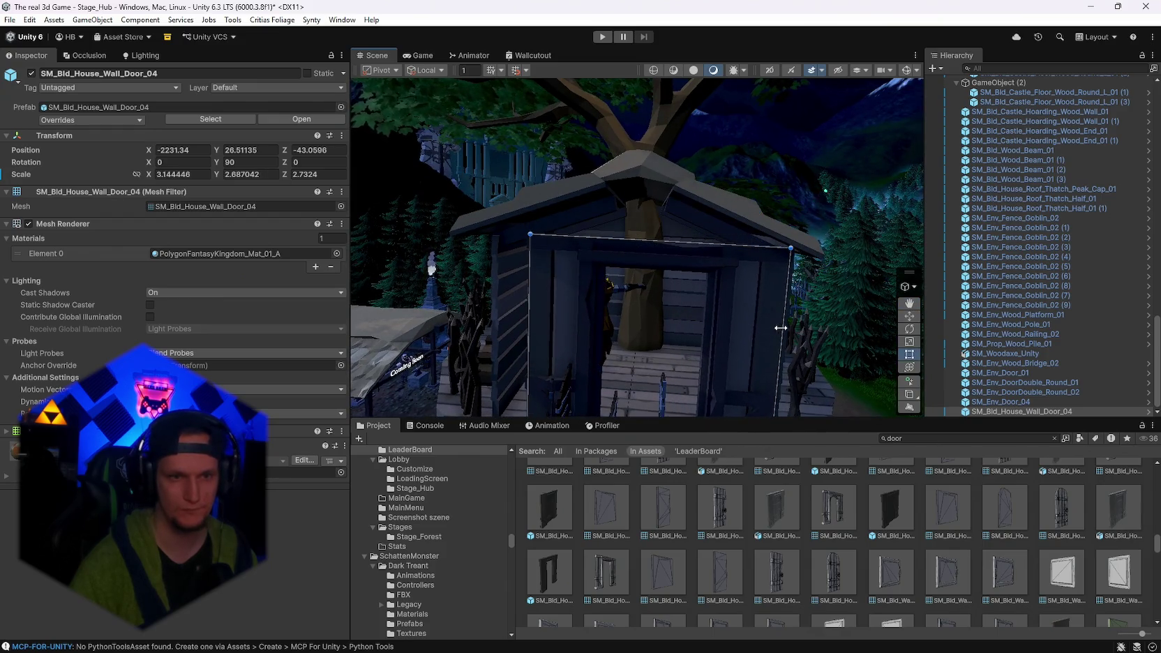
{"action": "mouse_move", "coordinate": [528, 315]}
{"action": "left_mouse_down"}
{"action": "mouse_move", "coordinate": [488, 317]}
{"action": "mouse_move", "coordinate": [804, 341]}
{"action": "mouse_move", "coordinate": [818, 314]}
{"action": "mouse_move", "coordinate": [914, 334]}
{"action": "left_mouse_up"}
{"action": "left_click", "coordinate": [909, 316]}
{"action": "mouse_move", "coordinate": [767, 328]}
{"action": "left_mouse_down"}
{"action": "mouse_move", "coordinate": [630, 340]}
{"action": "mouse_move", "coordinate": [428, 298]}
{"action": "mouse_move", "coordinate": [345, 297]}
{"action": "mouse_move", "coordinate": [475, 380]}
{"action": "mouse_move", "coordinate": [553, 360]}
{"action": "mouse_move", "coordinate": [461, 254]}
{"action": "mouse_move", "coordinate": [462, 293]}
{"action": "left_mouse_up"}
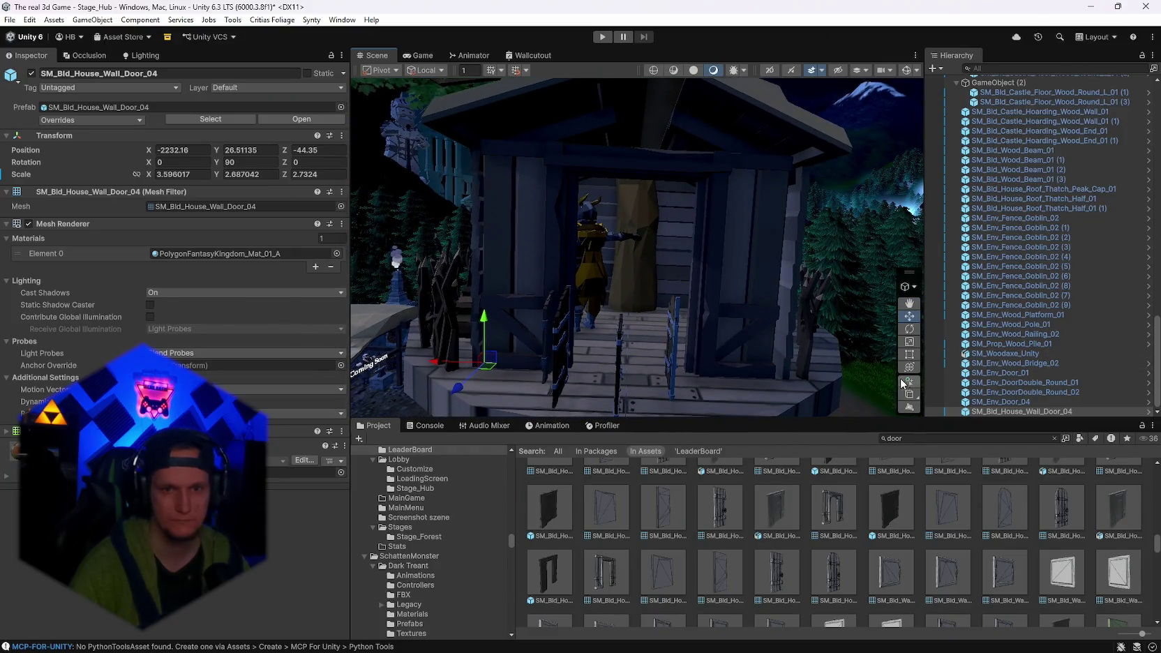
{"action": "left_click_drag", "start_coordinate": [776, 285], "coordinate": [795, 279]}
{"action": "left_click_drag", "start_coordinate": [484, 253], "coordinate": [473, 252]}
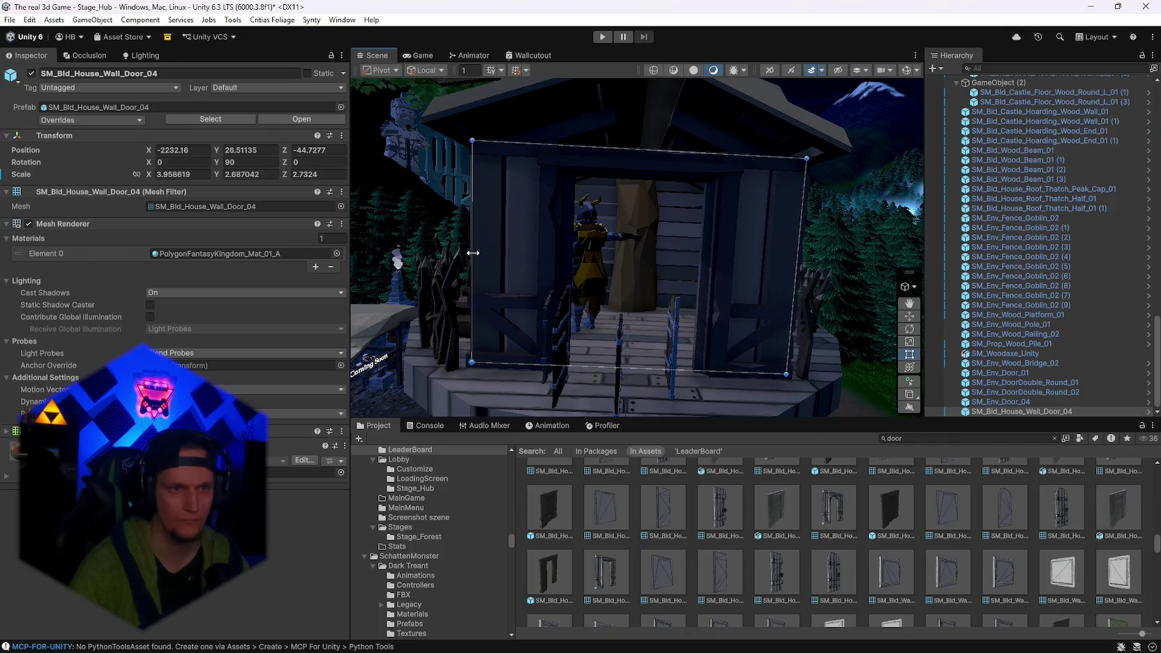
{"action": "mouse_move", "coordinate": [601, 147]}
{"action": "left_mouse_down"}
{"action": "mouse_move", "coordinate": [733, 155]}
{"action": "mouse_move", "coordinate": [921, 229]}
{"action": "mouse_move", "coordinate": [661, 299]}
{"action": "left_mouse_up"}
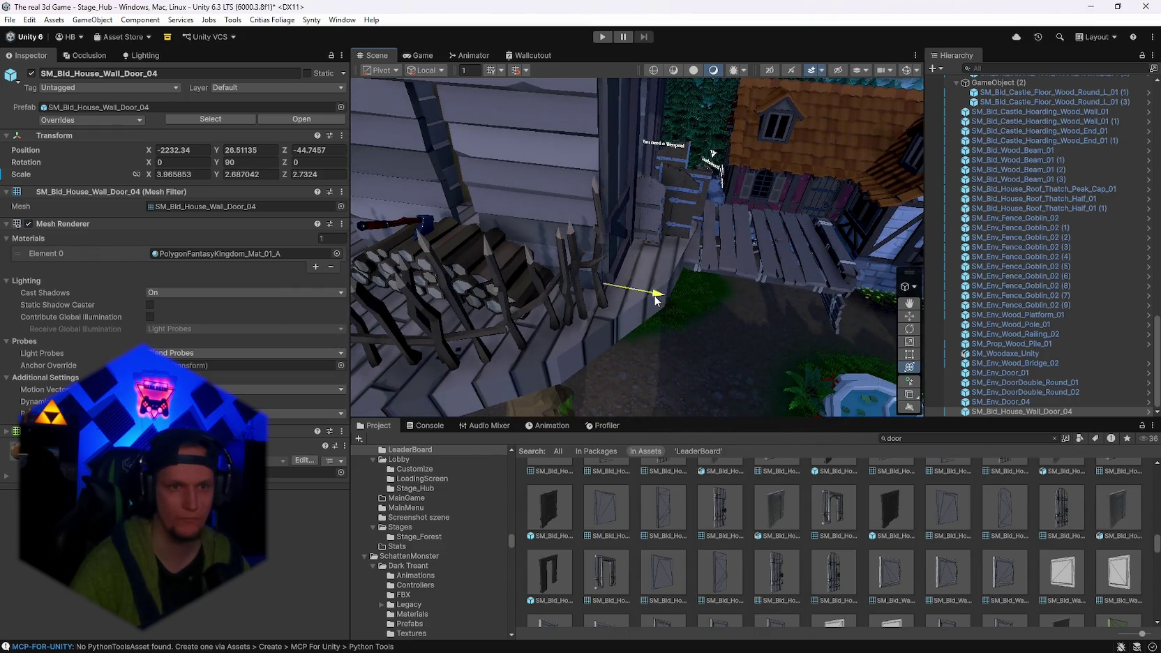
{"action": "mouse_move", "coordinate": [661, 300]}
{"action": "left_mouse_down"}
{"action": "mouse_move", "coordinate": [713, 303]}
{"action": "mouse_move", "coordinate": [660, 296]}
{"action": "mouse_move", "coordinate": [394, 153]}
{"action": "left_mouse_up"}
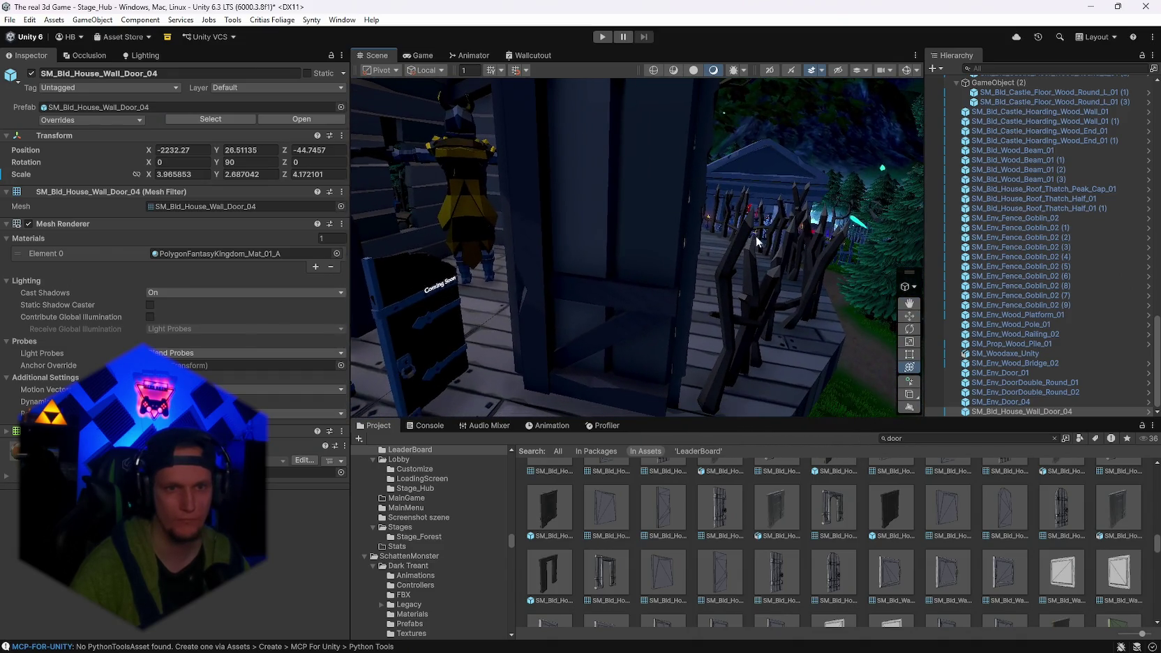
{"action": "left_click", "coordinate": [446, 345]}
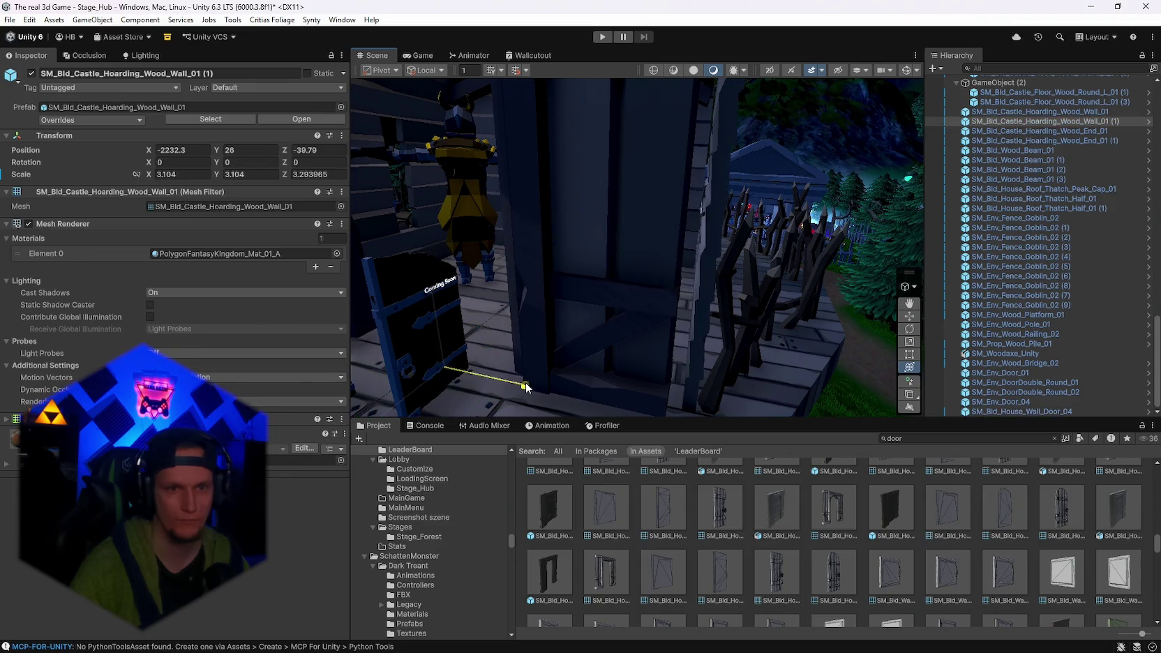
{"action": "left_click_drag", "start_coordinate": [520, 390], "coordinate": [535, 390]}
{"action": "key", "text": "ctrl+z"}
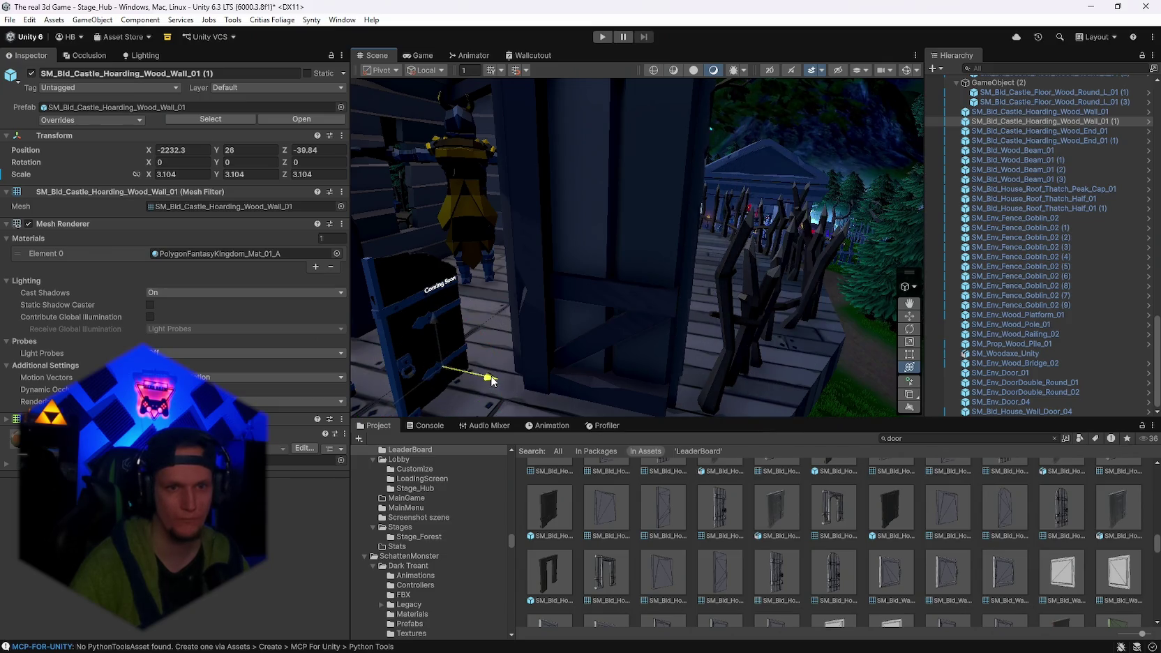
{"action": "left_click_drag", "start_coordinate": [492, 376], "coordinate": [497, 377]}
{"action": "mouse_move", "coordinate": [588, 337]}
{"action": "left_mouse_down"}
{"action": "mouse_move", "coordinate": [703, 312]}
{"action": "mouse_move", "coordinate": [531, 350]}
{"action": "mouse_move", "coordinate": [23, 137]}
{"action": "mouse_move", "coordinate": [697, 370]}
{"action": "left_mouse_up"}
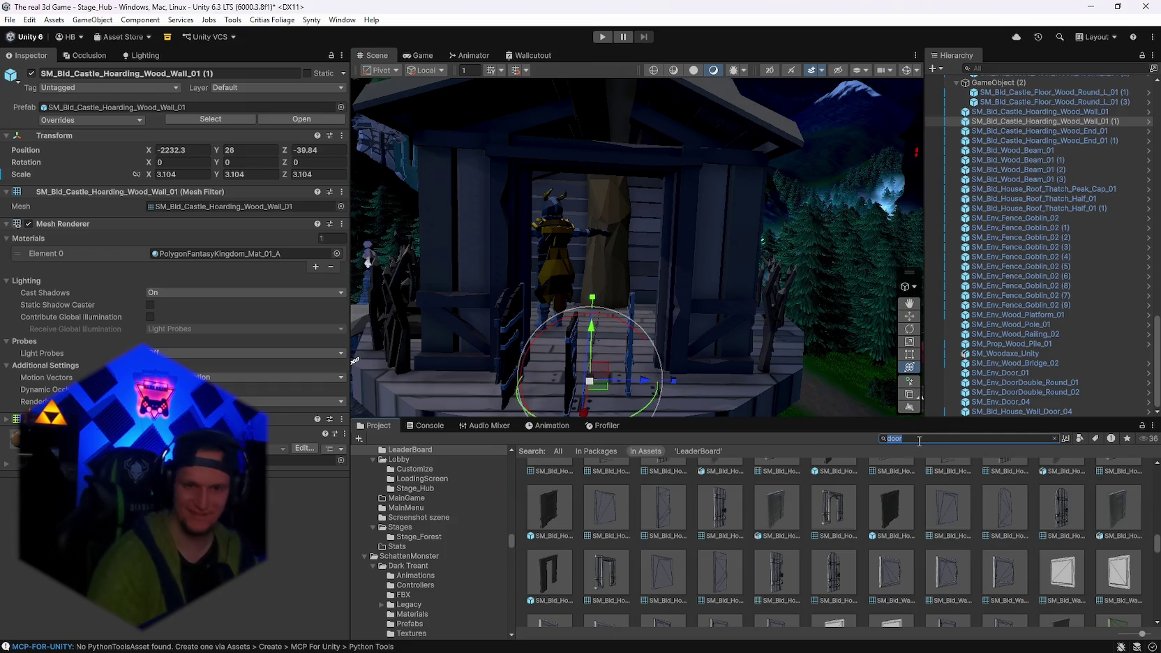
Narrow the asset search to wood pieces and select SM_Bld_Castle_Wall_Panel_Wood_01.
{"action": "key", "text": "BackSpace"}
{"action": "type", "text": "w"}
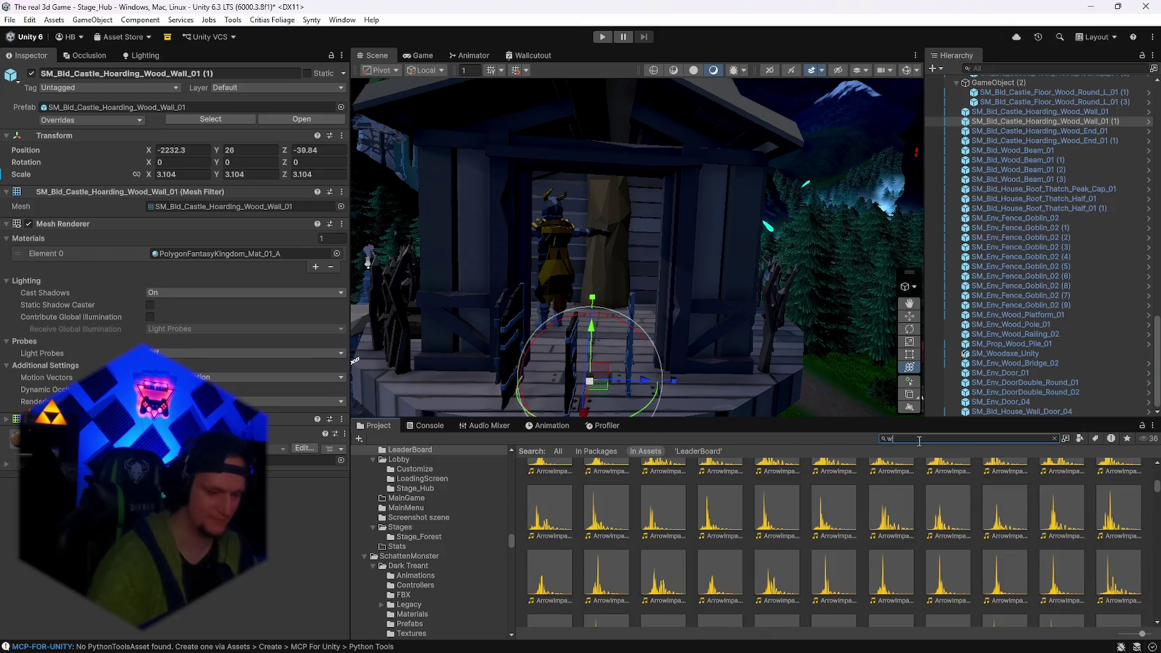
{"action": "type", "text": "ood"}
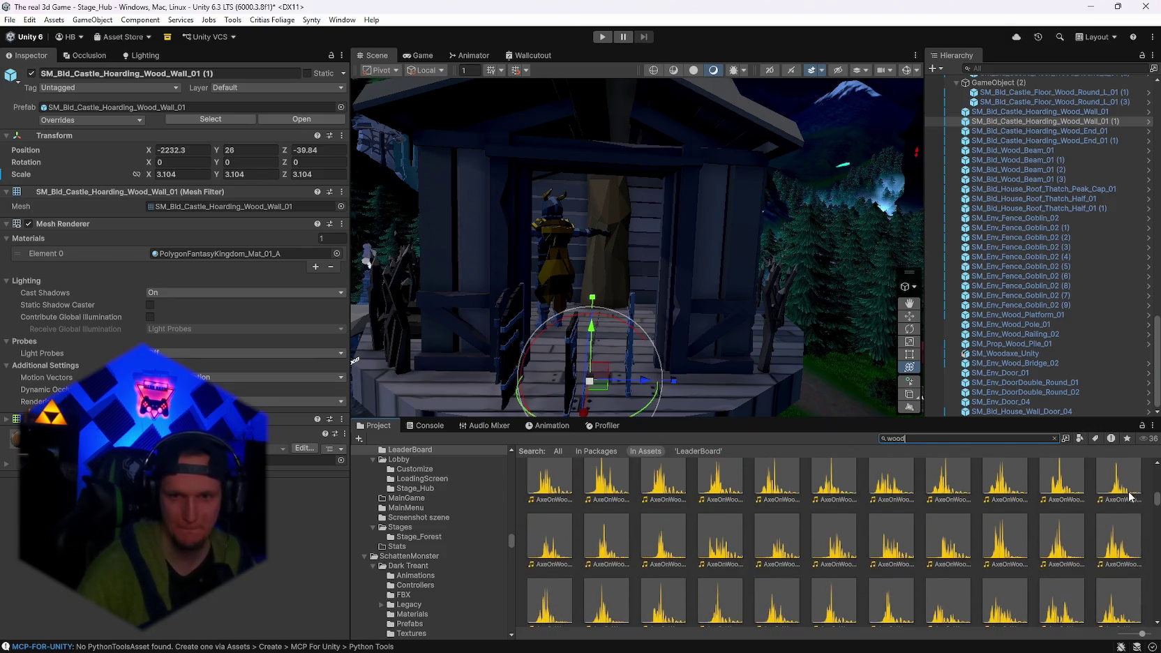
{"action": "left_click_drag", "start_coordinate": [1155, 500], "coordinate": [1157, 540]}
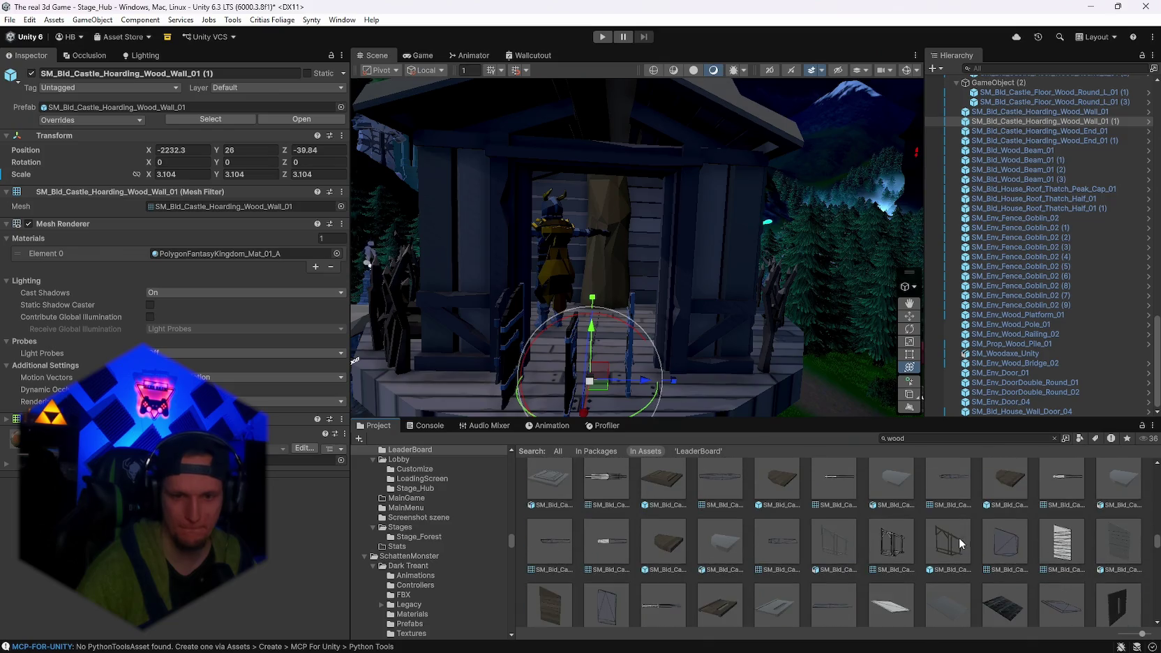
{"action": "scroll", "coordinate": [923, 543], "scroll_direction": "down", "scroll_amount": 5}
{"action": "scroll", "coordinate": [838, 542], "scroll_direction": "down", "scroll_amount": 6}
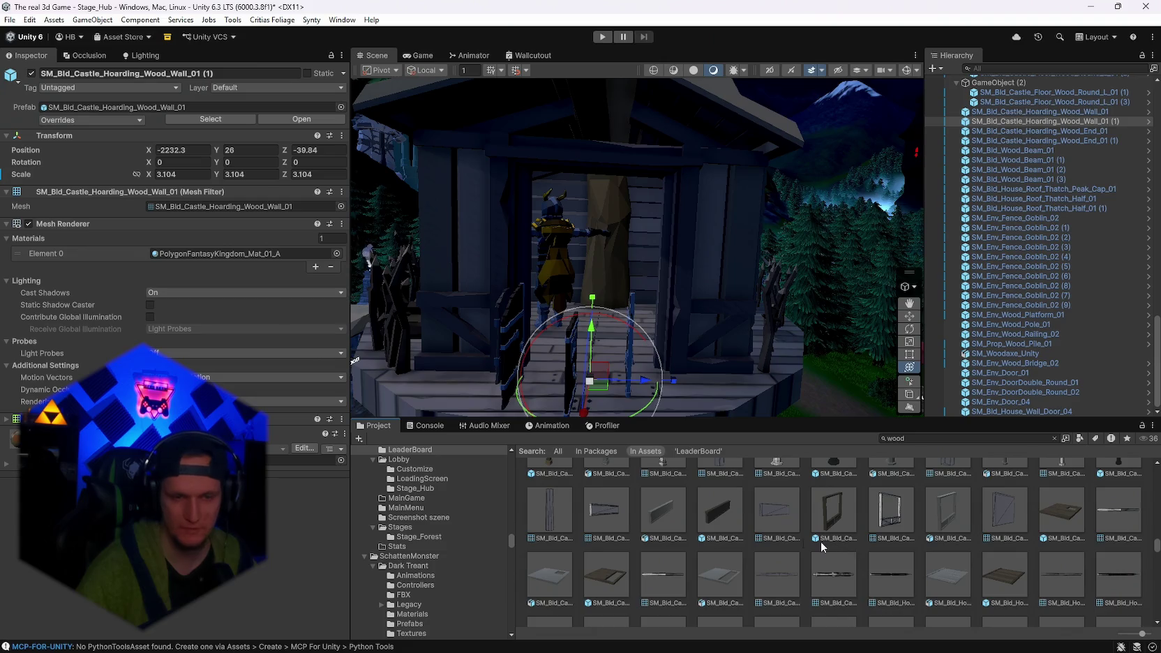
{"action": "left_click", "coordinate": [727, 526]}
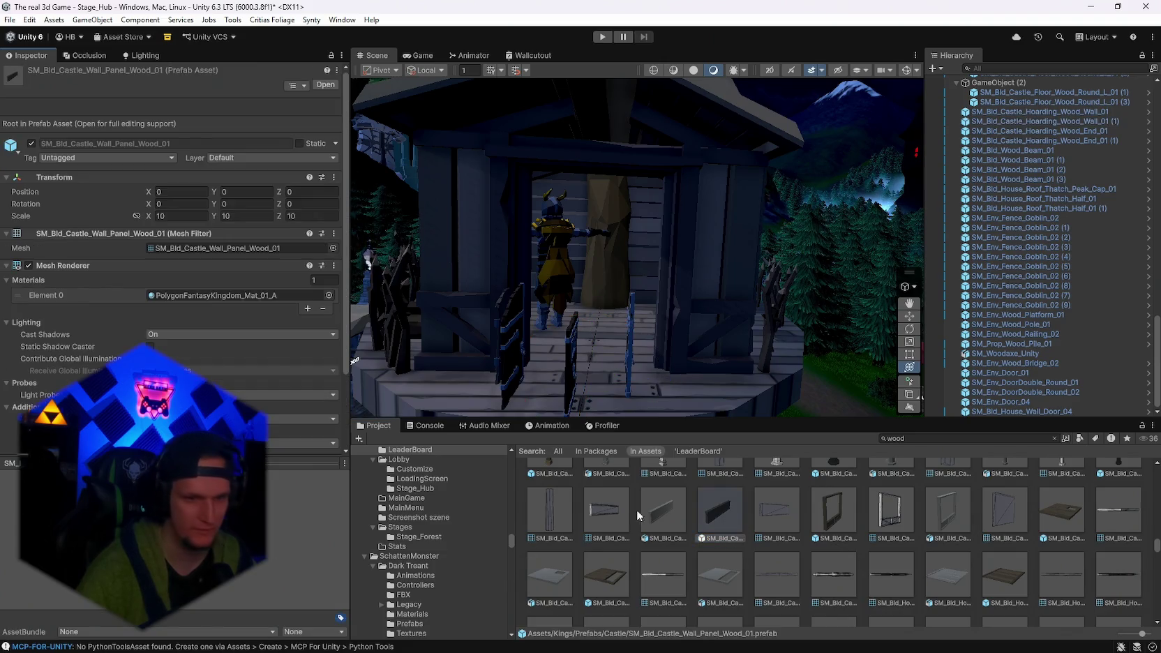
Place a wooden wall panel above the doorway at Y rotation 90, scale about 0.9, shifted on Z.
{"action": "left_click_drag", "start_coordinate": [681, 313], "coordinate": [548, 267]}
{"action": "mouse_move", "coordinate": [632, 272]}
{"action": "left_mouse_down"}
{"action": "mouse_move", "coordinate": [700, 173]}
{"action": "mouse_move", "coordinate": [694, 249]}
{"action": "mouse_move", "coordinate": [569, 266]}
{"action": "mouse_move", "coordinate": [605, 313]}
{"action": "mouse_move", "coordinate": [429, 454]}
{"action": "left_mouse_up"}
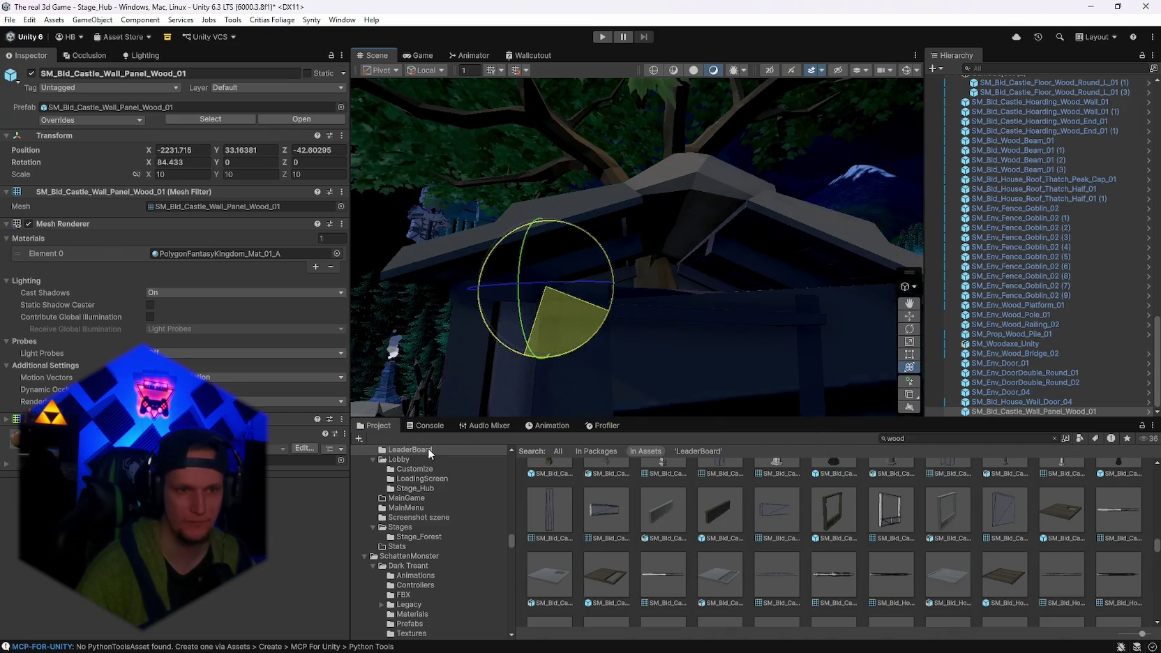
{"action": "mouse_move", "coordinate": [555, 293]}
{"action": "left_mouse_down"}
{"action": "mouse_move", "coordinate": [544, 293]}
{"action": "mouse_move", "coordinate": [557, 300]}
{"action": "mouse_move", "coordinate": [541, 328]}
{"action": "mouse_move", "coordinate": [633, 339]}
{"action": "left_mouse_up"}
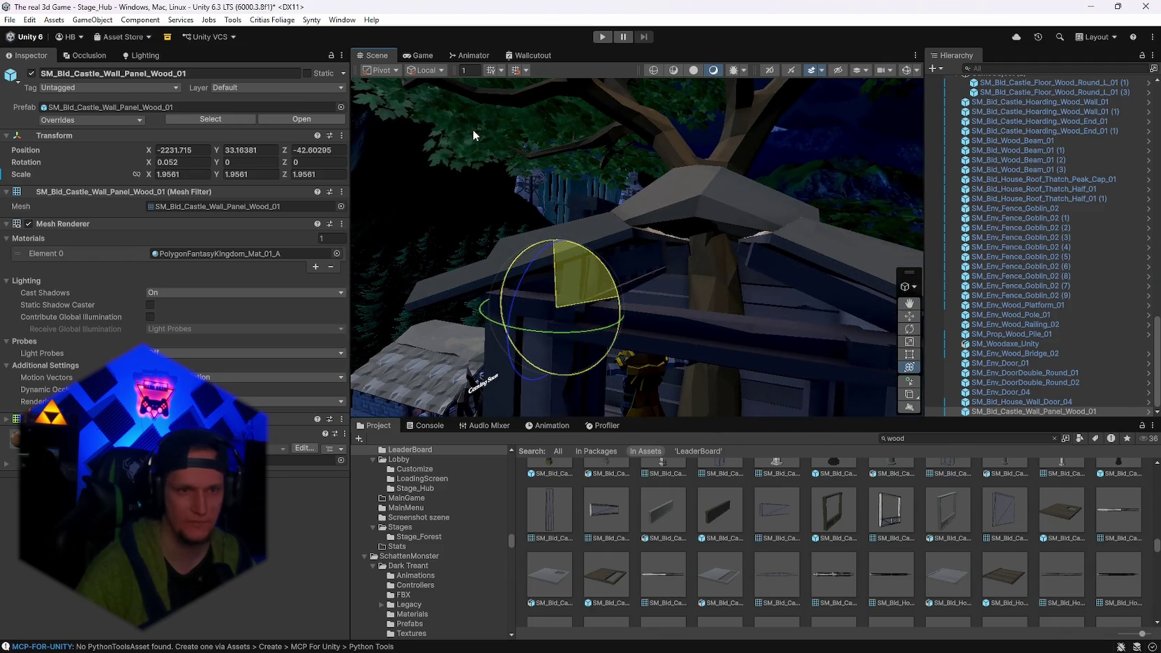
{"action": "left_click", "coordinate": [244, 162]}
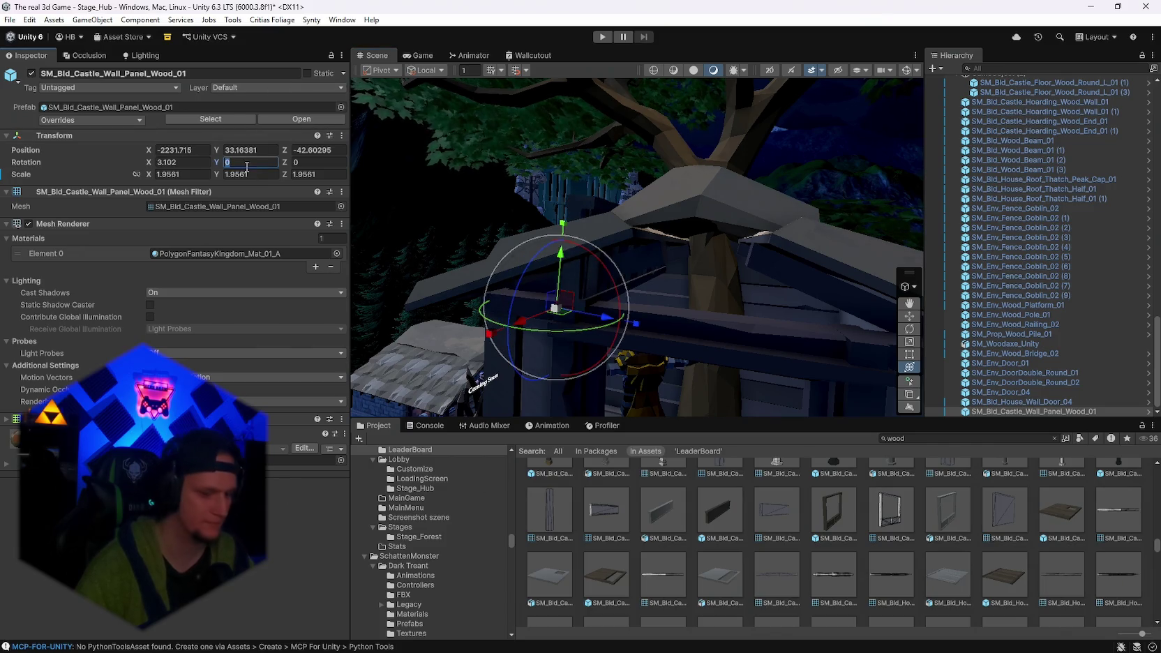
{"action": "type", "text": "90"}
{"action": "left_click_drag", "start_coordinate": [558, 312], "coordinate": [514, 308]}
{"action": "mouse_move", "coordinate": [625, 314]}
{"action": "left_mouse_down"}
{"action": "mouse_move", "coordinate": [453, 338]}
{"action": "mouse_move", "coordinate": [468, 298]}
{"action": "mouse_move", "coordinate": [452, 338]}
{"action": "mouse_move", "coordinate": [496, 307]}
{"action": "mouse_move", "coordinate": [433, 273]}
{"action": "mouse_move", "coordinate": [395, 269]}
{"action": "left_mouse_up"}
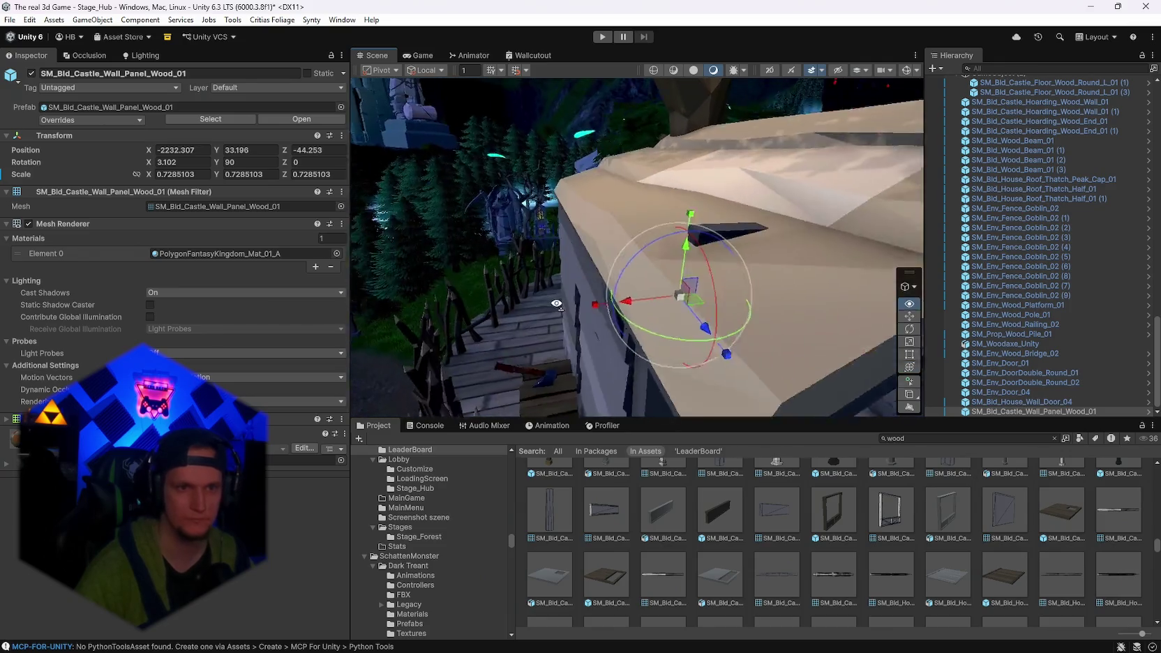
{"action": "mouse_move", "coordinate": [491, 340]}
{"action": "left_mouse_down"}
{"action": "mouse_move", "coordinate": [670, 275]}
{"action": "mouse_move", "coordinate": [518, 285]}
{"action": "mouse_move", "coordinate": [650, 290]}
{"action": "mouse_move", "coordinate": [631, 288]}
{"action": "left_mouse_up"}
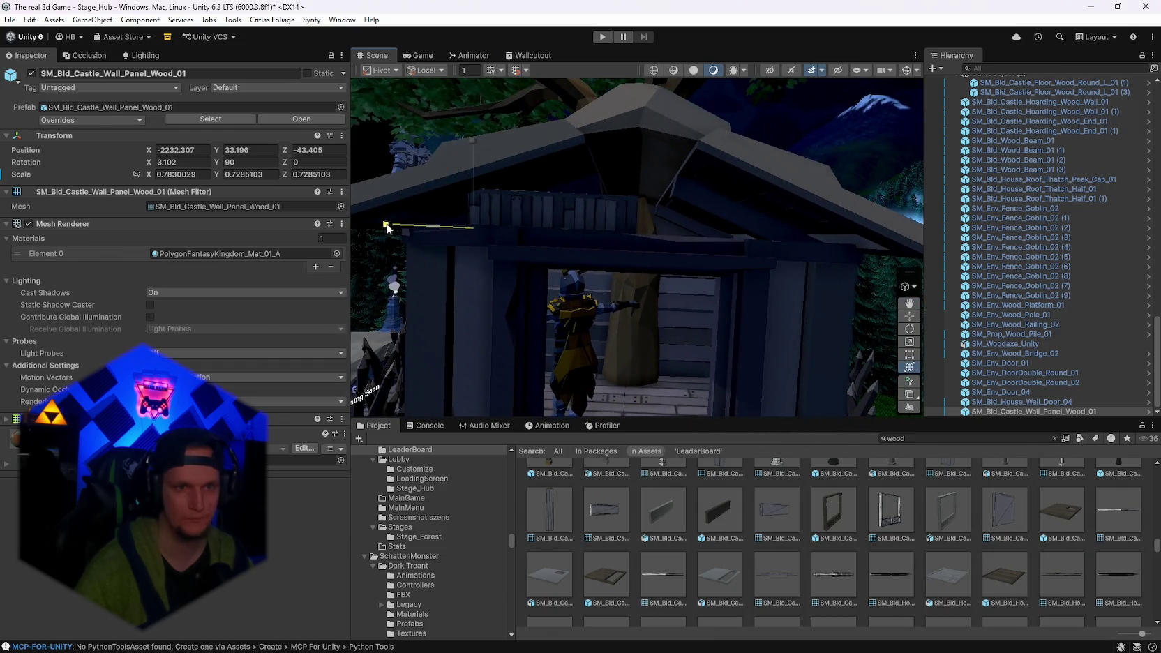
Duplicate the panel twice and widen the copy along X to fill the gable.
{"action": "key", "text": "ctrl+d"}
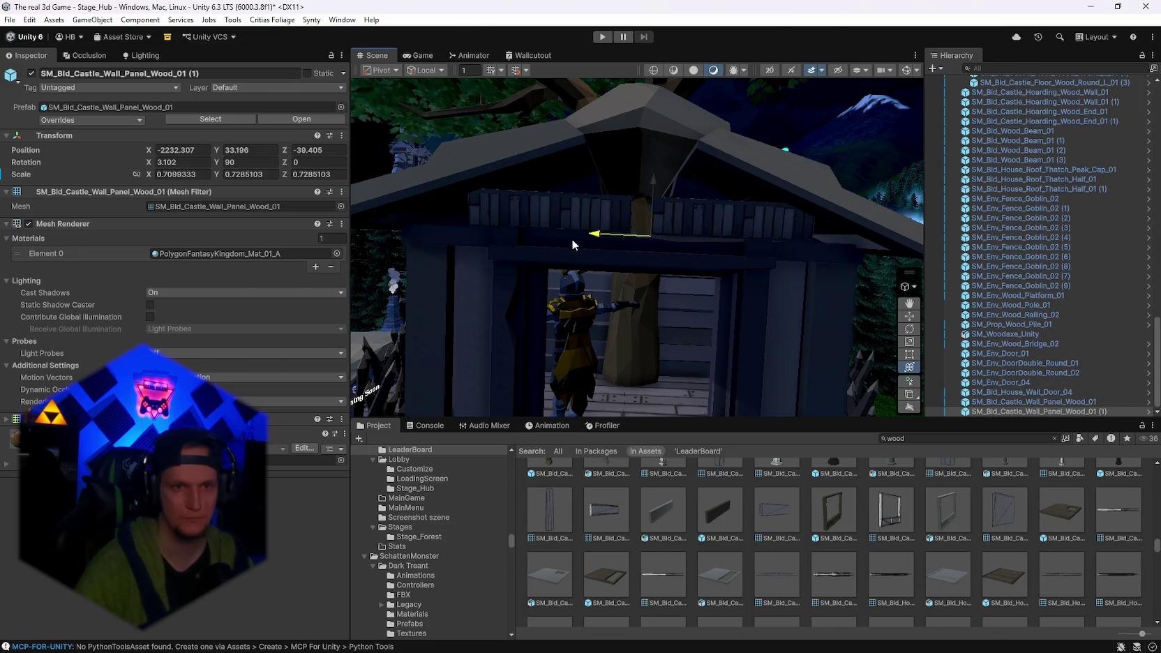
{"action": "mouse_move", "coordinate": [573, 246]}
{"action": "left_mouse_down"}
{"action": "mouse_move", "coordinate": [711, 251]}
{"action": "mouse_move", "coordinate": [655, 281]}
{"action": "left_mouse_up"}
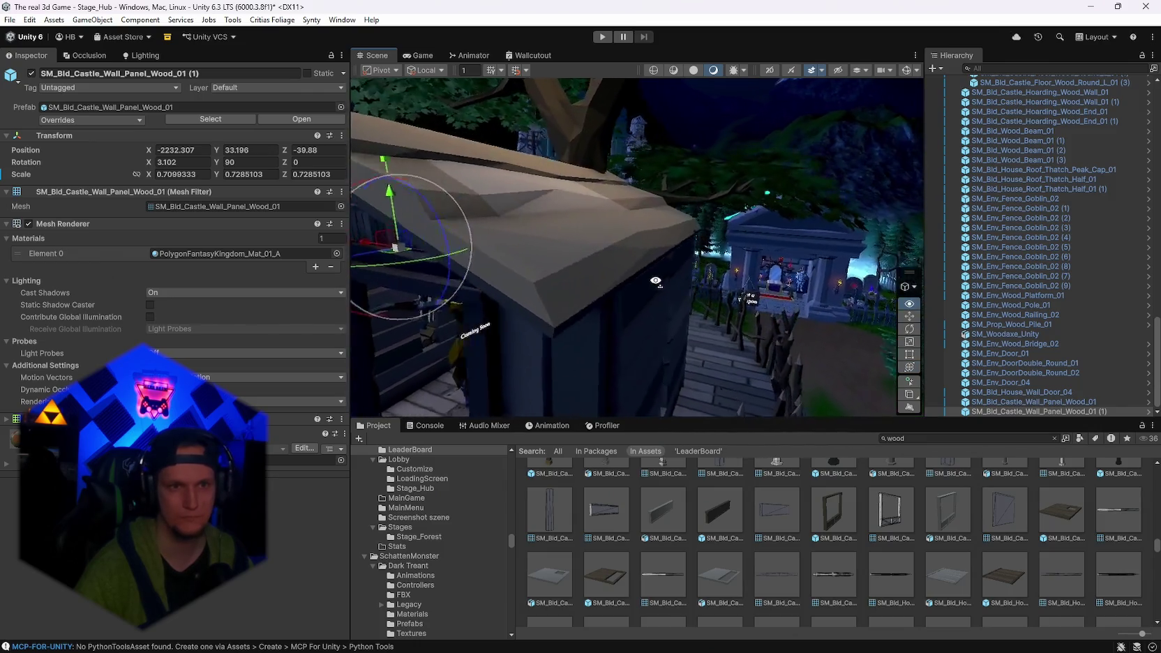
{"action": "key", "text": "f"}
{"action": "key", "text": "ctrl+d"}
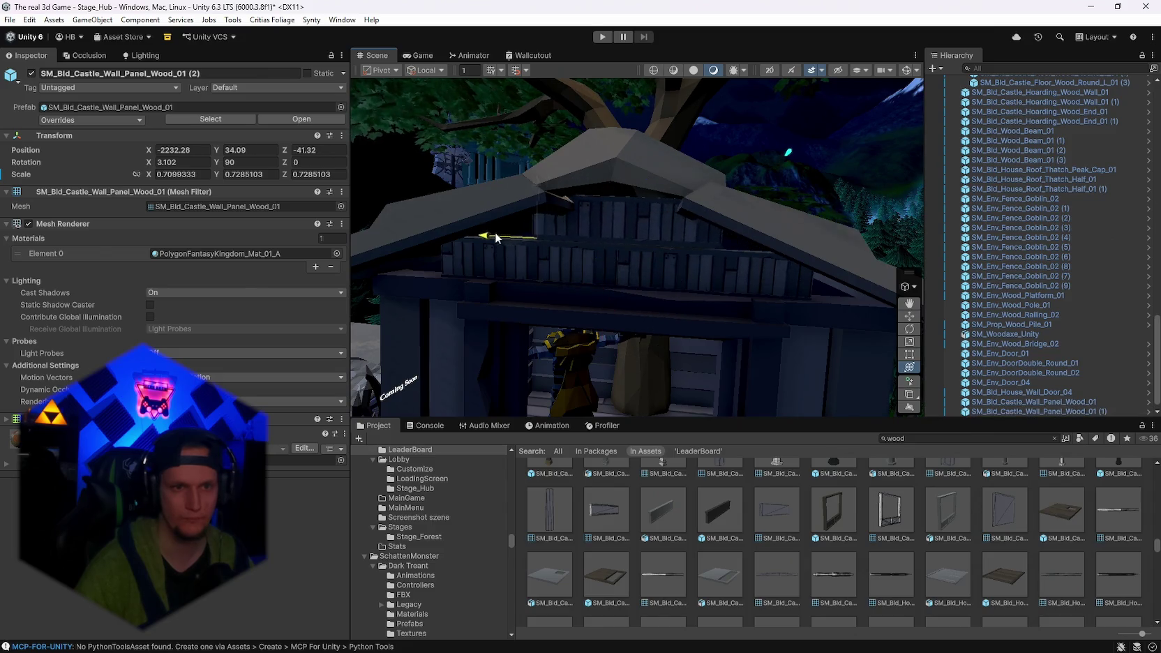
{"action": "mouse_move", "coordinate": [448, 237]}
{"action": "left_mouse_down"}
{"action": "mouse_move", "coordinate": [590, 289]}
{"action": "mouse_move", "coordinate": [593, 253]}
{"action": "mouse_move", "coordinate": [593, 268]}
{"action": "mouse_move", "coordinate": [671, 269]}
{"action": "left_mouse_up"}
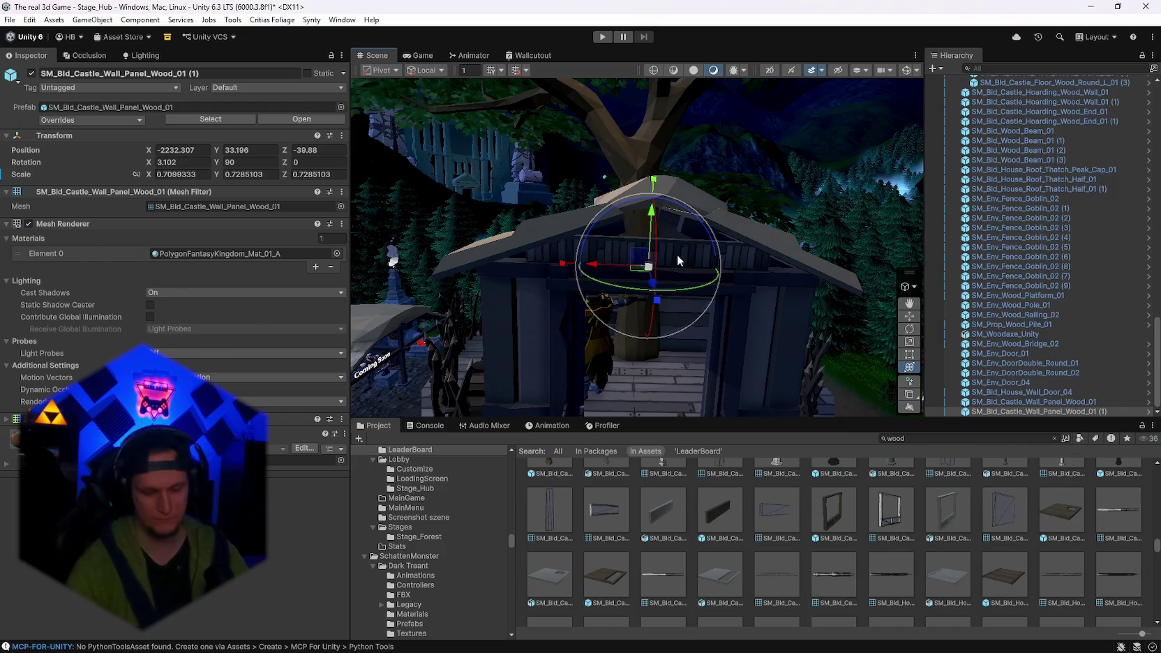
{"action": "left_click", "coordinate": [613, 251]}
{"action": "scroll", "coordinate": [797, 516], "scroll_direction": "down", "scroll_amount": 1}
{"action": "scroll", "coordinate": [799, 519], "scroll_direction": "down", "scroll_amount": 2}
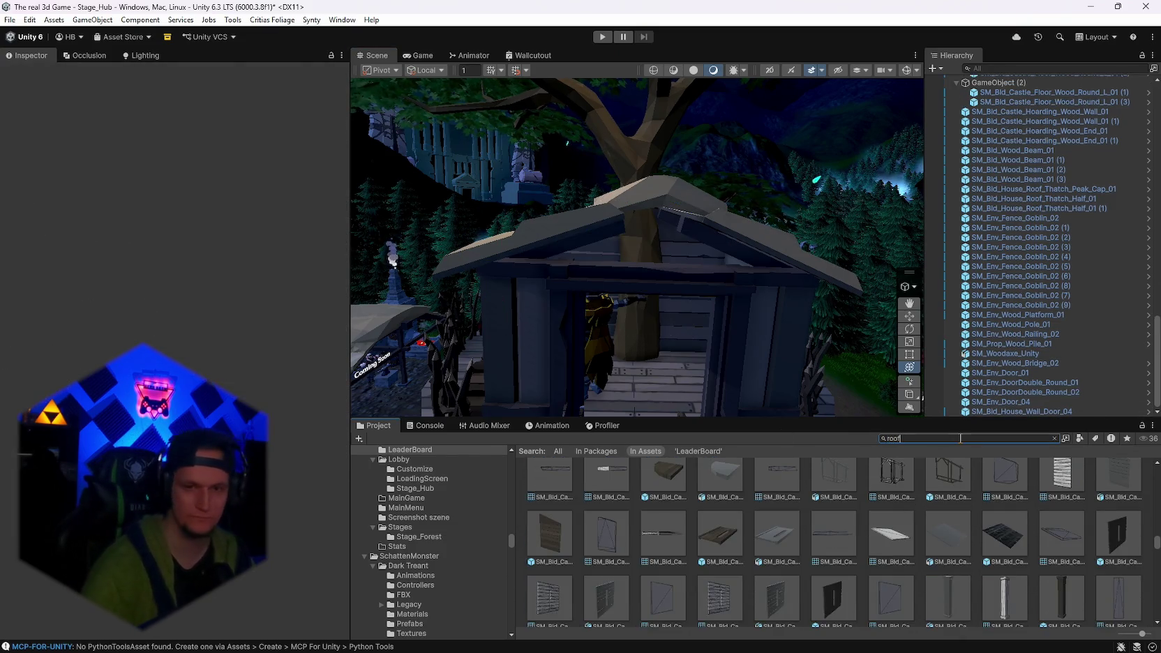
Search the Project window for 'roof' and browse the results.
{"action": "type", "text": "roof"}
{"action": "scroll", "coordinate": [809, 534], "scroll_direction": "down", "scroll_amount": 1}
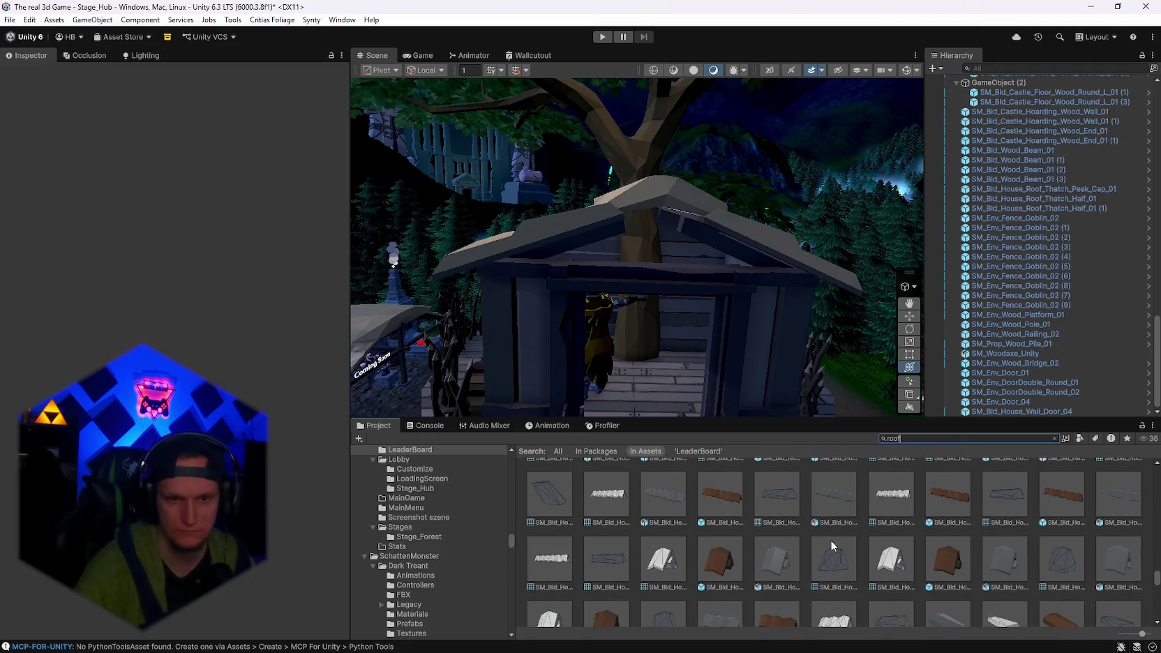
{"action": "scroll", "coordinate": [842, 548], "scroll_direction": "down", "scroll_amount": 2}
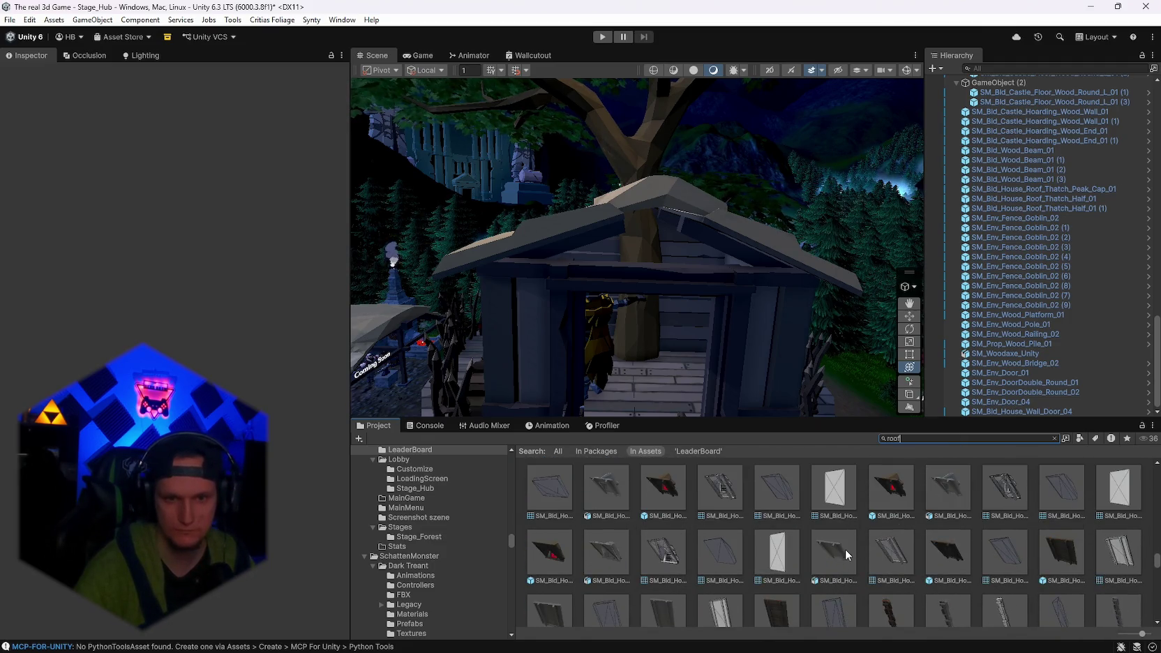
{"action": "scroll", "coordinate": [845, 550], "scroll_direction": "down", "scroll_amount": 4}
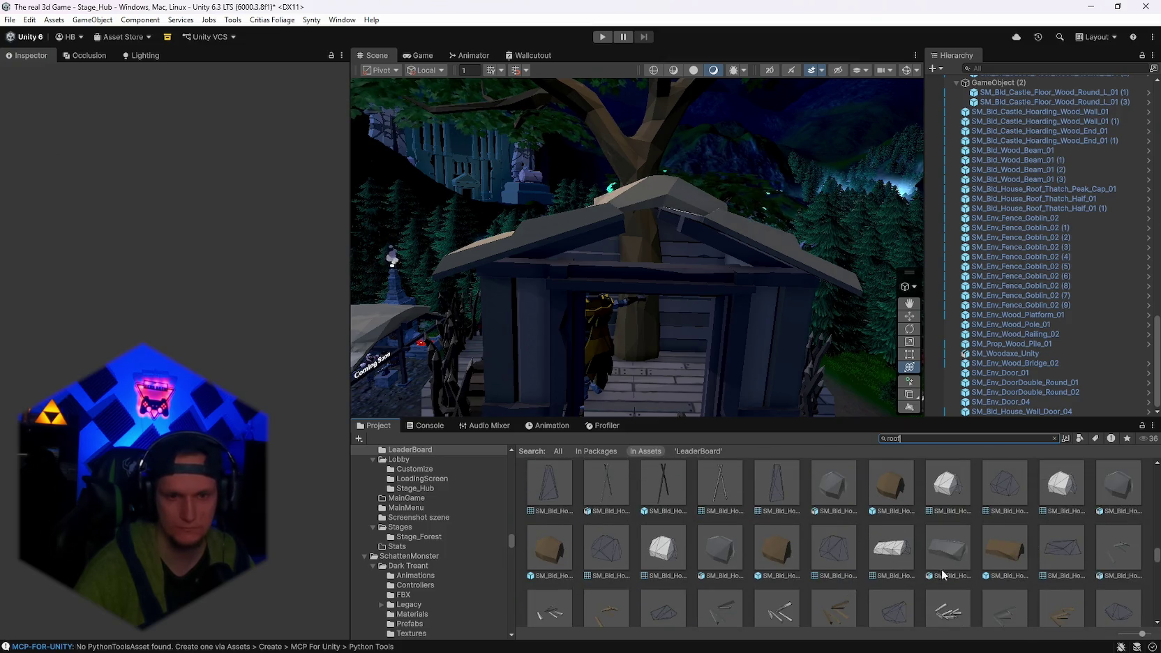
{"action": "scroll", "coordinate": [956, 566], "scroll_direction": "up", "scroll_amount": 3}
{"action": "scroll", "coordinate": [907, 561], "scroll_direction": "up", "scroll_amount": 5}
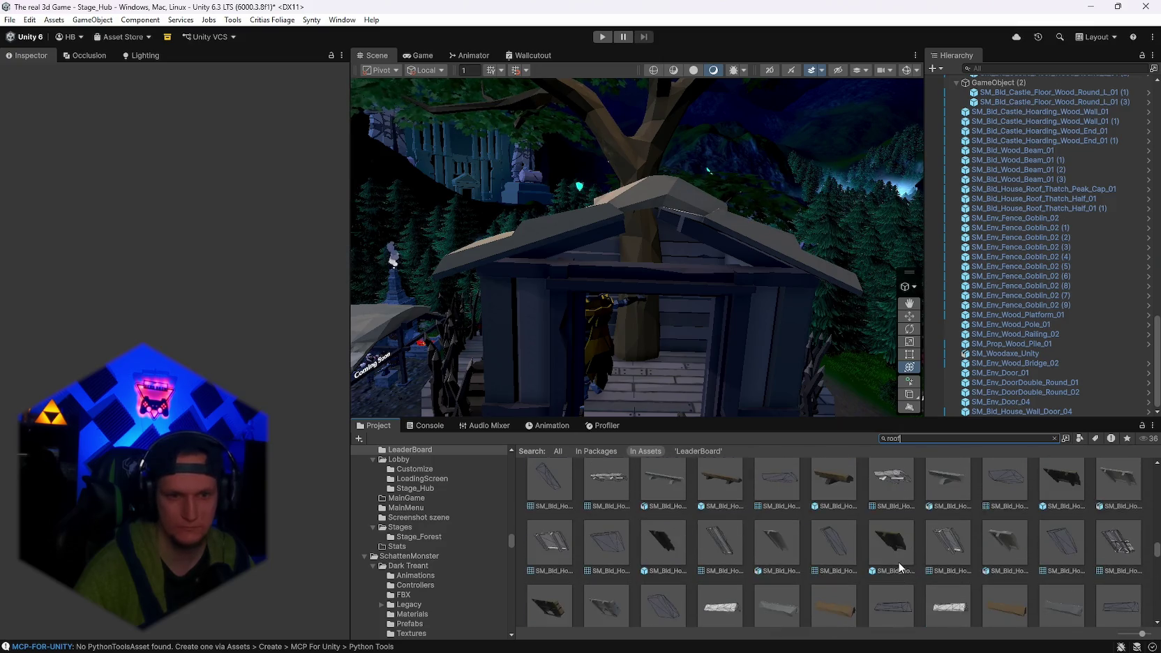
{"action": "scroll", "coordinate": [898, 569], "scroll_direction": "up", "scroll_amount": 1}
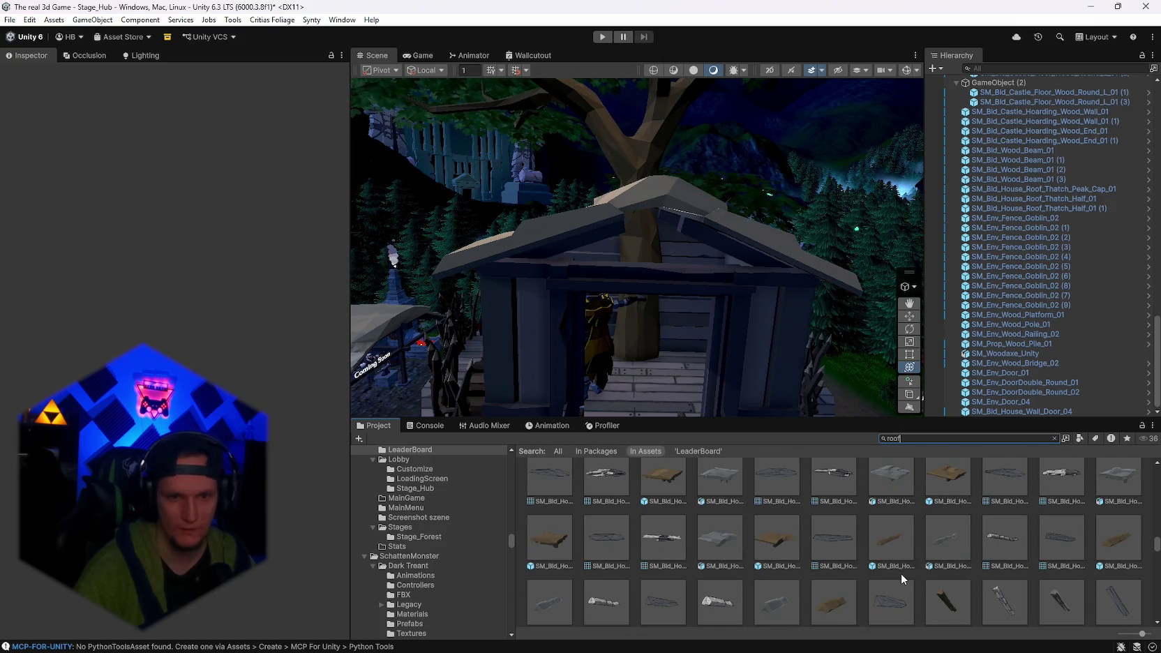
Inspect the thatch corner prefab, then place SM_Bld_Castle_Roof_Short_Half_End_01 above the tree house.
{"action": "left_click", "coordinate": [565, 550]}
{"action": "scroll", "coordinate": [786, 555], "scroll_direction": "up", "scroll_amount": 3}
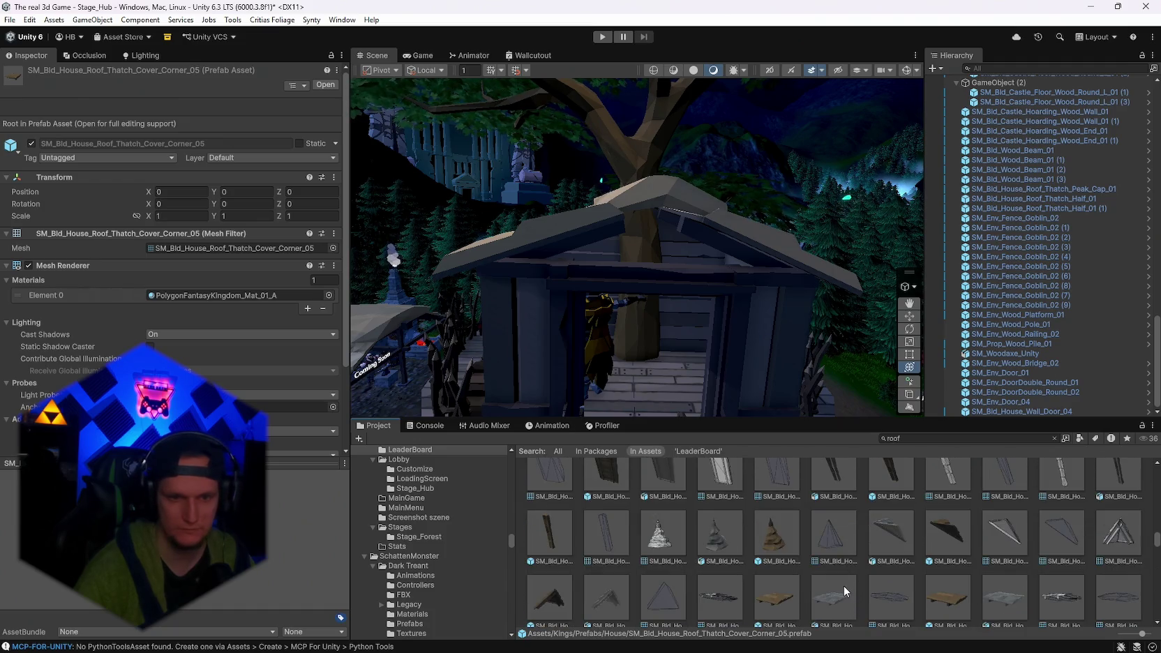
{"action": "scroll", "coordinate": [837, 587], "scroll_direction": "up", "scroll_amount": 1}
{"action": "scroll", "coordinate": [878, 565], "scroll_direction": "up", "scroll_amount": 1}
{"action": "scroll", "coordinate": [895, 565], "scroll_direction": "up", "scroll_amount": 3}
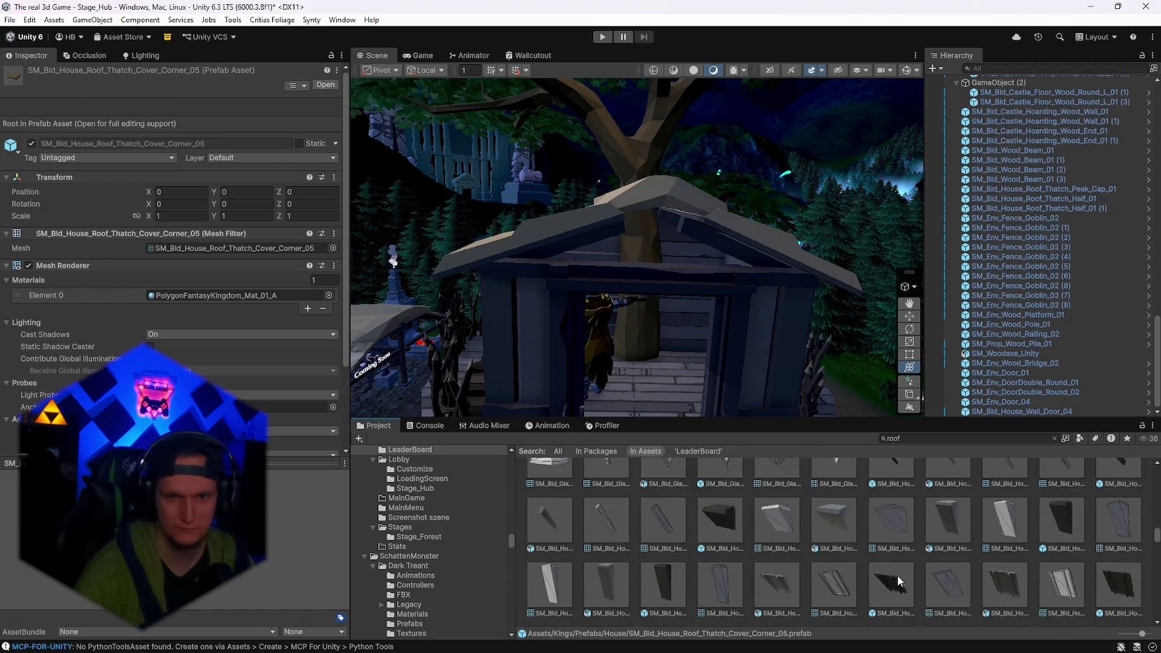
{"action": "scroll", "coordinate": [897, 576], "scroll_direction": "down", "scroll_amount": 1}
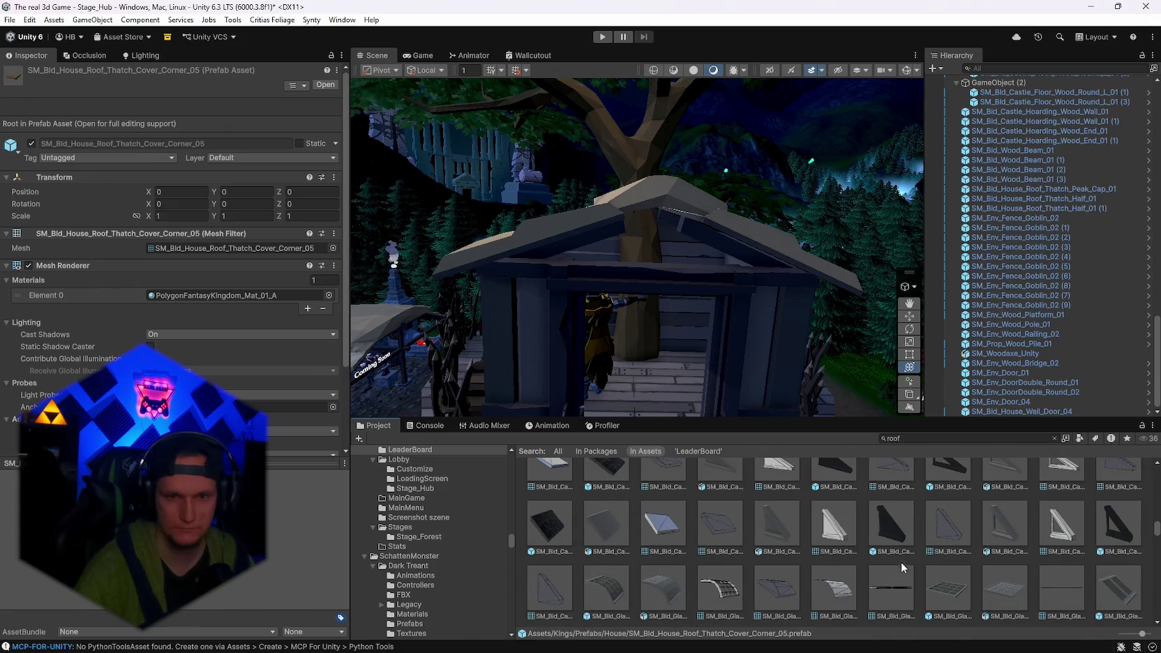
{"action": "left_click_drag", "start_coordinate": [781, 349], "coordinate": [753, 339]}
{"action": "left_click_drag", "start_coordinate": [905, 516], "coordinate": [664, 253]}
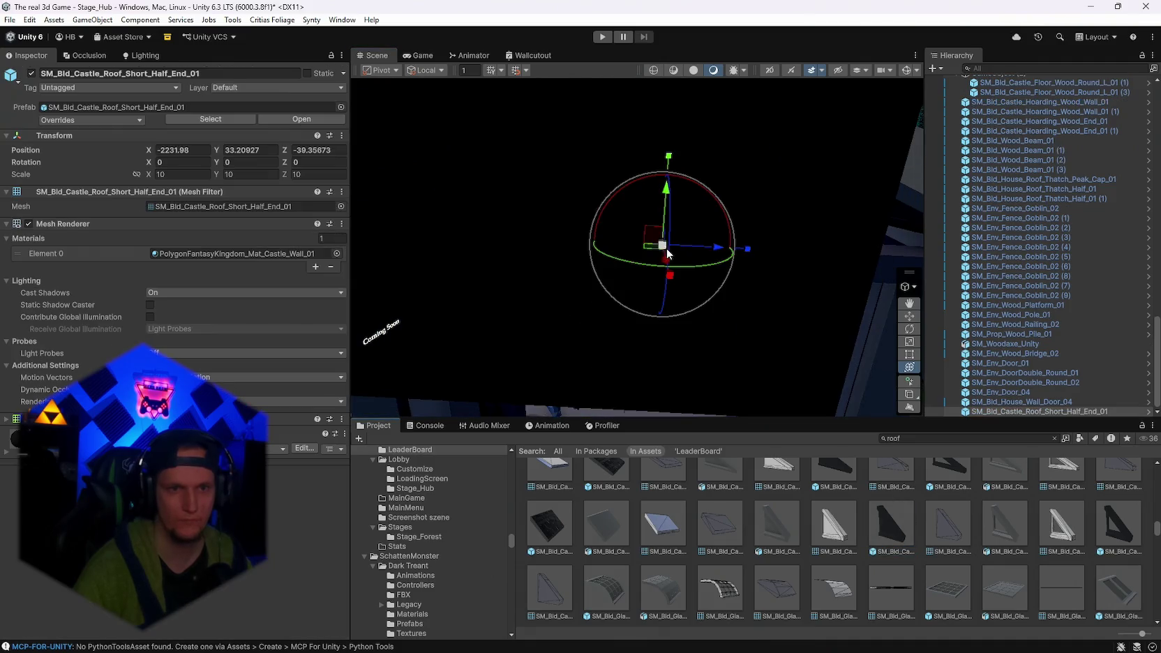
Delete the short half-end roof piece and look back through the roof asset results.
{"action": "scroll", "coordinate": [615, 245], "scroll_direction": "down", "scroll_amount": 3}
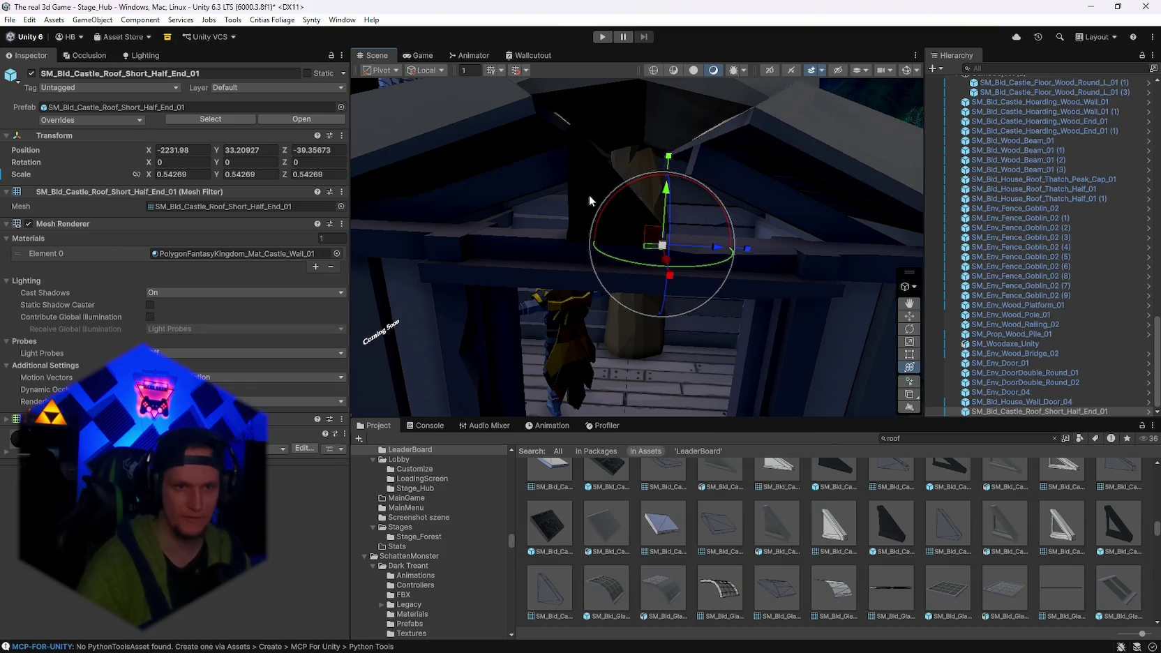
{"action": "key", "text": "Delete"}
{"action": "scroll", "coordinate": [851, 538], "scroll_direction": "down", "scroll_amount": 5}
{"action": "scroll", "coordinate": [848, 548], "scroll_direction": "up", "scroll_amount": 3}
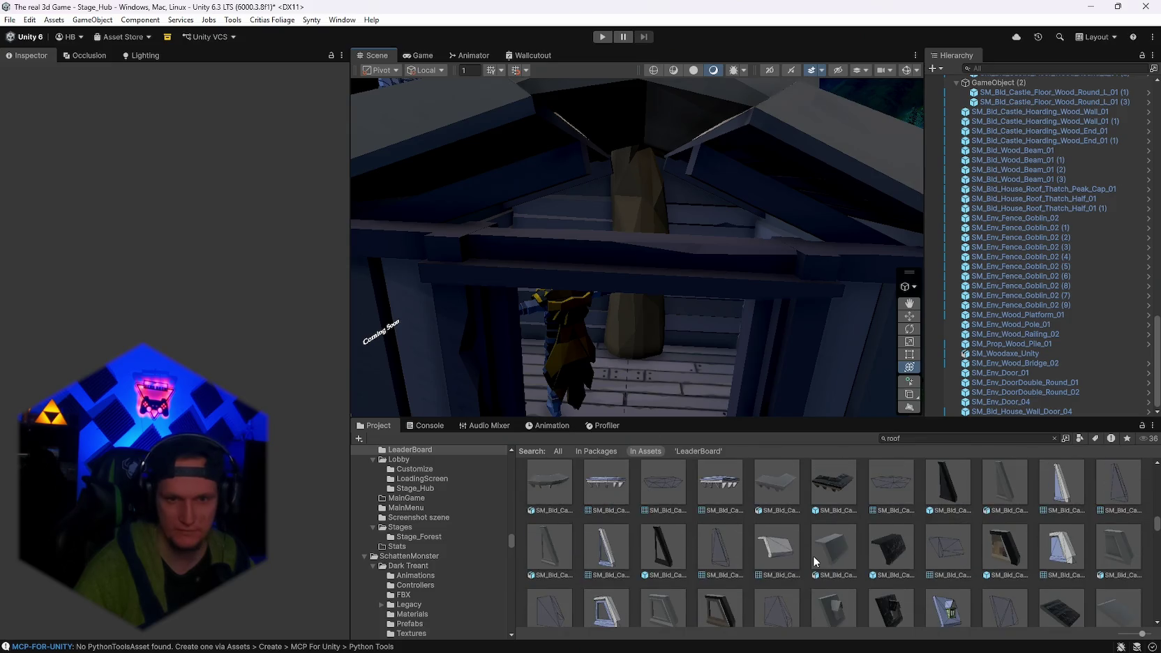
{"action": "scroll", "coordinate": [813, 556], "scroll_direction": "up", "scroll_amount": 3}
{"action": "scroll", "coordinate": [942, 566], "scroll_direction": "down", "scroll_amount": 10}
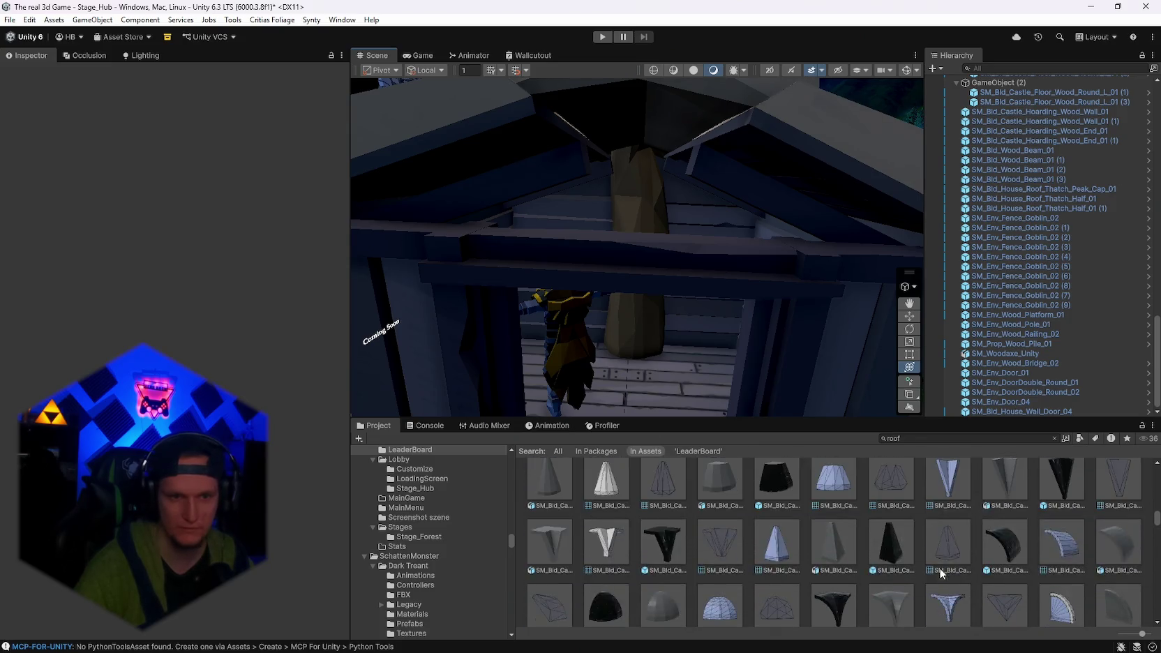
{"action": "scroll", "coordinate": [794, 554], "scroll_direction": "down", "scroll_amount": 2}
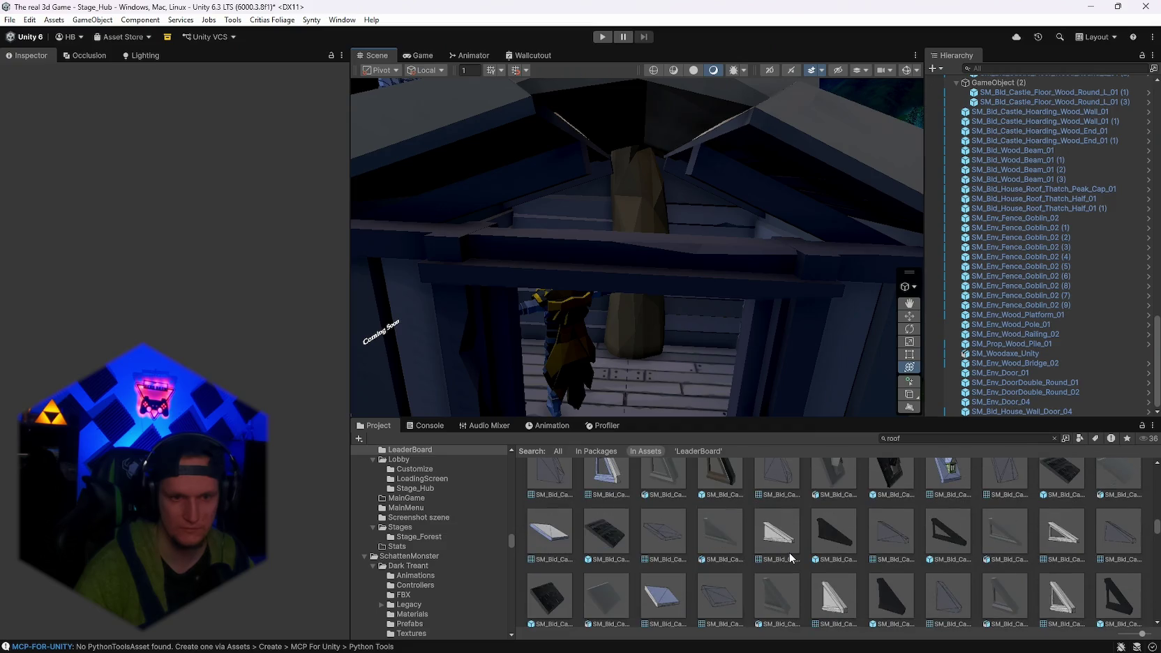
{"action": "scroll", "coordinate": [784, 530], "scroll_direction": "up", "scroll_amount": 5}
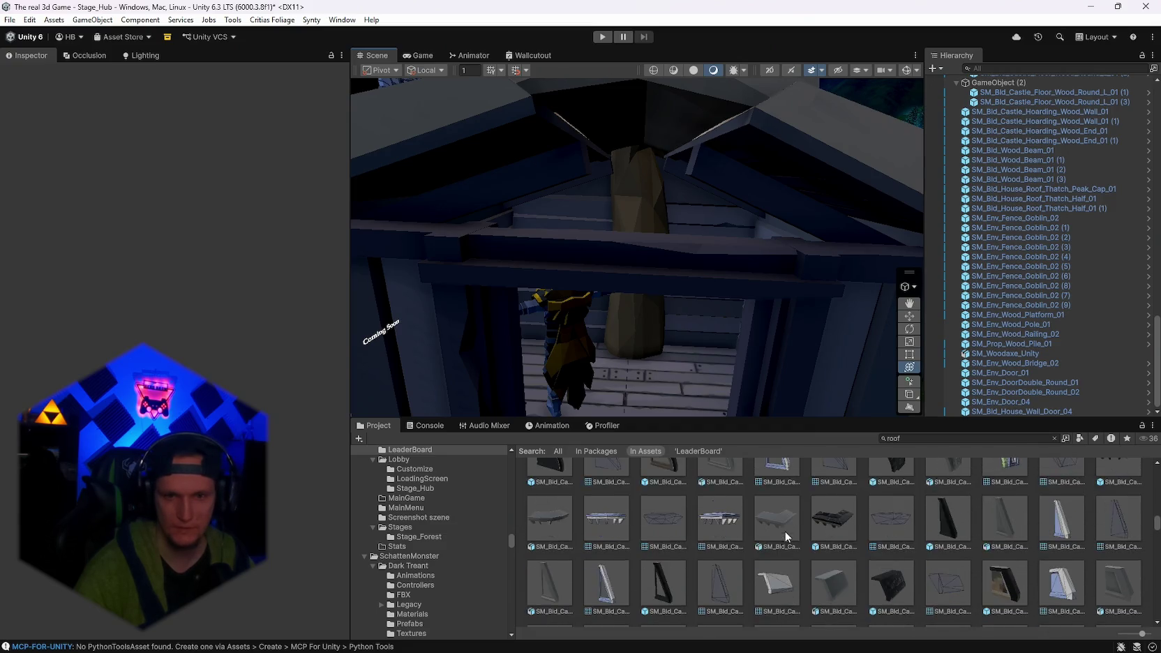
{"action": "scroll", "coordinate": [812, 550], "scroll_direction": "up", "scroll_amount": 3}
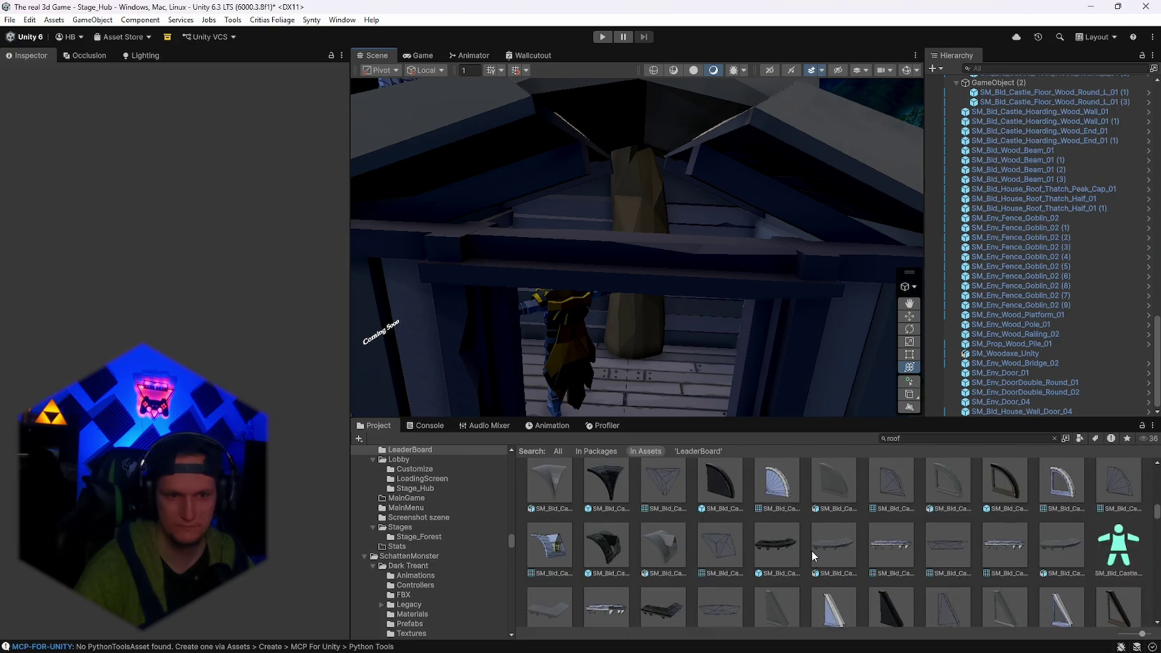
{"action": "scroll", "coordinate": [812, 551], "scroll_direction": "up", "scroll_amount": 2}
{"action": "scroll", "coordinate": [812, 551], "scroll_direction": "up", "scroll_amount": 5}
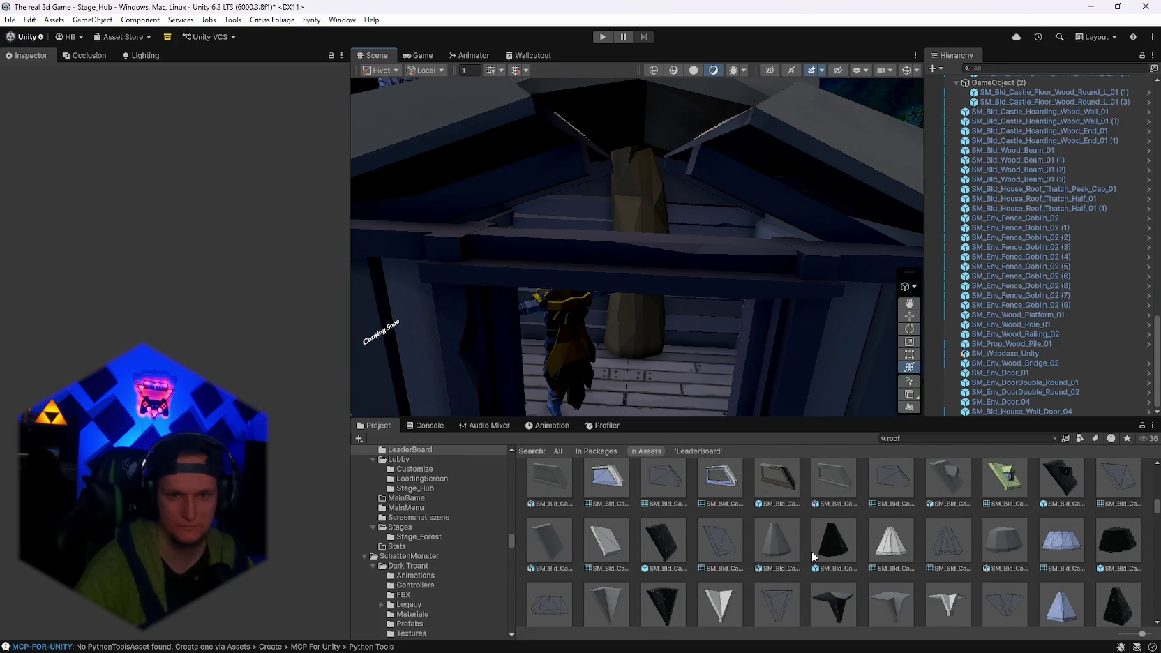
{"action": "scroll", "coordinate": [812, 550], "scroll_direction": "up", "scroll_amount": 5}
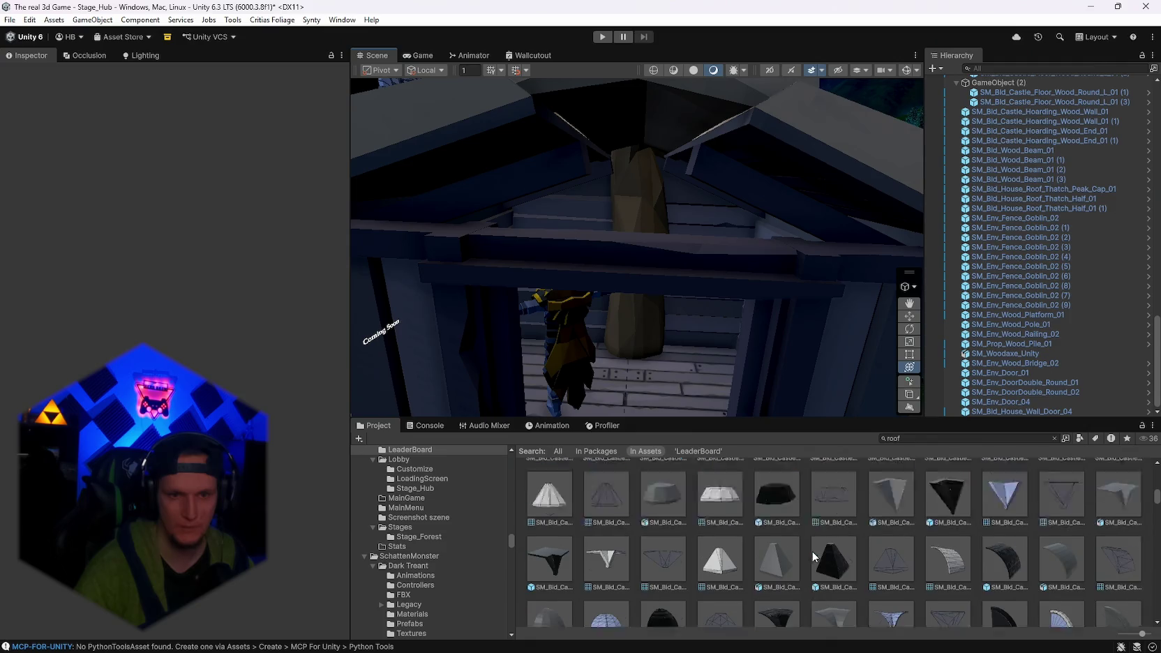
{"action": "scroll", "coordinate": [819, 560], "scroll_direction": "down", "scroll_amount": 5}
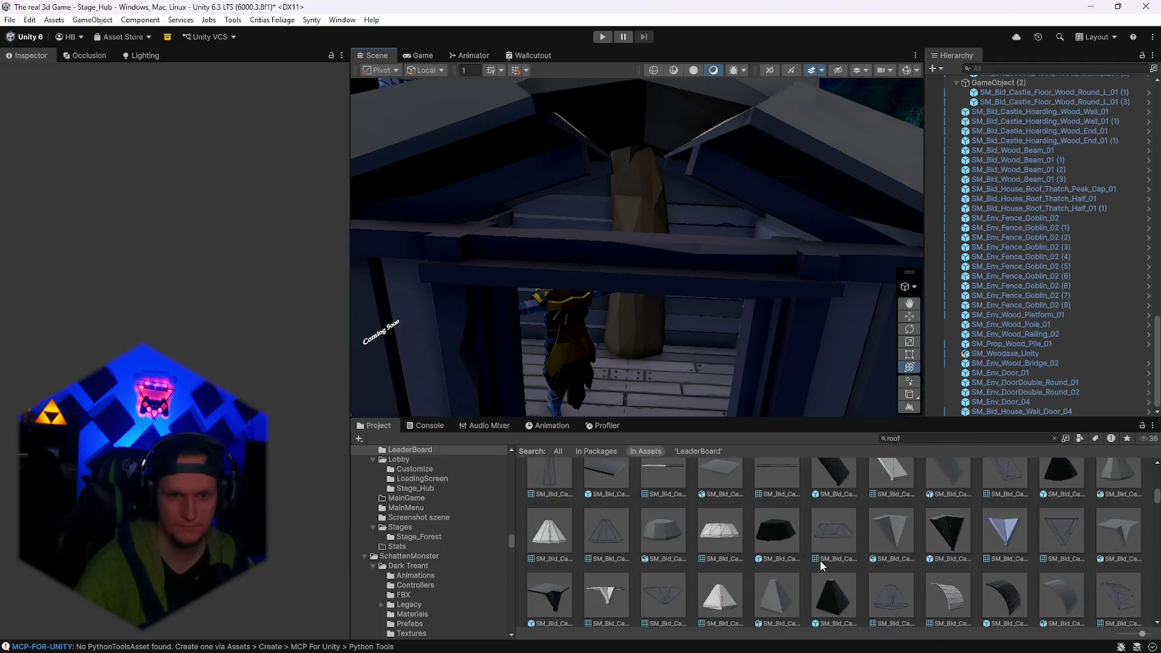
{"action": "scroll", "coordinate": [819, 560], "scroll_direction": "up", "scroll_amount": 3}
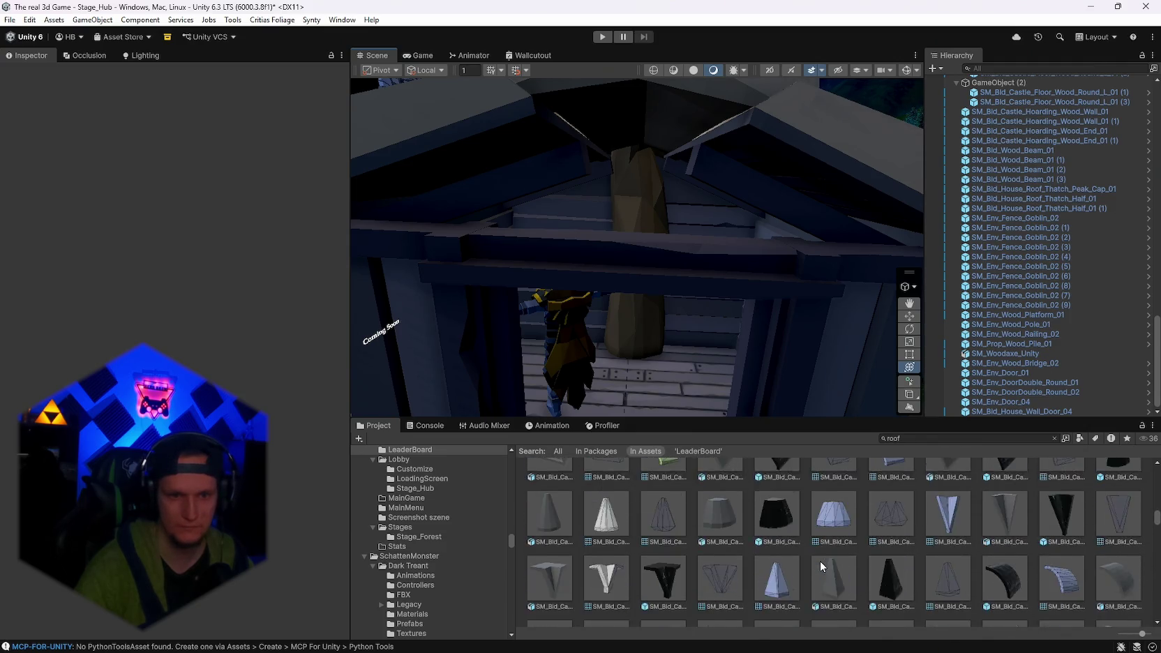
{"action": "scroll", "coordinate": [944, 581], "scroll_direction": "down", "scroll_amount": 2}
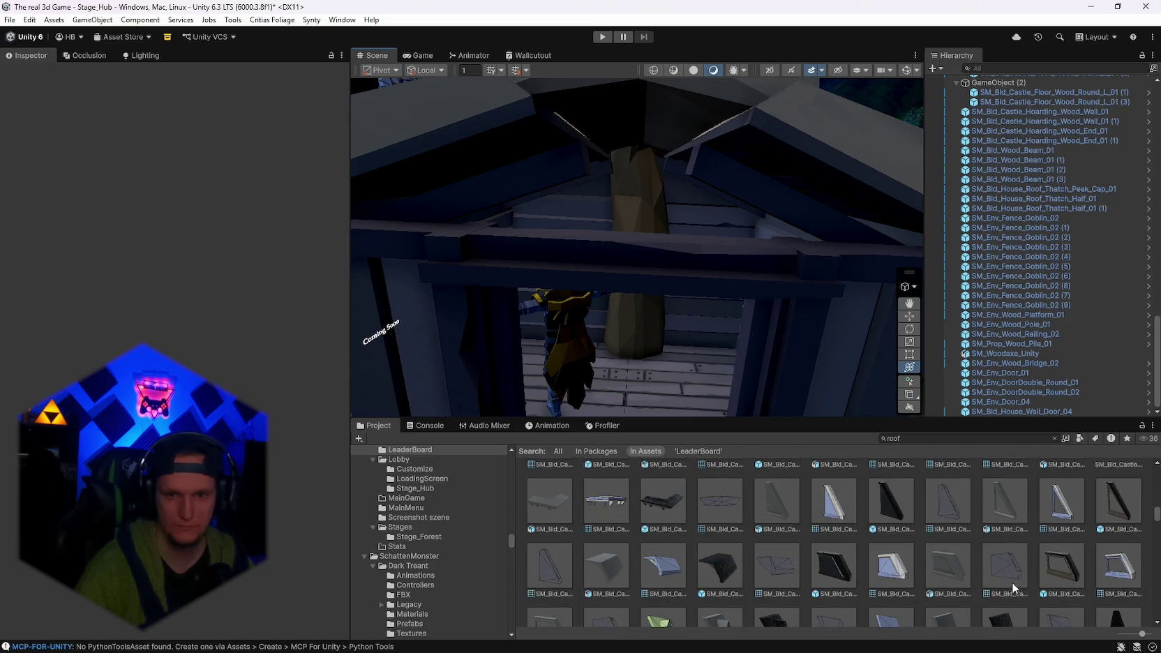
Add SM_Bld_Castle_Roof_M_Half_End_Beam_01, scale it to about 0.54 × 0.45 × 1.09, and position it on X and Z.
{"action": "left_click_drag", "start_coordinate": [943, 581], "coordinate": [738, 306]}
{"action": "key", "text": "f"}
{"action": "mouse_move", "coordinate": [697, 248]}
{"action": "left_mouse_down"}
{"action": "mouse_move", "coordinate": [621, 238]}
{"action": "mouse_move", "coordinate": [903, 250]}
{"action": "mouse_move", "coordinate": [840, 264]}
{"action": "mouse_move", "coordinate": [916, 261]}
{"action": "mouse_move", "coordinate": [792, 208]}
{"action": "mouse_move", "coordinate": [734, 255]}
{"action": "mouse_move", "coordinate": [765, 257]}
{"action": "left_mouse_up"}
{"action": "mouse_move", "coordinate": [747, 193]}
{"action": "left_mouse_down"}
{"action": "mouse_move", "coordinate": [747, 208]}
{"action": "mouse_move", "coordinate": [707, 155]}
{"action": "mouse_move", "coordinate": [718, 162]}
{"action": "left_mouse_up"}
{"action": "mouse_move", "coordinate": [864, 235]}
{"action": "left_mouse_down"}
{"action": "mouse_move", "coordinate": [887, 233]}
{"action": "mouse_move", "coordinate": [735, 187]}
{"action": "left_mouse_up"}
{"action": "mouse_move", "coordinate": [813, 185]}
{"action": "left_mouse_down"}
{"action": "mouse_move", "coordinate": [587, 151]}
{"action": "mouse_move", "coordinate": [628, 170]}
{"action": "left_mouse_up"}
{"action": "left_click_drag", "start_coordinate": [875, 303], "coordinate": [848, 257]}
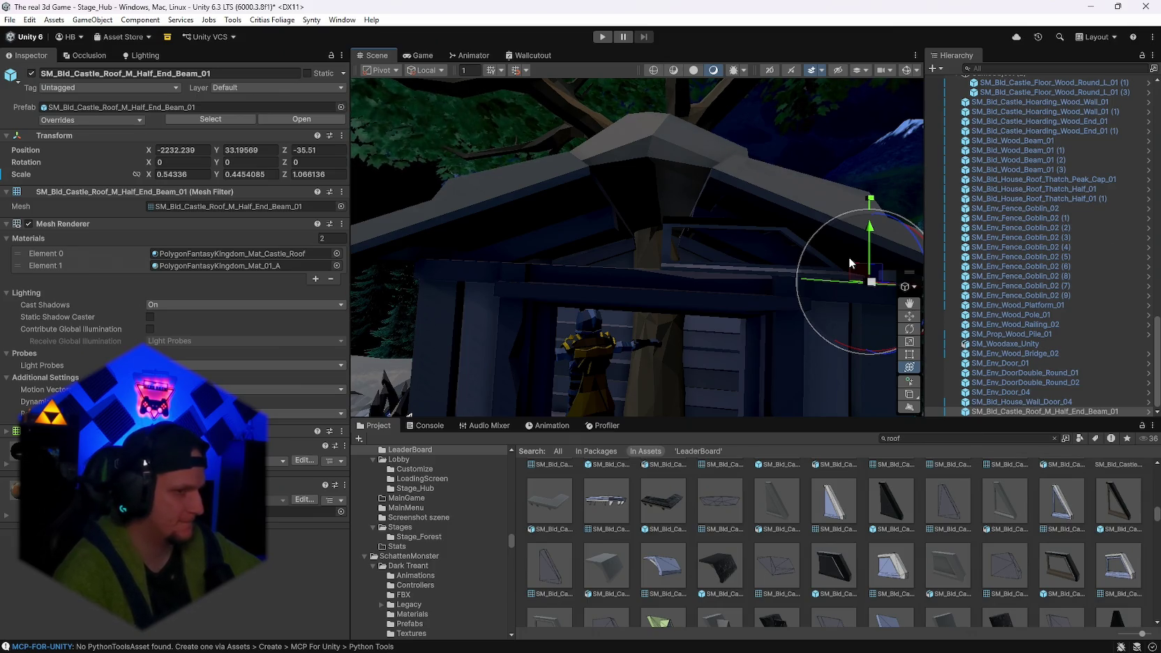
Launch UmbraSurvivors.exe from the content folder and continue past the title screen and story comic.
{"action": "mouse_move", "coordinate": [683, 648]}
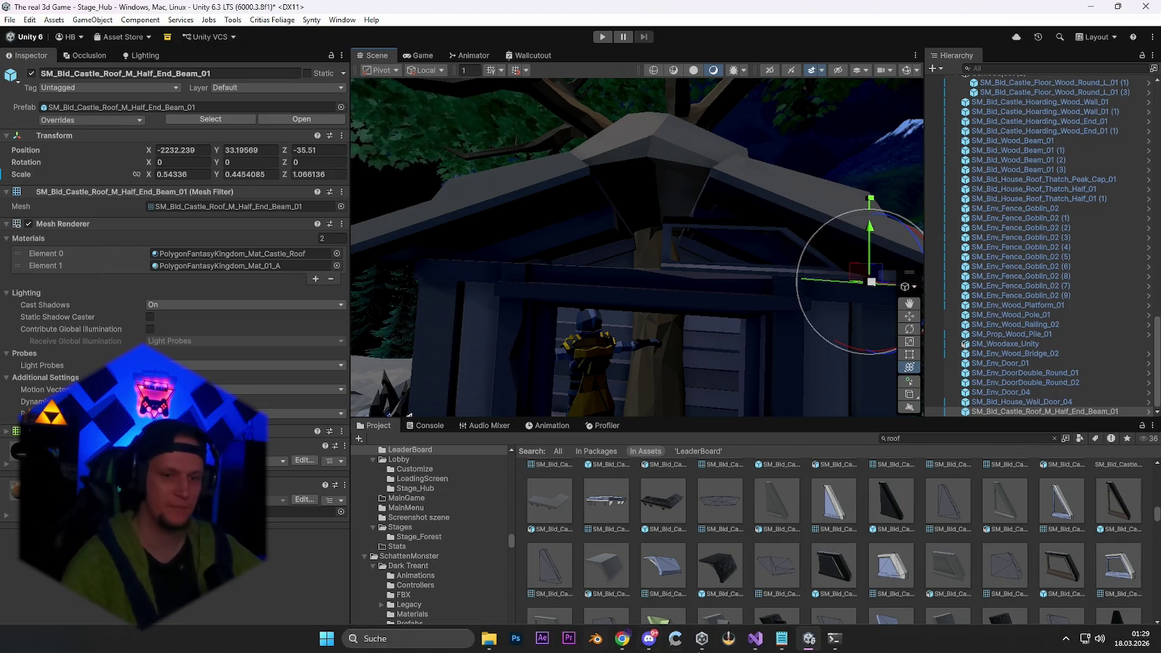
{"action": "mouse_move", "coordinate": [489, 638]}
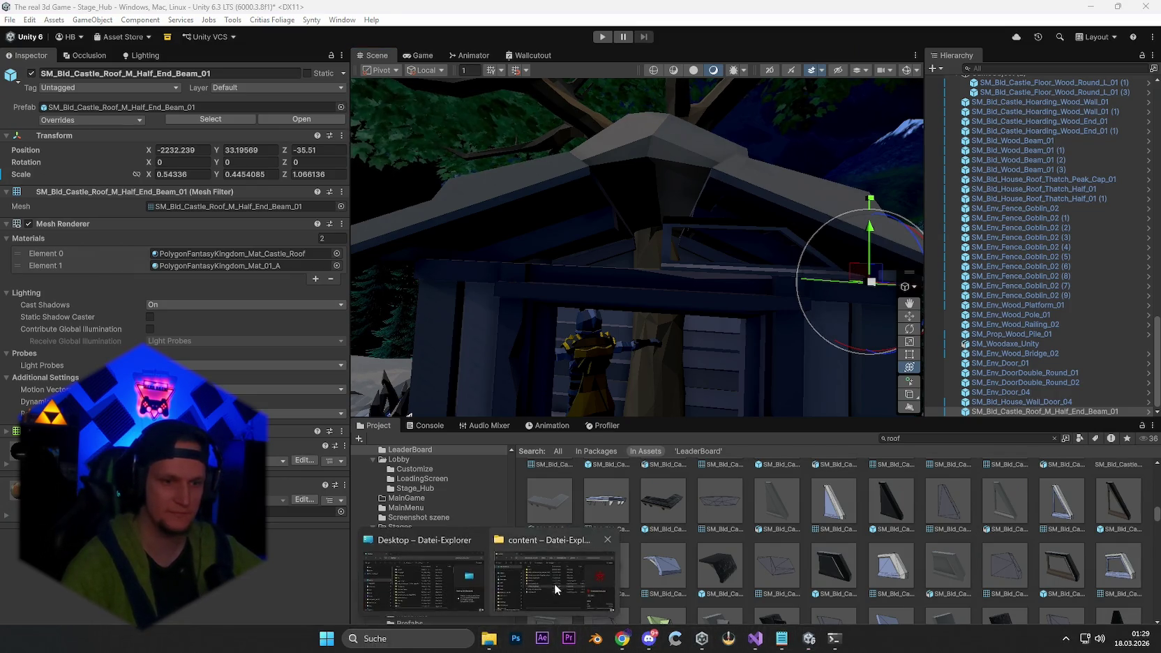
{"action": "left_click", "coordinate": [554, 583]}
{"action": "double_click", "coordinate": [628, 336]}
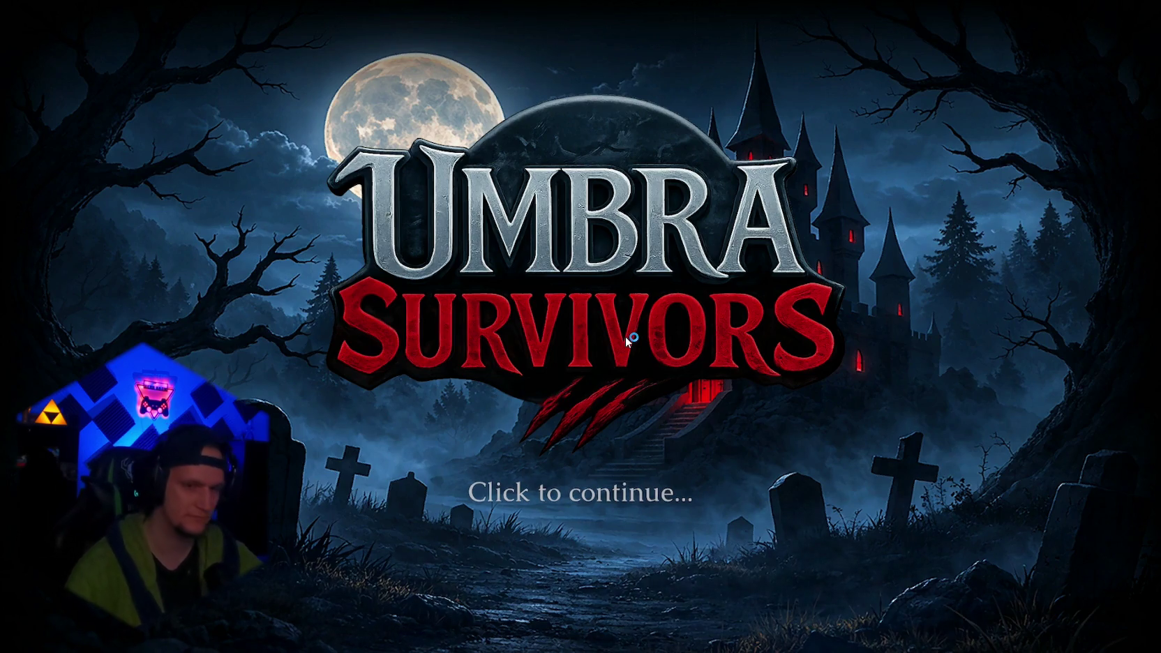
{"action": "left_click", "coordinate": [625, 336]}
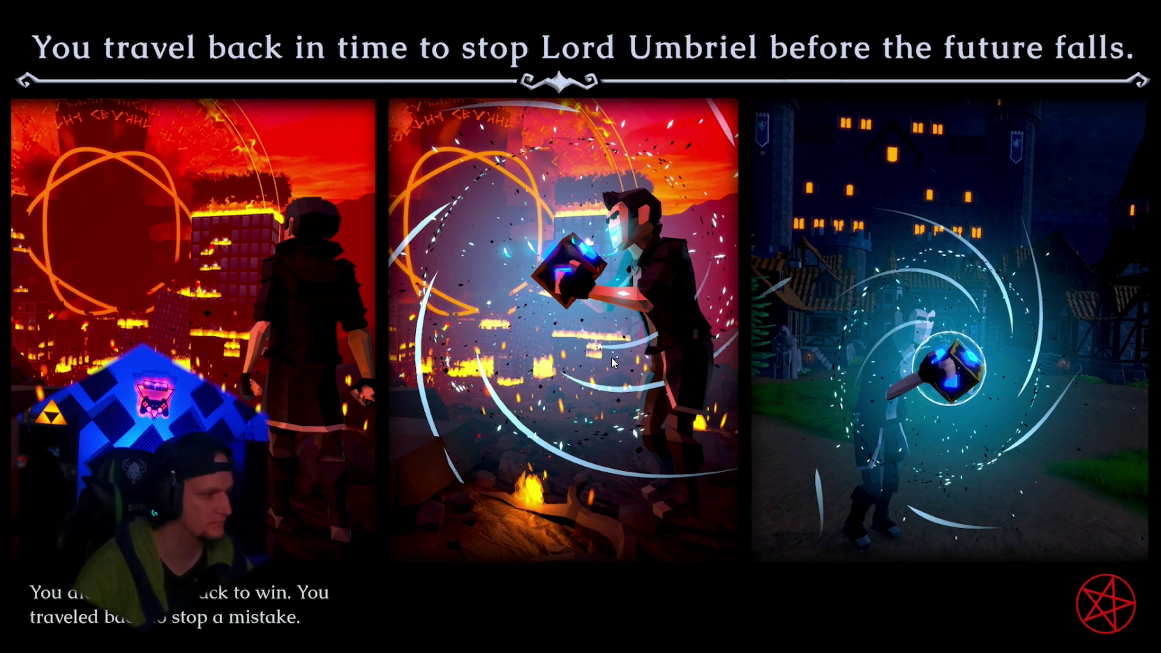
{"action": "left_click", "coordinate": [611, 356]}
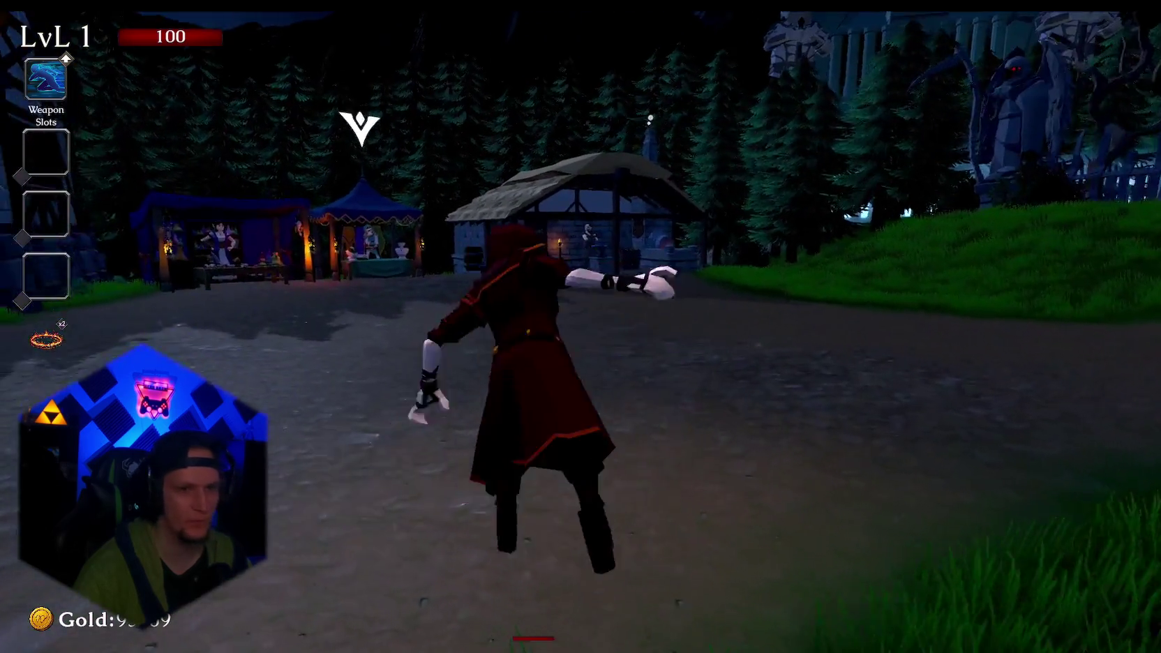
Take the Mjolnier hammer from the weapon shop and enter the Start Run portal into Cursed Forest.
{"action": "key", "text": "w"}
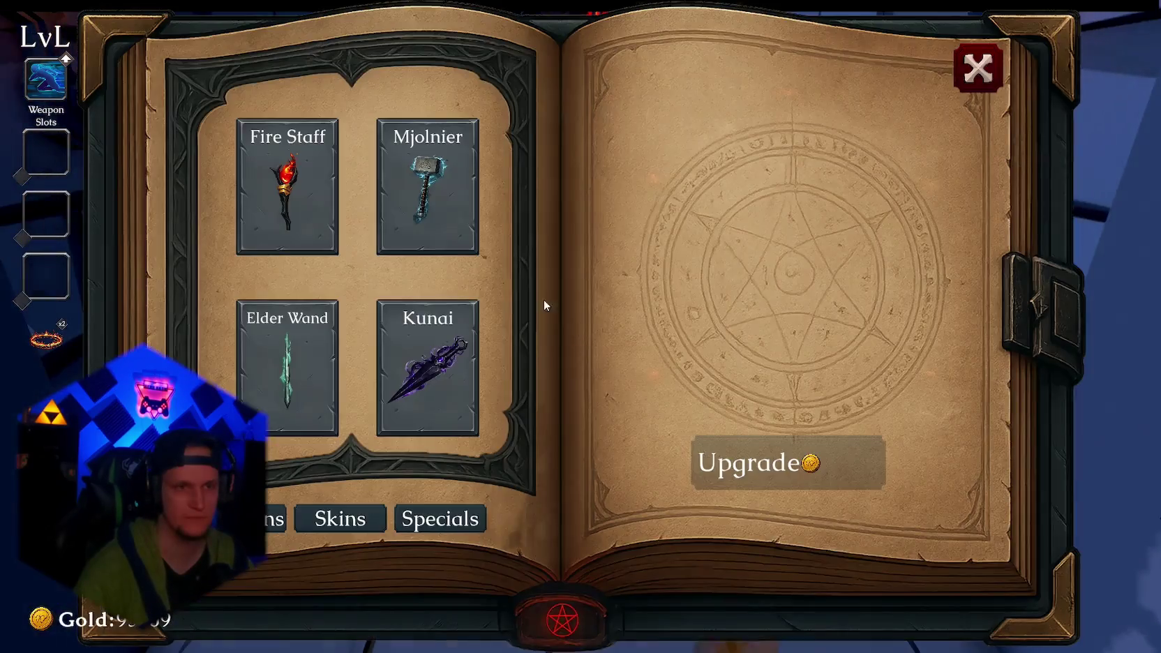
{"action": "left_click", "coordinate": [977, 68]}
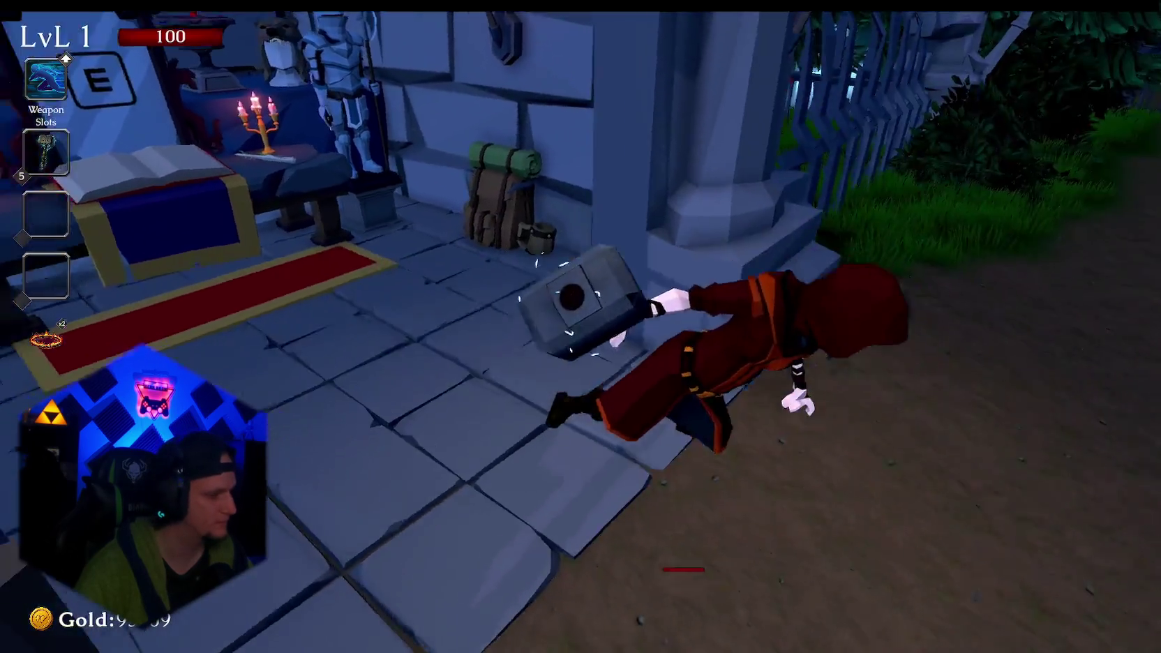
{"action": "key", "text": "w"}
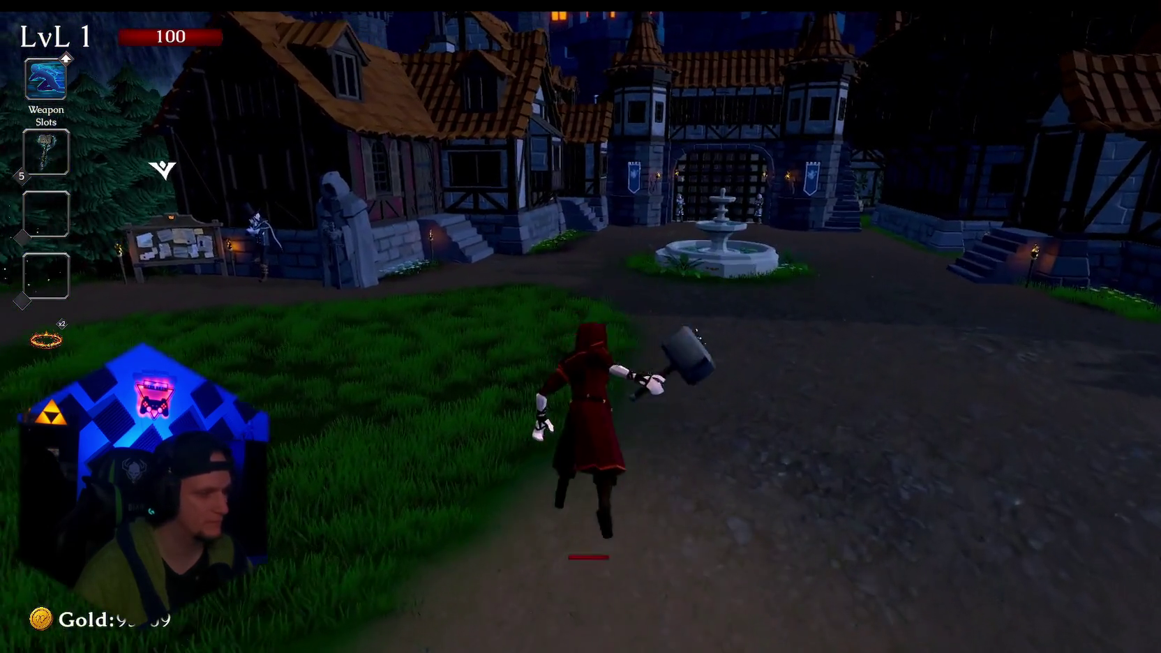
{"action": "key", "text": "w"}
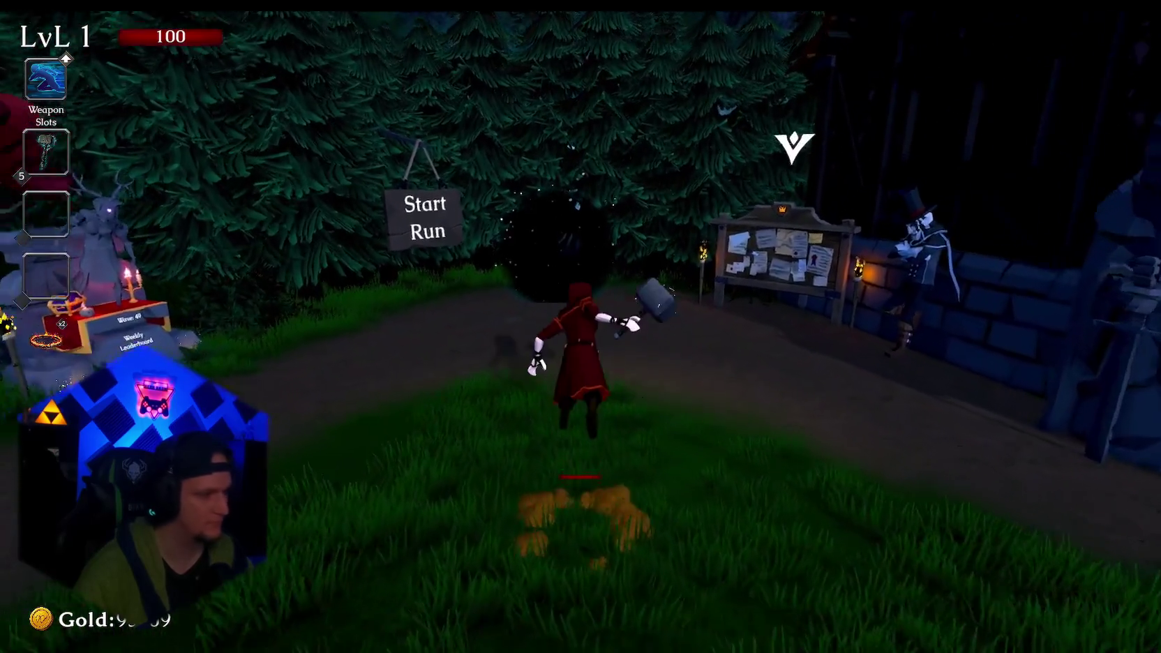
{"action": "key", "text": "e"}
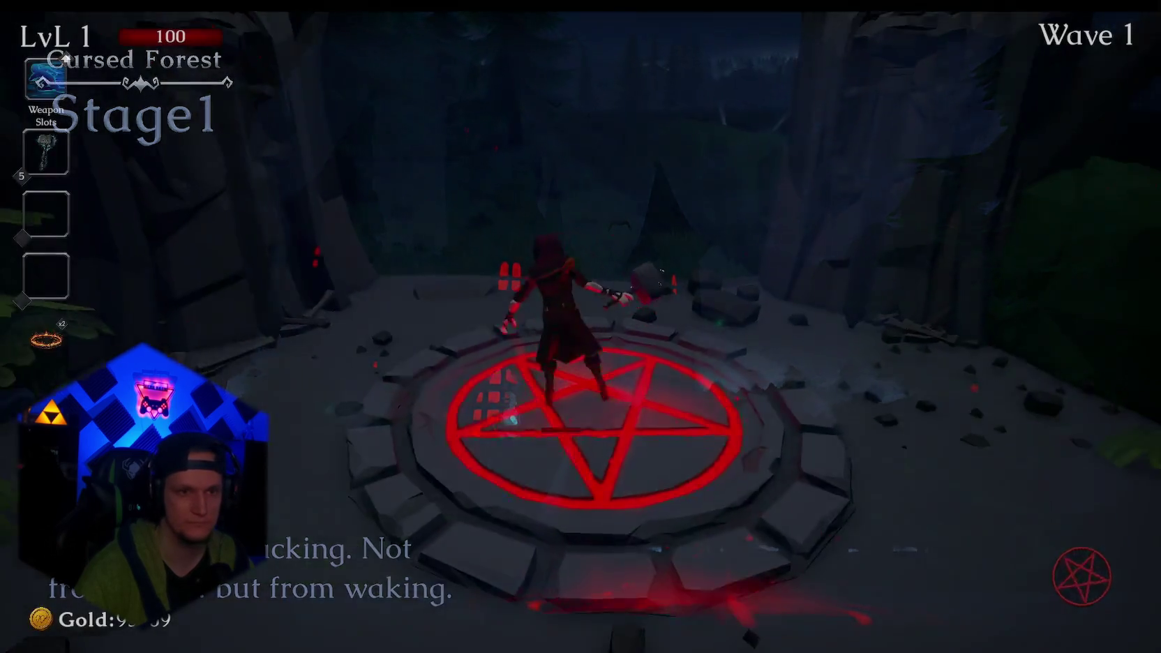
Run through the Cursed Forest to the lava ledge and pick an upgrade card at wave 4.
{"action": "key", "text": "w"}
{"action": "key", "text": "w"}
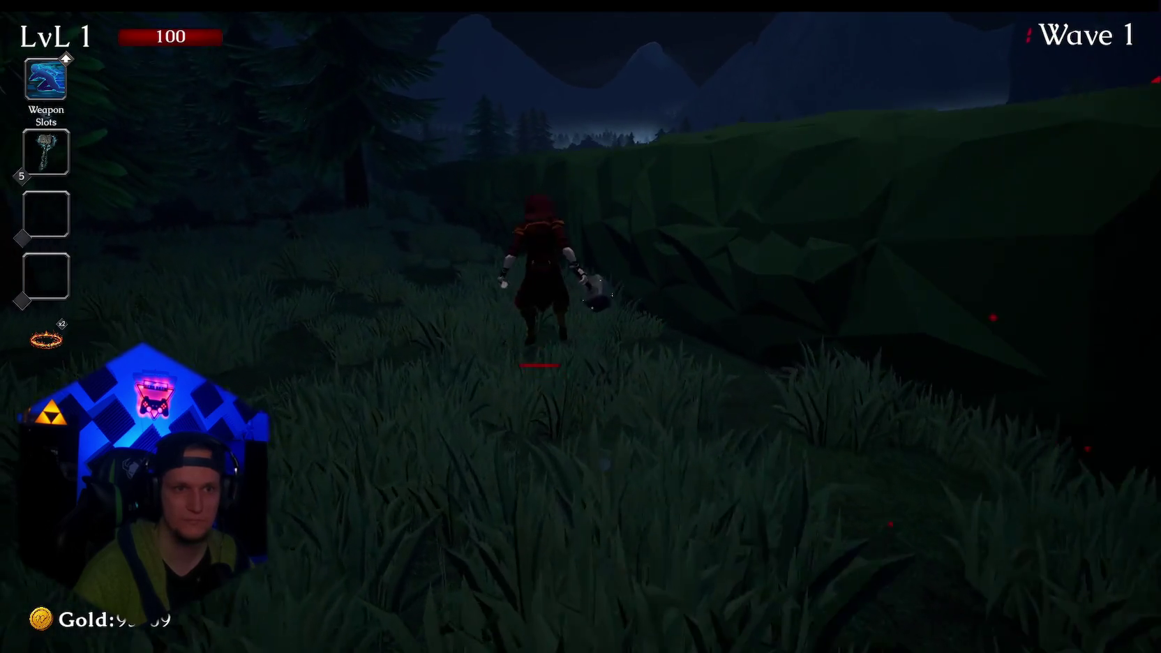
{"action": "key", "text": "w"}
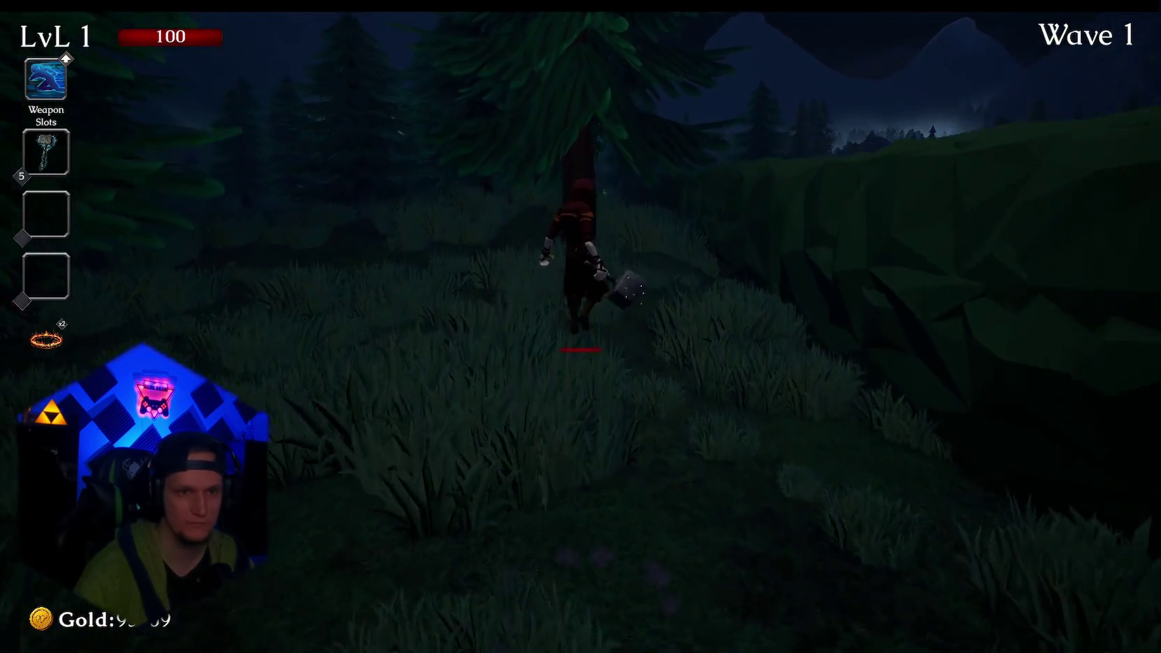
{"action": "key", "text": "w"}
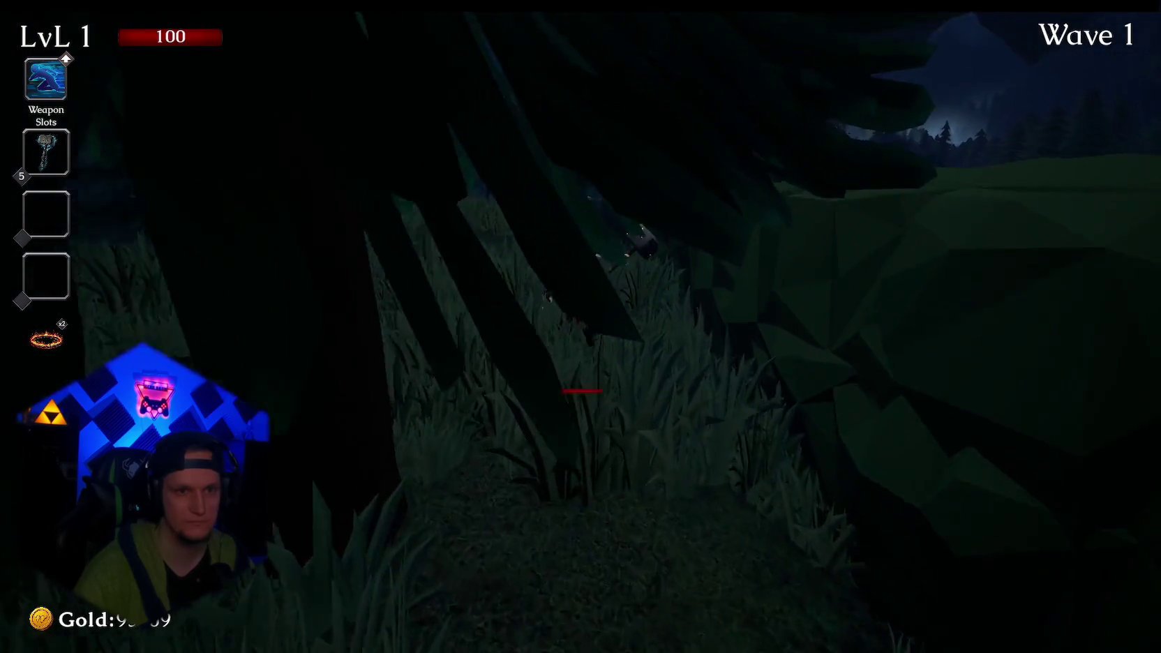
{"action": "key", "text": "w"}
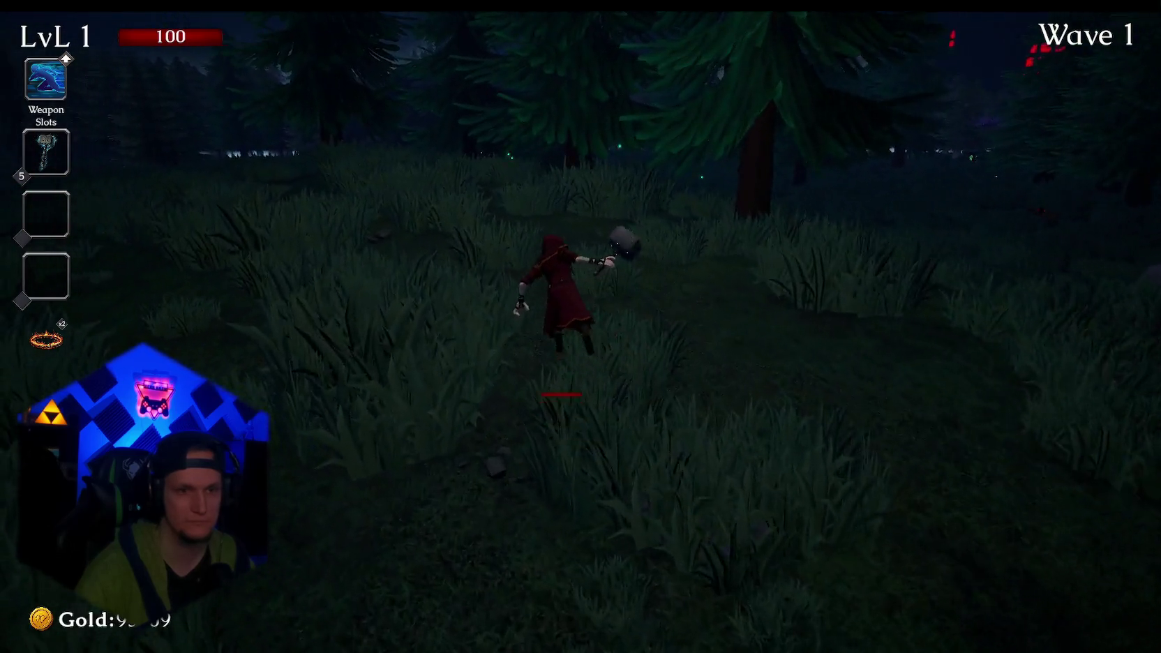
{"action": "key", "text": "w"}
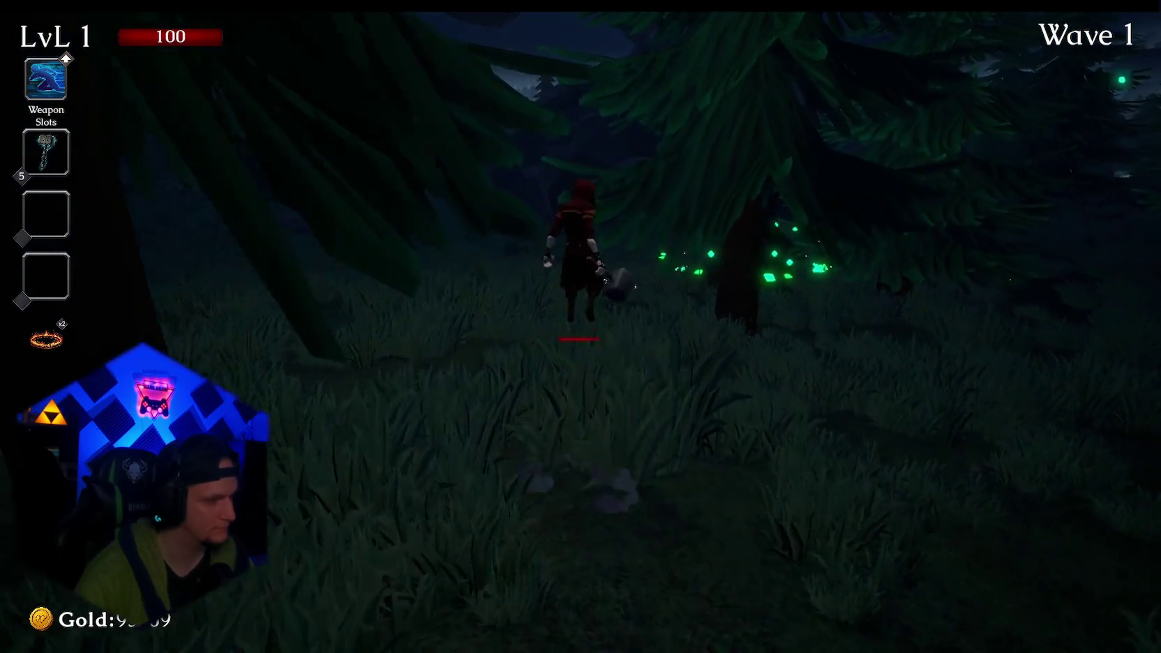
{"action": "key", "text": "w"}
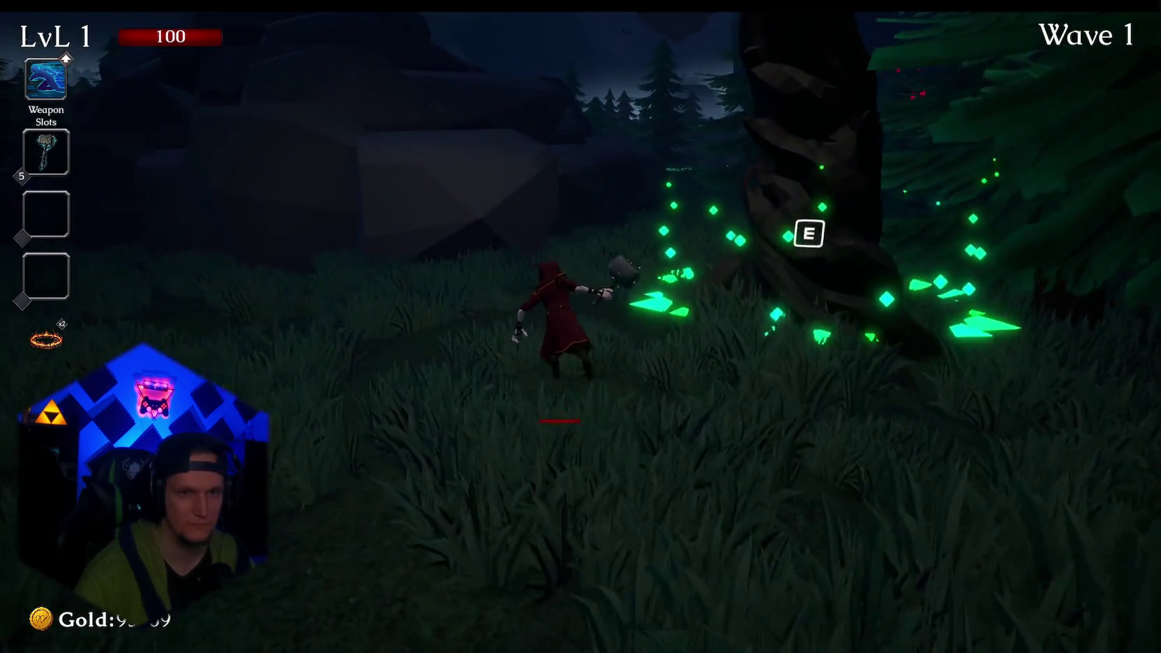
{"action": "key", "text": "w"}
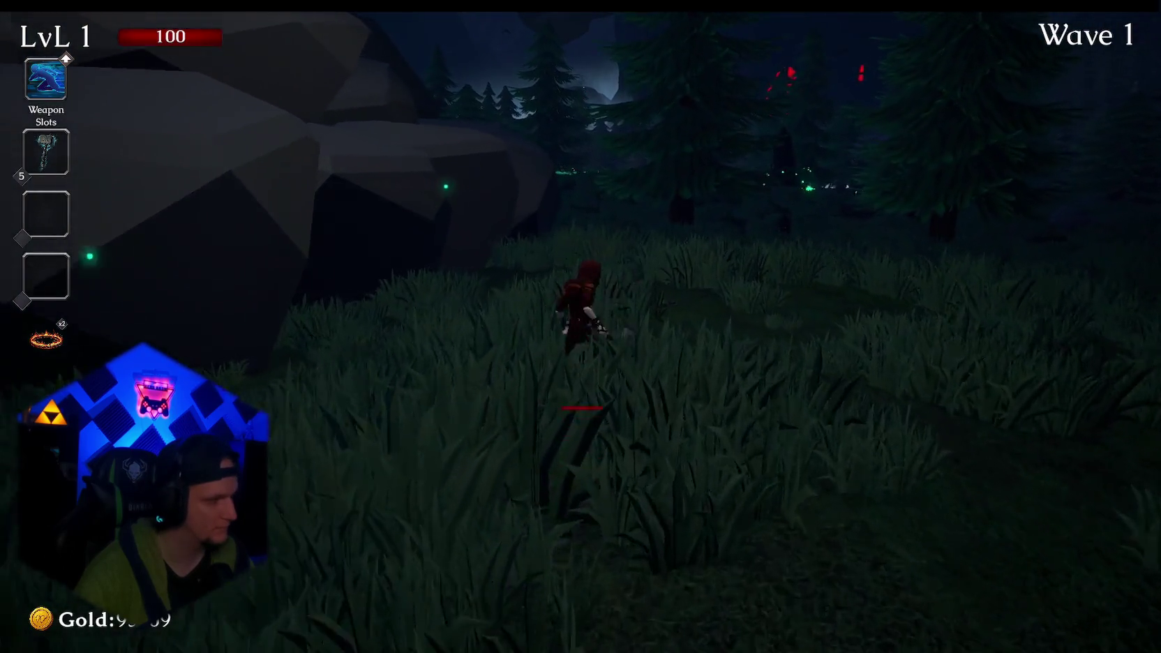
{"action": "key", "text": "w"}
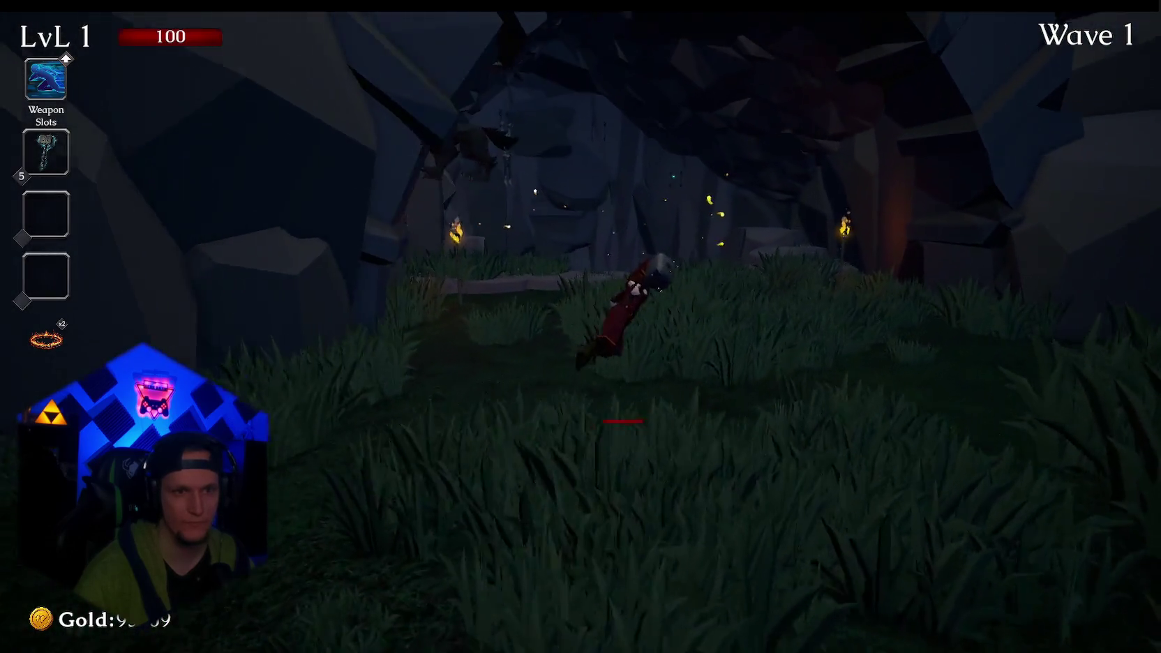
{"action": "key", "text": "w"}
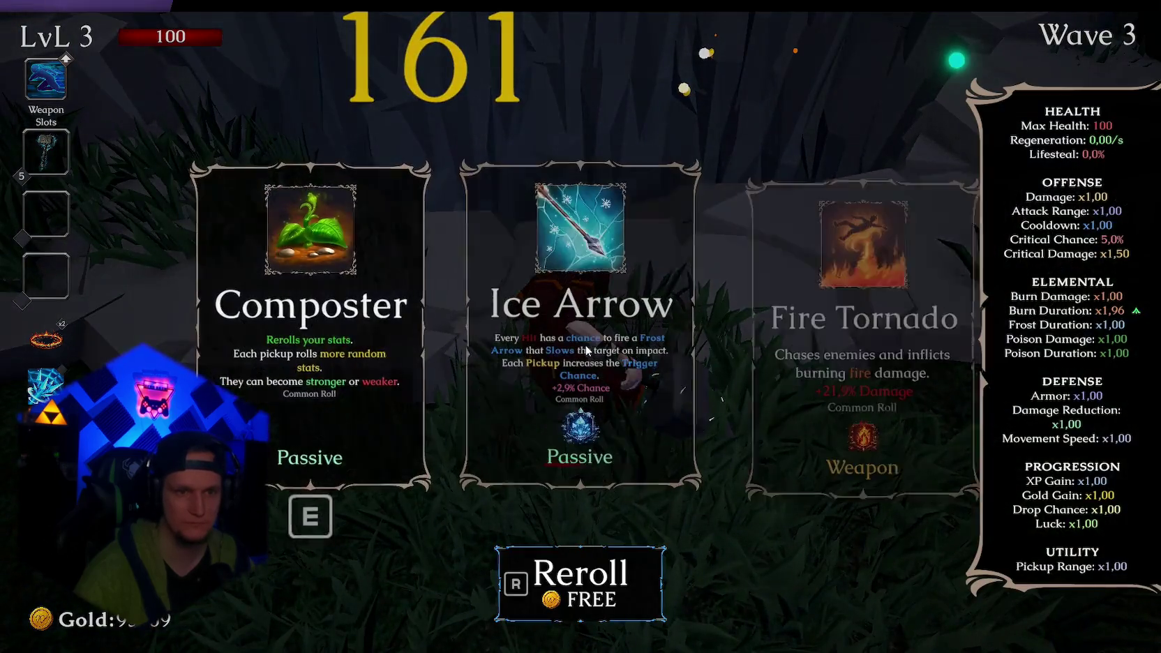
{"action": "left_click", "coordinate": [586, 351]}
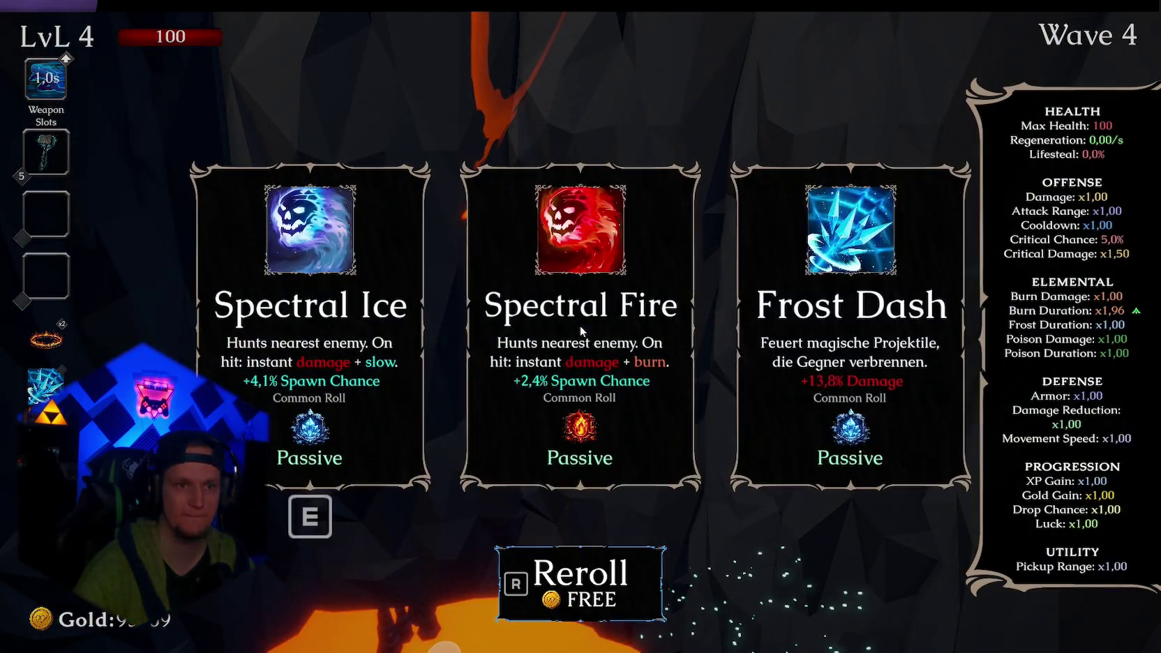
Pick level-up cards through level 9, including Composter and Crimson Heart.
{"action": "left_click", "coordinate": [580, 324]}
{"action": "left_click", "coordinate": [587, 326]}
{"action": "left_click", "coordinate": [598, 321]}
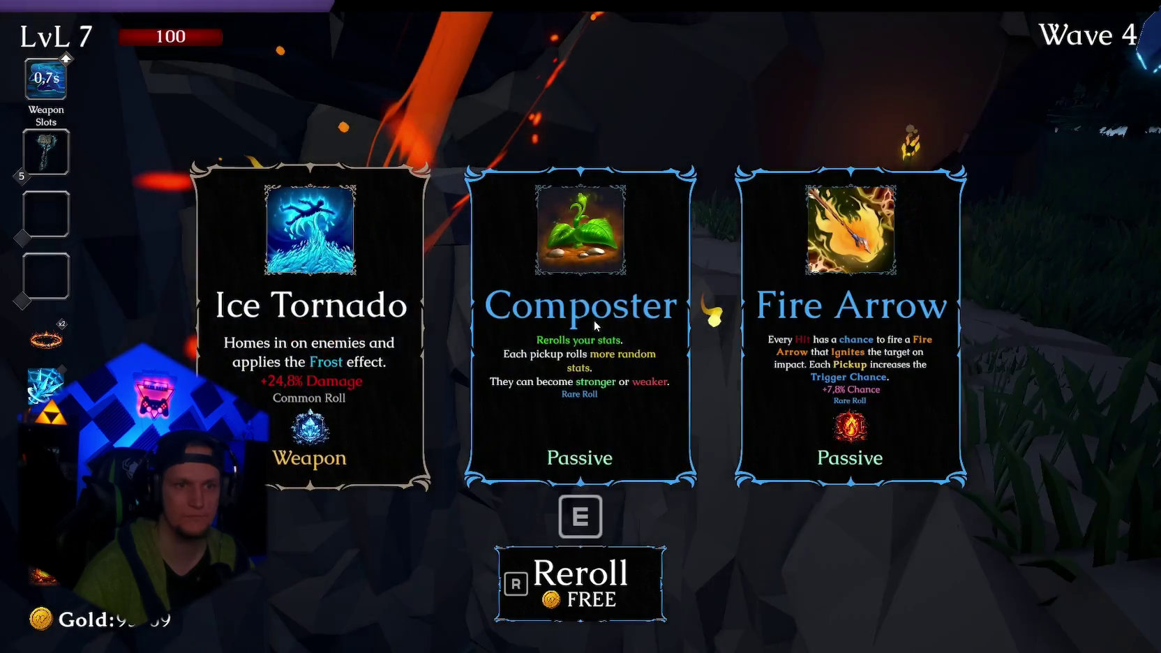
{"action": "left_click", "coordinate": [580, 325]}
{"action": "left_click", "coordinate": [579, 324]}
{"action": "left_click", "coordinate": [580, 324]}
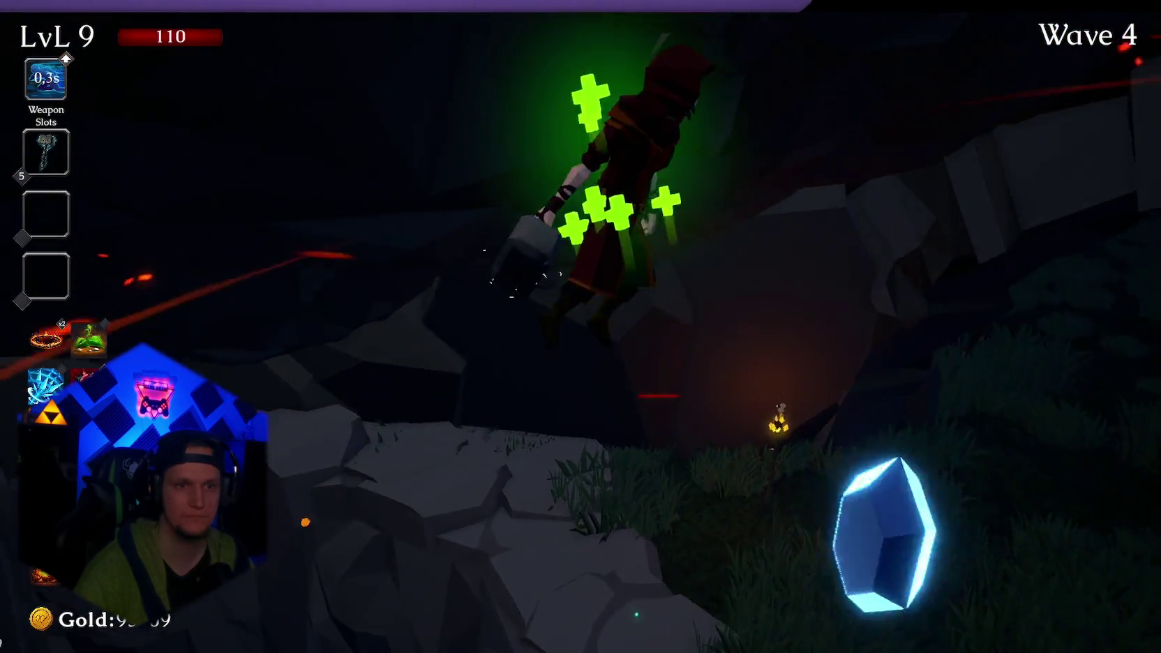
Check stats in the pause menu, take Scorched Ground and Nova, then pause at wave 5.
{"action": "key", "text": "w"}
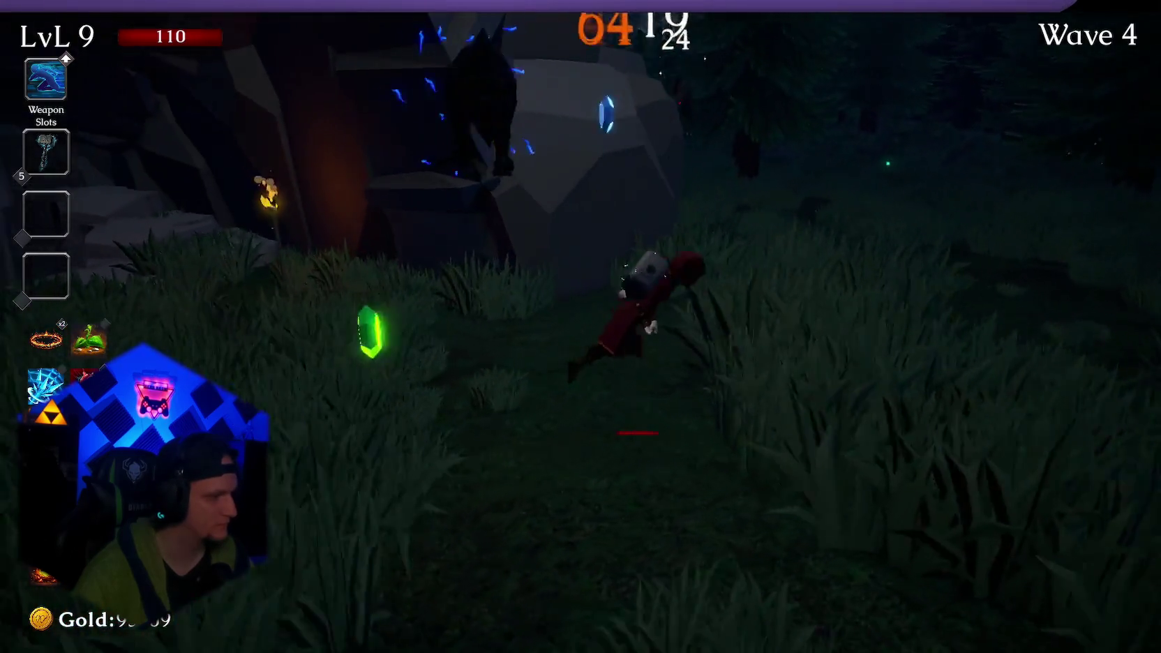
{"action": "key", "text": "Escape"}
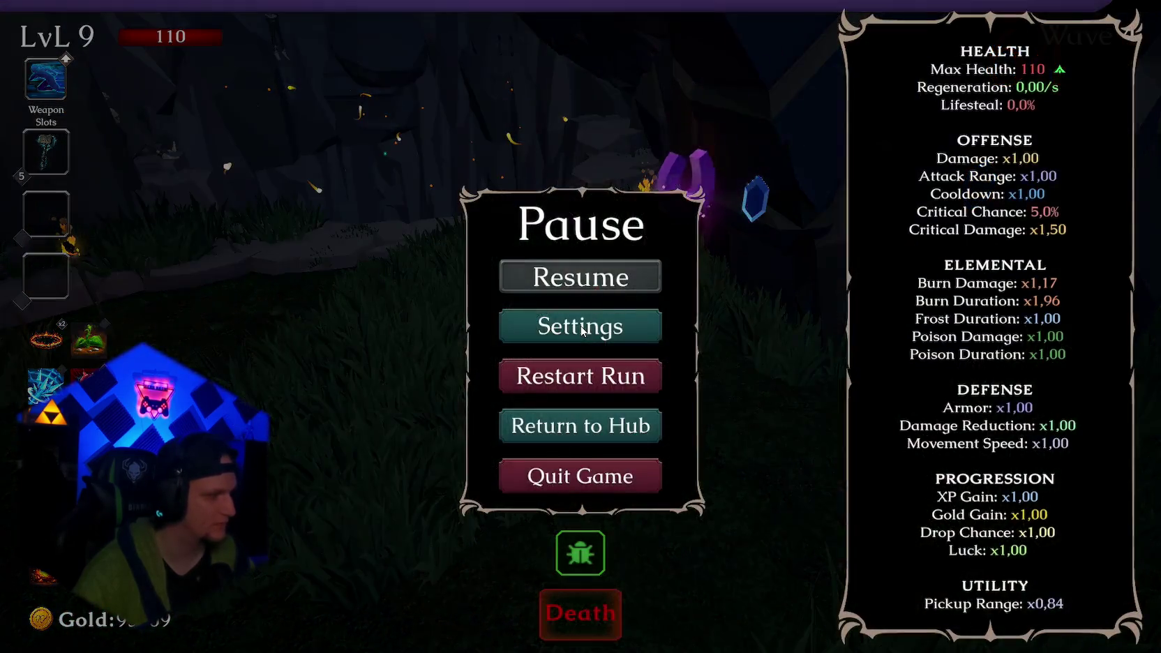
{"action": "key", "text": "Escape"}
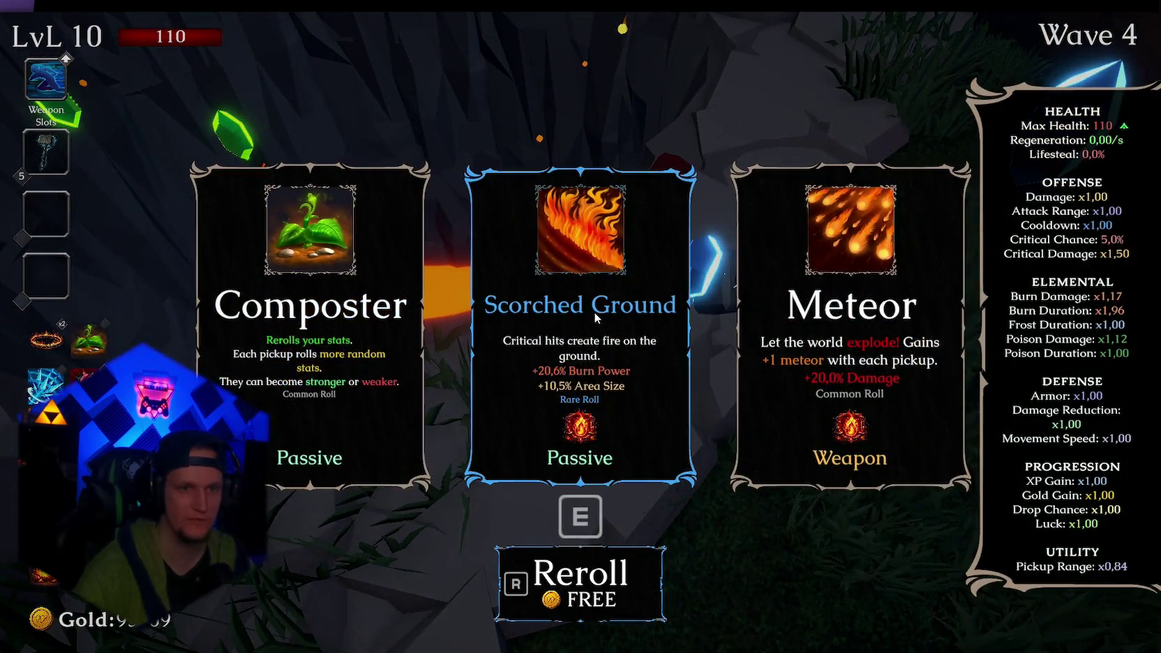
{"action": "left_click", "coordinate": [594, 312]}
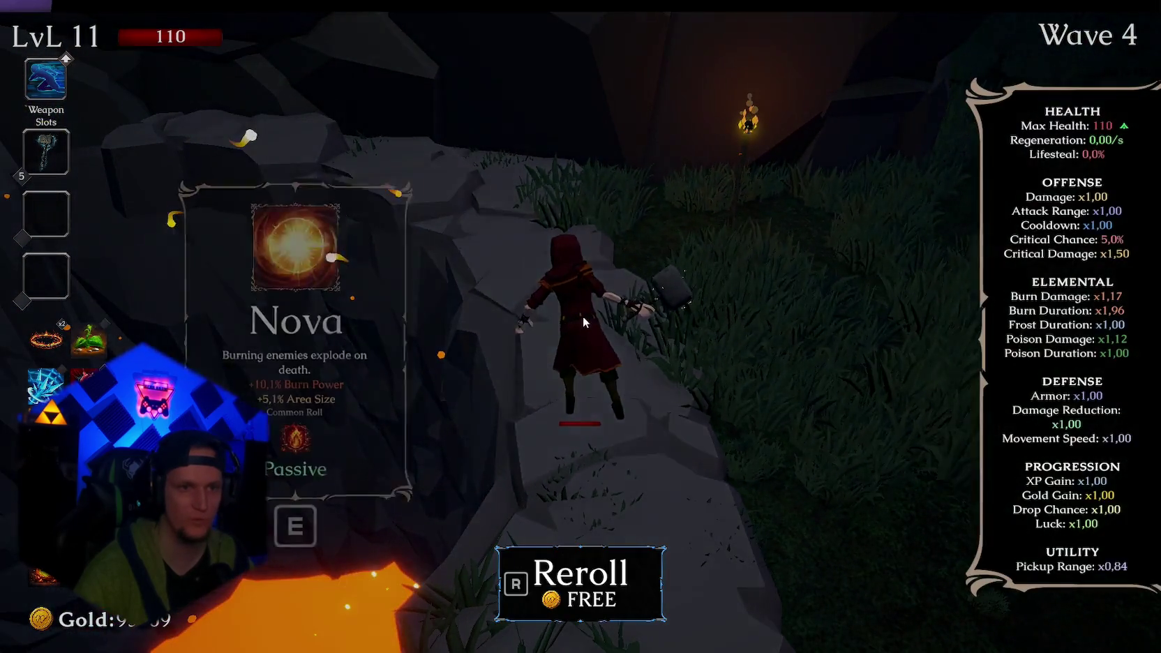
{"action": "left_click", "coordinate": [582, 316]}
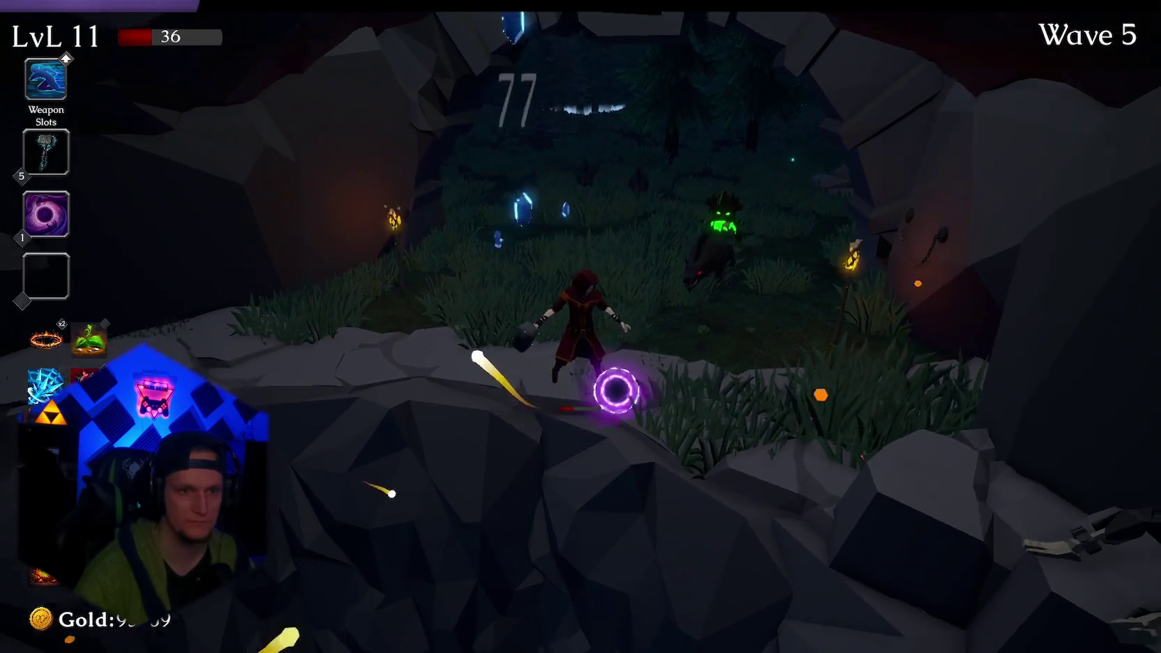
{"action": "key", "text": "Escape"}
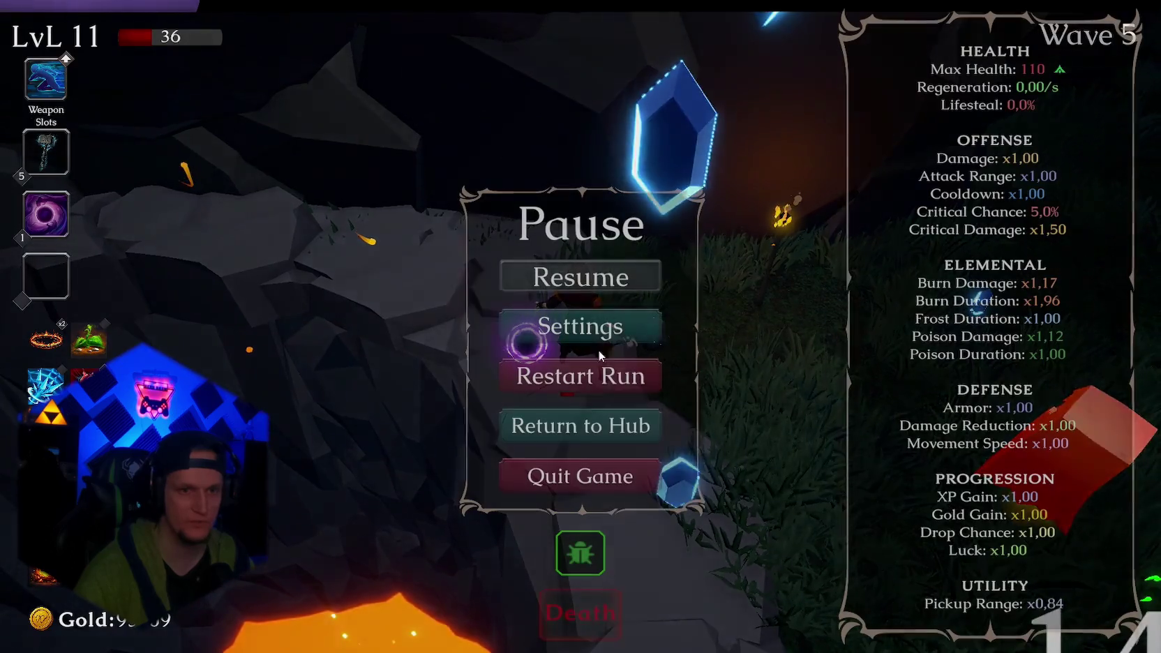
Return to the hub and browse the skins offered at the Skin Shop stall.
{"action": "left_click", "coordinate": [580, 422]}
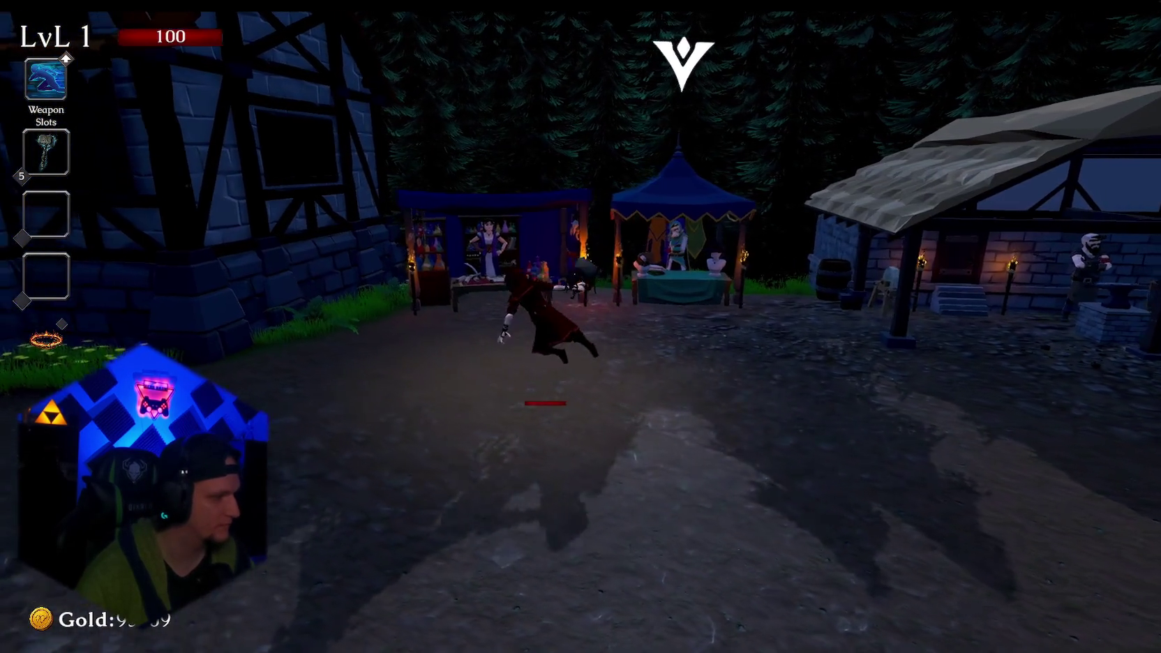
{"action": "key", "text": "e"}
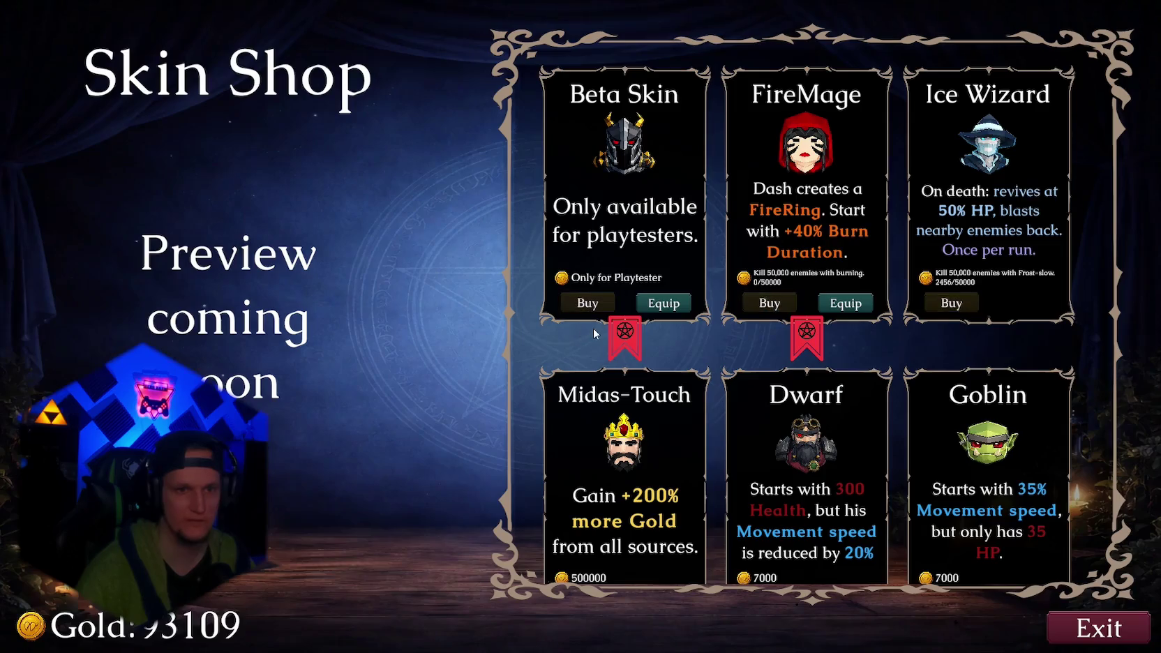
{"action": "scroll", "coordinate": [593, 328], "scroll_direction": "down", "scroll_amount": 3}
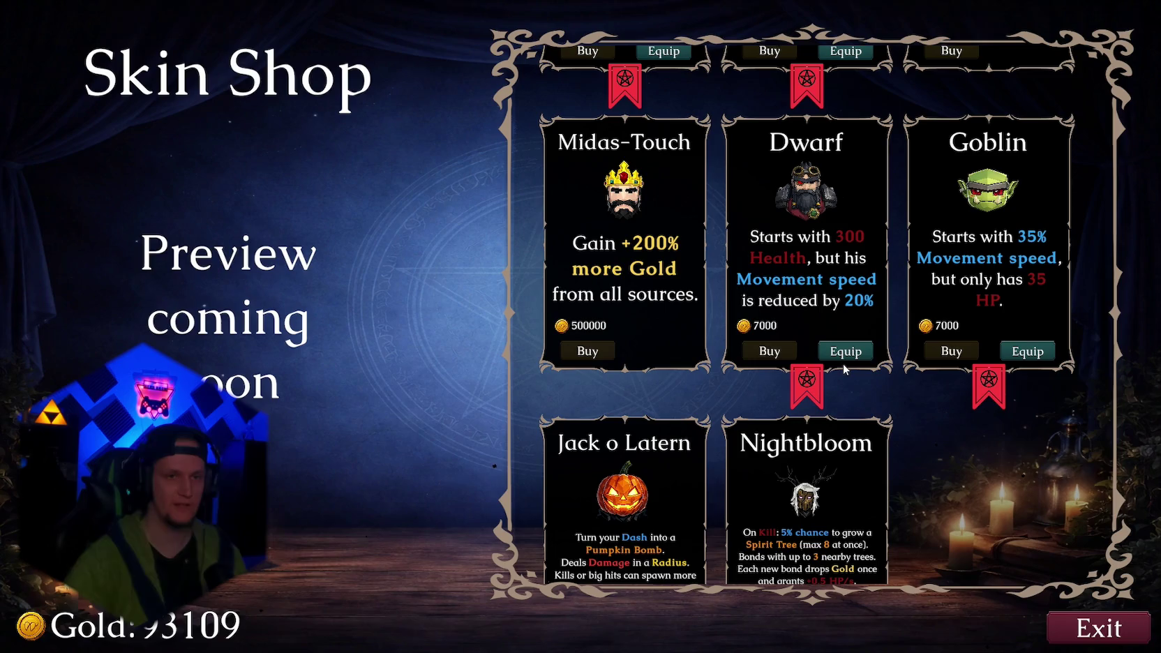
{"action": "key", "text": "Escape"}
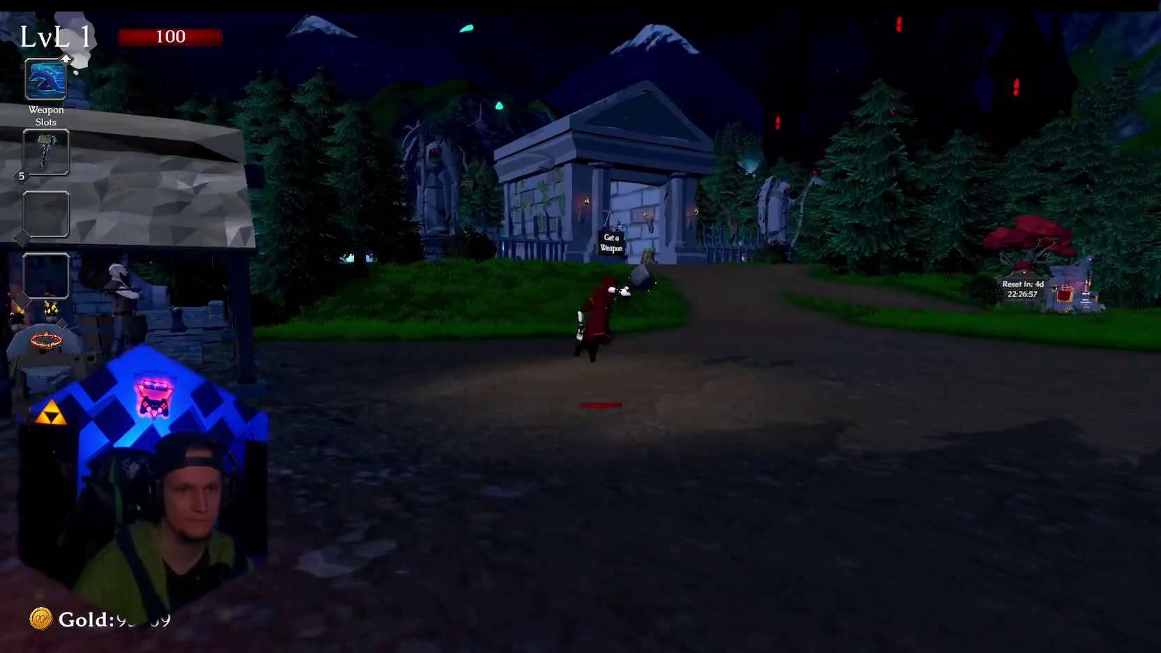
Look through the weapon book and its Skins page, then head to the Start Run portal.
{"action": "key", "text": "w"}
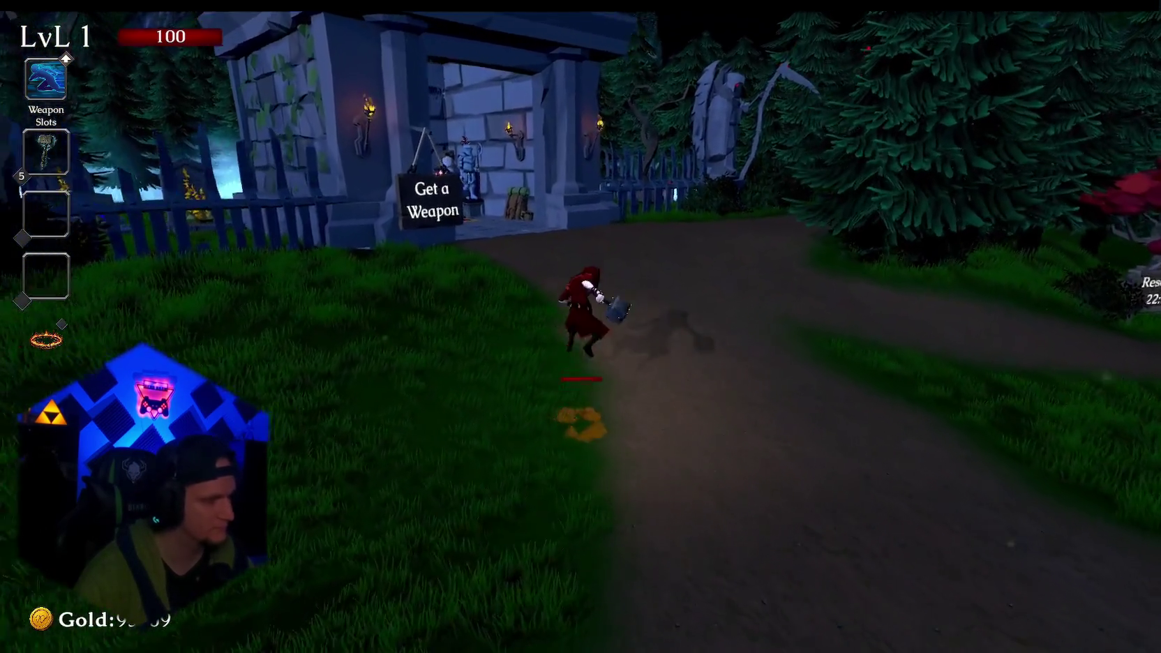
{"action": "key", "text": "w"}
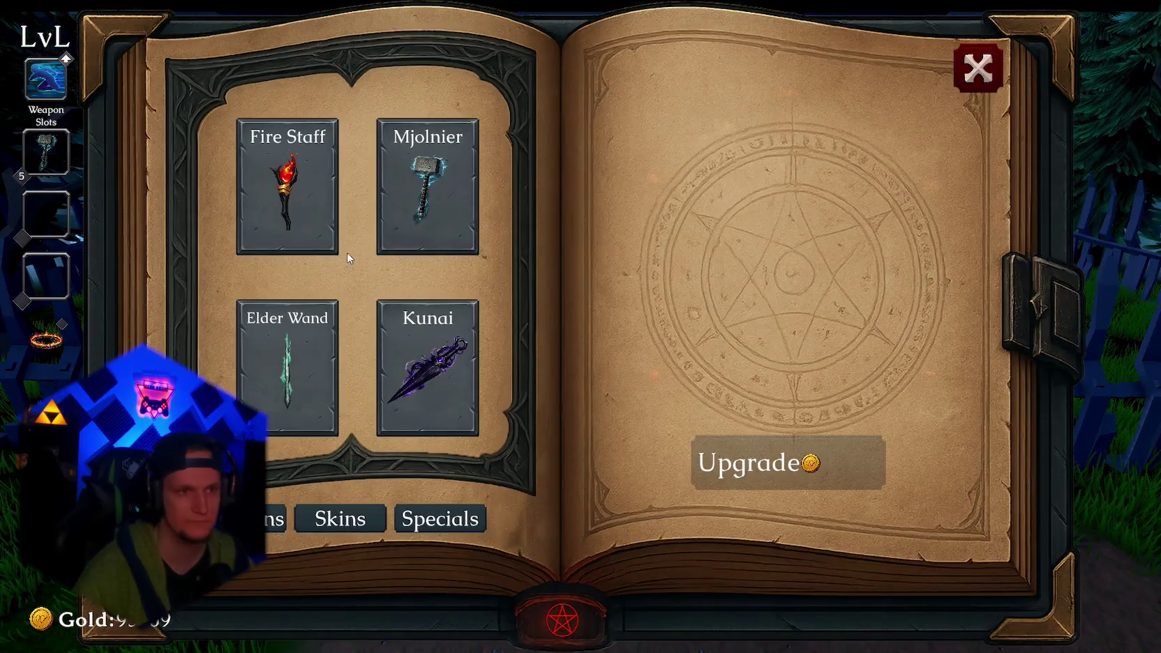
{"action": "scroll", "coordinate": [345, 284], "scroll_direction": "down", "scroll_amount": 3}
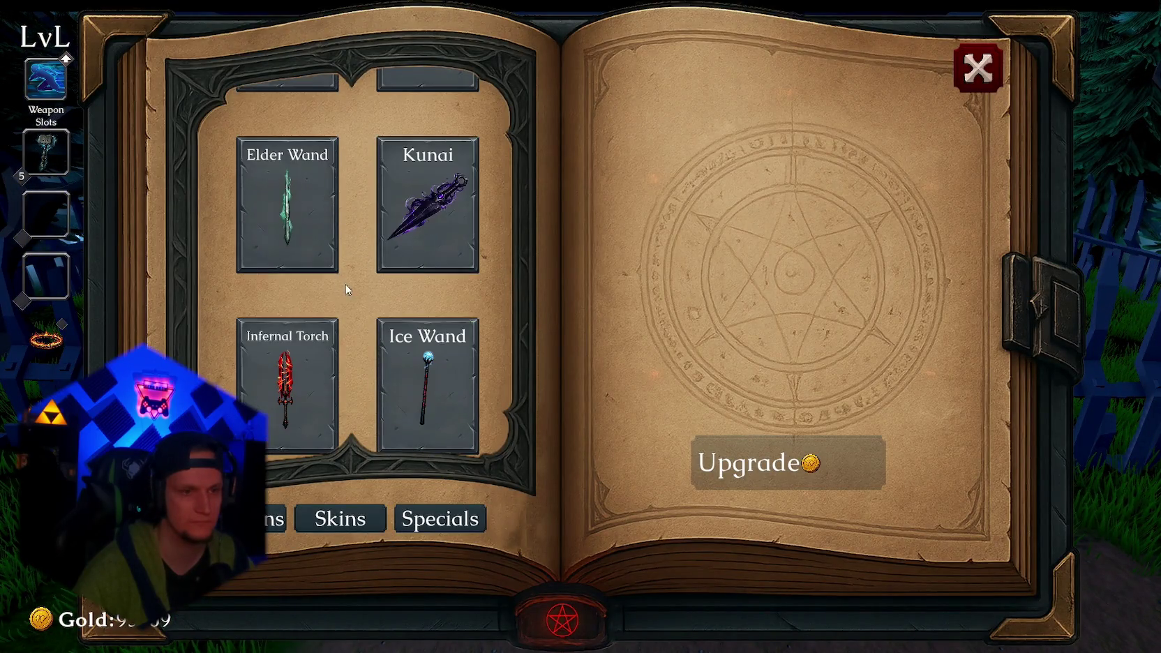
{"action": "left_click", "coordinate": [342, 513]}
{"action": "left_click", "coordinate": [977, 68]}
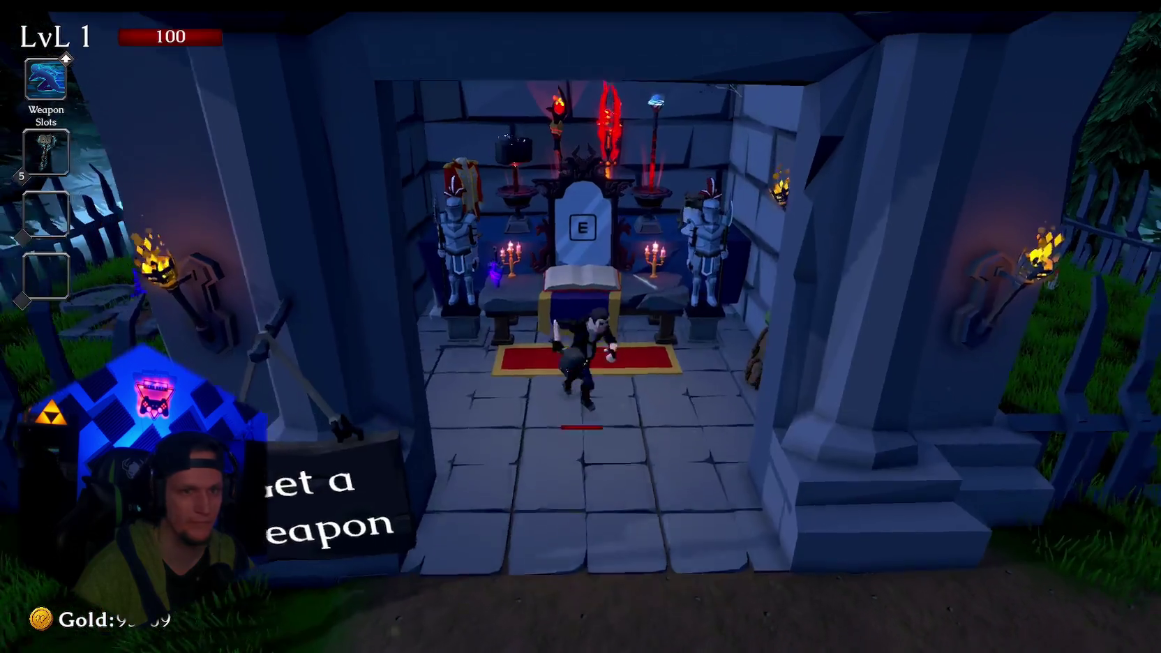
{"action": "key", "text": "w"}
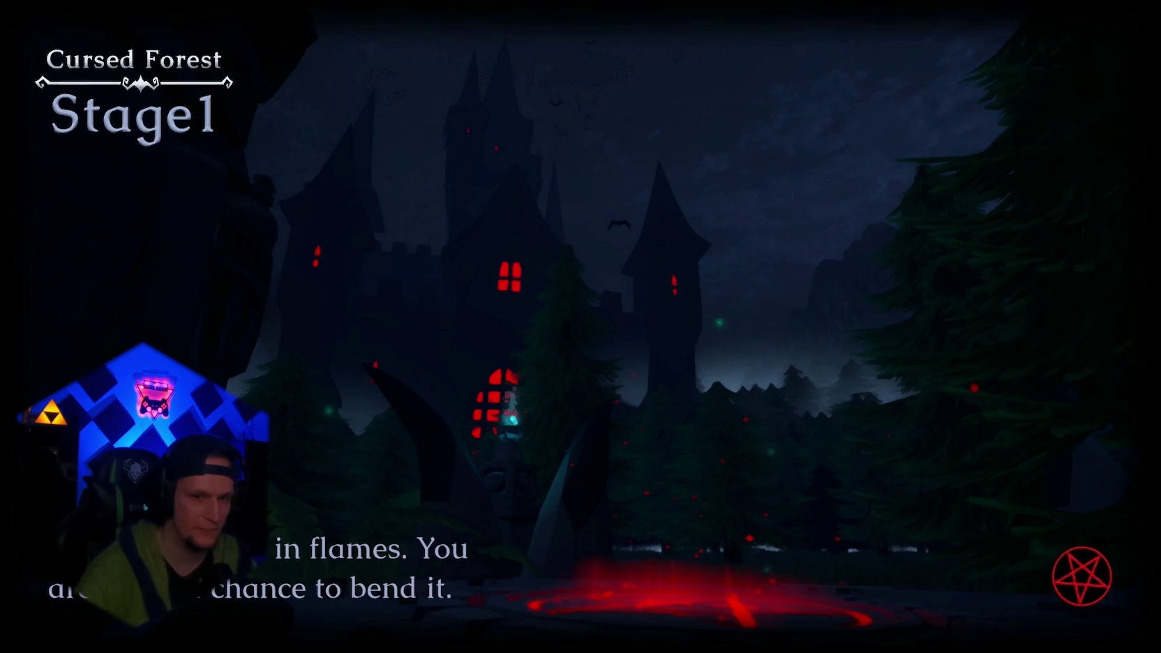
Run forward through the Cursed Forest, letting the hammer hit wolves, until Wave 2 starts.
{"action": "key", "text": "w"}
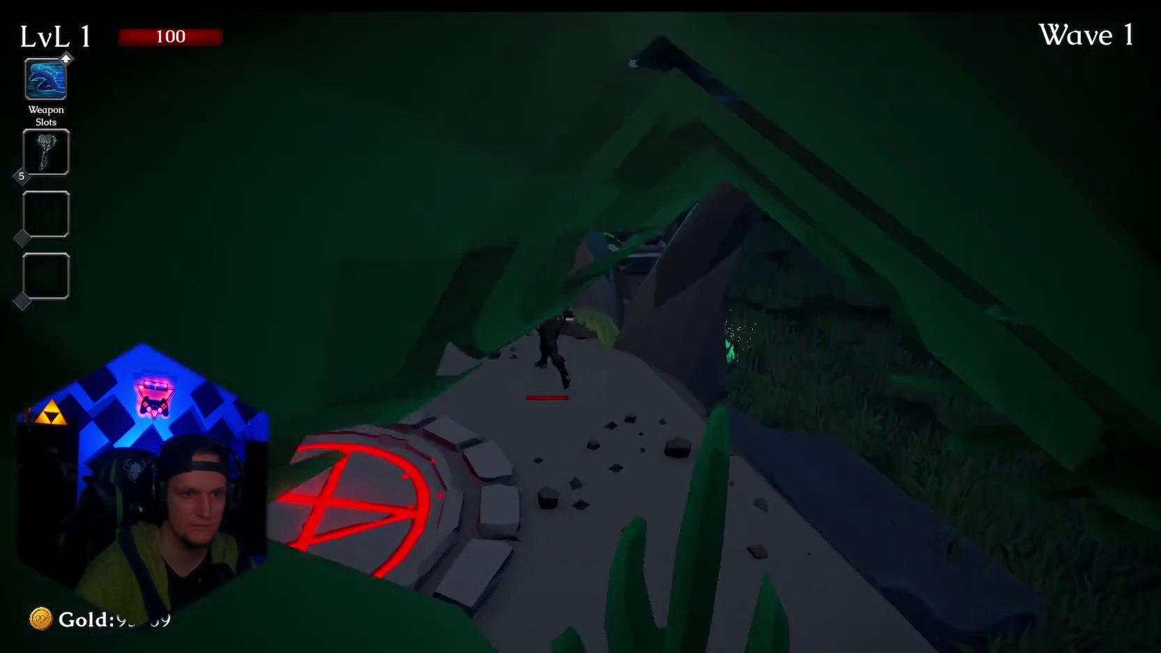
{"action": "key", "text": "w"}
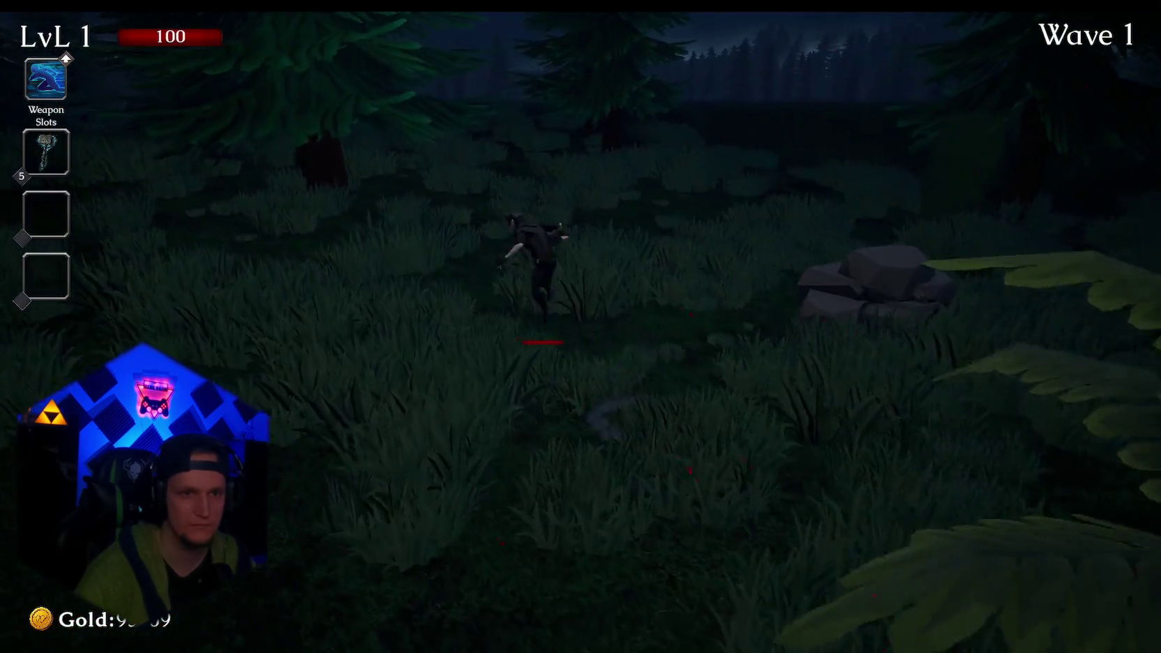
{"action": "key", "text": "w"}
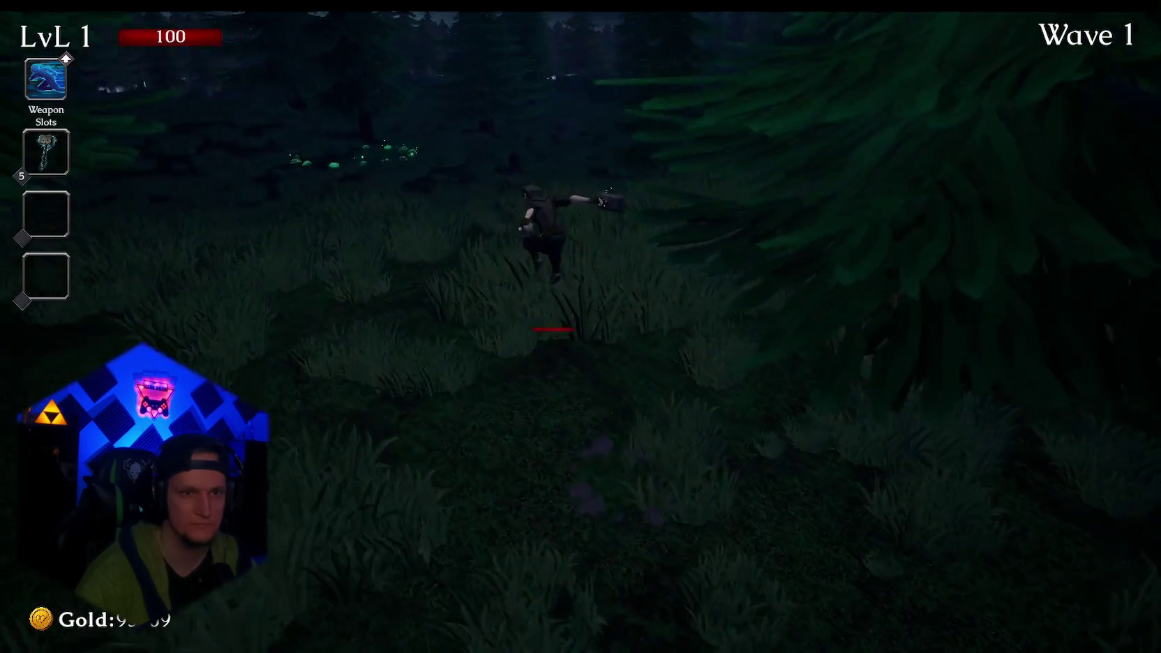
{"action": "key", "text": "w"}
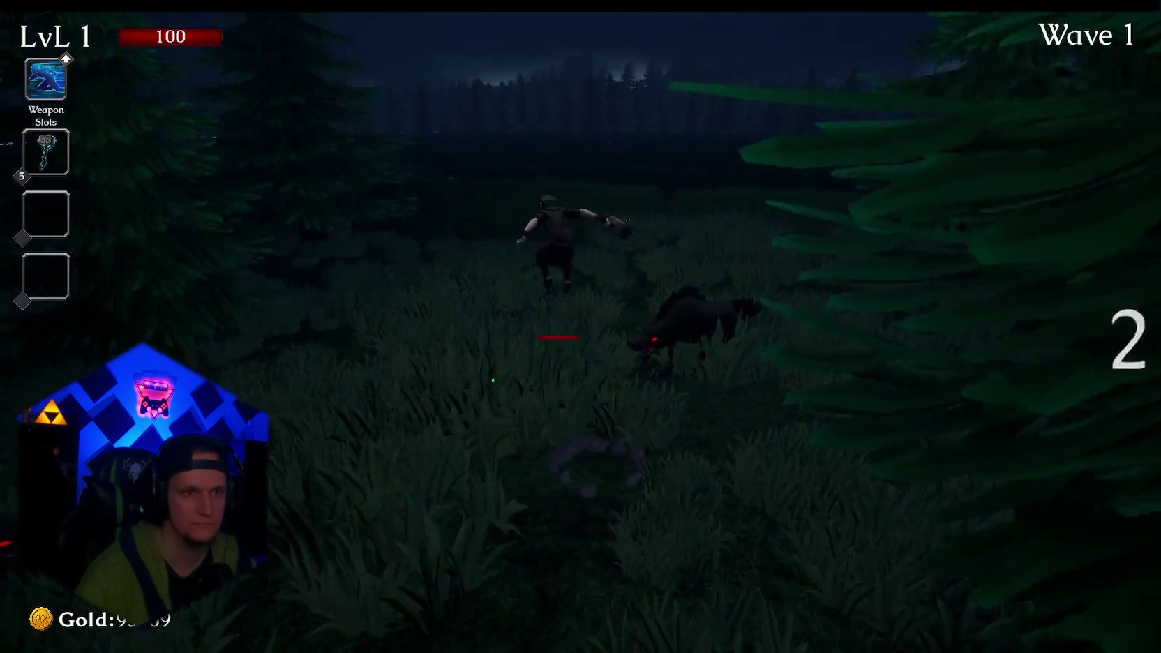
{"action": "key", "text": "w"}
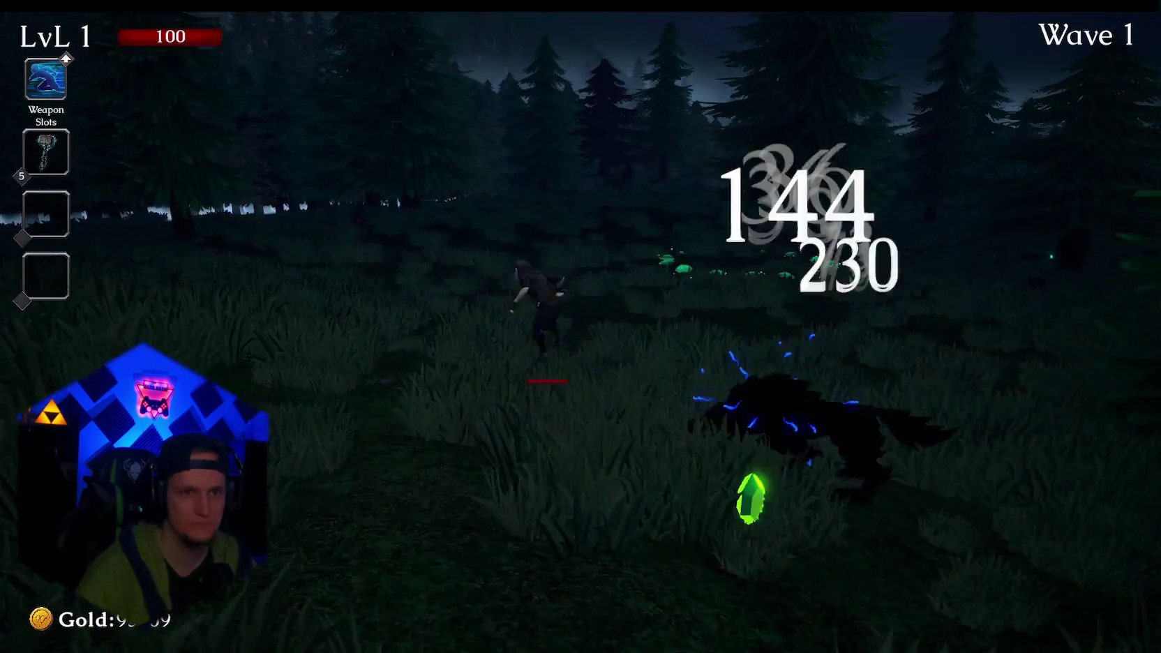
{"action": "key", "text": "w"}
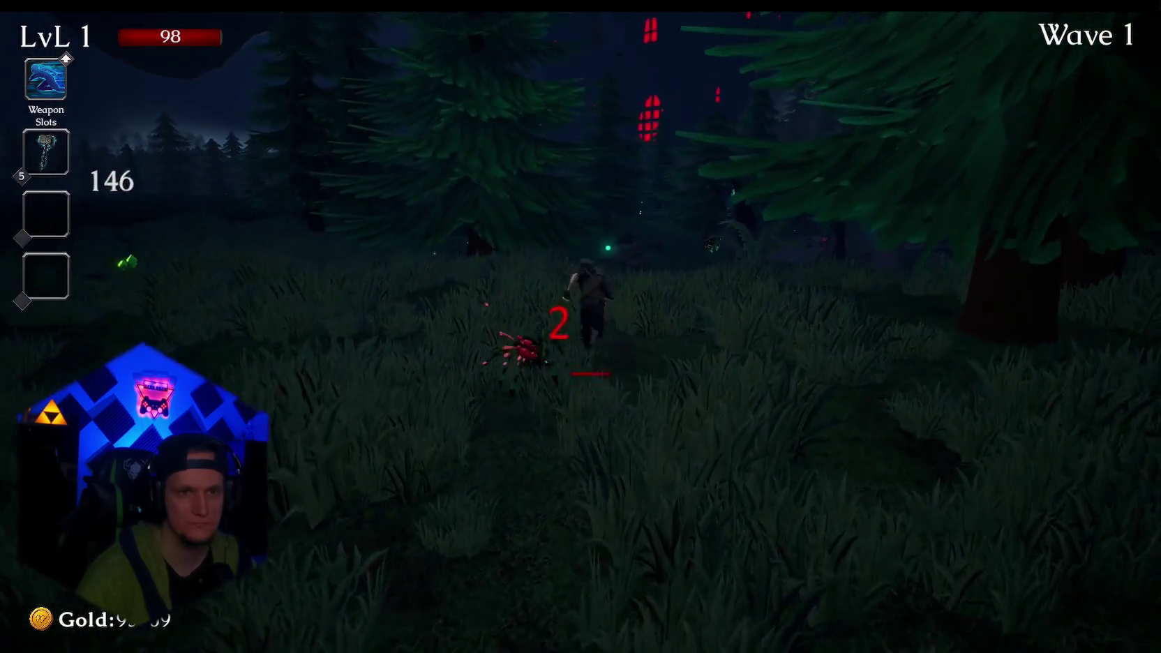
{"action": "key", "text": "w"}
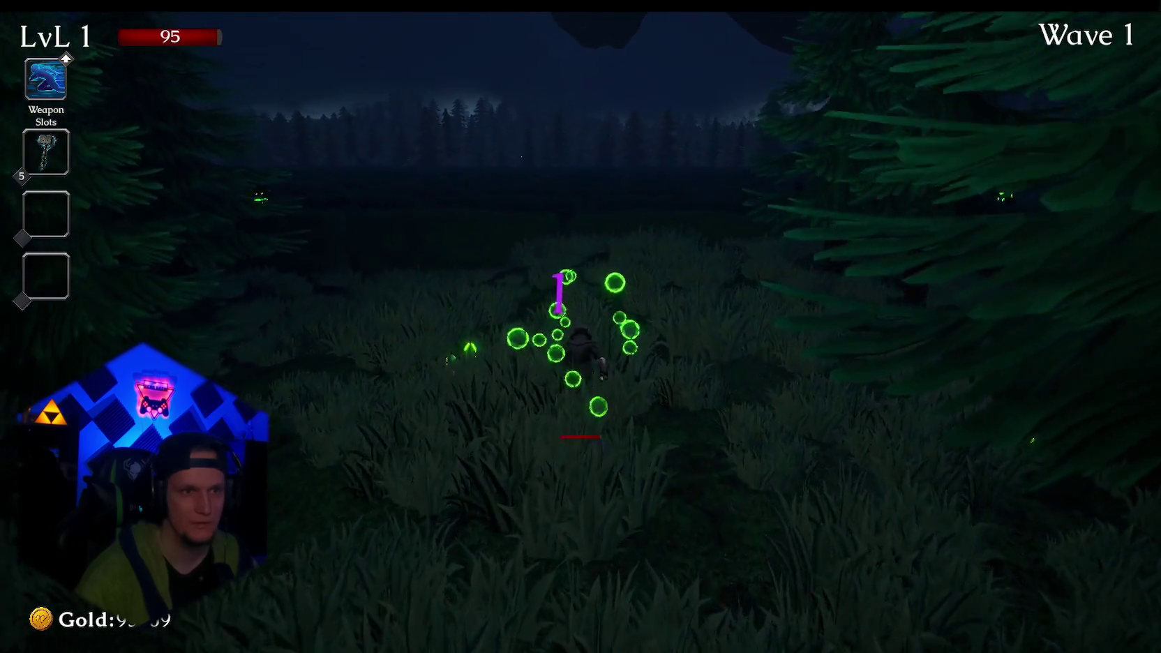
{"action": "key", "text": "w"}
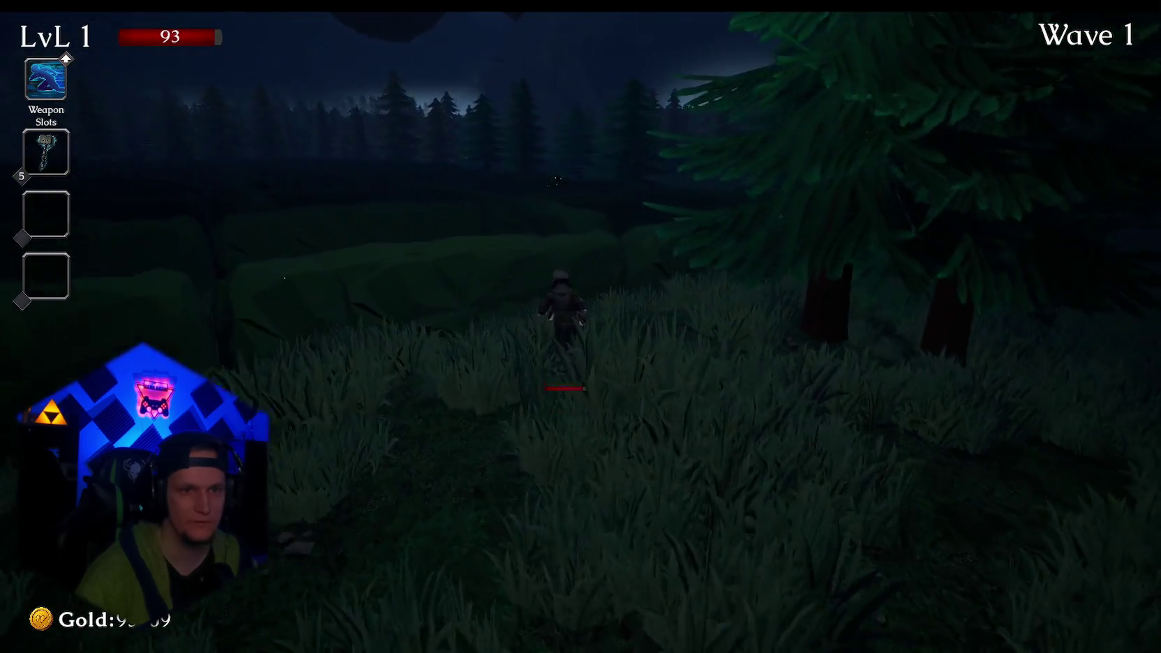
{"action": "key", "text": "w"}
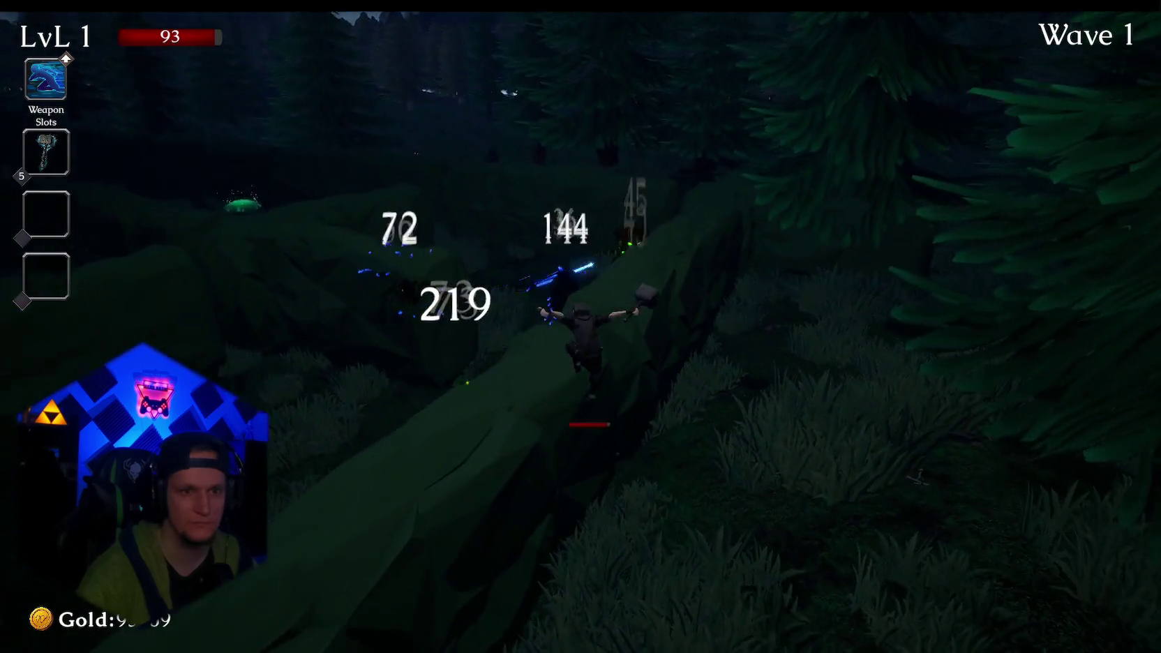
{"action": "key", "text": "w"}
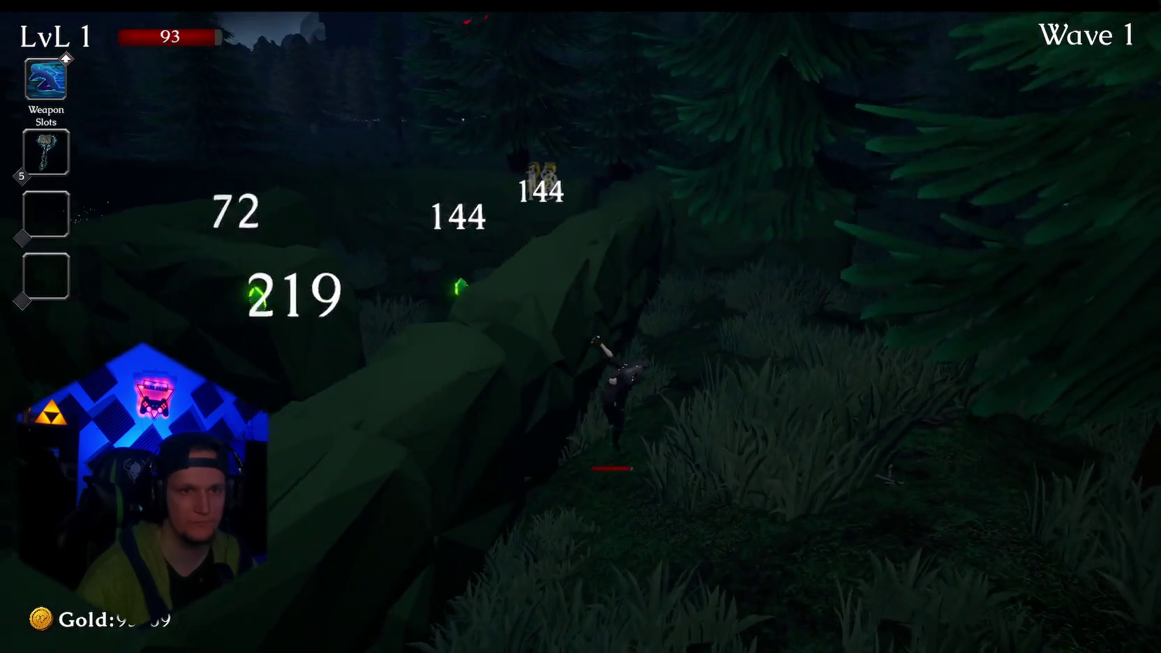
{"action": "key", "text": "w"}
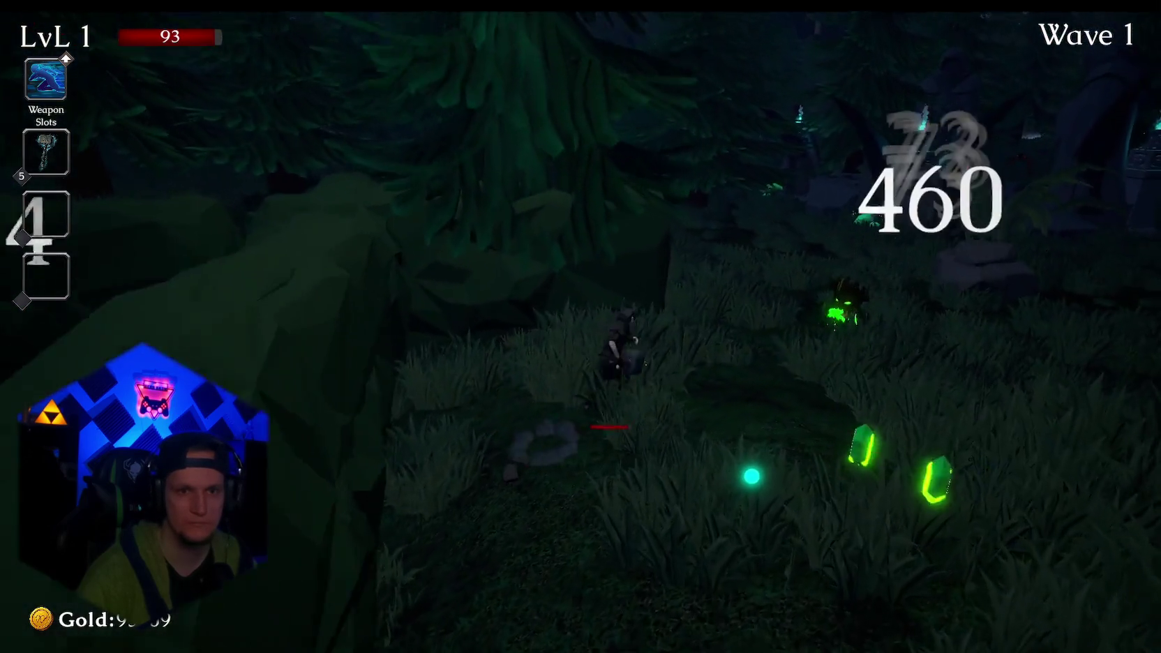
{"action": "key", "text": "w"}
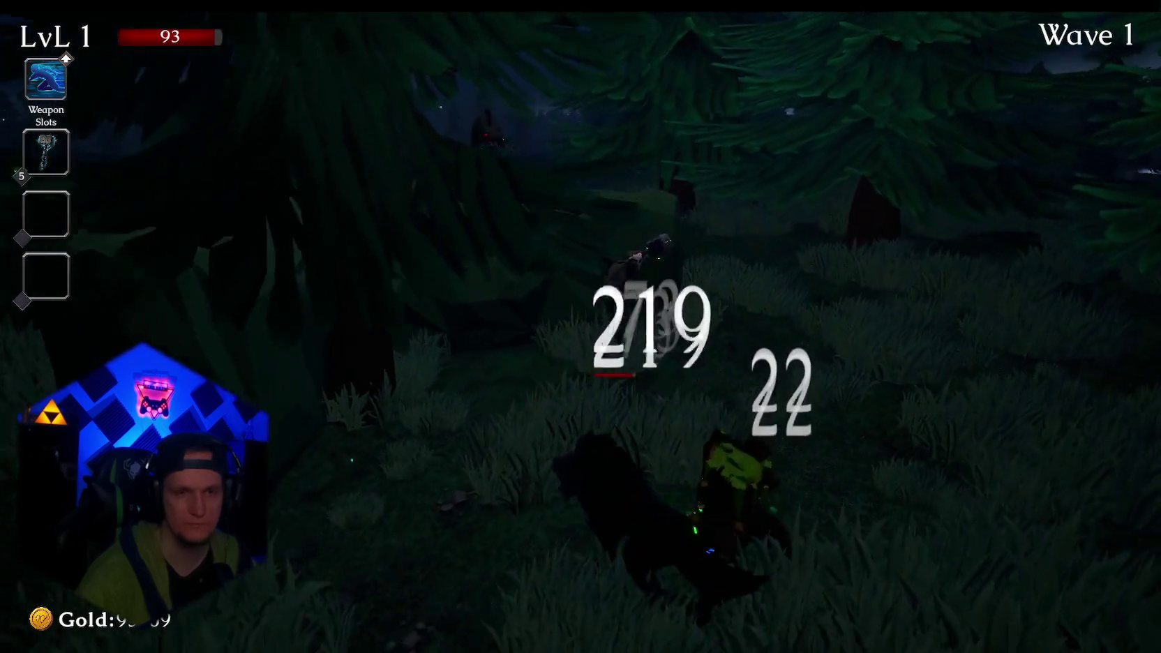
{"action": "key", "text": "w"}
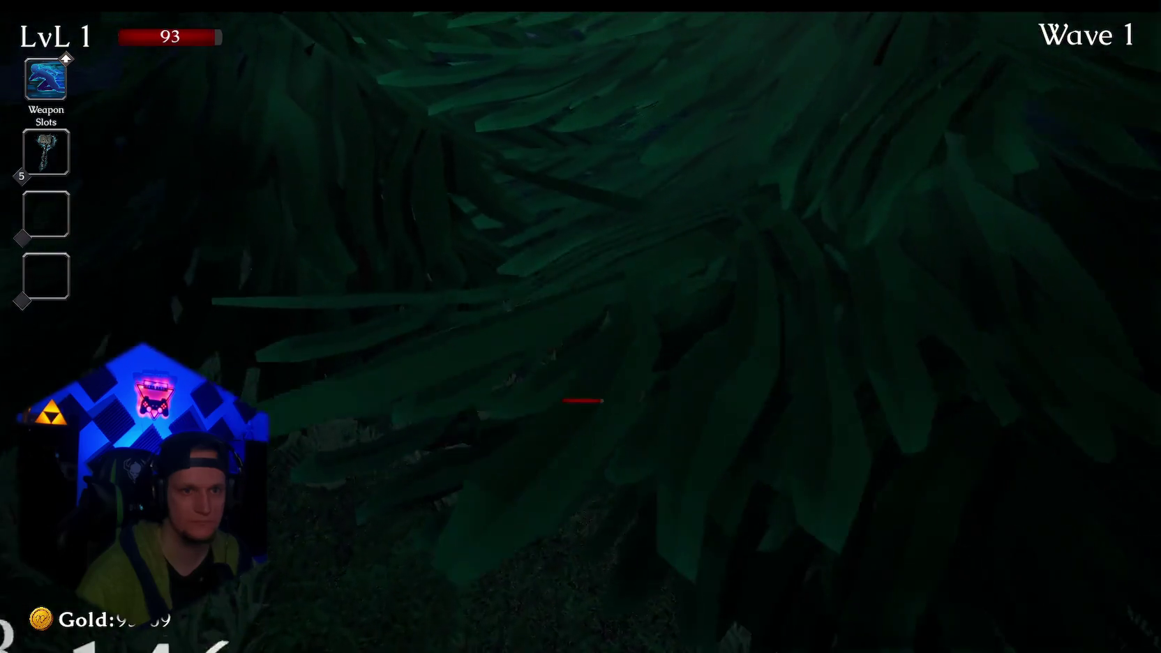
{"action": "key", "text": "w"}
{"action": "key", "text": "w"}
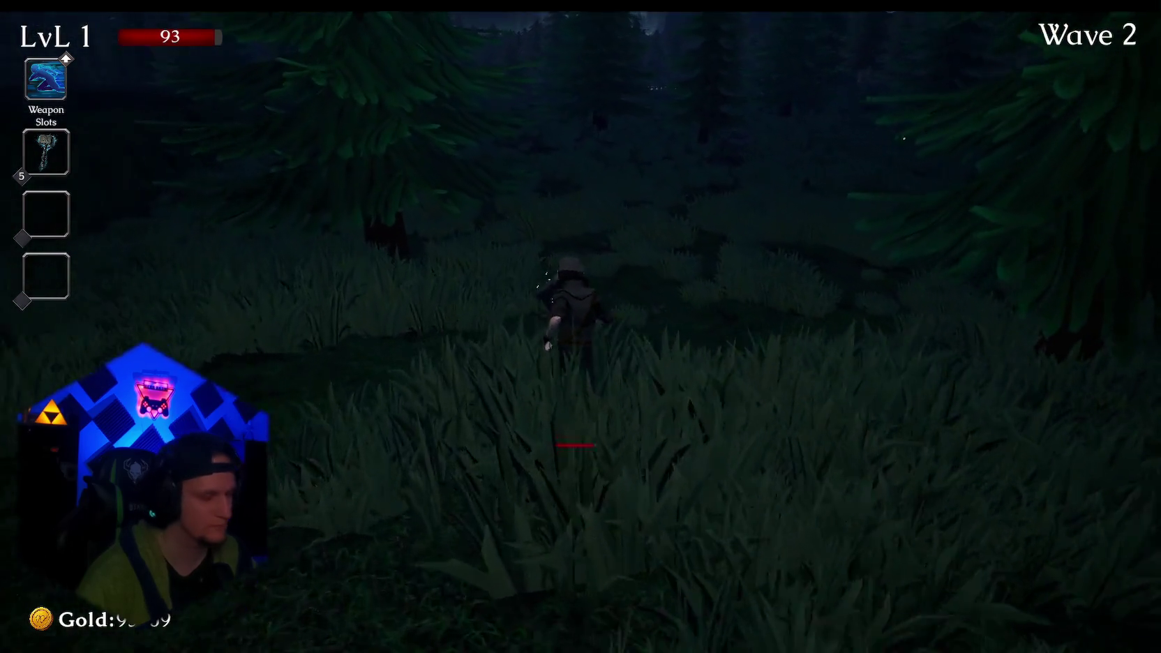
{"action": "key", "text": "w"}
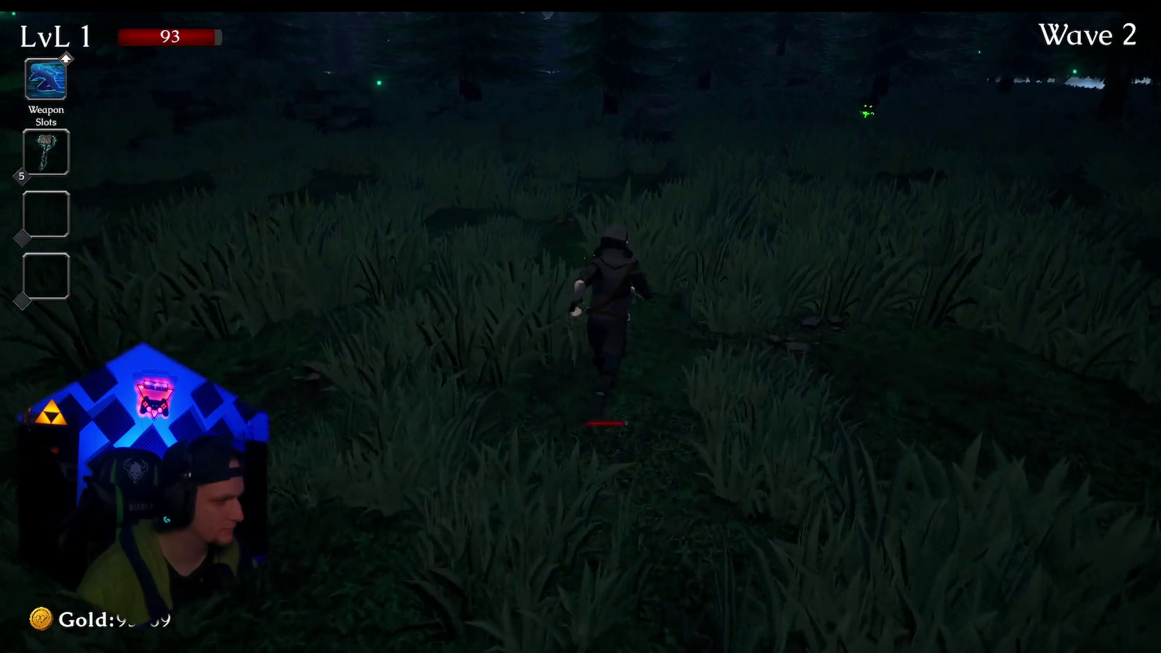
{"action": "key", "text": "w"}
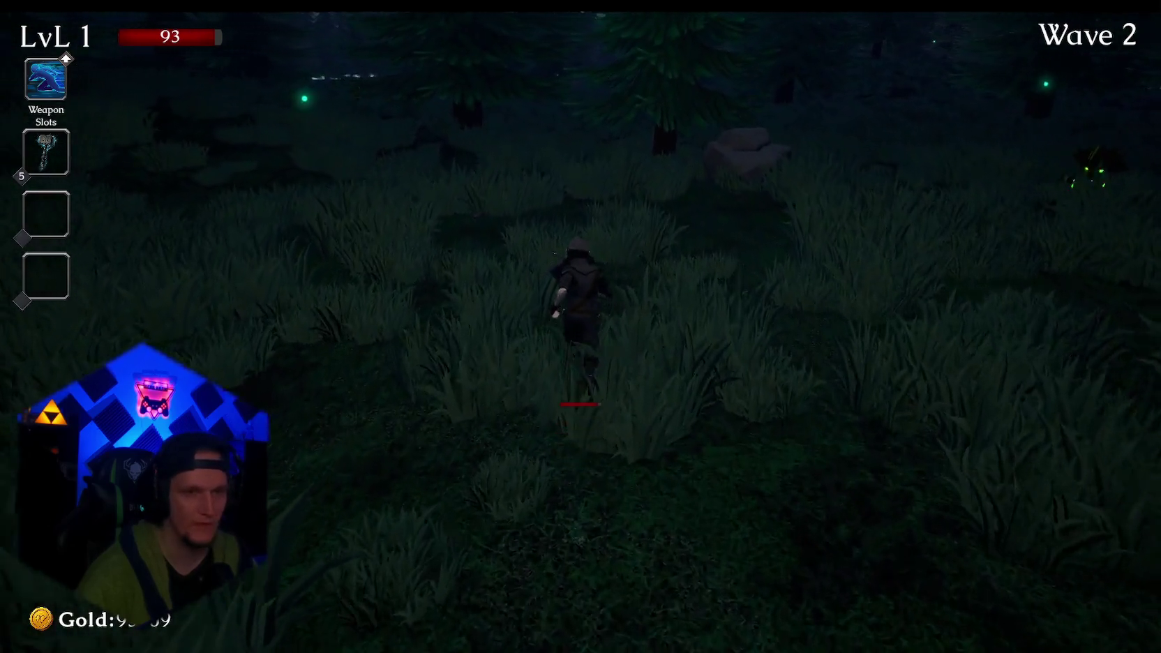
Jump onto the rock, then pause and leave the run for the Courtyard hub.
{"action": "key", "text": "space"}
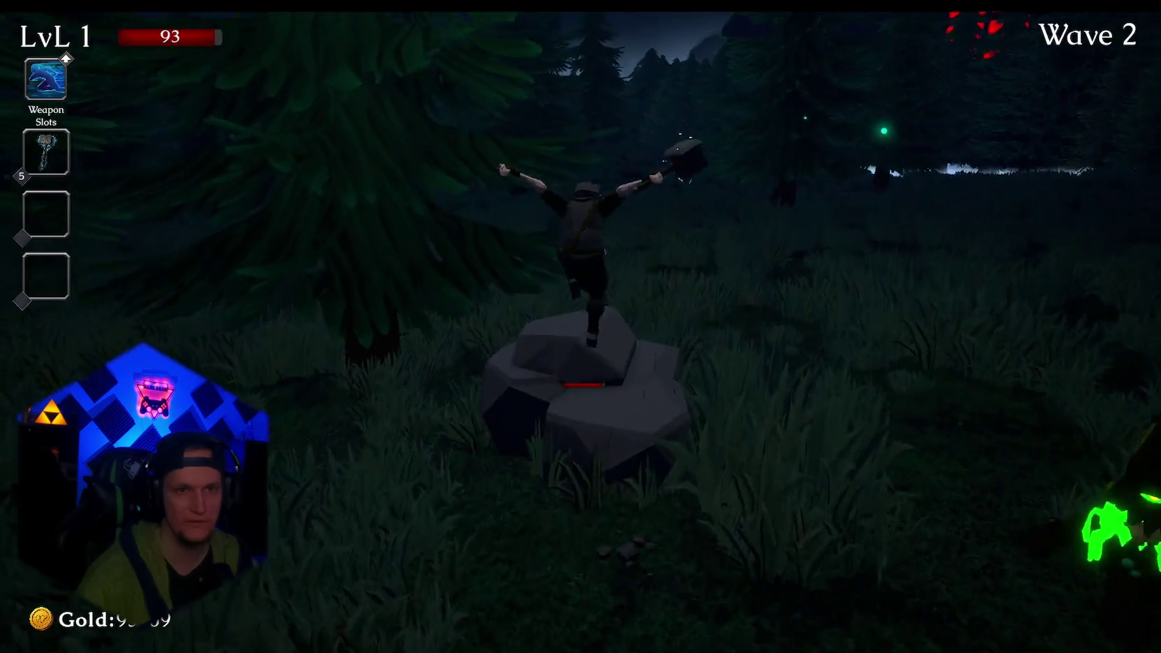
{"action": "key", "text": "Escape"}
{"action": "left_click", "coordinate": [621, 377]}
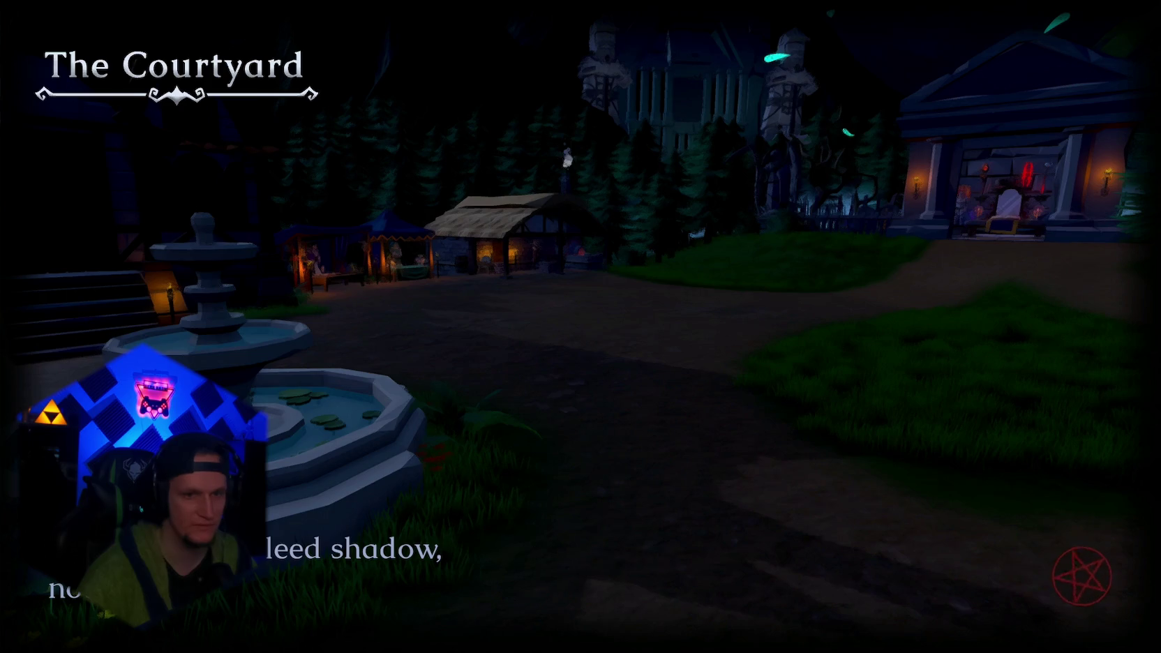
Run into the weapon temple and choose the Fire Staff in the weapon book.
{"action": "key", "text": "w"}
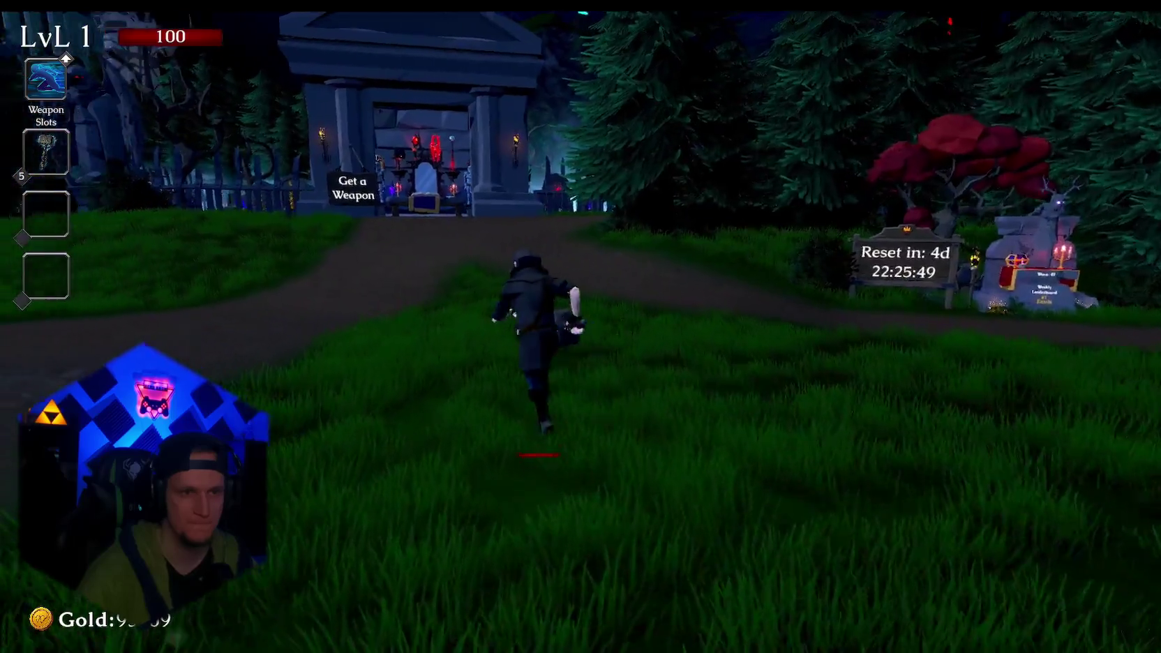
{"action": "key", "text": "w"}
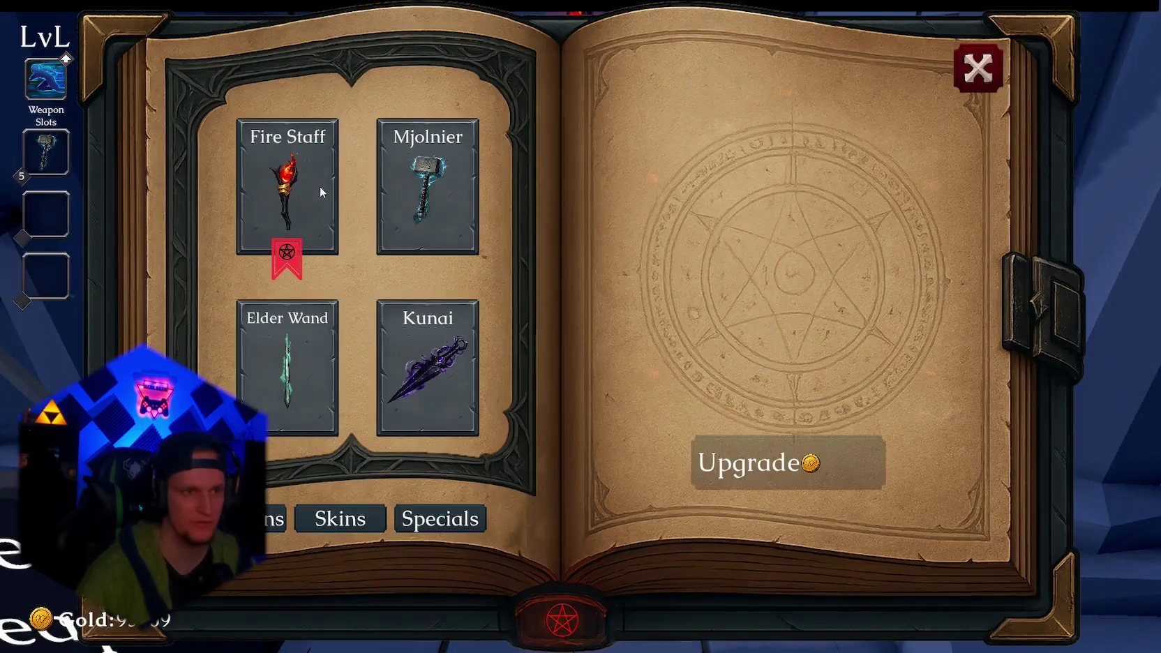
{"action": "left_click", "coordinate": [320, 185]}
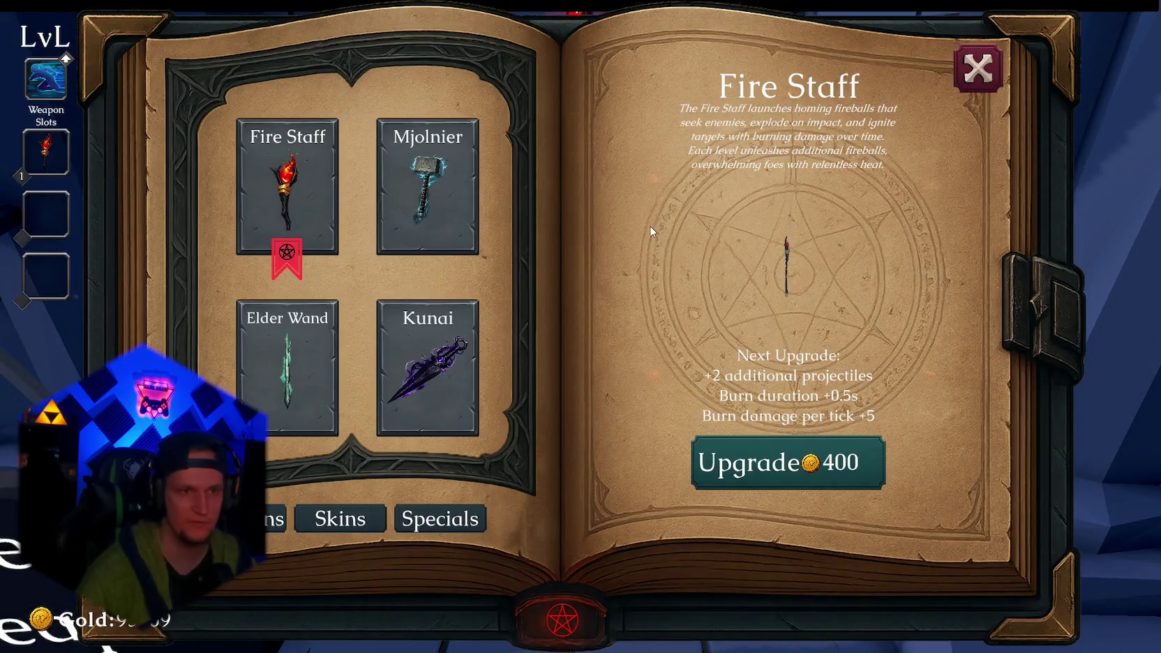
{"action": "scroll", "coordinate": [383, 354], "scroll_direction": "down", "scroll_amount": 2}
Browse the available skins, close the book, and enter the Start Run portal.
{"action": "left_click", "coordinate": [340, 519]}
{"action": "scroll", "coordinate": [403, 318], "scroll_direction": "down", "scroll_amount": 3}
{"action": "left_click", "coordinate": [988, 75]}
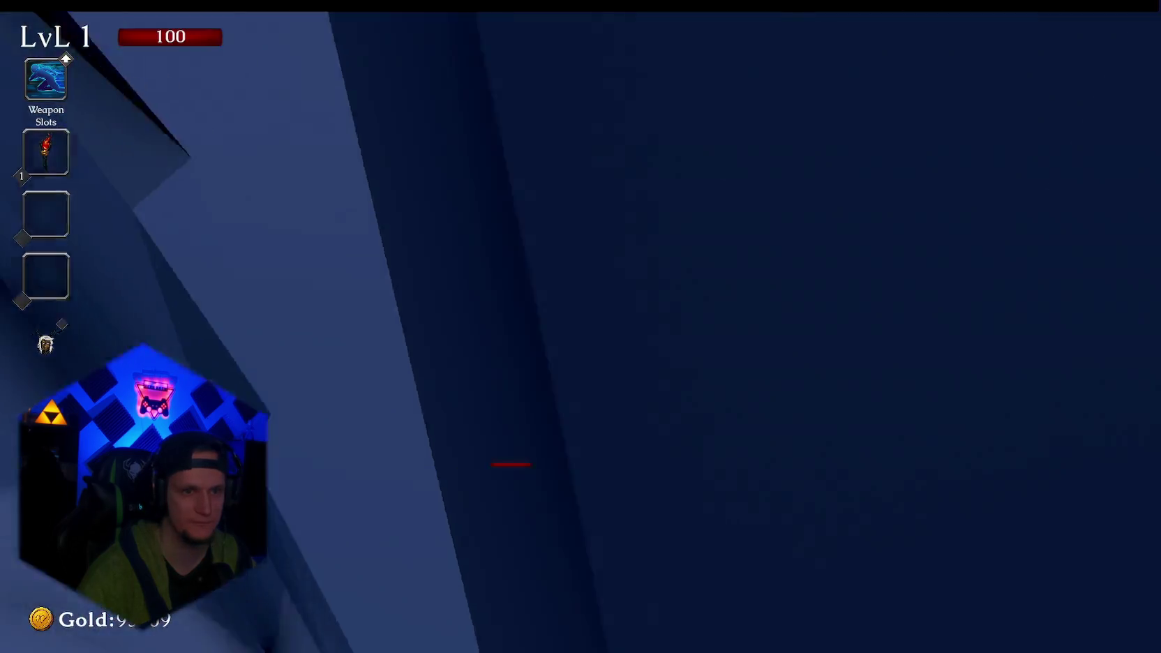
{"action": "key", "text": "w"}
{"action": "key", "text": "w"}
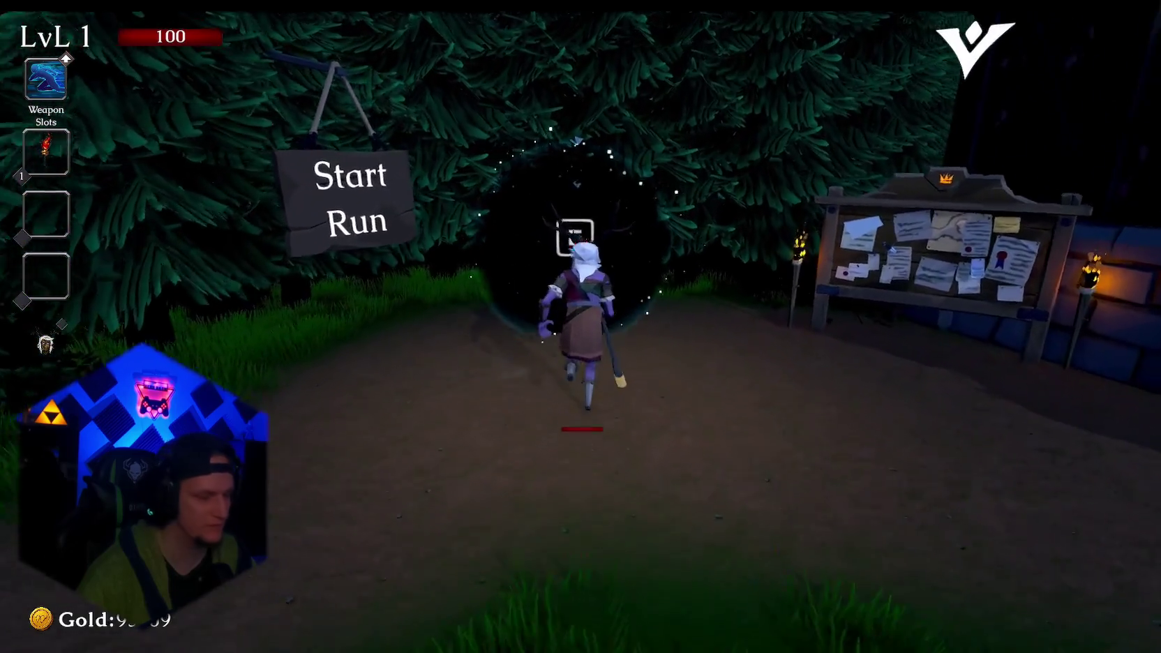
{"action": "key", "text": "e"}
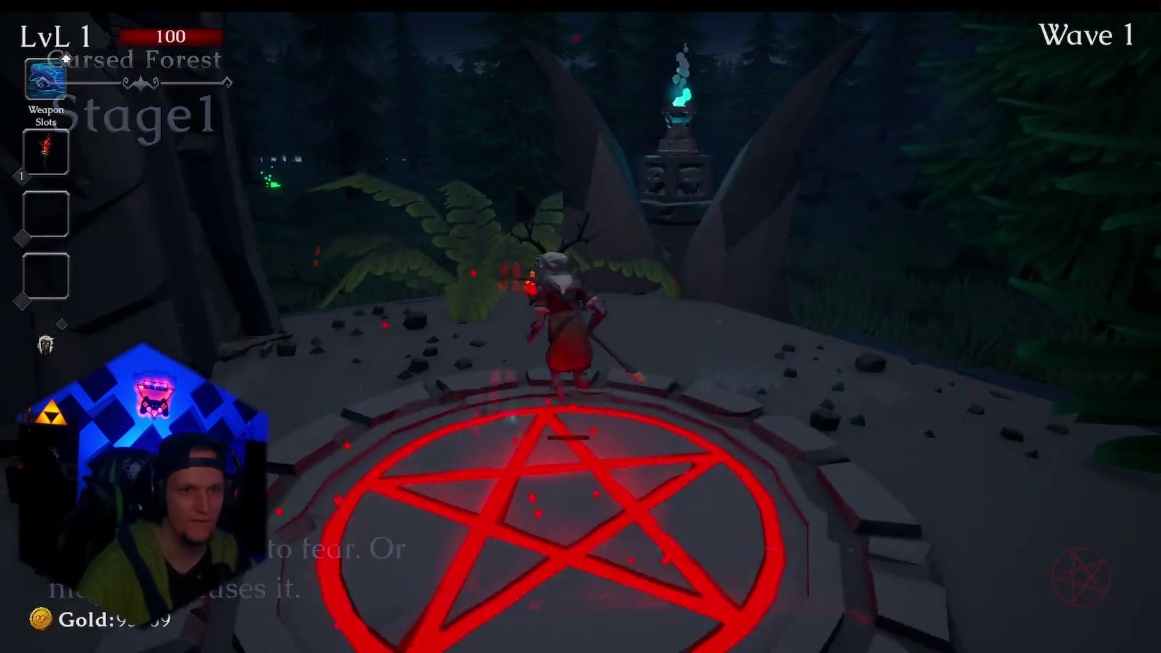
Fight wolves with the Fire Staff through Stage 1 until dying in Wave 1, then pause.
{"action": "key", "text": "w"}
{"action": "key", "text": "space"}
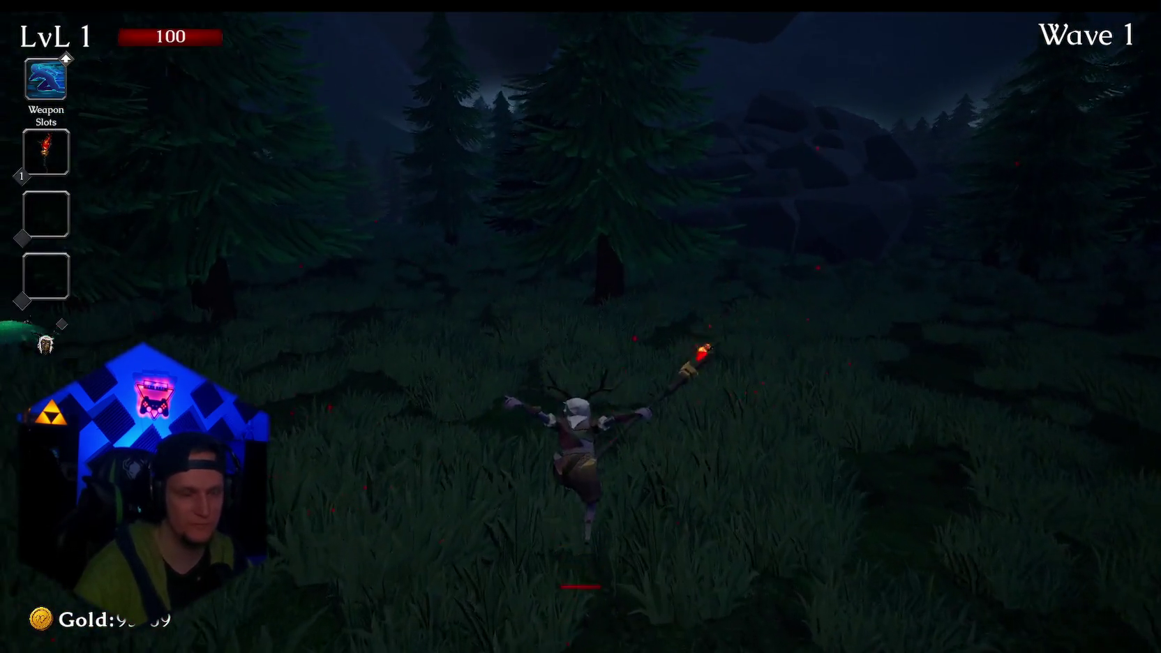
{"action": "key", "text": "s"}
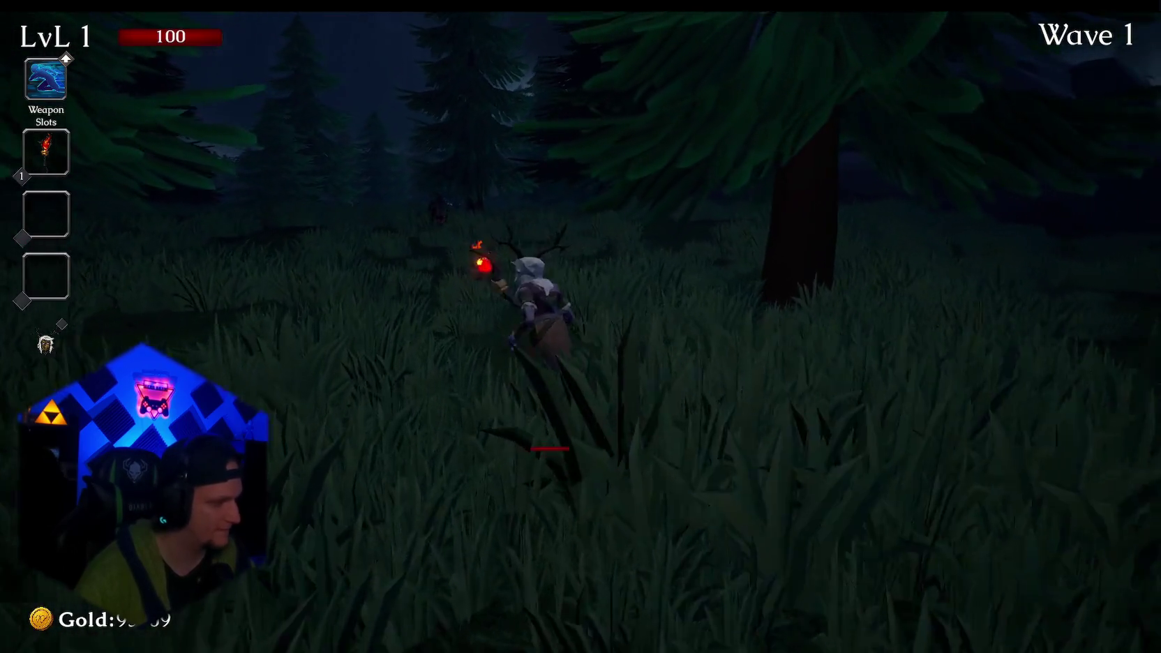
{"action": "key", "text": "w"}
{"action": "key", "text": "w"}
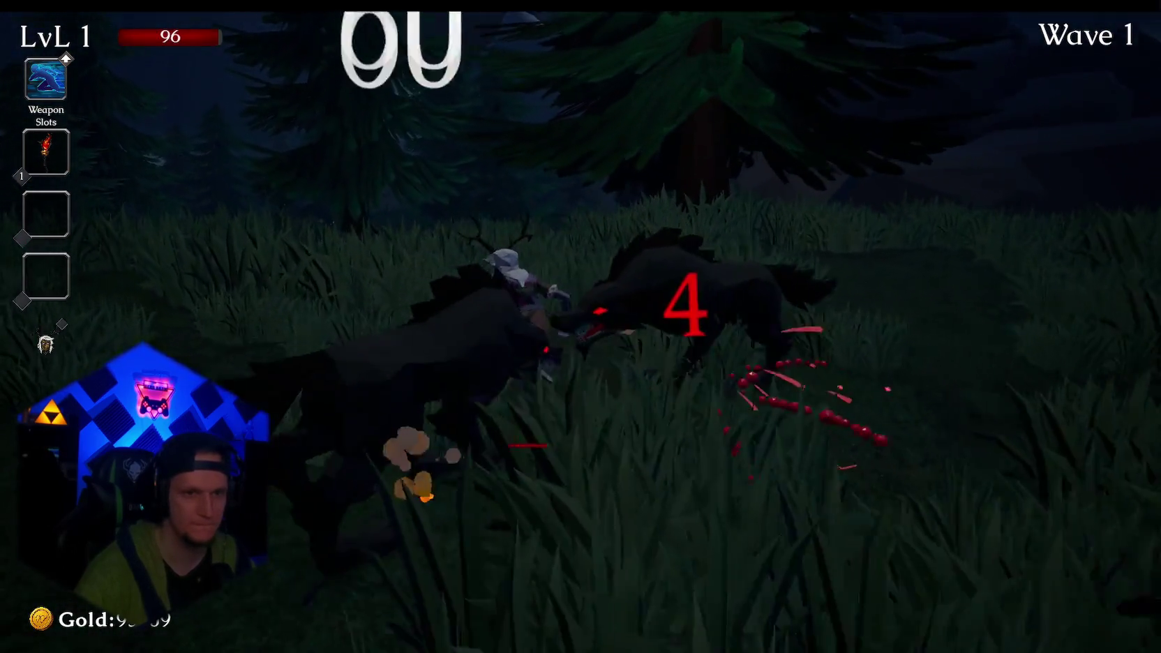
{"action": "key", "text": "w"}
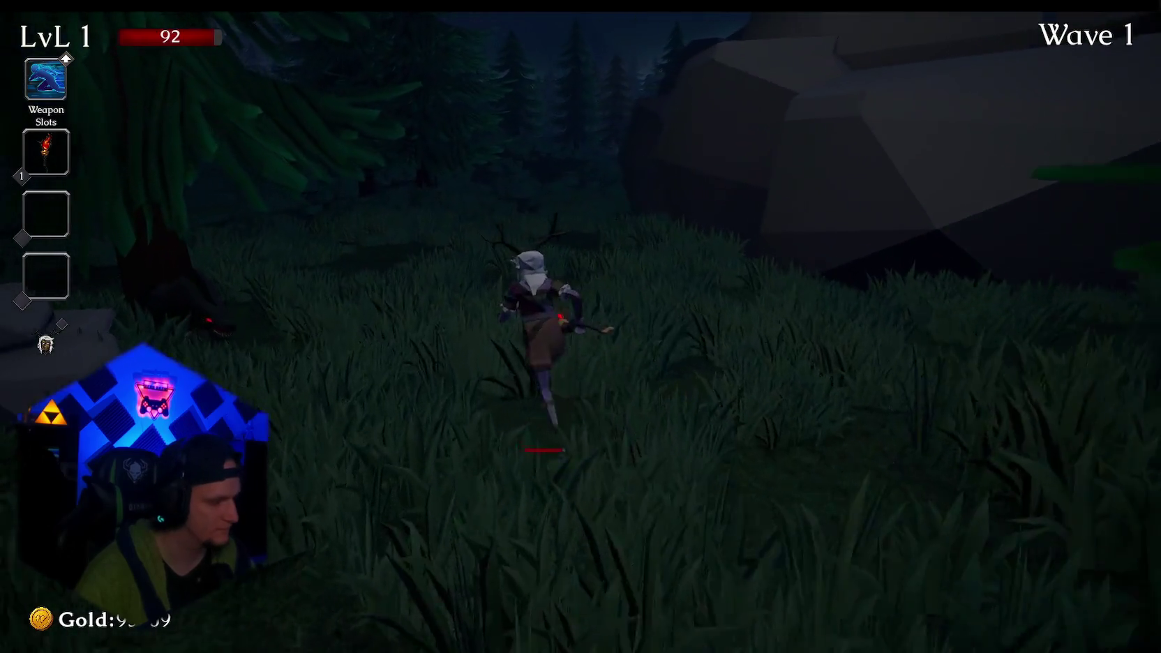
{"action": "key", "text": "w"}
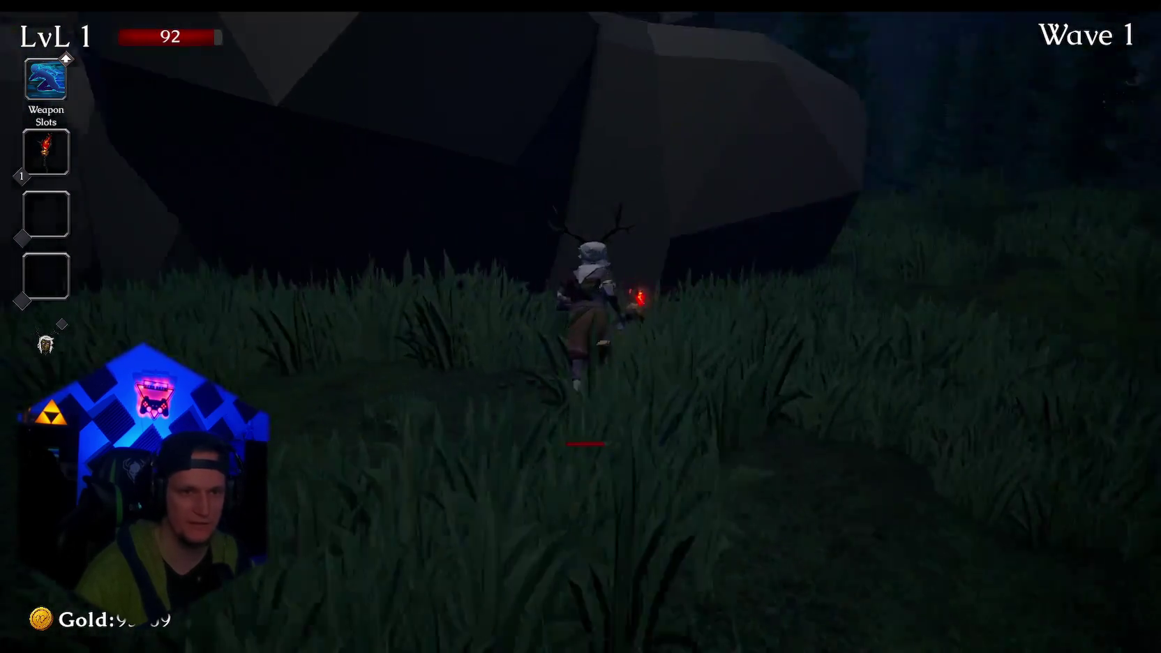
{"action": "key", "text": "w"}
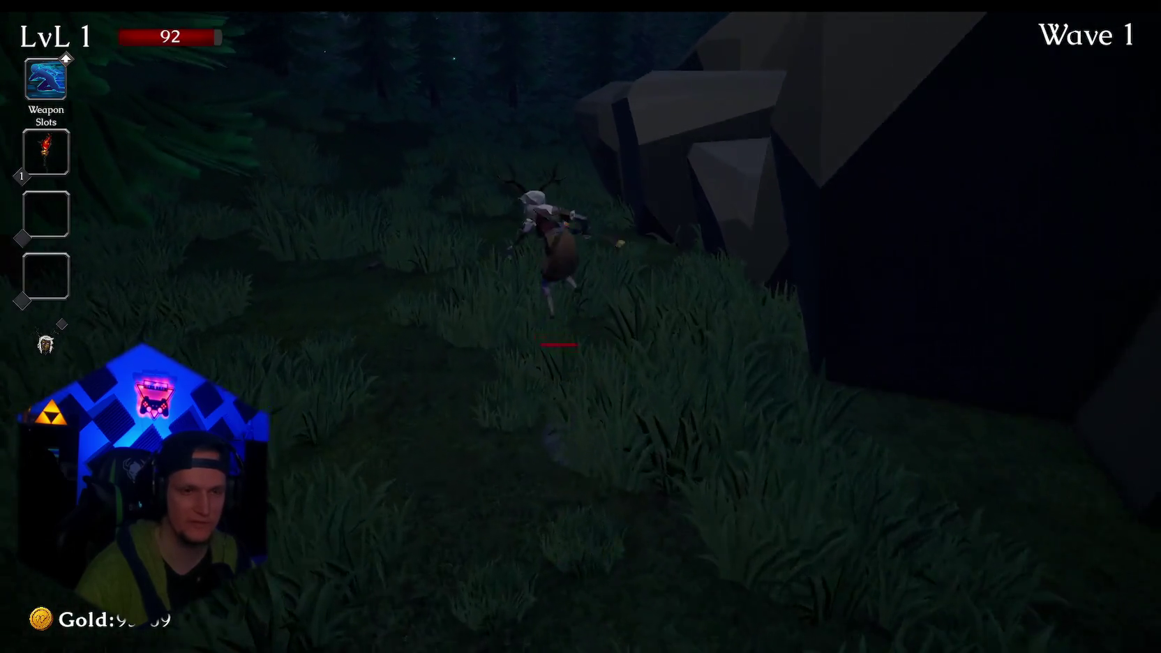
{"action": "key", "text": "w"}
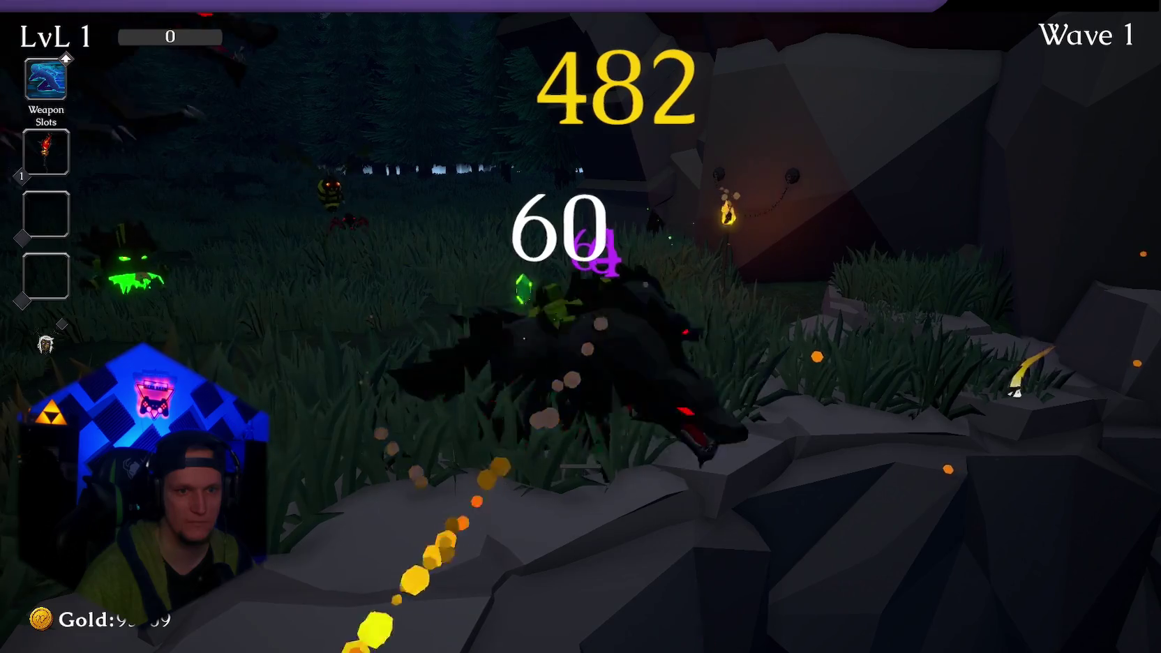
{"action": "key", "text": "Escape"}
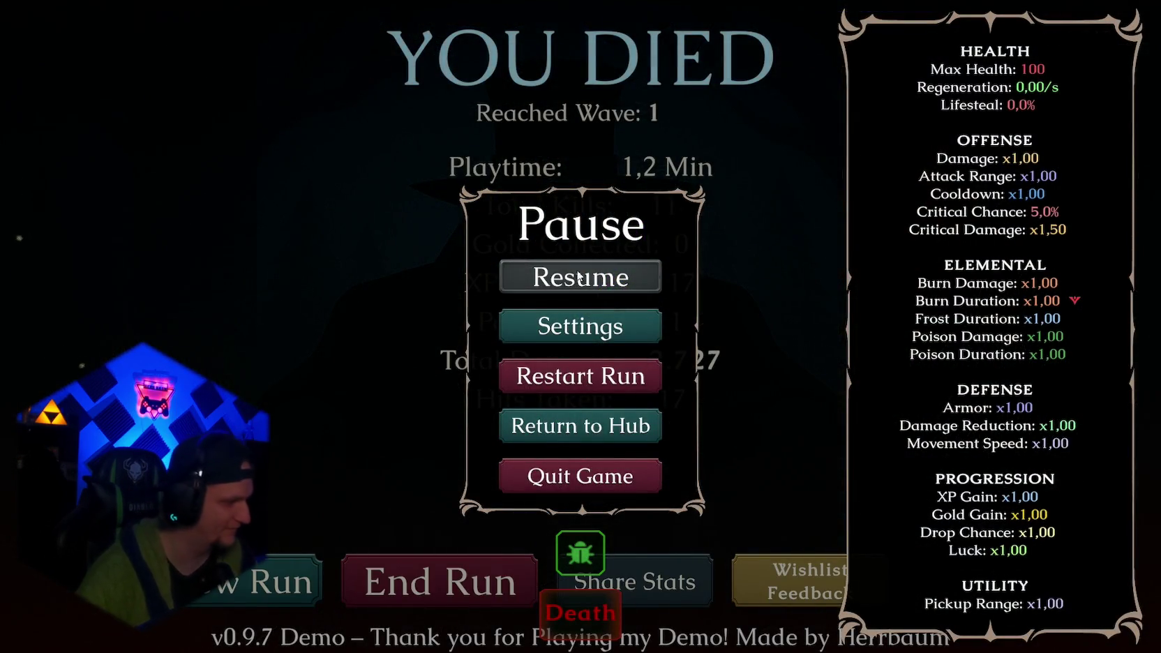
Quit the game, note 'cave jump etewas höher' under DEMO in Notepad, and minimize Notepad and Explorer.
{"action": "left_click", "coordinate": [591, 475]}
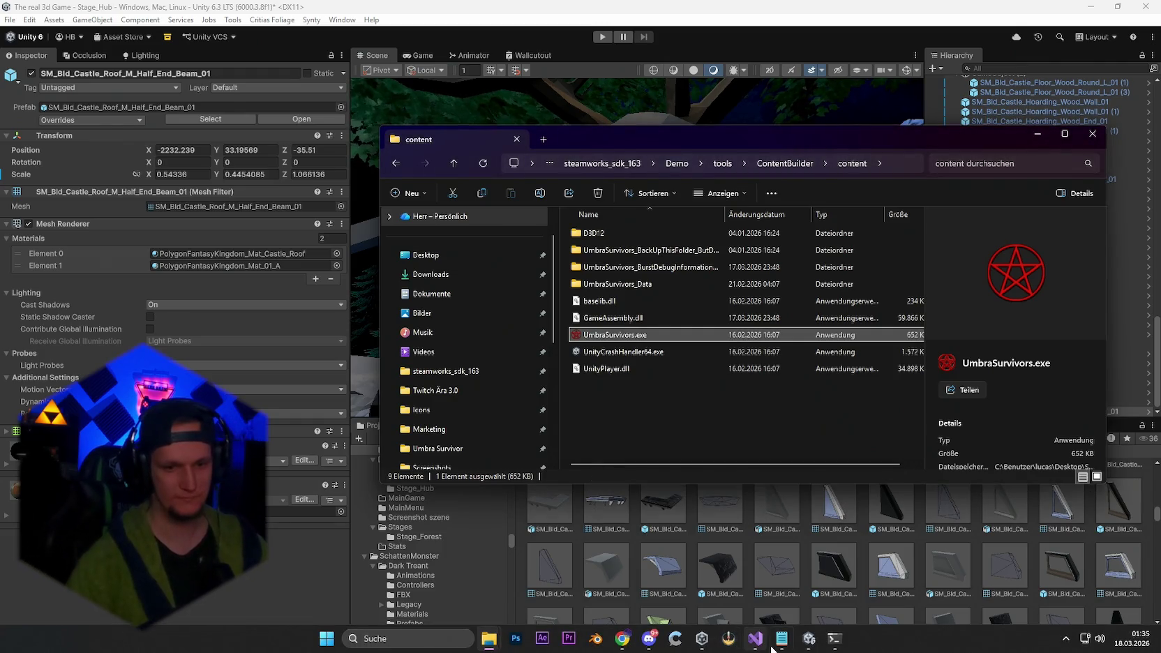
{"action": "left_click", "coordinate": [781, 637]}
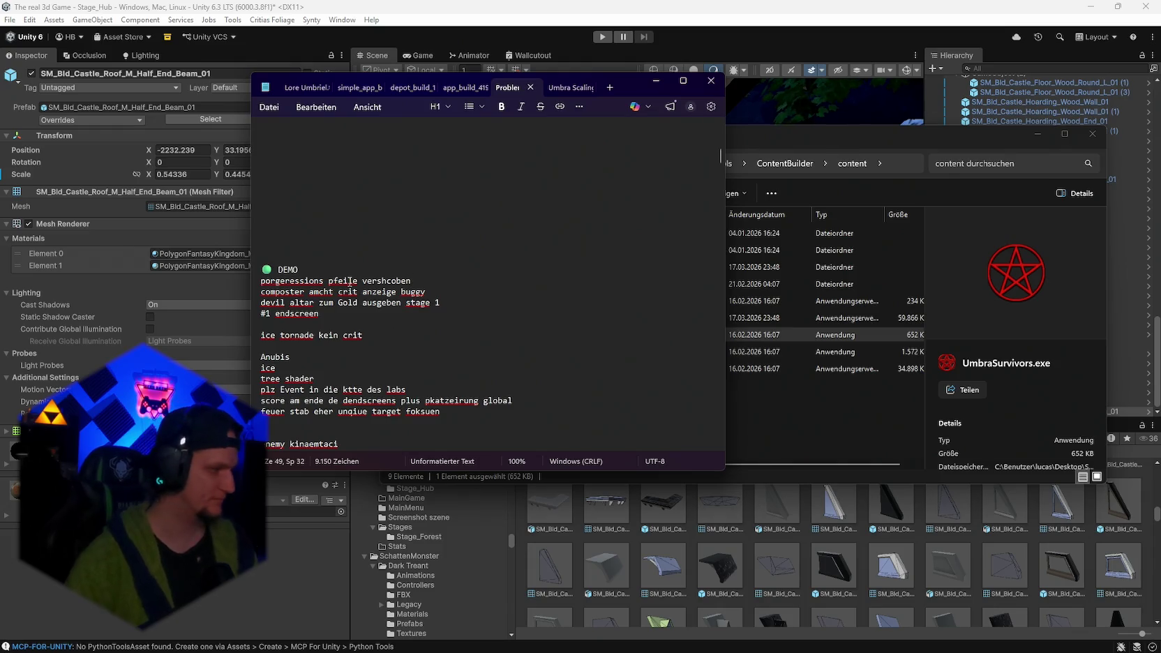
{"action": "key", "text": "Up"}
{"action": "key", "text": "Return"}
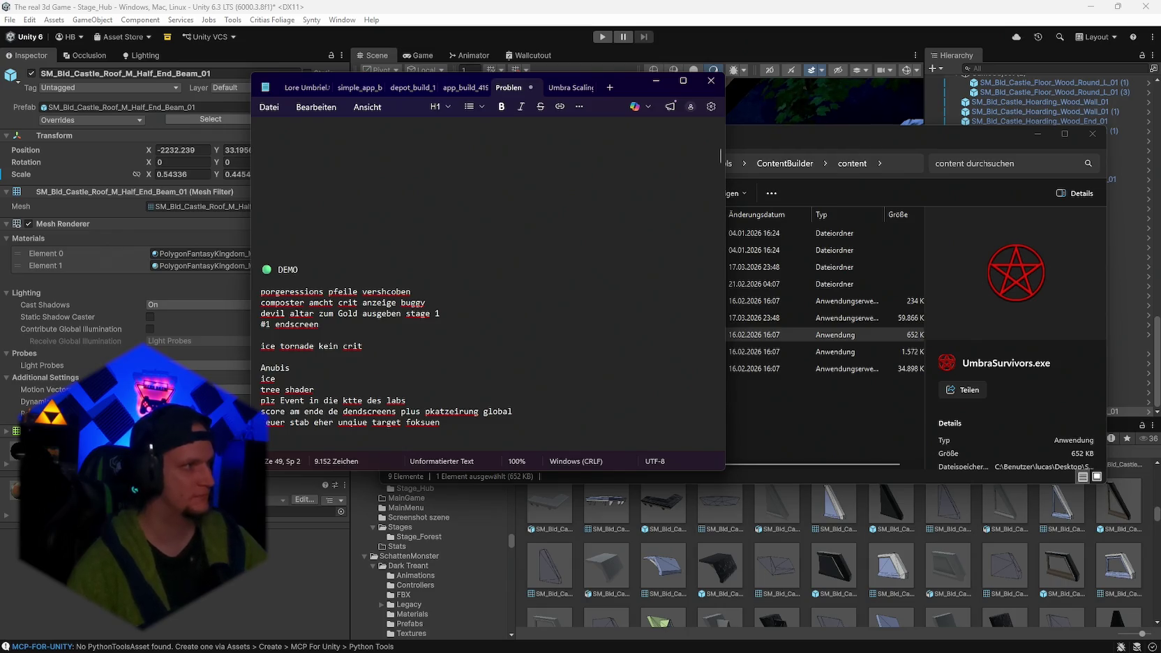
{"action": "key", "text": "BackSpace"}
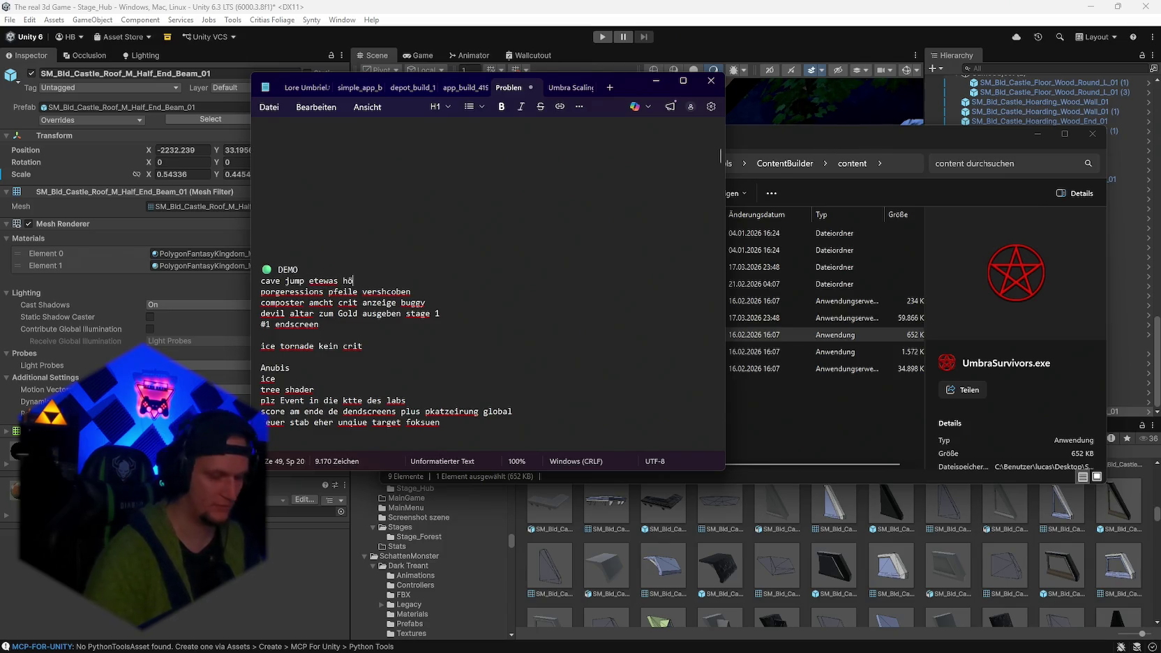
{"action": "type", "text": "her"}
{"action": "left_click", "coordinate": [654, 80]}
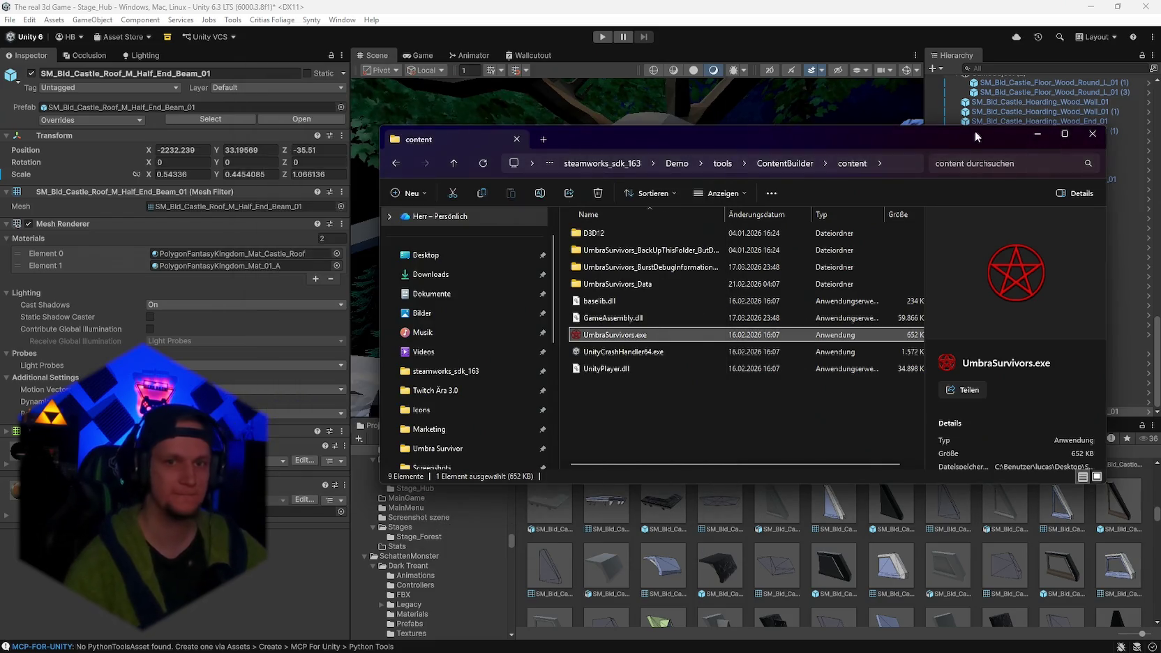
{"action": "left_click", "coordinate": [1036, 131]}
Delete the left door panel and blue pole from the hut doorway, keeping SM_Env_Door_04 selected.
{"action": "left_click_drag", "start_coordinate": [656, 266], "coordinate": [582, 302]}
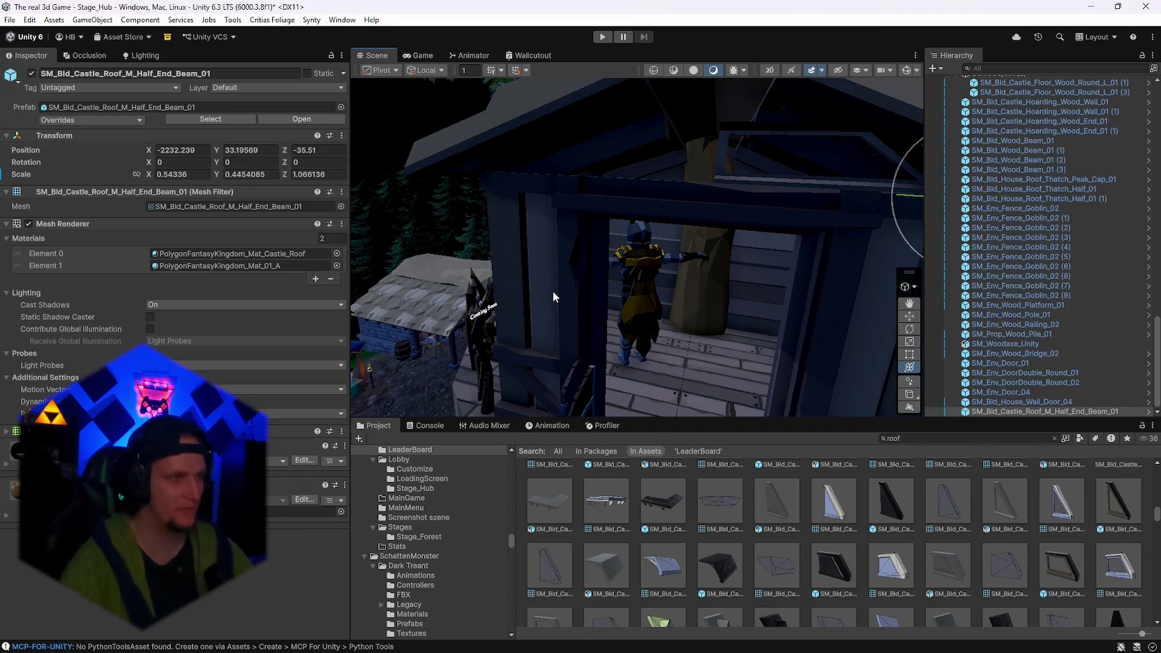
{"action": "mouse_move", "coordinate": [605, 313]}
{"action": "left_mouse_down"}
{"action": "mouse_move", "coordinate": [696, 377]}
{"action": "mouse_move", "coordinate": [632, 369]}
{"action": "mouse_move", "coordinate": [659, 351]}
{"action": "mouse_move", "coordinate": [586, 356]}
{"action": "left_mouse_up"}
{"action": "left_click", "coordinate": [602, 359]}
{"action": "left_click", "coordinate": [512, 317]}
{"action": "key", "text": "Delete"}
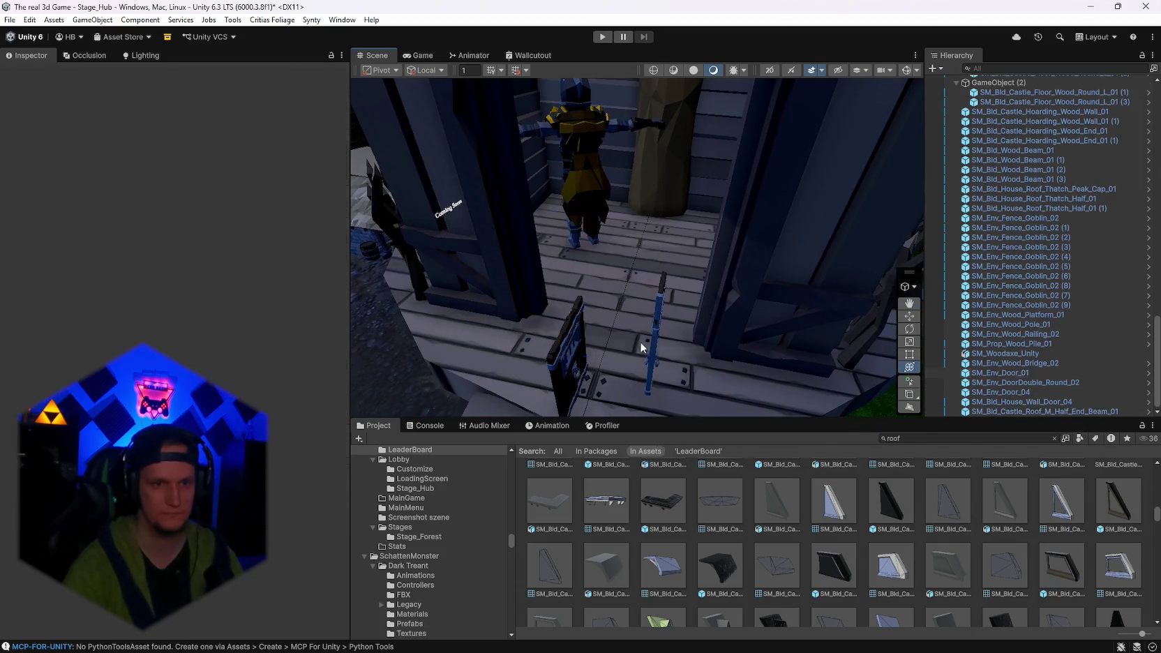
{"action": "left_click", "coordinate": [655, 334]}
{"action": "key", "text": "Delete"}
{"action": "left_click", "coordinate": [576, 350]}
{"action": "mouse_move", "coordinate": [605, 365]}
{"action": "left_mouse_down"}
{"action": "mouse_move", "coordinate": [599, 406]}
{"action": "mouse_move", "coordinate": [330, 380]}
{"action": "mouse_move", "coordinate": [484, 369]}
{"action": "left_mouse_up"}
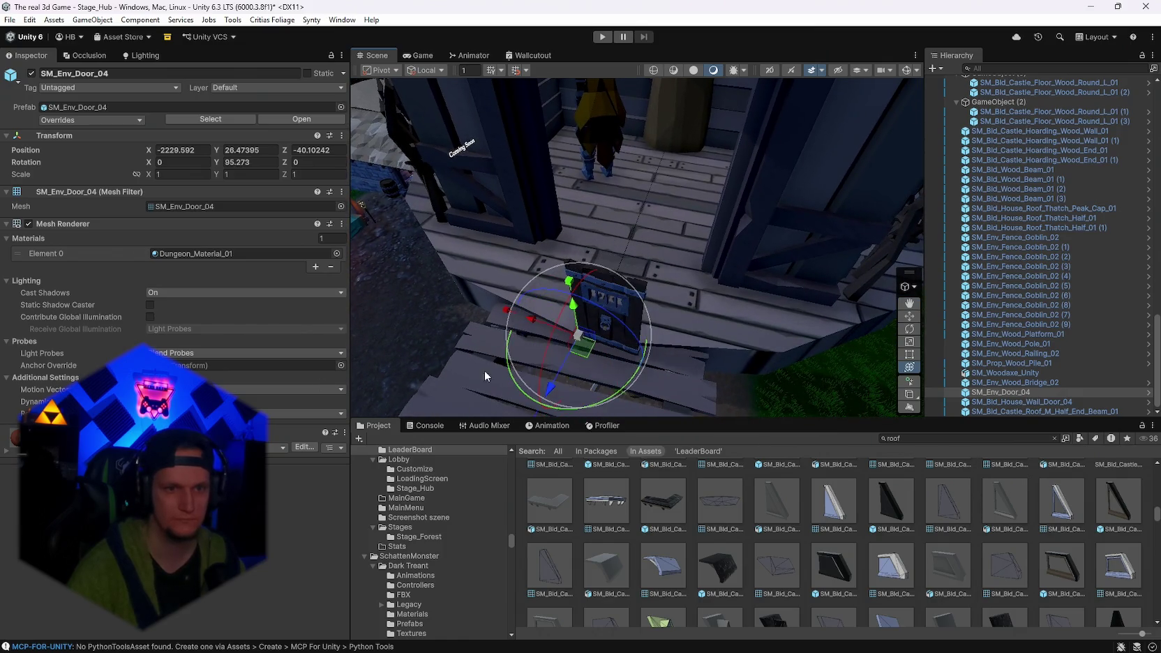
Set SM_Env_Door_04 to Y rotation 90, move it into the doorway, and scale it along X.
{"action": "left_click", "coordinate": [260, 165]}
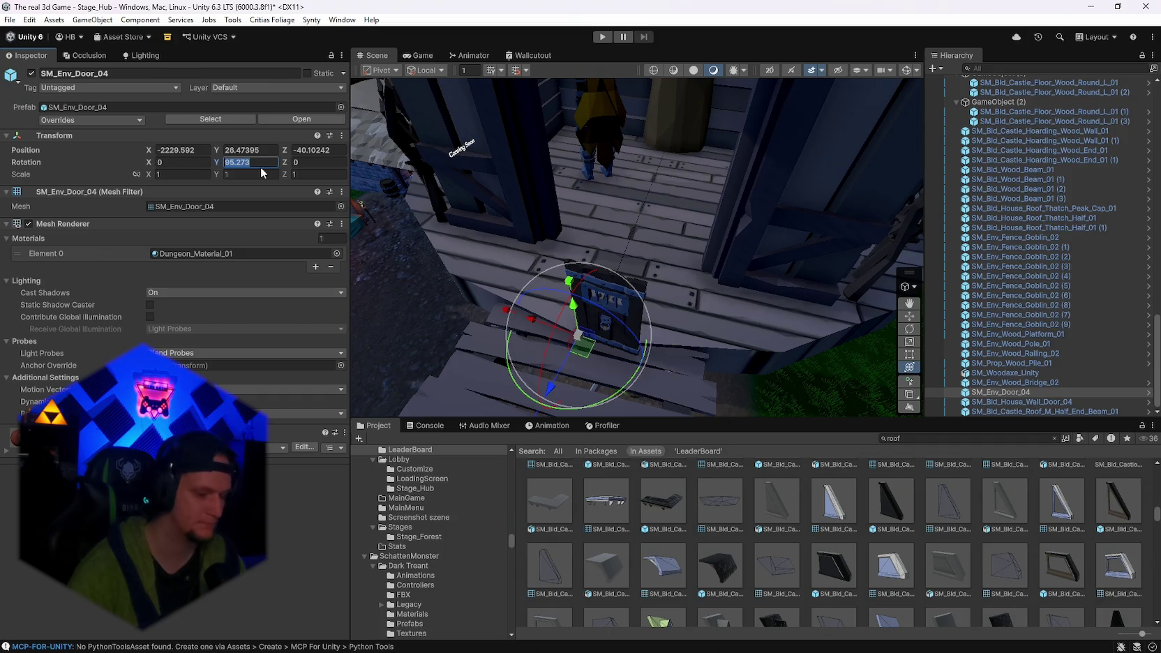
{"action": "type", "text": "90"}
{"action": "mouse_move", "coordinate": [585, 355]}
{"action": "left_mouse_down"}
{"action": "mouse_move", "coordinate": [625, 257]}
{"action": "mouse_move", "coordinate": [710, 244]}
{"action": "mouse_move", "coordinate": [720, 171]}
{"action": "mouse_move", "coordinate": [574, 352]}
{"action": "mouse_move", "coordinate": [488, 342]}
{"action": "mouse_move", "coordinate": [644, 350]}
{"action": "mouse_move", "coordinate": [569, 373]}
{"action": "mouse_move", "coordinate": [596, 376]}
{"action": "mouse_move", "coordinate": [777, 350]}
{"action": "mouse_move", "coordinate": [543, 322]}
{"action": "mouse_move", "coordinate": [560, 295]}
{"action": "mouse_move", "coordinate": [770, 259]}
{"action": "mouse_move", "coordinate": [61, 279]}
{"action": "mouse_move", "coordinate": [764, 369]}
{"action": "mouse_move", "coordinate": [504, 457]}
{"action": "mouse_move", "coordinate": [728, 357]}
{"action": "mouse_move", "coordinate": [683, 292]}
{"action": "mouse_move", "coordinate": [662, 300]}
{"action": "left_mouse_up"}
{"action": "key", "text": "ctrl+z"}
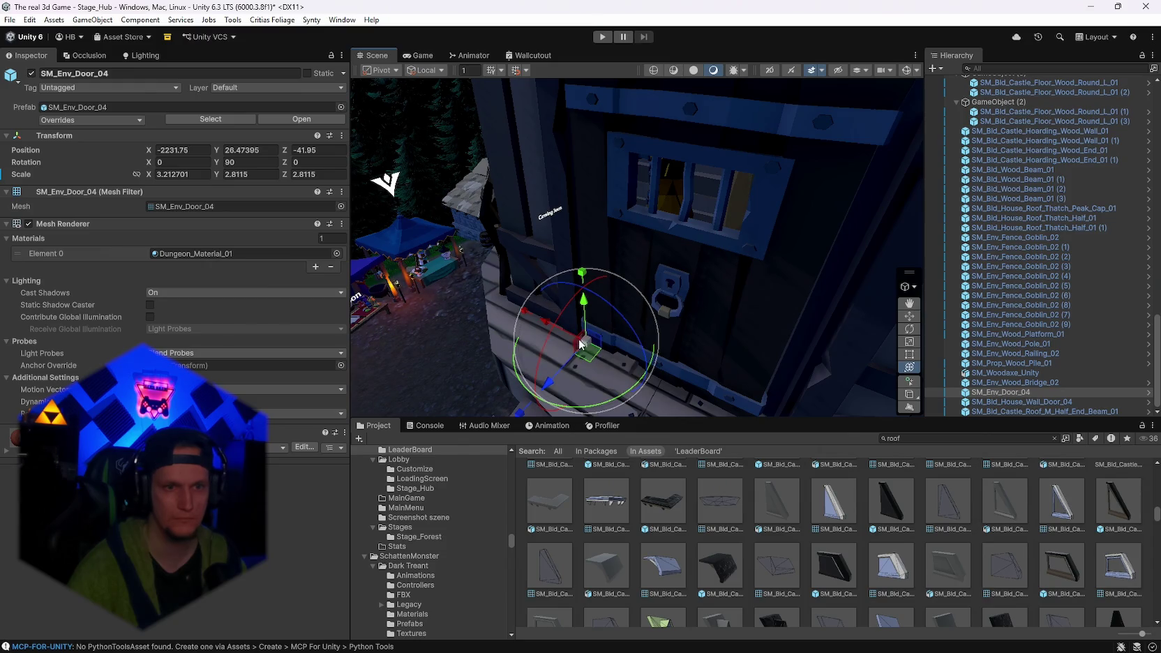
{"action": "mouse_move", "coordinate": [528, 312]}
{"action": "left_mouse_down"}
{"action": "mouse_move", "coordinate": [518, 311]}
{"action": "mouse_move", "coordinate": [526, 259]}
{"action": "mouse_move", "coordinate": [564, 227]}
{"action": "mouse_move", "coordinate": [653, 259]}
{"action": "mouse_move", "coordinate": [622, 384]}
{"action": "mouse_move", "coordinate": [947, 325]}
{"action": "mouse_move", "coordinate": [746, 246]}
{"action": "mouse_move", "coordinate": [601, 212]}
{"action": "mouse_move", "coordinate": [552, 174]}
{"action": "mouse_move", "coordinate": [614, 306]}
{"action": "mouse_move", "coordinate": [670, 382]}
{"action": "mouse_move", "coordinate": [651, 375]}
{"action": "mouse_move", "coordinate": [669, 369]}
{"action": "mouse_move", "coordinate": [664, 284]}
{"action": "mouse_move", "coordinate": [700, 336]}
{"action": "mouse_move", "coordinate": [562, 438]}
{"action": "mouse_move", "coordinate": [394, 497]}
{"action": "mouse_move", "coordinate": [416, 470]}
{"action": "left_mouse_up"}
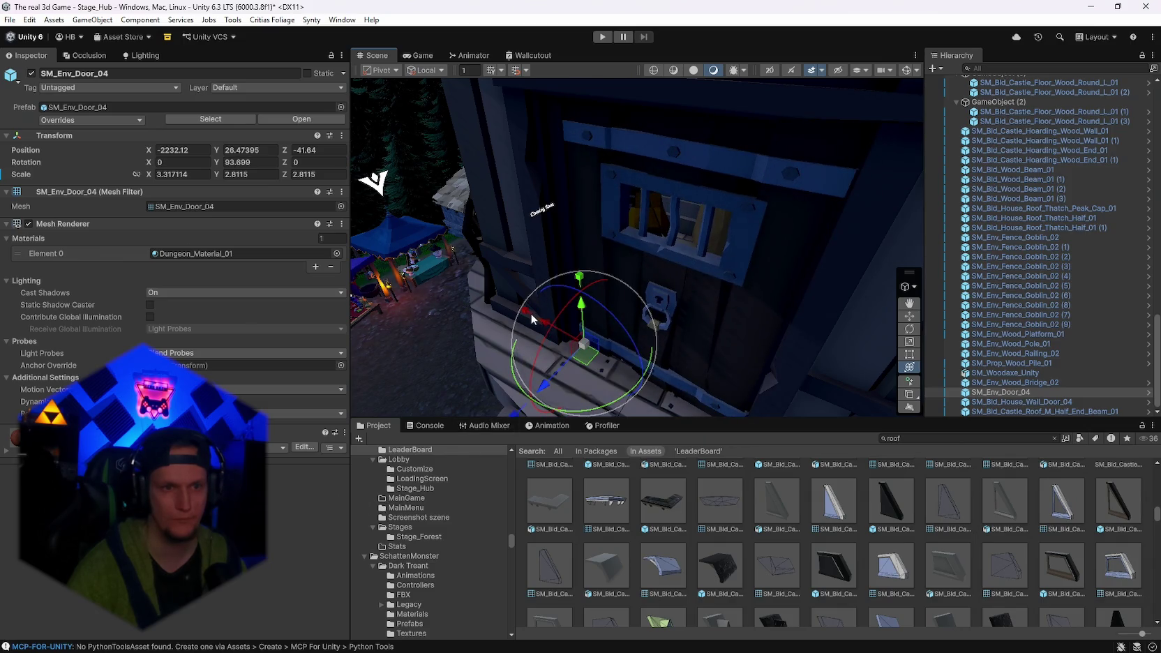
{"action": "left_click", "coordinate": [909, 354]}
Pull the door's right edge inward and turn it to about 91 degrees.
{"action": "left_click_drag", "start_coordinate": [788, 344], "coordinate": [766, 328]}
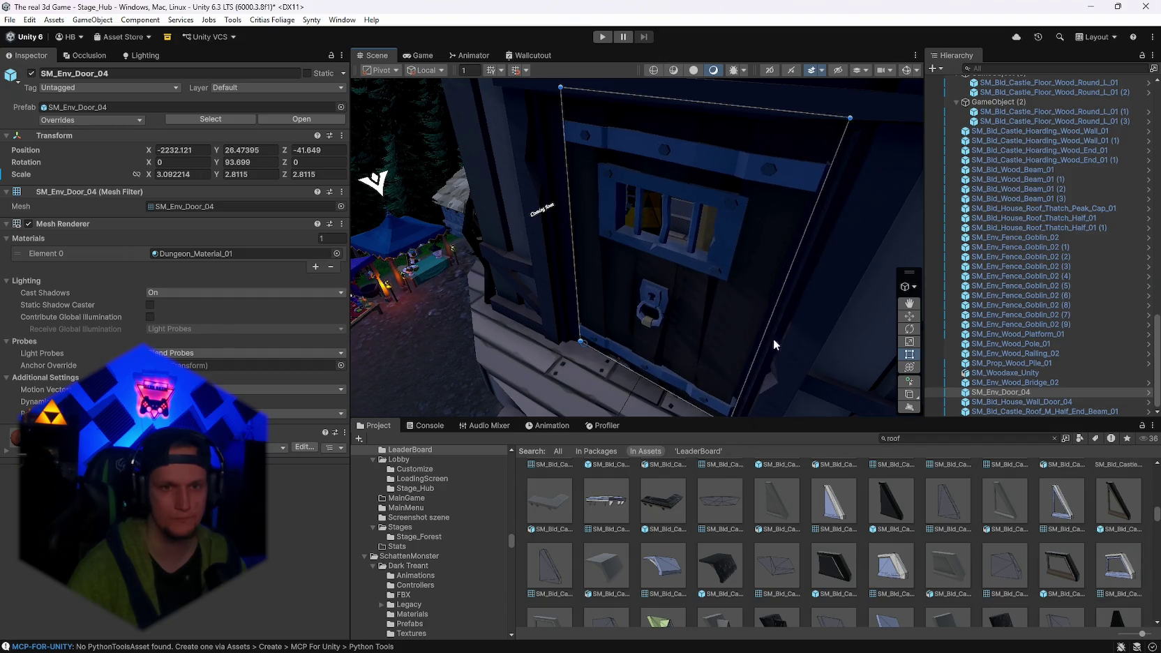
{"action": "left_click", "coordinate": [902, 317]}
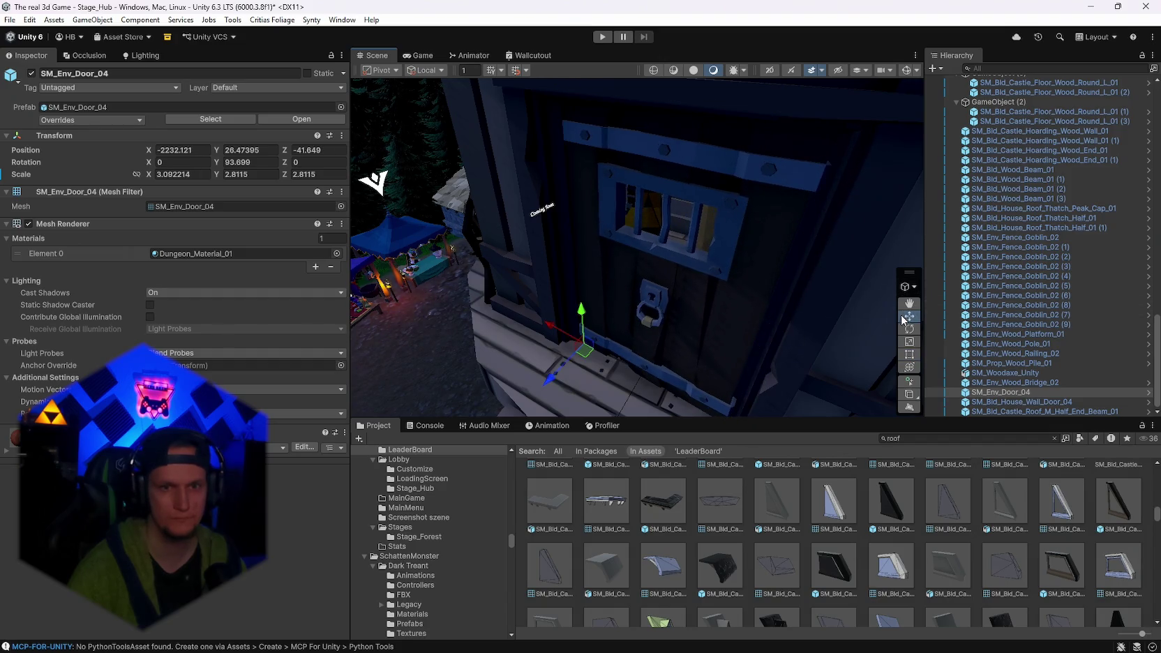
{"action": "left_click", "coordinate": [909, 367]}
{"action": "mouse_move", "coordinate": [608, 406]}
{"action": "left_mouse_down"}
{"action": "mouse_move", "coordinate": [996, 343]}
{"action": "mouse_move", "coordinate": [732, 377]}
{"action": "mouse_move", "coordinate": [1015, 327]}
{"action": "mouse_move", "coordinate": [636, 389]}
{"action": "mouse_move", "coordinate": [562, 318]}
{"action": "mouse_move", "coordinate": [640, 376]}
{"action": "mouse_move", "coordinate": [803, 364]}
{"action": "mouse_move", "coordinate": [616, 377]}
{"action": "mouse_move", "coordinate": [588, 366]}
{"action": "left_mouse_up"}
Widen the door's right edge slightly and swing it to preview it opening.
{"action": "scroll", "coordinate": [615, 377], "scroll_direction": "down", "scroll_amount": 5}
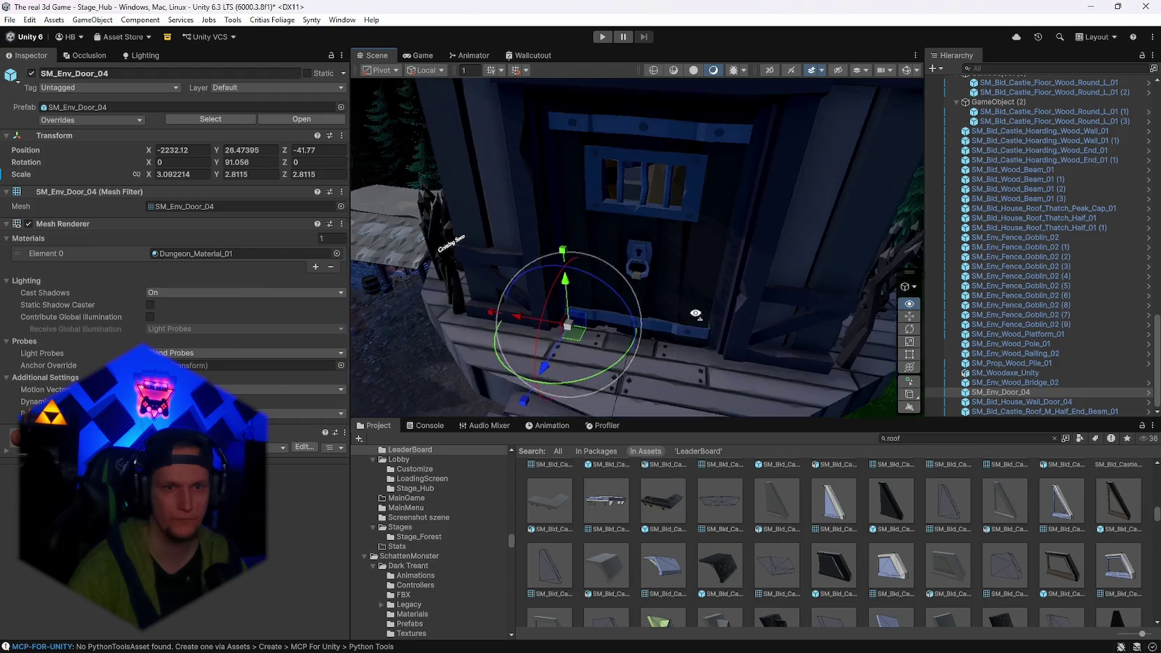
{"action": "scroll", "coordinate": [589, 366], "scroll_direction": "up", "scroll_amount": 5}
{"action": "left_click", "coordinate": [908, 355]}
{"action": "left_click_drag", "start_coordinate": [672, 297], "coordinate": [676, 295]}
{"action": "left_click", "coordinate": [909, 367]}
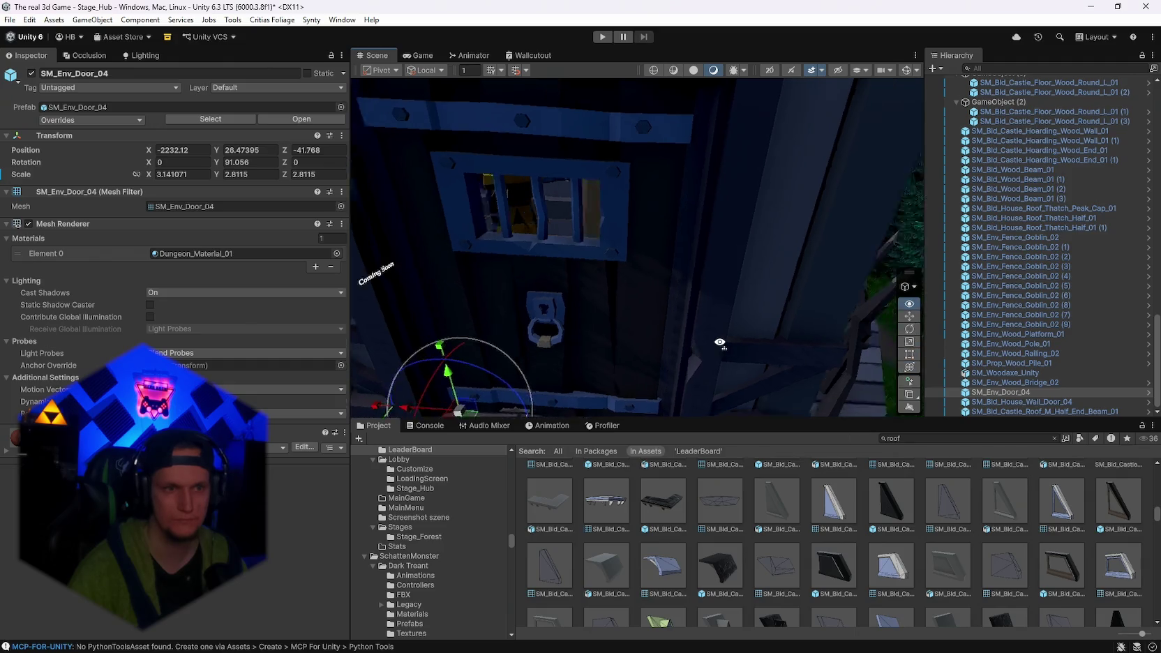
{"action": "mouse_move", "coordinate": [625, 403]}
{"action": "left_mouse_down"}
{"action": "mouse_move", "coordinate": [872, 320]}
{"action": "mouse_move", "coordinate": [802, 353]}
{"action": "mouse_move", "coordinate": [601, 392]}
{"action": "left_mouse_up"}
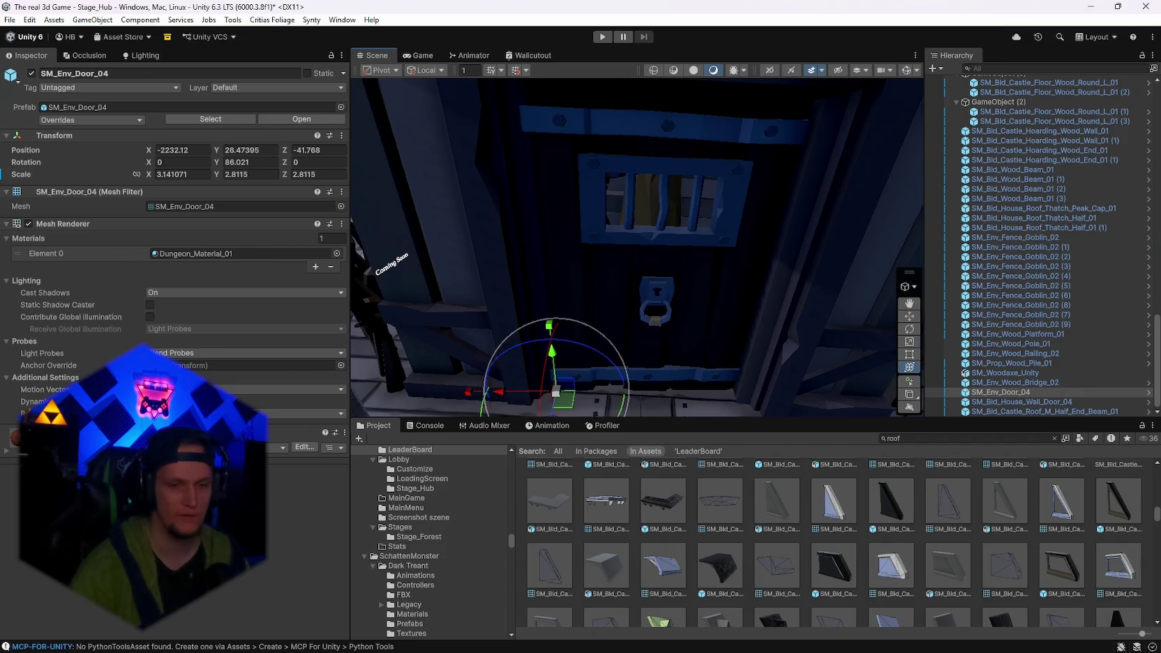
{"action": "mouse_move", "coordinate": [595, 648]}
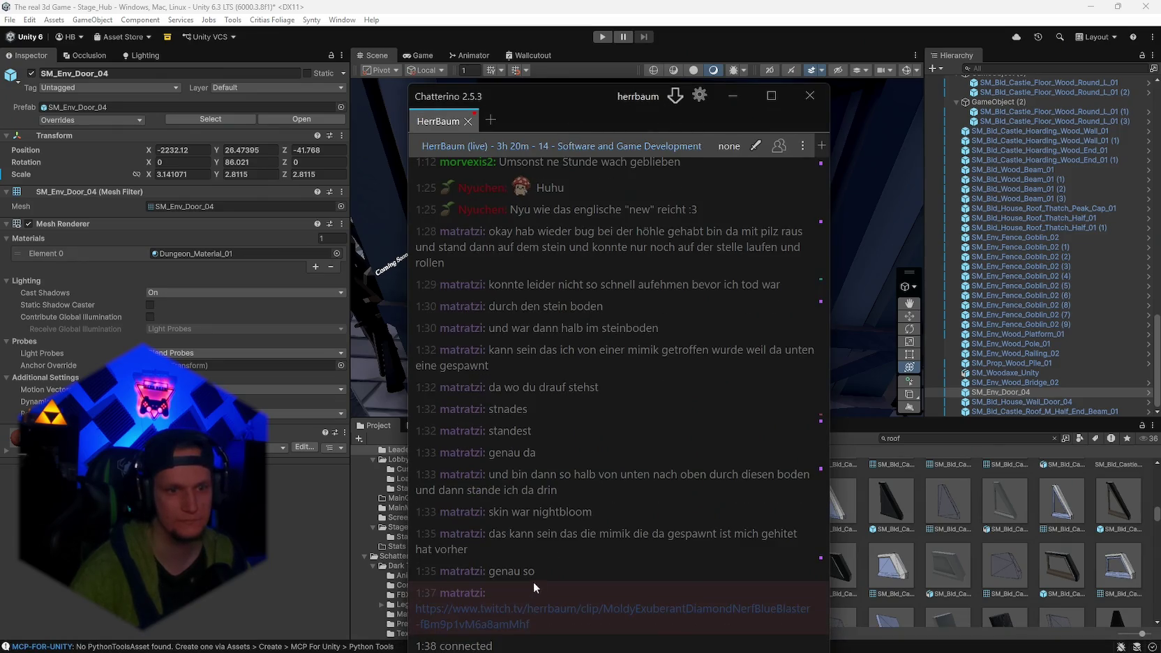
Open the 'test bug cave' Twitch clip link posted in the Chatterino chat.
{"action": "left_click", "coordinate": [732, 95]}
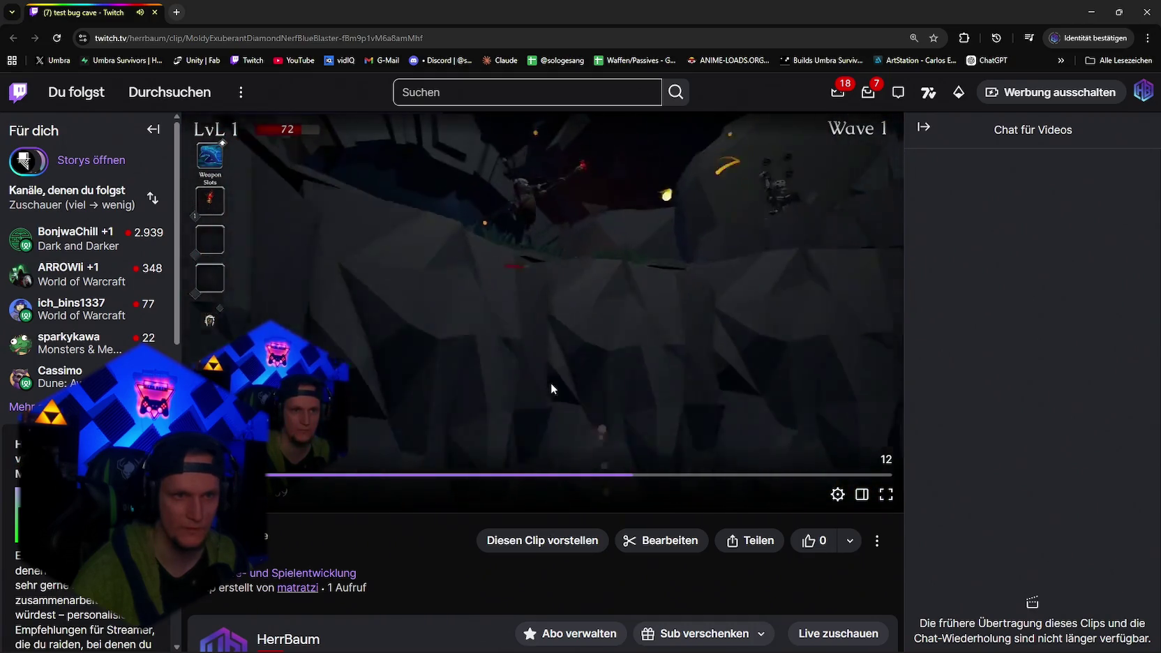
Pause the clip at the cave jump and append 'wenn mans chaden wöhrendessen bekommt flug' to the note.
{"action": "left_click", "coordinate": [635, 478]}
{"action": "left_click_drag", "start_coordinate": [635, 477], "coordinate": [598, 481]}
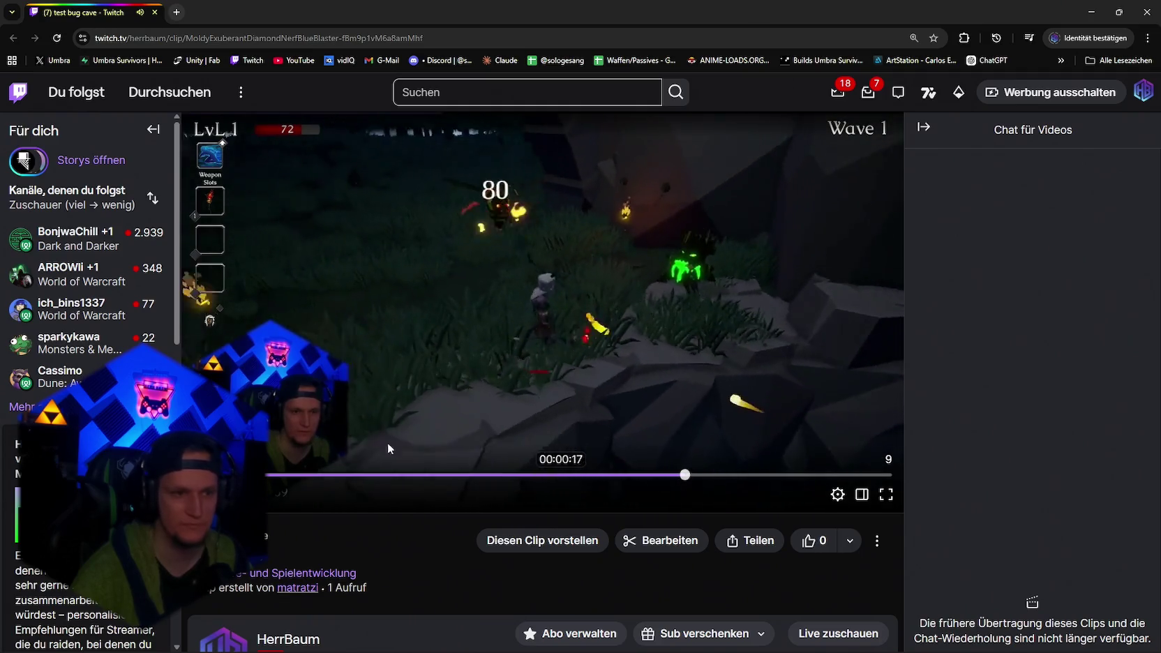
{"action": "key", "text": "space"}
{"action": "left_click", "coordinate": [688, 481]}
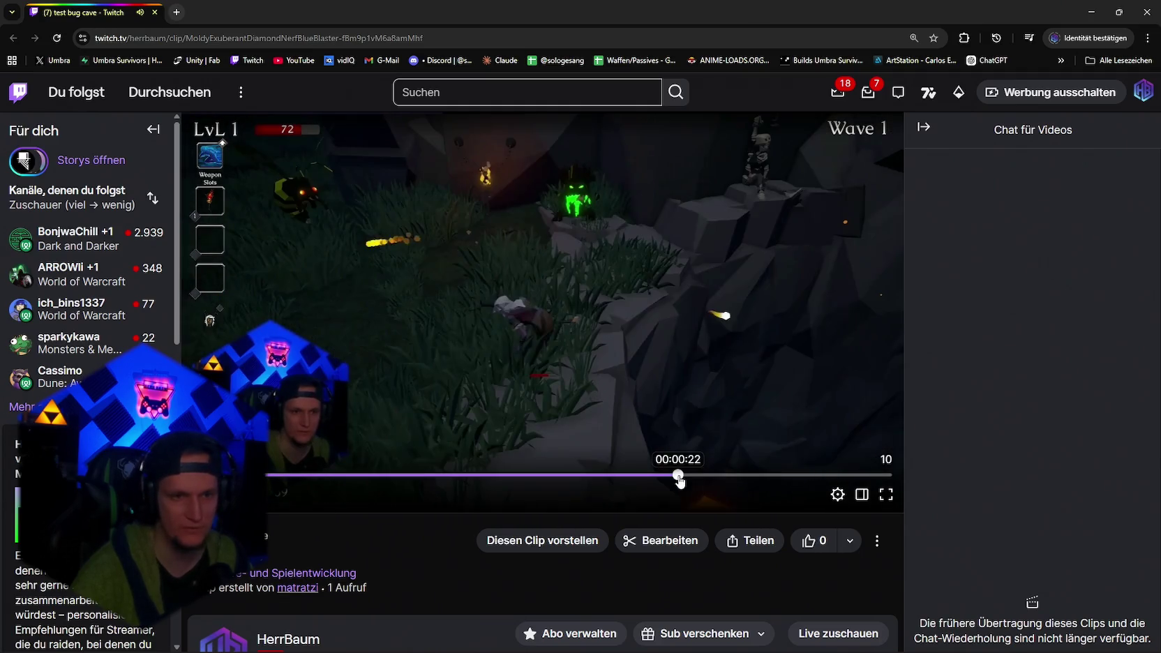
{"action": "left_click", "coordinate": [785, 649]}
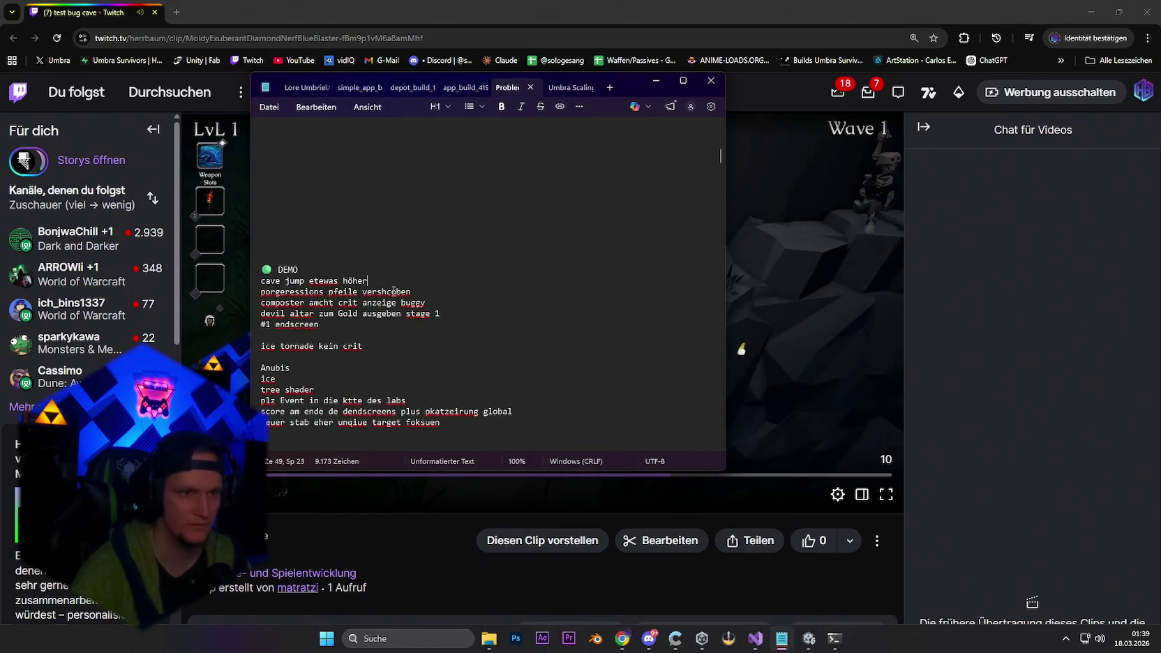
{"action": "type", "text": ", wenn"}
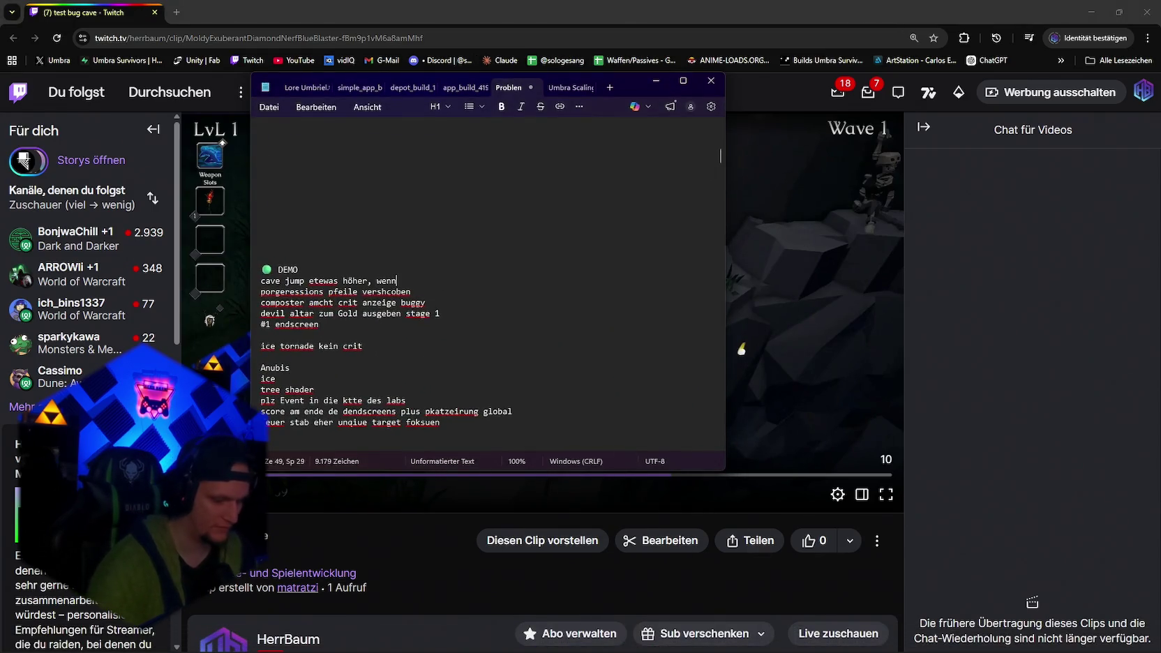
{"action": "type", "text": " mans chaden wöhrende"}
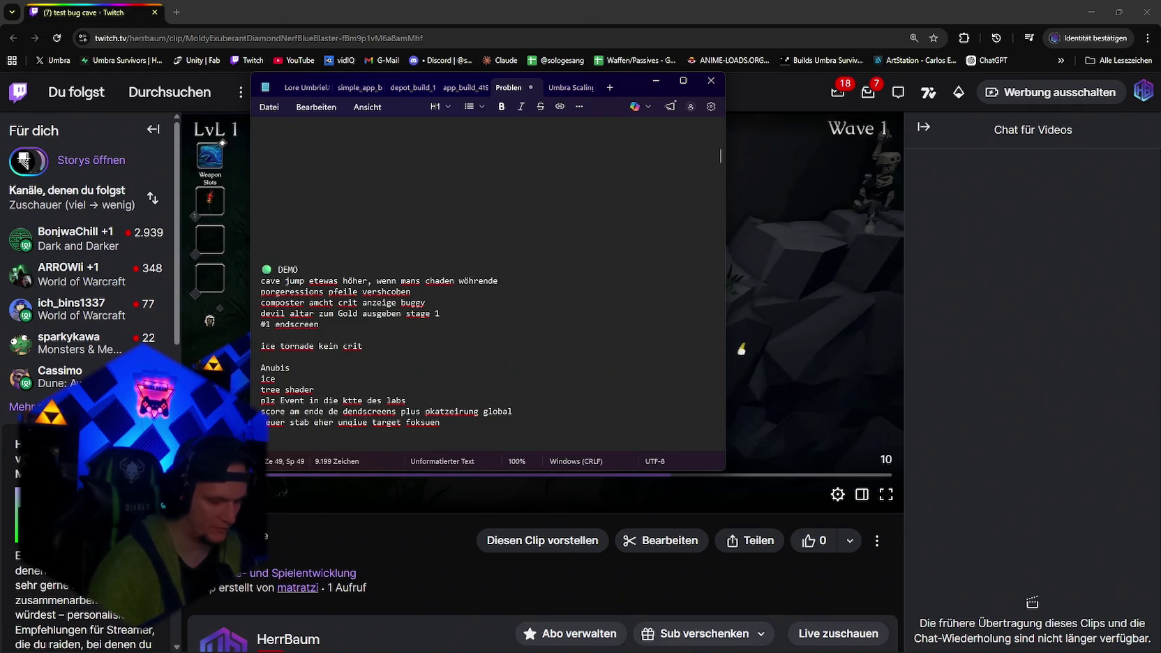
{"action": "type", "text": "ssen bekommt flugbahn anders"}
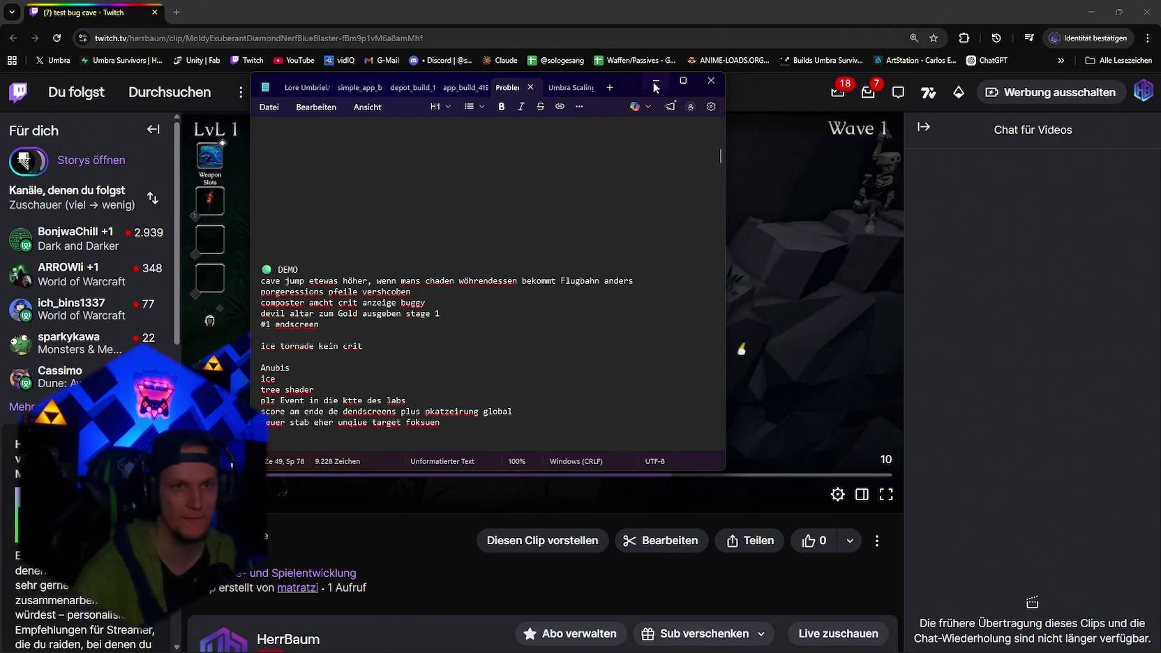
{"action": "key", "text": "alt+Tab"}
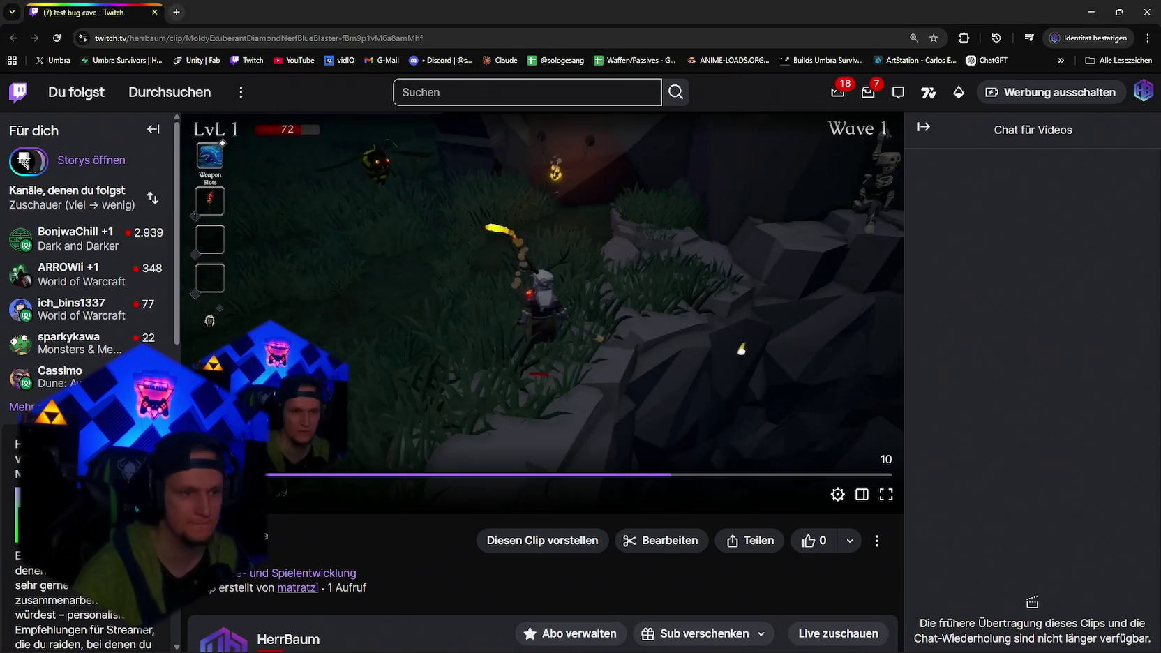
Rewatch the clip around 16–19 seconds, then frame the door and hut in Unity.
{"action": "left_click", "coordinate": [593, 475]}
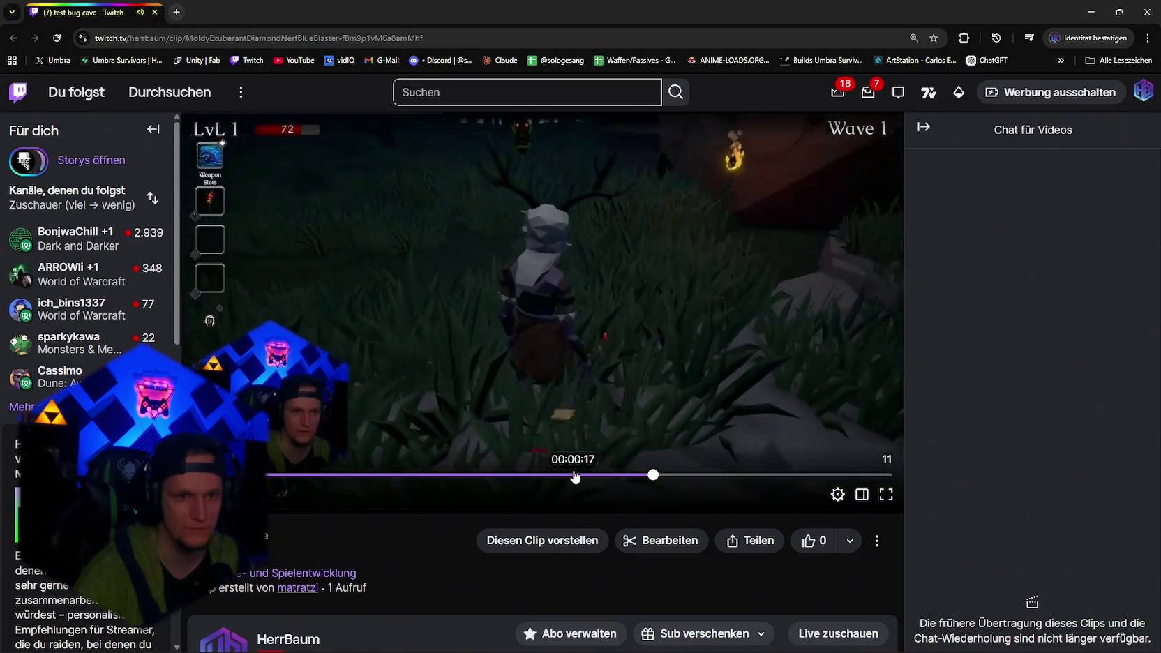
{"action": "left_click", "coordinate": [568, 477]}
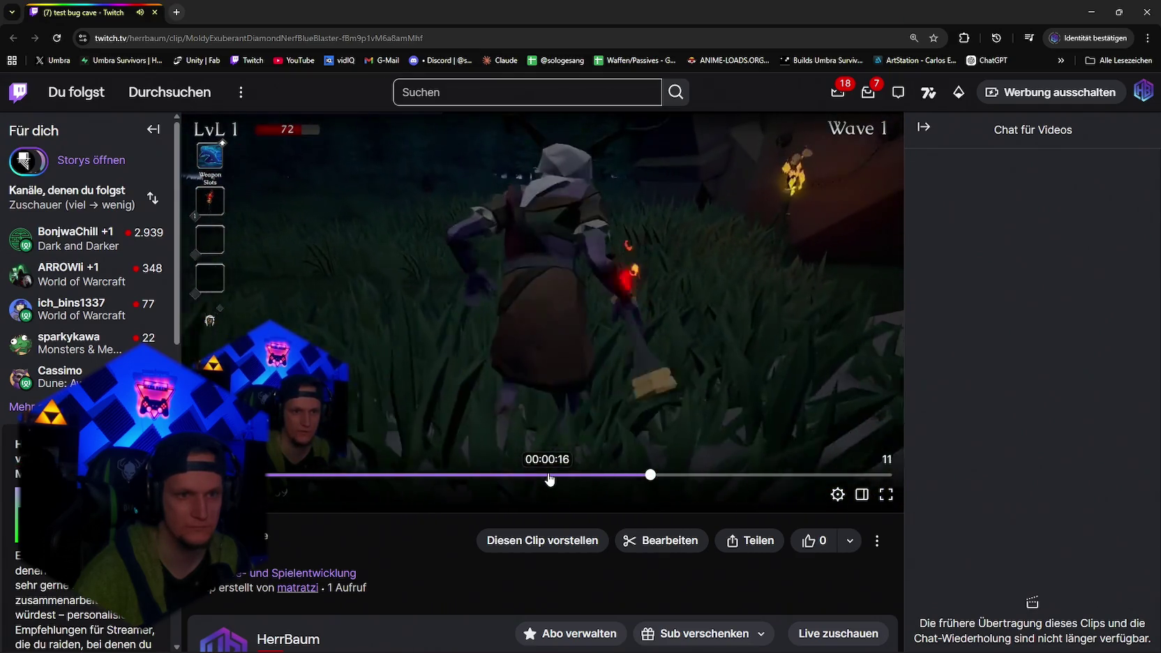
{"action": "left_click", "coordinate": [623, 477]}
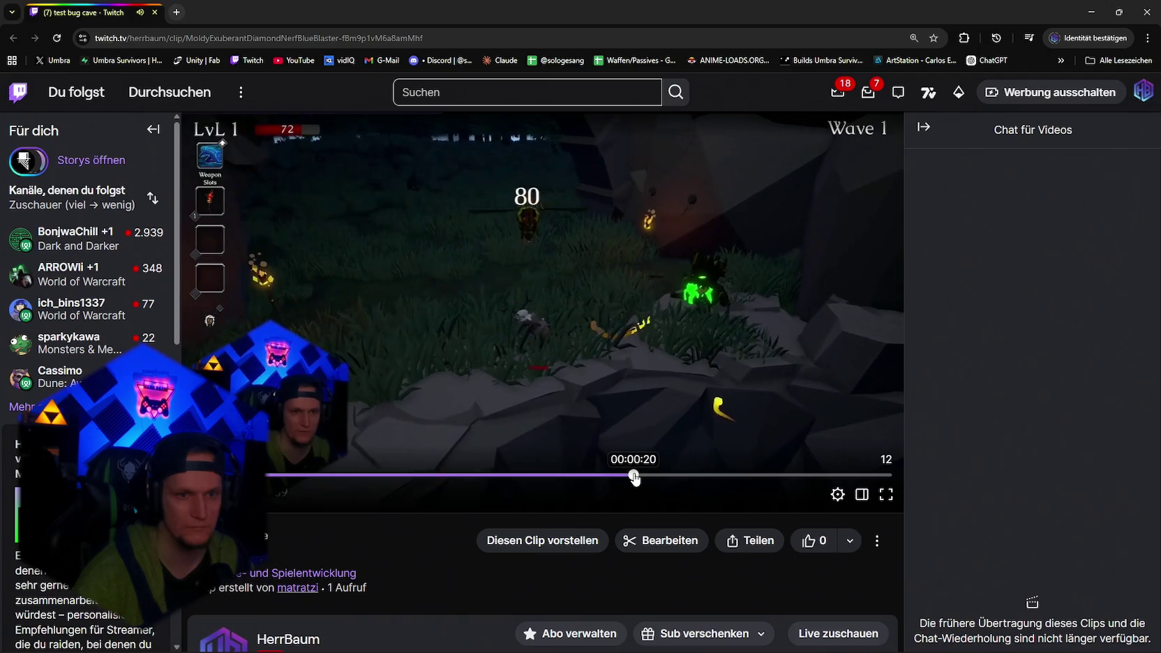
{"action": "mouse_move", "coordinate": [622, 478]}
{"action": "left_mouse_down"}
{"action": "mouse_move", "coordinate": [592, 477]}
{"action": "mouse_move", "coordinate": [629, 477]}
{"action": "left_mouse_up"}
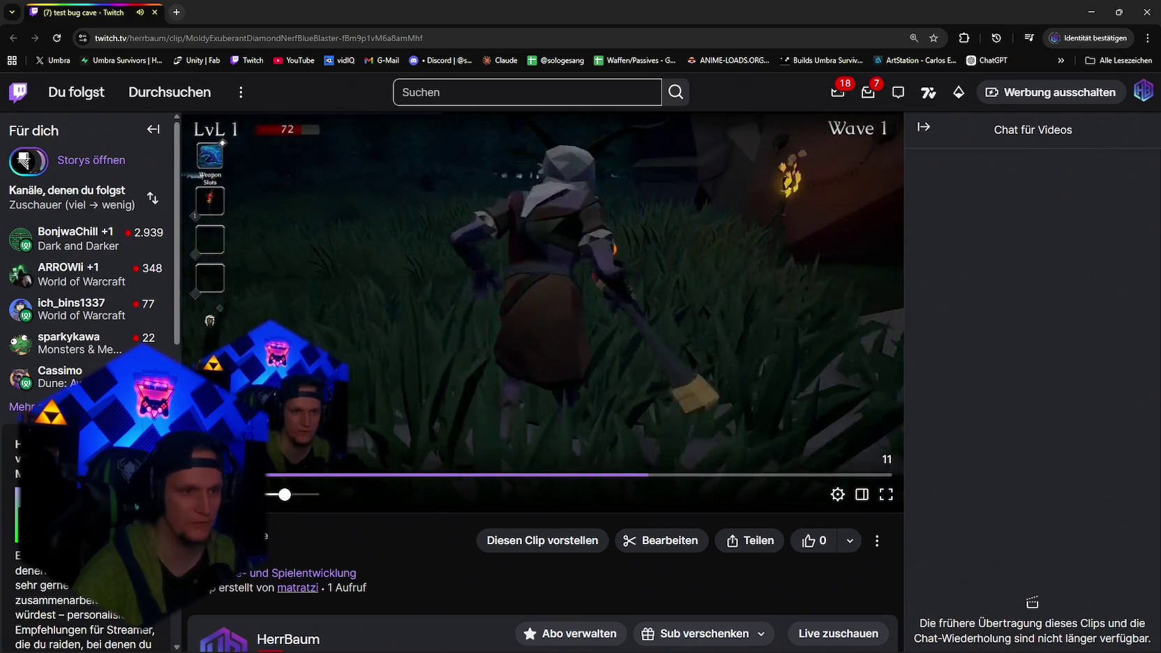
{"action": "left_click", "coordinate": [222, 494]}
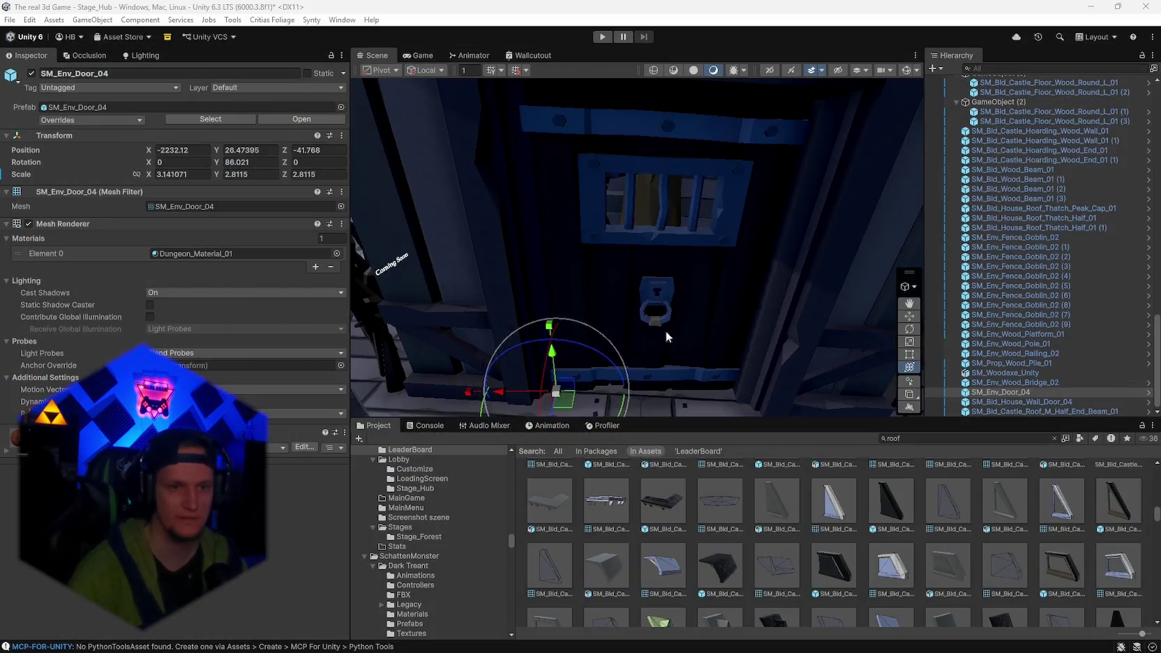
{"action": "key", "text": "f"}
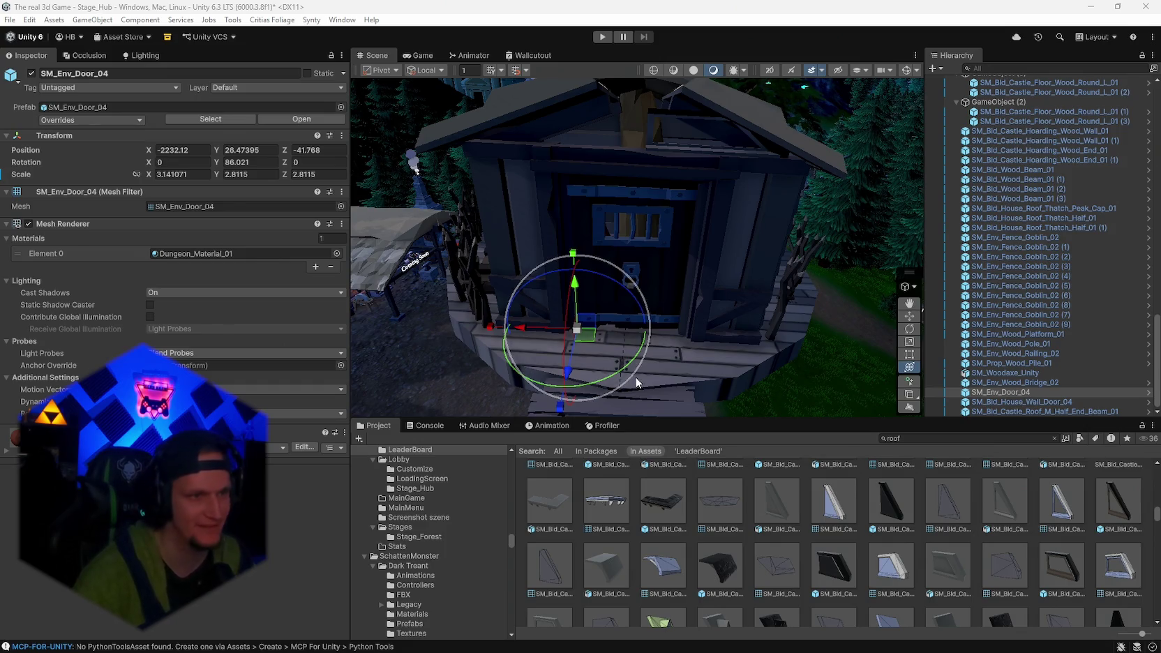
Set SM_Env_Door_04's Rotation Y to exactly 90, undoing a test swing afterward.
{"action": "left_click_drag", "start_coordinate": [577, 386], "coordinate": [564, 383]}
{"action": "left_click", "coordinate": [261, 161]}
{"action": "type", "text": "90"}
{"action": "key", "text": "Return"}
{"action": "mouse_move", "coordinate": [646, 320]}
{"action": "left_mouse_down"}
{"action": "mouse_move", "coordinate": [754, 346]}
{"action": "mouse_move", "coordinate": [905, 319]}
{"action": "left_mouse_up"}
{"action": "key", "text": "ctrl+z"}
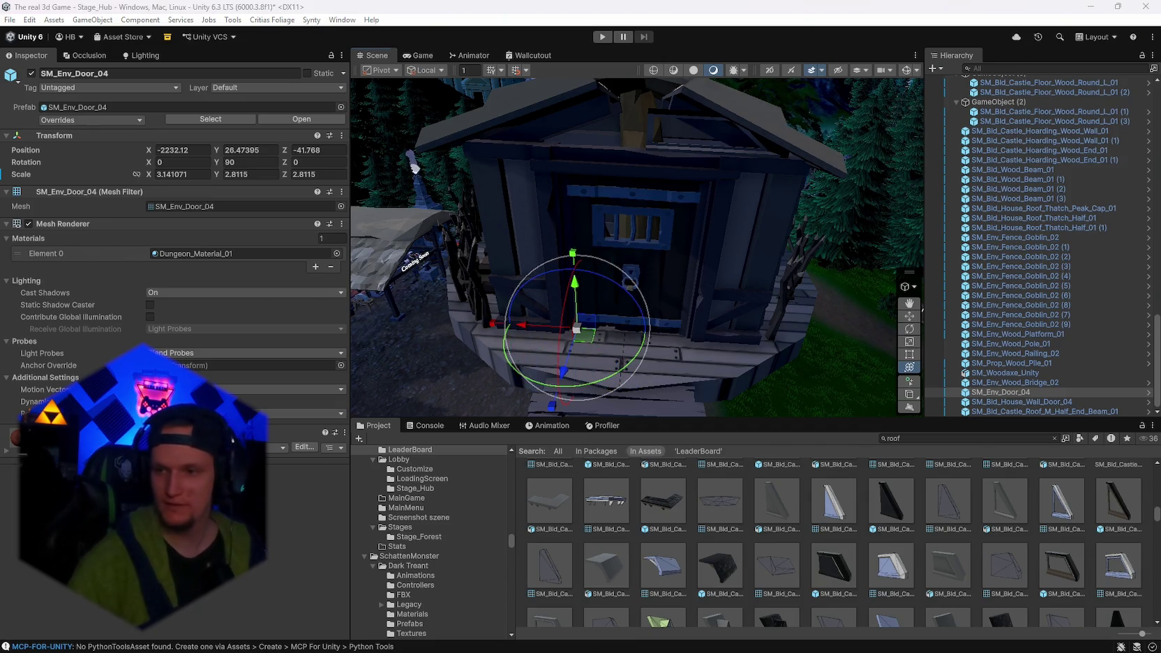
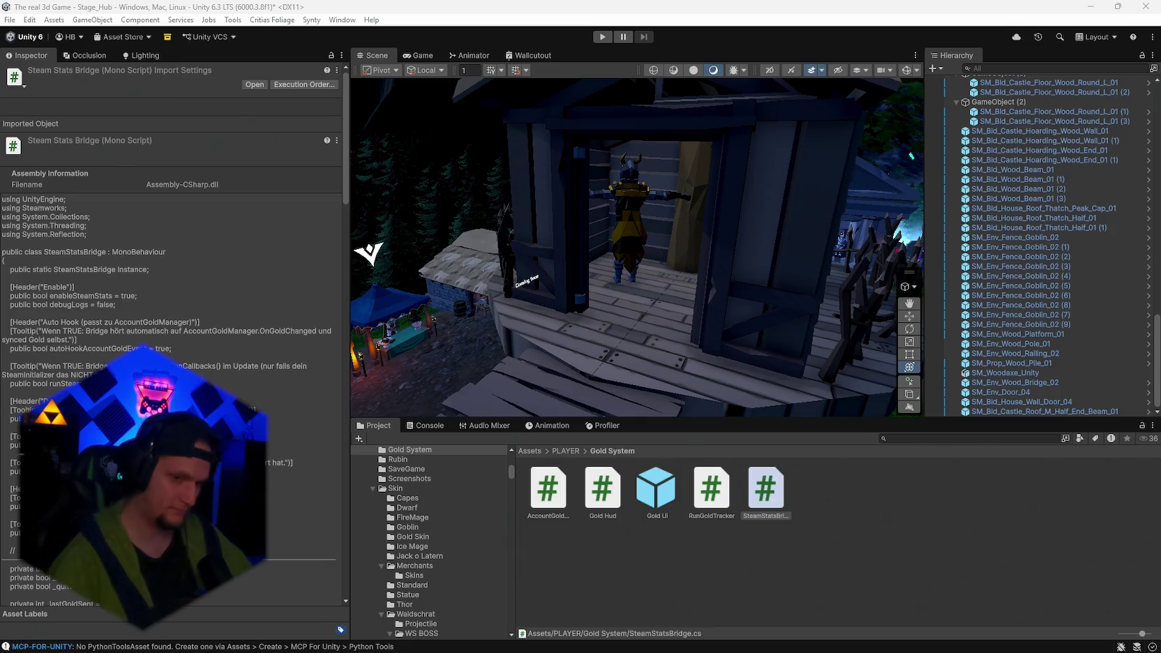
Bring the Visual Studio window with the SteamStatsBridge code to the front from the taskbar.
{"action": "mouse_move", "coordinate": [783, 640]}
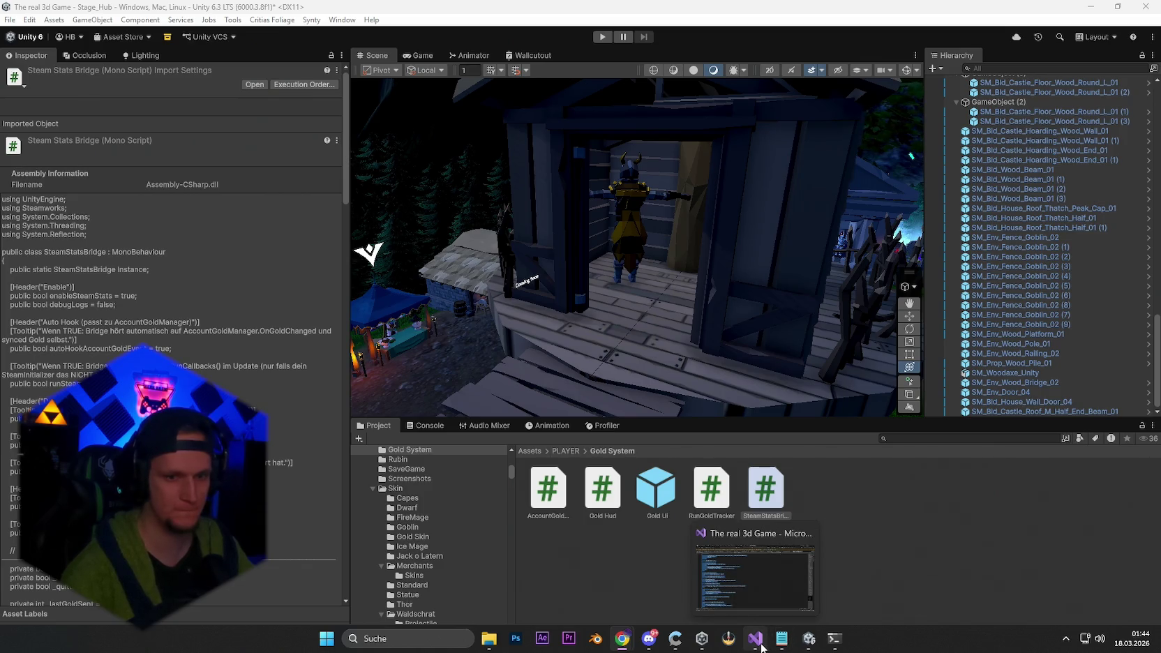
{"action": "left_click", "coordinate": [762, 647]}
Add 'boss hp leicher nerf' to the Notepad to-do list, then minimize Notepad.
{"action": "left_click", "coordinate": [782, 639]}
{"action": "scroll", "coordinate": [454, 371], "scroll_direction": "up", "scroll_amount": 8}
{"action": "scroll", "coordinate": [399, 321], "scroll_direction": "down", "scroll_amount": 12}
{"action": "left_click", "coordinate": [286, 238]}
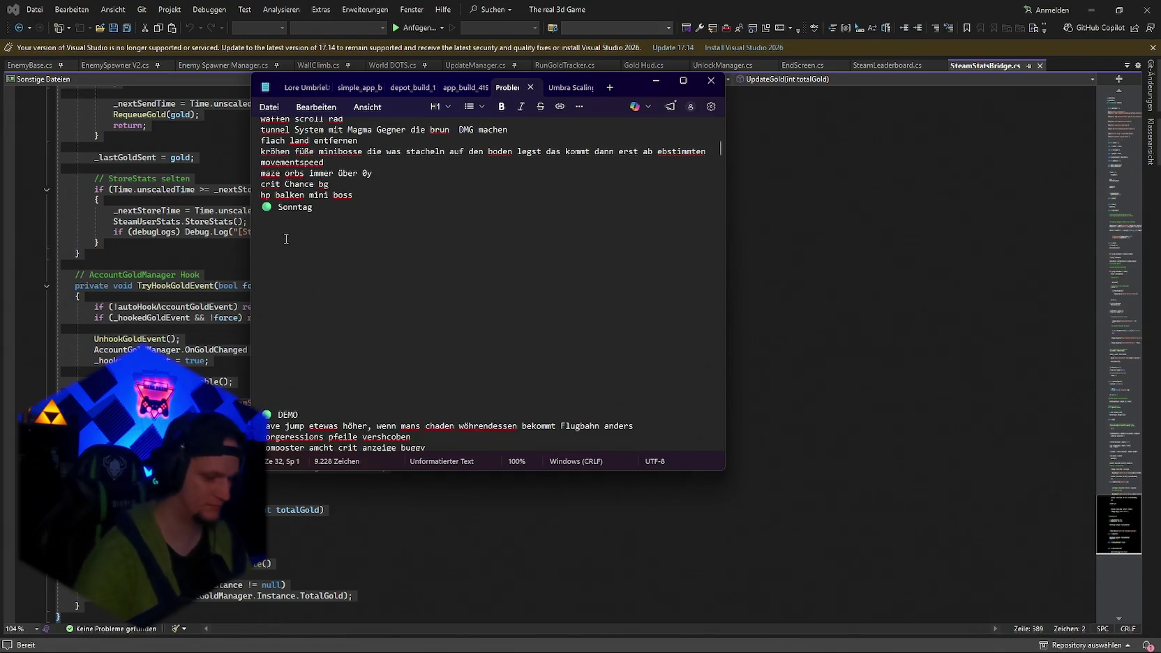
{"action": "type", "text": "boss hp leichet"}
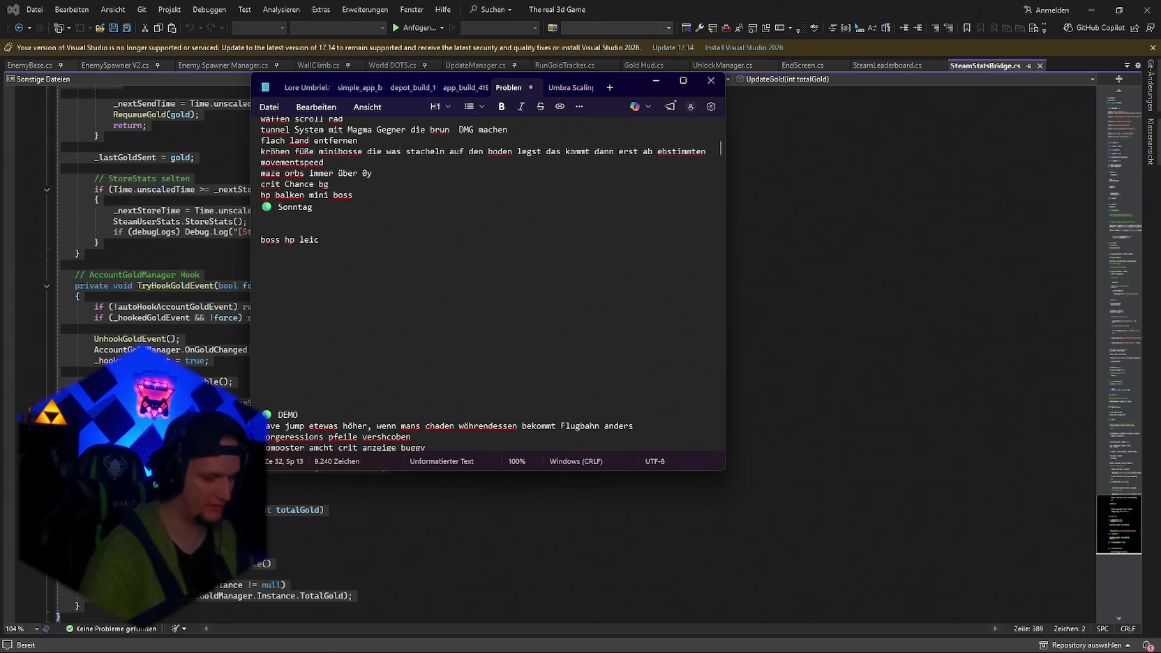
{"action": "key", "text": "BackSpace"}
{"action": "type", "text": "r nerf"}
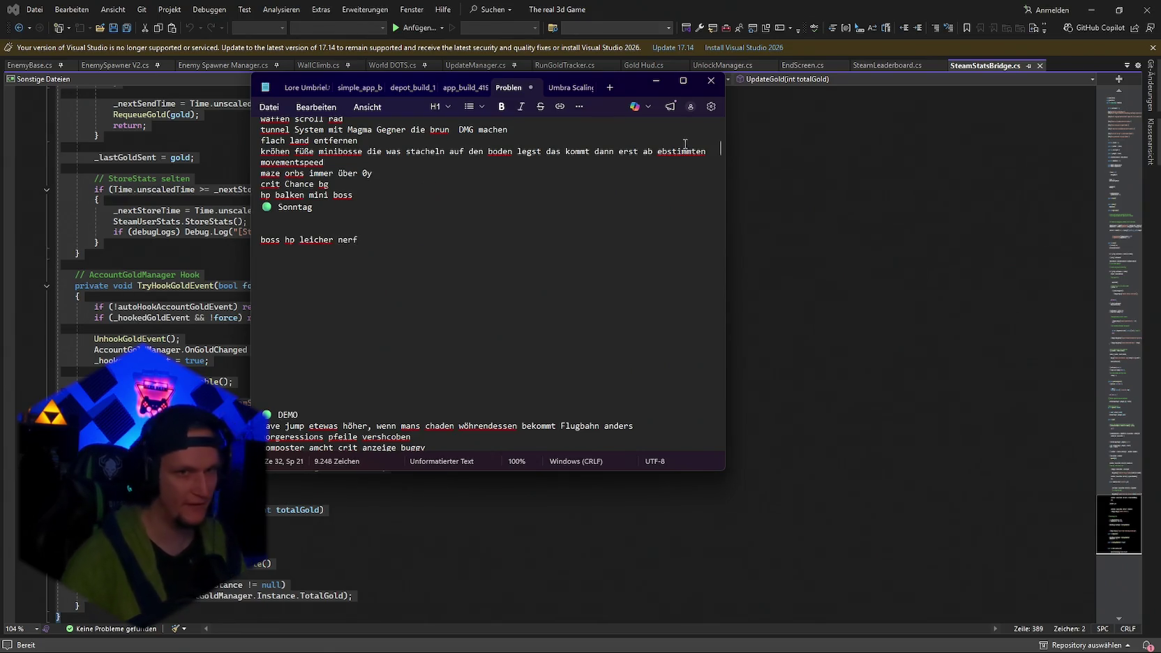
{"action": "left_click", "coordinate": [659, 89]}
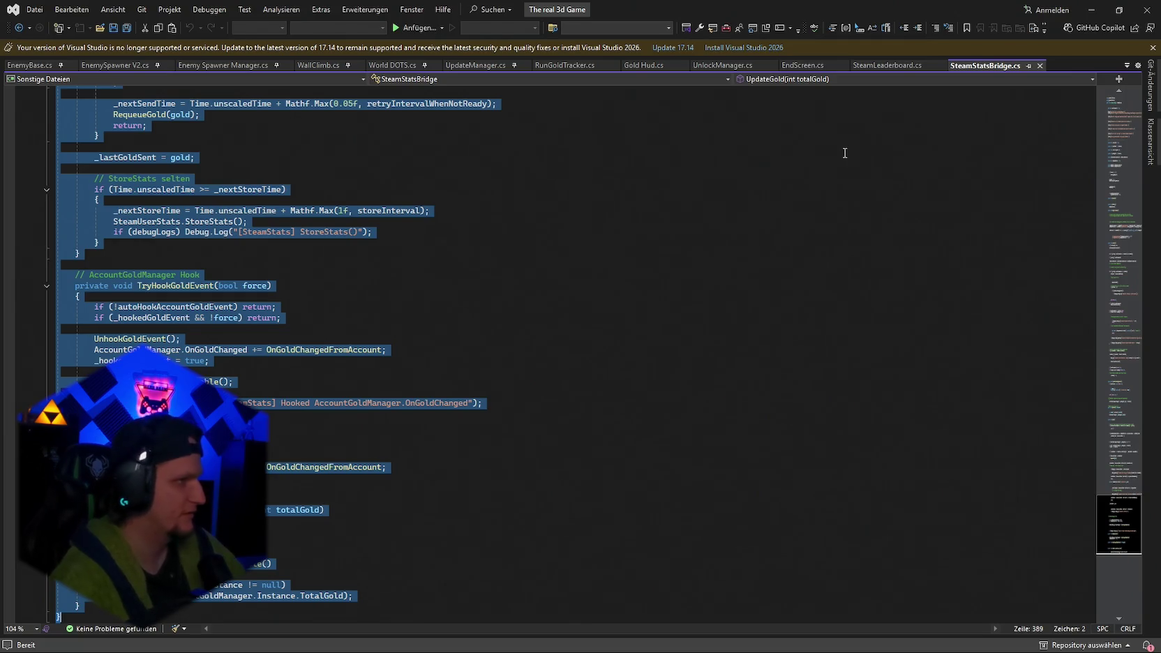
Back in Unity, save the current scene and the whole project.
{"action": "key", "text": "alt+Tab"}
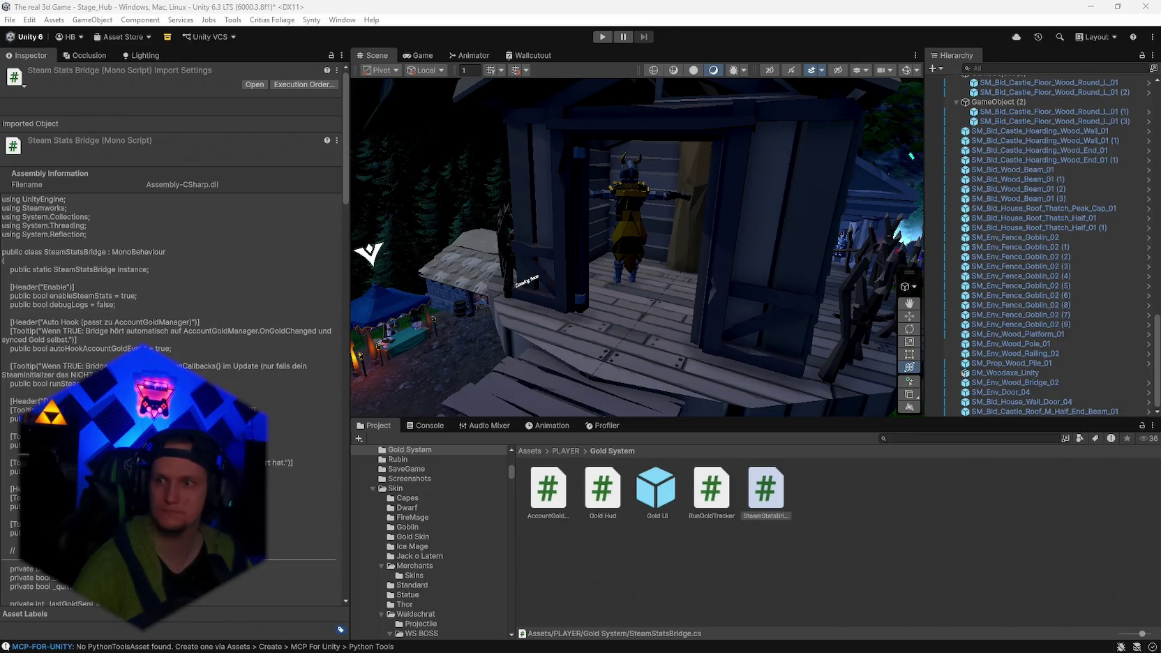
{"action": "right_click", "coordinate": [622, 284]}
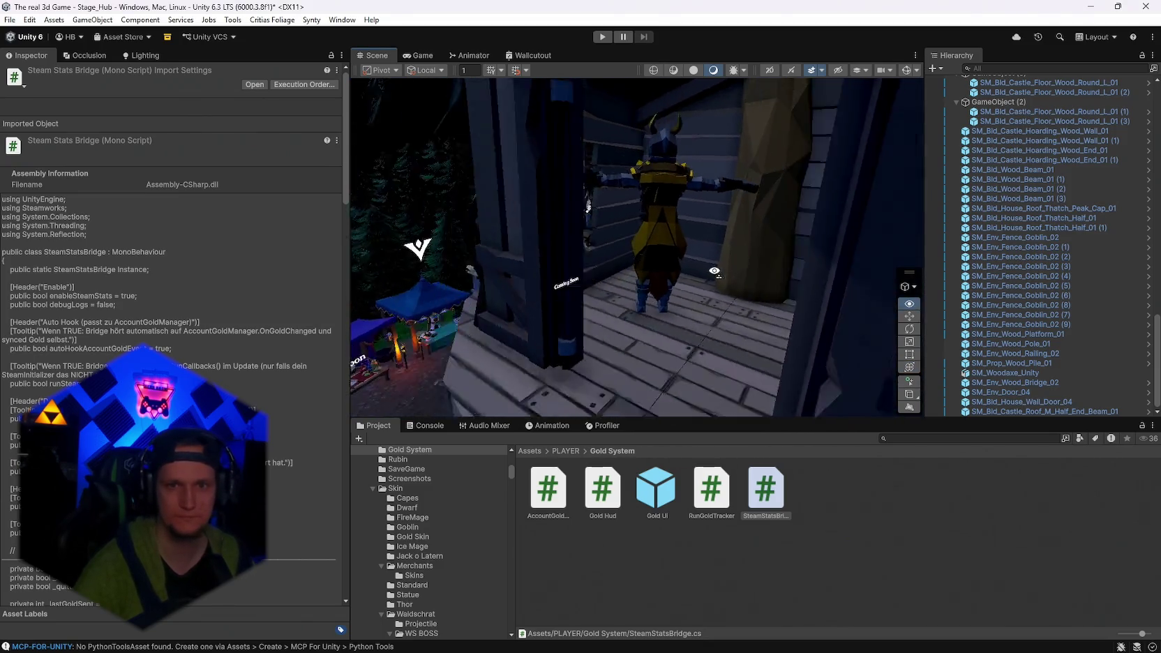
{"action": "key", "text": "s"}
{"action": "left_click", "coordinate": [10, 20]}
{"action": "left_click", "coordinate": [32, 80]}
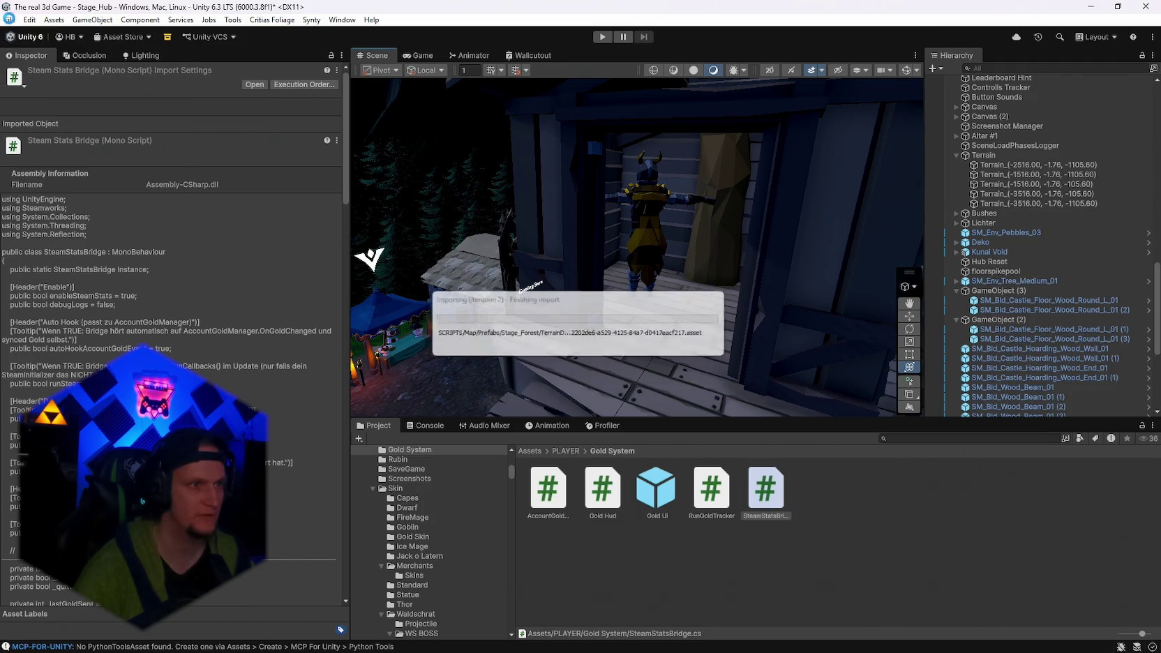
{"action": "left_click", "coordinate": [10, 20]}
{"action": "left_click", "coordinate": [42, 151]}
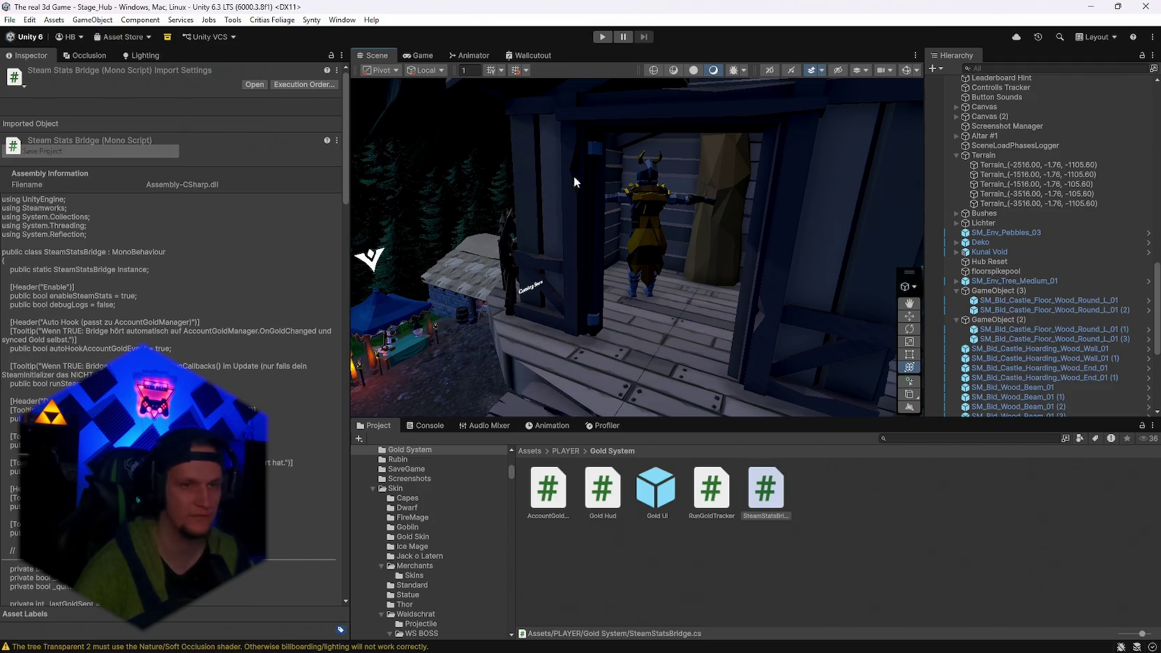
Set the treehouse door SM_Env_Door_04's Y rotation to 90.
{"action": "scroll", "coordinate": [574, 182], "scroll_direction": "up", "scroll_amount": 5}
{"action": "left_click", "coordinate": [487, 239]}
{"action": "double_click", "coordinate": [247, 162]}
{"action": "type", "text": "90"}
{"action": "key", "text": "Return"}
{"action": "mouse_move", "coordinate": [572, 238]}
{"action": "left_mouse_down"}
{"action": "mouse_move", "coordinate": [611, 237]}
{"action": "mouse_move", "coordinate": [488, 230]}
{"action": "left_mouse_up"}
{"action": "scroll", "coordinate": [1033, 297], "scroll_direction": "down", "scroll_amount": 1}
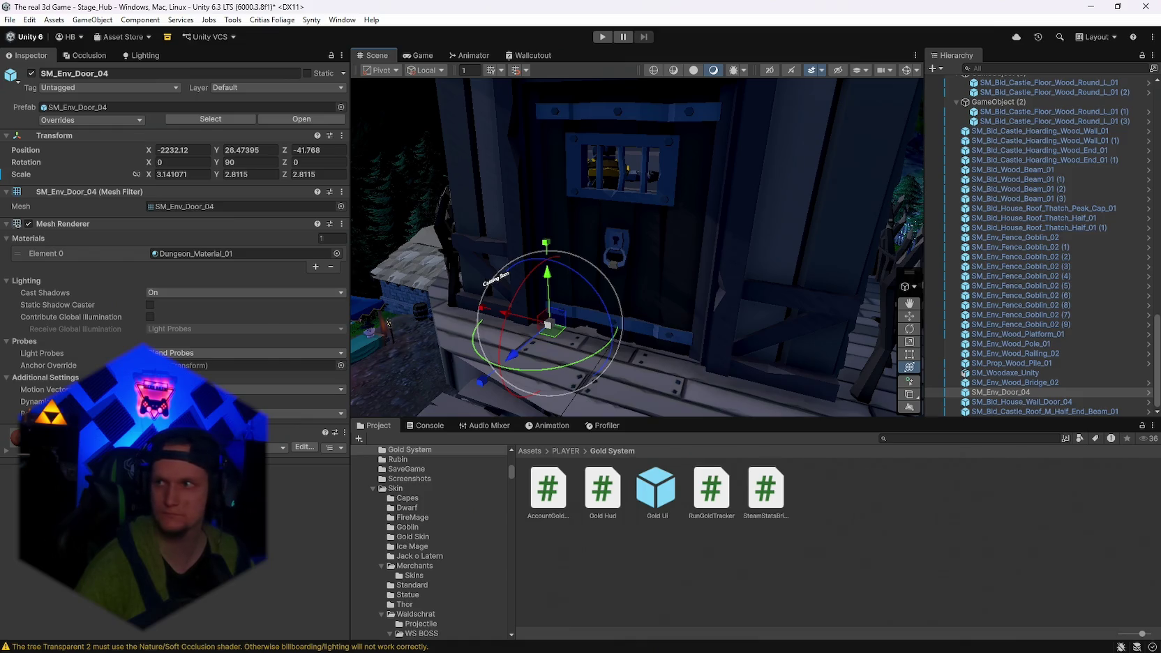
Search the project assets for 'forest' and open the Stage_Forest prefab folder.
{"action": "scroll", "coordinate": [1059, 361], "scroll_direction": "up", "scroll_amount": 3}
{"action": "left_click", "coordinate": [913, 437]}
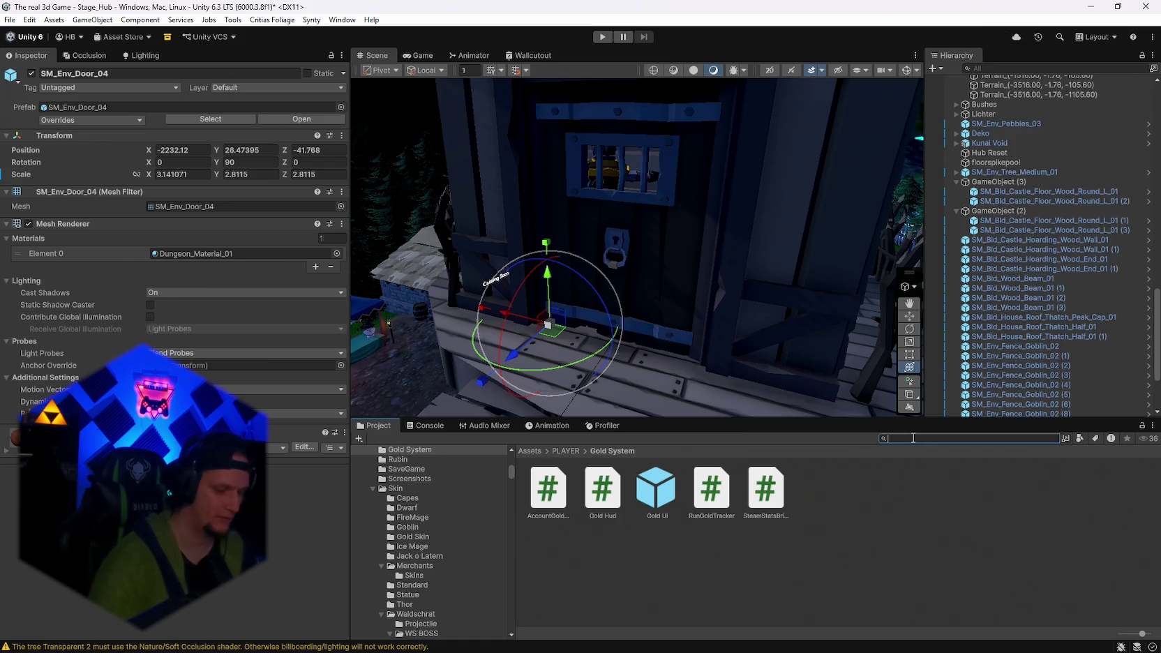
{"action": "type", "text": "sta"}
{"action": "key", "text": "BackSpace"}
{"action": "key", "text": "BackSpace"}
{"action": "key", "text": "BackSpace"}
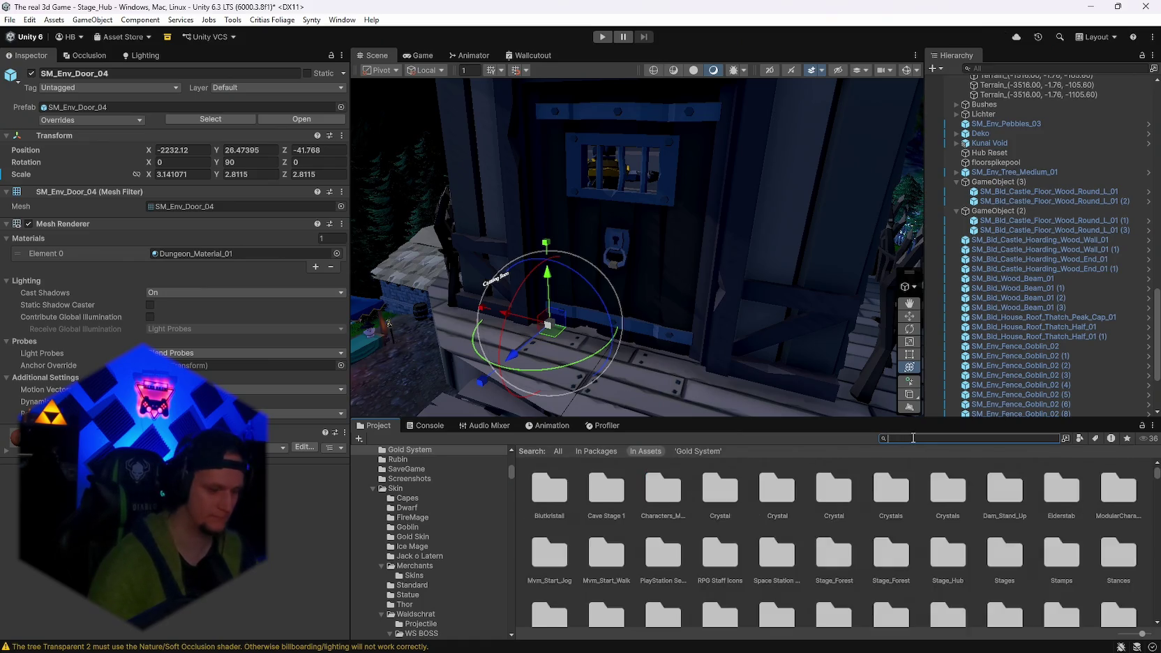
{"action": "type", "text": "forest"}
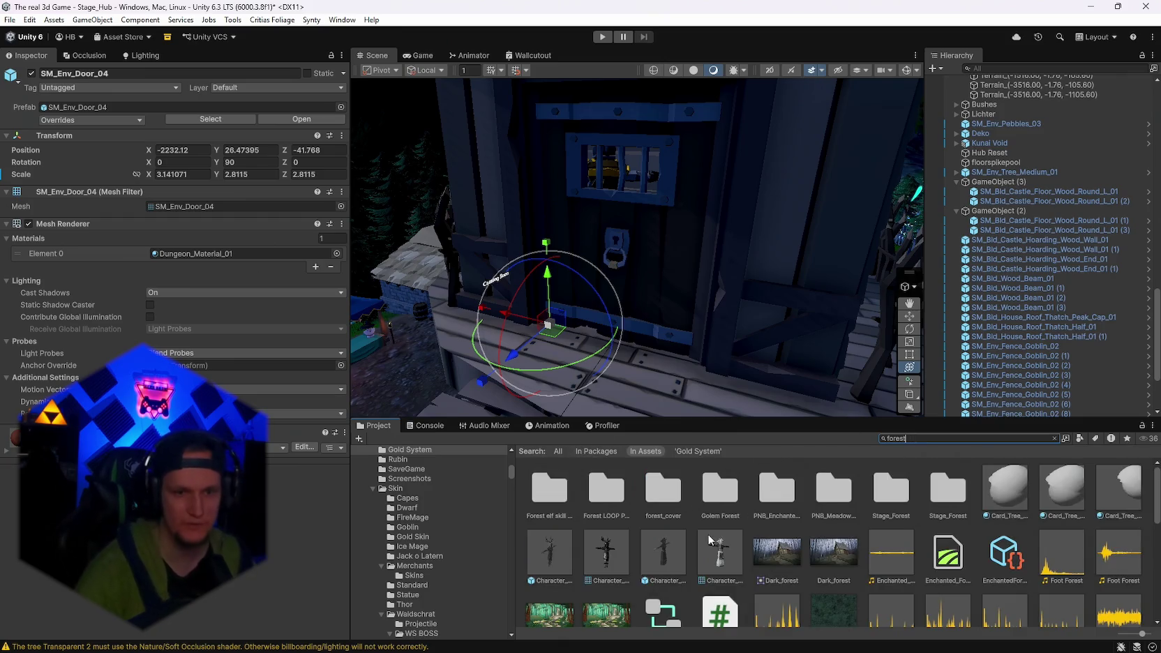
{"action": "left_click", "coordinate": [943, 496]}
{"action": "double_click", "coordinate": [941, 496]}
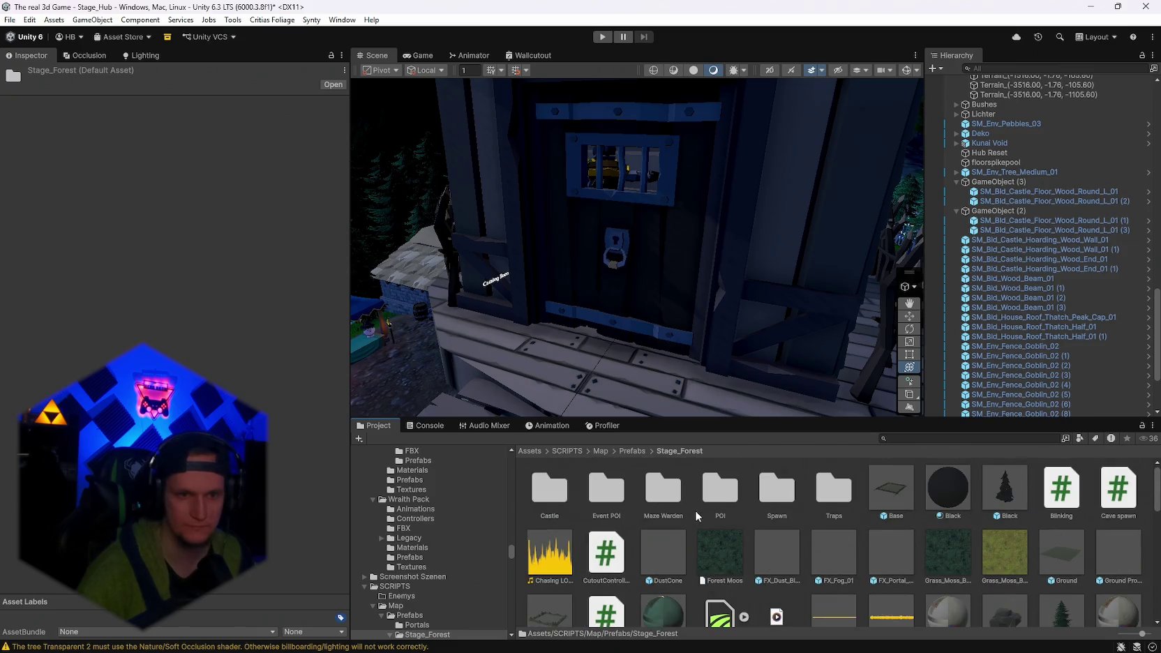
Create a new folder named Baumhaus inside Stage_Forest/Event POI.
{"action": "double_click", "coordinate": [719, 492]}
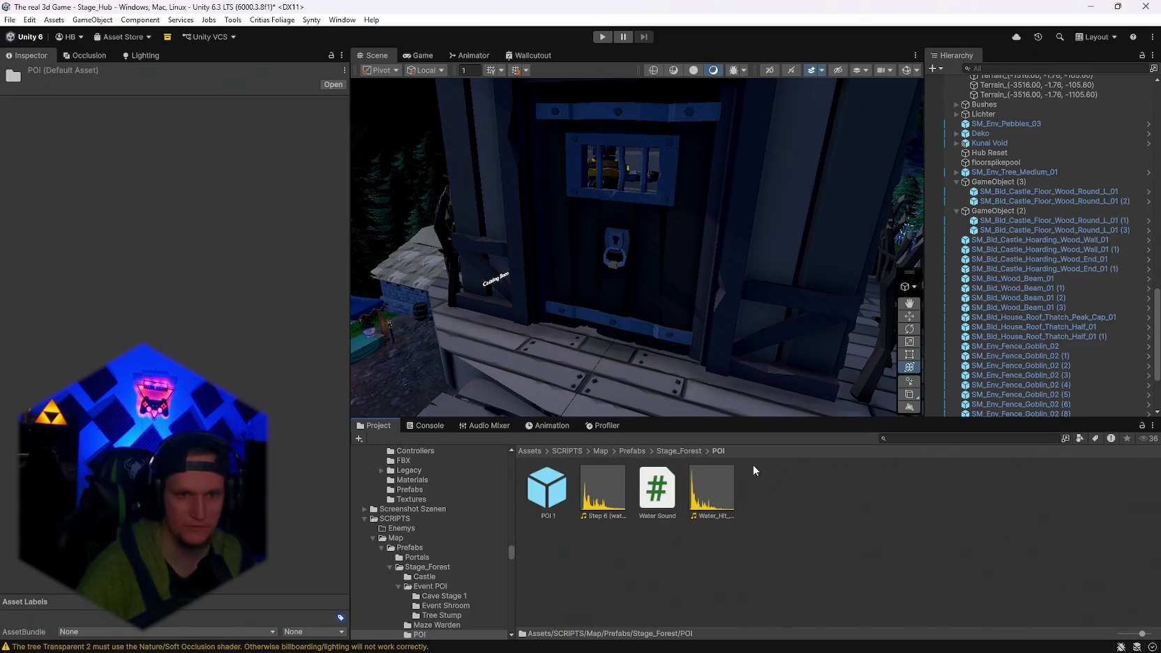
{"action": "left_click", "coordinate": [678, 450]}
{"action": "double_click", "coordinate": [600, 491]}
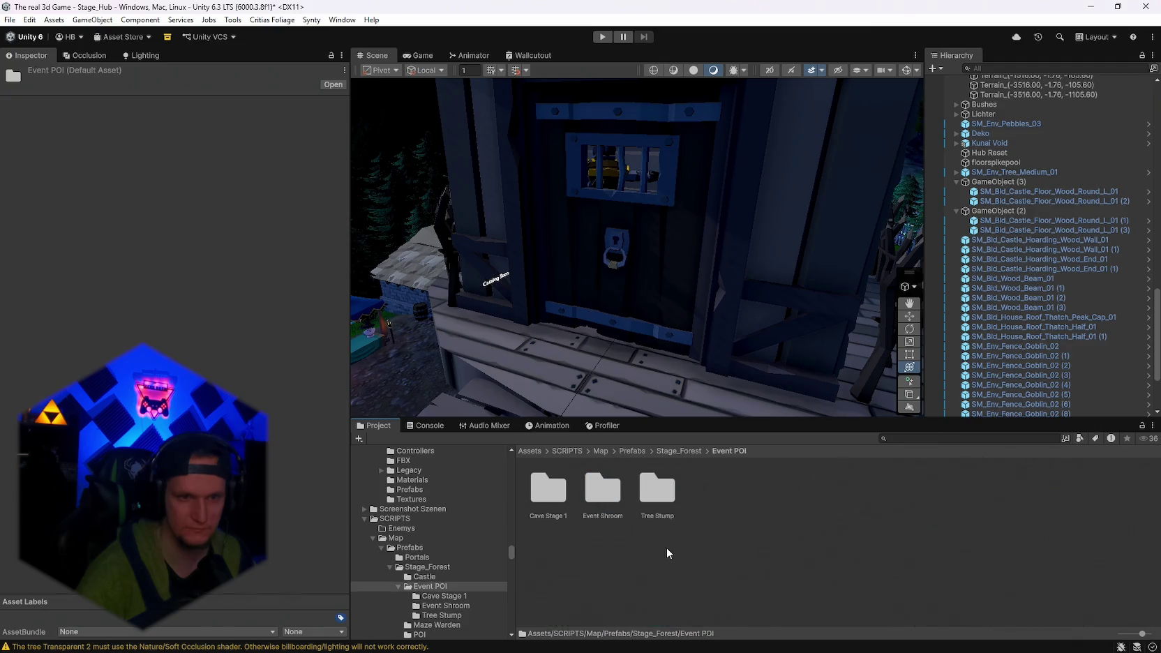
{"action": "right_click", "coordinate": [662, 548]}
{"action": "mouse_move", "coordinate": [833, 188]}
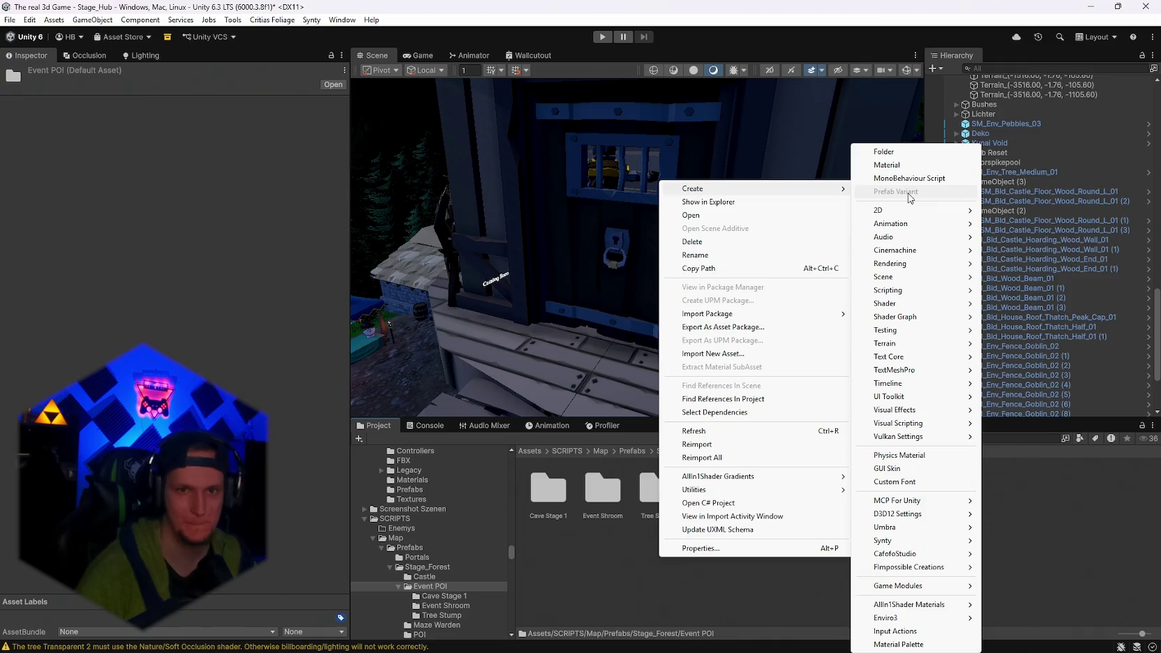
{"action": "mouse_move", "coordinate": [905, 290]}
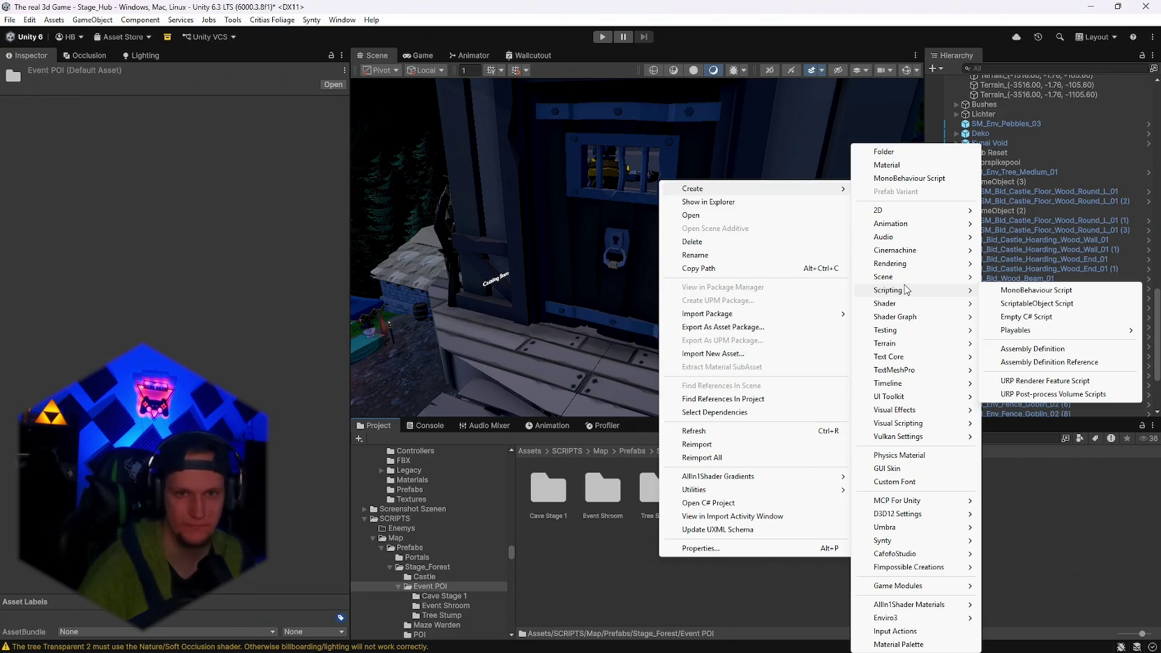
{"action": "left_click", "coordinate": [903, 151]}
{"action": "type", "text": "Baumhau"}
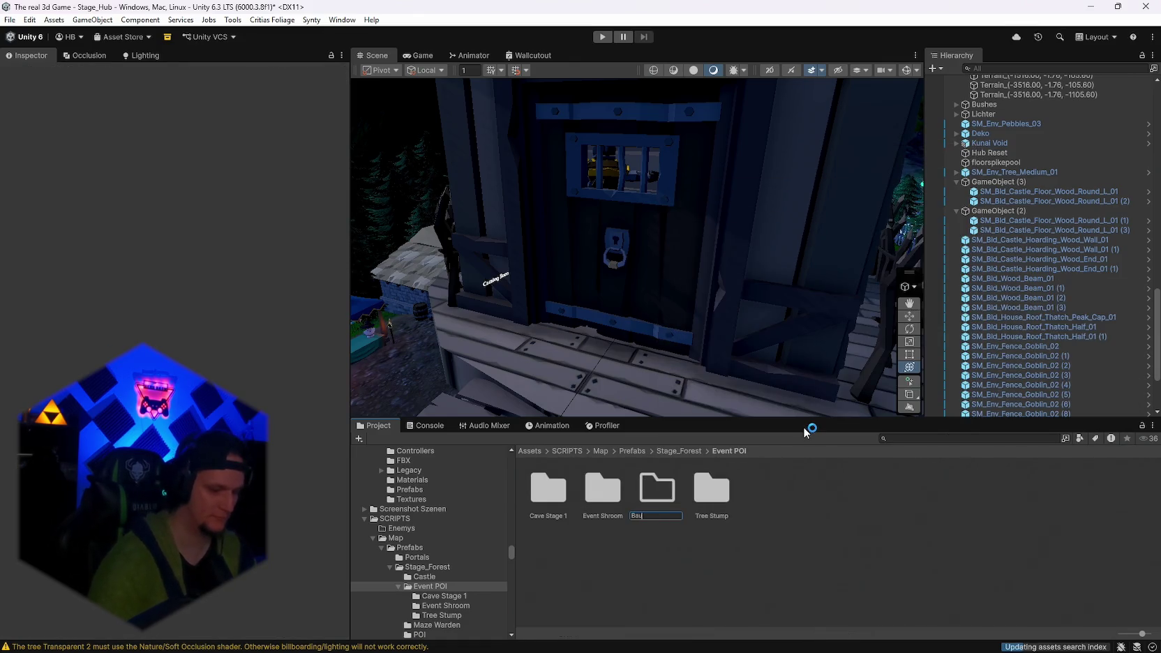
{"action": "type", "text": "s"}
{"action": "key", "text": "Return"}
Add an empty C# script named DoorUnlock inside the Baumhaus folder.
{"action": "double_click", "coordinate": [549, 491]}
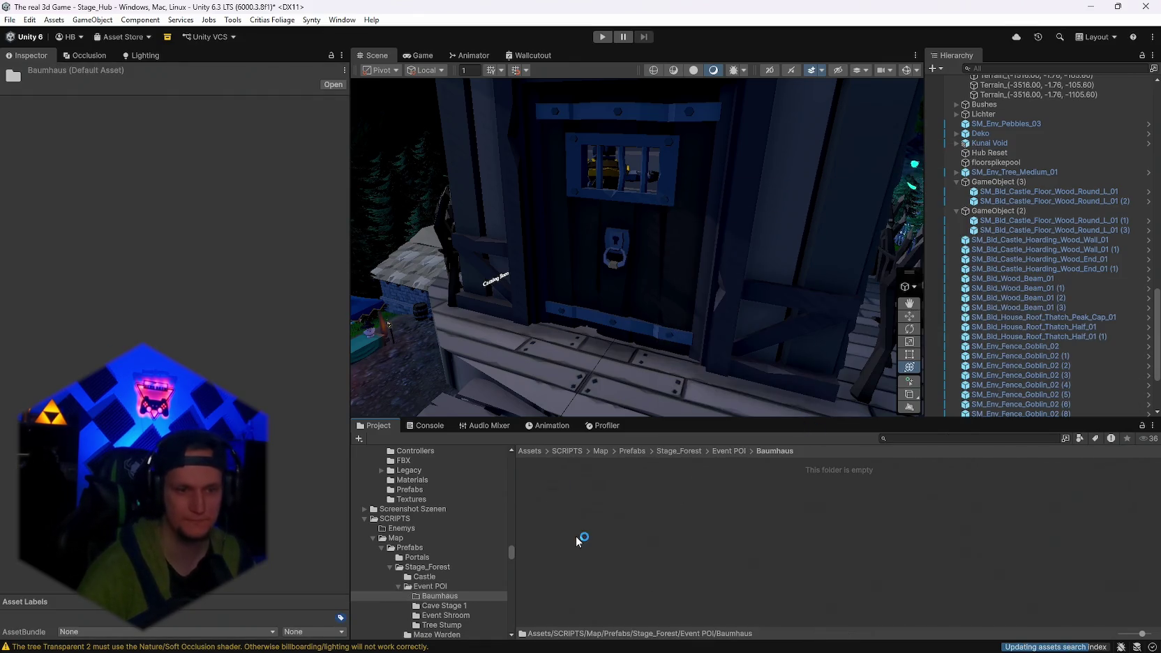
{"action": "right_click", "coordinate": [576, 536]}
{"action": "mouse_move", "coordinate": [640, 168]}
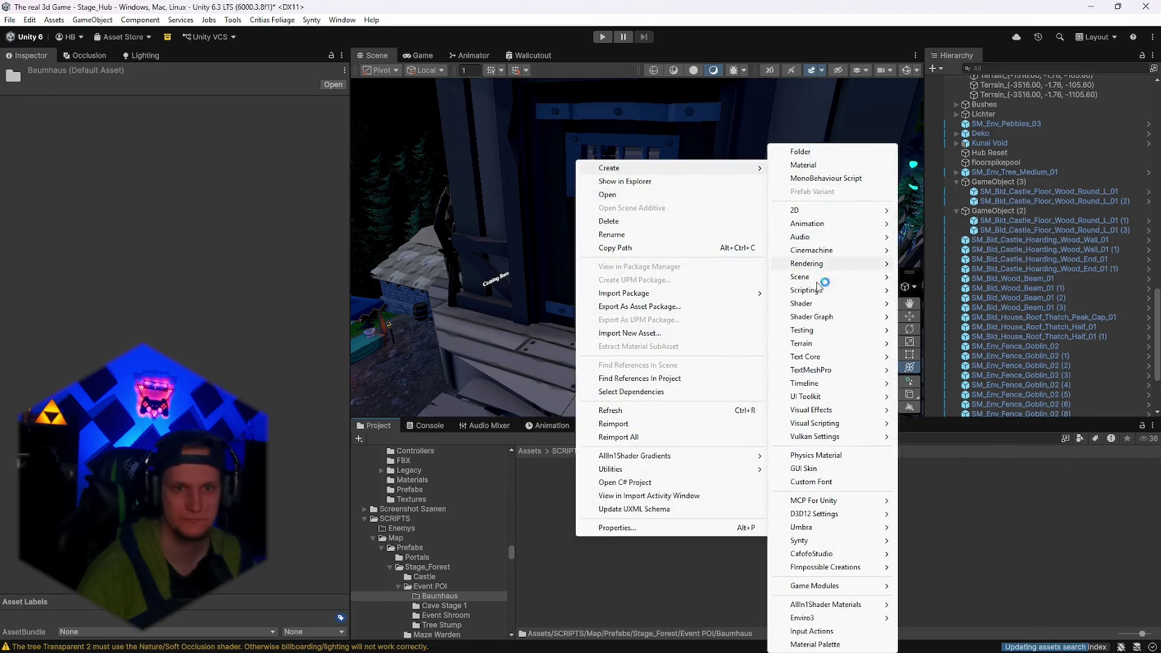
{"action": "mouse_move", "coordinate": [830, 287]}
{"action": "left_click", "coordinate": [929, 317]}
{"action": "type", "text": "D"}
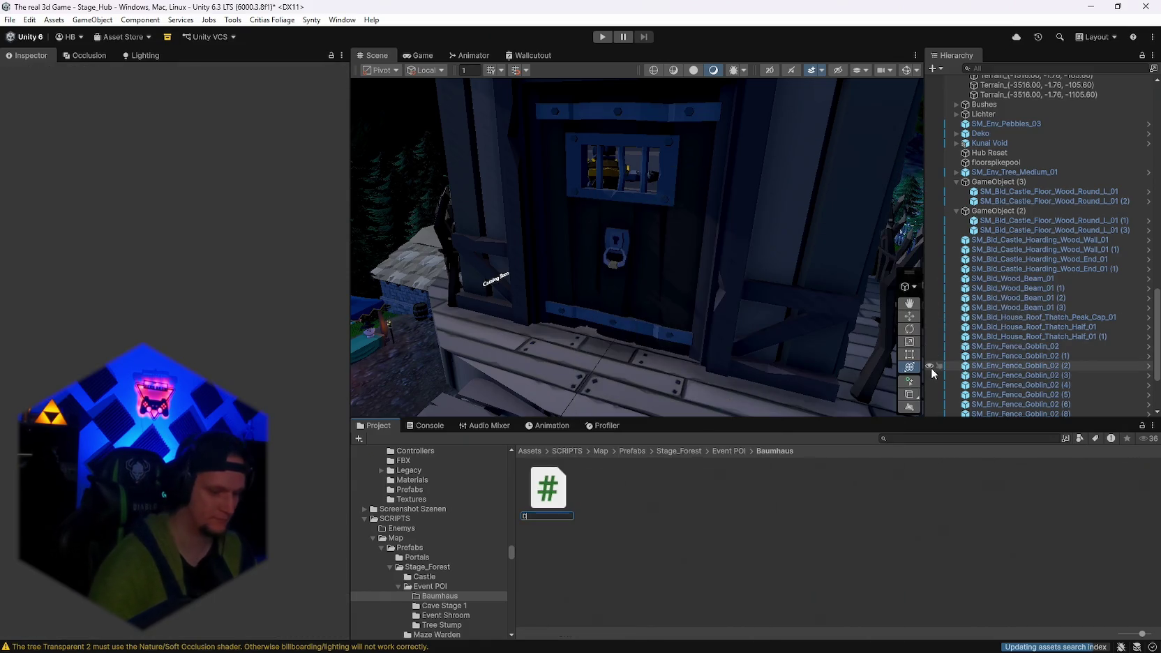
{"action": "type", "text": "oorUnlock"}
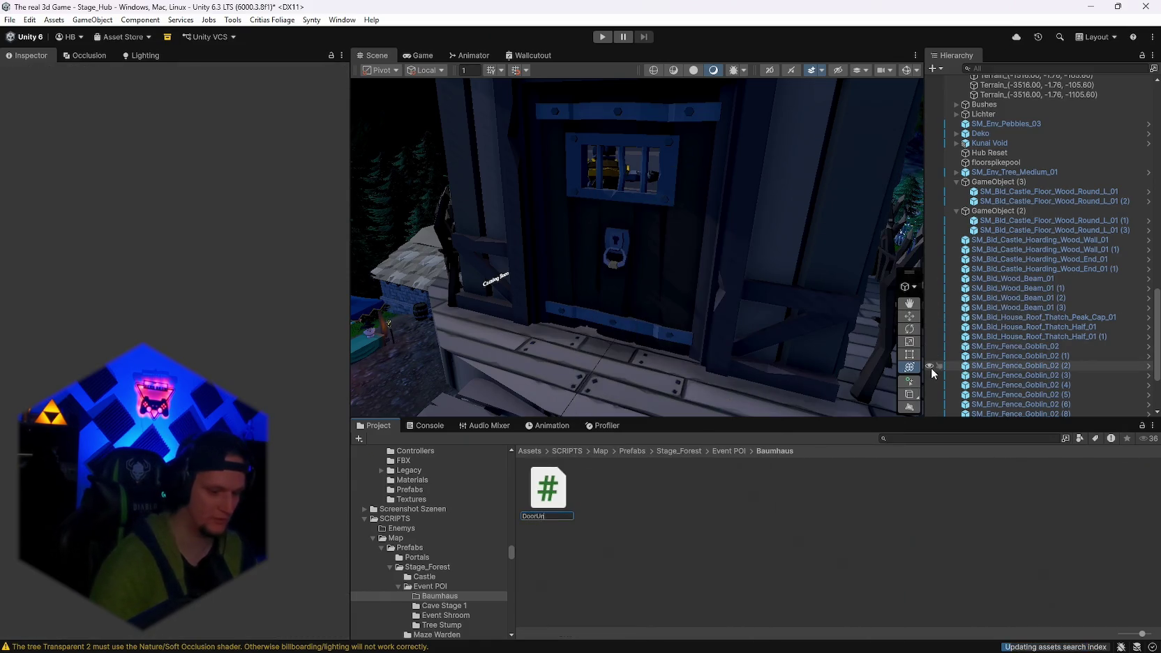
{"action": "key", "text": "Return"}
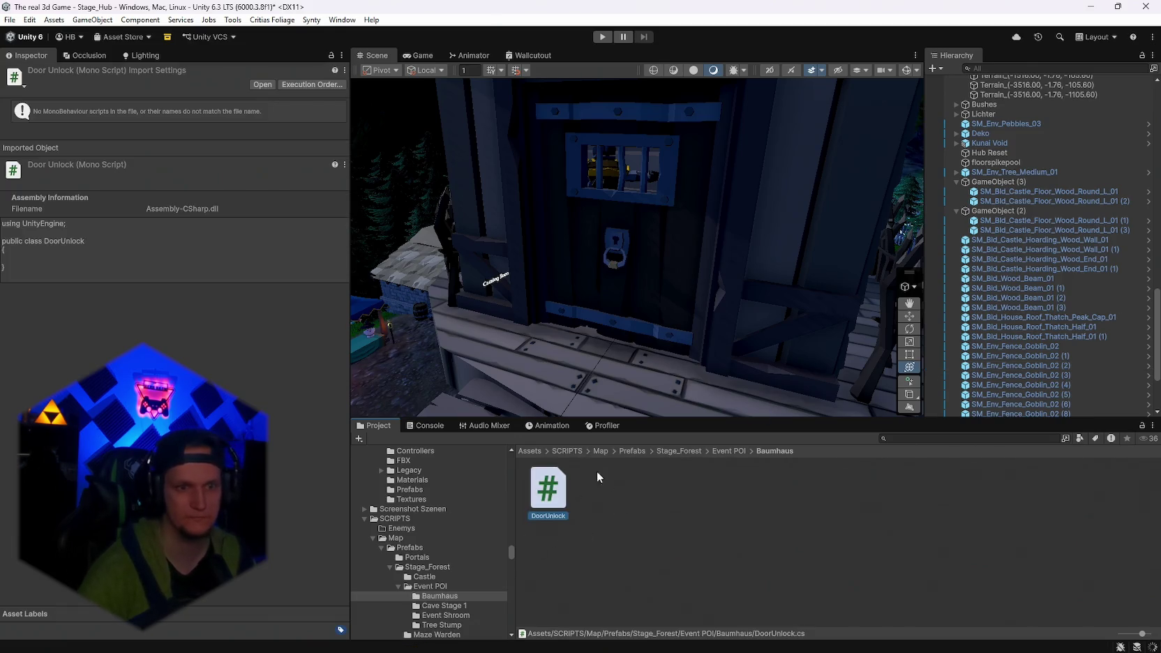
Replace DoorUnlock's empty class with the prepared door script, save as Unicode, return to Unity.
{"action": "key", "text": "Return"}
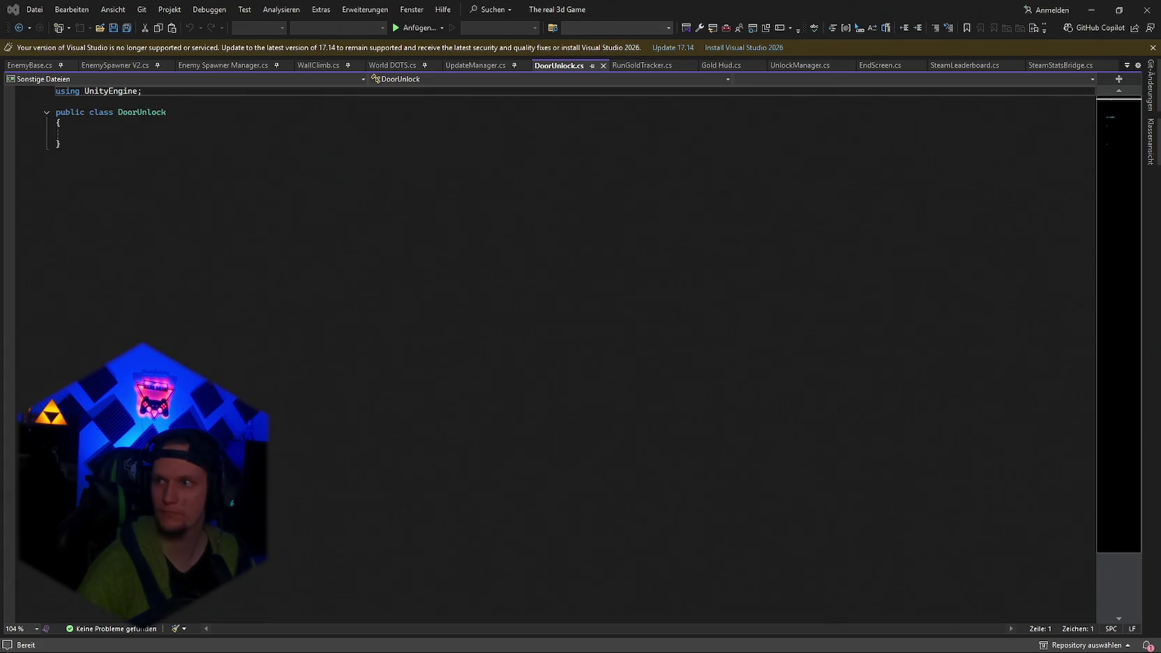
{"action": "key", "text": "ctrl+a"}
{"action": "key", "text": "ctrl+v"}
{"action": "key", "text": "ctrl+s"}
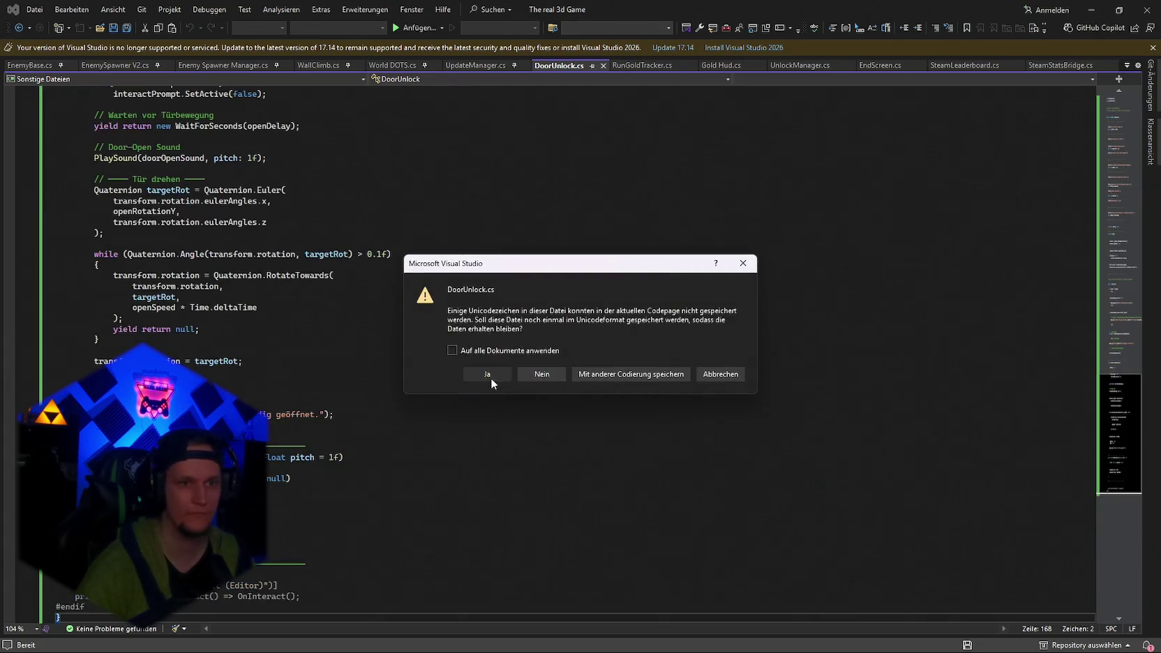
{"action": "left_click", "coordinate": [490, 376]}
{"action": "key", "text": "alt+Tab"}
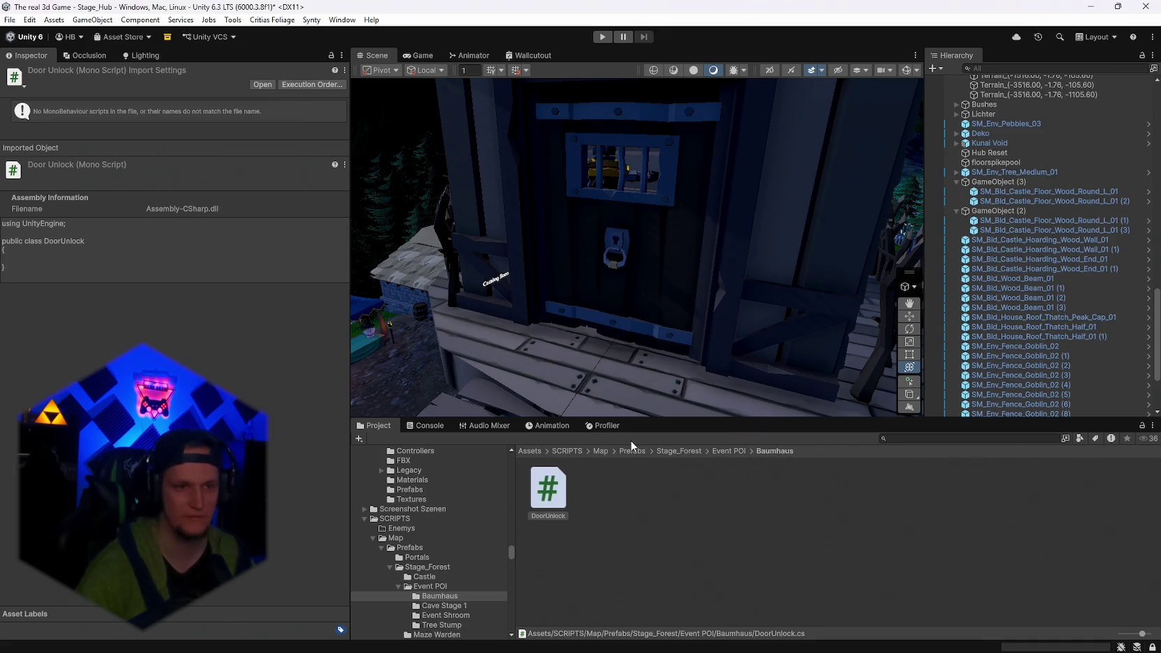
Browse the Wurf 3 upgrade folders to Ice Shard Dash and open its Frost dash script.
{"action": "left_click", "coordinate": [429, 425]}
{"action": "left_click", "coordinate": [373, 425]}
{"action": "scroll", "coordinate": [475, 565], "scroll_direction": "down", "scroll_amount": 5}
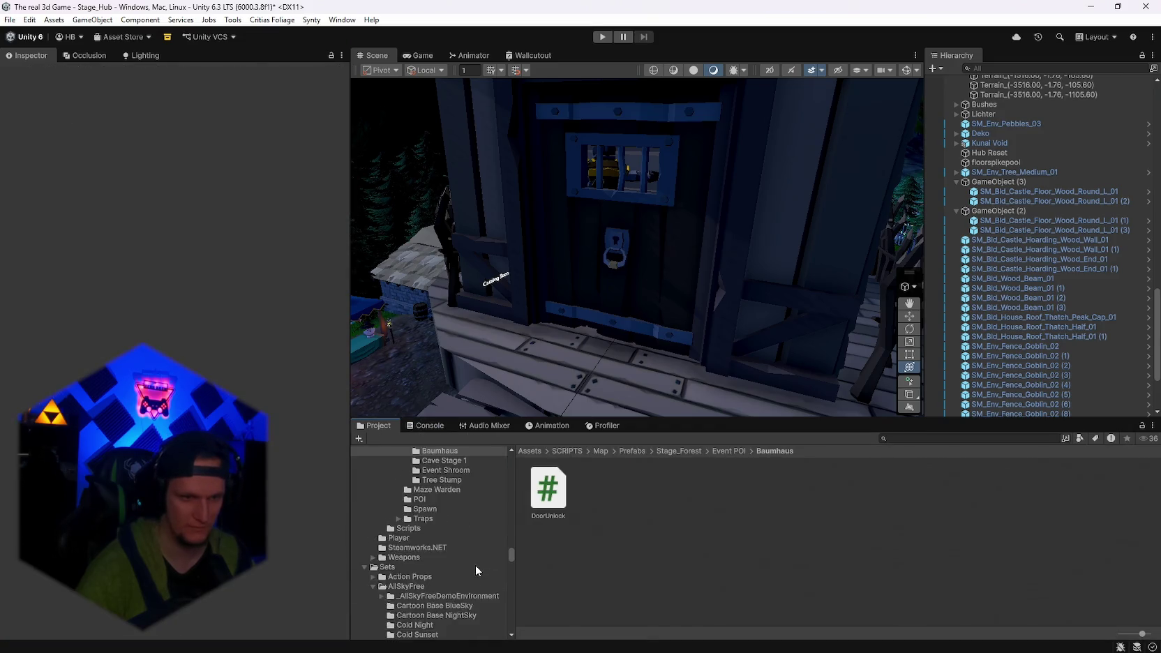
{"action": "left_click_drag", "start_coordinate": [511, 558], "coordinate": [501, 621]}
{"action": "scroll", "coordinate": [451, 597], "scroll_direction": "down", "scroll_amount": 10}
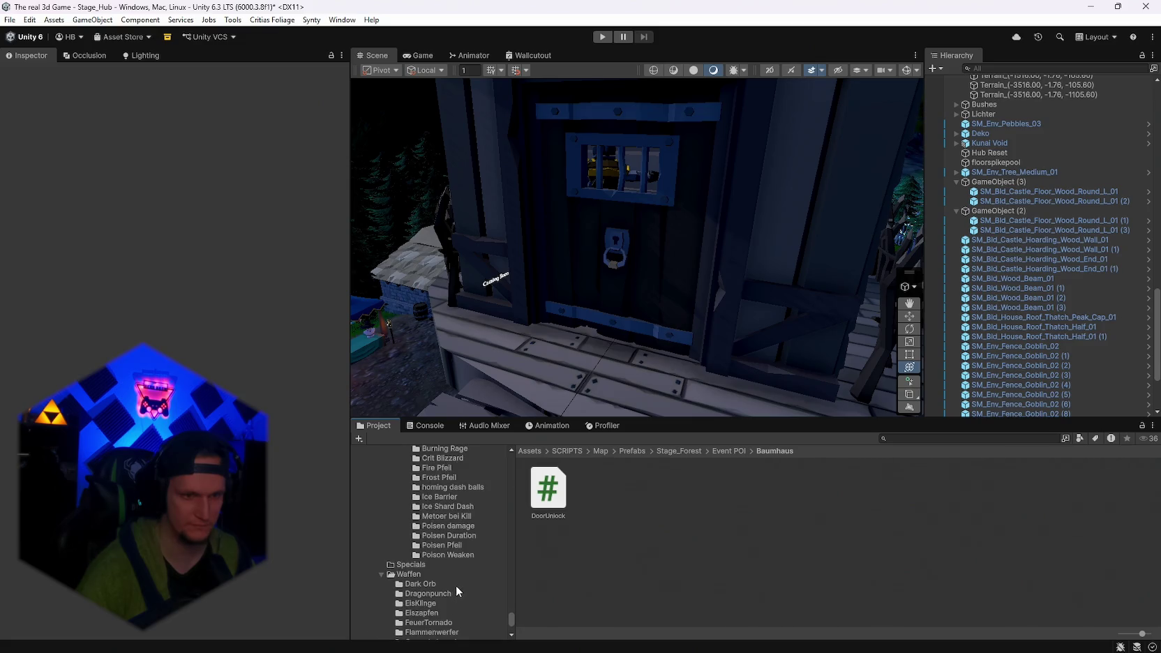
{"action": "left_click", "coordinate": [444, 521]}
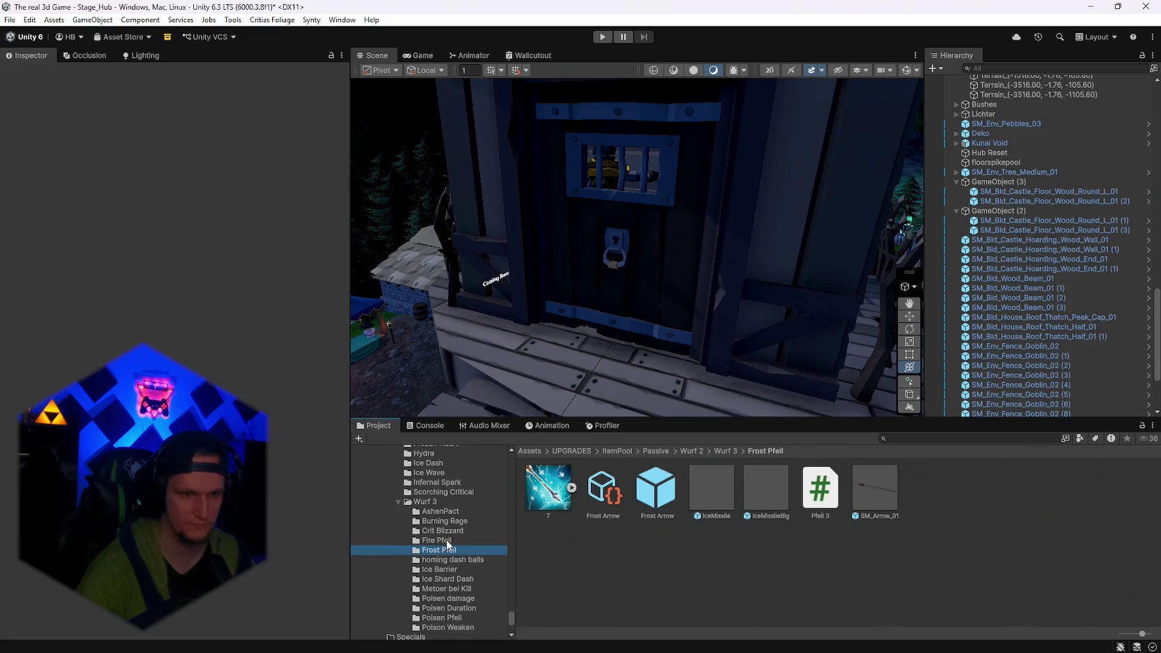
{"action": "left_click", "coordinate": [445, 568]}
{"action": "left_click", "coordinate": [447, 579]}
{"action": "left_click", "coordinate": [446, 589]}
{"action": "left_click", "coordinate": [447, 579]}
{"action": "left_click", "coordinate": [600, 492]}
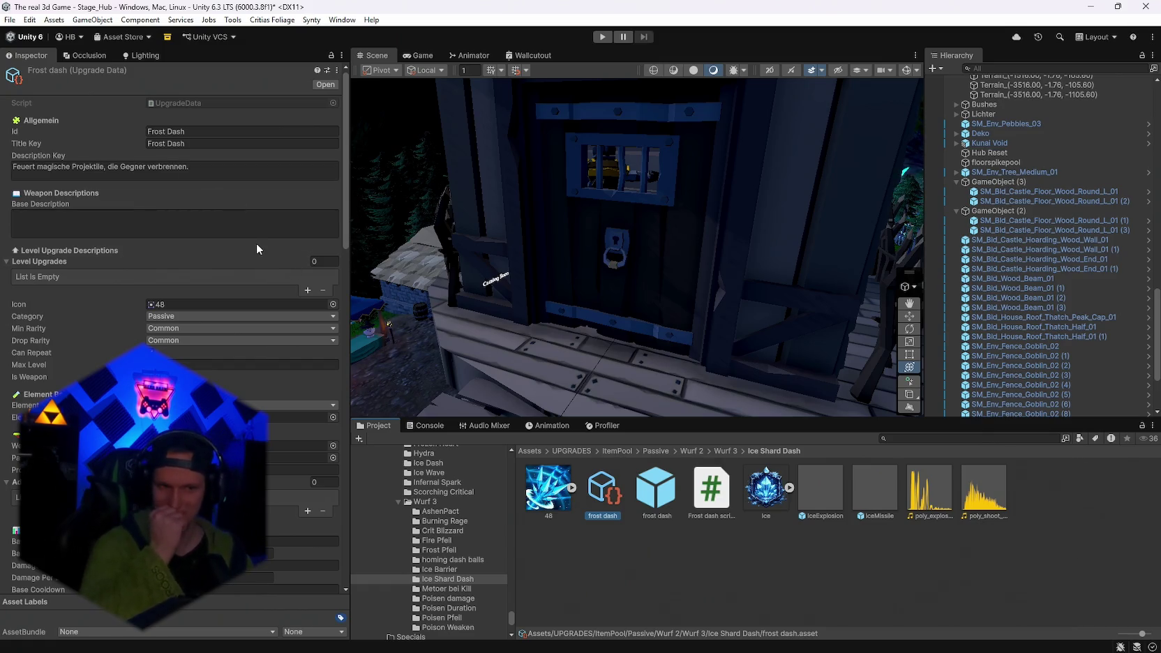
{"action": "double_click", "coordinate": [711, 488]}
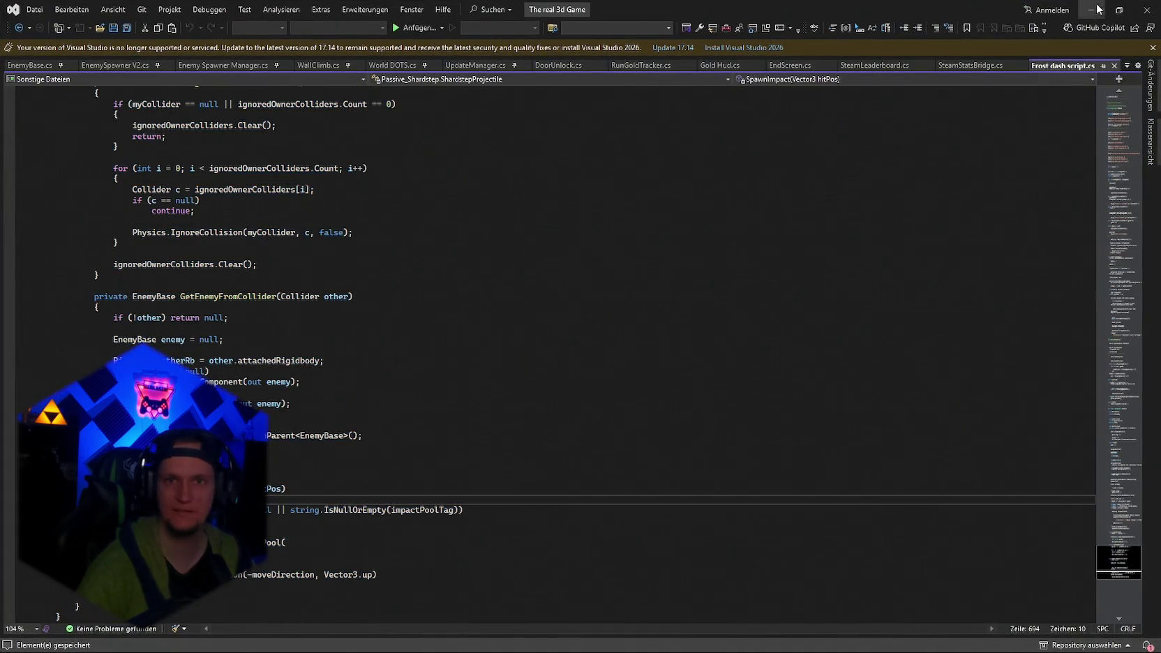
Leave the Frost dash script in Visual Studio and return to the Unity editor.
{"action": "key", "text": "alt+Tab"}
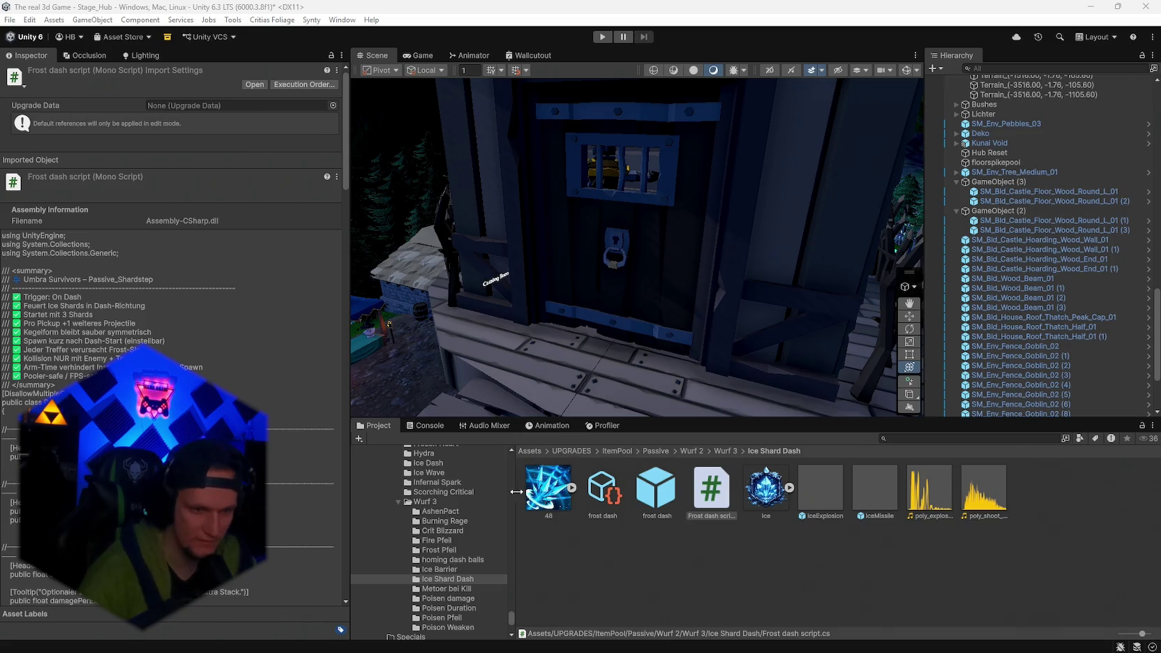
Inspect the Ice Barrier, Frost Arrow, Fire Arrow, Burning Rage, Crit Blizzard and AshenPact upgrade data.
{"action": "left_click", "coordinate": [443, 569]}
{"action": "left_click", "coordinate": [598, 498]}
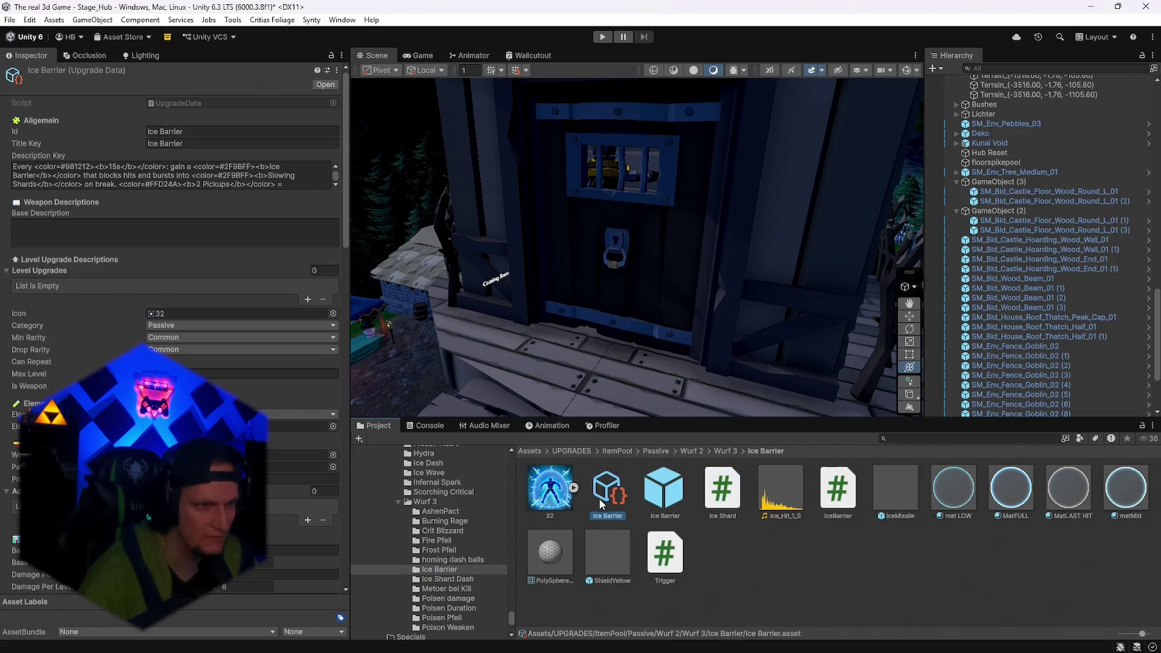
{"action": "left_click", "coordinate": [452, 559]}
{"action": "left_click", "coordinate": [435, 550]}
{"action": "left_click", "coordinate": [602, 493]}
{"action": "left_click", "coordinate": [486, 541]}
{"action": "left_click", "coordinate": [708, 495]}
{"action": "left_click", "coordinate": [445, 522]}
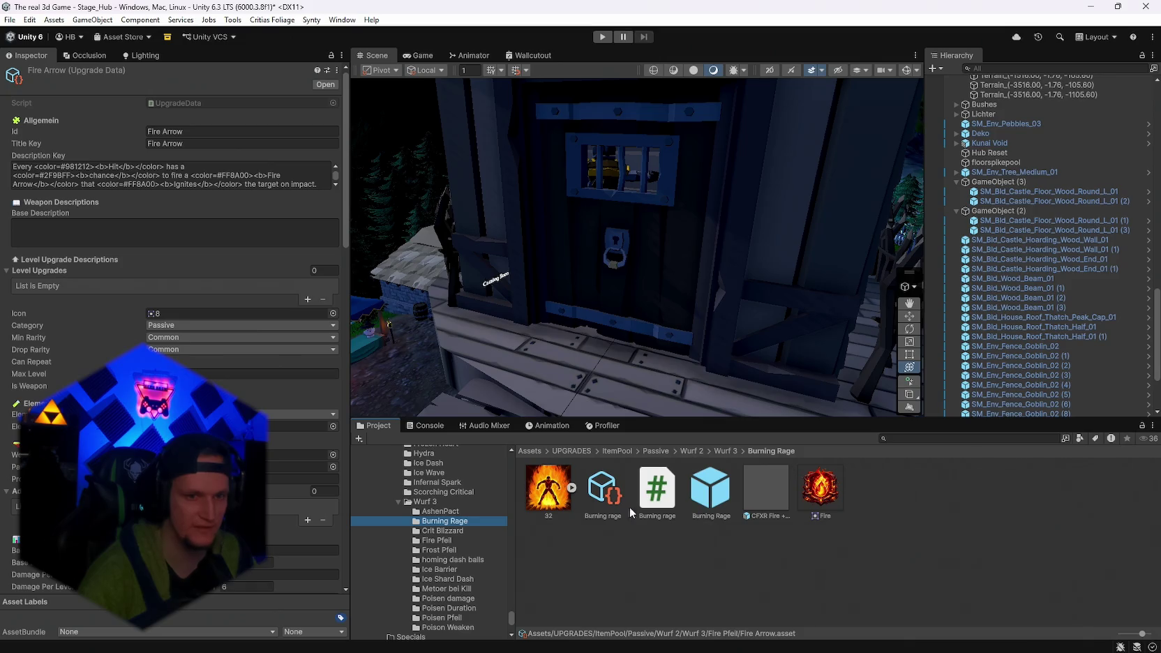
{"action": "left_click", "coordinate": [606, 496]}
{"action": "left_click", "coordinate": [443, 530]}
{"action": "left_click", "coordinate": [711, 492]}
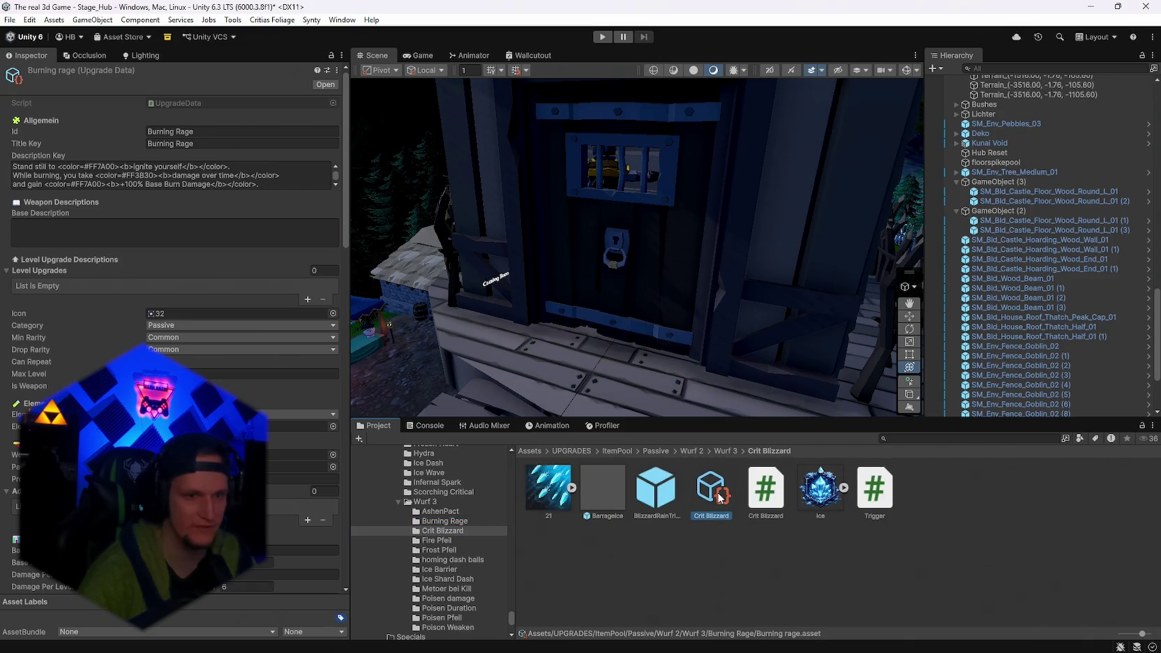
{"action": "left_click", "coordinate": [450, 512]}
{"action": "left_click", "coordinate": [603, 488]}
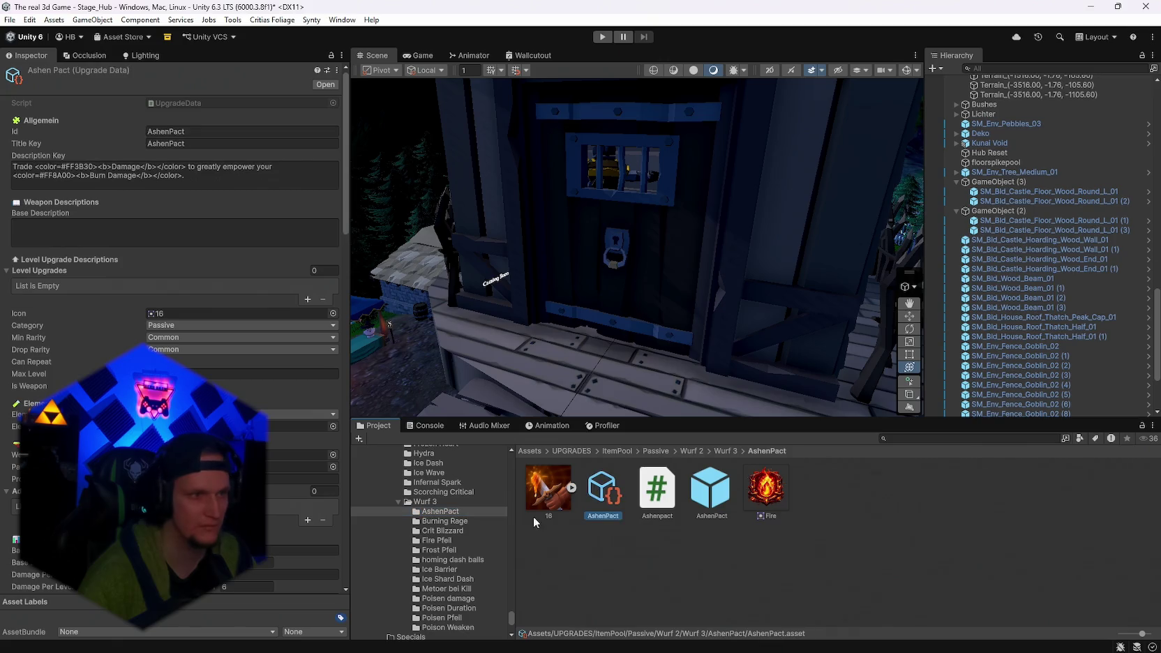
Inspect the poison arrow, Festering Touch, Venom Glands, Toxic Catalyst and Meteor Kill upgrade data.
{"action": "scroll", "coordinate": [462, 560], "scroll_direction": "down", "scroll_amount": 3}
{"action": "left_click", "coordinate": [442, 535]}
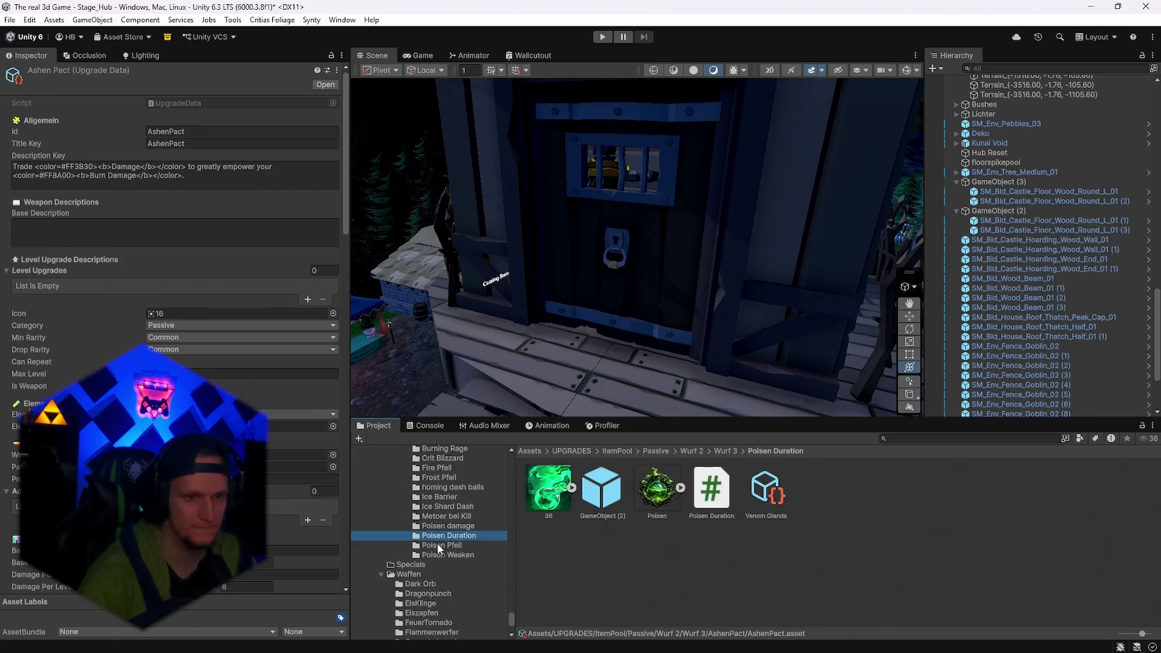
{"action": "left_click", "coordinate": [442, 545]}
{"action": "left_click", "coordinate": [765, 496]}
{"action": "left_click", "coordinate": [459, 553]}
{"action": "left_click", "coordinate": [603, 488]}
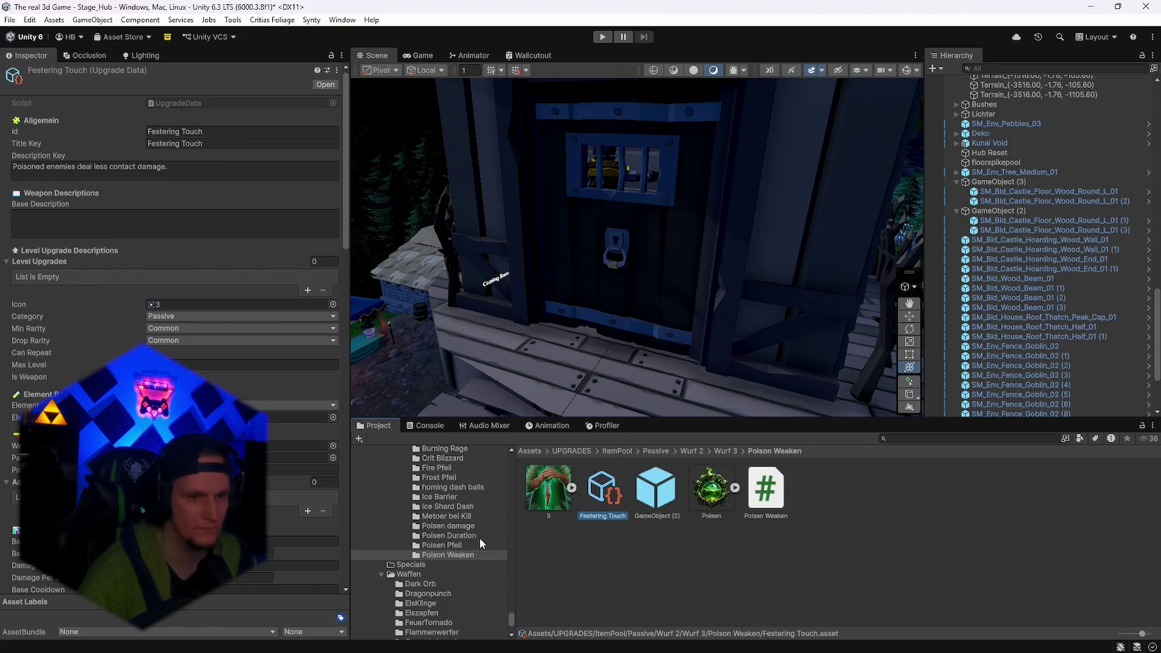
{"action": "left_click", "coordinate": [467, 535]}
{"action": "left_click", "coordinate": [766, 492]}
{"action": "left_click", "coordinate": [446, 526]}
{"action": "left_click", "coordinate": [754, 497]}
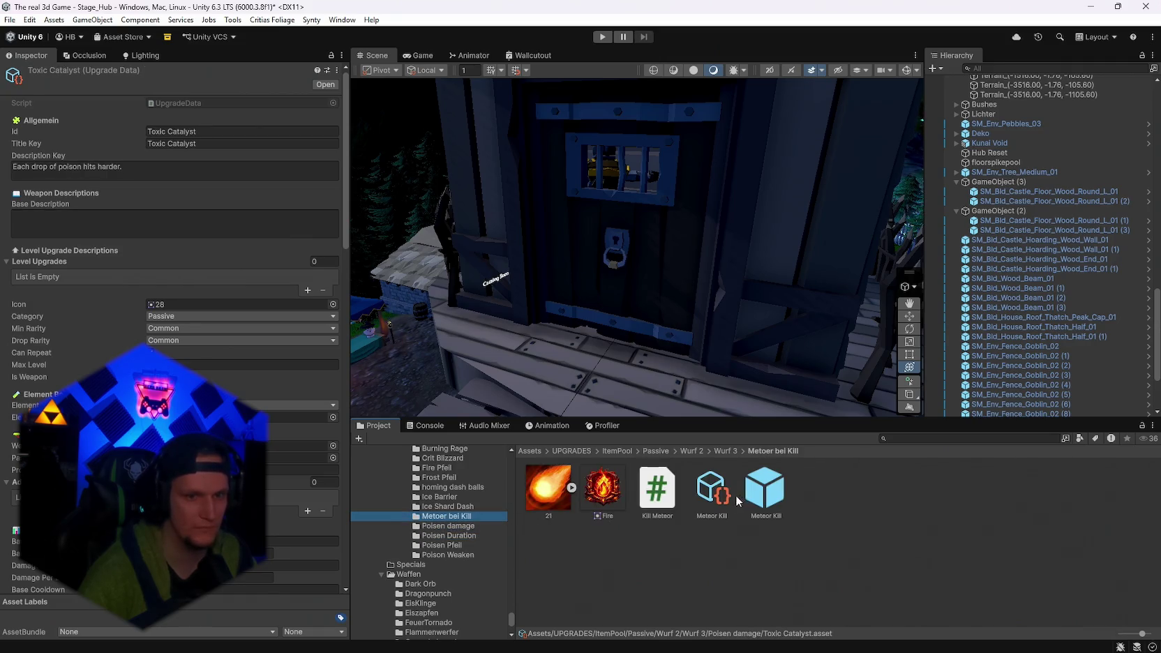
{"action": "left_click", "coordinate": [712, 491]}
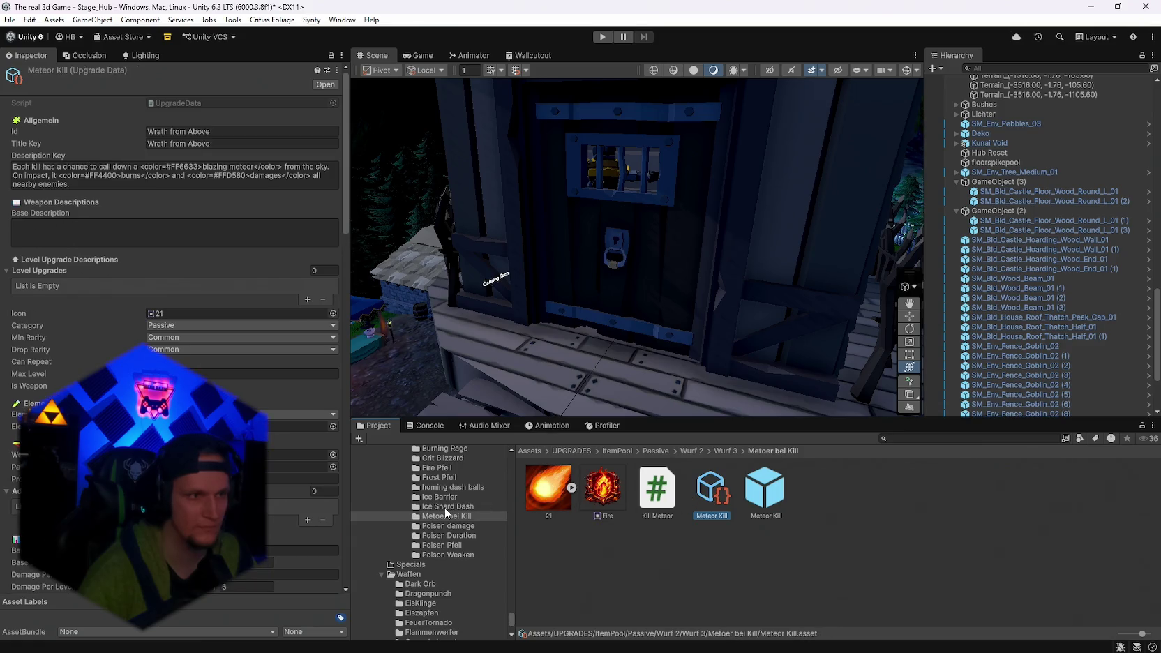
Recheck the frost dash, Ice Barrier, homing balls and Frost Arrow upgrade data.
{"action": "left_click", "coordinate": [446, 506]}
{"action": "left_click", "coordinate": [610, 495]}
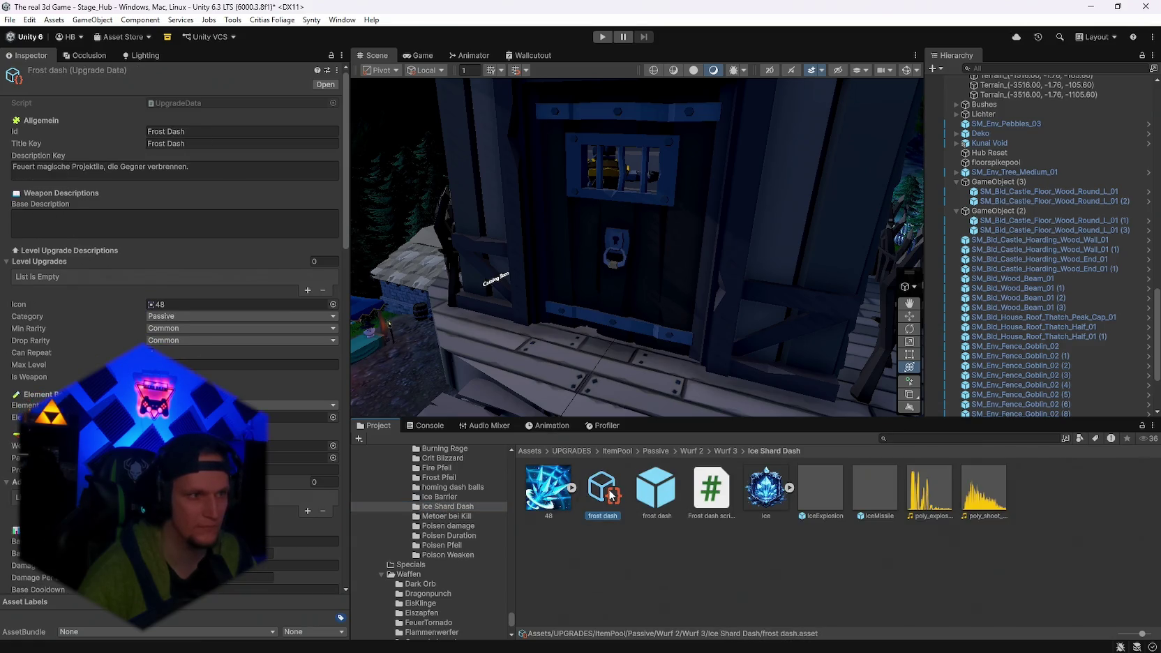
{"action": "left_click", "coordinate": [442, 497]}
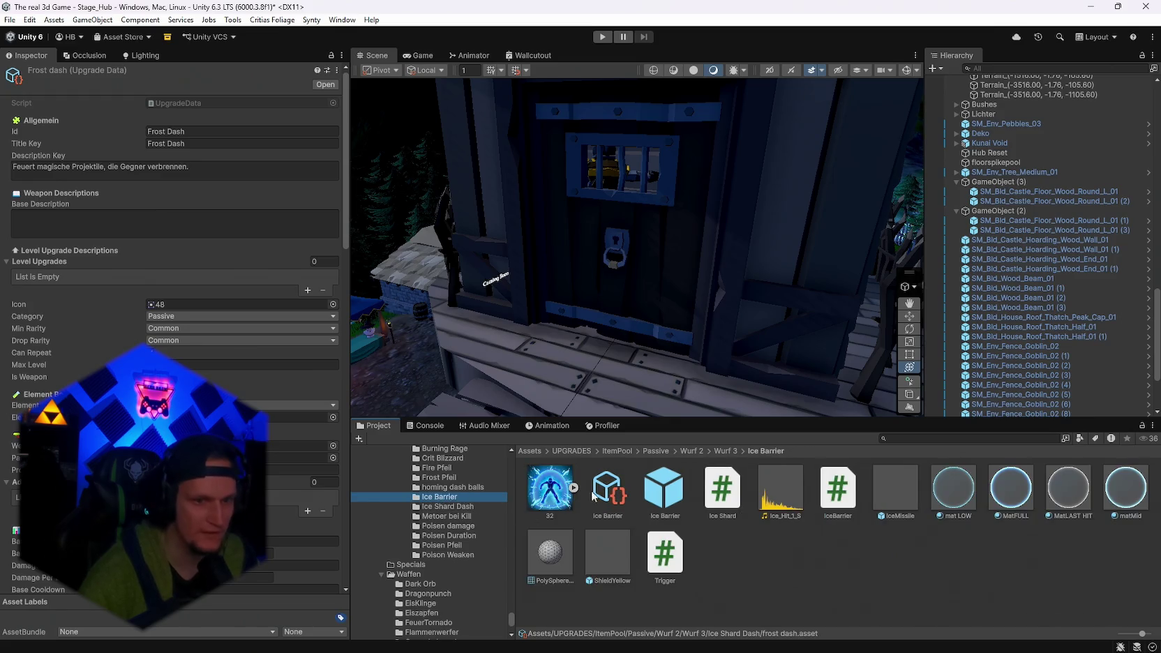
{"action": "left_click", "coordinate": [602, 488]}
{"action": "left_click", "coordinate": [460, 487]}
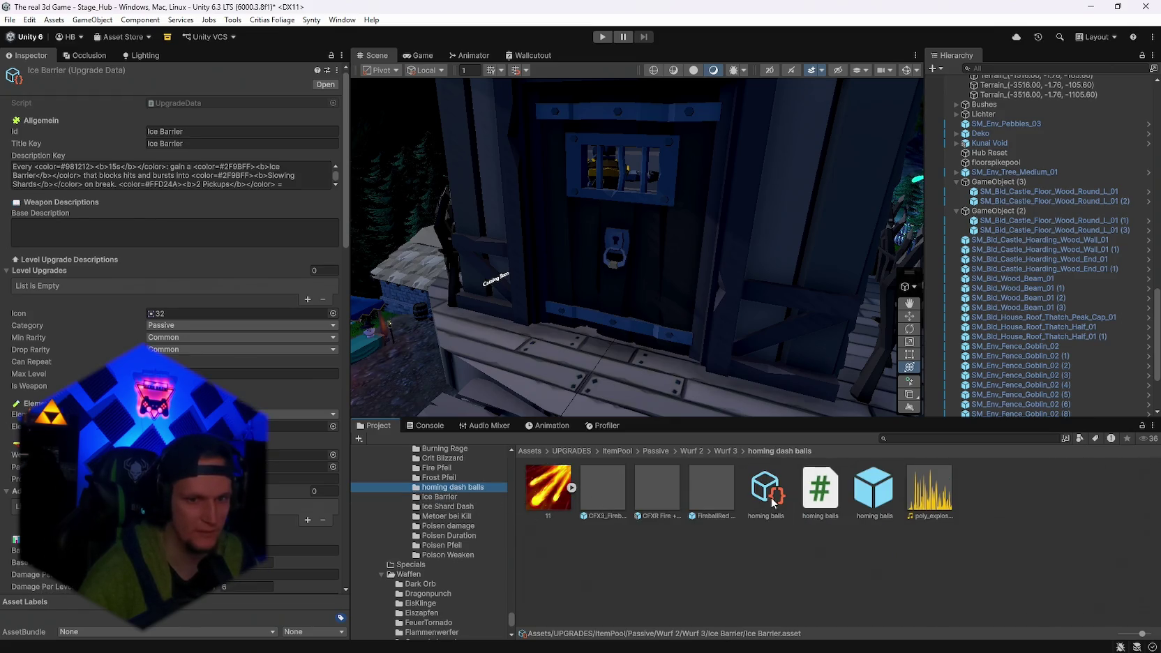
{"action": "left_click", "coordinate": [767, 492]}
{"action": "left_click", "coordinate": [436, 477]}
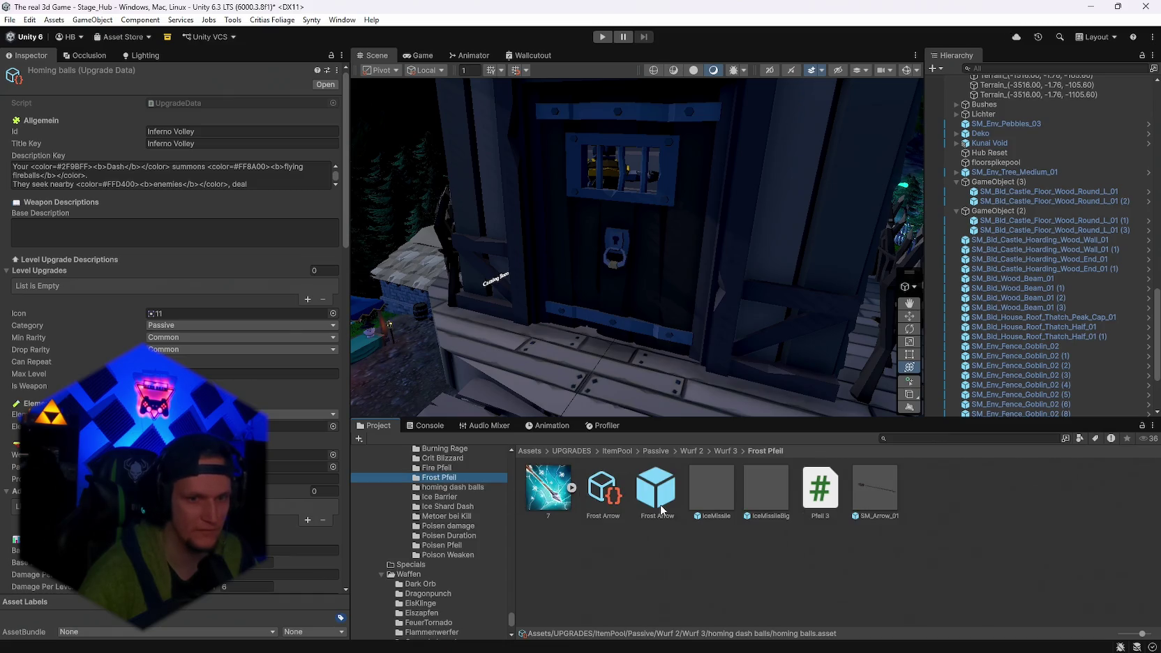
{"action": "left_click", "coordinate": [603, 490]}
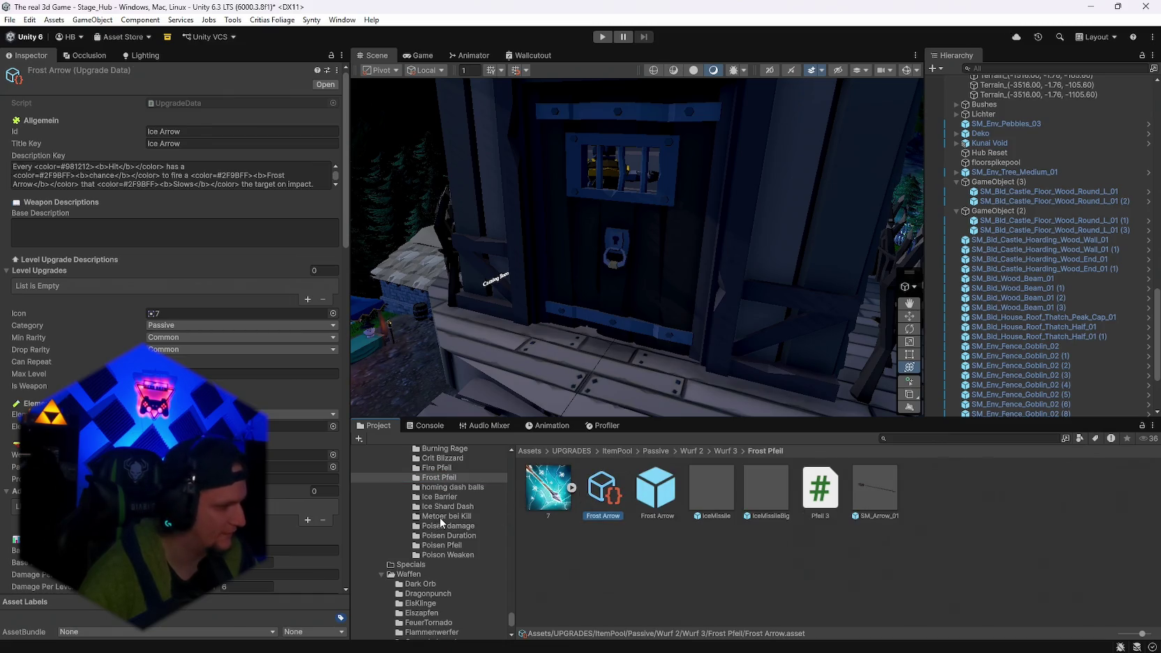
{"action": "scroll", "coordinate": [465, 531], "scroll_direction": "up", "scroll_amount": 6}
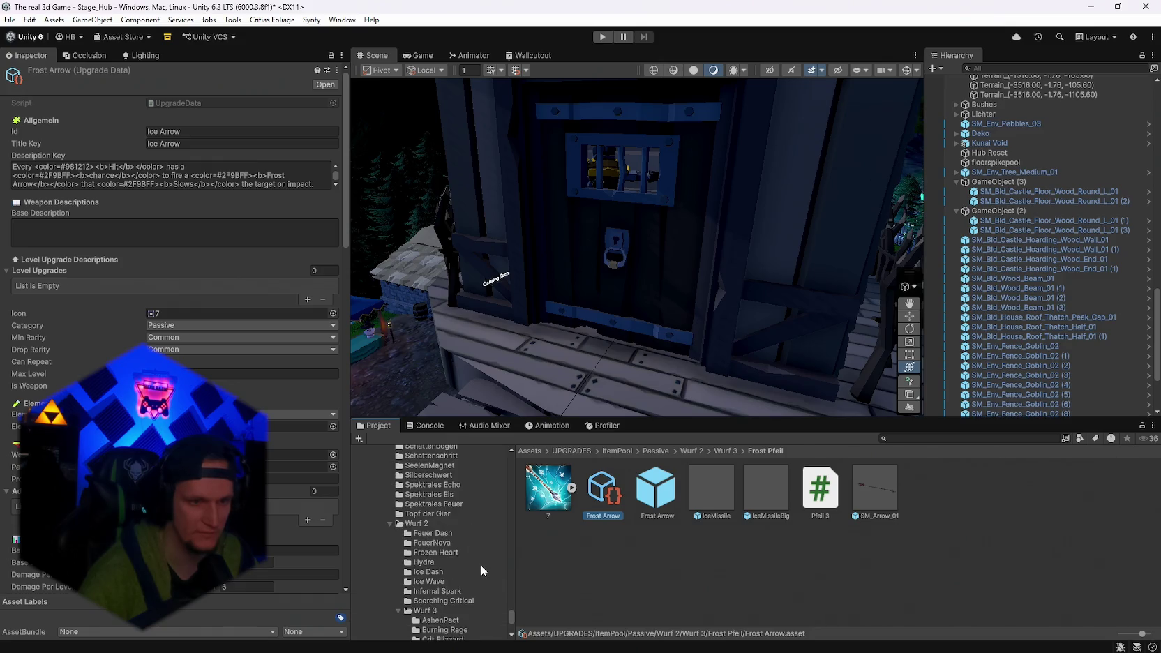
{"action": "scroll", "coordinate": [481, 565], "scroll_direction": "down", "scroll_amount": 3}
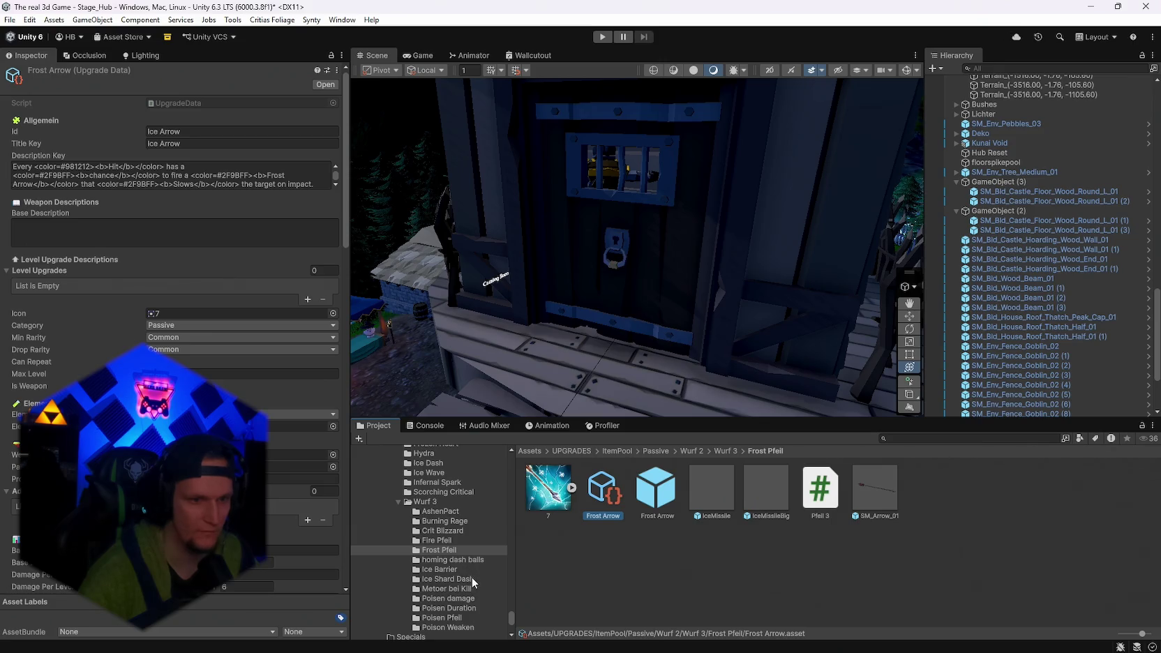
{"action": "scroll", "coordinate": [472, 577], "scroll_direction": "up", "scroll_amount": 5}
{"action": "scroll", "coordinate": [472, 577], "scroll_direction": "up", "scroll_amount": 2}
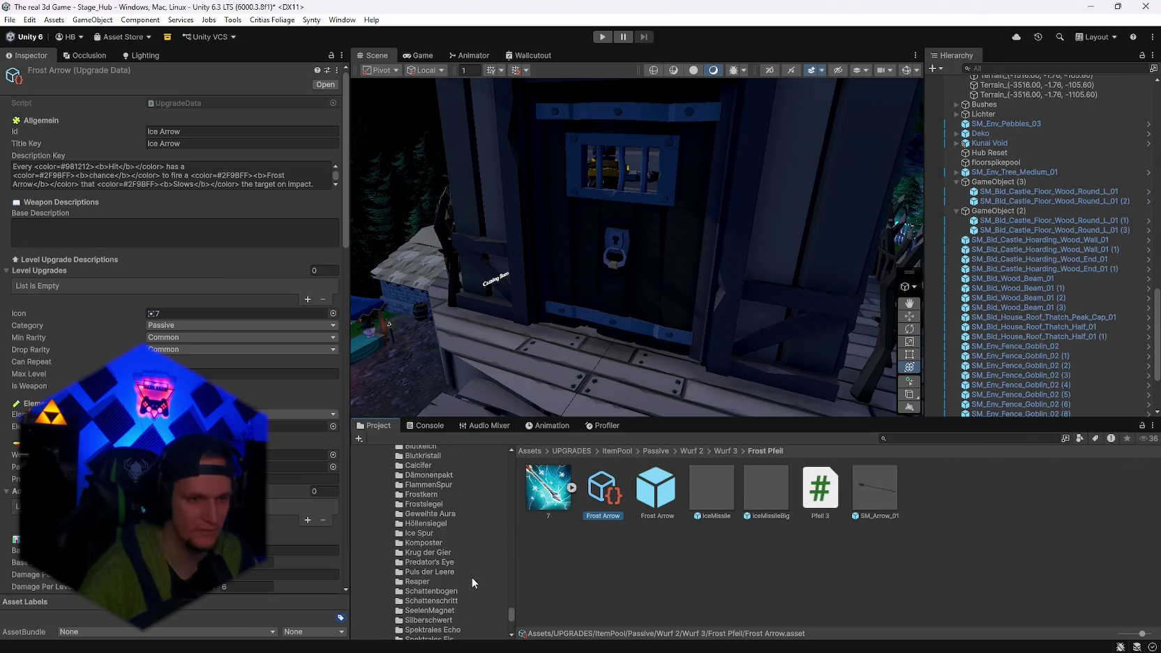
{"action": "scroll", "coordinate": [454, 560], "scroll_direction": "up", "scroll_amount": 2}
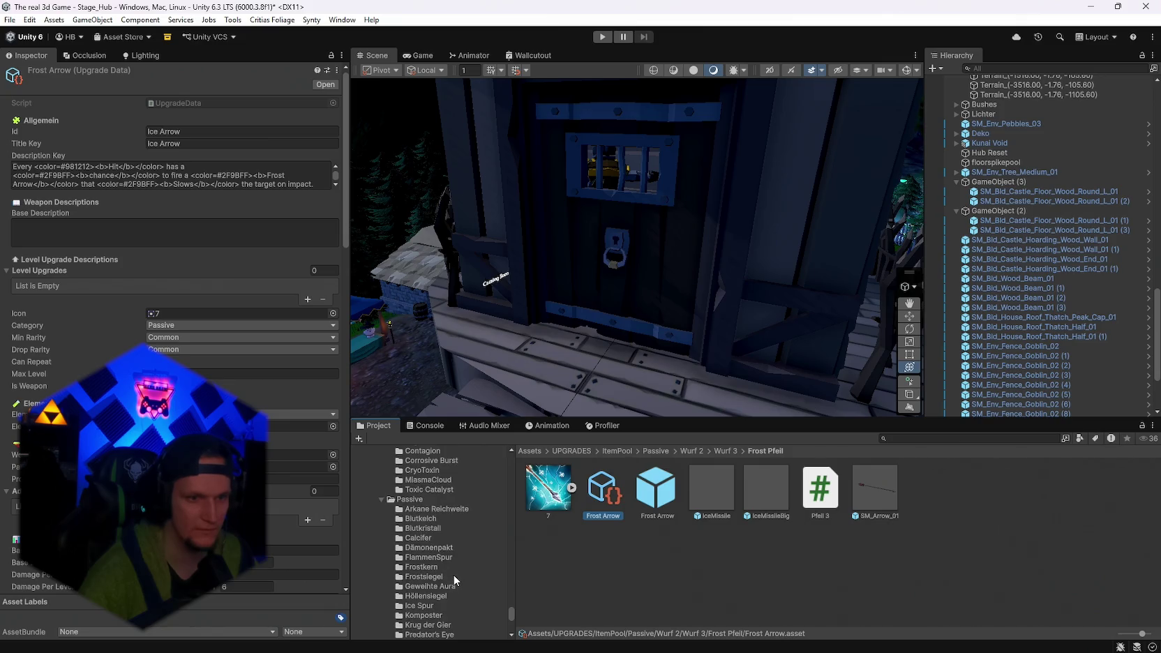
{"action": "scroll", "coordinate": [454, 547], "scroll_direction": "down", "scroll_amount": 1}
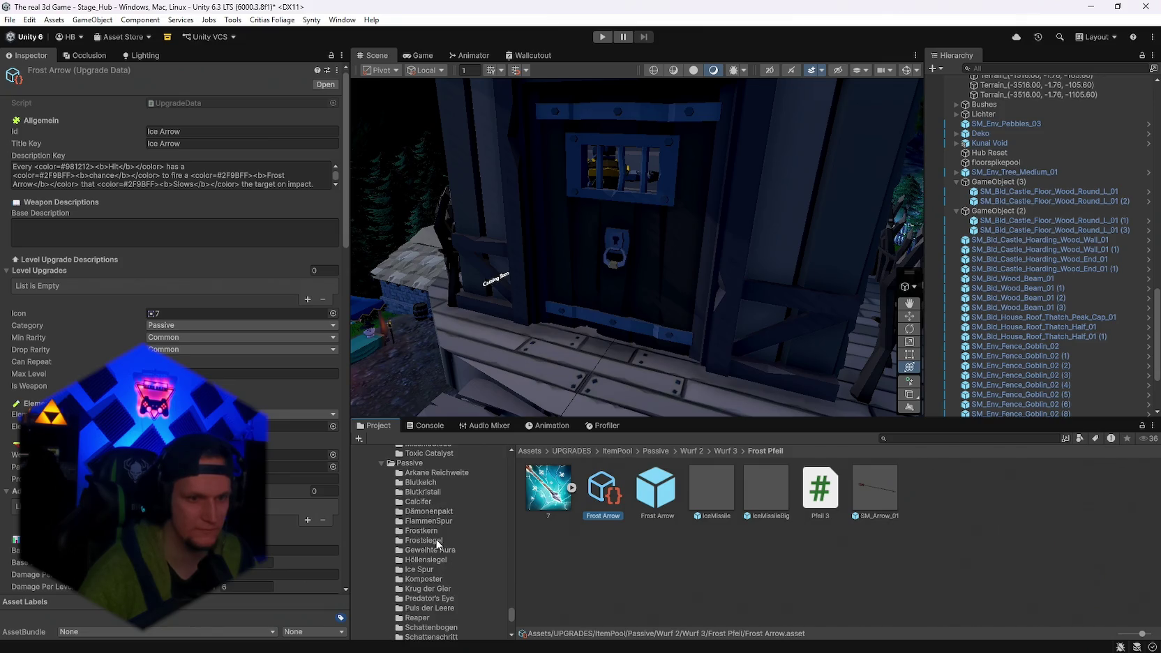
Open the Frostsiegel and Frostkern folders and review the Frostkern upgrade data.
{"action": "left_click", "coordinate": [437, 541]}
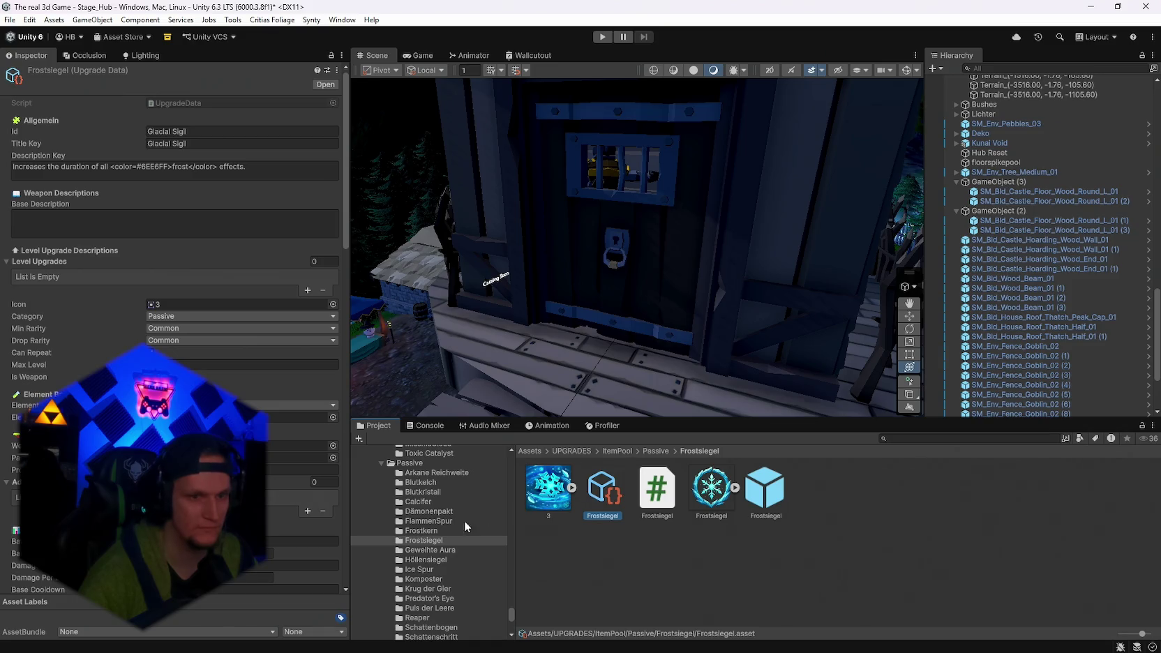
{"action": "left_click", "coordinate": [481, 531]}
{"action": "left_click", "coordinate": [643, 493]}
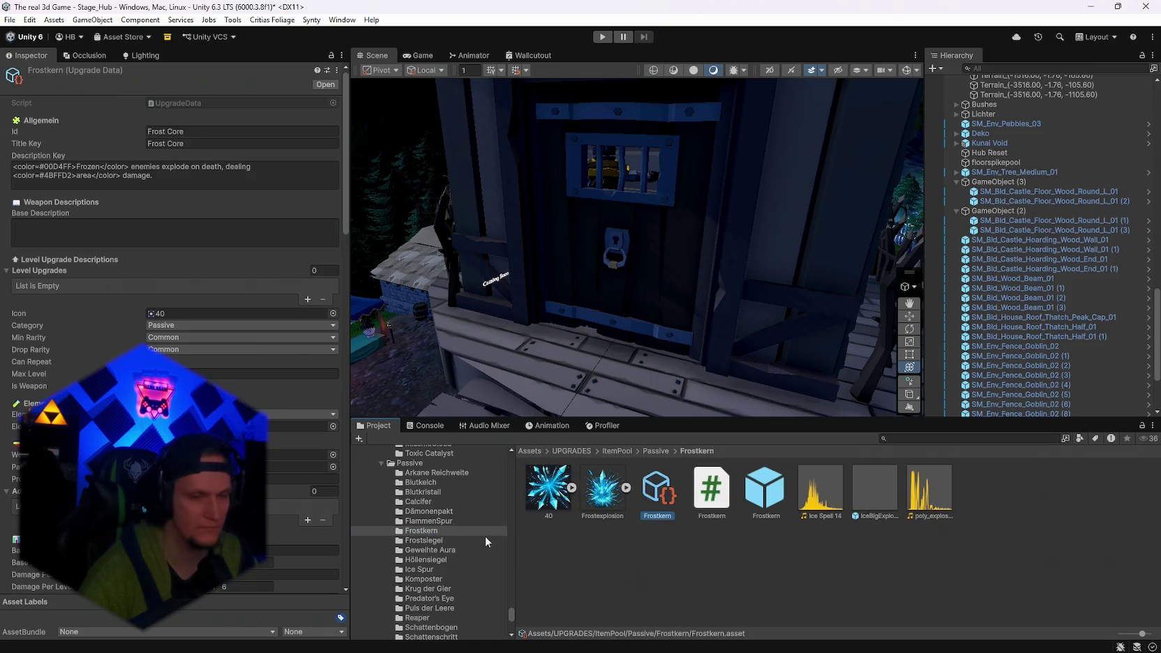
{"action": "scroll", "coordinate": [442, 529], "scroll_direction": "down", "scroll_amount": 2}
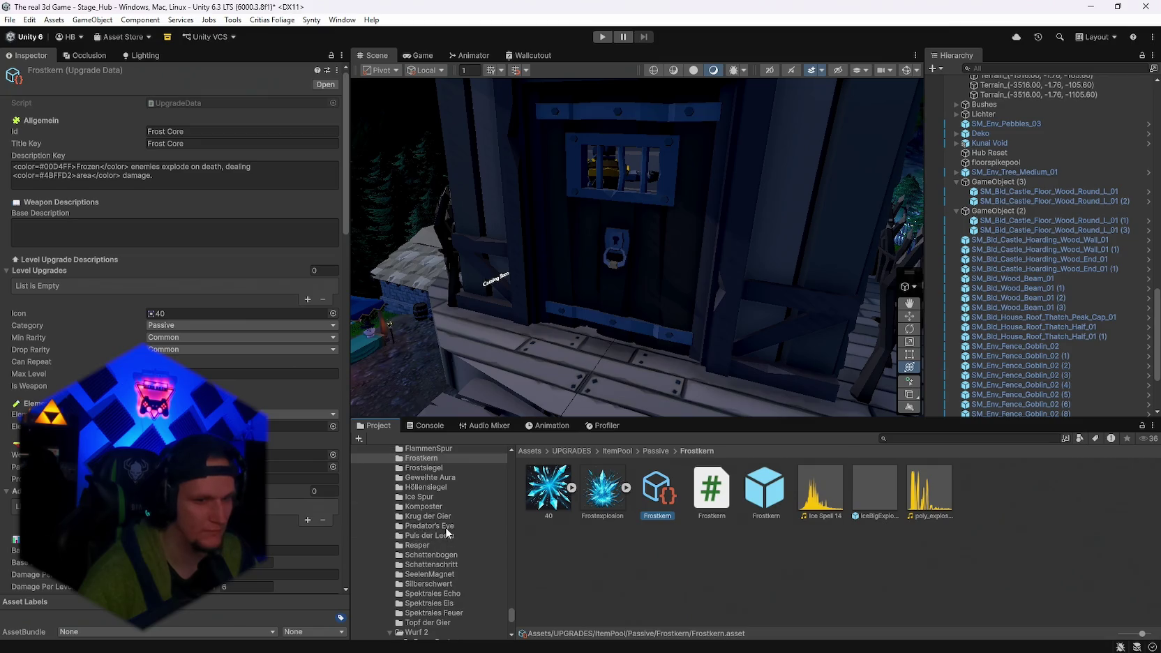
{"action": "scroll", "coordinate": [462, 539], "scroll_direction": "down", "scroll_amount": 3}
{"action": "scroll", "coordinate": [466, 566], "scroll_direction": "down", "scroll_amount": 1}
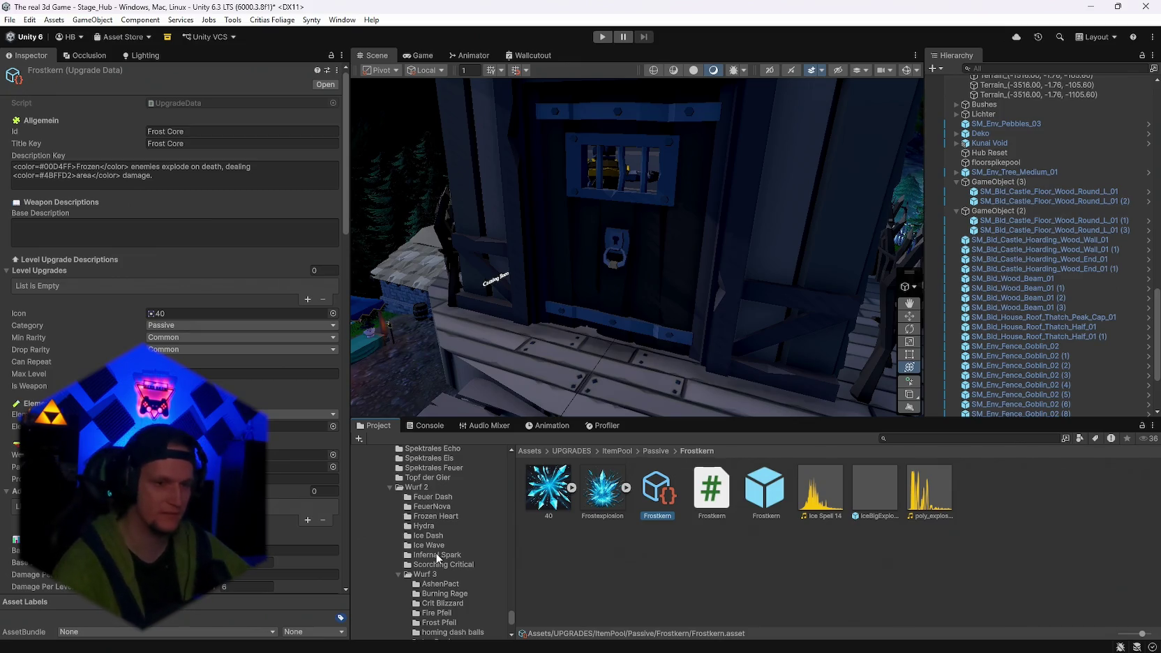
{"action": "scroll", "coordinate": [466, 561], "scroll_direction": "down", "scroll_amount": 5}
{"action": "left_click", "coordinate": [448, 551]}
Select the frost dash upgrade data in the Ice Shard Dash folder.
{"action": "left_click", "coordinate": [452, 528]}
{"action": "left_click", "coordinate": [460, 505]}
{"action": "left_click", "coordinate": [459, 496]}
{"action": "left_click", "coordinate": [459, 505]}
{"action": "left_click", "coordinate": [590, 494]}
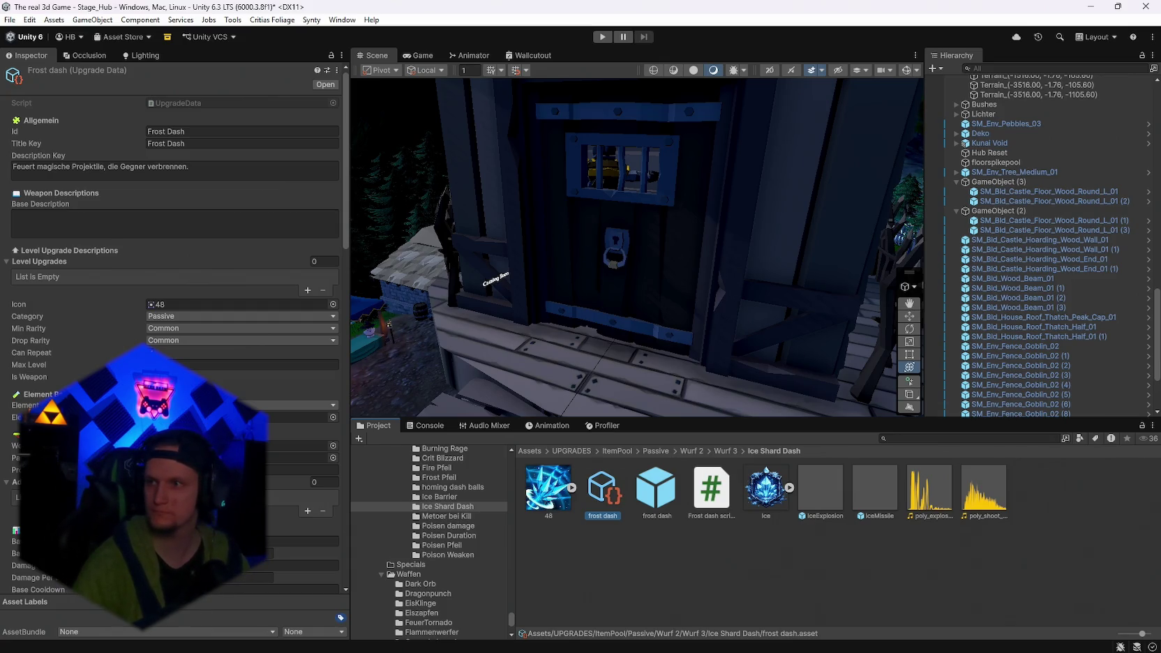
Replace the frost dash description with new colour-tagged text.
{"action": "key", "text": "alt+Tab"}
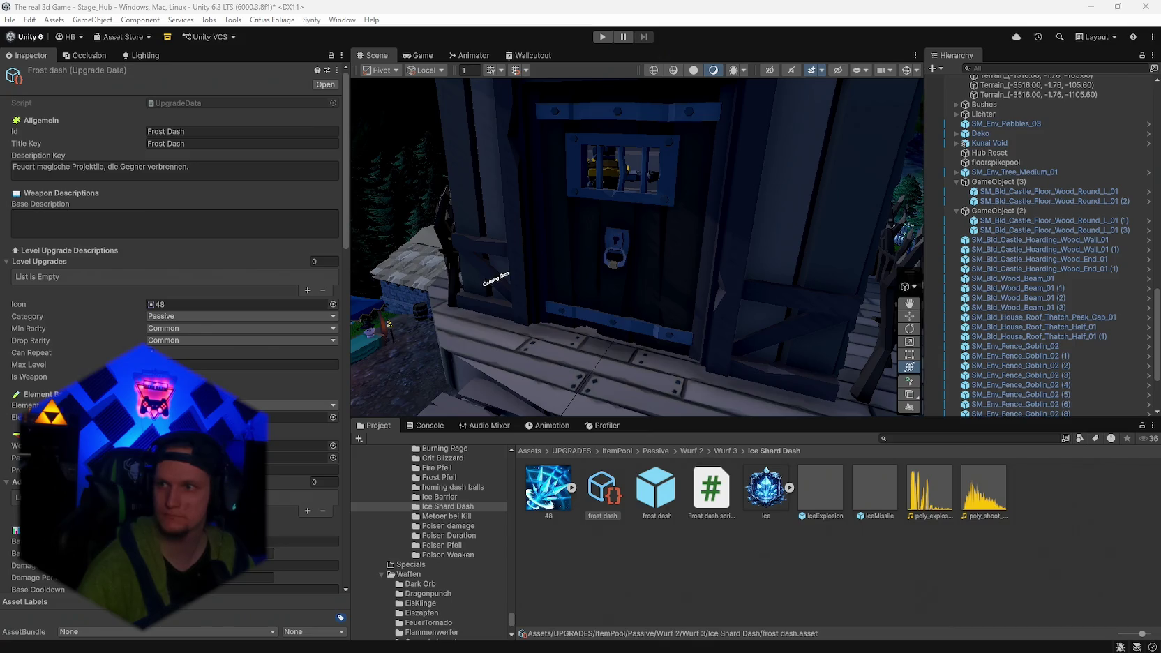
{"action": "left_click", "coordinate": [223, 171]}
{"action": "key", "text": "ctrl+v"}
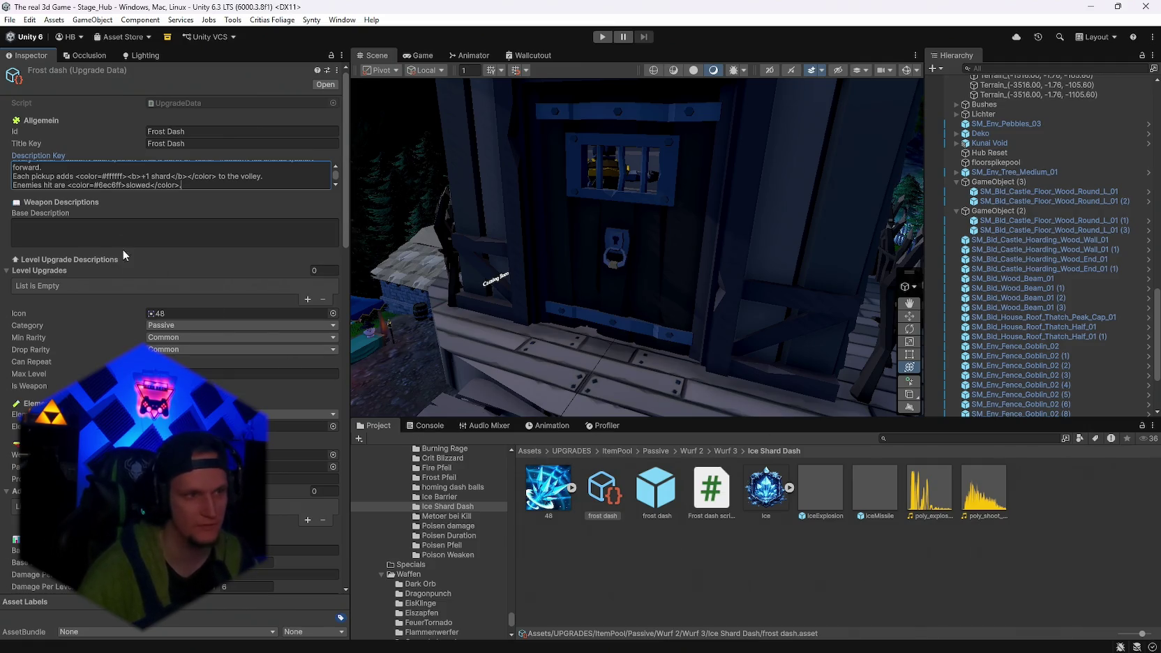
{"action": "scroll", "coordinate": [209, 176], "scroll_direction": "up", "scroll_amount": 2}
{"action": "key", "text": "alt+Tab"}
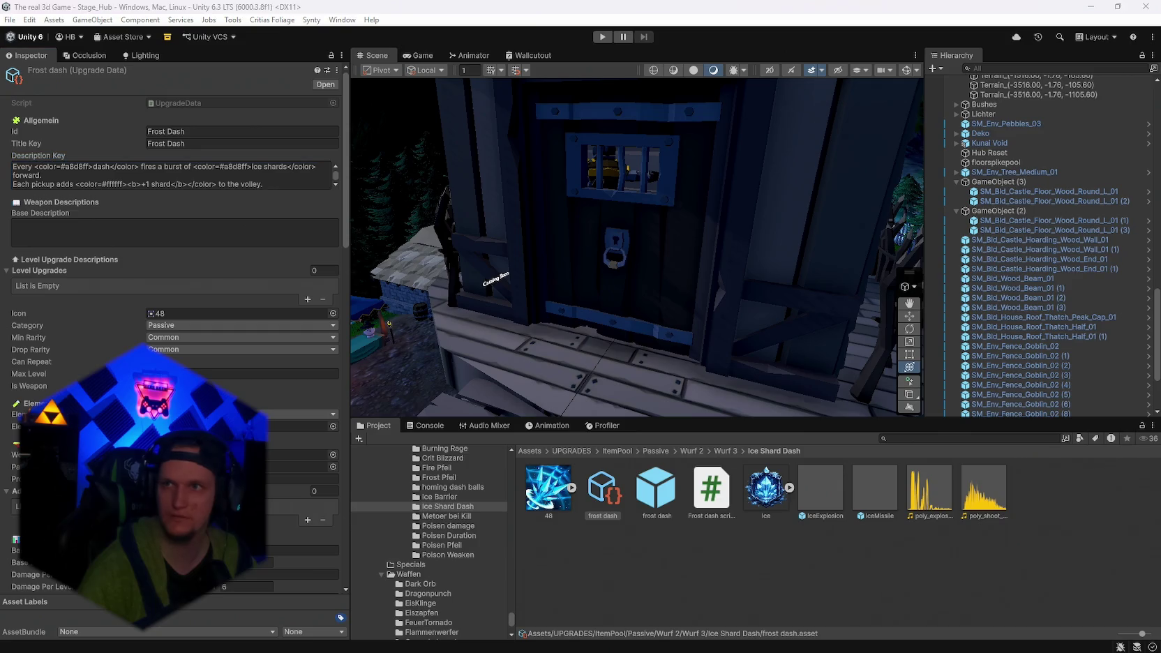
Search the project assets and pick the Baumhaus folder from the results.
{"action": "left_click", "coordinate": [895, 438]}
{"action": "type", "text": "bl"}
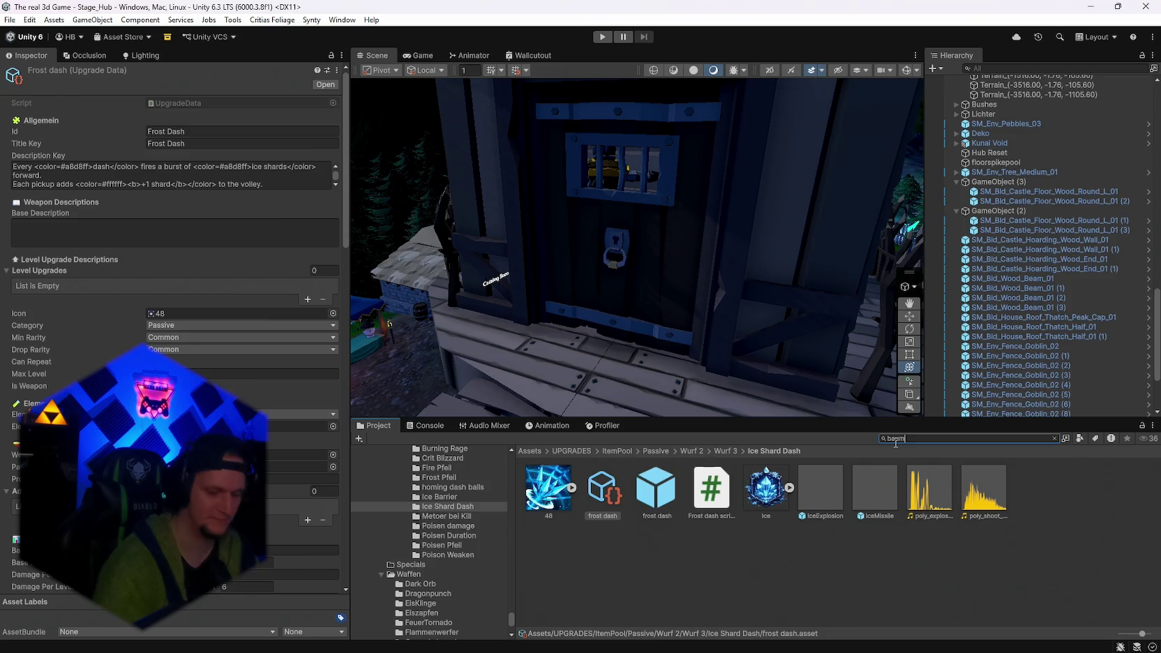
{"action": "left_click", "coordinate": [545, 488]}
Add the DoorUnlock script from the Baumhaus folder to SM_Env_Door_04, making it a Gold Door.
{"action": "double_click", "coordinate": [545, 489]}
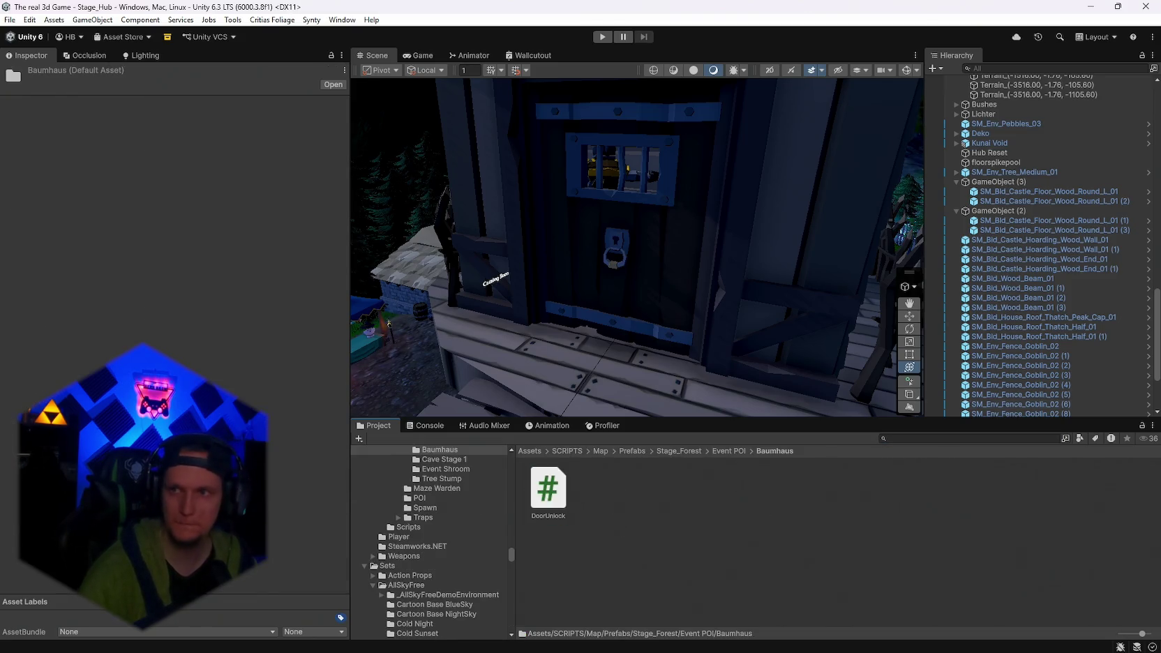
{"action": "left_click", "coordinate": [674, 245]}
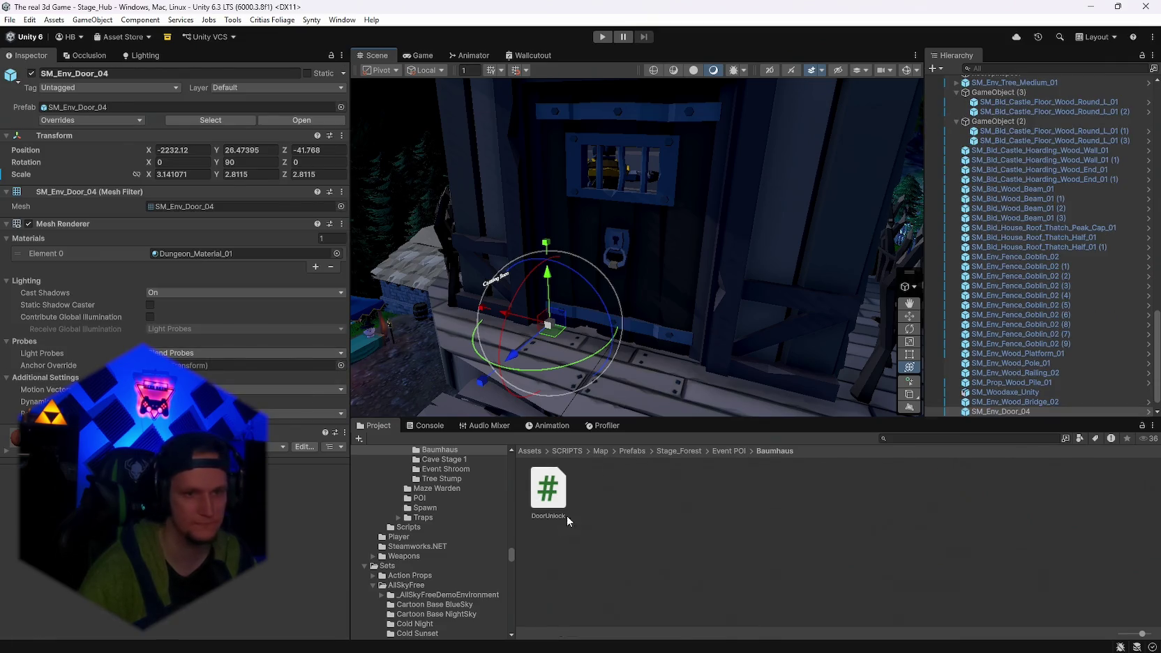
{"action": "left_click_drag", "start_coordinate": [85, 207], "coordinate": [50, 218]}
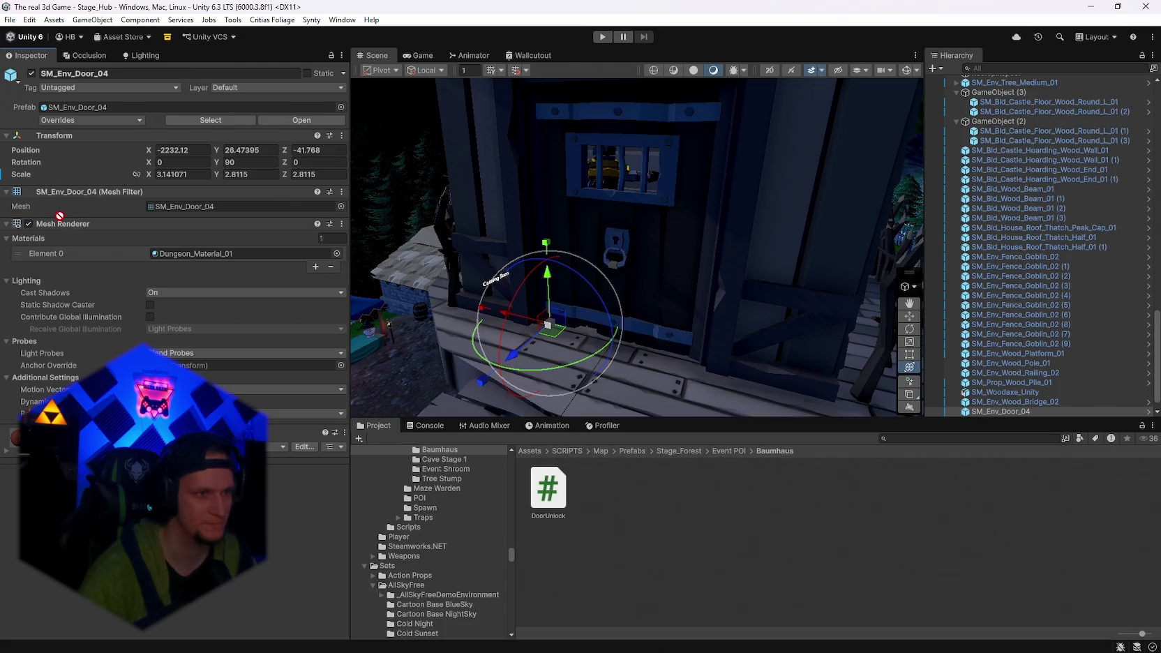
{"action": "left_click_drag", "start_coordinate": [60, 216], "coordinate": [86, 232]}
{"action": "left_click_drag", "start_coordinate": [698, 300], "coordinate": [747, 298]}
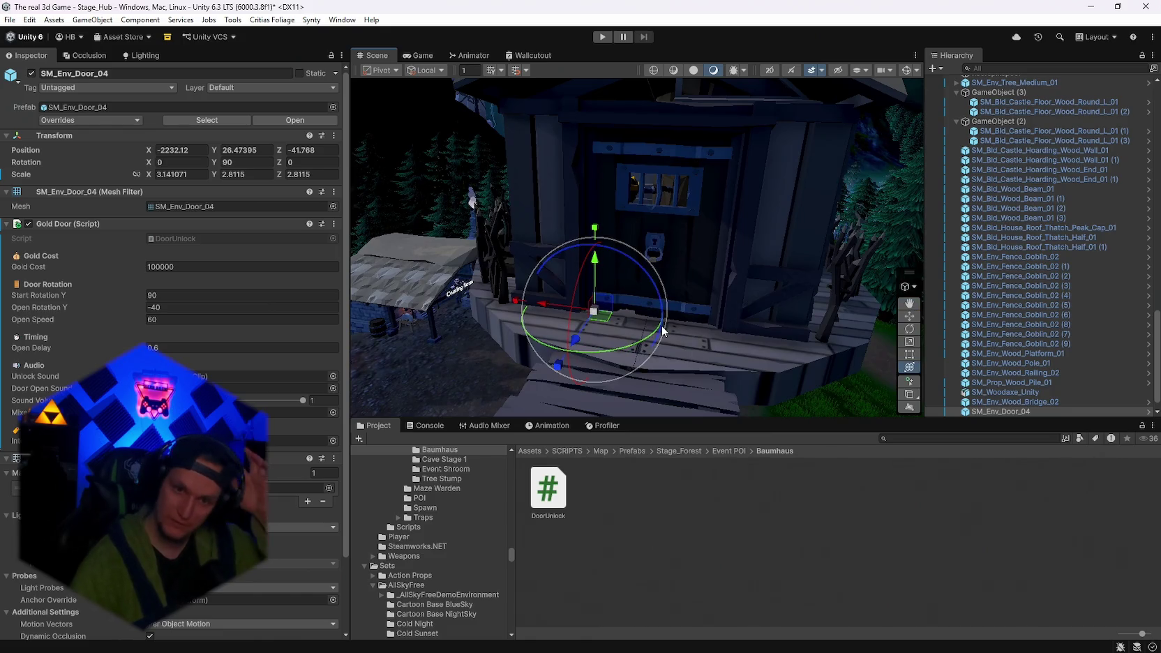
{"action": "mouse_move", "coordinate": [614, 293]}
{"action": "left_mouse_down"}
{"action": "mouse_move", "coordinate": [640, 288]}
{"action": "mouse_move", "coordinate": [607, 272]}
{"action": "mouse_move", "coordinate": [679, 331]}
{"action": "mouse_move", "coordinate": [618, 253]}
{"action": "mouse_move", "coordinate": [858, 242]}
{"action": "mouse_move", "coordinate": [722, 252]}
{"action": "left_mouse_up"}
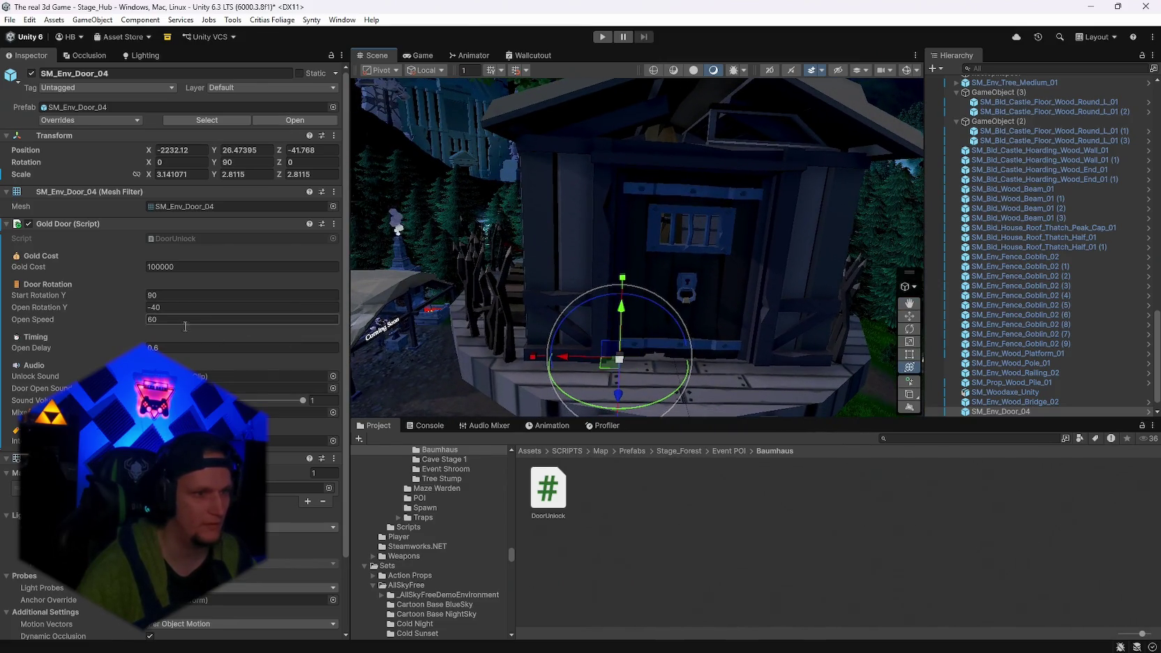
Search the project for 'lock' and preview Locker clips 2 and 4 through 9.
{"action": "left_click", "coordinate": [970, 438]}
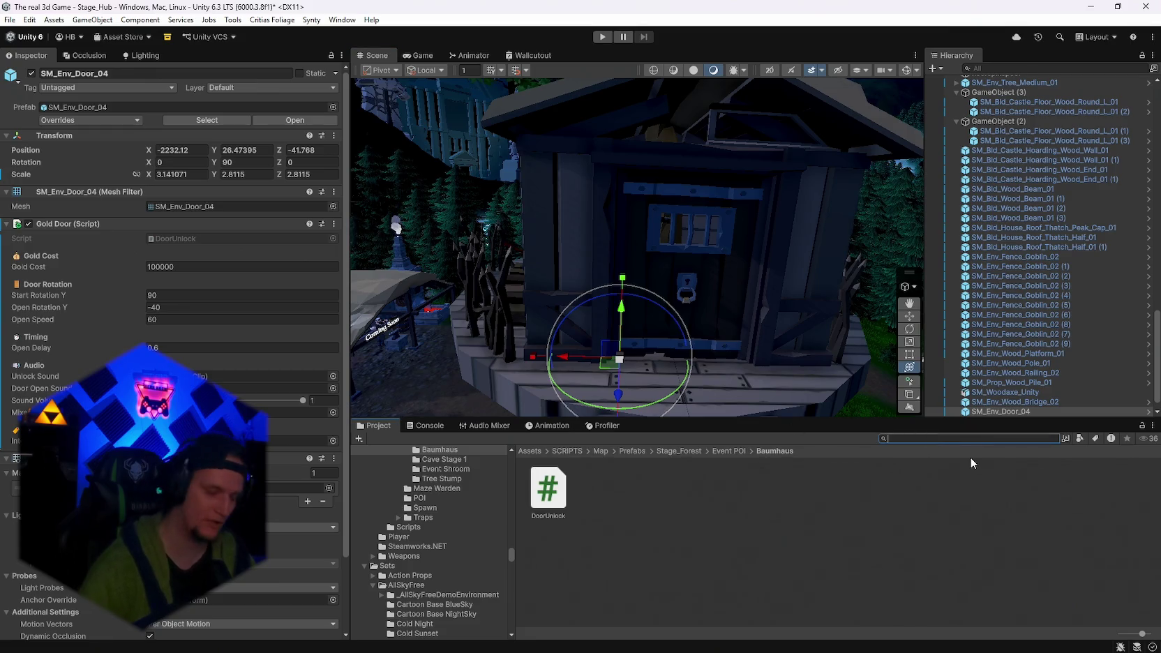
{"action": "type", "text": "lock"}
{"action": "scroll", "coordinate": [931, 534], "scroll_direction": "down", "scroll_amount": 10}
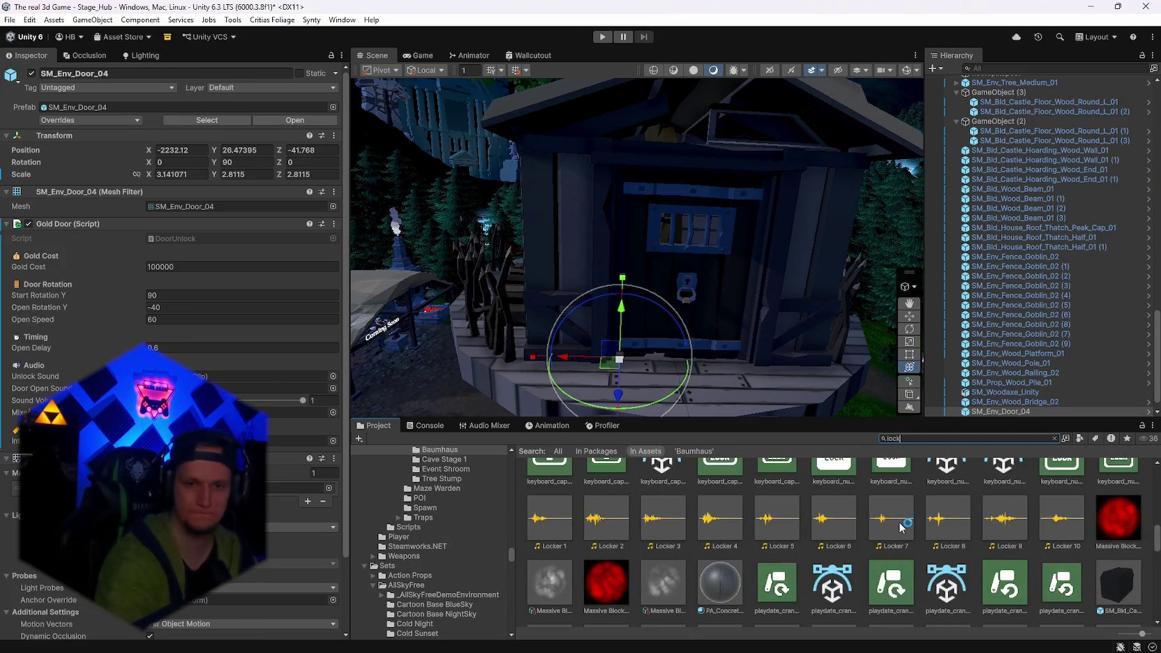
{"action": "left_click", "coordinate": [602, 535]}
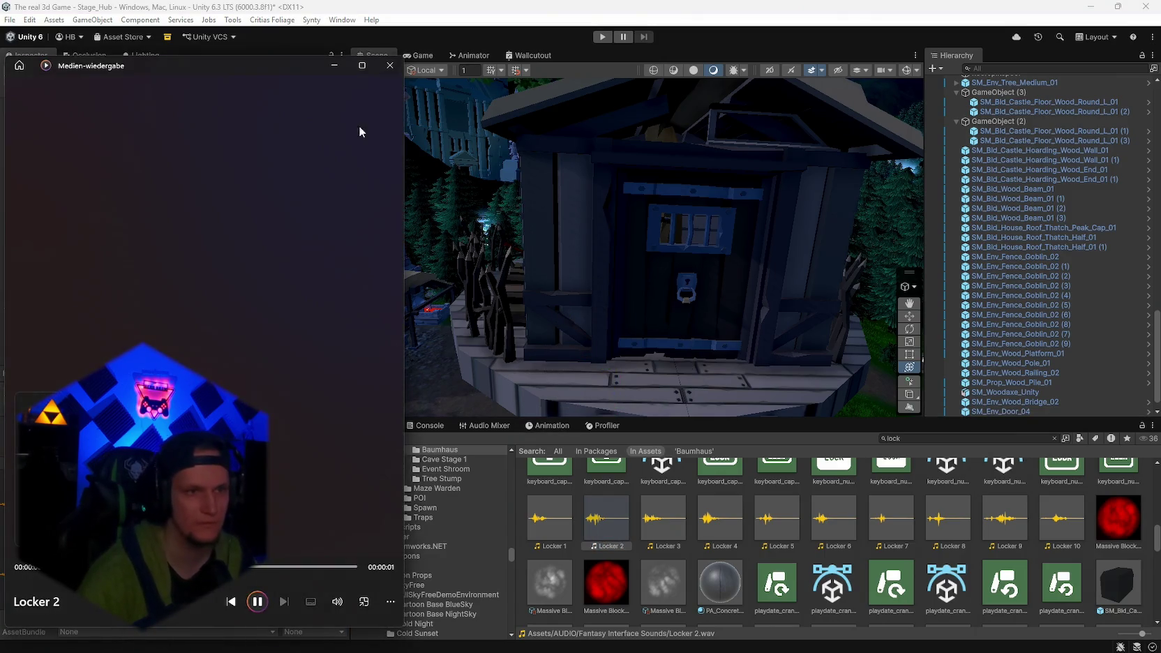
{"action": "double_click", "coordinate": [733, 519]}
{"action": "scroll", "coordinate": [726, 500], "scroll_direction": "up", "scroll_amount": 1}
{"action": "double_click", "coordinate": [776, 554]}
{"action": "double_click", "coordinate": [837, 561]}
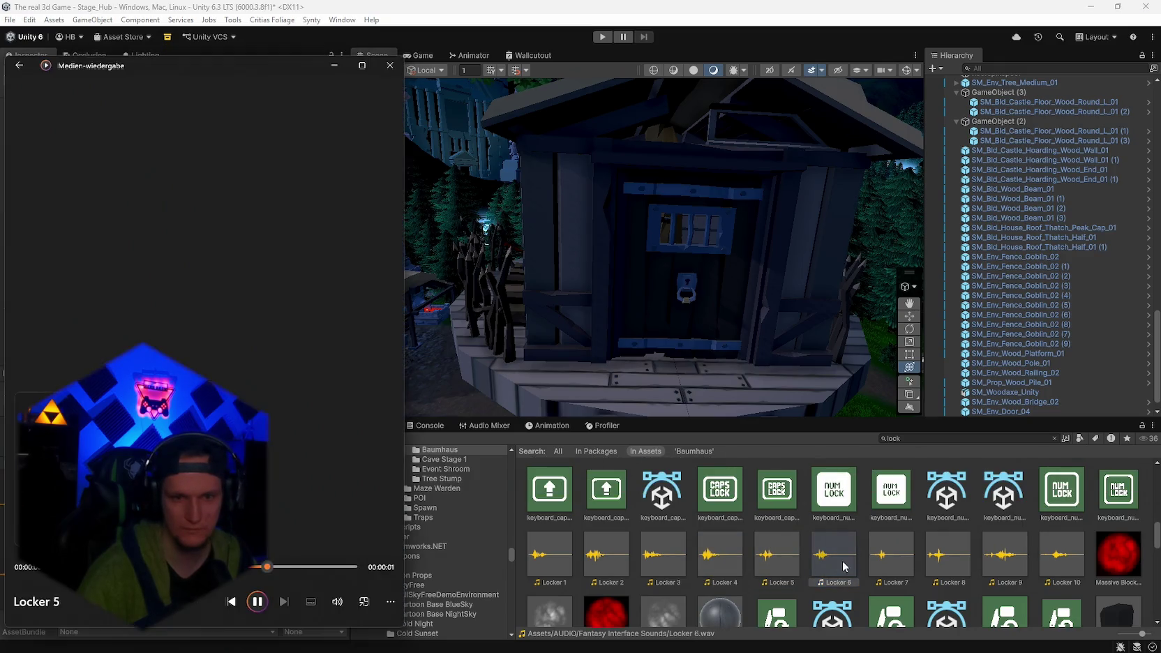
{"action": "double_click", "coordinate": [891, 558]}
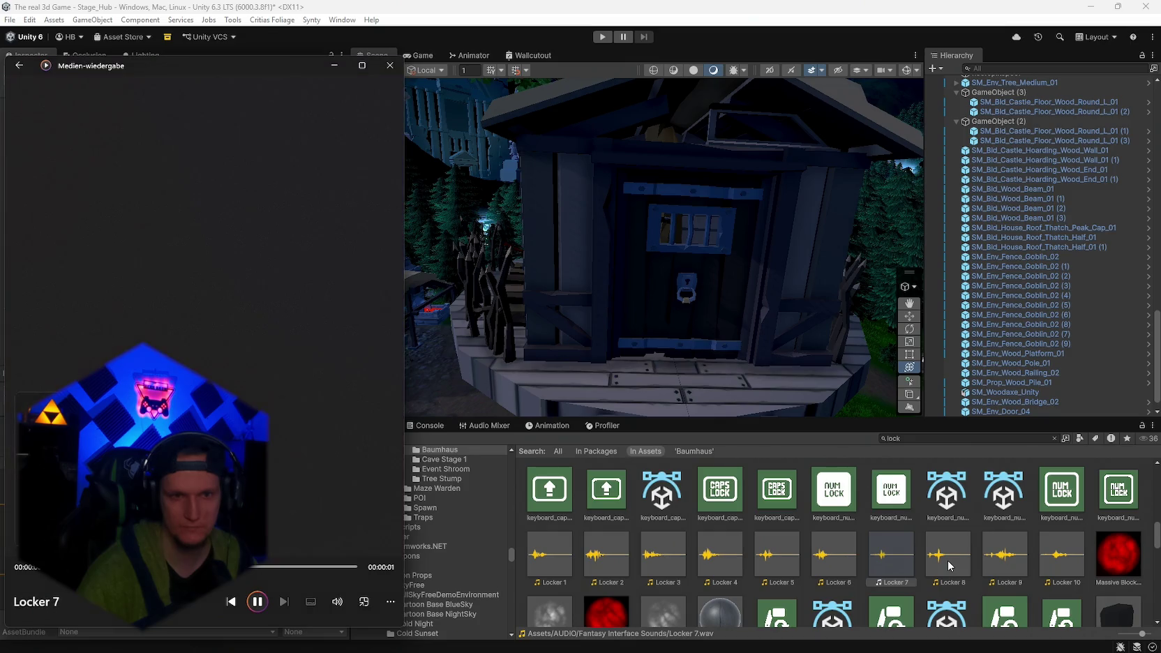
{"action": "double_click", "coordinate": [947, 558]}
{"action": "double_click", "coordinate": [1006, 558]}
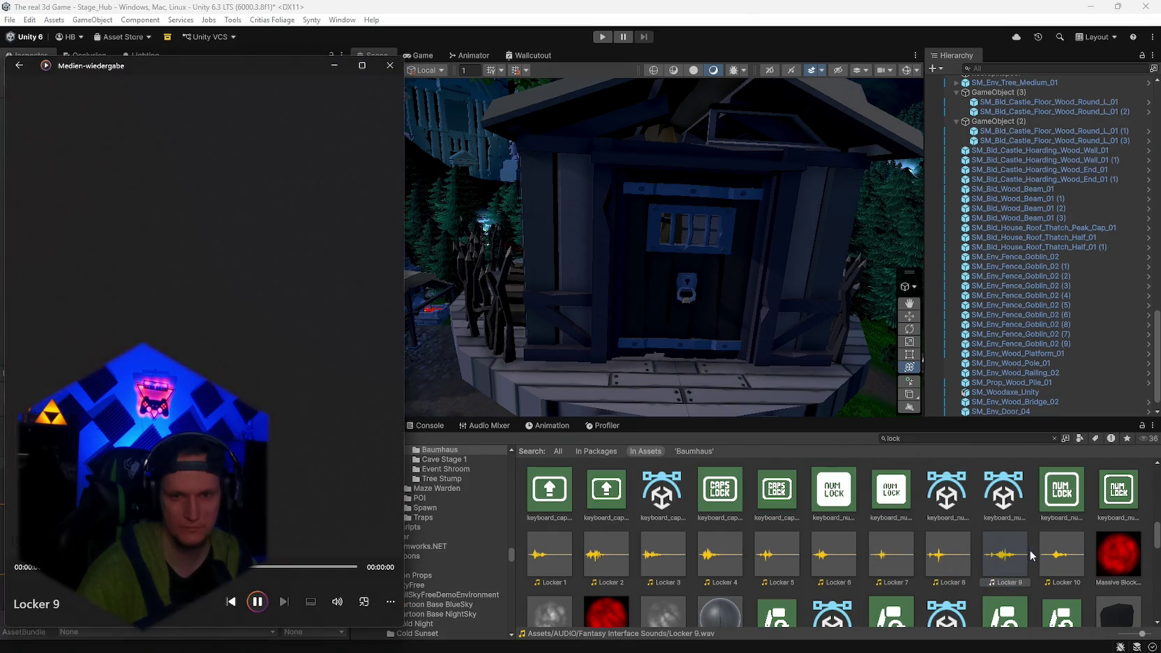
Re-audition Locker 1 through 4, comparing Locker 2 against Locker 3.
{"action": "left_click", "coordinate": [947, 558]}
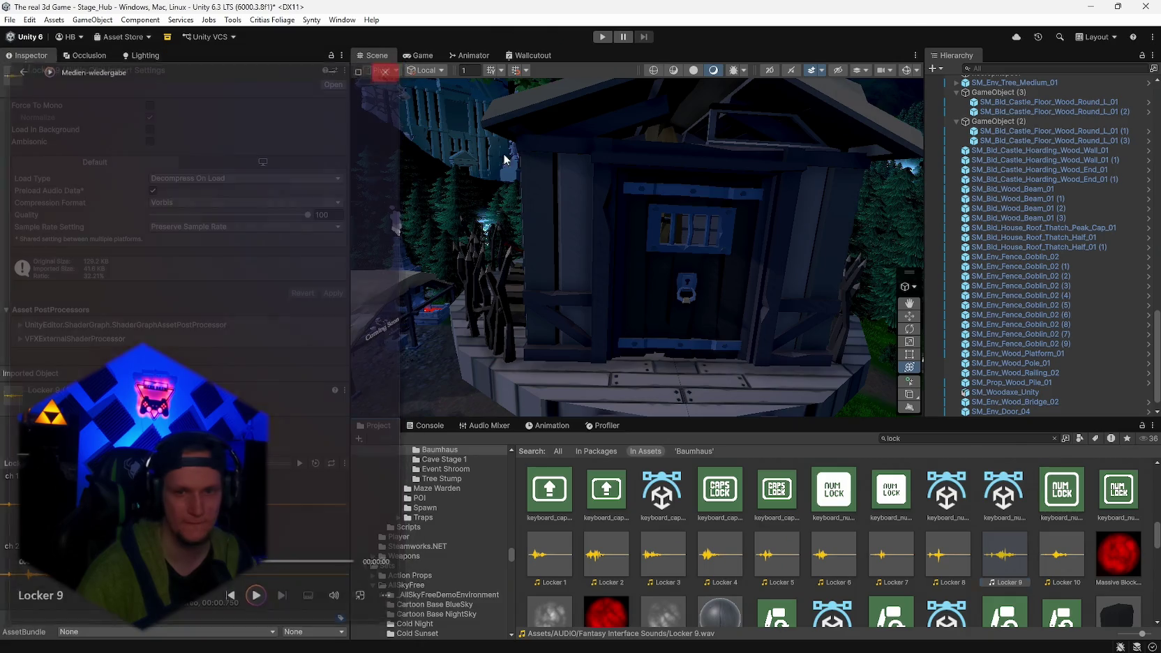
{"action": "double_click", "coordinate": [605, 557]}
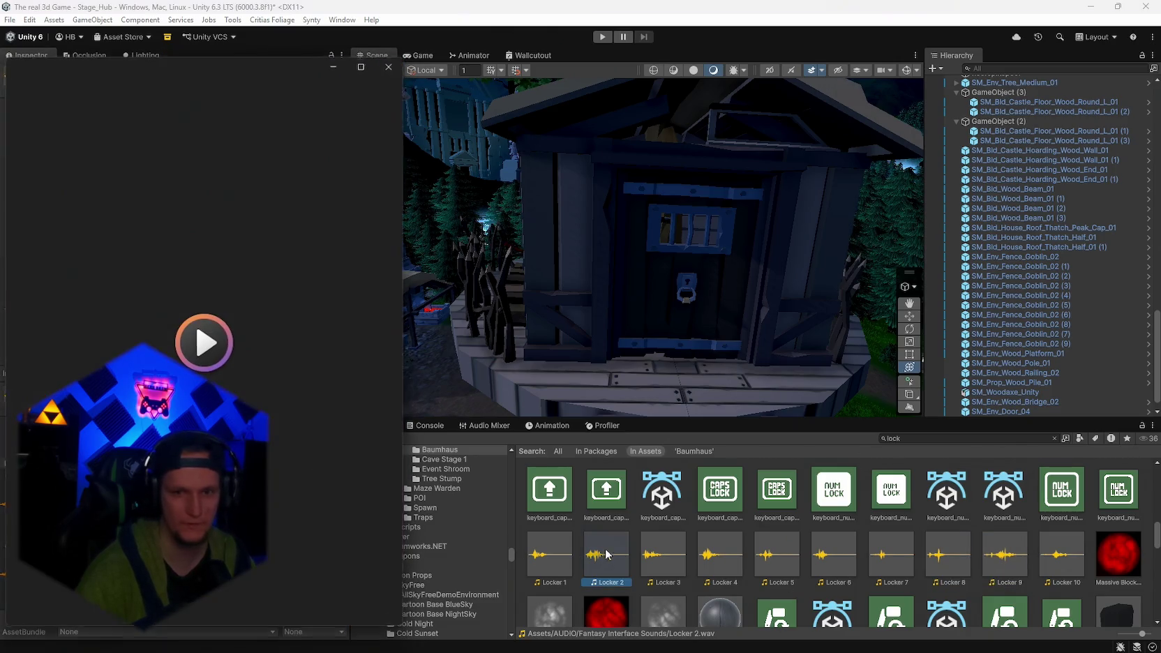
{"action": "left_click", "coordinate": [387, 68]}
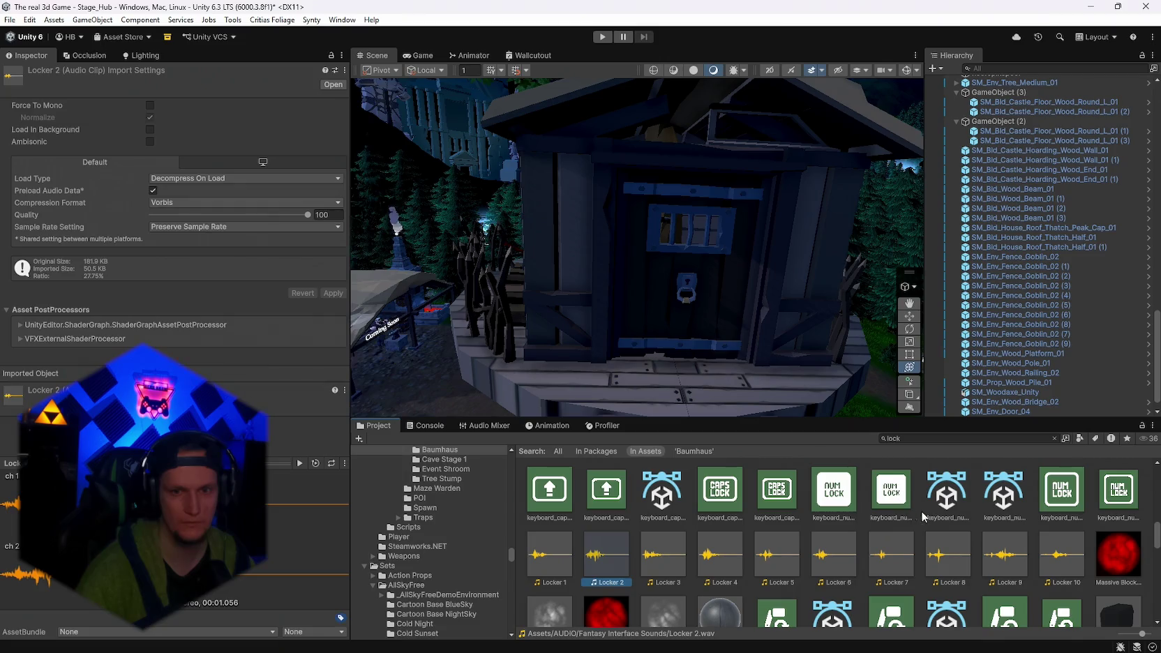
{"action": "double_click", "coordinate": [565, 558]}
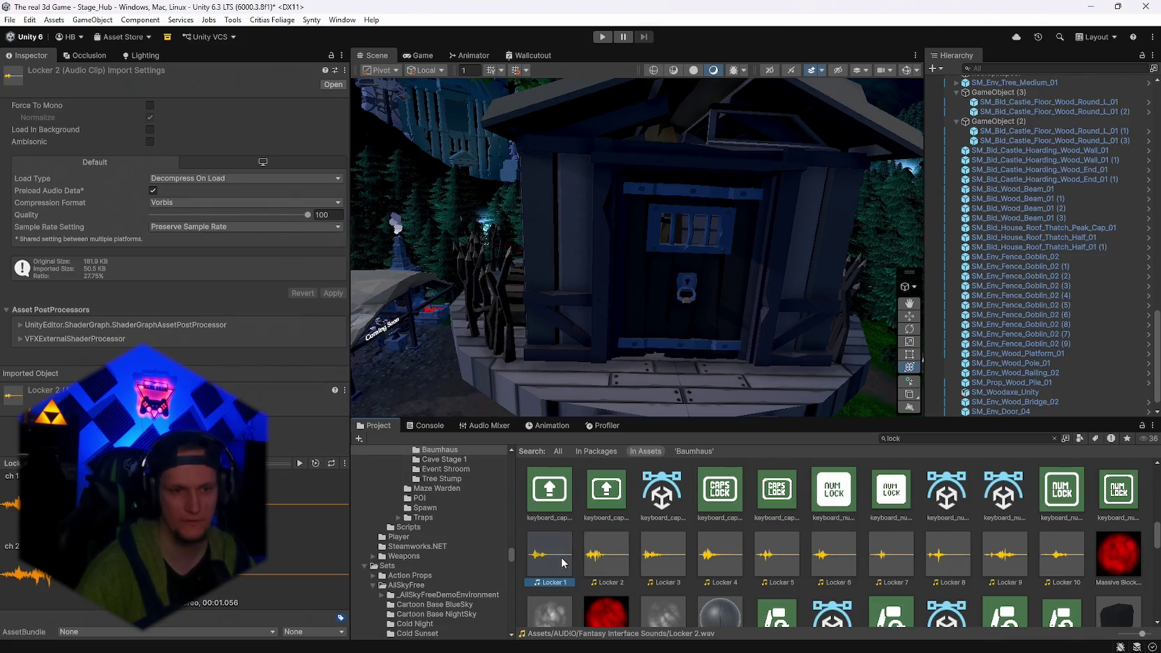
{"action": "double_click", "coordinate": [605, 555]}
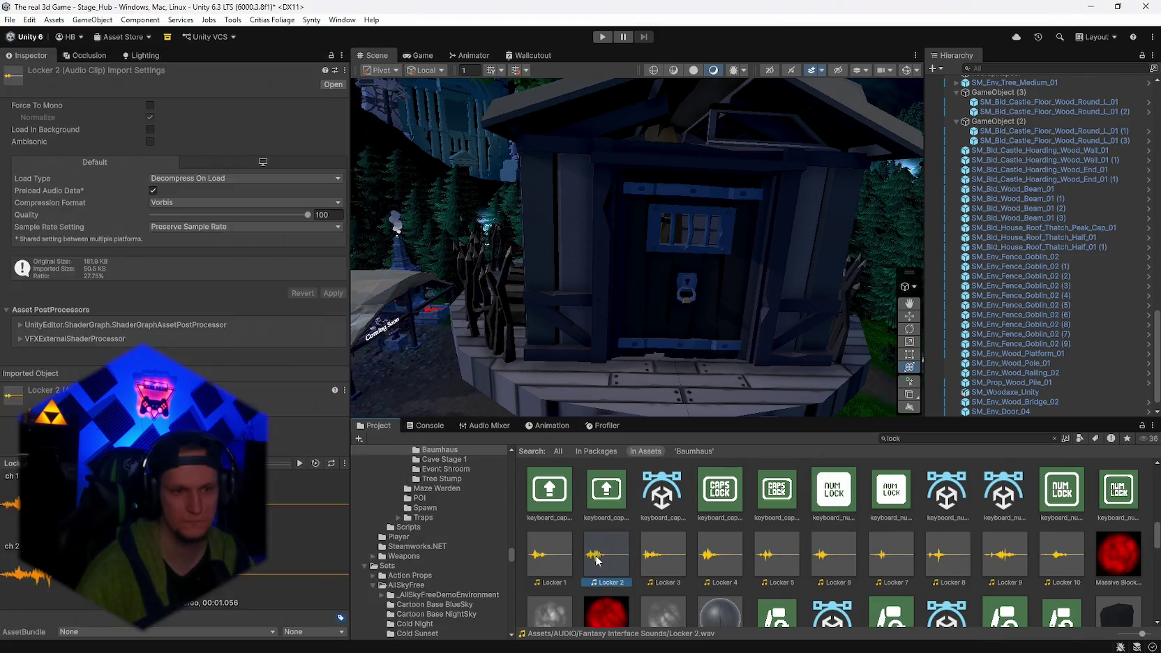
{"action": "left_click", "coordinate": [654, 558]}
{"action": "double_click", "coordinate": [656, 558]}
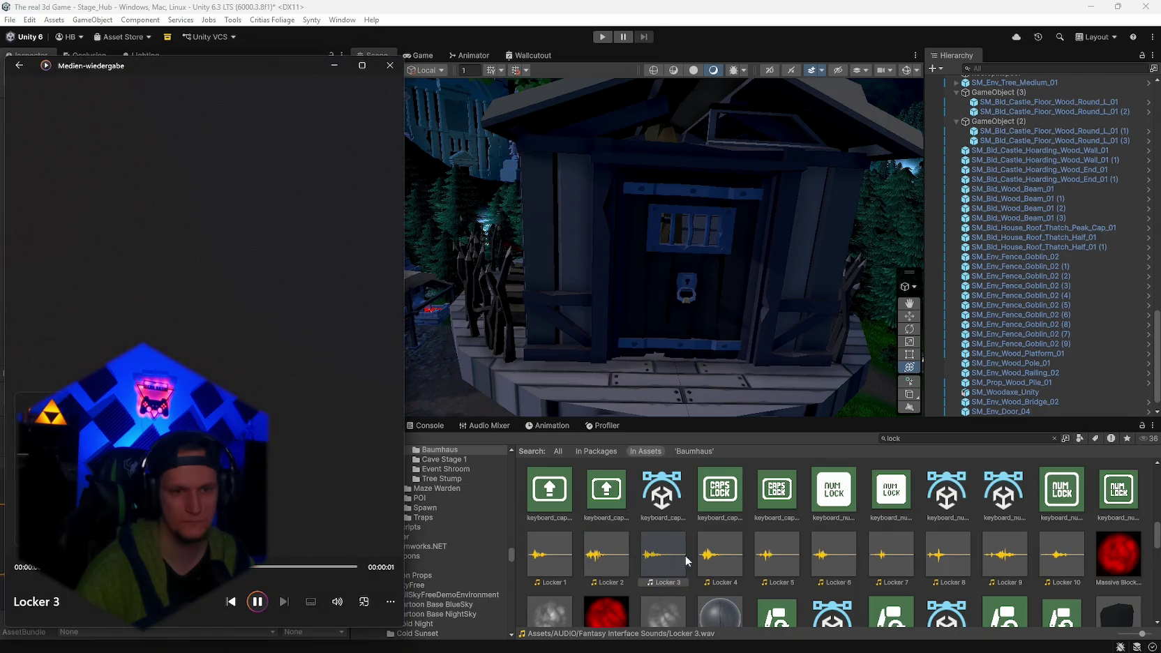
{"action": "double_click", "coordinate": [708, 558]}
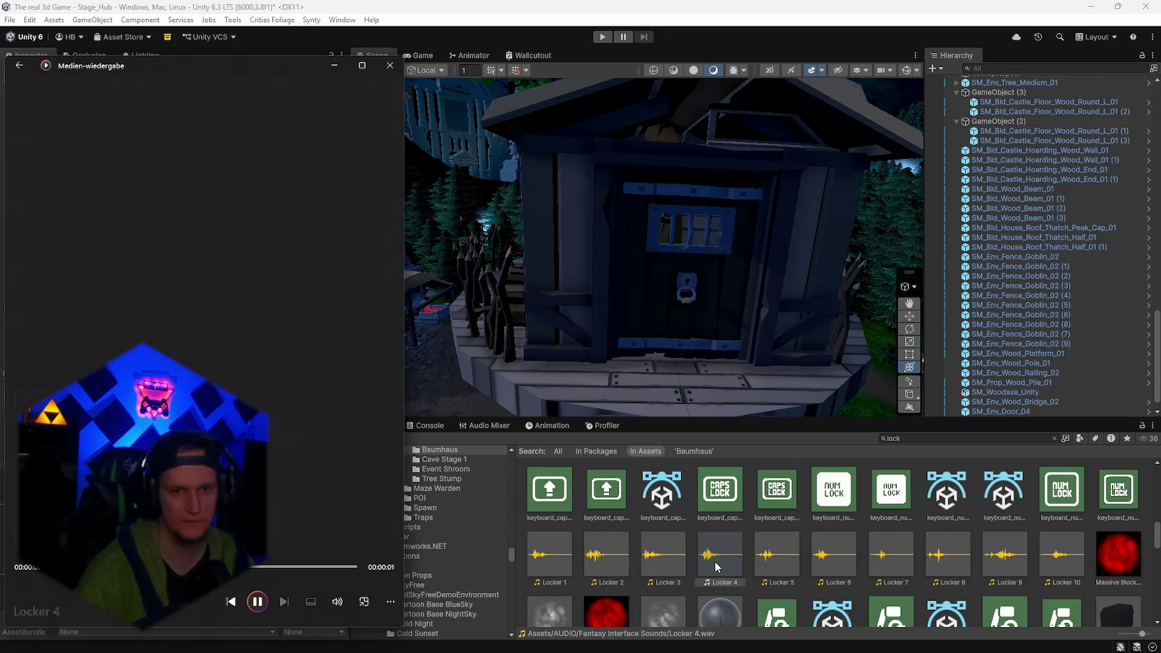
{"action": "left_click", "coordinate": [675, 564]}
{"action": "double_click", "coordinate": [675, 564]}
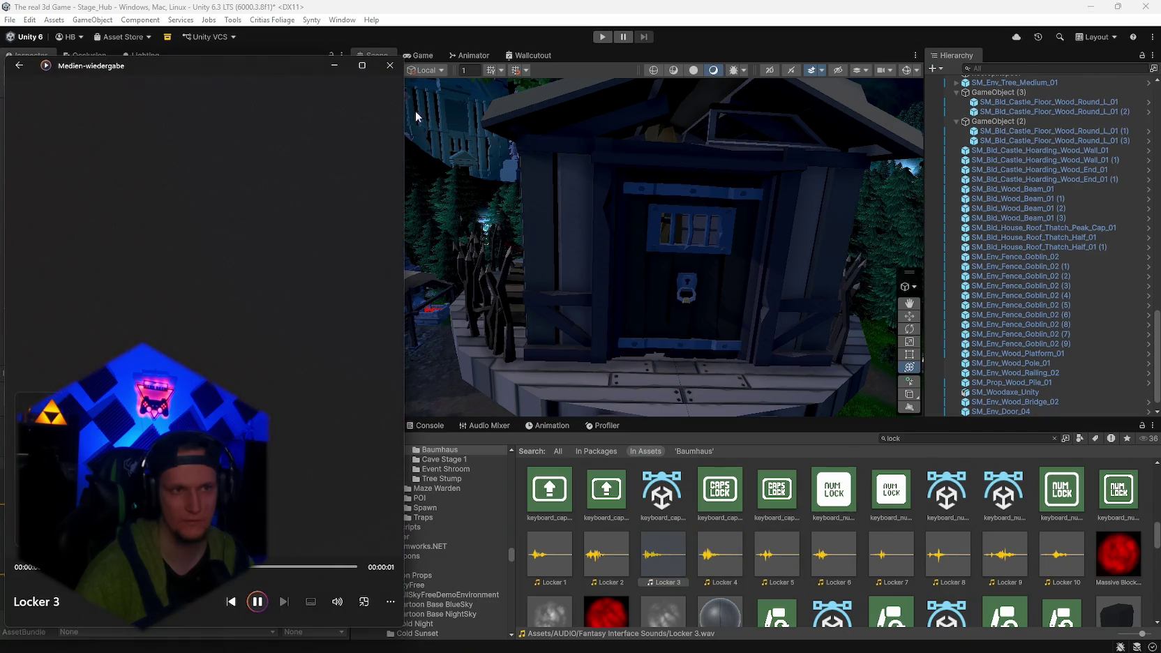
{"action": "left_click", "coordinate": [390, 65]}
Replay Locker 5, 6, 3 and 2 to settle on Locker 2, then search for 'baumhau'.
{"action": "double_click", "coordinate": [778, 561]}
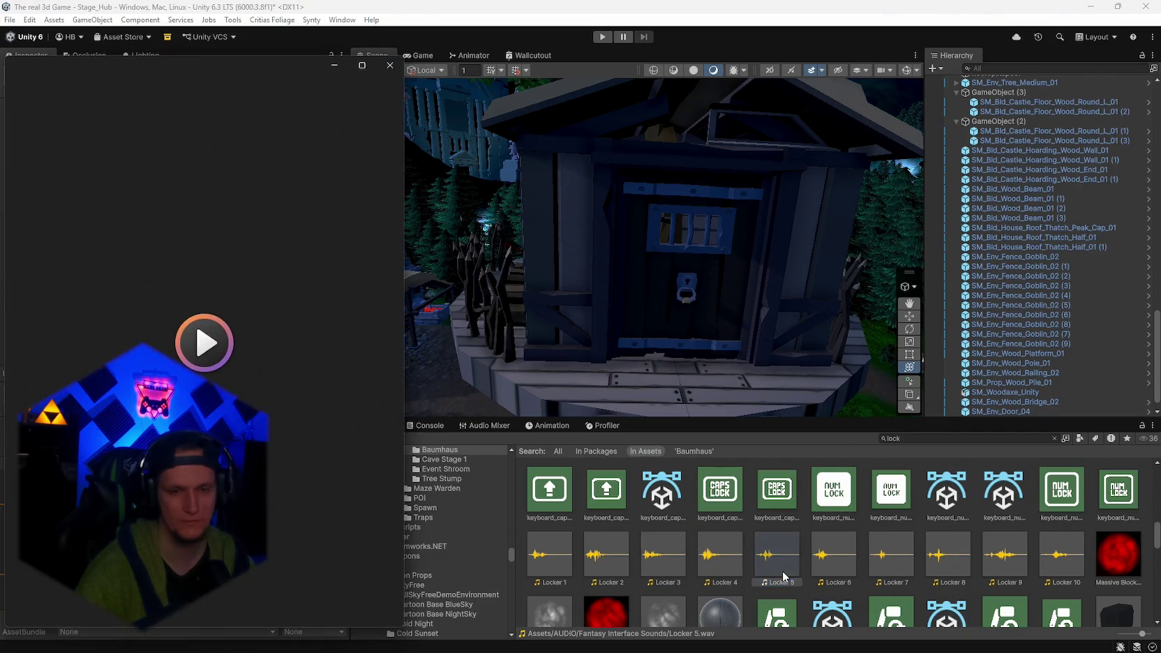
{"action": "double_click", "coordinate": [830, 567]}
{"action": "double_click", "coordinate": [1061, 558]}
{"action": "scroll", "coordinate": [911, 561], "scroll_direction": "down", "scroll_amount": 3}
{"action": "scroll", "coordinate": [911, 561], "scroll_direction": "up", "scroll_amount": 2}
{"action": "double_click", "coordinate": [661, 545]}
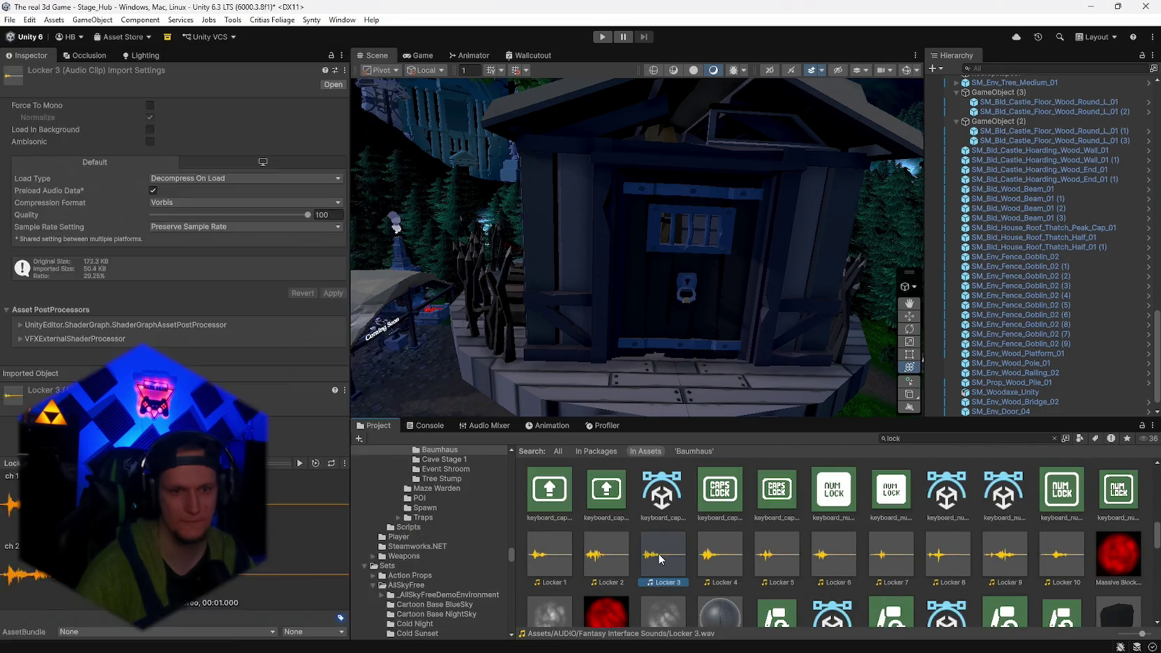
{"action": "double_click", "coordinate": [609, 560]}
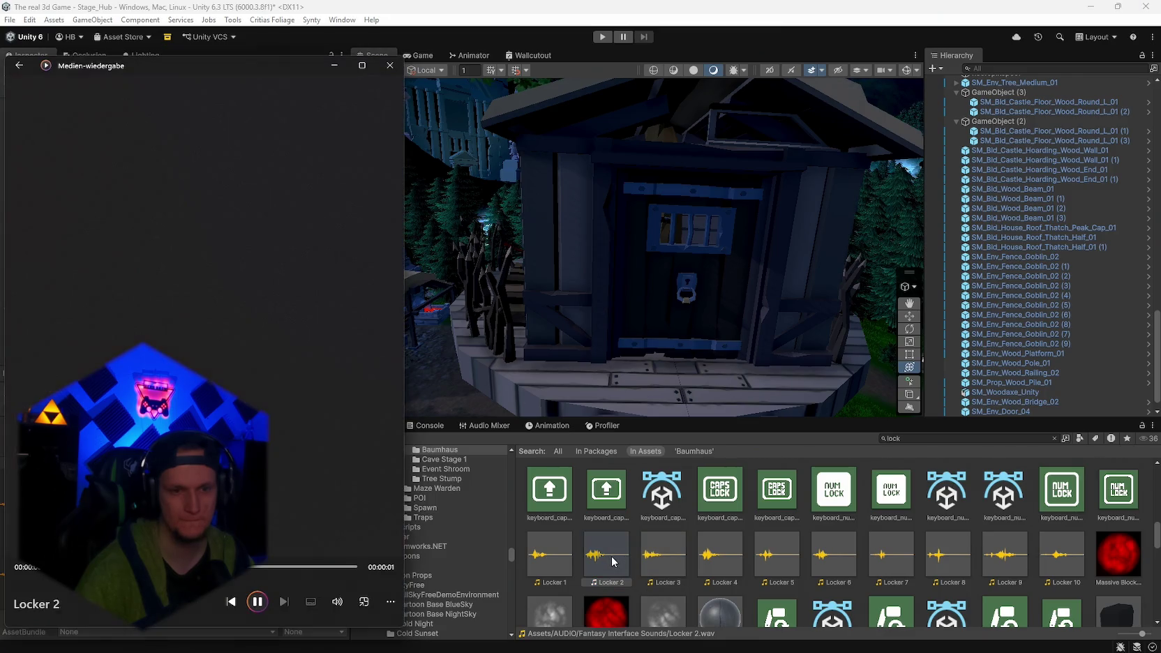
{"action": "left_click", "coordinate": [389, 65]}
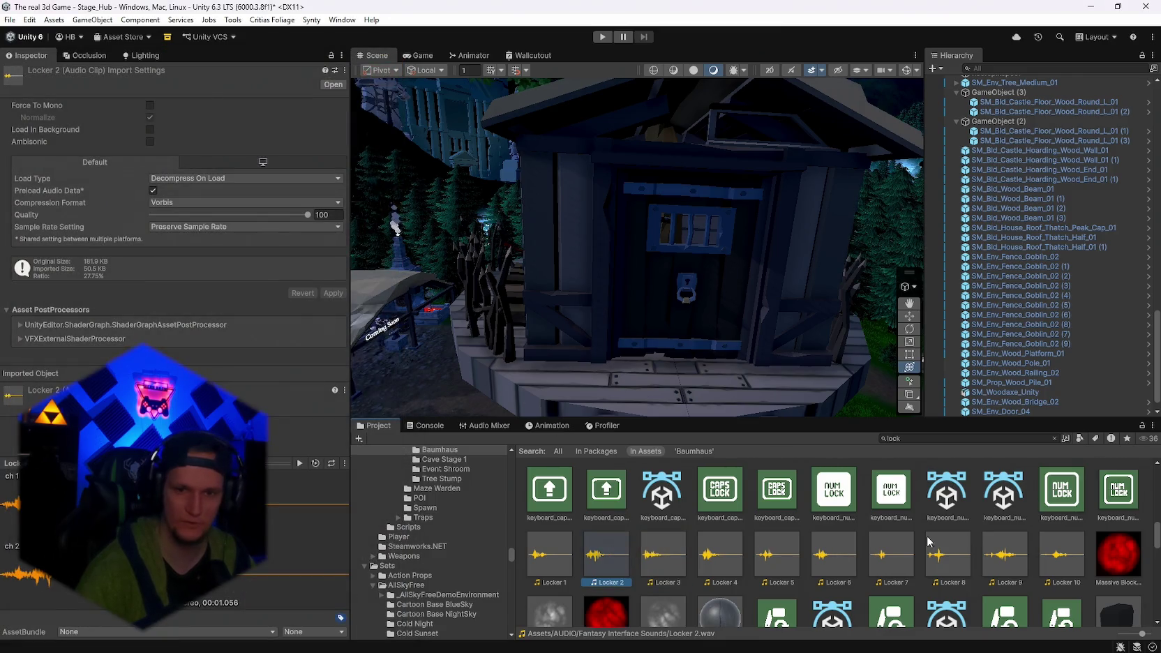
{"action": "left_click", "coordinate": [961, 442]}
{"action": "type", "text": "baumhau"}
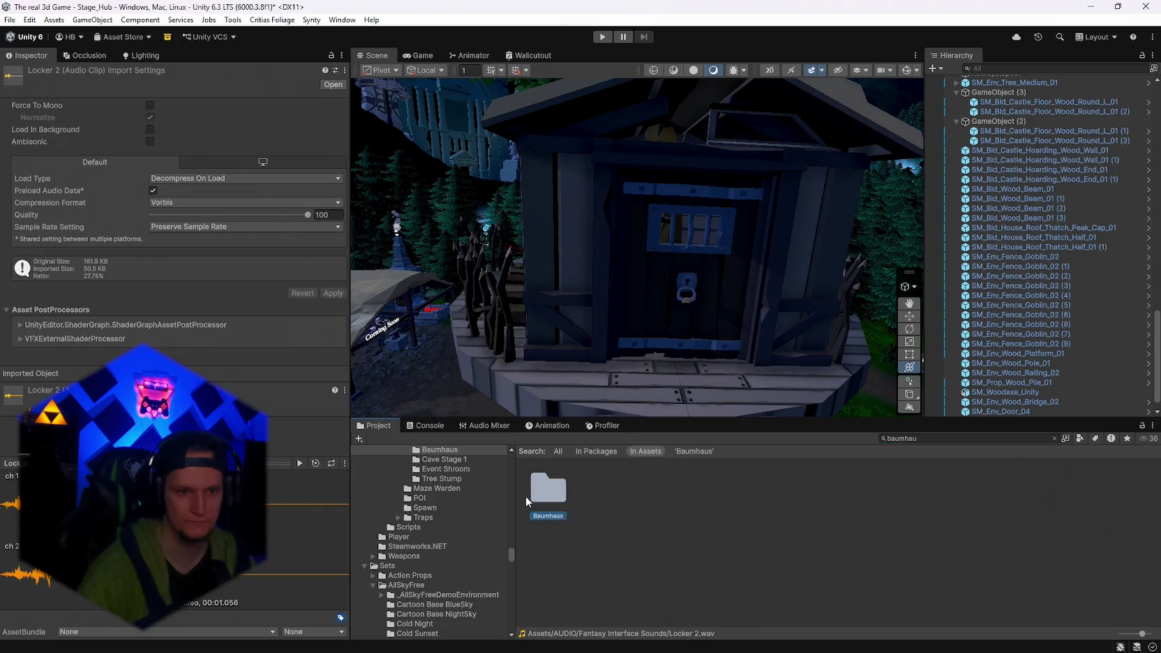
Filter the project for 'door' and preview the Door 1, 02, 2, 3 and 5 clips.
{"action": "double_click", "coordinate": [527, 495]}
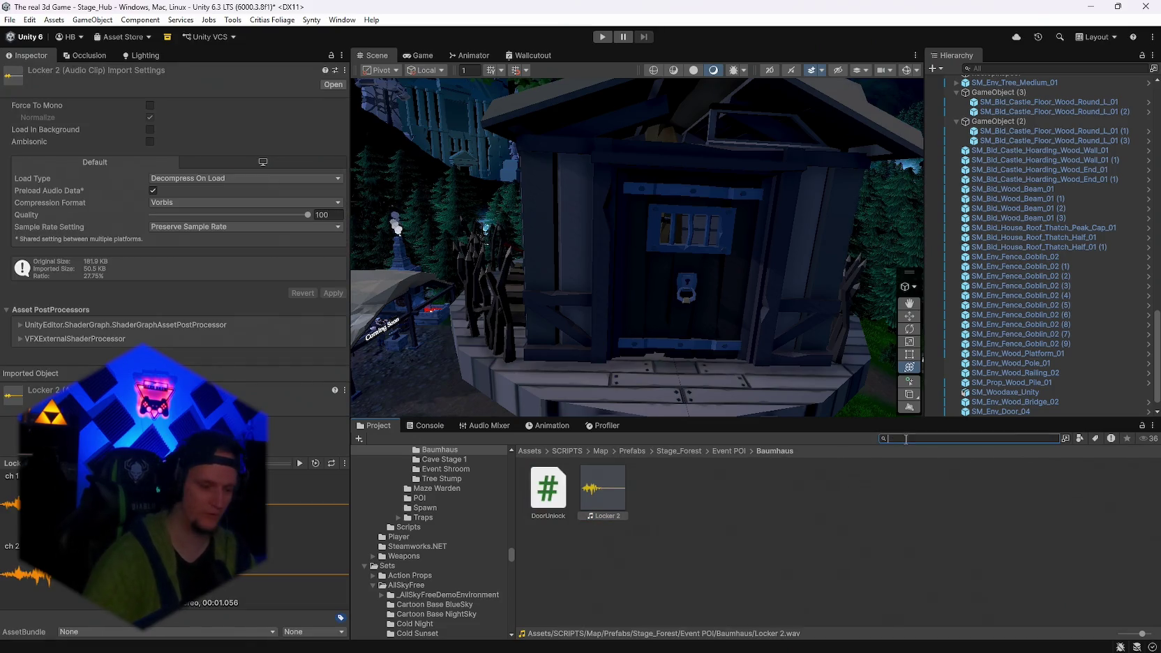
{"action": "type", "text": "door"}
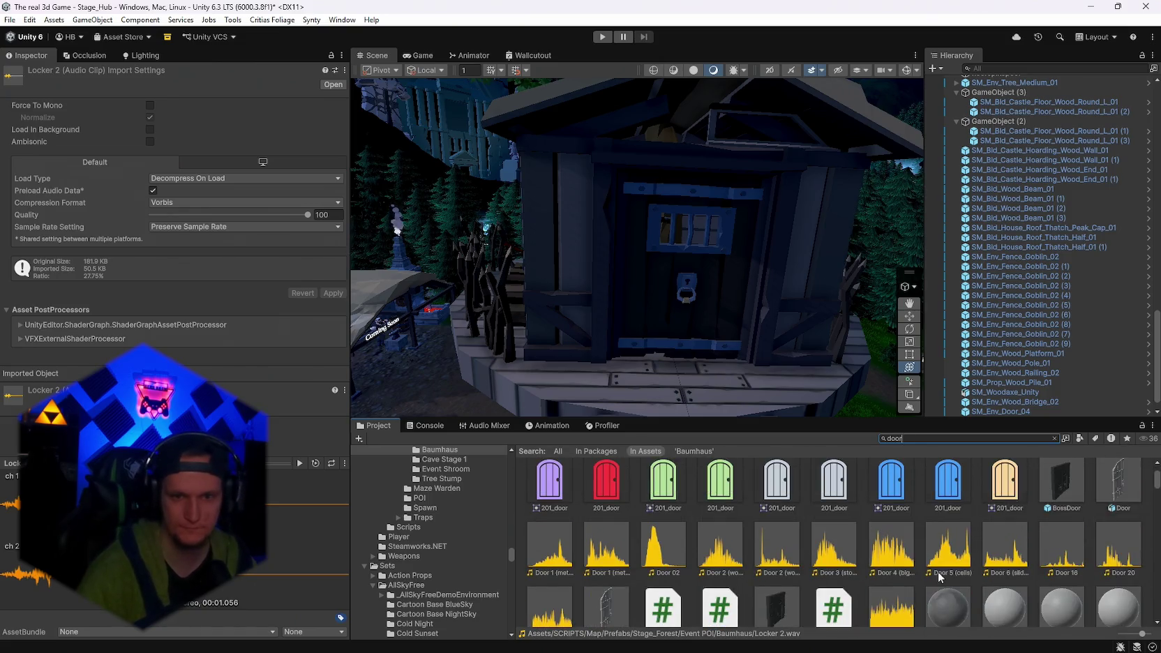
{"action": "double_click", "coordinate": [584, 560]}
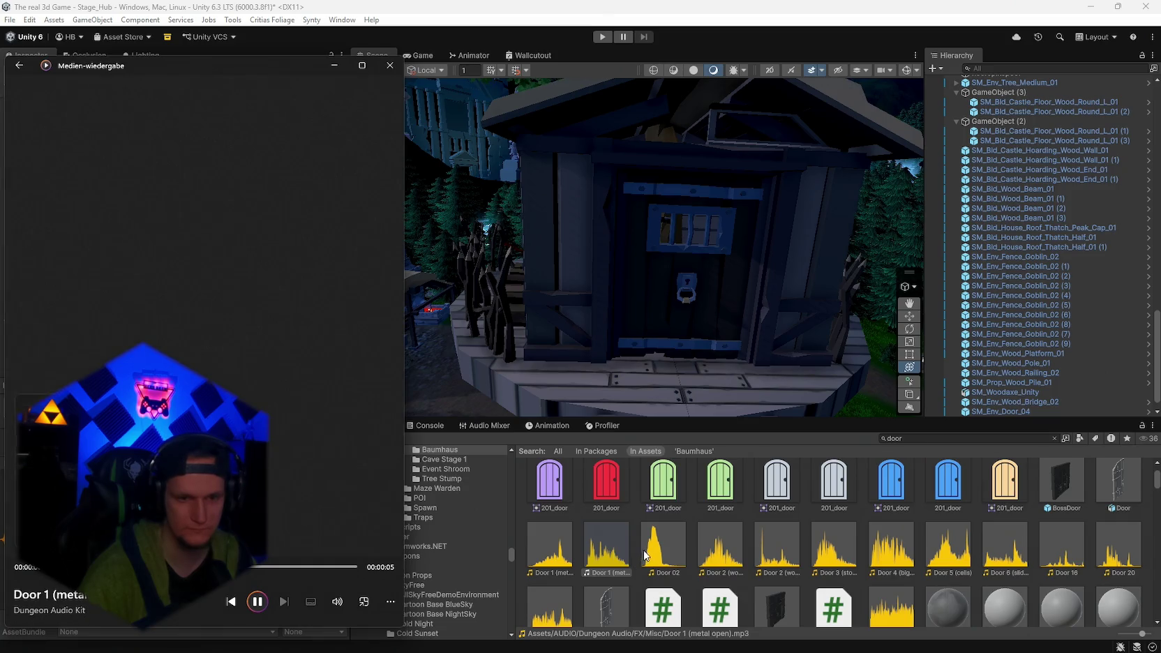
{"action": "double_click", "coordinate": [667, 544]}
{"action": "double_click", "coordinate": [719, 554]}
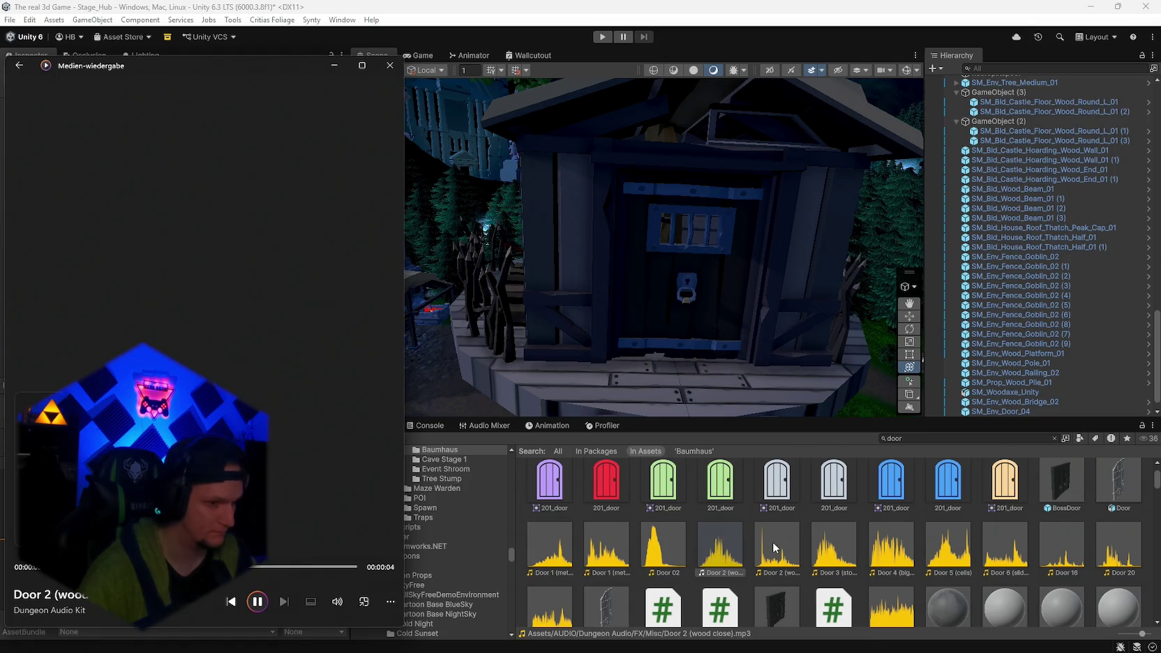
{"action": "double_click", "coordinate": [773, 541]}
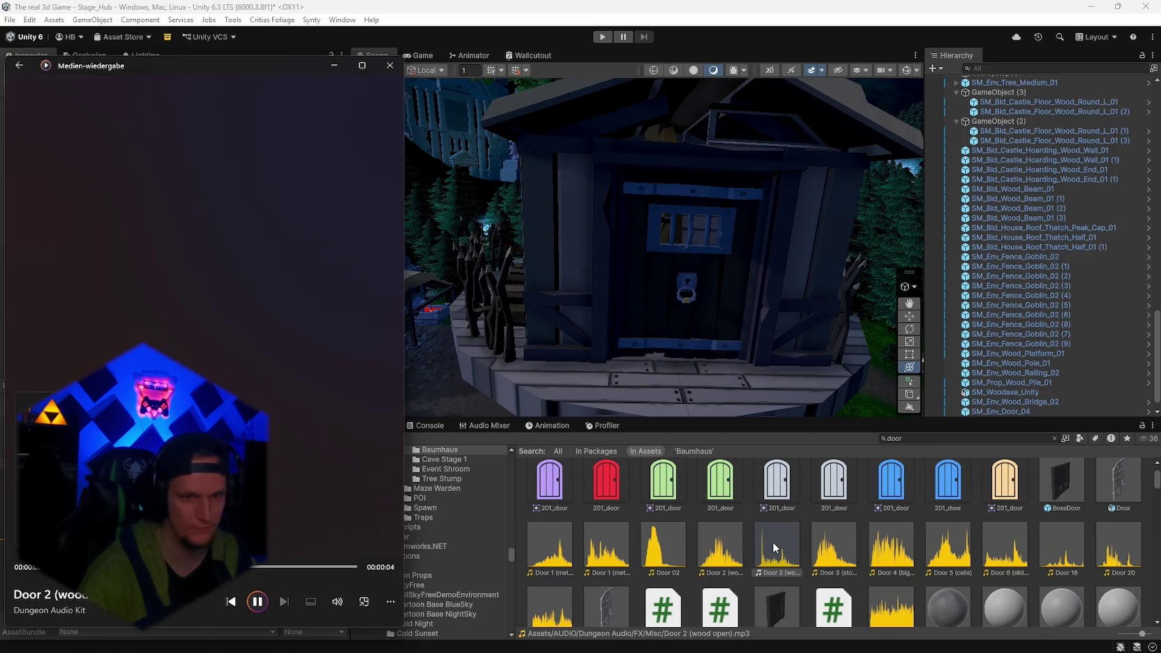
{"action": "double_click", "coordinate": [776, 556]}
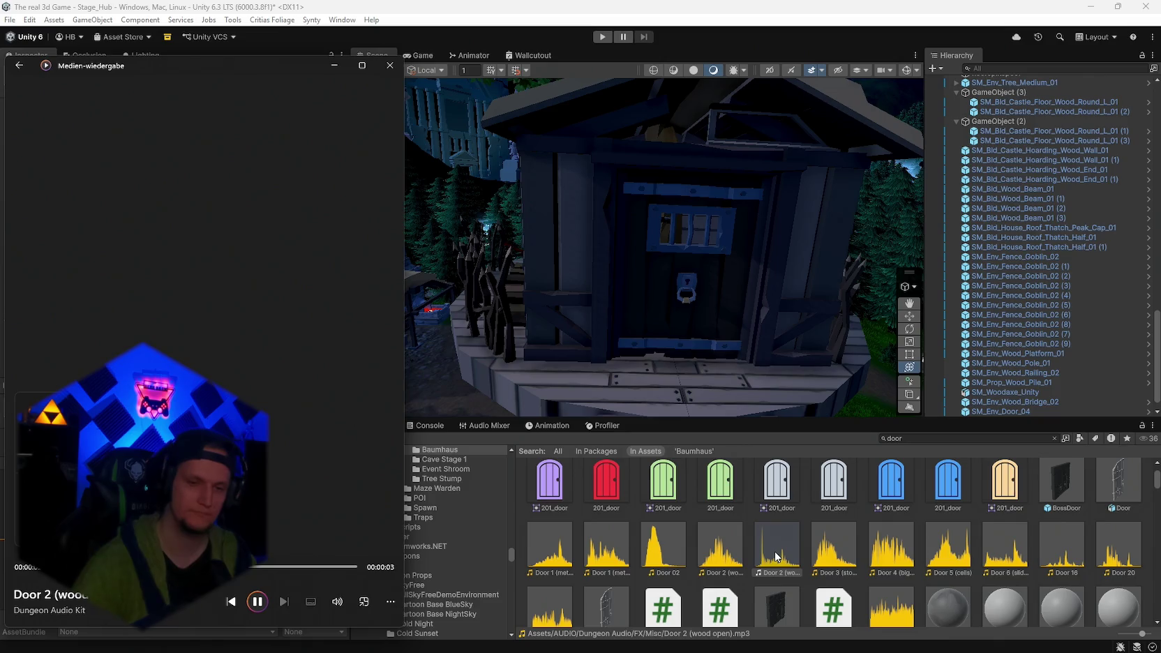
{"action": "double_click", "coordinate": [836, 558]}
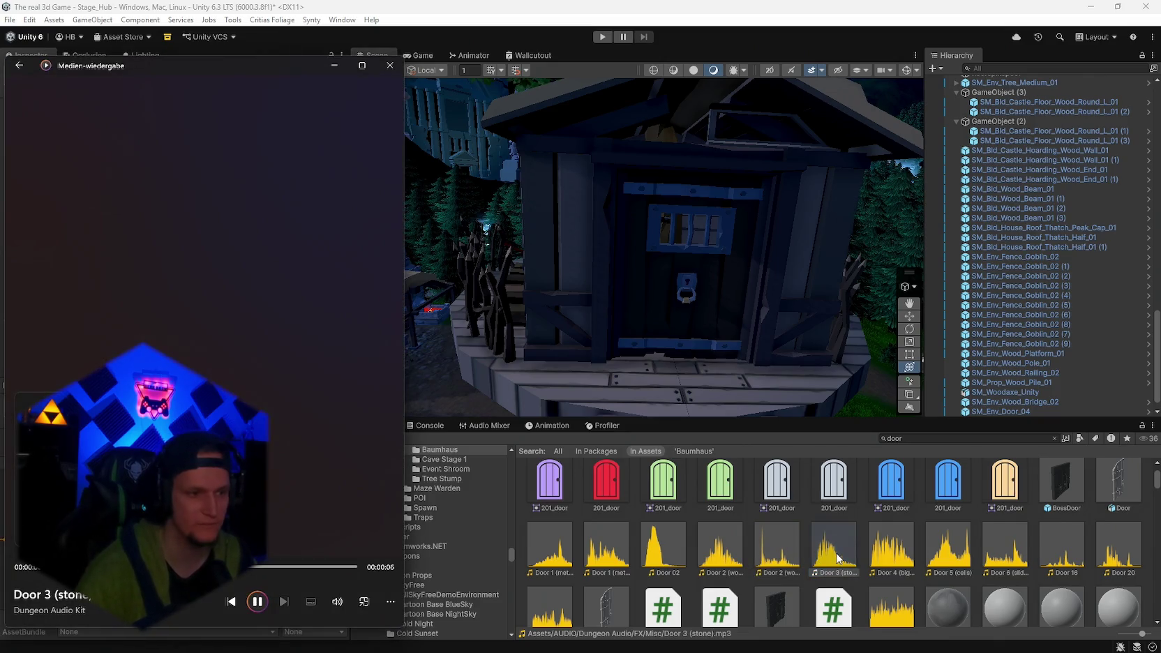
{"action": "double_click", "coordinate": [948, 551]}
Preview Door 16, 20 and 26, then replay Door 20, Door 5 and Door 2 wood open.
{"action": "scroll", "coordinate": [977, 544], "scroll_direction": "down", "scroll_amount": 1}
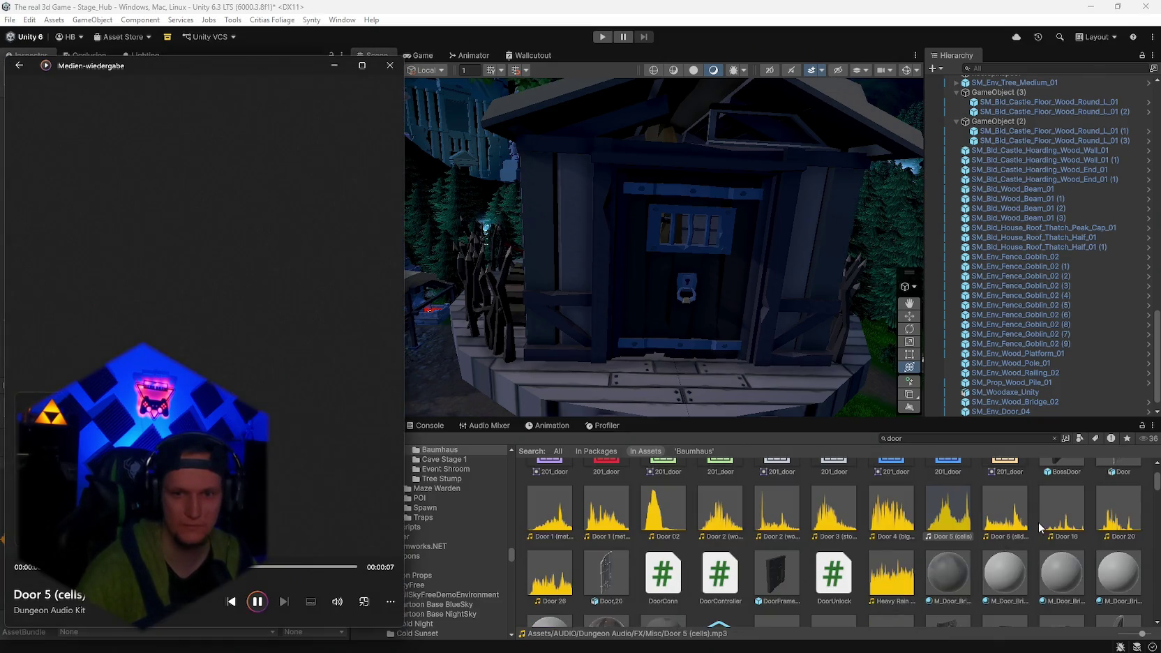
{"action": "left_click", "coordinate": [1058, 522]}
{"action": "double_click", "coordinate": [1058, 522]}
{"action": "double_click", "coordinate": [1114, 518]}
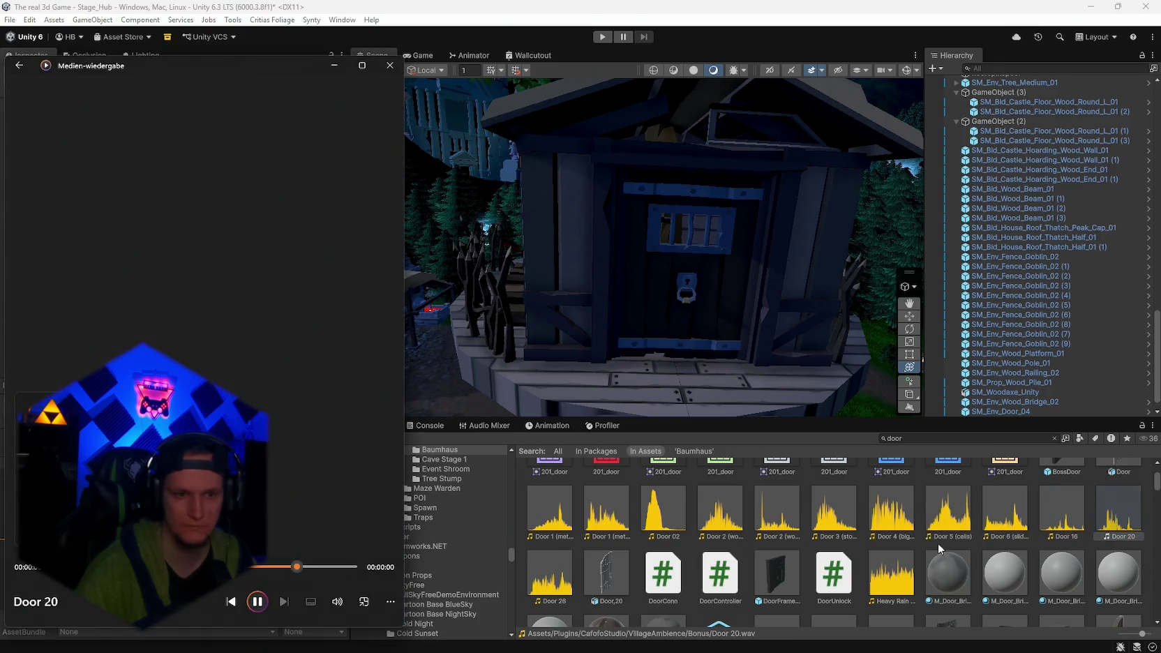
{"action": "double_click", "coordinate": [563, 582]}
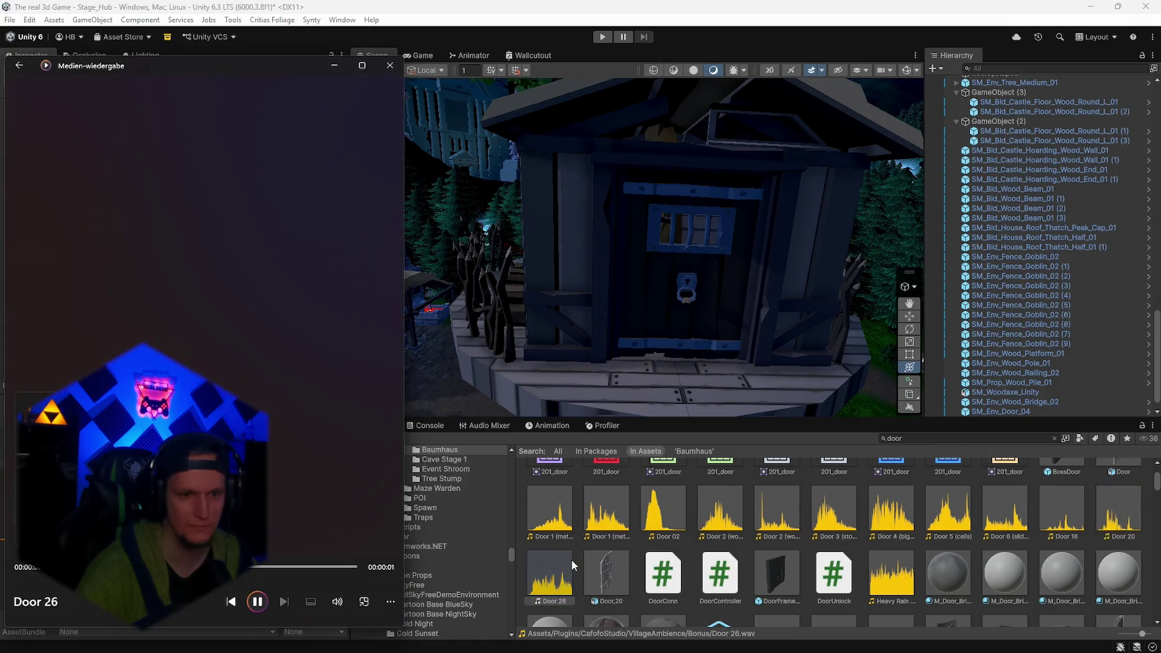
{"action": "double_click", "coordinate": [1106, 518]}
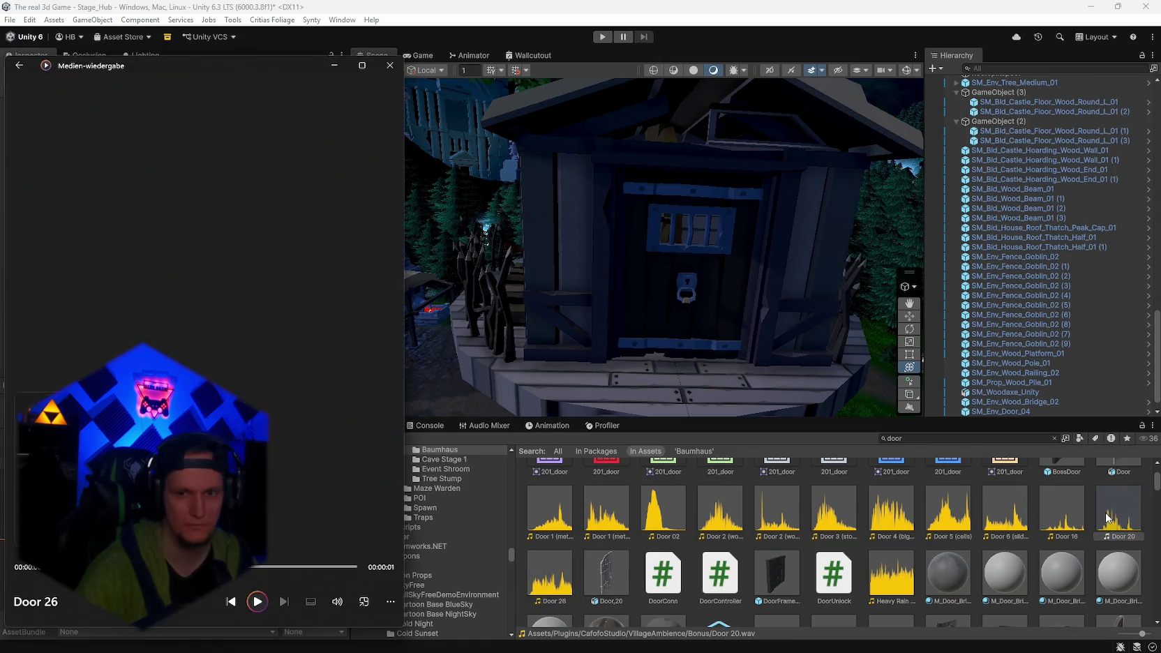
{"action": "left_click", "coordinate": [1045, 514]}
{"action": "scroll", "coordinate": [898, 566], "scroll_direction": "down", "scroll_amount": 2}
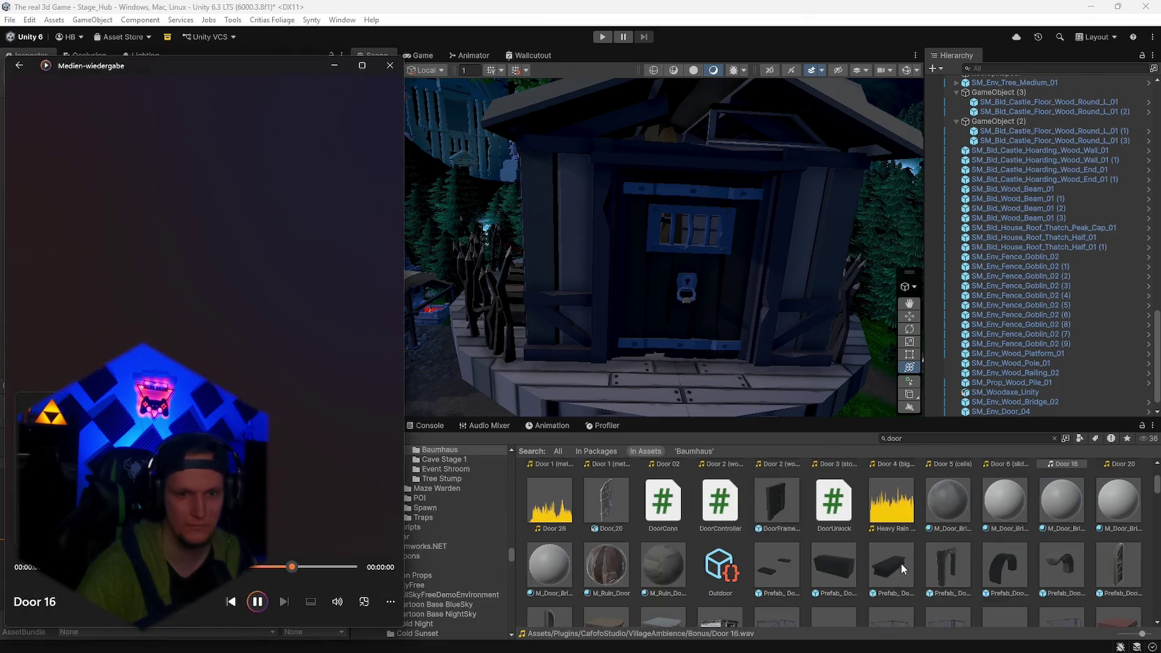
{"action": "scroll", "coordinate": [921, 558], "scroll_direction": "up", "scroll_amount": 3}
{"action": "double_click", "coordinate": [961, 549]}
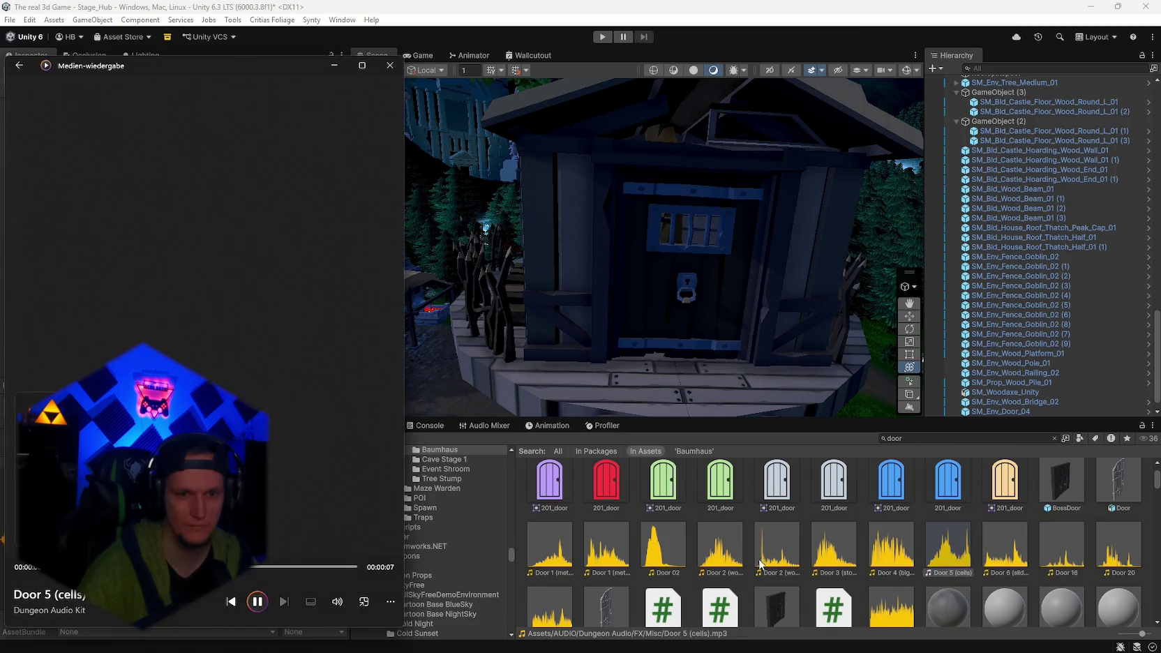
{"action": "double_click", "coordinate": [771, 555]}
{"action": "scroll", "coordinate": [790, 560], "scroll_direction": "up", "scroll_amount": 1}
{"action": "scroll", "coordinate": [767, 551], "scroll_direction": "down", "scroll_amount": 2}
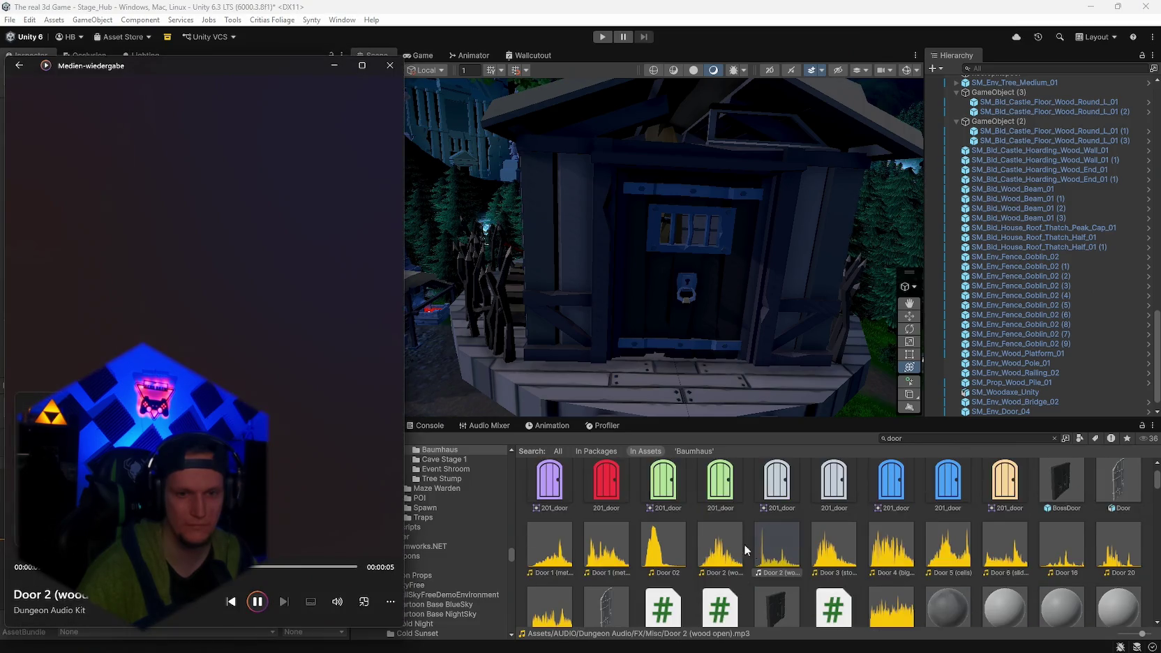
Compare Door 26, 20 and 16, settling on Door 26 after a final listen.
{"action": "left_click", "coordinate": [567, 529]}
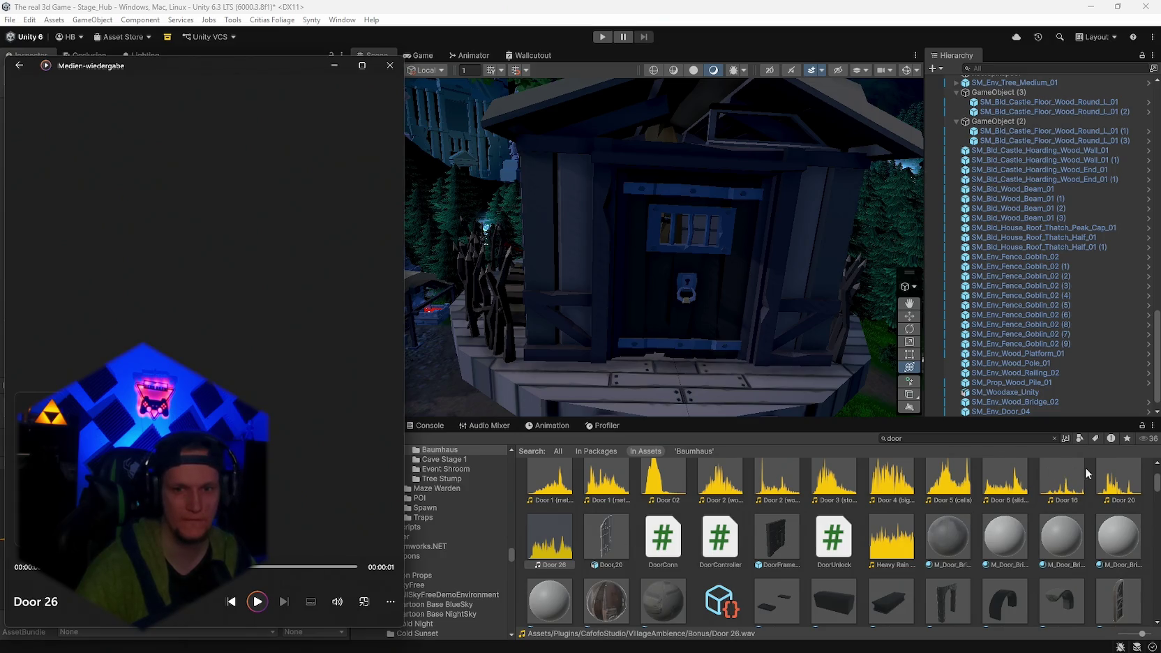
{"action": "scroll", "coordinate": [1085, 469], "scroll_direction": "up", "scroll_amount": 1}
{"action": "left_click", "coordinate": [1108, 475]}
{"action": "left_click", "coordinate": [1066, 502]}
{"action": "scroll", "coordinate": [762, 576], "scroll_direction": "down", "scroll_amount": 5}
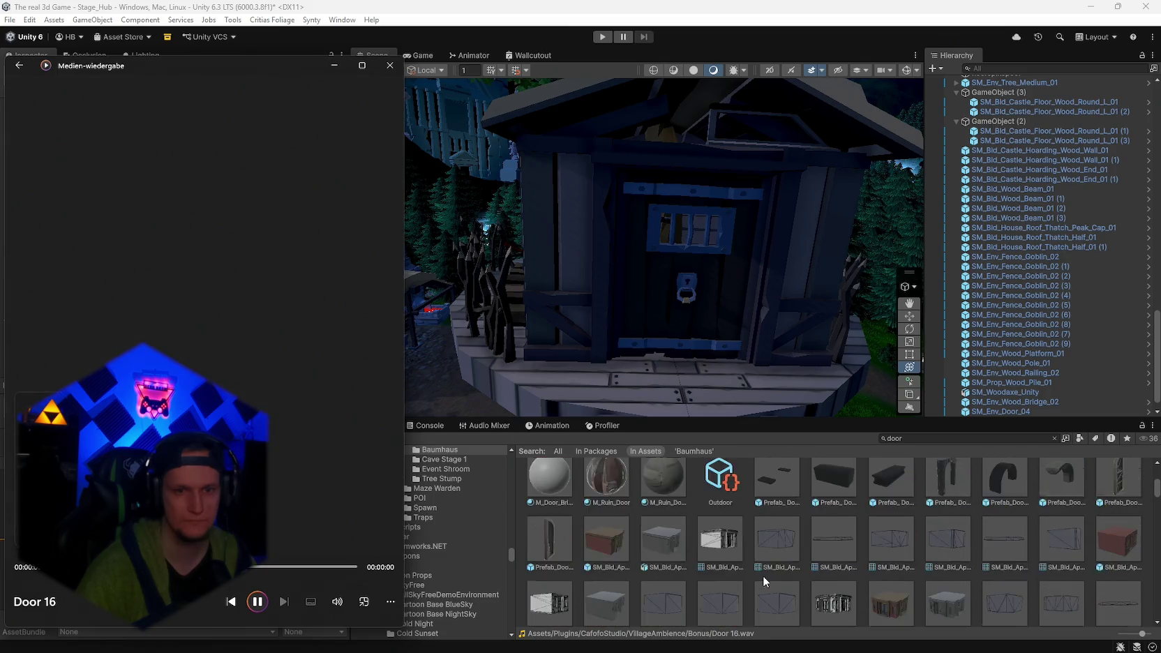
{"action": "left_click", "coordinate": [1152, 511]}
{"action": "scroll", "coordinate": [1144, 488], "scroll_direction": "up", "scroll_amount": 5}
{"action": "scroll", "coordinate": [1140, 467], "scroll_direction": "down", "scroll_amount": 5}
{"action": "scroll", "coordinate": [837, 544], "scroll_direction": "up", "scroll_amount": 4}
{"action": "double_click", "coordinate": [546, 576]}
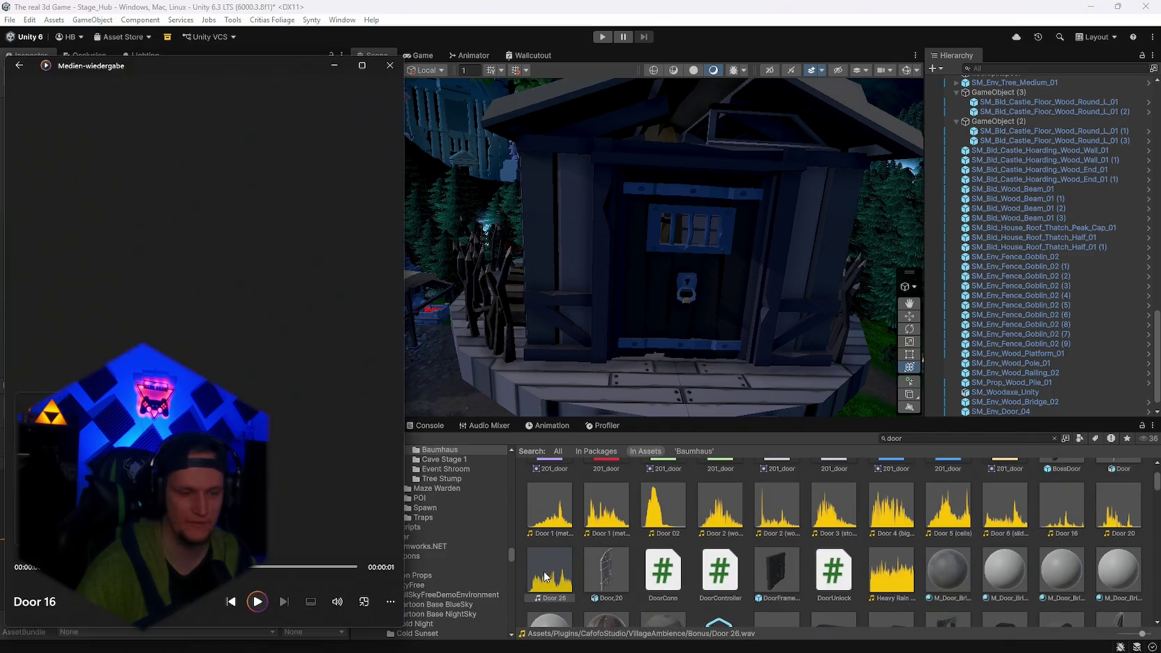
{"action": "left_click", "coordinate": [389, 66]}
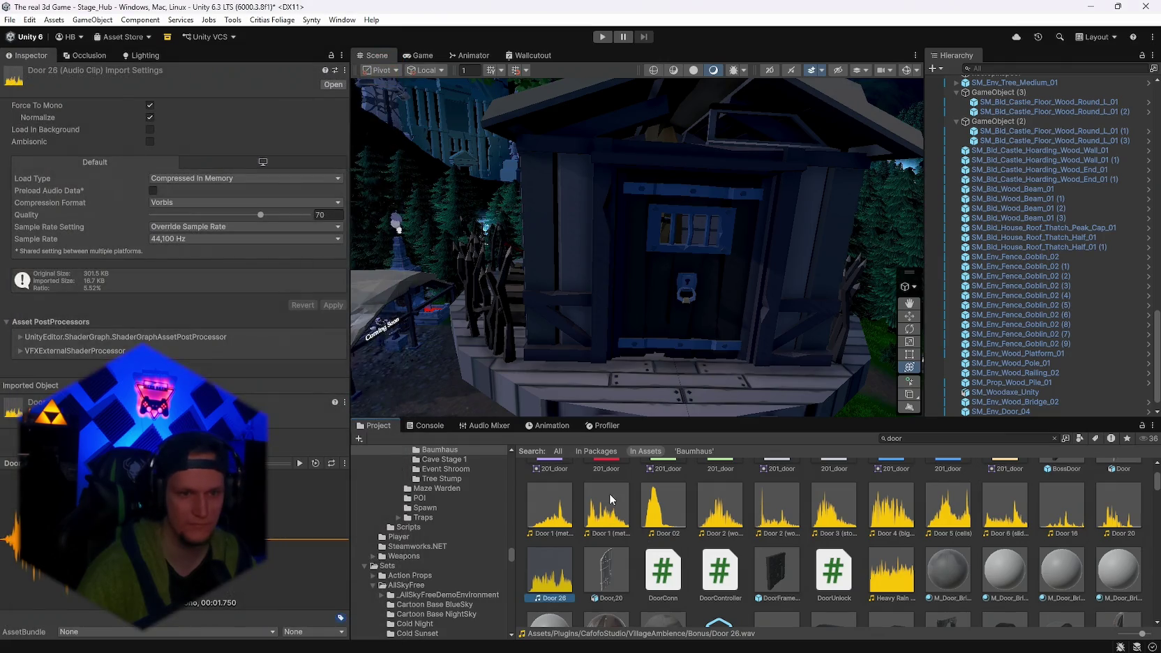
Move the Door 26 clip into the Baumhaus folder and turn the Scene view toward the treehouse door.
{"action": "left_click", "coordinate": [610, 502]}
{"action": "left_click", "coordinate": [557, 579]}
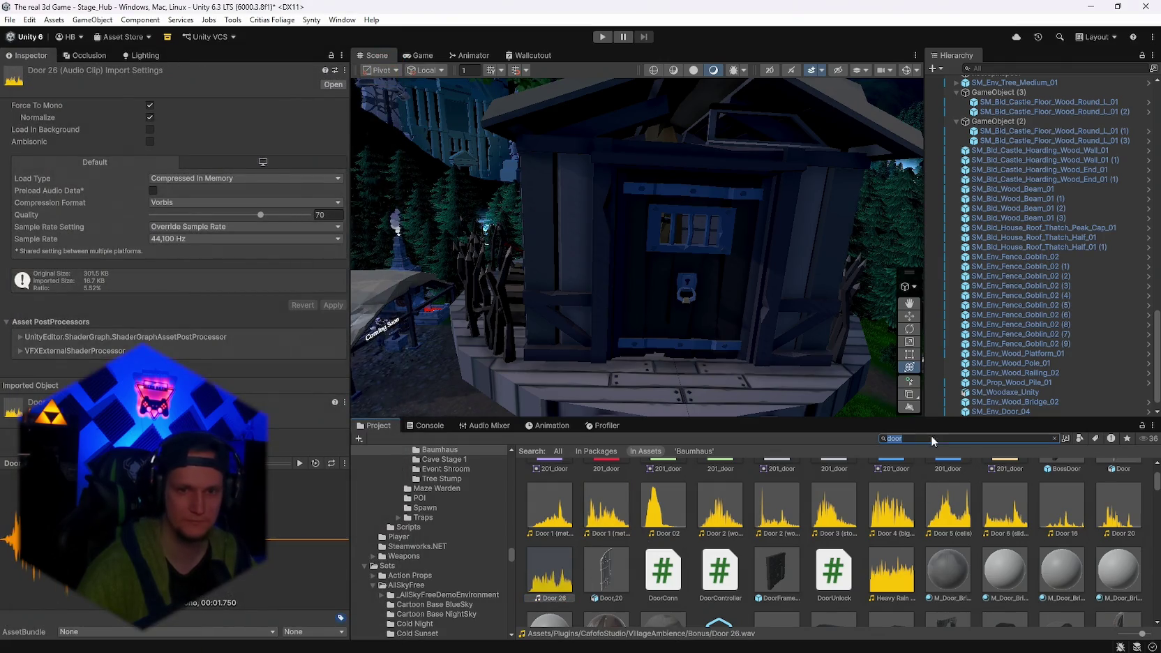
{"action": "type", "text": "baumhaus"}
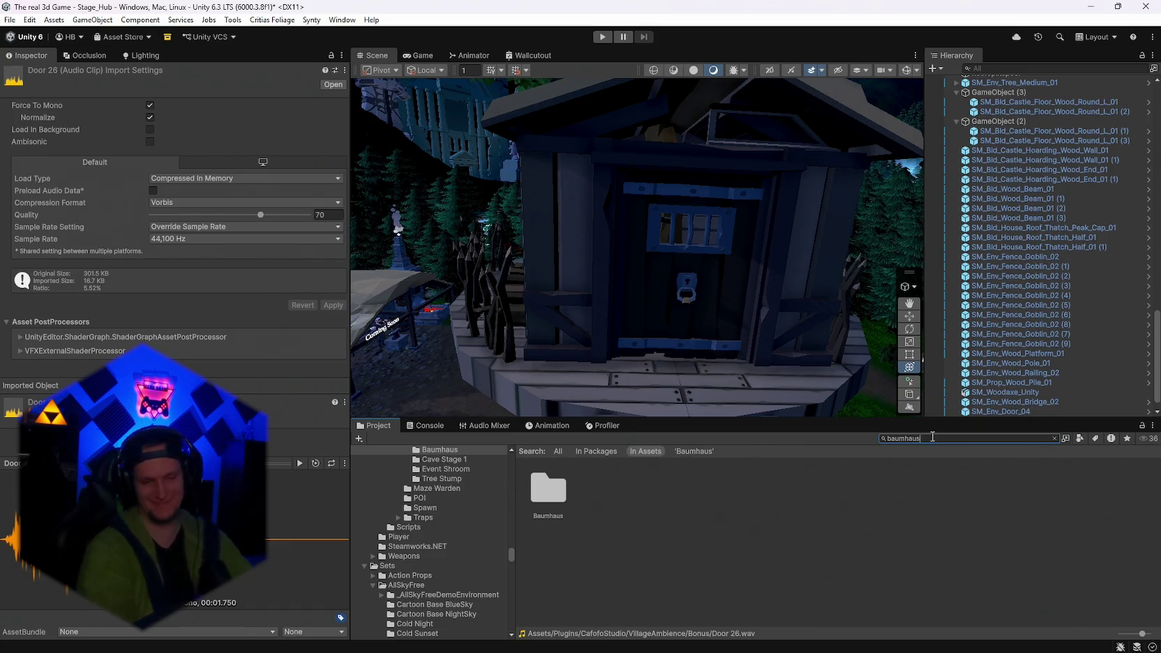
{"action": "double_click", "coordinate": [547, 489]}
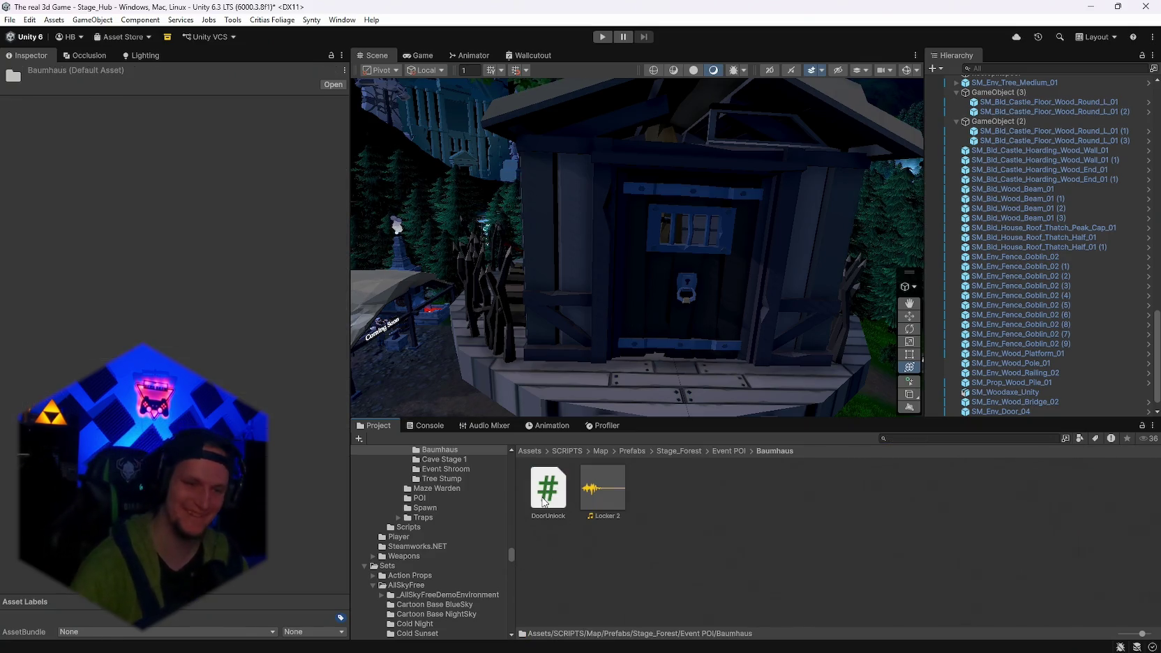
{"action": "scroll", "coordinate": [686, 305], "scroll_direction": "up", "scroll_amount": 5}
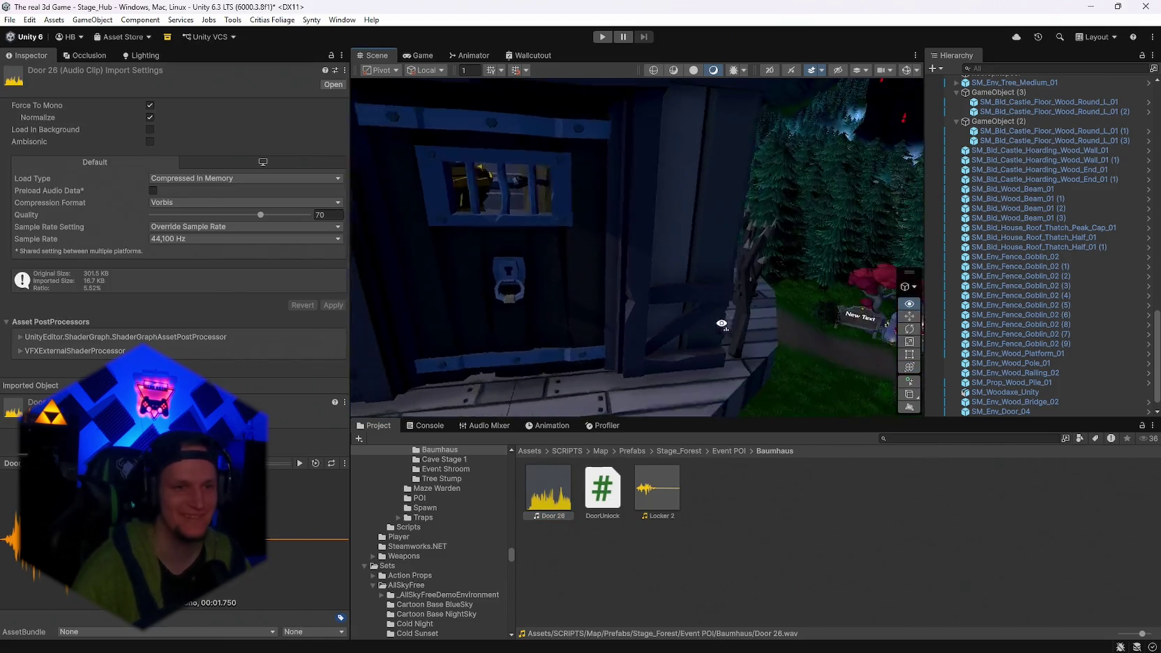
{"action": "mouse_move", "coordinate": [721, 321]}
{"action": "left_mouse_down"}
{"action": "mouse_move", "coordinate": [648, 314]}
{"action": "mouse_move", "coordinate": [697, 301]}
{"action": "mouse_move", "coordinate": [664, 330]}
{"action": "mouse_move", "coordinate": [643, 306]}
{"action": "left_mouse_up"}
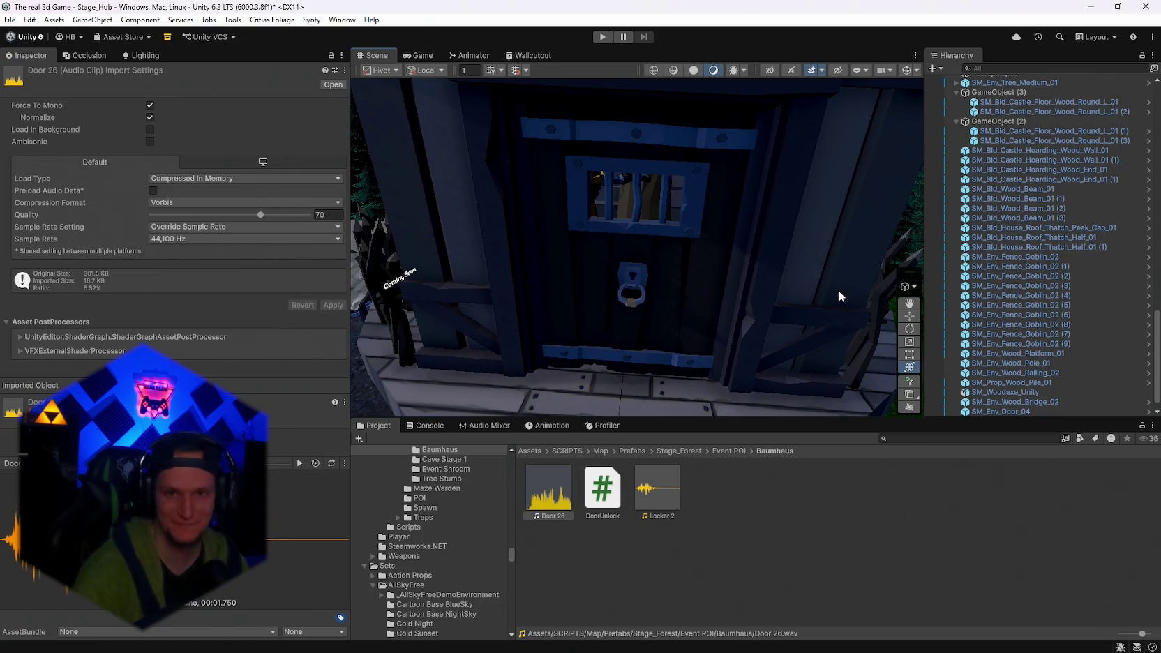
{"action": "scroll", "coordinate": [1028, 314], "scroll_direction": "down", "scroll_amount": 2}
Route SM_Env_Door_04's door sounds to the SFX mixer group with sound volume 0.6.
{"action": "left_click", "coordinate": [575, 273]}
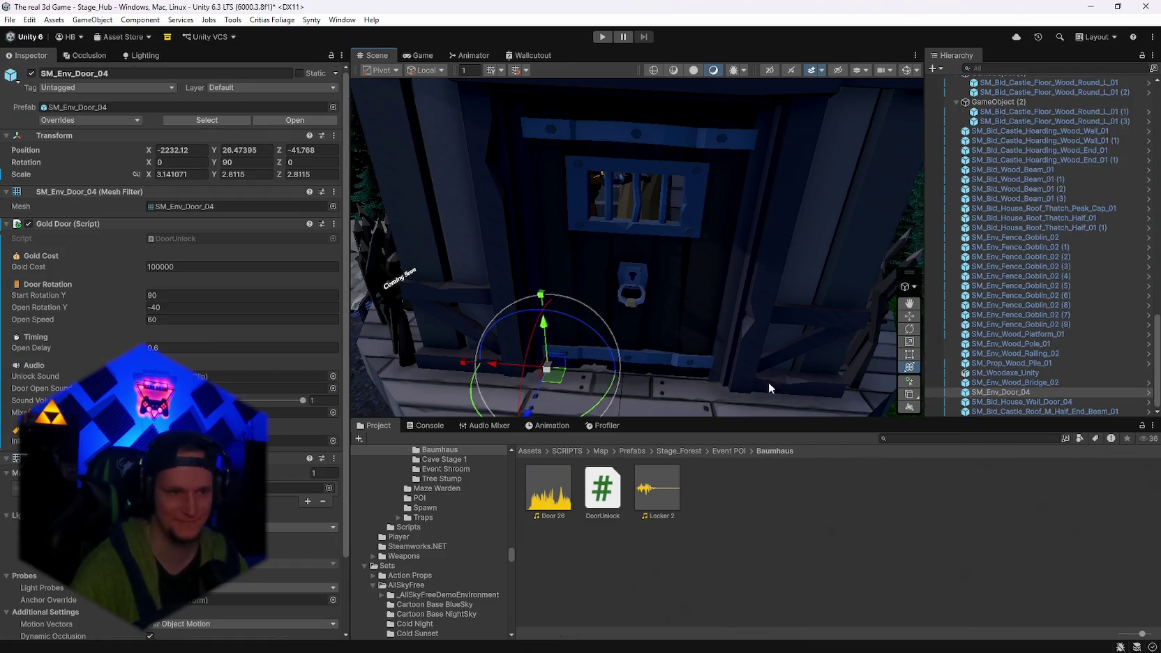
{"action": "scroll", "coordinate": [252, 402], "scroll_direction": "down", "scroll_amount": 3}
{"action": "left_click", "coordinate": [333, 327]}
{"action": "double_click", "coordinate": [362, 385]}
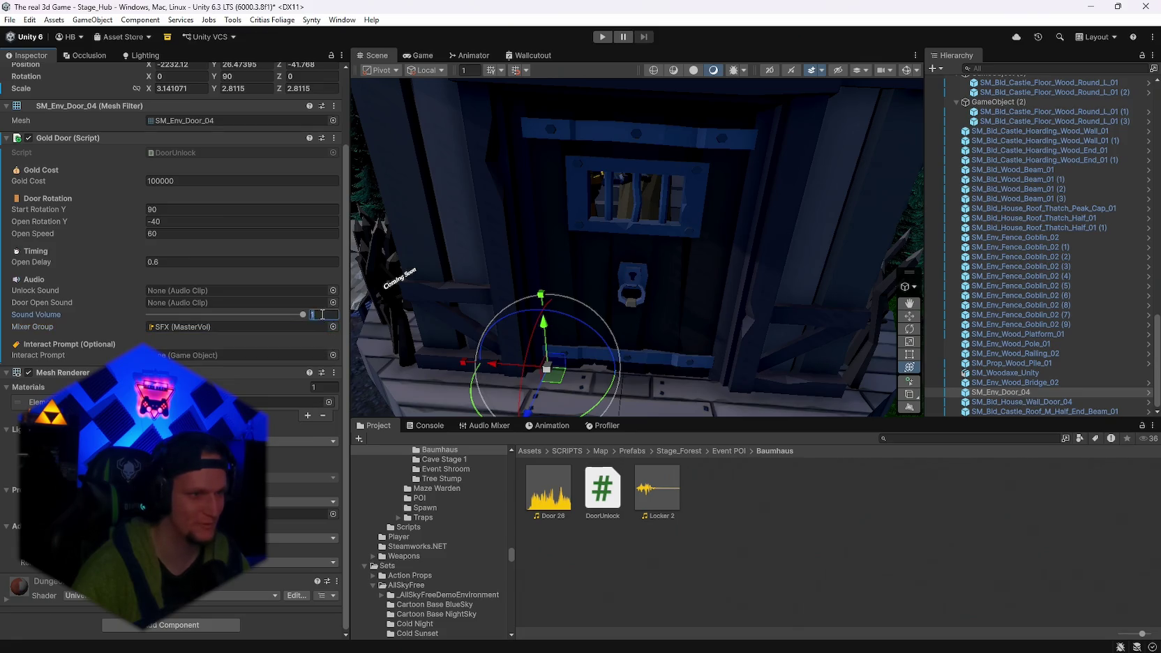
{"action": "type", "text": "0.5"}
{"action": "key", "text": "Return"}
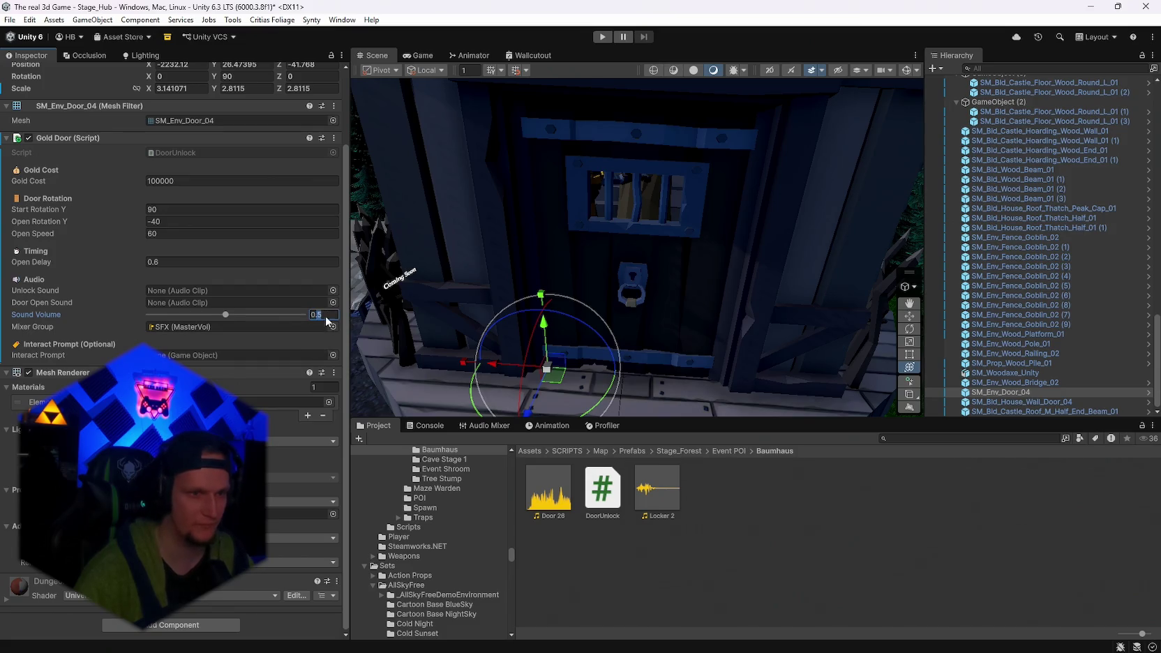
{"action": "type", "text": "0.6"}
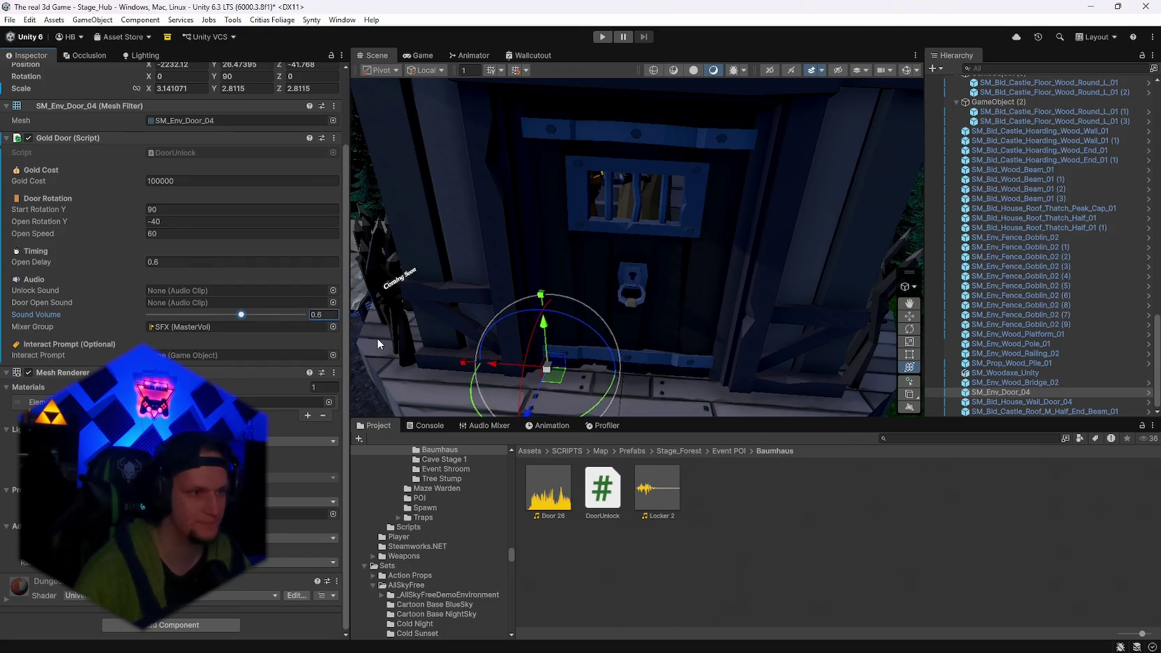
Assign Locker 2 as the unlock sound and Door 26 as the door-open sound.
{"action": "left_click_drag", "start_coordinate": [655, 488], "coordinate": [230, 290]}
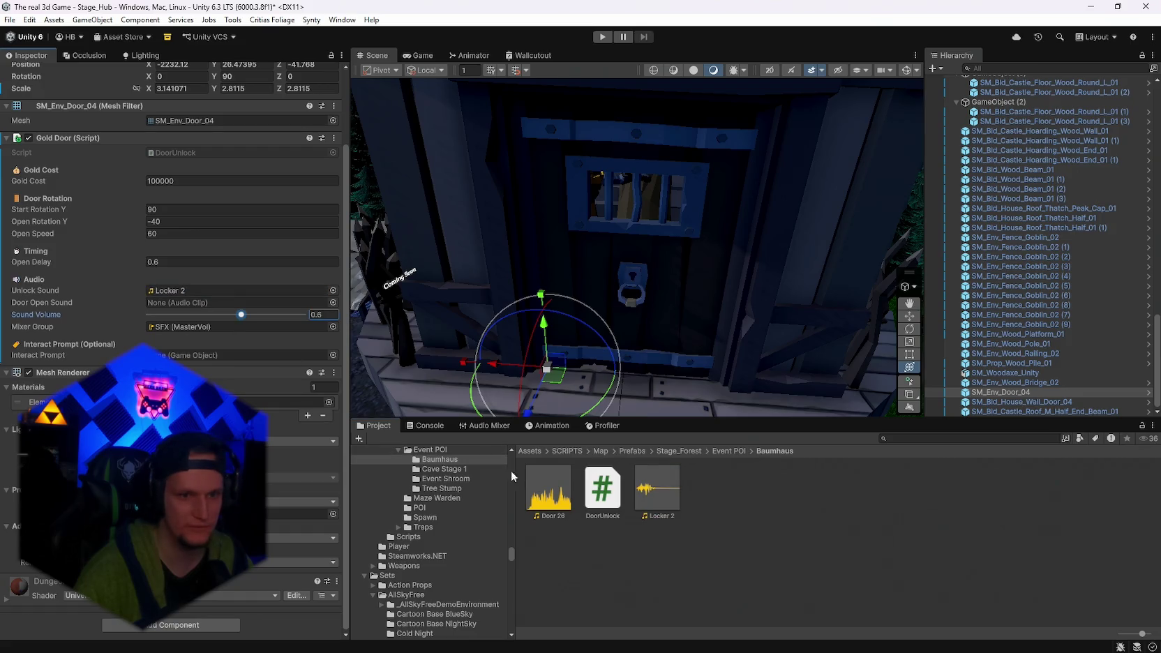
{"action": "left_click_drag", "start_coordinate": [553, 501], "coordinate": [307, 302]}
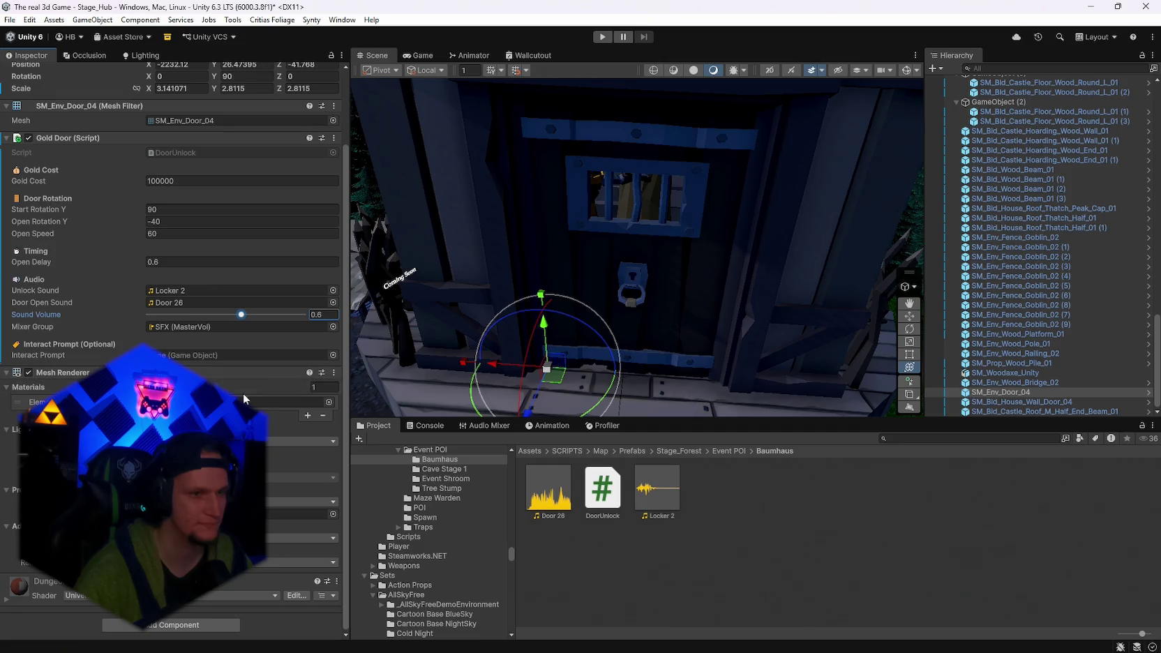
{"action": "mouse_move", "coordinate": [40, 354]}
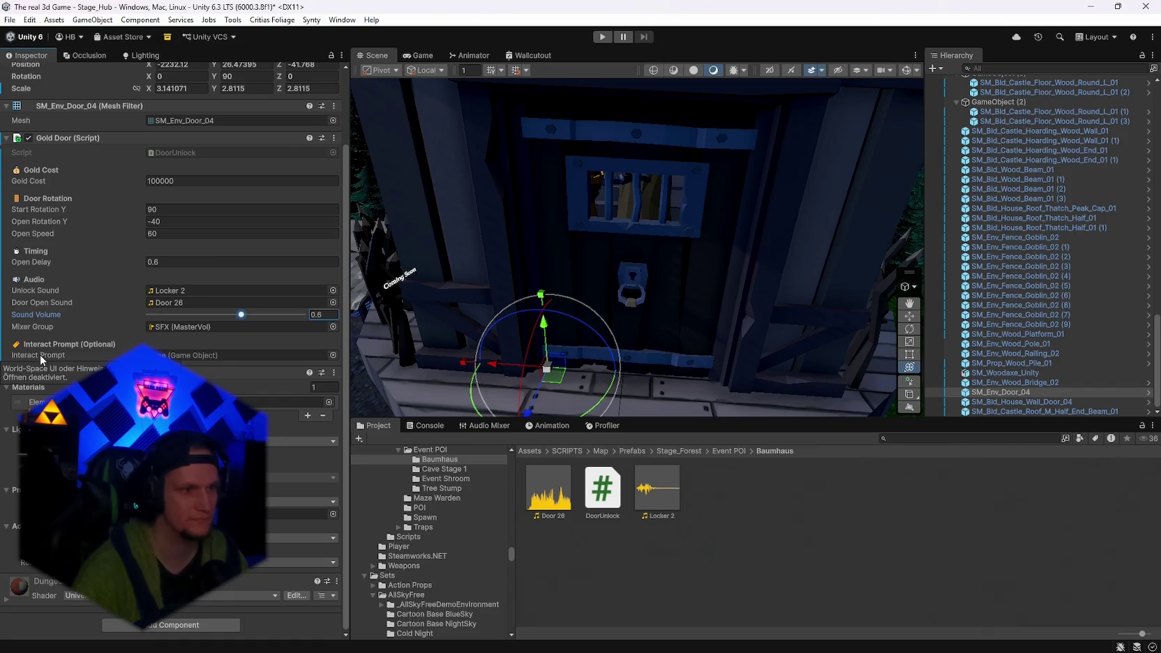
{"action": "scroll", "coordinate": [1001, 159], "scroll_direction": "up", "scroll_amount": 3}
Paste a copy of the Hint Interact trigger beside the treehouse door SM_Env_Door_04.
{"action": "scroll", "coordinate": [1001, 159], "scroll_direction": "up", "scroll_amount": 10}
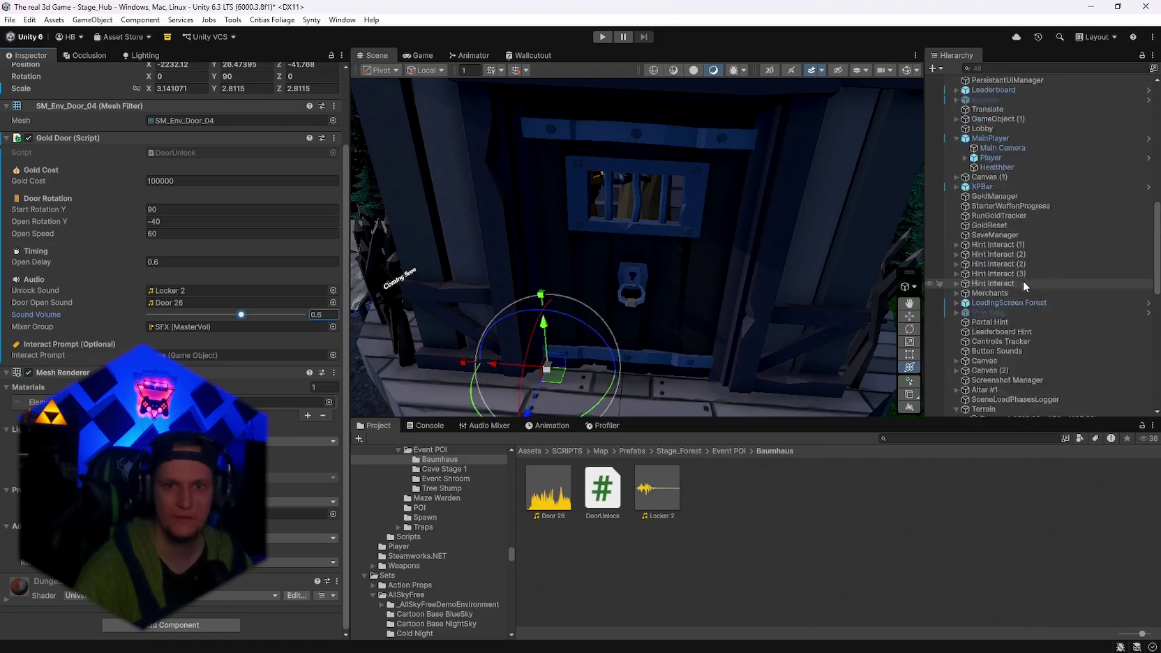
{"action": "left_click", "coordinate": [957, 281]}
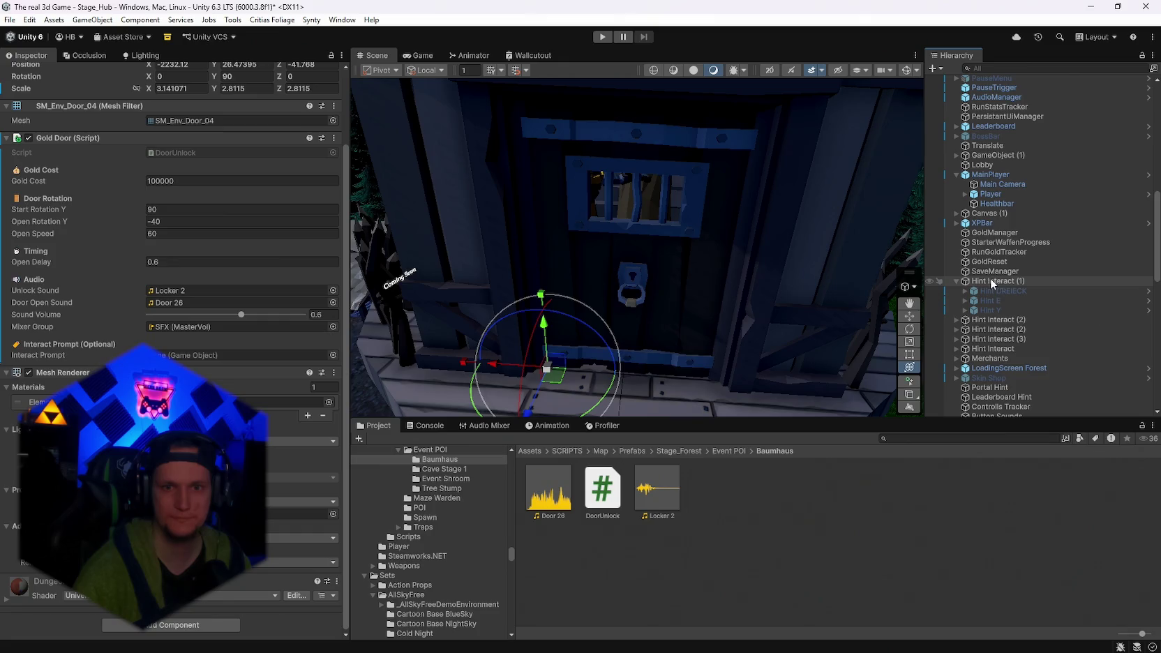
{"action": "left_click", "coordinate": [991, 281]}
{"action": "scroll", "coordinate": [1006, 350], "scroll_direction": "down", "scroll_amount": 10}
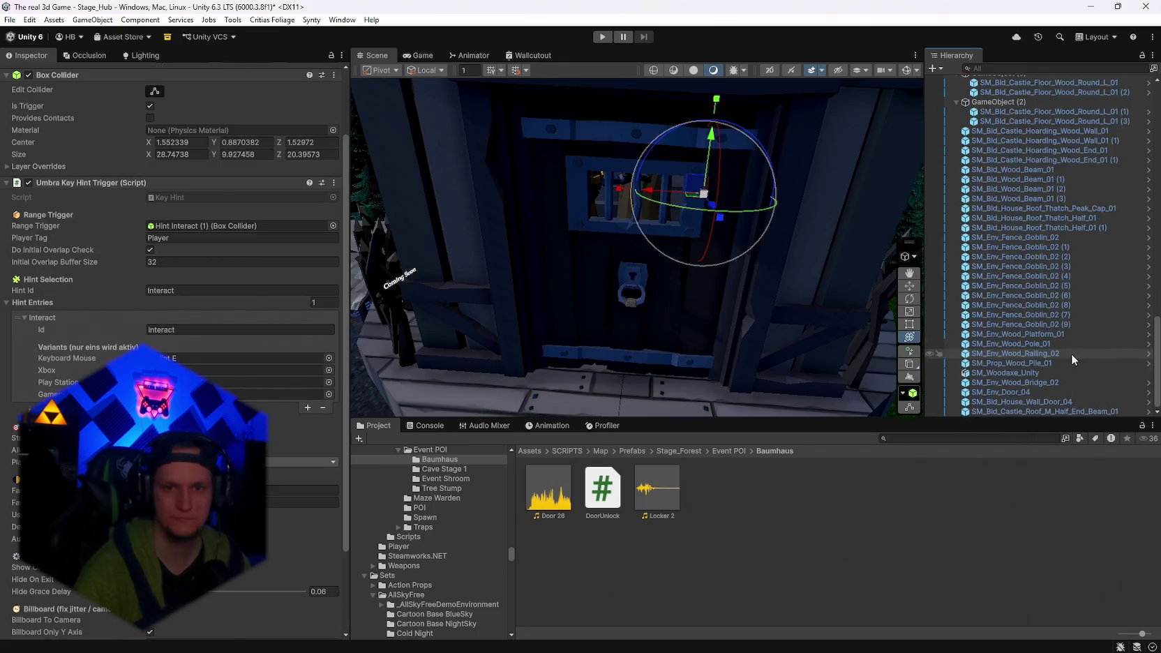
{"action": "left_click", "coordinate": [1005, 391]}
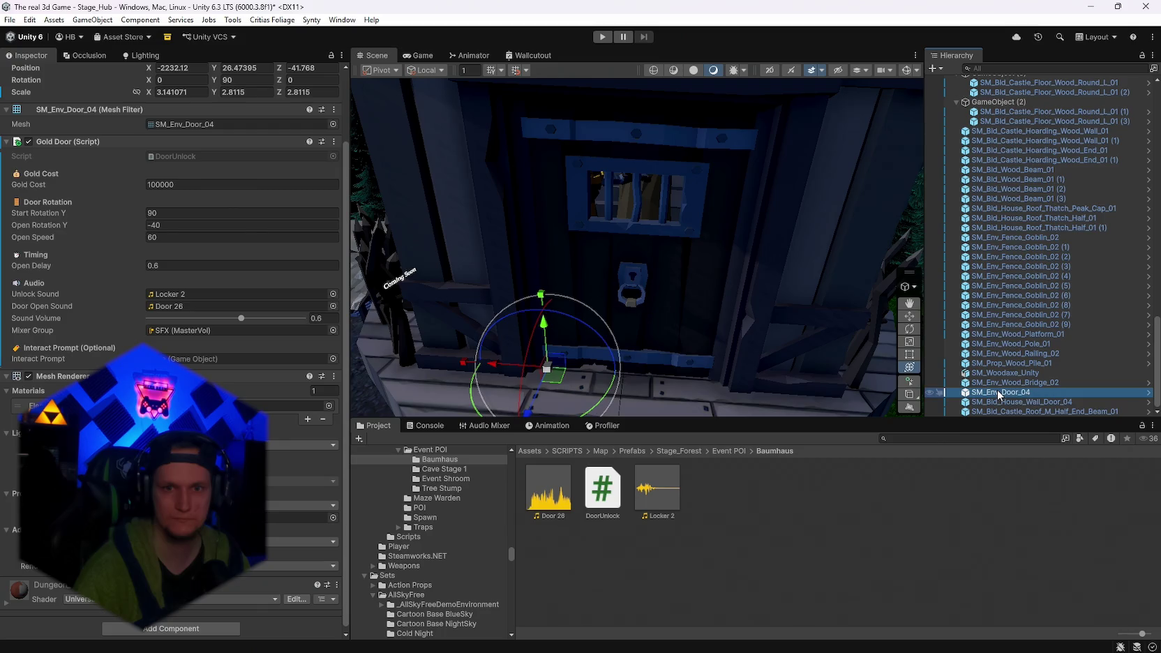
{"action": "key", "text": "ctrl+v"}
{"action": "key", "text": "f"}
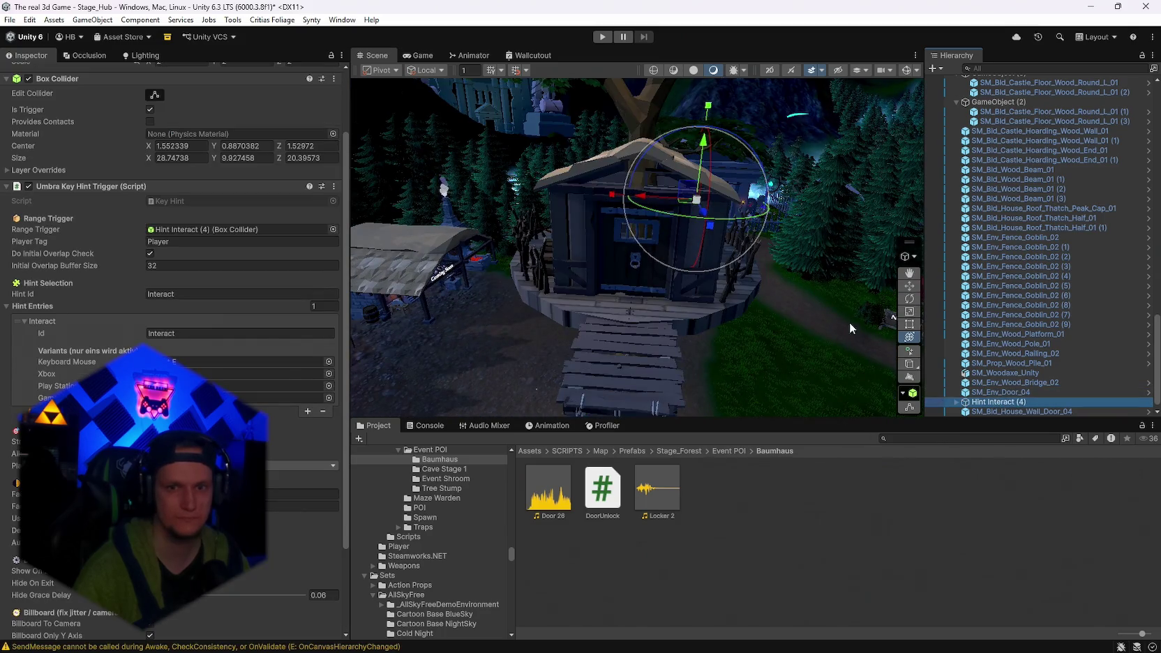
{"action": "scroll", "coordinate": [185, 104], "scroll_direction": "up", "scroll_amount": 3}
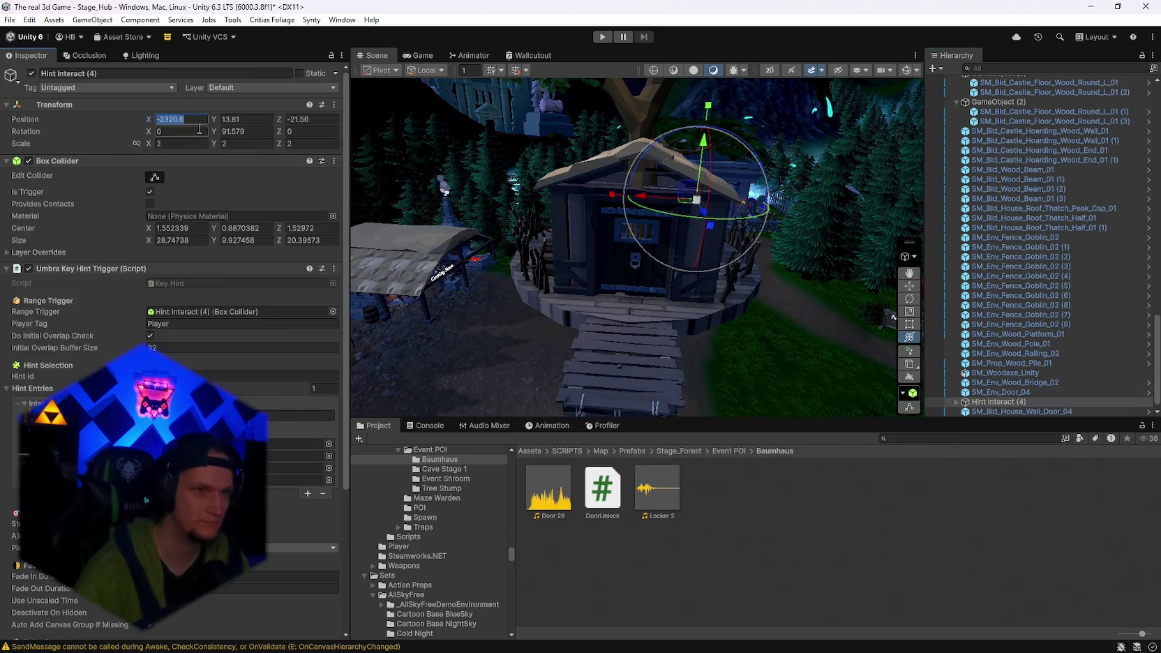
Parent Hint Interact (4) under SM_Env_Door_04 in the Hierarchy.
{"action": "left_click", "coordinate": [243, 121]}
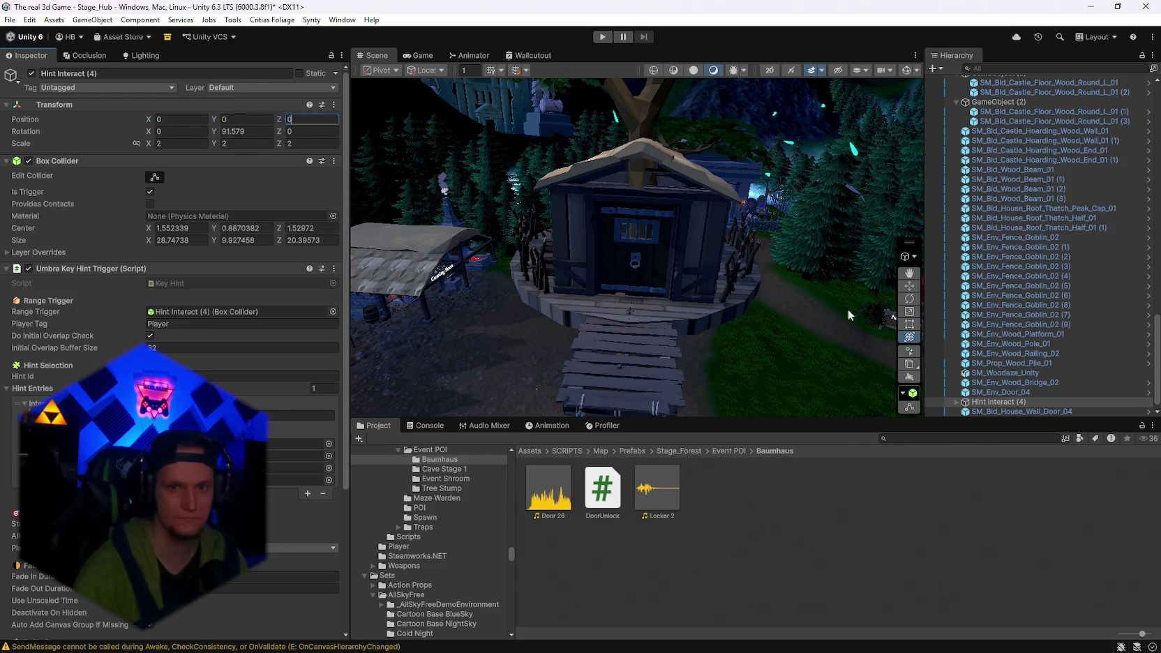
{"action": "left_click", "coordinate": [986, 403]}
{"action": "left_click_drag", "start_coordinate": [986, 406], "coordinate": [991, 395]}
{"action": "left_click", "coordinate": [977, 392]}
{"action": "left_click", "coordinate": [956, 392]}
{"action": "left_click", "coordinate": [993, 403]}
Reset Hint Interact (4) position to 0, 0, 0 and select its Hint DREIECK child.
{"action": "left_click", "coordinate": [174, 119]}
{"action": "type", "text": "0"}
{"action": "left_click", "coordinate": [238, 119]}
{"action": "type", "text": "0"}
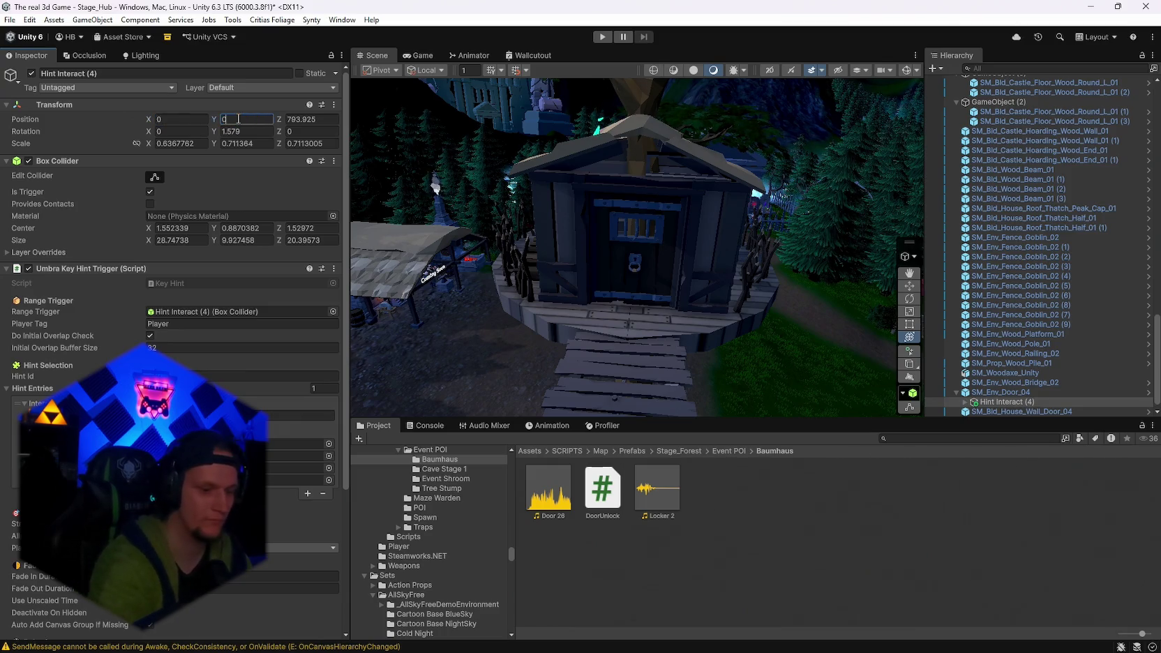
{"action": "left_click", "coordinate": [312, 119]}
{"action": "type", "text": "0"}
{"action": "scroll", "coordinate": [625, 306], "scroll_direction": "up", "scroll_amount": 3}
{"action": "scroll", "coordinate": [641, 312], "scroll_direction": "down", "scroll_amount": 2}
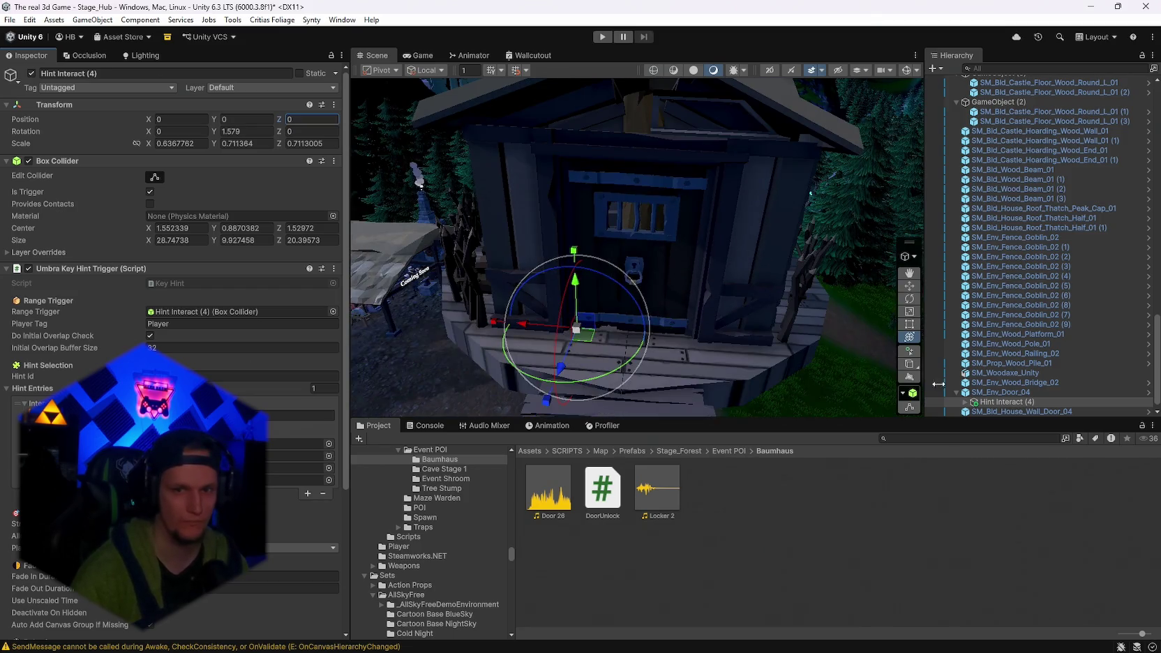
{"action": "left_click", "coordinate": [965, 403]}
{"action": "left_click", "coordinate": [993, 375]}
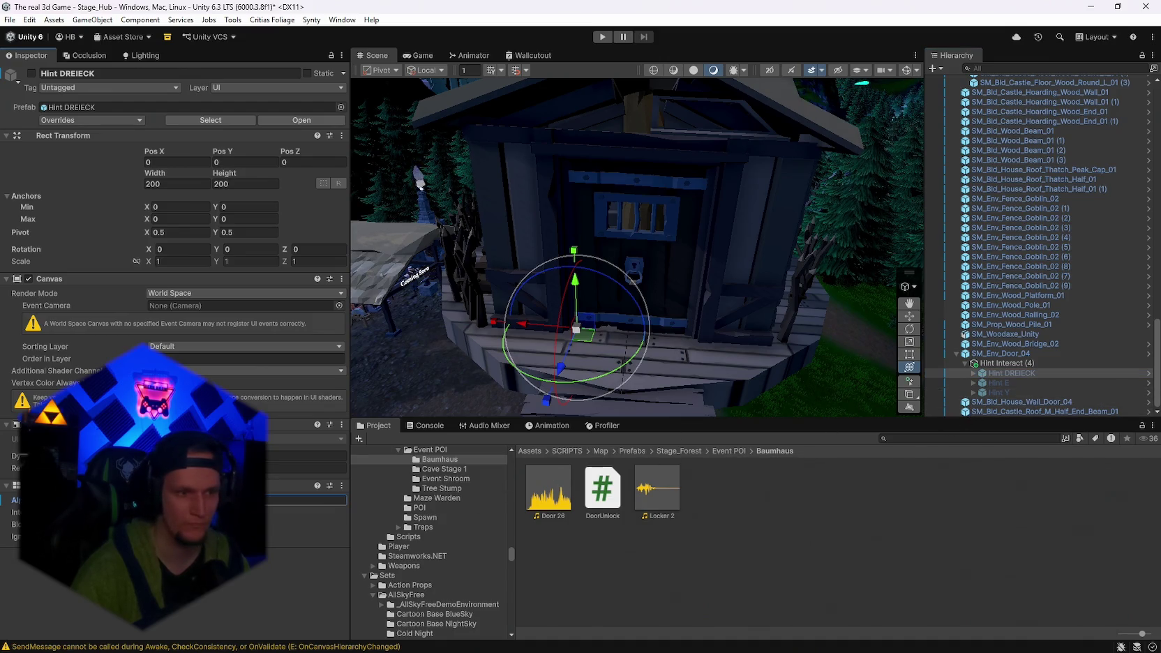
Enable Hint E and move it up to the door, just in front of its centre.
{"action": "left_click", "coordinate": [993, 383]}
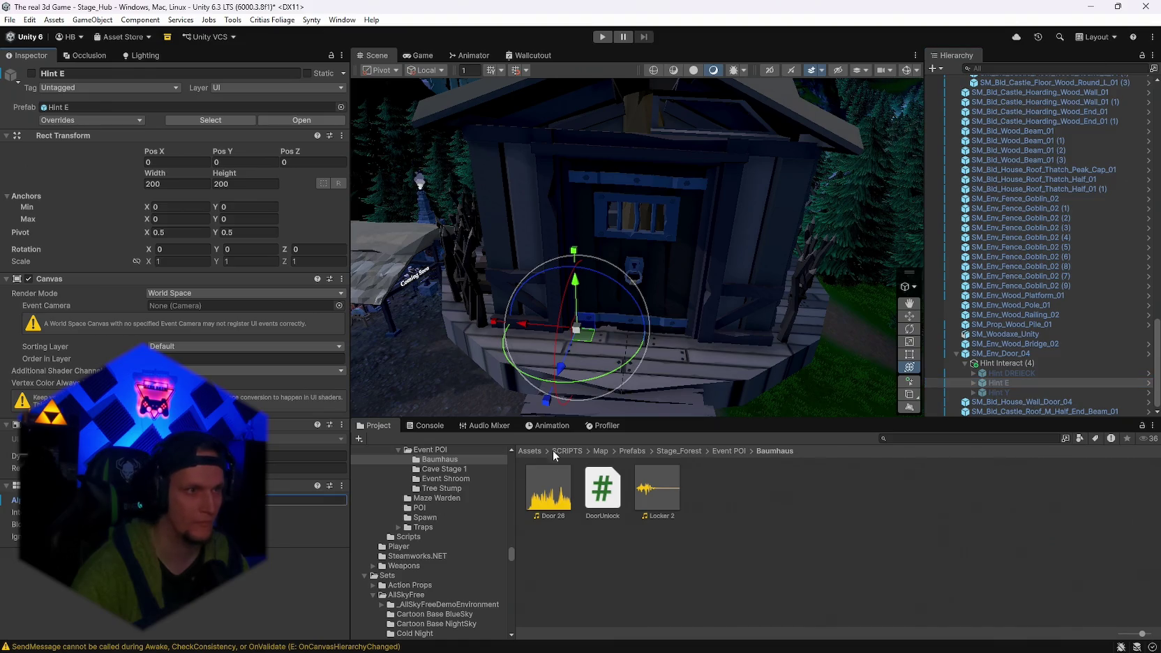
{"action": "left_click", "coordinate": [32, 73]}
{"action": "left_click_drag", "start_coordinate": [570, 286], "coordinate": [579, 260]}
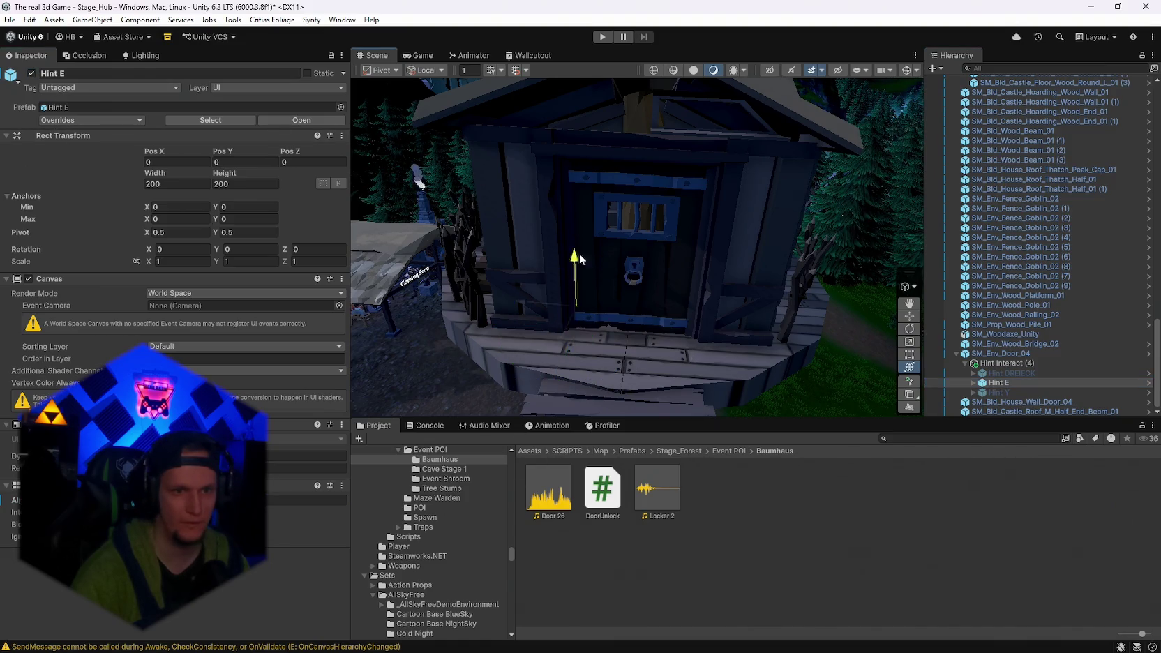
{"action": "left_click_drag", "start_coordinate": [580, 207], "coordinate": [579, 209]}
{"action": "mouse_move", "coordinate": [547, 279]}
{"action": "left_mouse_down"}
{"action": "mouse_move", "coordinate": [515, 262]}
{"action": "mouse_move", "coordinate": [571, 269]}
{"action": "left_mouse_up"}
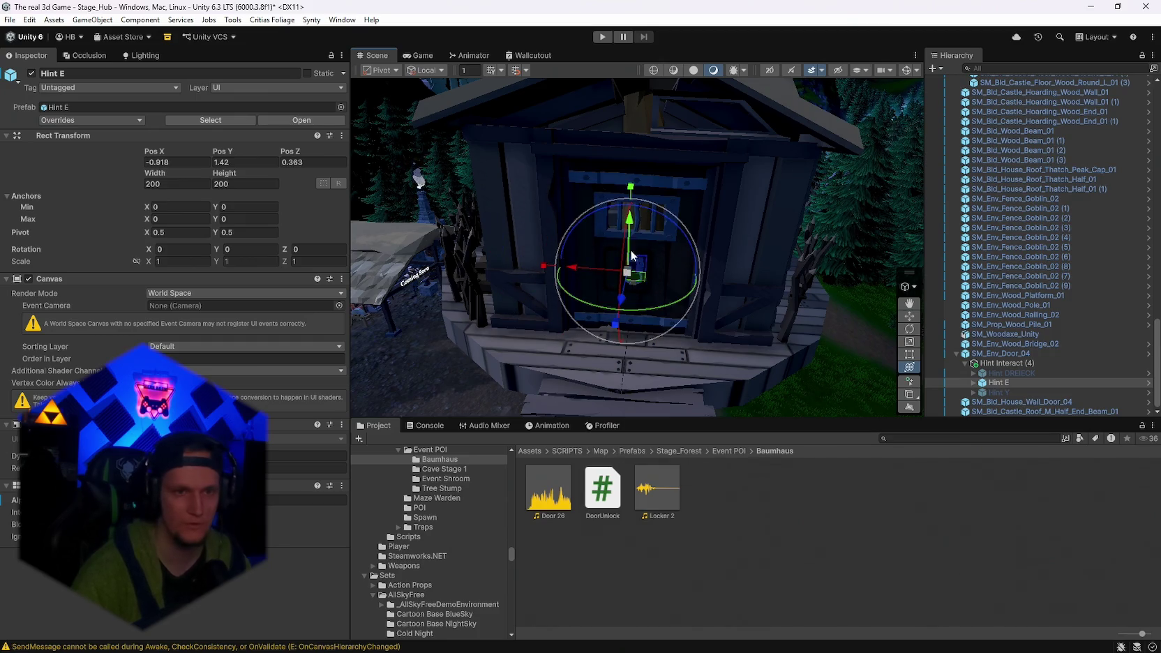
{"action": "scroll", "coordinate": [628, 279], "scroll_direction": "up", "scroll_amount": 3}
{"action": "mouse_move", "coordinate": [642, 279]}
{"action": "left_mouse_down"}
{"action": "mouse_move", "coordinate": [662, 275]}
{"action": "mouse_move", "coordinate": [623, 279]}
{"action": "mouse_move", "coordinate": [604, 251]}
{"action": "left_mouse_up"}
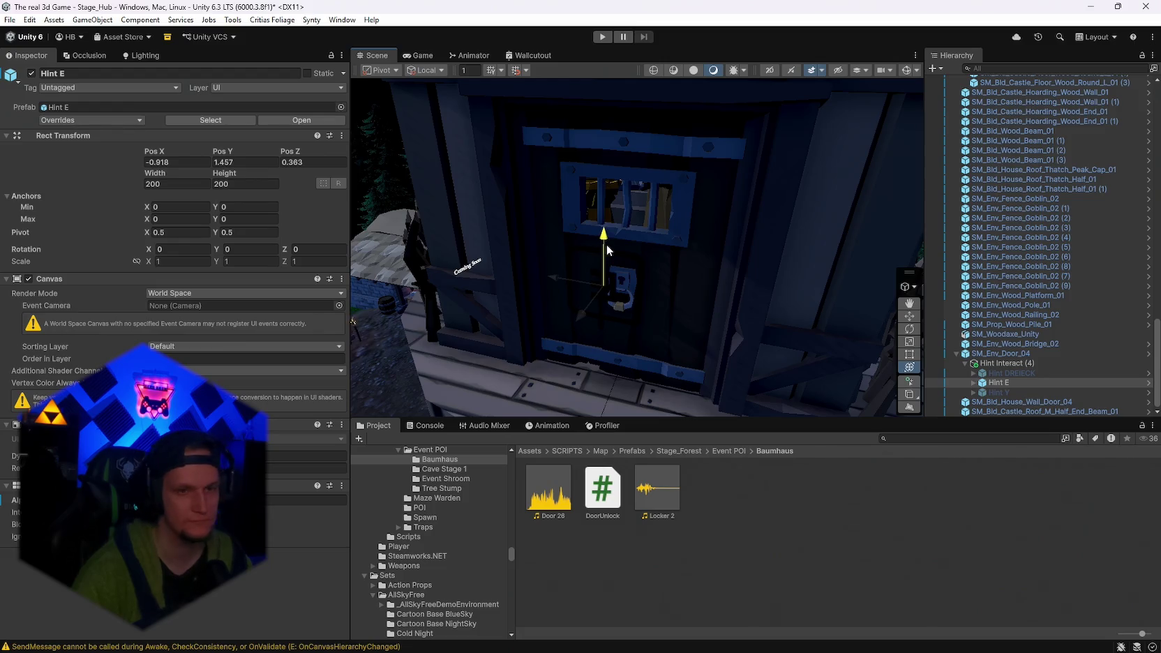
{"action": "left_click_drag", "start_coordinate": [611, 240], "coordinate": [611, 240]}
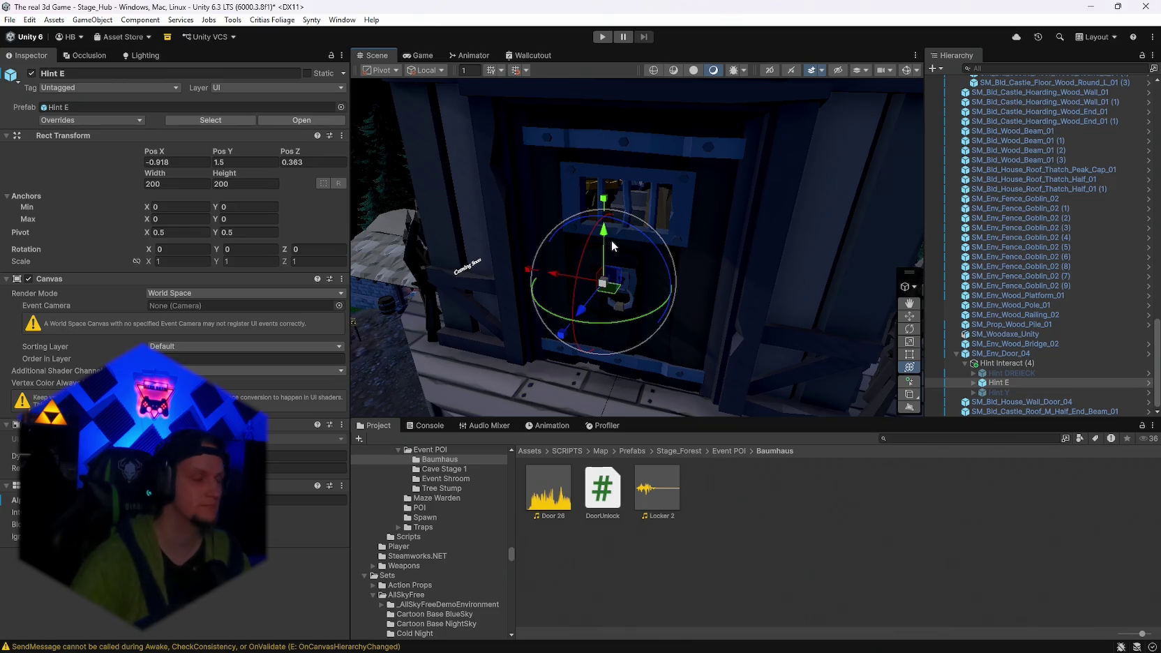
{"action": "left_click_drag", "start_coordinate": [659, 260], "coordinate": [713, 253]}
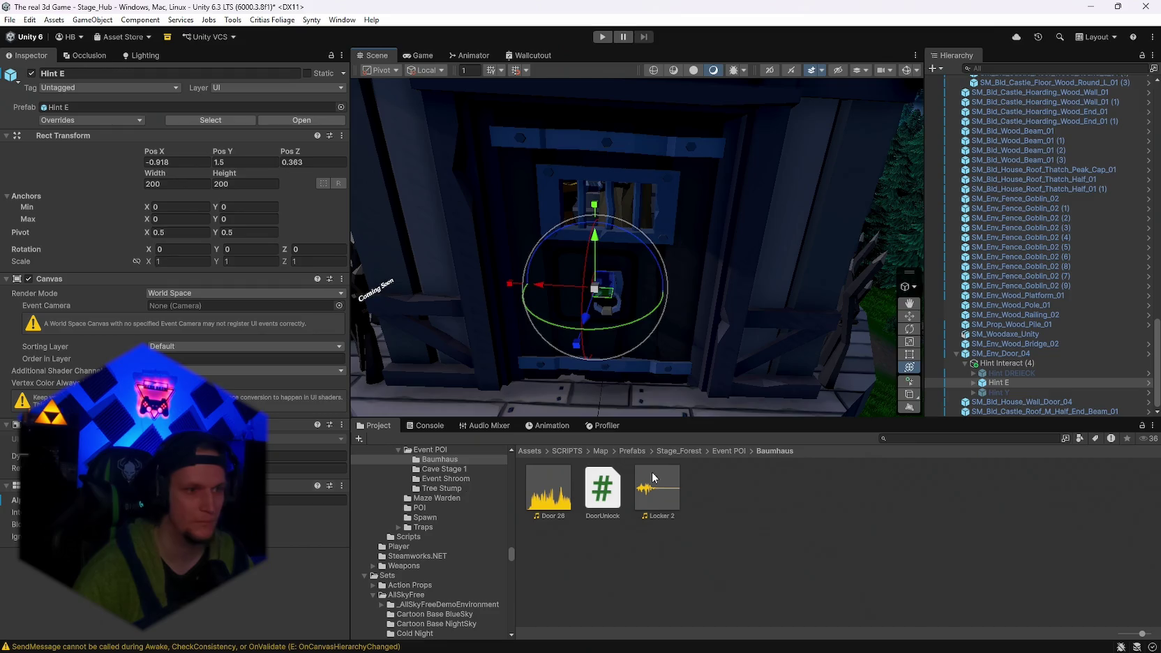
Try a bright yellow colour on the E icon, then set it back to white.
{"action": "left_click", "coordinate": [973, 382]}
{"action": "left_click", "coordinate": [999, 392]}
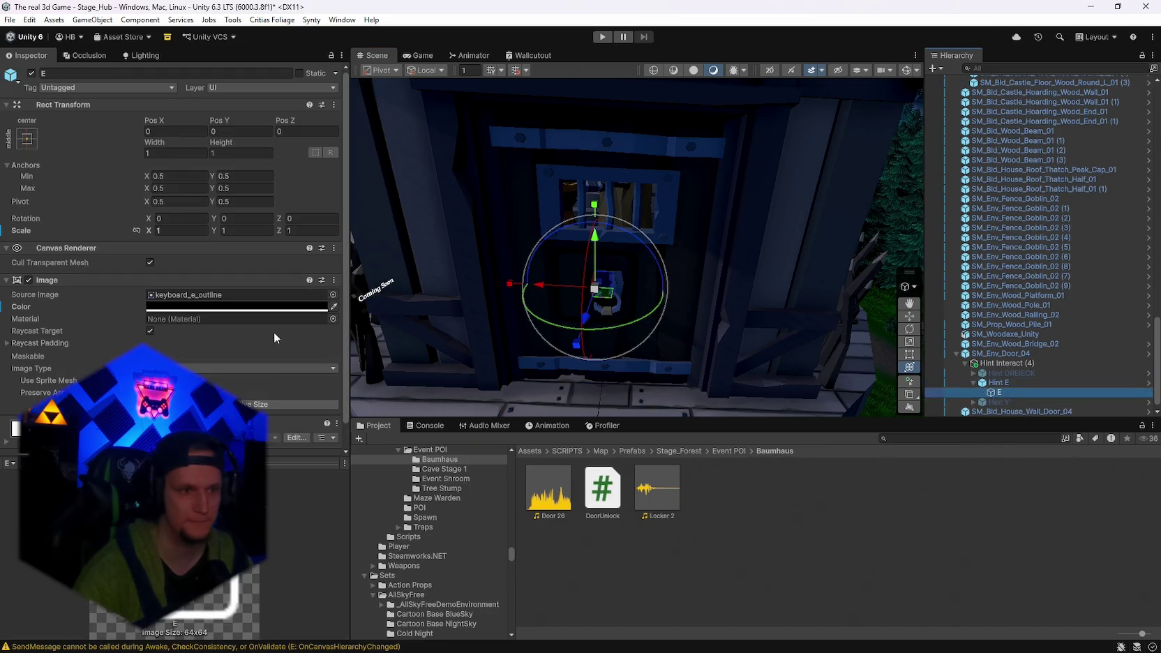
{"action": "left_click", "coordinate": [161, 306]}
{"action": "left_click_drag", "start_coordinate": [231, 367], "coordinate": [290, 321]}
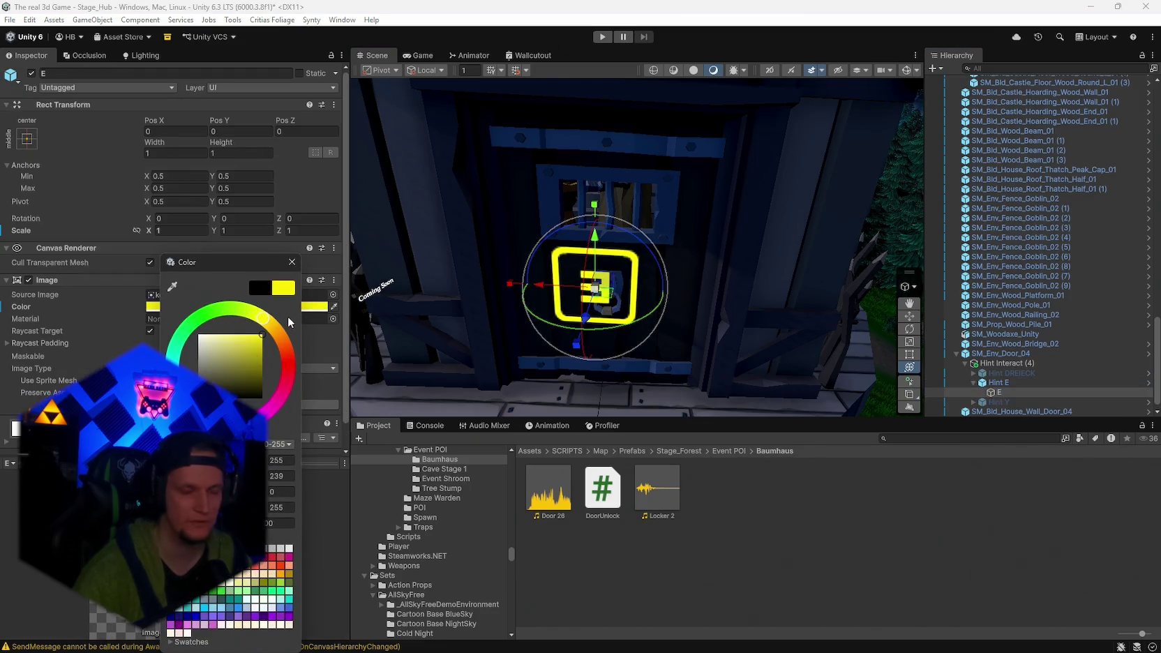
{"action": "left_click", "coordinate": [290, 262]}
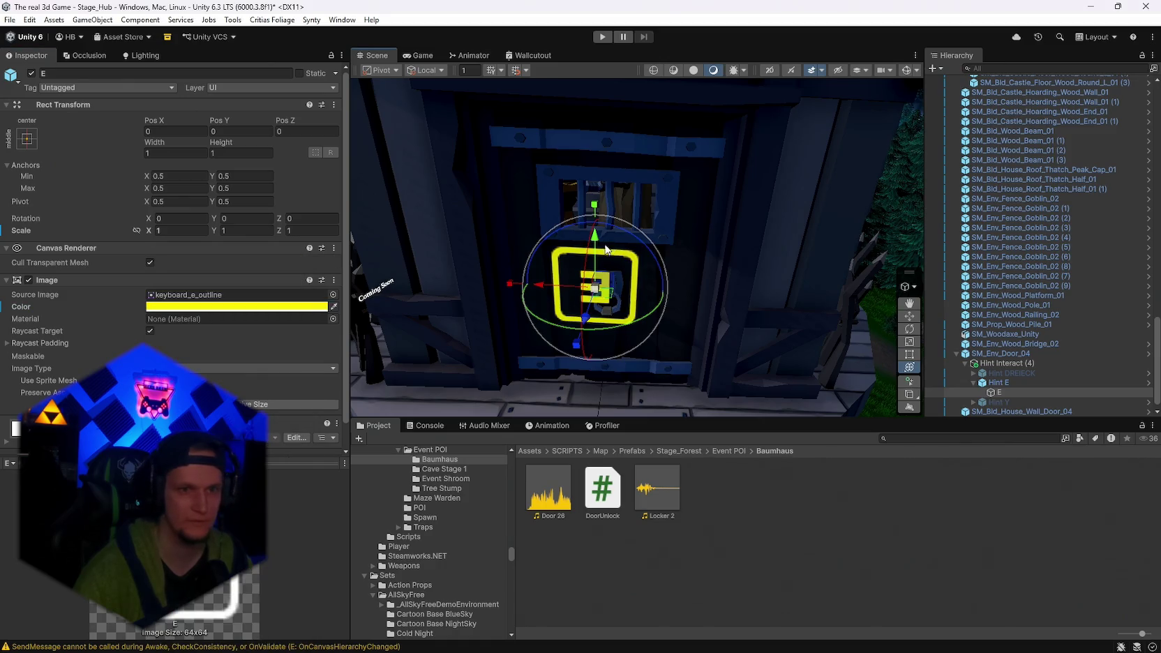
{"action": "left_click", "coordinate": [173, 307]}
{"action": "left_click_drag", "start_coordinate": [269, 368], "coordinate": [239, 335]}
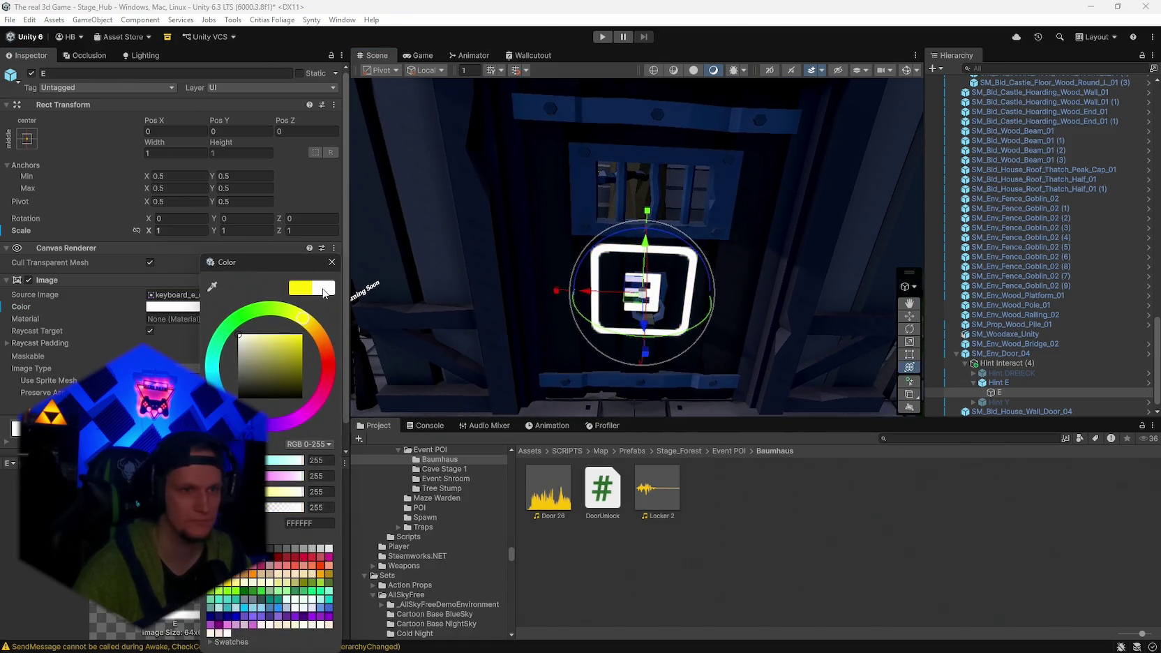
{"action": "left_click", "coordinate": [331, 262]}
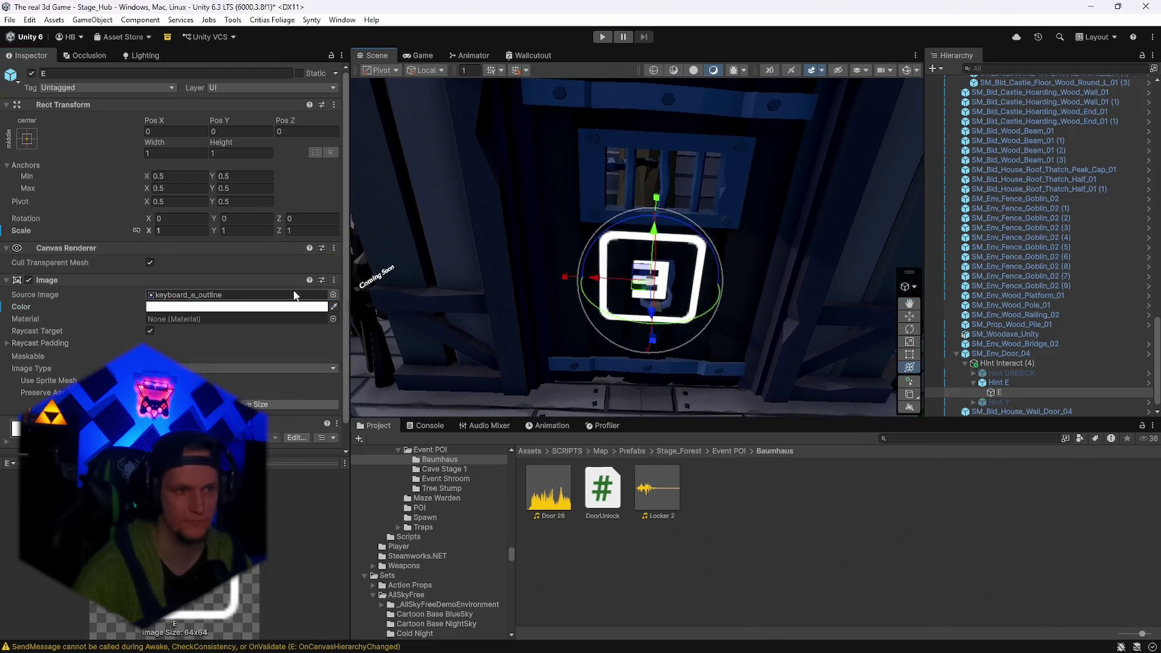
Mirror the E icon by setting its Scale X to -1.
{"action": "type", "text": "-1"}
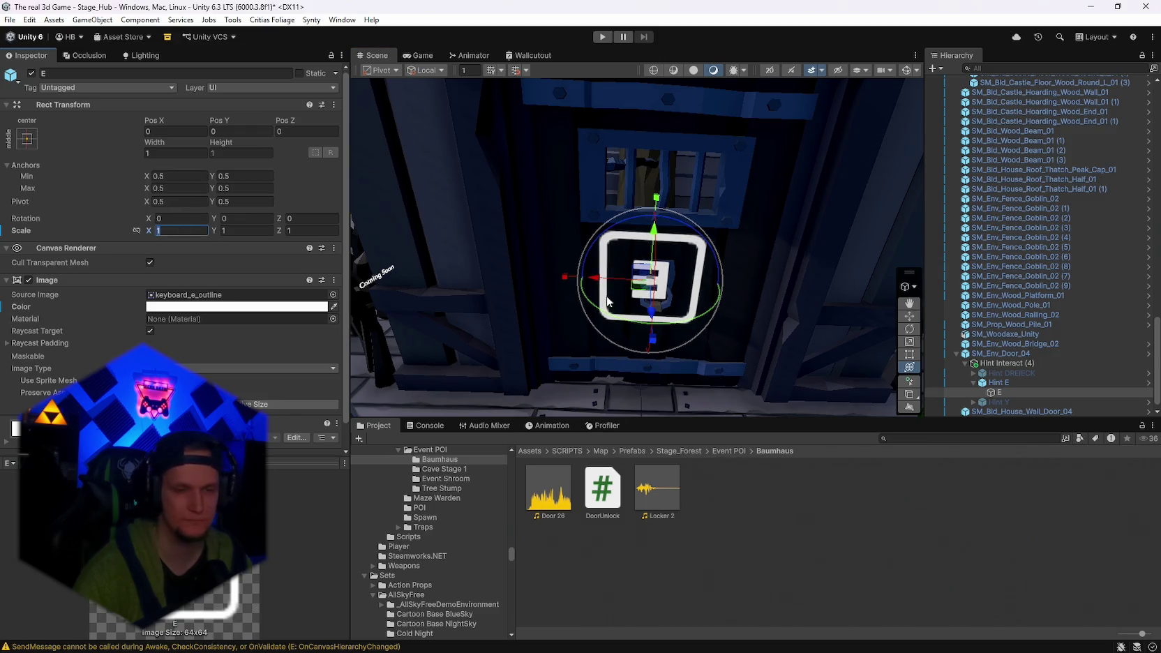
{"action": "mouse_move", "coordinate": [615, 321]}
{"action": "left_mouse_down"}
{"action": "mouse_move", "coordinate": [682, 210]}
{"action": "mouse_move", "coordinate": [583, 208]}
{"action": "mouse_move", "coordinate": [653, 222]}
{"action": "mouse_move", "coordinate": [632, 139]}
{"action": "mouse_move", "coordinate": [652, 199]}
{"action": "left_mouse_up"}
{"action": "key", "text": "e"}
{"action": "left_click", "coordinate": [1013, 365]}
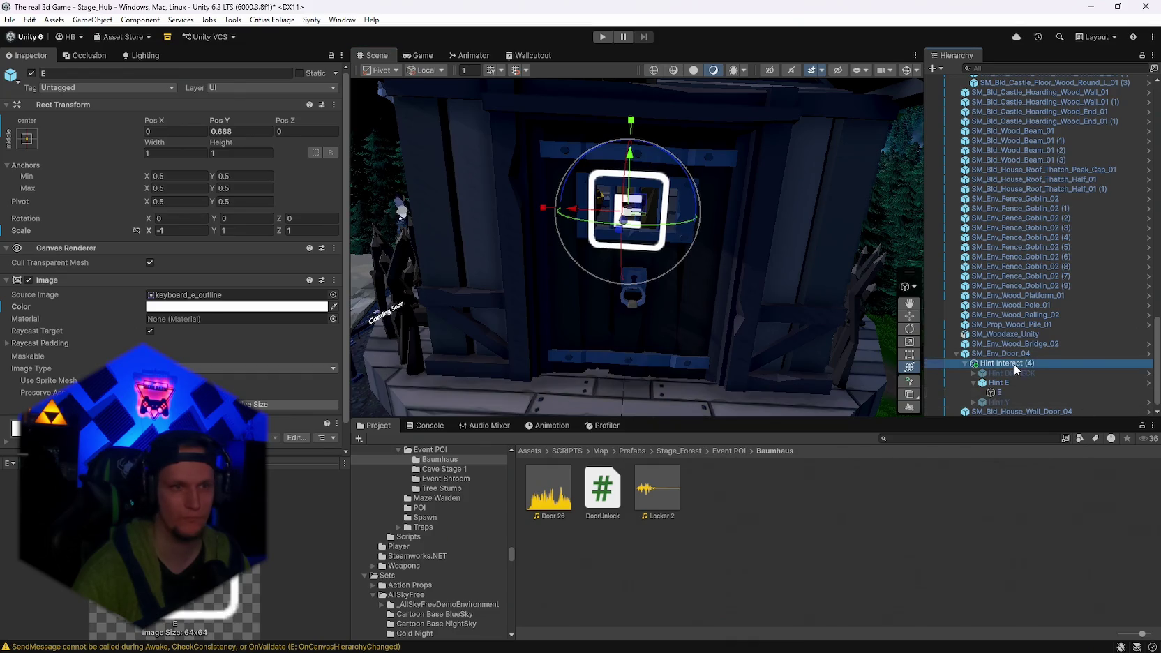
{"action": "left_click", "coordinate": [998, 392]}
Shrink the E icon and place it in front of the door at -0.081, -0.132, -0.183.
{"action": "left_click_drag", "start_coordinate": [739, 279], "coordinate": [752, 277]}
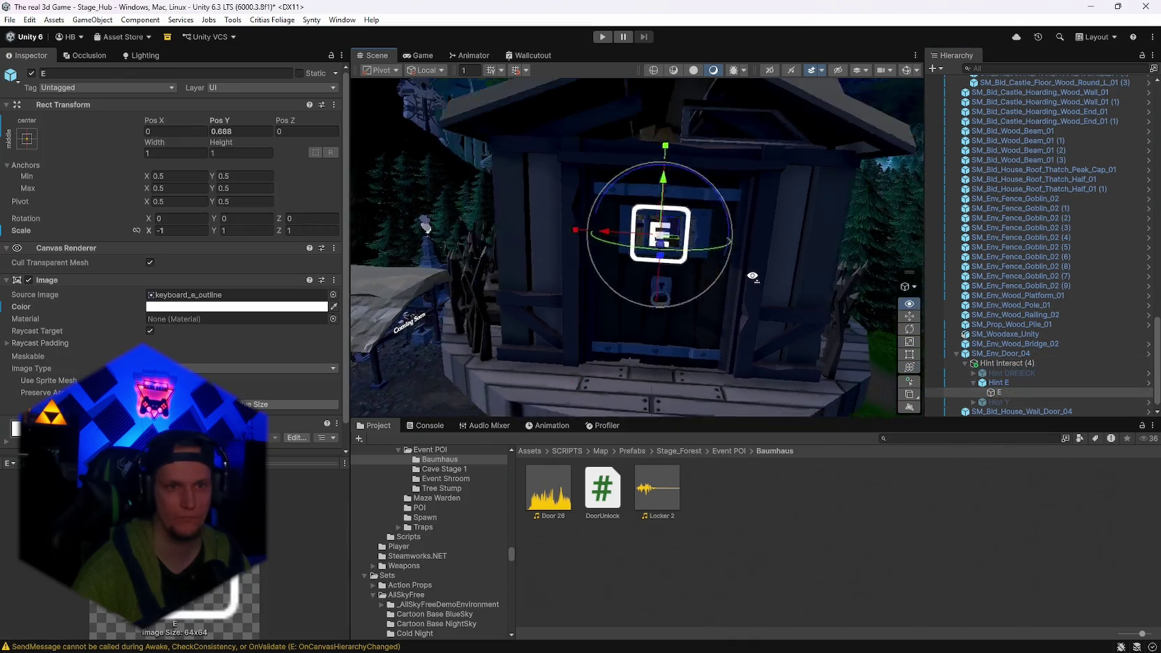
{"action": "scroll", "coordinate": [752, 276], "scroll_direction": "up", "scroll_amount": 5}
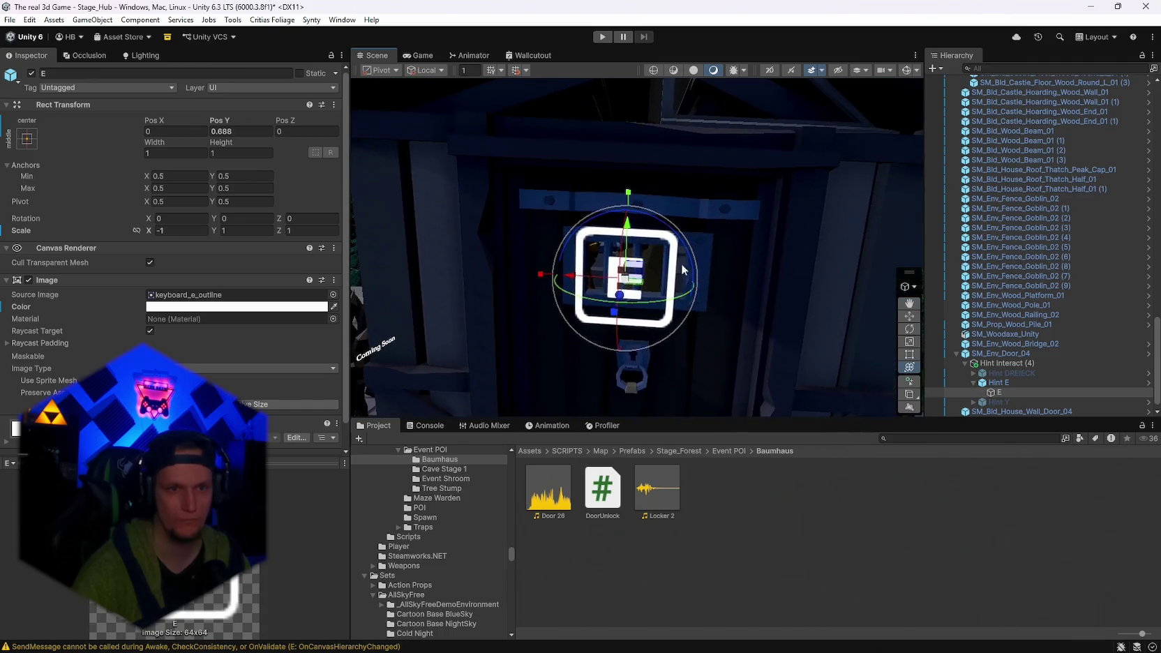
{"action": "mouse_move", "coordinate": [681, 263]}
{"action": "left_mouse_down"}
{"action": "mouse_move", "coordinate": [732, 317]}
{"action": "mouse_move", "coordinate": [666, 296]}
{"action": "mouse_move", "coordinate": [680, 282]}
{"action": "mouse_move", "coordinate": [873, 299]}
{"action": "mouse_move", "coordinate": [465, 299]}
{"action": "mouse_move", "coordinate": [530, 265]}
{"action": "left_mouse_up"}
{"action": "scroll", "coordinate": [666, 296], "scroll_direction": "up", "scroll_amount": 5}
{"action": "mouse_move", "coordinate": [604, 233]}
{"action": "left_mouse_down"}
{"action": "mouse_move", "coordinate": [593, 245]}
{"action": "mouse_move", "coordinate": [601, 223]}
{"action": "mouse_move", "coordinate": [612, 307]}
{"action": "mouse_move", "coordinate": [546, 330]}
{"action": "mouse_move", "coordinate": [649, 311]}
{"action": "mouse_move", "coordinate": [590, 293]}
{"action": "left_mouse_up"}
{"action": "scroll", "coordinate": [614, 314], "scroll_direction": "up", "scroll_amount": 3}
{"action": "mouse_move", "coordinate": [692, 288]}
{"action": "left_mouse_down"}
{"action": "mouse_move", "coordinate": [704, 293]}
{"action": "mouse_move", "coordinate": [633, 187]}
{"action": "mouse_move", "coordinate": [635, 255]}
{"action": "left_mouse_up"}
{"action": "mouse_move", "coordinate": [635, 255]}
{"action": "left_mouse_down"}
{"action": "mouse_move", "coordinate": [697, 286]}
{"action": "mouse_move", "coordinate": [764, 298]}
{"action": "left_mouse_up"}
{"action": "mouse_move", "coordinate": [691, 253]}
{"action": "left_mouse_down"}
{"action": "mouse_move", "coordinate": [667, 251]}
{"action": "mouse_move", "coordinate": [760, 305]}
{"action": "left_mouse_up"}
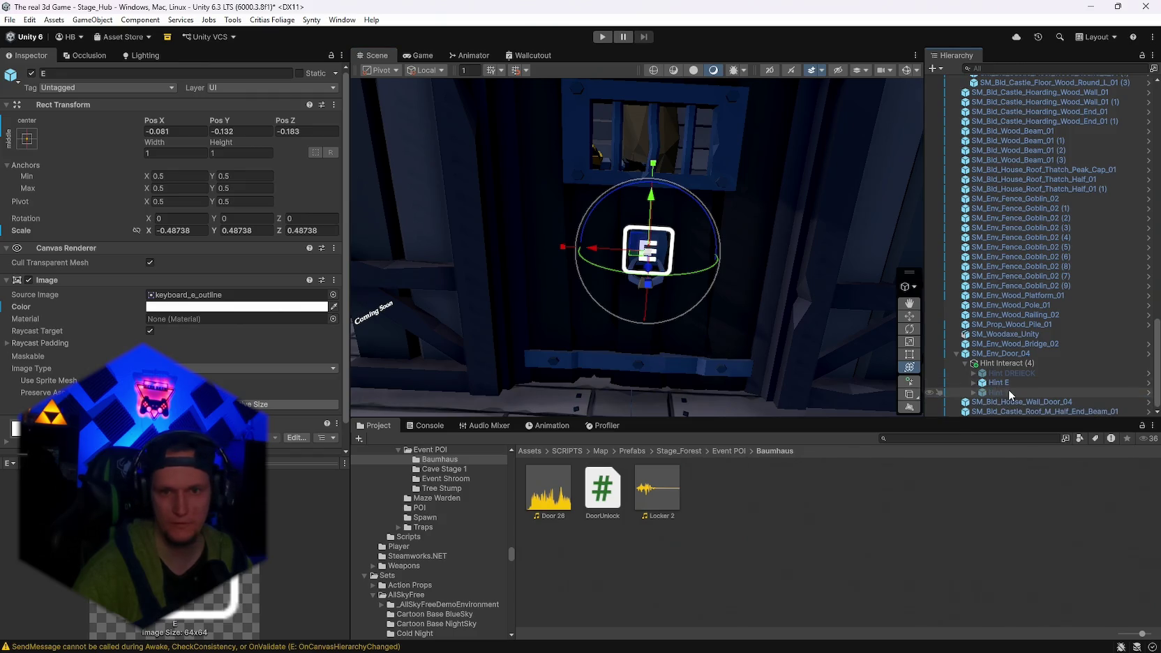
Add a Text - TextMeshPro object under Hint E, keeping its default name.
{"action": "right_click", "coordinate": [984, 383]}
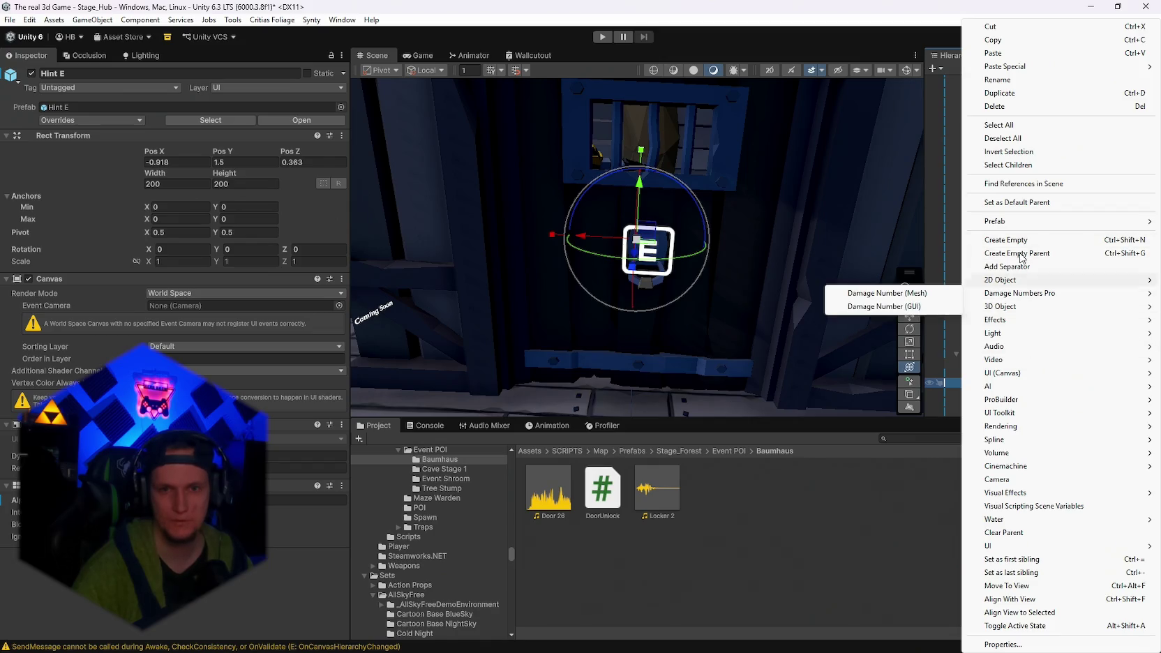
{"action": "mouse_move", "coordinate": [1010, 354]}
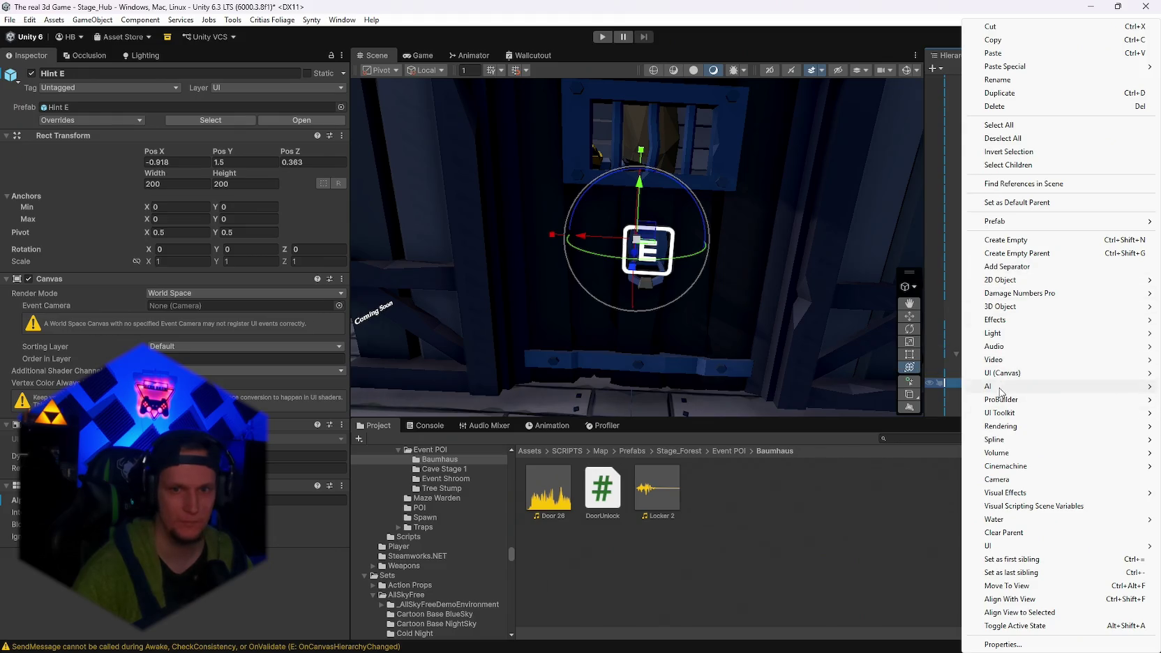
{"action": "mouse_move", "coordinate": [997, 374]}
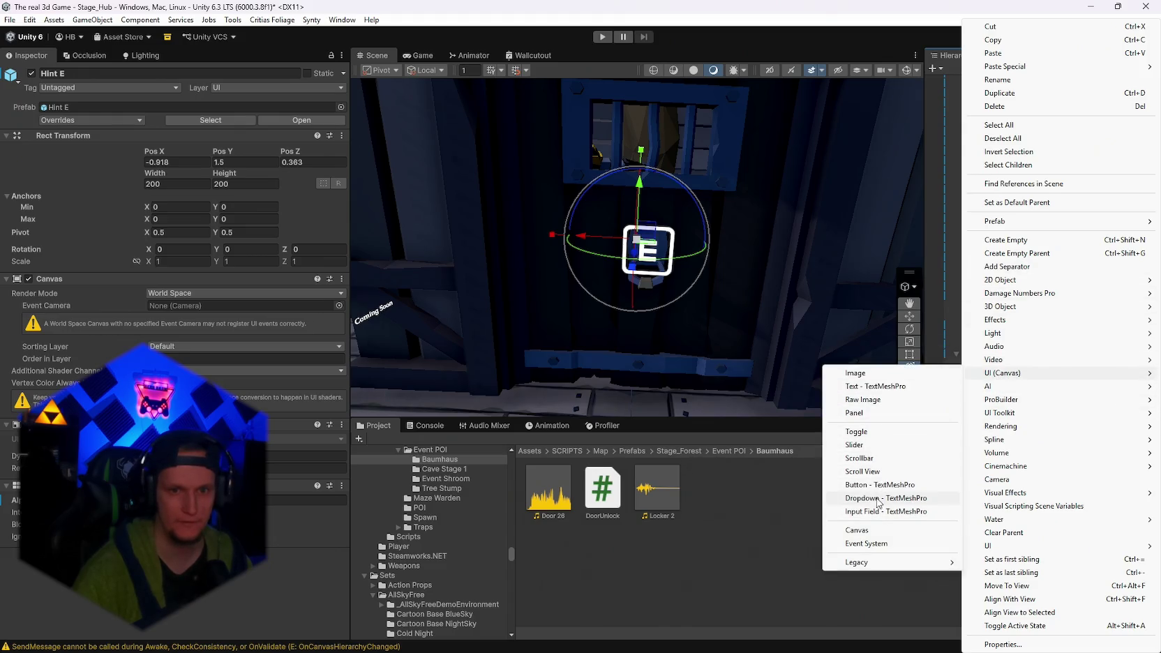
{"action": "left_click", "coordinate": [870, 387]}
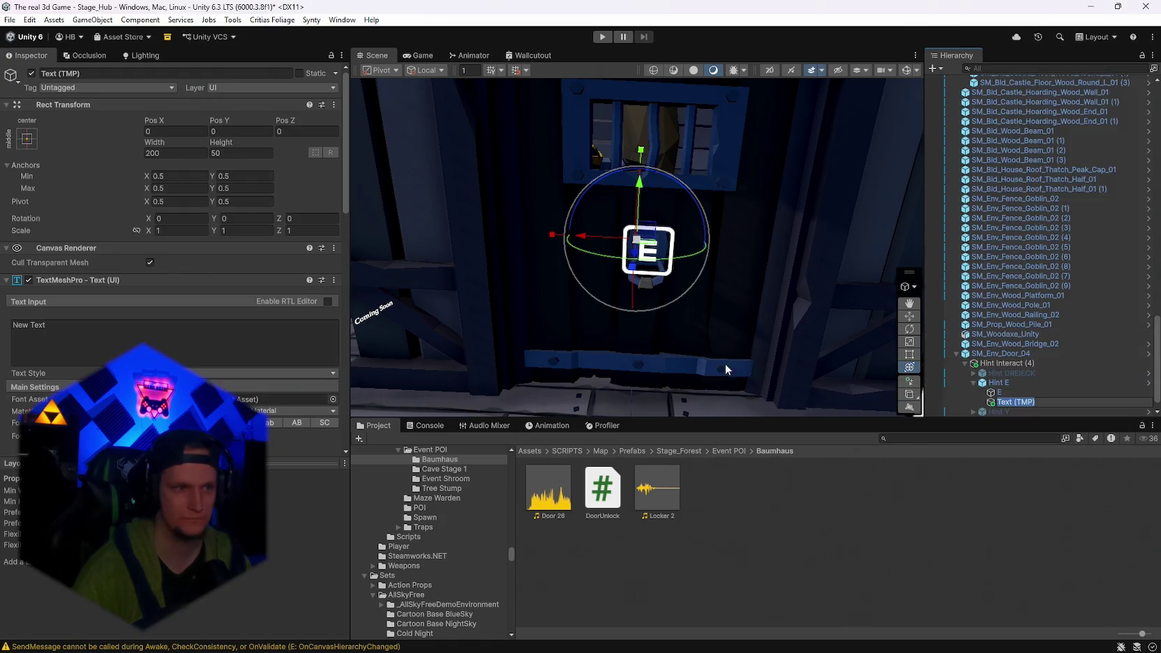
{"action": "key", "text": "Return"}
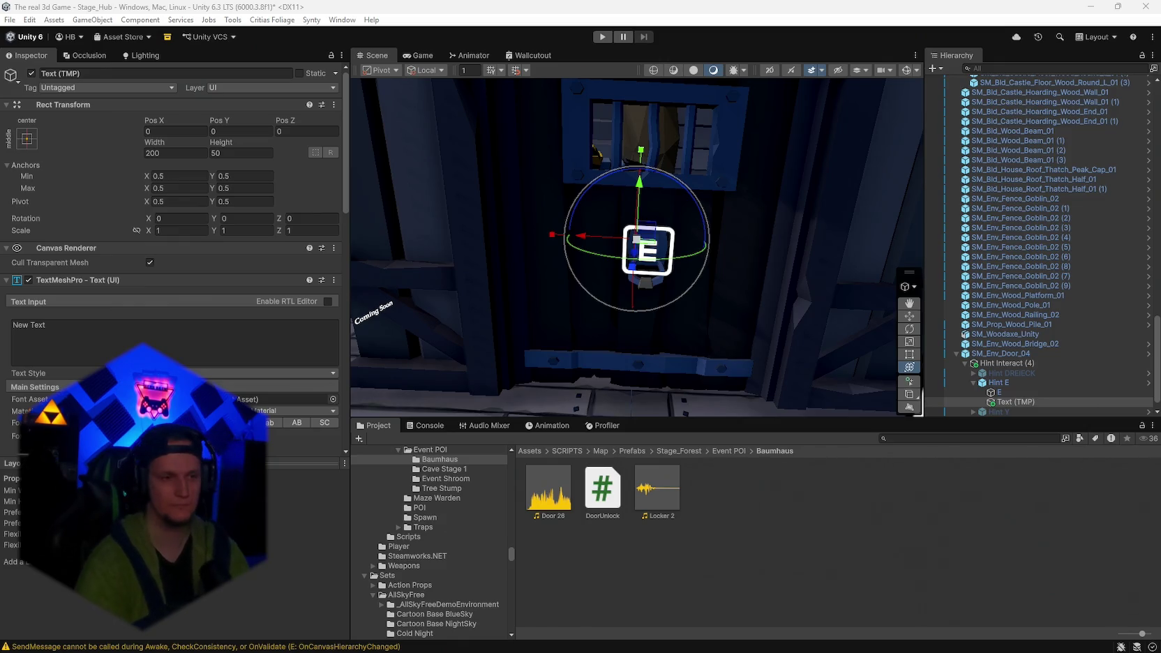
Frame the New Text, move it below the E icon and scale it to 0.018882.
{"action": "double_click", "coordinate": [69, 329]}
{"action": "mouse_move", "coordinate": [697, 265]}
{"action": "left_mouse_down"}
{"action": "mouse_move", "coordinate": [797, 260]}
{"action": "mouse_move", "coordinate": [746, 254]}
{"action": "mouse_move", "coordinate": [638, 283]}
{"action": "left_mouse_up"}
{"action": "key", "text": "f"}
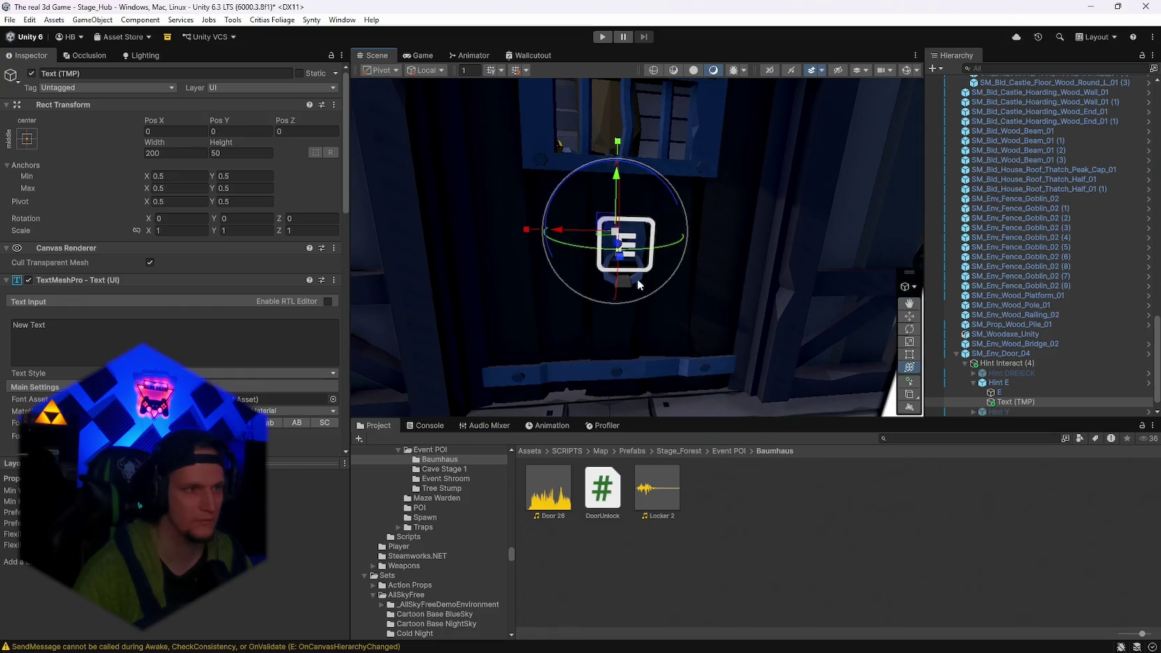
{"action": "left_click_drag", "start_coordinate": [617, 202], "coordinate": [614, 266]}
{"action": "left_click_drag", "start_coordinate": [613, 311], "coordinate": [894, 293]}
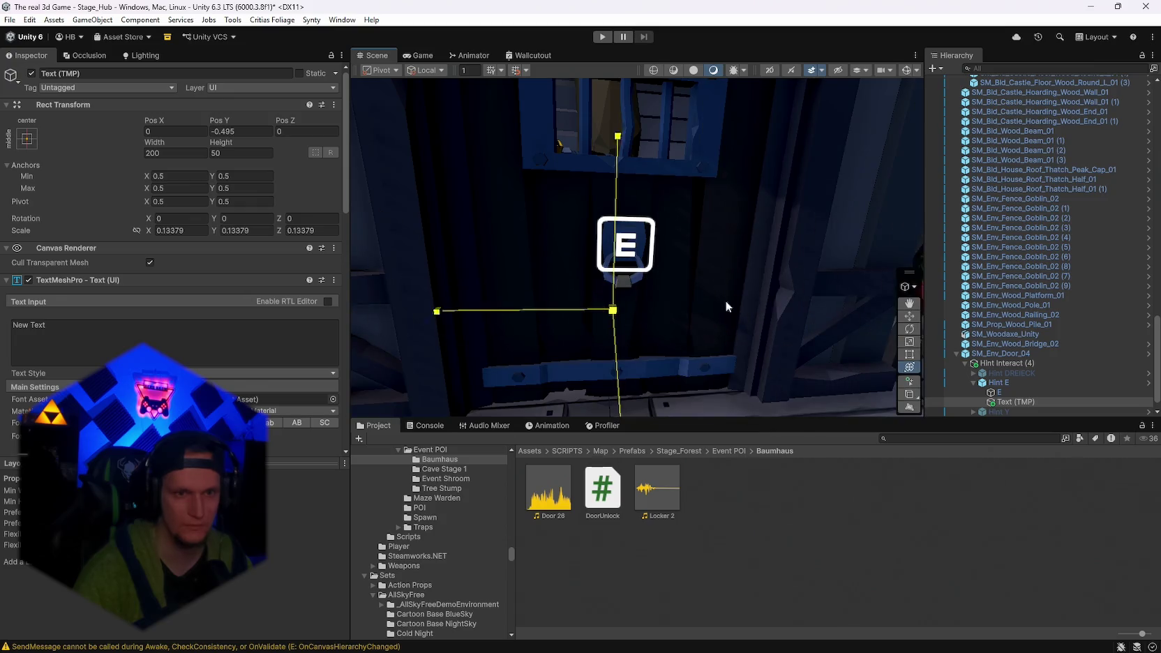
{"action": "left_click_drag", "start_coordinate": [660, 309], "coordinate": [558, 319]}
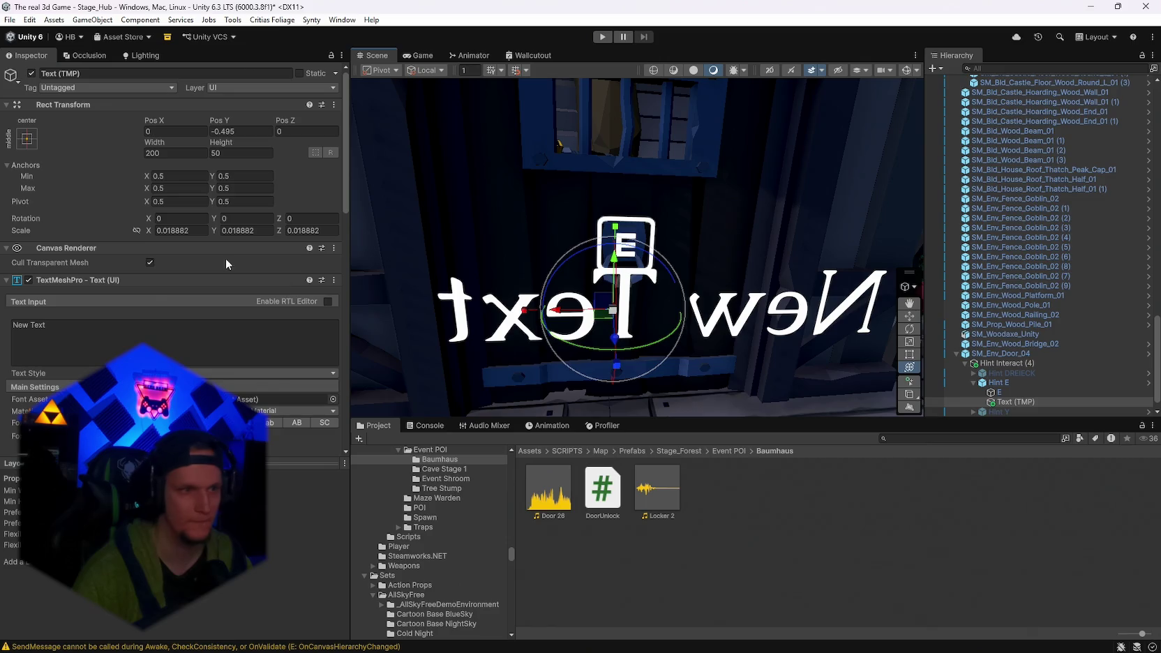
Turn the New Text label 180 degrees around its vertical axis.
{"action": "mouse_move", "coordinate": [693, 274]}
{"action": "left_mouse_down"}
{"action": "mouse_move", "coordinate": [637, 274]}
{"action": "mouse_move", "coordinate": [649, 273]}
{"action": "left_mouse_up"}
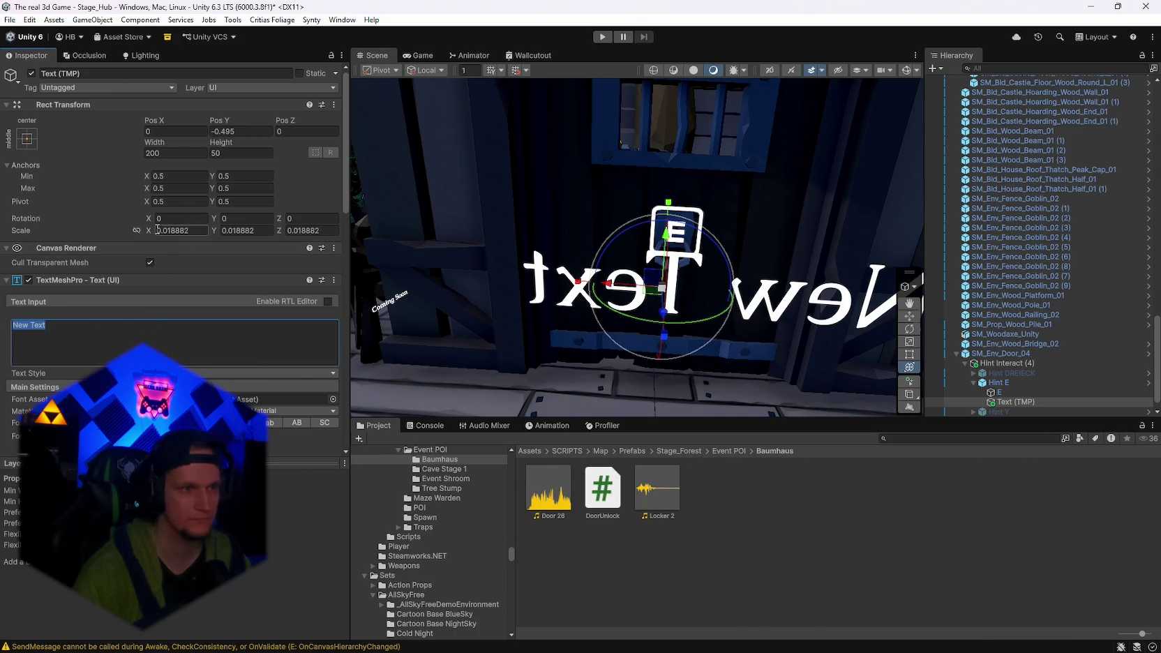
{"action": "mouse_move", "coordinate": [684, 321]}
{"action": "left_mouse_down"}
{"action": "mouse_move", "coordinate": [292, 319]}
{"action": "mouse_move", "coordinate": [224, 307]}
{"action": "mouse_move", "coordinate": [217, 264]}
{"action": "left_mouse_up"}
{"action": "type", "text": "180"}
{"action": "mouse_move", "coordinate": [725, 307]}
{"action": "left_mouse_down"}
{"action": "mouse_move", "coordinate": [772, 308]}
{"action": "mouse_move", "coordinate": [847, 354]}
{"action": "mouse_move", "coordinate": [719, 346]}
{"action": "left_mouse_up"}
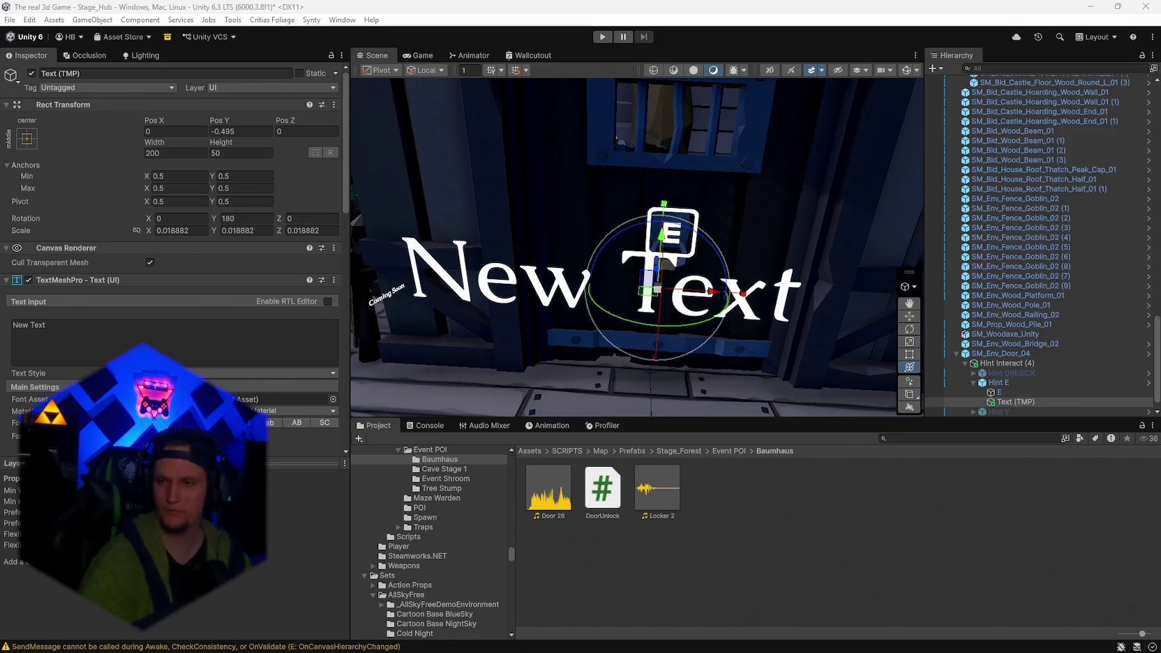
Move the label below the E sign to Y -1.07 and shrink it to 0.01254124.
{"action": "mouse_move", "coordinate": [768, 279]}
{"action": "left_mouse_down"}
{"action": "mouse_move", "coordinate": [776, 284]}
{"action": "mouse_move", "coordinate": [726, 304]}
{"action": "left_mouse_up"}
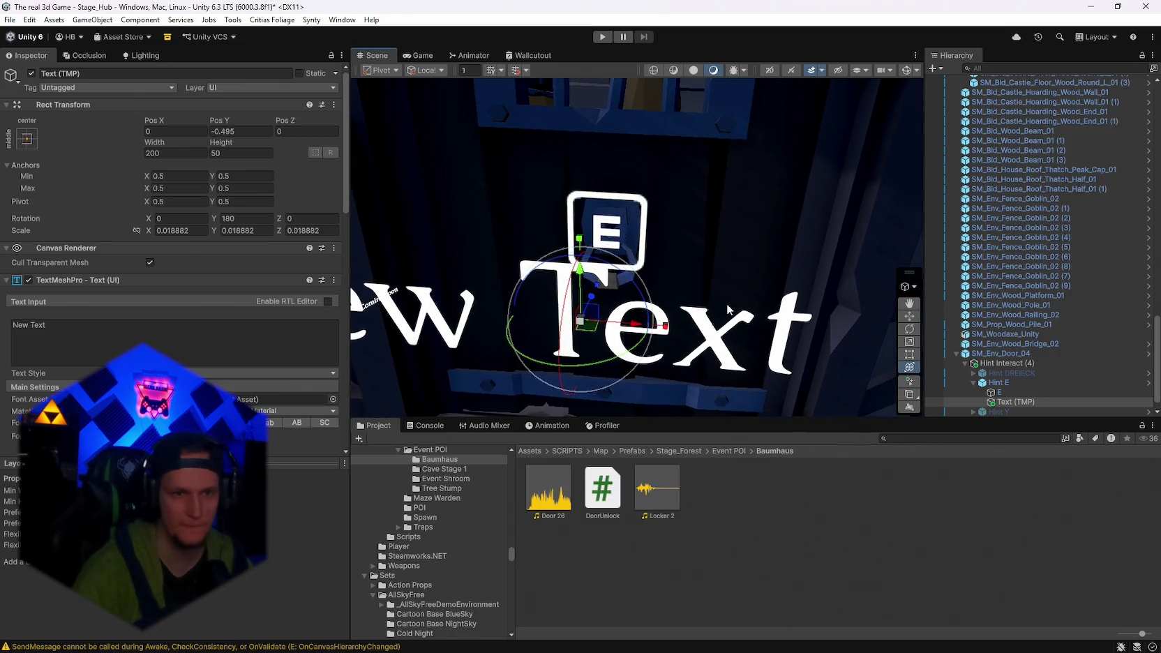
{"action": "mouse_move", "coordinate": [601, 299]}
{"action": "left_mouse_down"}
{"action": "mouse_move", "coordinate": [607, 244]}
{"action": "mouse_move", "coordinate": [582, 259]}
{"action": "left_mouse_up"}
{"action": "left_click_drag", "start_coordinate": [605, 337], "coordinate": [389, 287]}
{"action": "scroll", "coordinate": [234, 344], "scroll_direction": "down", "scroll_amount": 5}
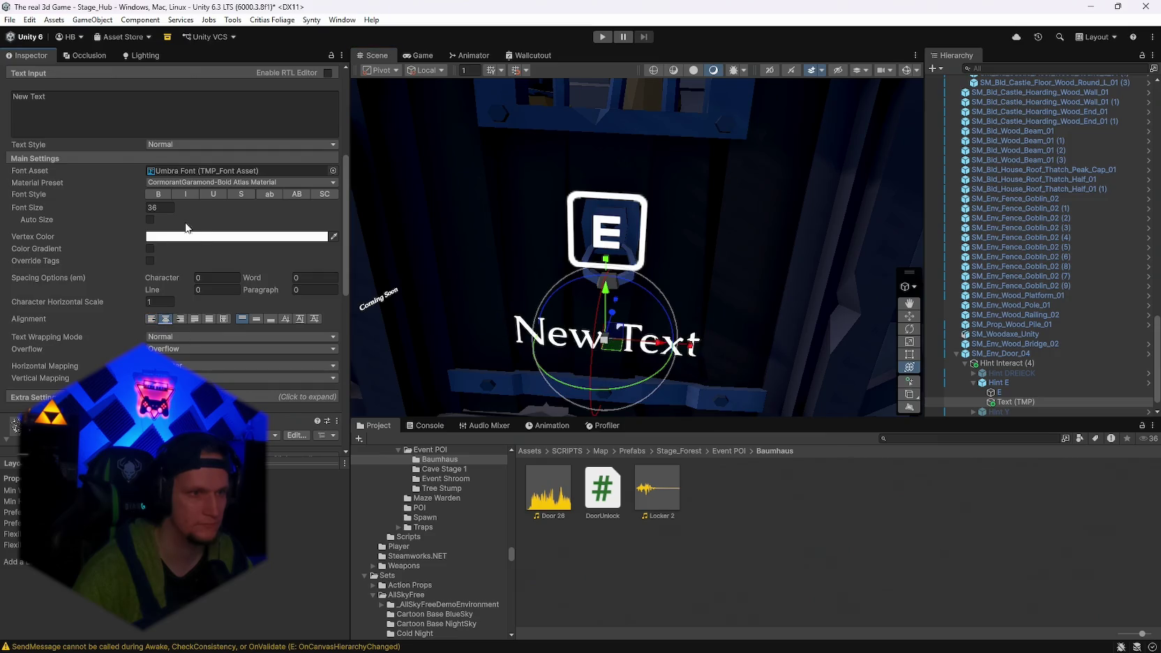
{"action": "scroll", "coordinate": [664, 313], "scroll_direction": "up", "scroll_amount": 2}
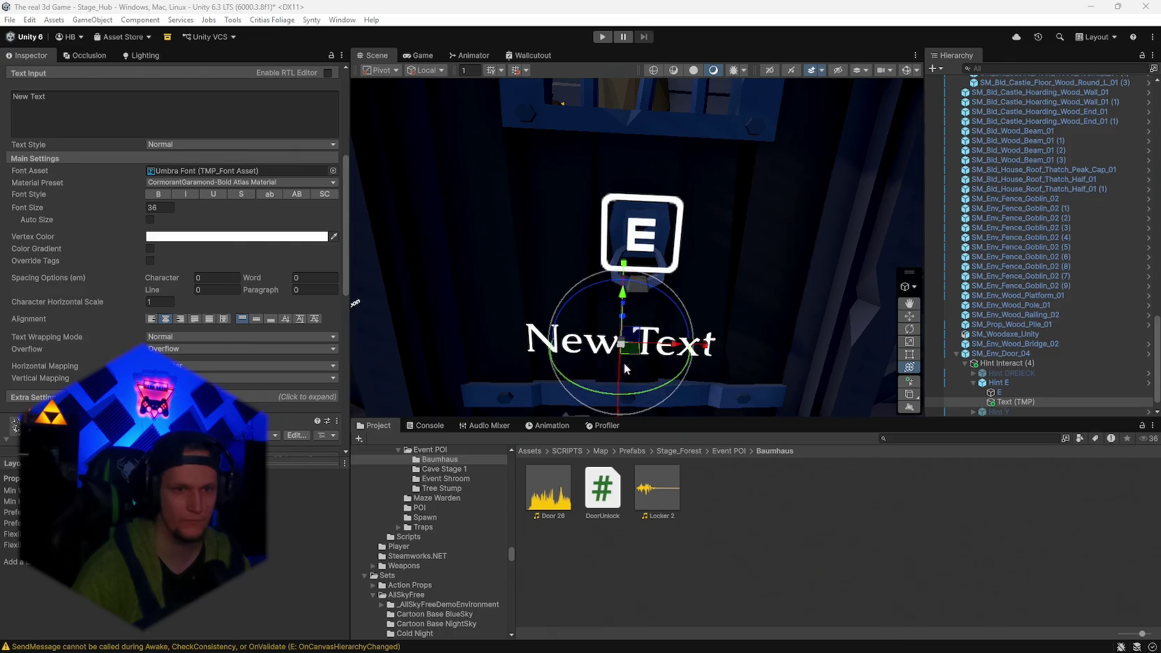
{"action": "scroll", "coordinate": [671, 344], "scroll_direction": "down", "scroll_amount": 3}
{"action": "left_click", "coordinate": [184, 117]}
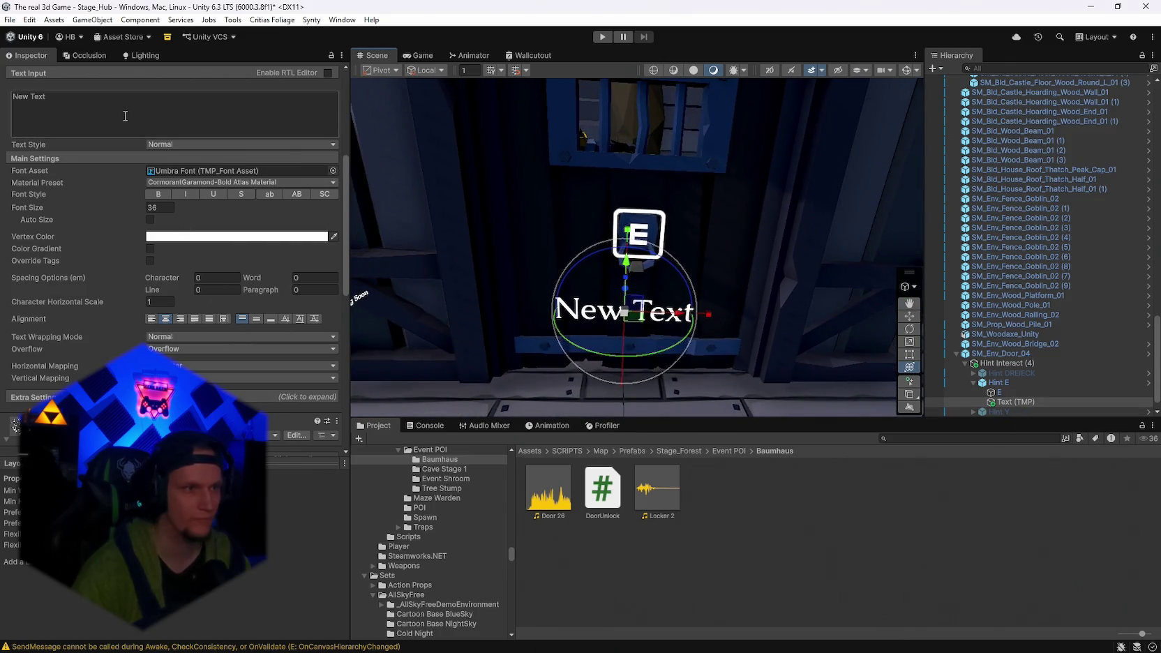
Set the label to 'Open Door — 100,000 Gold' on two lines, Width ~313, Height 96.6.
{"action": "key", "text": "ctrl+a"}
{"action": "type", "text": "Open Door — 100,000 Gold"}
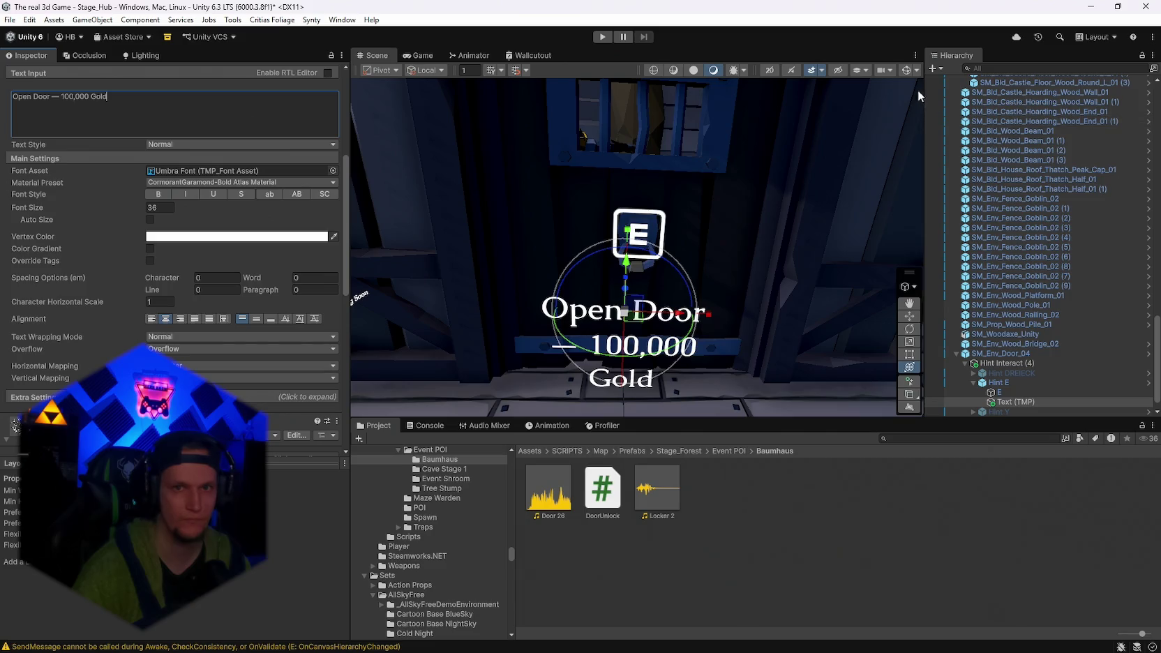
{"action": "scroll", "coordinate": [196, 170], "scroll_direction": "up", "scroll_amount": 5}
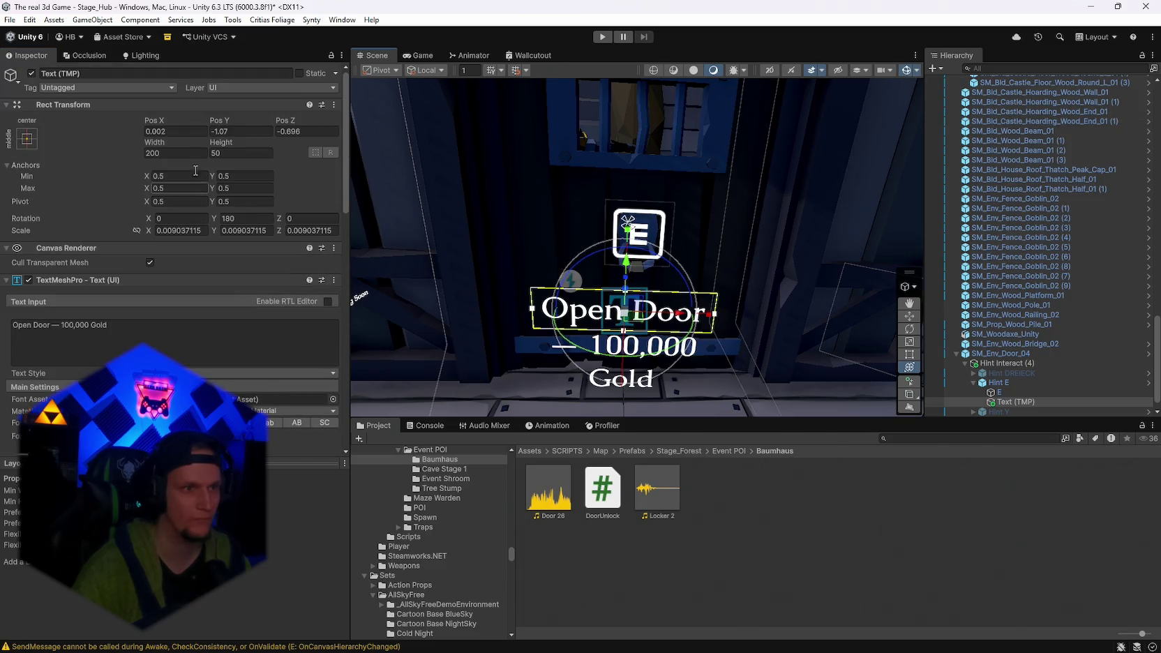
{"action": "mouse_move", "coordinate": [165, 145]}
{"action": "left_mouse_down"}
{"action": "mouse_move", "coordinate": [349, 166]}
{"action": "mouse_move", "coordinate": [446, 313]}
{"action": "left_mouse_up"}
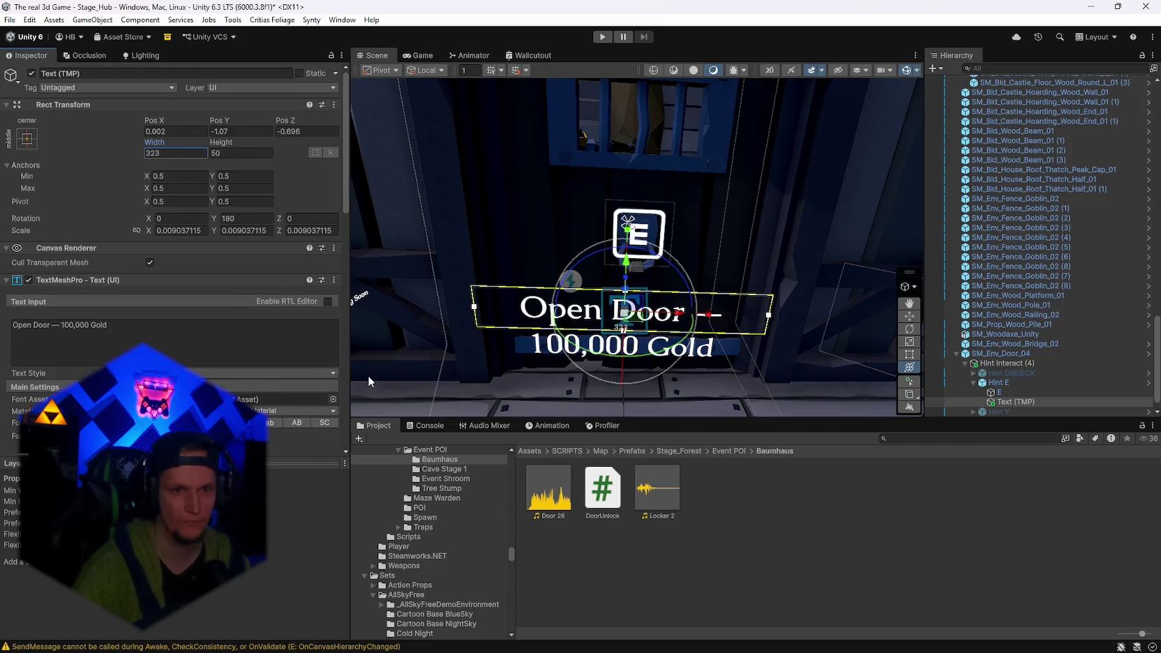
{"action": "left_click_drag", "start_coordinate": [368, 380], "coordinate": [419, 376]}
{"action": "mouse_move", "coordinate": [438, 480]}
{"action": "left_mouse_down"}
{"action": "mouse_move", "coordinate": [482, 341]}
{"action": "mouse_move", "coordinate": [493, 222]}
{"action": "left_mouse_up"}
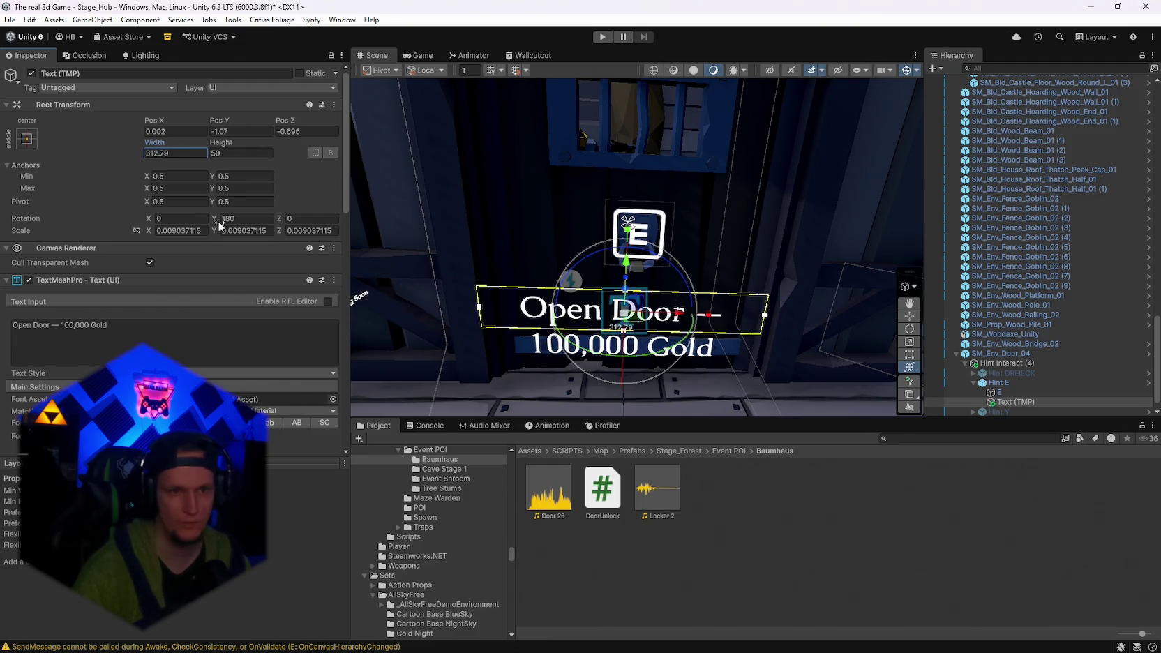
{"action": "mouse_move", "coordinate": [220, 141]}
{"action": "left_mouse_down"}
{"action": "mouse_move", "coordinate": [349, 159]}
{"action": "mouse_move", "coordinate": [294, 162]}
{"action": "left_mouse_up"}
{"action": "left_click_drag", "start_coordinate": [697, 230], "coordinate": [827, 246], "text": "alt"}
Delete the em-dash from the label and raise it closer under the E sign.
{"action": "left_click", "coordinate": [63, 325]}
{"action": "left_click", "coordinate": [60, 325]}
{"action": "key", "text": "BackSpace"}
{"action": "key", "text": "BackSpace"}
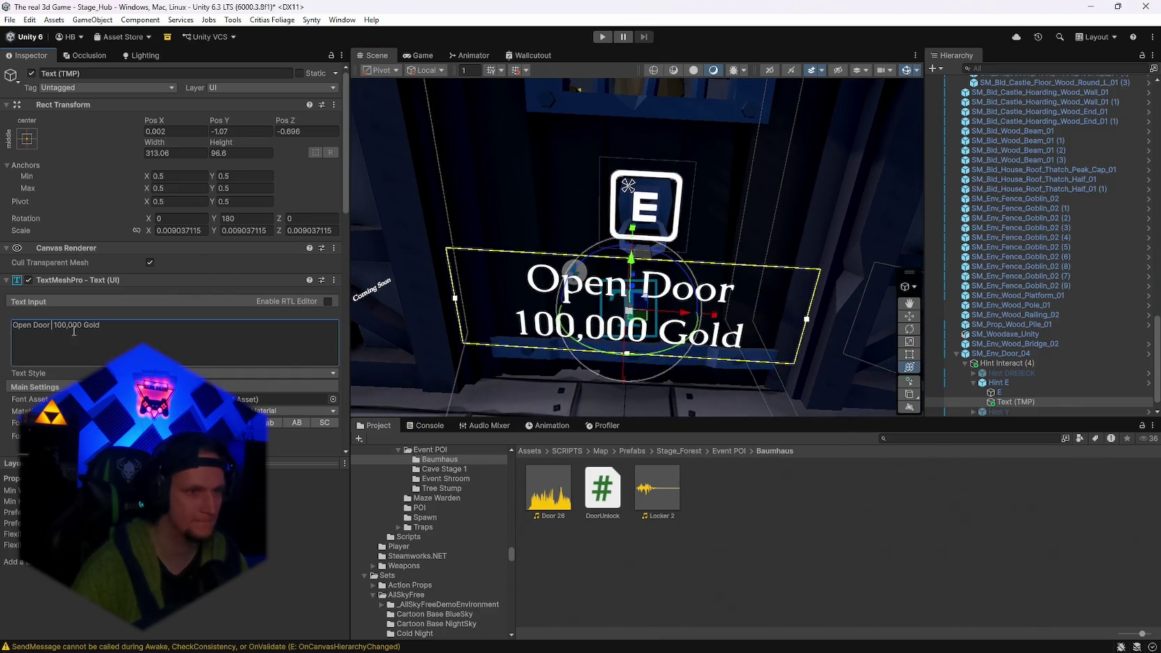
{"action": "mouse_move", "coordinate": [753, 279]}
{"action": "left_mouse_down", "text": "alt"}
{"action": "mouse_move", "coordinate": [800, 283]}
{"action": "mouse_move", "coordinate": [620, 296]}
{"action": "mouse_move", "coordinate": [643, 325]}
{"action": "left_mouse_up", "text": "alt"}
{"action": "mouse_move", "coordinate": [680, 291]}
{"action": "left_mouse_down"}
{"action": "mouse_move", "coordinate": [680, 273]}
{"action": "mouse_move", "coordinate": [623, 236]}
{"action": "left_mouse_up"}
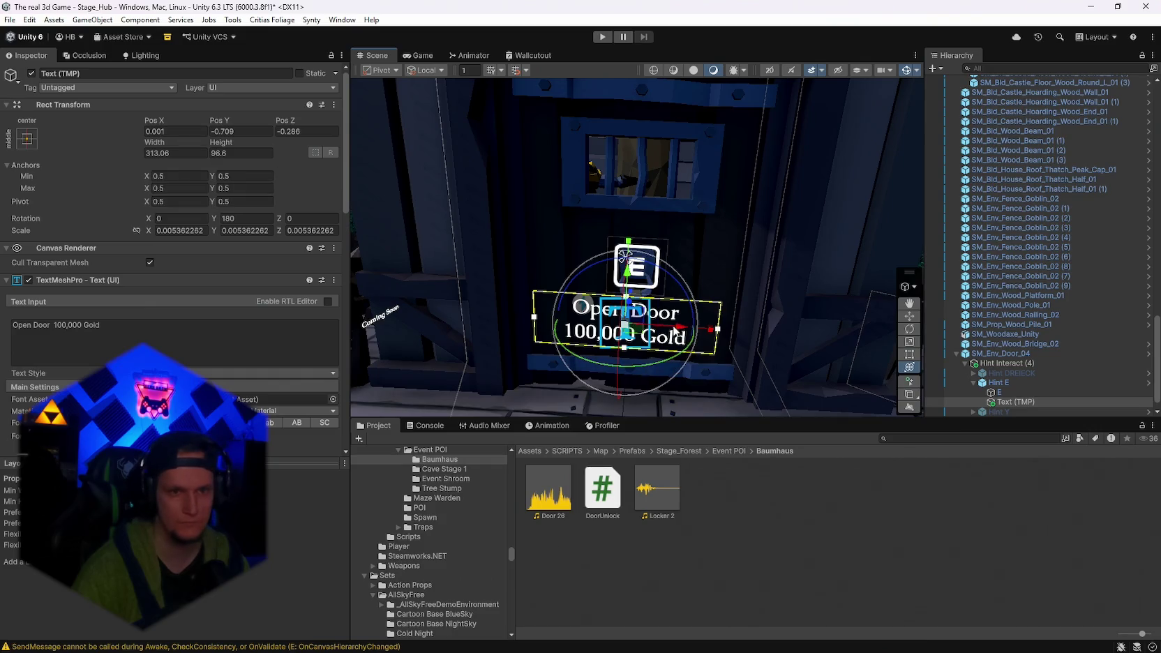
Change the label's text colour to yellow.
{"action": "mouse_move", "coordinate": [680, 328]}
{"action": "left_mouse_down", "text": "alt"}
{"action": "mouse_move", "coordinate": [673, 196]}
{"action": "mouse_move", "coordinate": [628, 213]}
{"action": "left_mouse_up", "text": "alt"}
{"action": "scroll", "coordinate": [206, 286], "scroll_direction": "down", "scroll_amount": 2}
{"action": "left_click", "coordinate": [310, 400]}
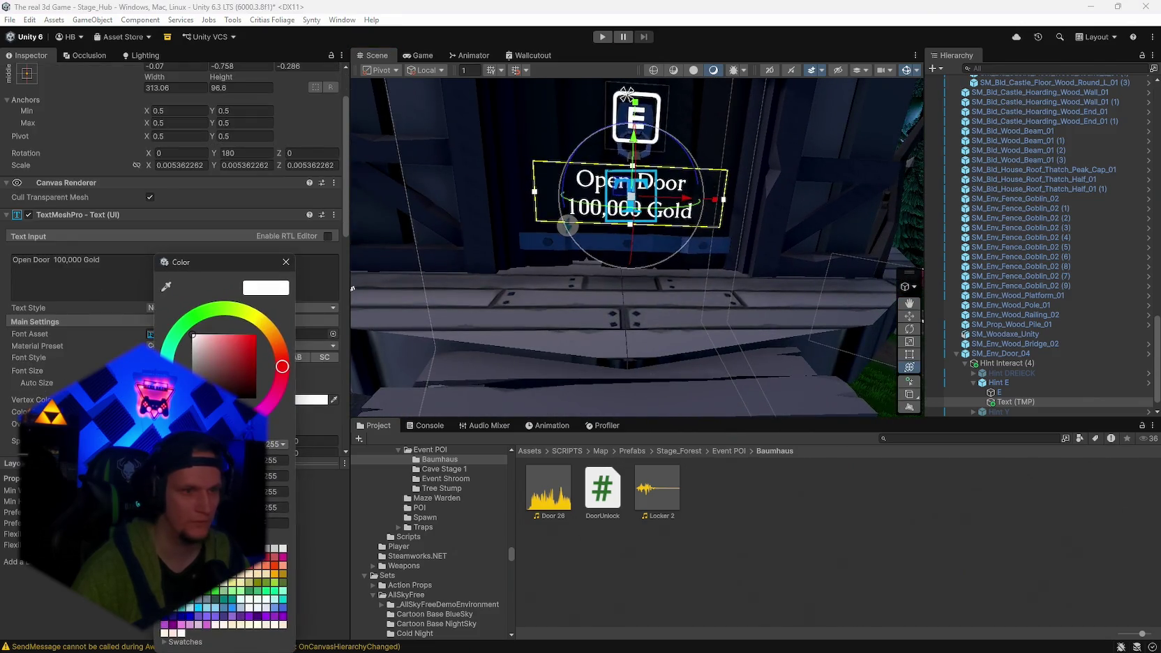
{"action": "left_click", "coordinate": [242, 323]}
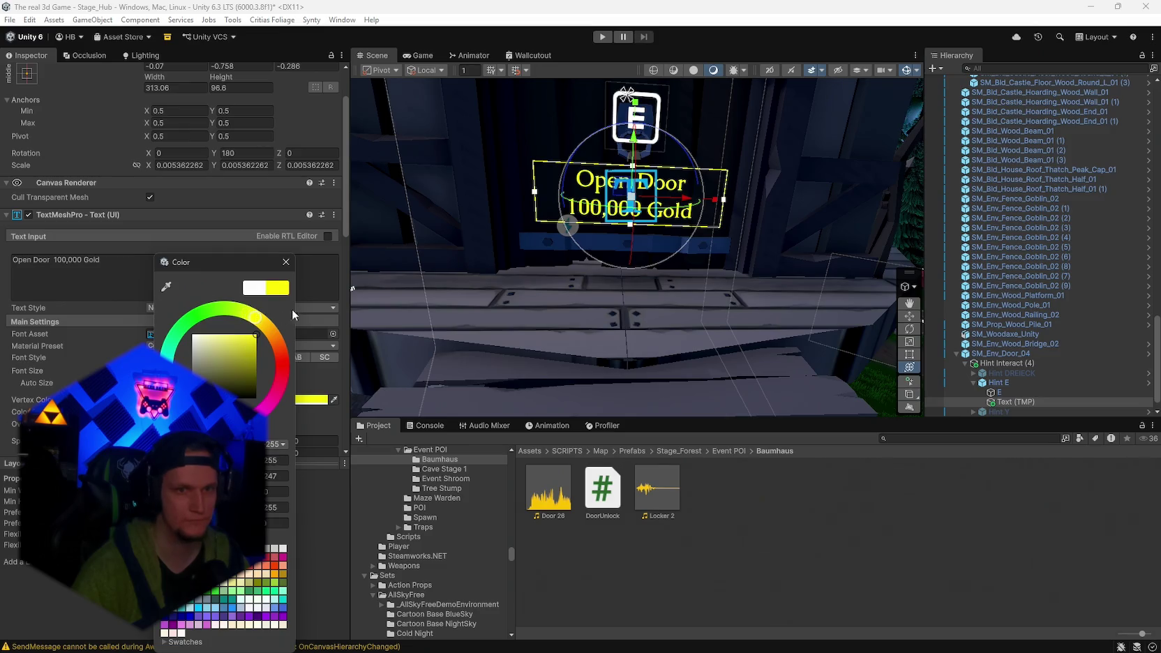
{"action": "scroll", "coordinate": [488, 210], "scroll_direction": "down", "scroll_amount": 5}
{"action": "left_click_drag", "start_coordinate": [489, 209], "coordinate": [494, 178], "text": "alt"}
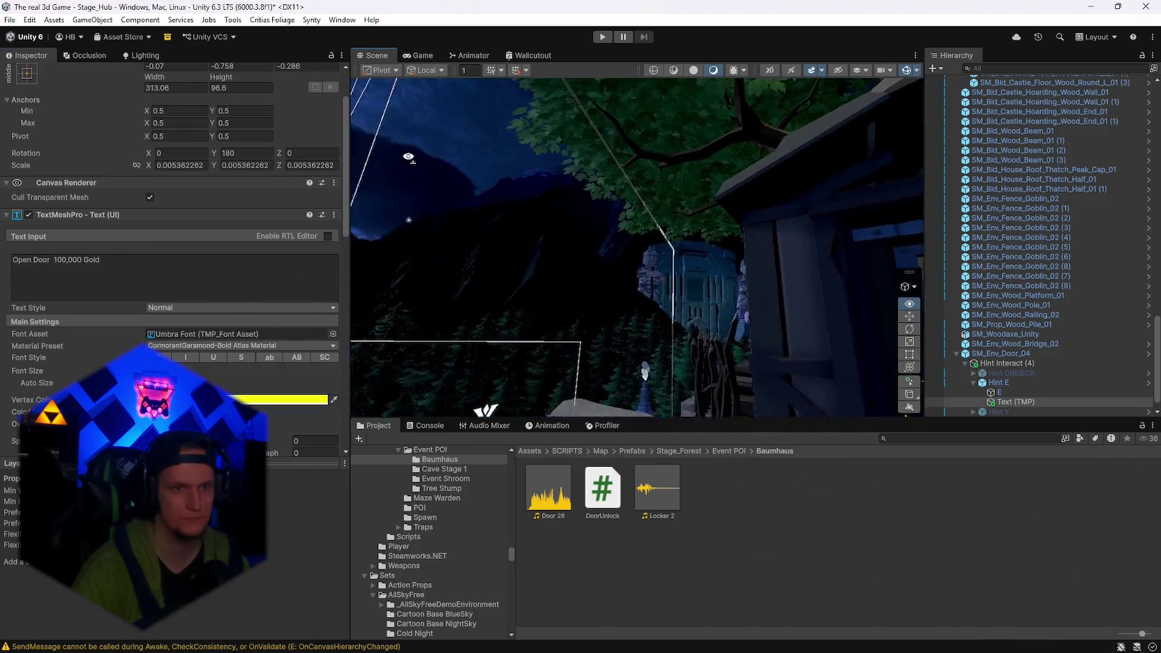
{"action": "left_click", "coordinate": [493, 177]}
{"action": "key", "text": "f"}
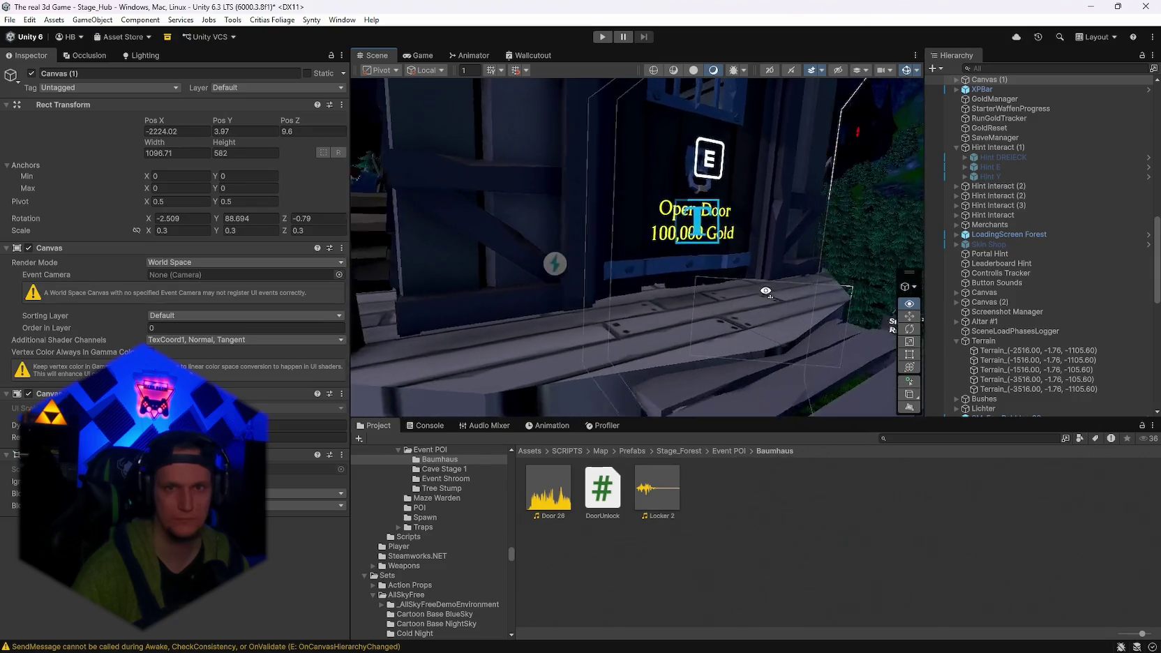
{"action": "left_click_drag", "start_coordinate": [705, 181], "coordinate": [692, 224], "text": "alt"}
{"action": "left_click_drag", "start_coordinate": [756, 286], "coordinate": [767, 265], "text": "alt"}
{"action": "scroll", "coordinate": [1019, 340], "scroll_direction": "down", "scroll_amount": 6}
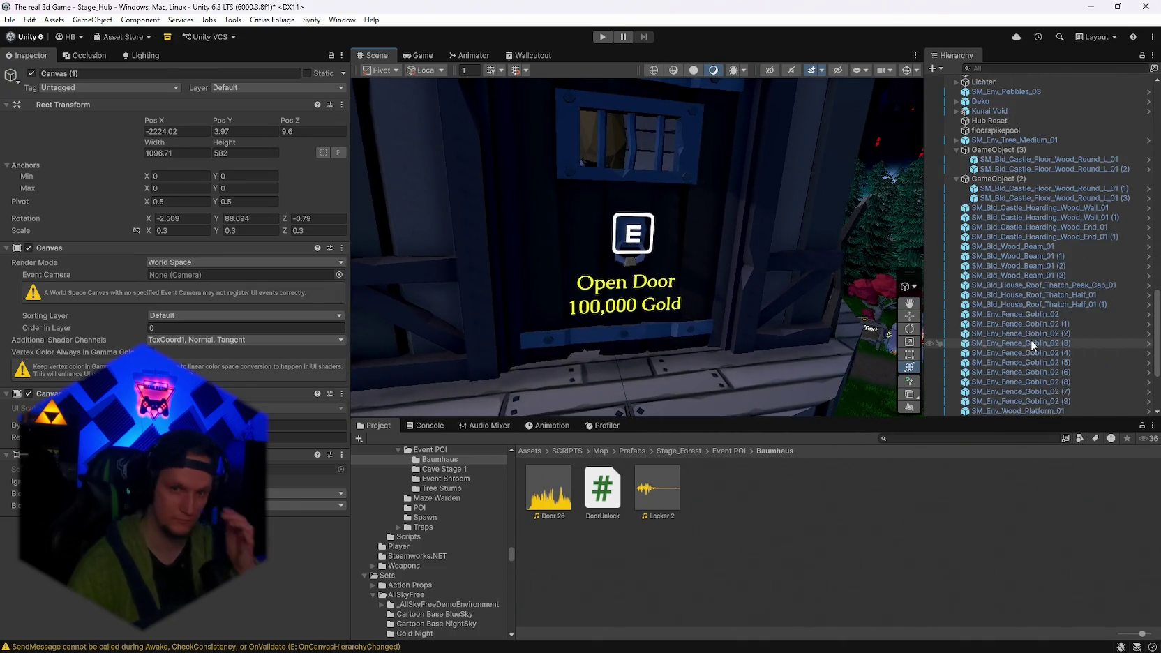
{"action": "scroll", "coordinate": [1030, 340], "scroll_direction": "down", "scroll_amount": 10}
{"action": "left_click", "coordinate": [1002, 375]}
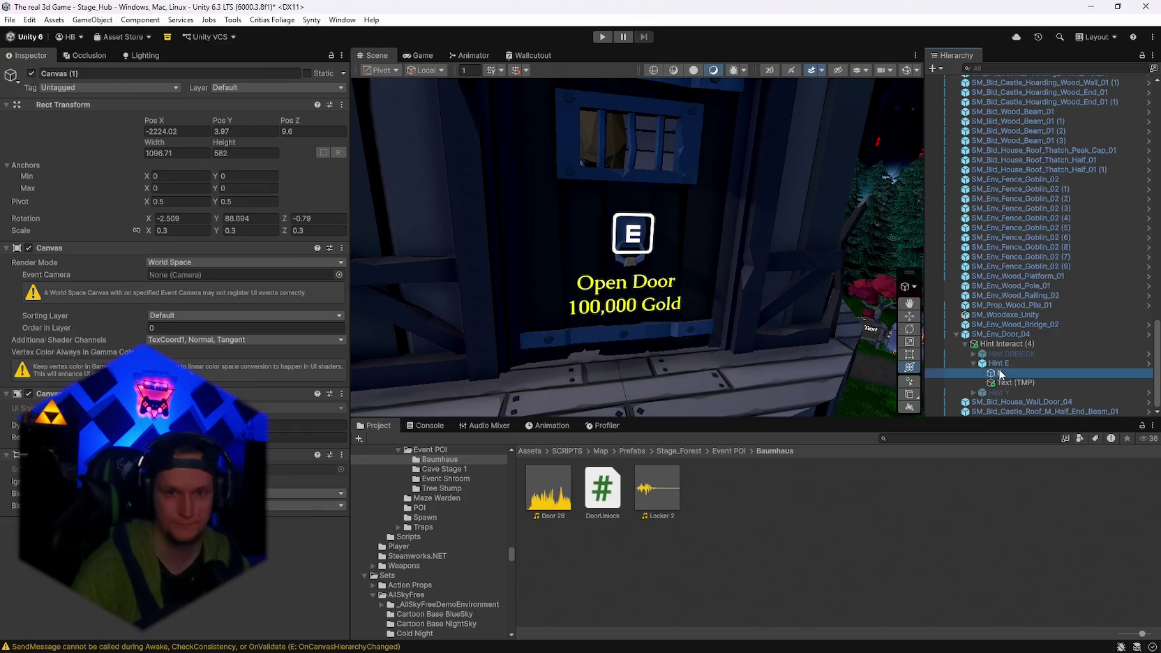
{"action": "left_click_drag", "start_coordinate": [635, 179], "coordinate": [635, 179]}
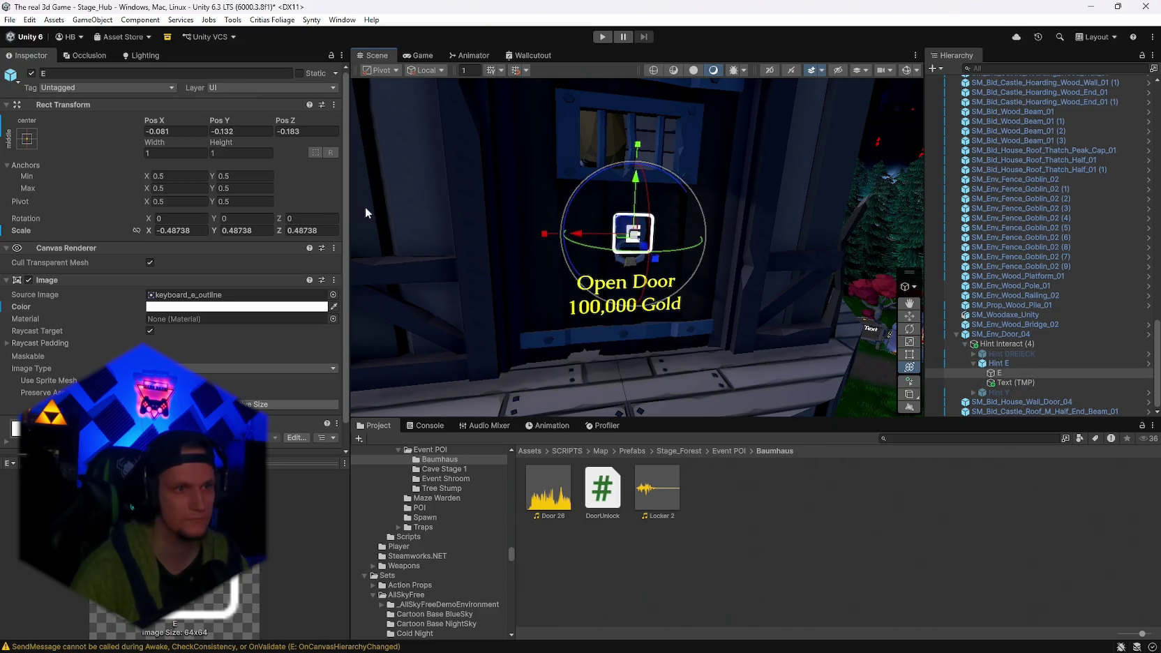
{"action": "left_click", "coordinate": [993, 364]}
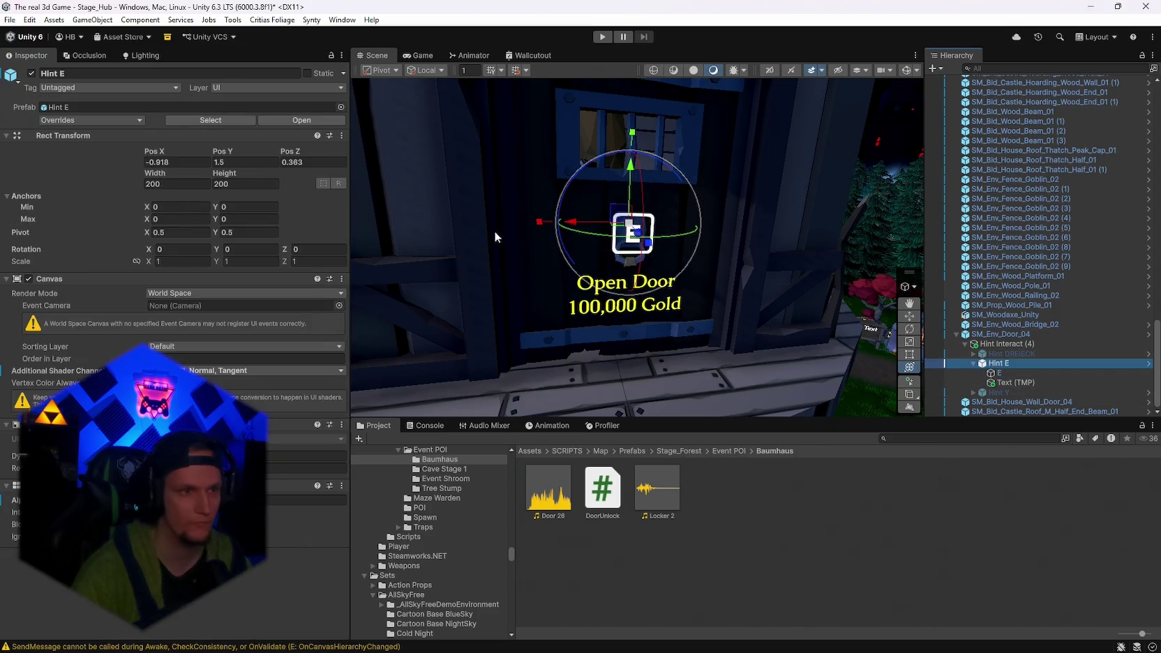
{"action": "left_click", "coordinate": [1011, 373]}
{"action": "left_click", "coordinate": [992, 364]}
{"action": "right_click", "coordinate": [981, 364]}
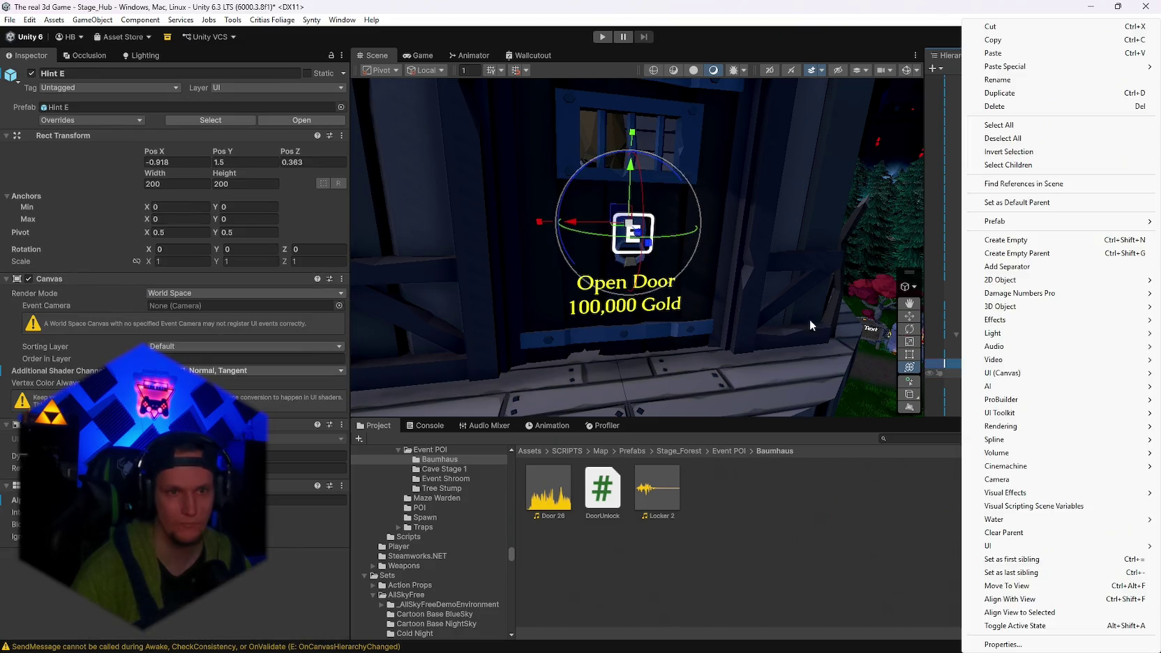
{"action": "left_click", "coordinate": [778, 272]}
{"action": "left_click_drag", "start_coordinate": [716, 250], "coordinate": [607, 230]}
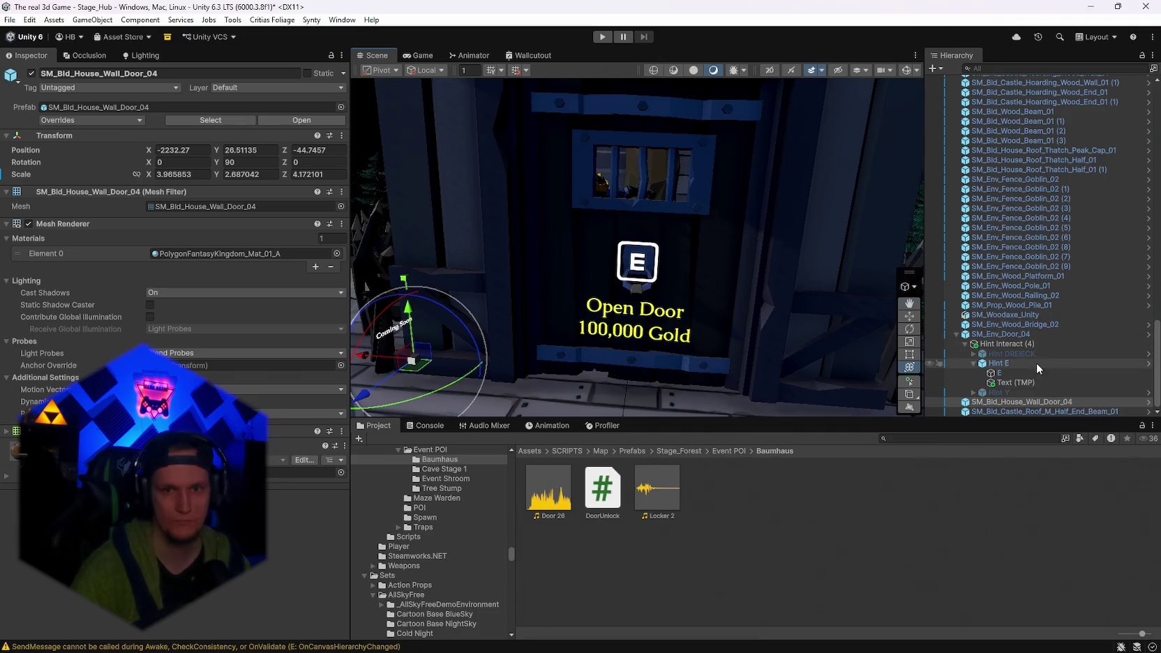
{"action": "left_click", "coordinate": [1015, 372]}
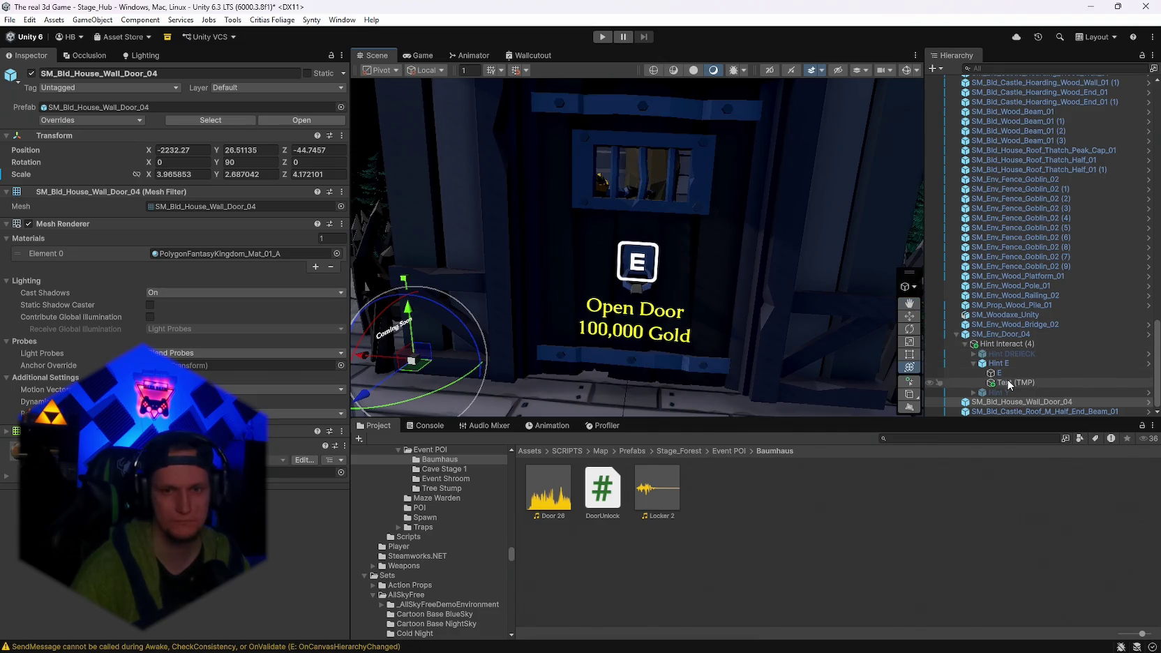
{"action": "mouse_move", "coordinate": [1005, 361]}
{"action": "left_mouse_down"}
{"action": "mouse_move", "coordinate": [957, 377]}
{"action": "mouse_move", "coordinate": [1001, 356]}
{"action": "left_mouse_up"}
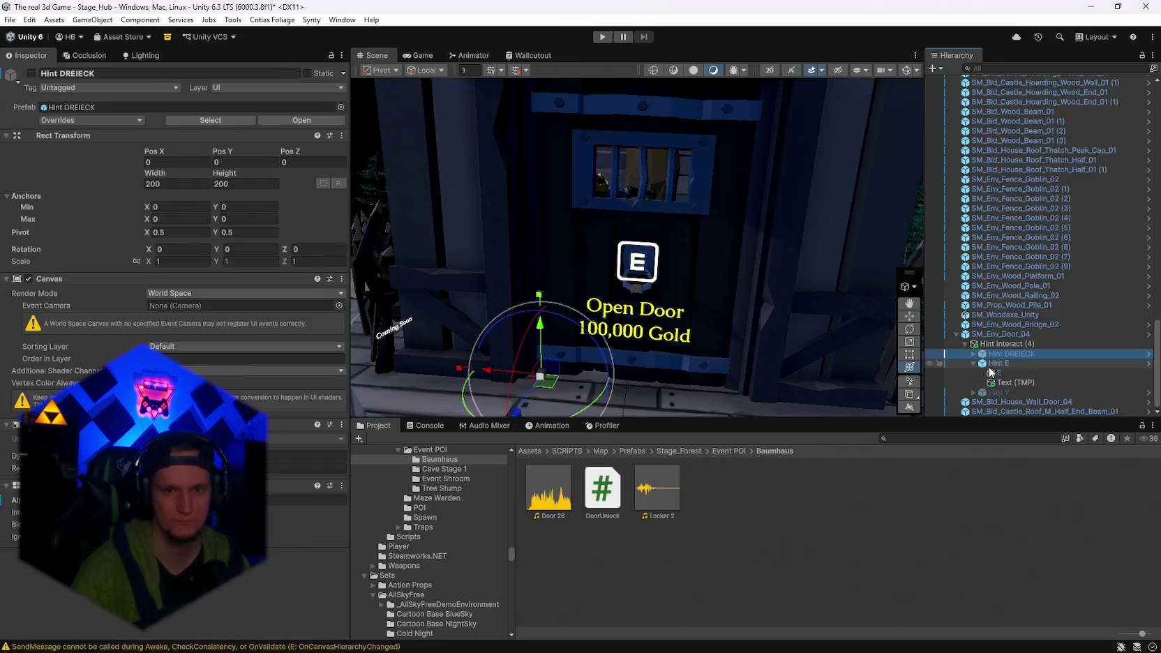
Turn off Hint E and move Hint DREIECK onto the door handle, just off the door.
{"action": "left_click", "coordinate": [997, 364]}
{"action": "key", "text": "alt+shift+a"}
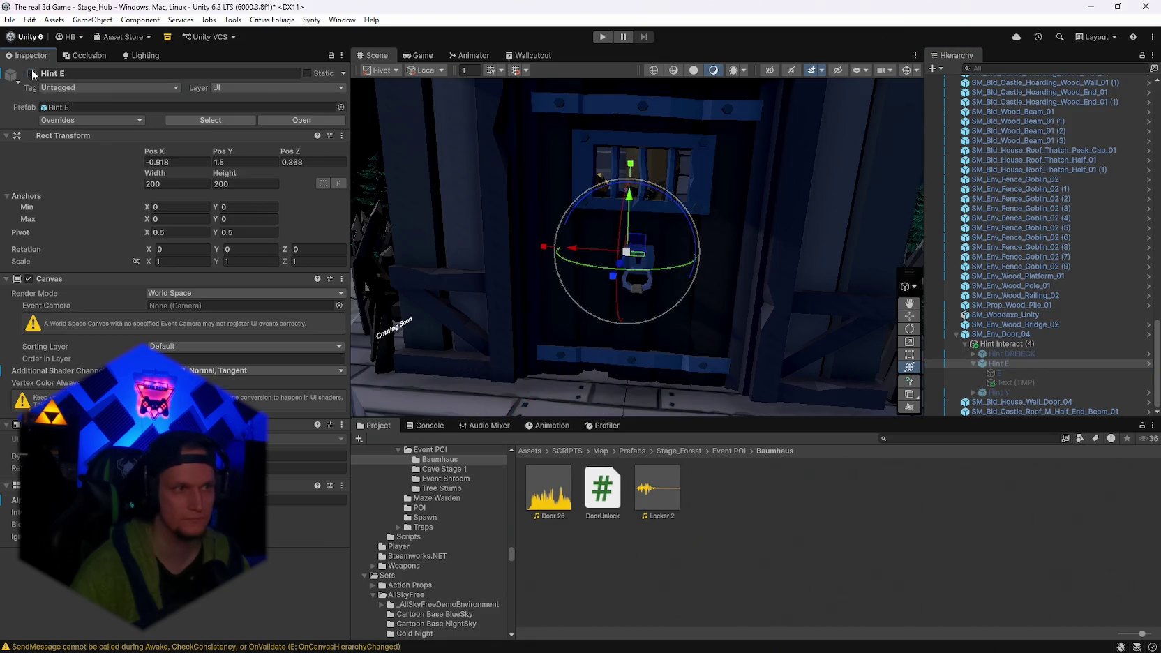
{"action": "left_click", "coordinate": [1004, 354]}
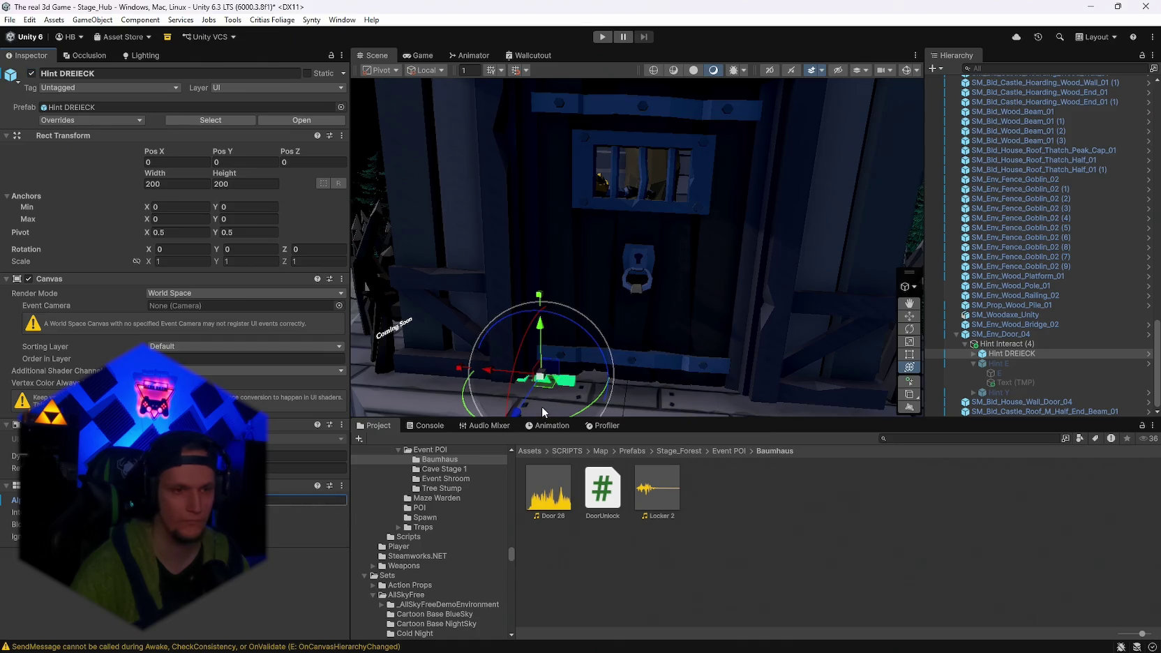
{"action": "mouse_move", "coordinate": [549, 373]}
{"action": "left_mouse_down"}
{"action": "mouse_move", "coordinate": [629, 273]}
{"action": "mouse_move", "coordinate": [675, 263]}
{"action": "mouse_move", "coordinate": [591, 223]}
{"action": "mouse_move", "coordinate": [632, 222]}
{"action": "left_mouse_up"}
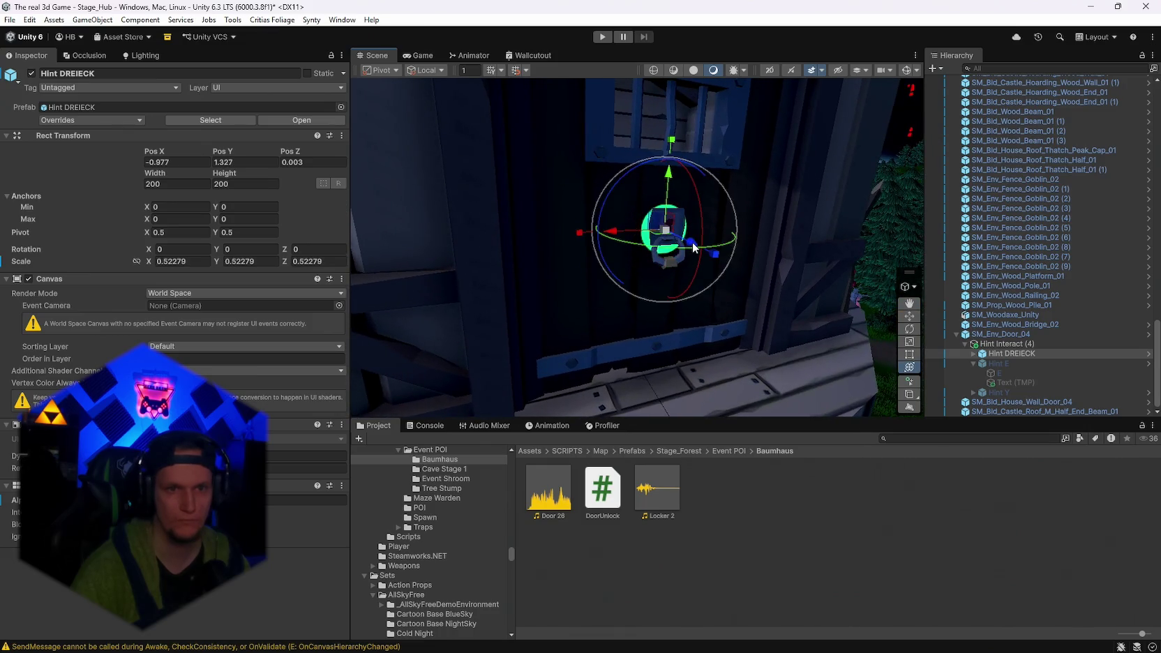
{"action": "left_click_drag", "start_coordinate": [694, 247], "coordinate": [711, 253]}
{"action": "key", "text": "f"}
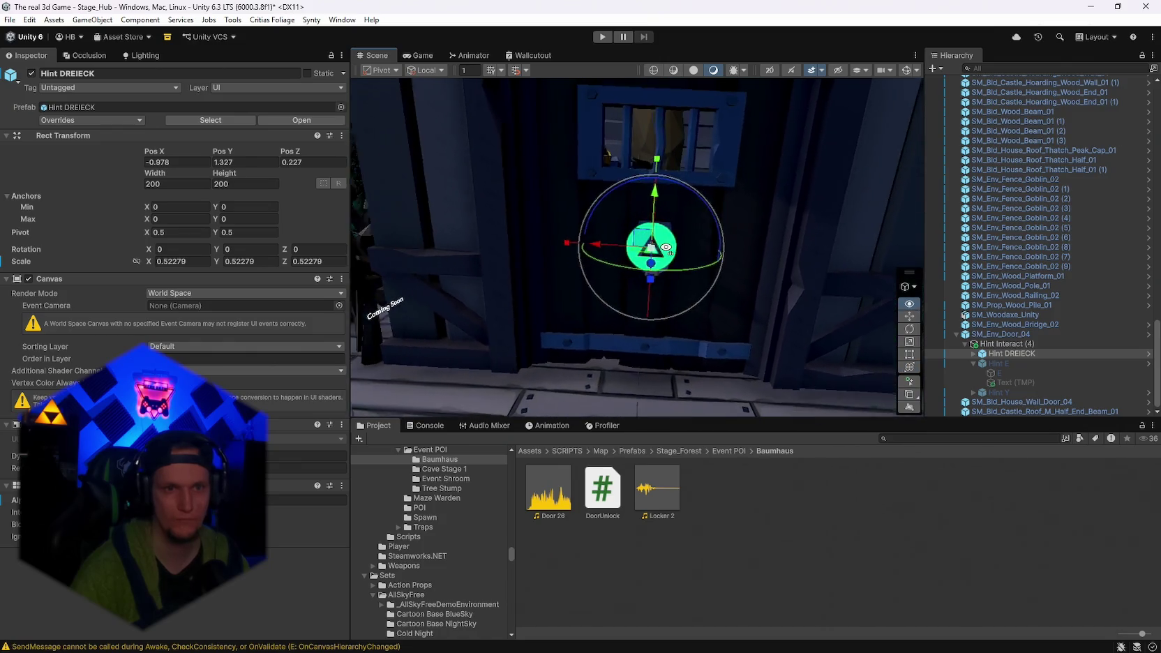
Move the Open Door text under Hint DREIECK, reset its position to 0, 0, 0, and place it below the triangle.
{"action": "left_click", "coordinate": [1019, 383]}
{"action": "left_click_drag", "start_coordinate": [1003, 354], "coordinate": [1003, 354]}
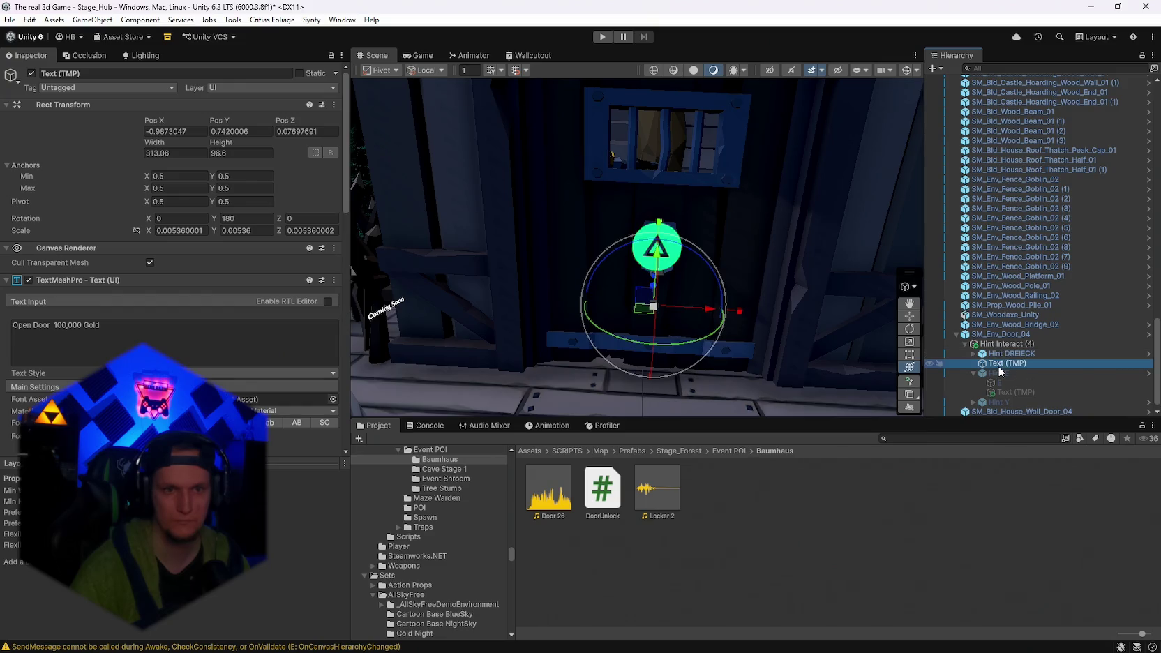
{"action": "left_click", "coordinate": [198, 130]}
{"action": "type", "text": "0"}
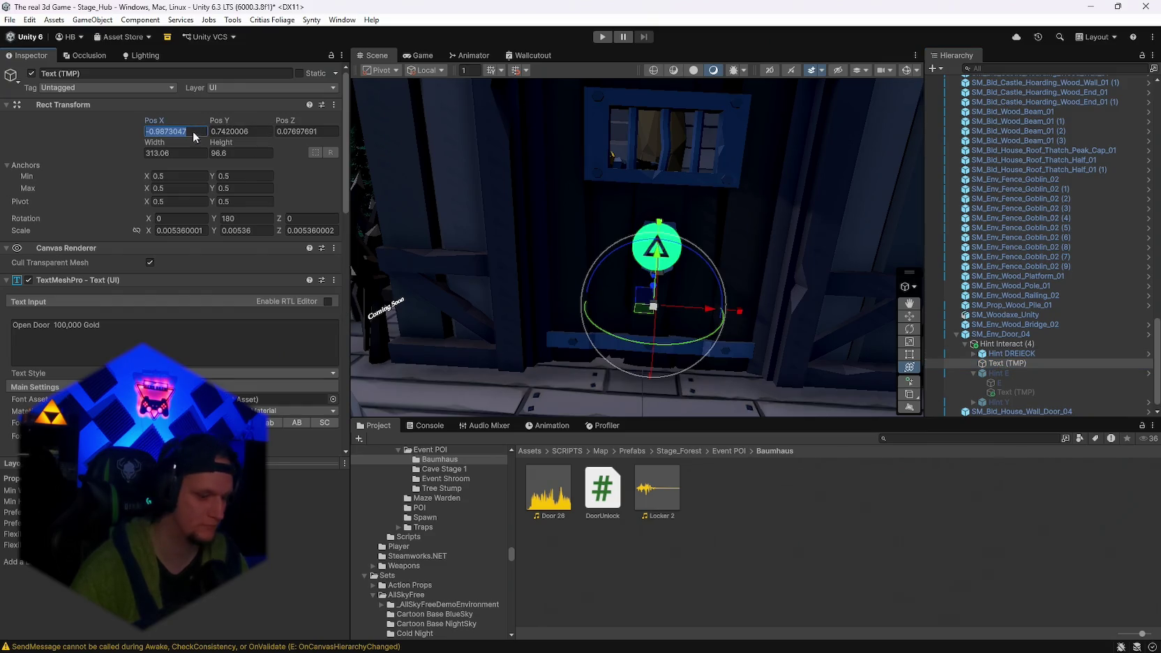
{"action": "key", "text": "Tab"}
{"action": "type", "text": "0"}
{"action": "key", "text": "Tab"}
{"action": "type", "text": "0"}
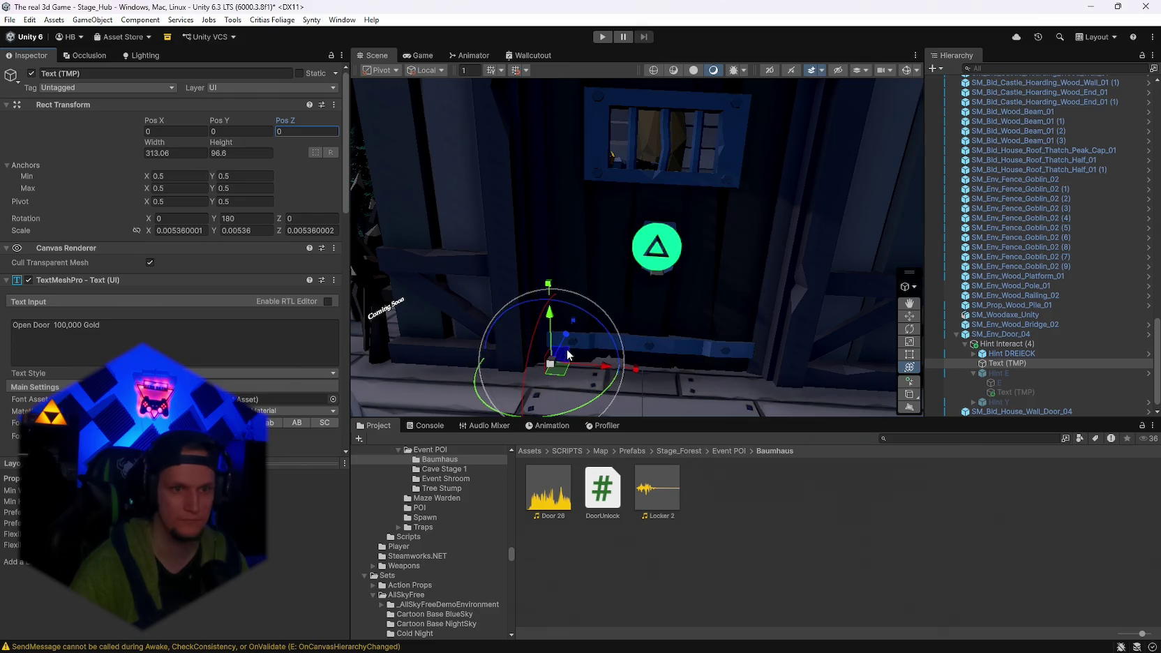
{"action": "mouse_move", "coordinate": [562, 362]}
{"action": "left_mouse_down"}
{"action": "mouse_move", "coordinate": [655, 291]}
{"action": "mouse_move", "coordinate": [663, 302]}
{"action": "left_mouse_up"}
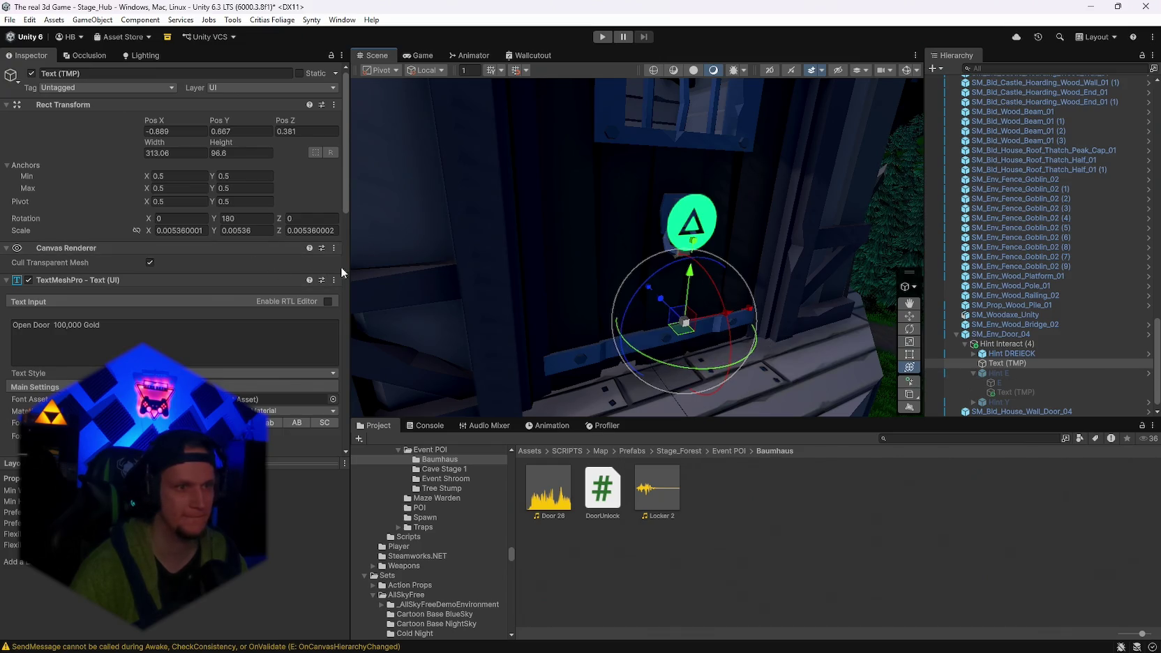
Try nesting the Open Door text in Hint E, undo, and reposition it within the hint group.
{"action": "left_click_drag", "start_coordinate": [723, 323], "coordinate": [760, 324]}
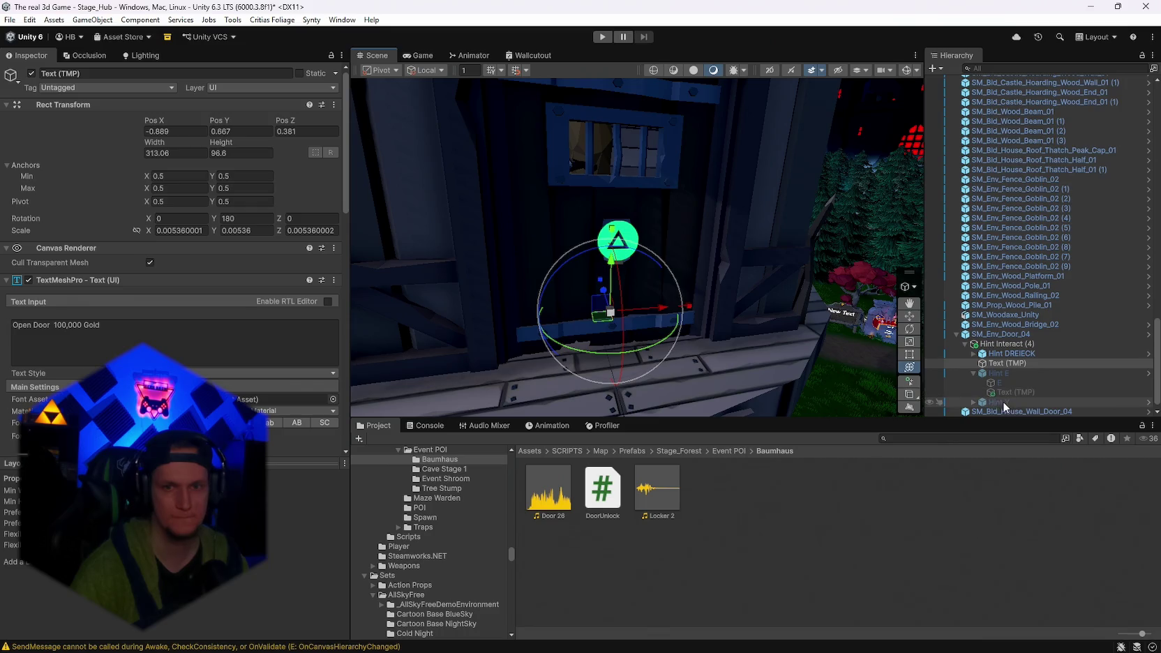
{"action": "left_click_drag", "start_coordinate": [1006, 361], "coordinate": [1004, 382]}
{"action": "key", "text": "ctrl+z"}
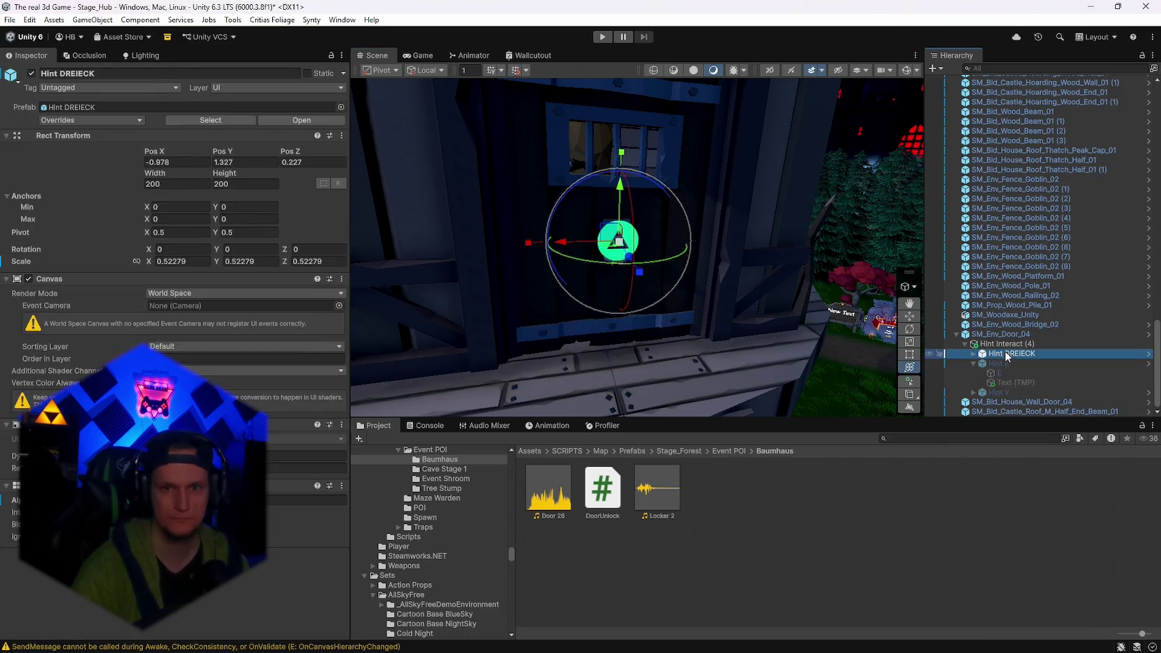
{"action": "left_click_drag", "start_coordinate": [1002, 363], "coordinate": [994, 354]}
{"action": "mouse_move", "coordinate": [849, 353]}
{"action": "left_mouse_down"}
{"action": "mouse_move", "coordinate": [807, 287]}
{"action": "mouse_move", "coordinate": [757, 274]}
{"action": "mouse_move", "coordinate": [769, 272]}
{"action": "left_mouse_up"}
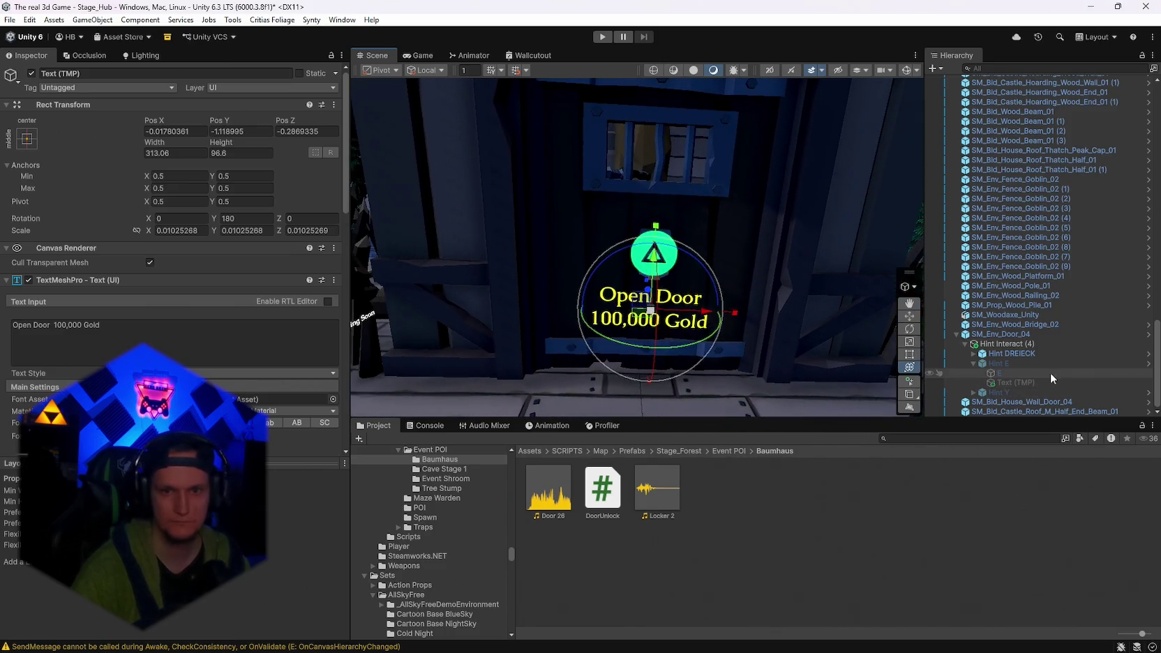
Deactivate Hint Interact (4) to hide the door hints, then select Hint Y.
{"action": "left_click", "coordinate": [1001, 394]}
{"action": "left_click", "coordinate": [1006, 343]}
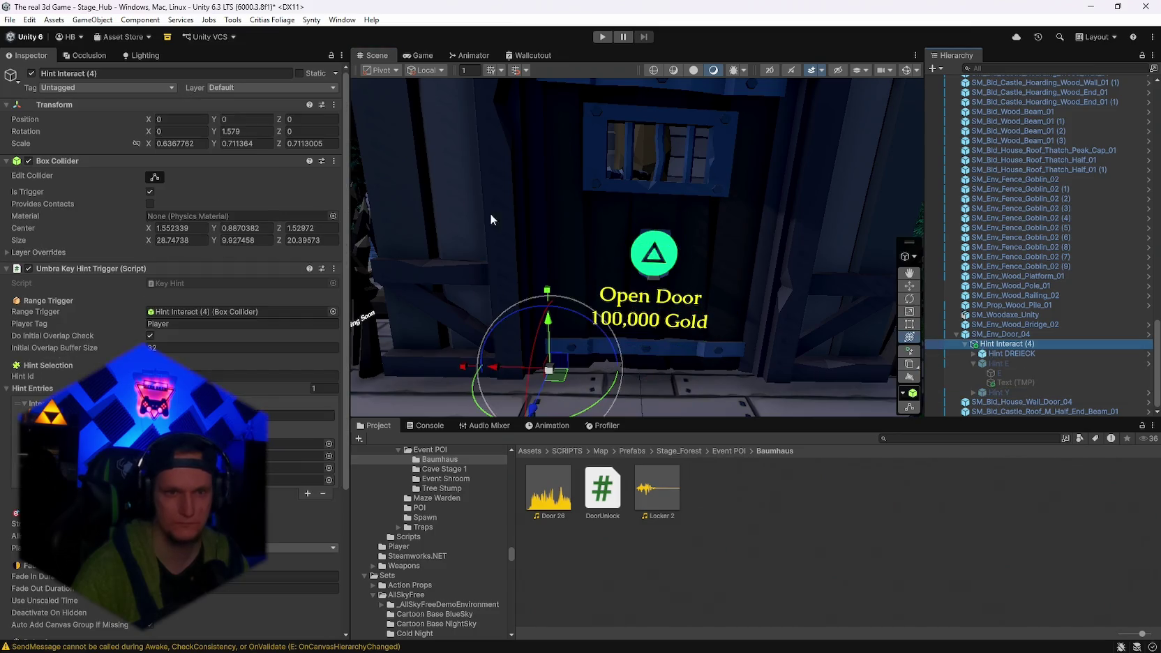
{"action": "left_click", "coordinate": [31, 73]}
{"action": "left_click", "coordinate": [998, 392]}
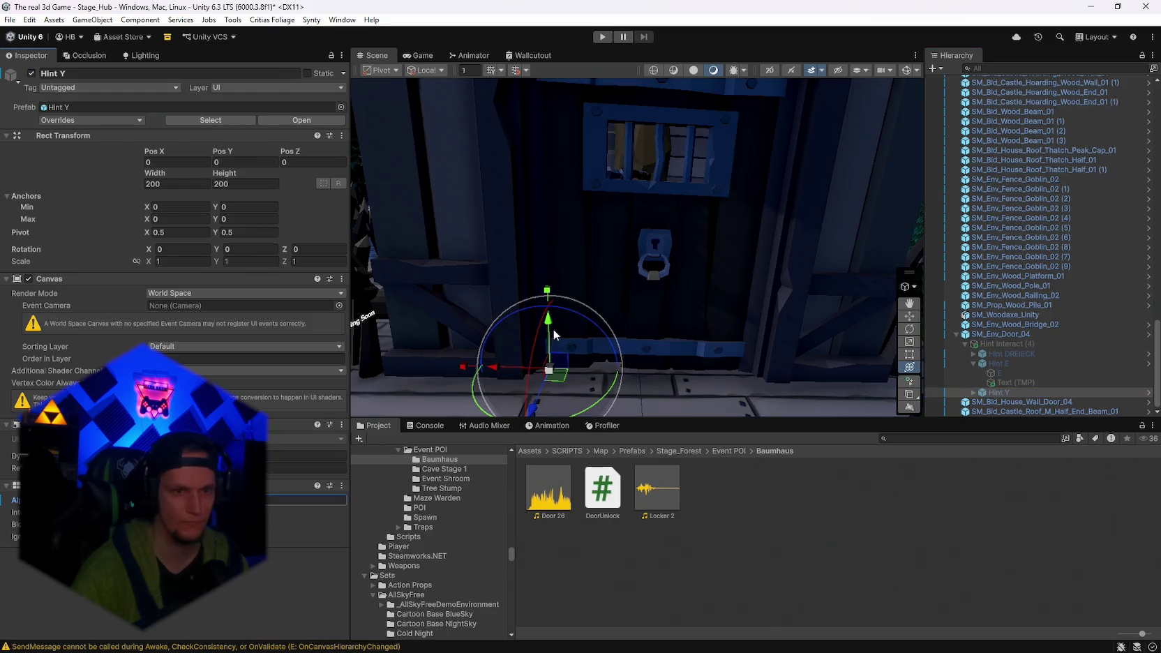
Move the Y hint up to the door handle and reactivate Hint Interact (4).
{"action": "left_click_drag", "start_coordinate": [549, 370], "coordinate": [647, 300]}
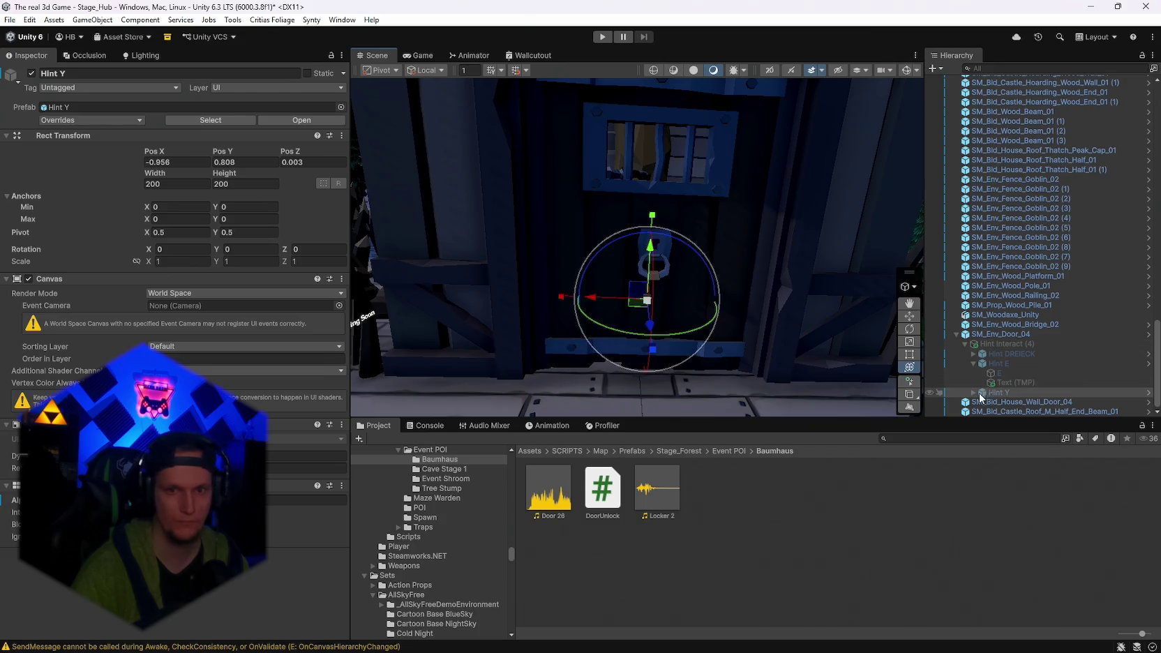
{"action": "left_click", "coordinate": [39, 74]}
{"action": "left_click_drag", "start_coordinate": [732, 334], "coordinate": [821, 338]}
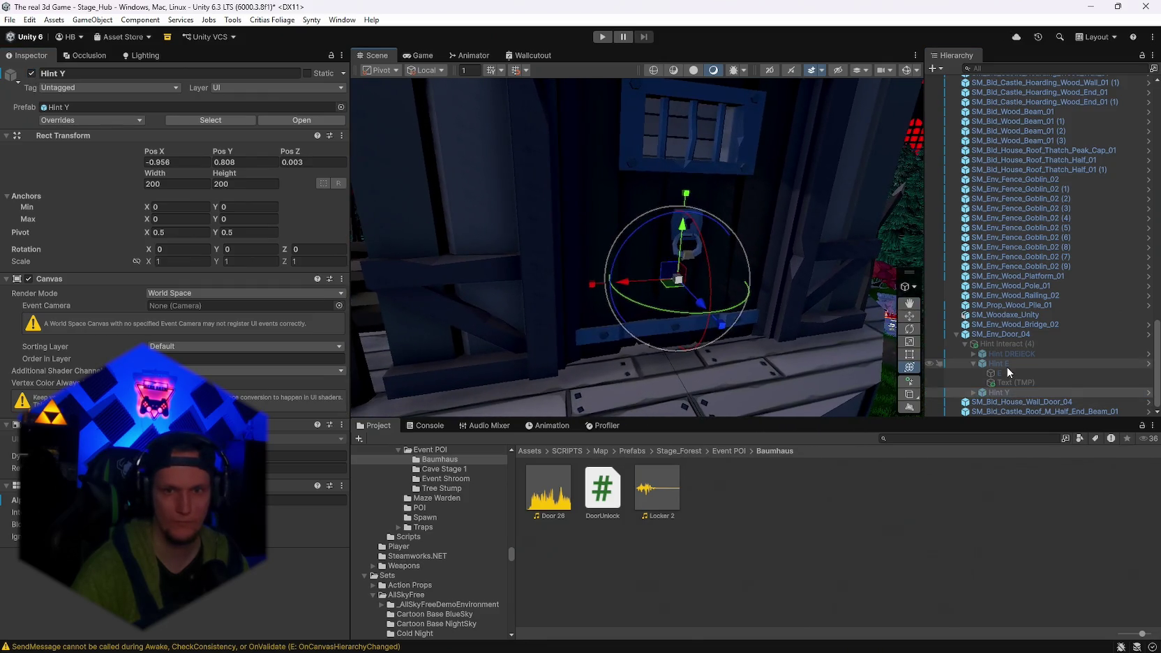
{"action": "left_click", "coordinate": [994, 345]}
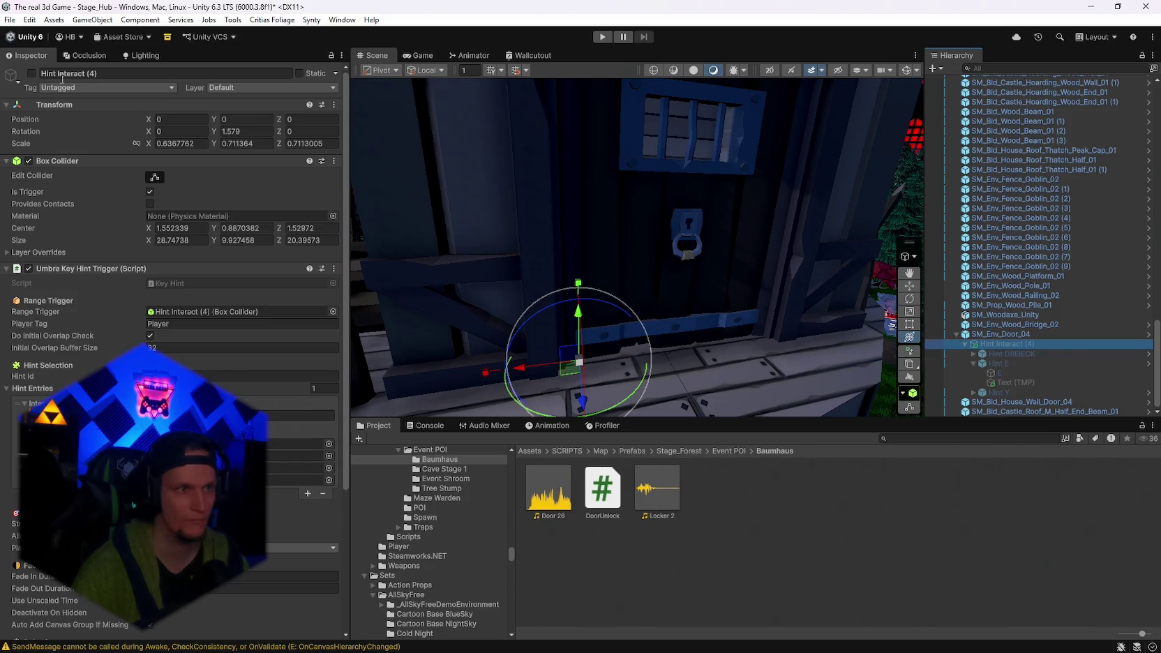
{"action": "left_click", "coordinate": [31, 73]}
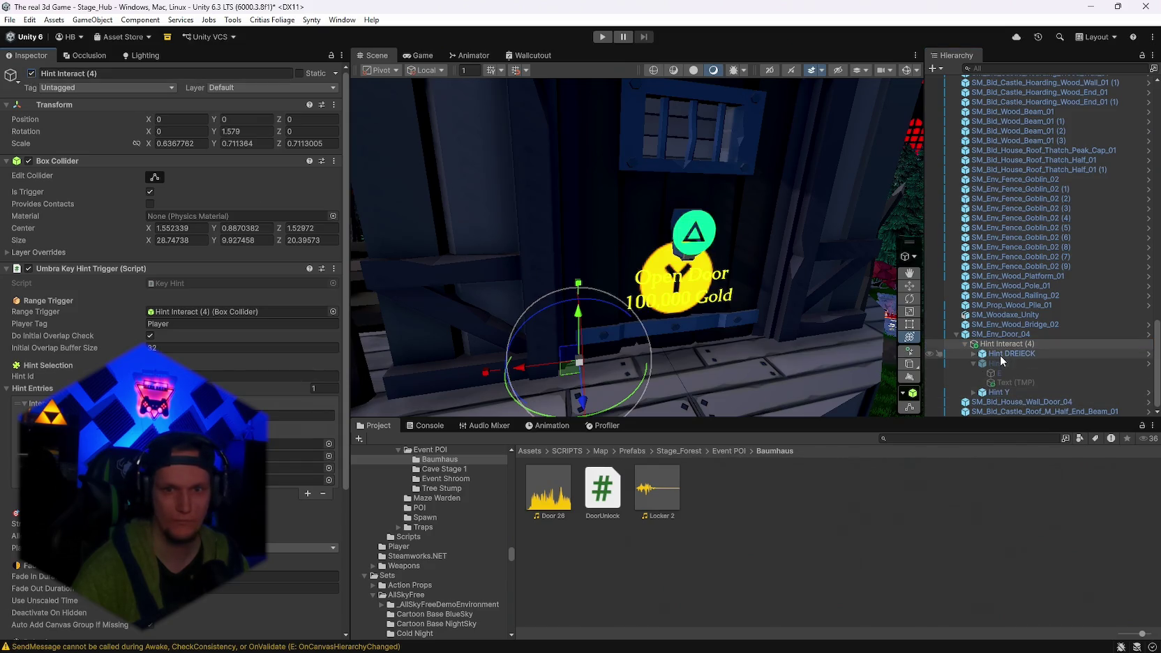
Hide the Hint DREIECK triangle and raise the Y hint toward the front.
{"action": "left_click", "coordinate": [999, 354]}
{"action": "left_click", "coordinate": [31, 73]}
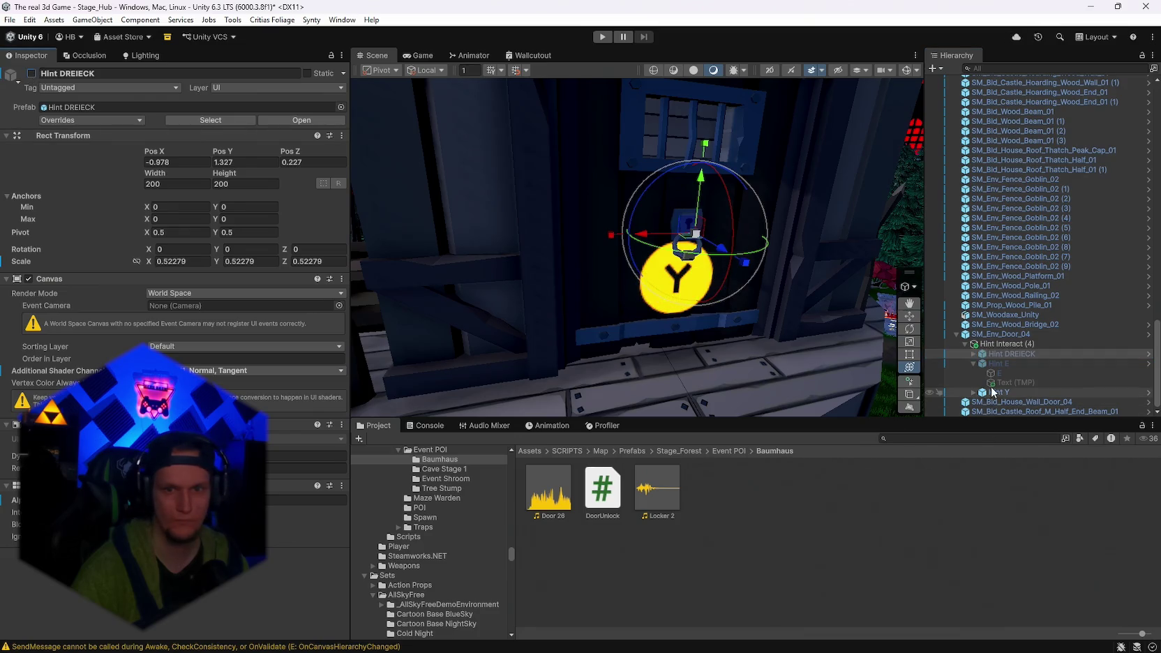
{"action": "left_click", "coordinate": [669, 265]}
{"action": "mouse_move", "coordinate": [668, 276]}
{"action": "left_mouse_down"}
{"action": "mouse_move", "coordinate": [675, 229]}
{"action": "mouse_move", "coordinate": [720, 242]}
{"action": "mouse_move", "coordinate": [671, 236]}
{"action": "left_mouse_up"}
{"action": "key", "text": "y"}
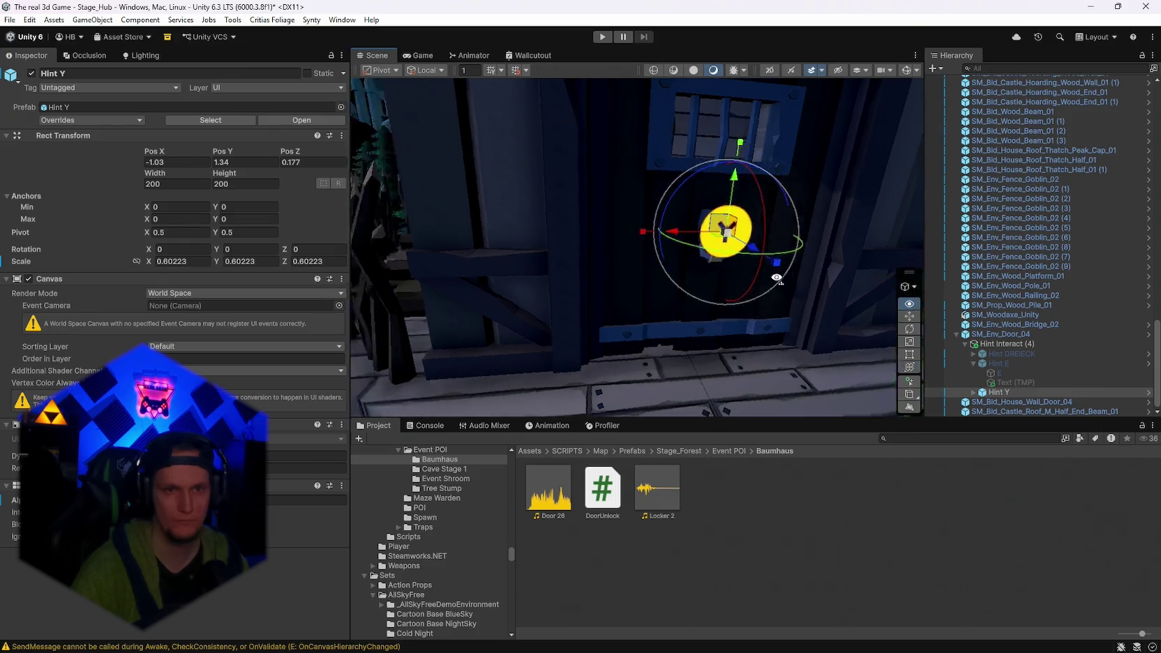
Deactivate the Y hint and assign Hint Interact (4) as SM_Env_Door_04's Interact Prompt.
{"action": "left_click", "coordinate": [1003, 382]}
{"action": "left_click", "coordinate": [996, 392]}
{"action": "key", "text": "Right"}
{"action": "key", "text": "Down"}
{"action": "left_click", "coordinate": [973, 392]}
{"action": "left_click_drag", "start_coordinate": [697, 230], "coordinate": [743, 218]}
{"action": "left_click", "coordinate": [998, 392]}
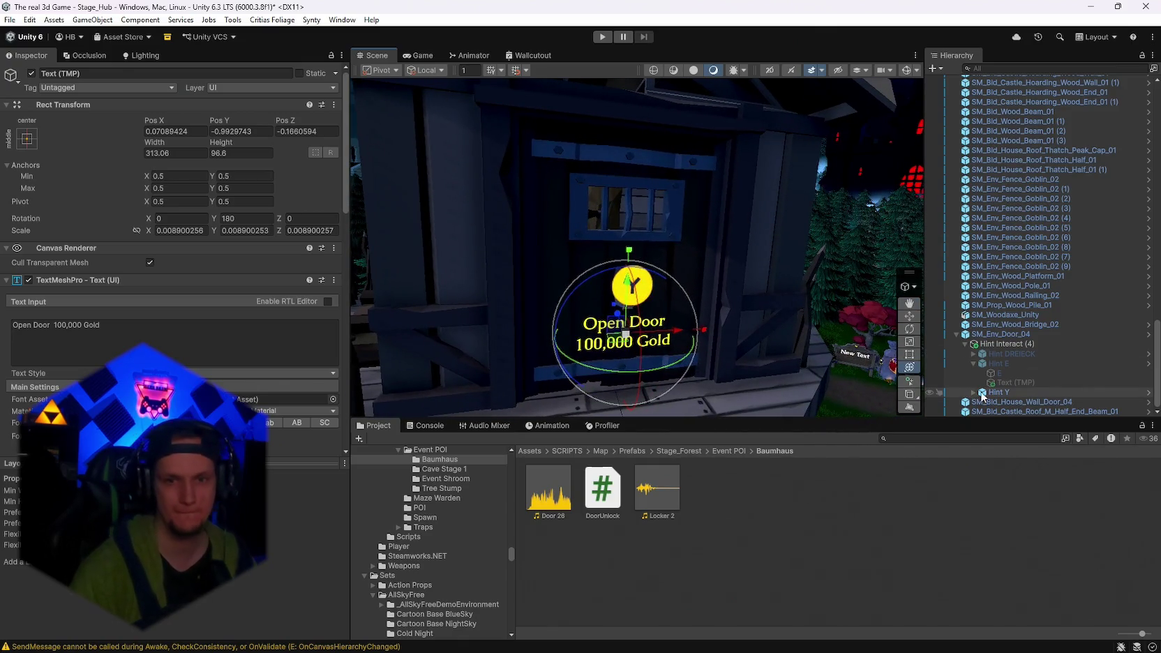
{"action": "left_click", "coordinate": [30, 73]}
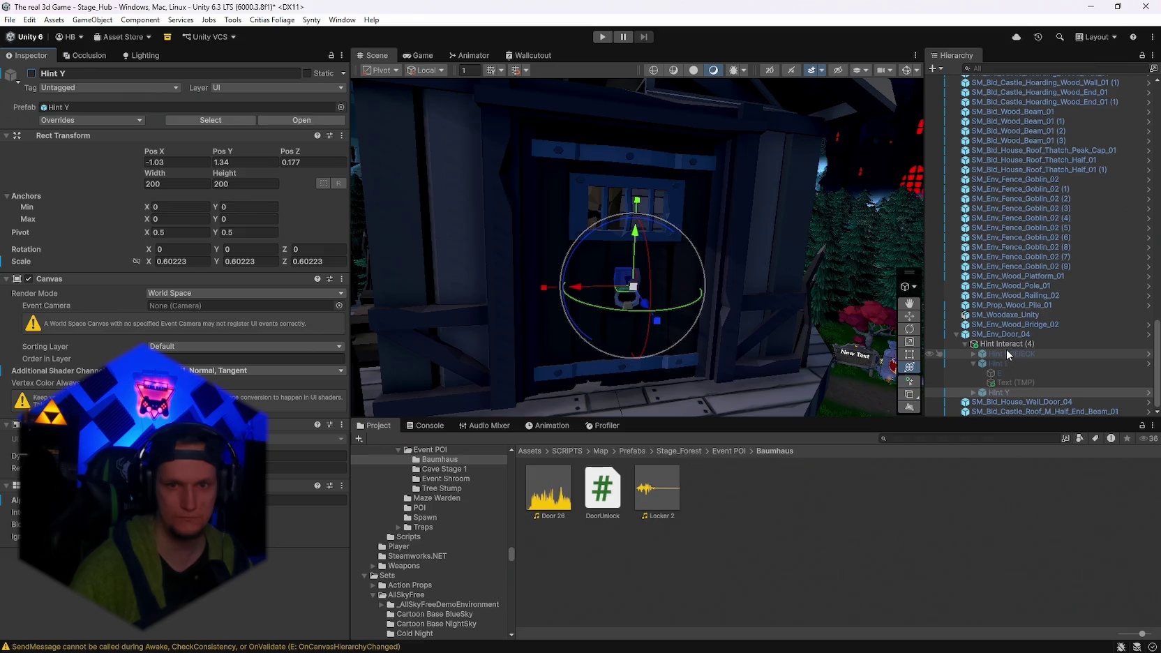
{"action": "left_click", "coordinate": [996, 334]}
{"action": "left_click_drag", "start_coordinate": [1003, 345], "coordinate": [177, 362]}
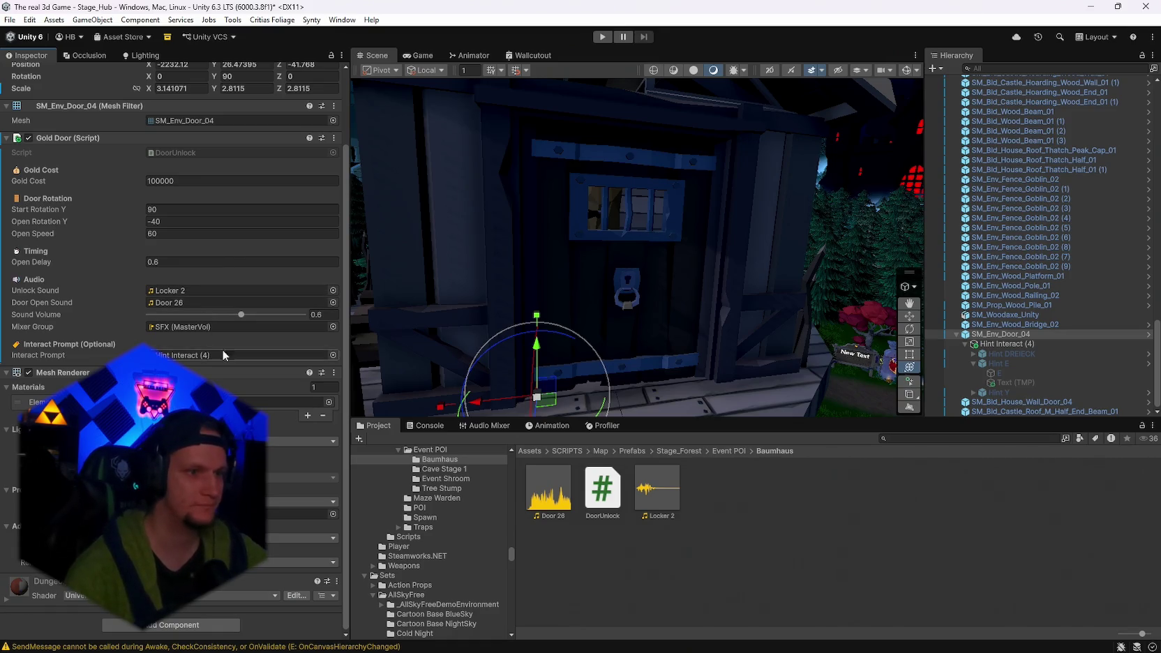
Raise the Gold Door Sound Volume to 0.722.
{"action": "left_click_drag", "start_coordinate": [256, 315], "coordinate": [260, 315]}
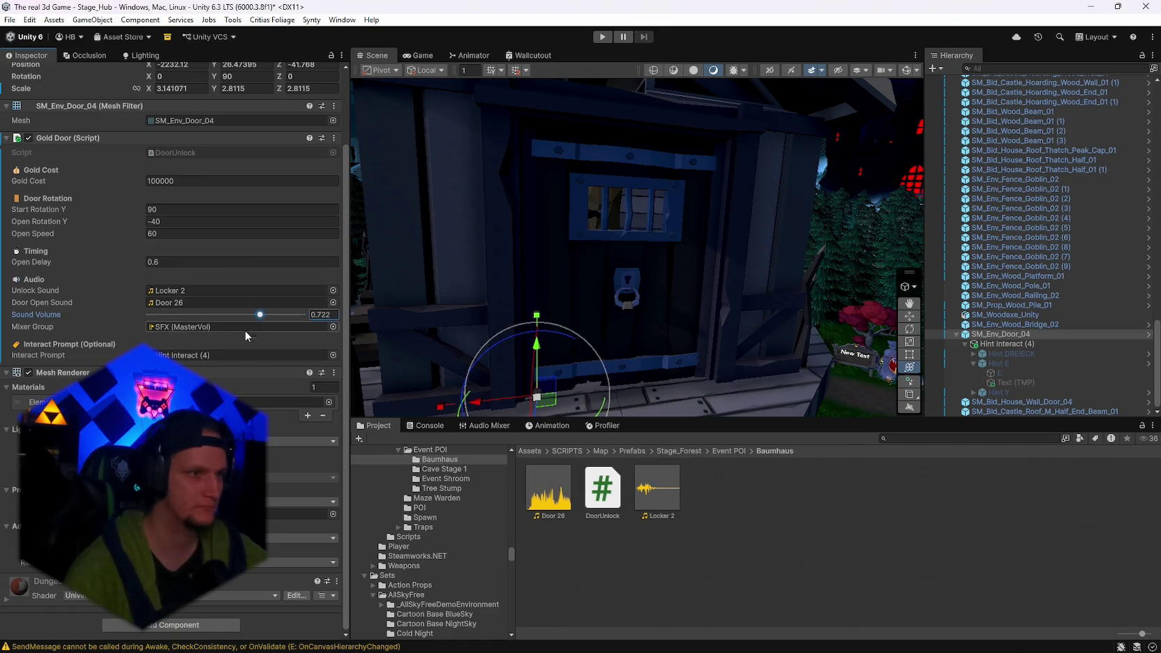
{"action": "mouse_move", "coordinate": [719, 307]}
{"action": "left_mouse_down"}
{"action": "mouse_move", "coordinate": [722, 286]}
{"action": "mouse_move", "coordinate": [711, 293]}
{"action": "left_mouse_up"}
{"action": "scroll", "coordinate": [985, 319], "scroll_direction": "up", "scroll_amount": 10}
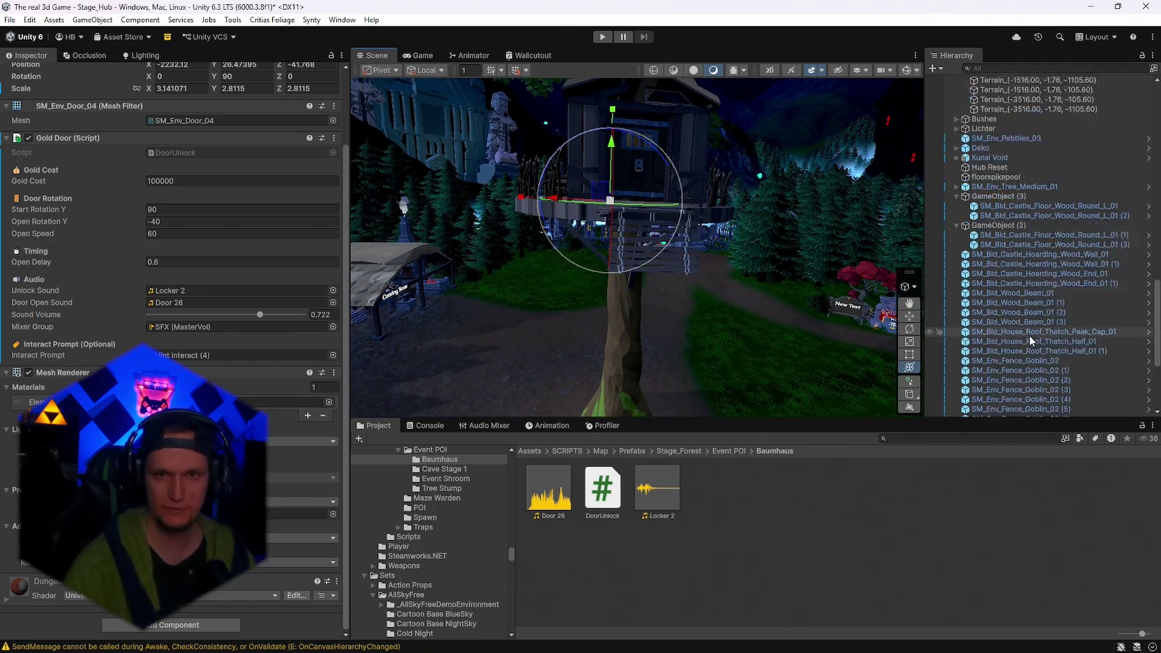
Select the treehouse tree, walls, beams, roofs and goblin fences in the Hierarchy.
{"action": "left_click", "coordinate": [956, 305]}
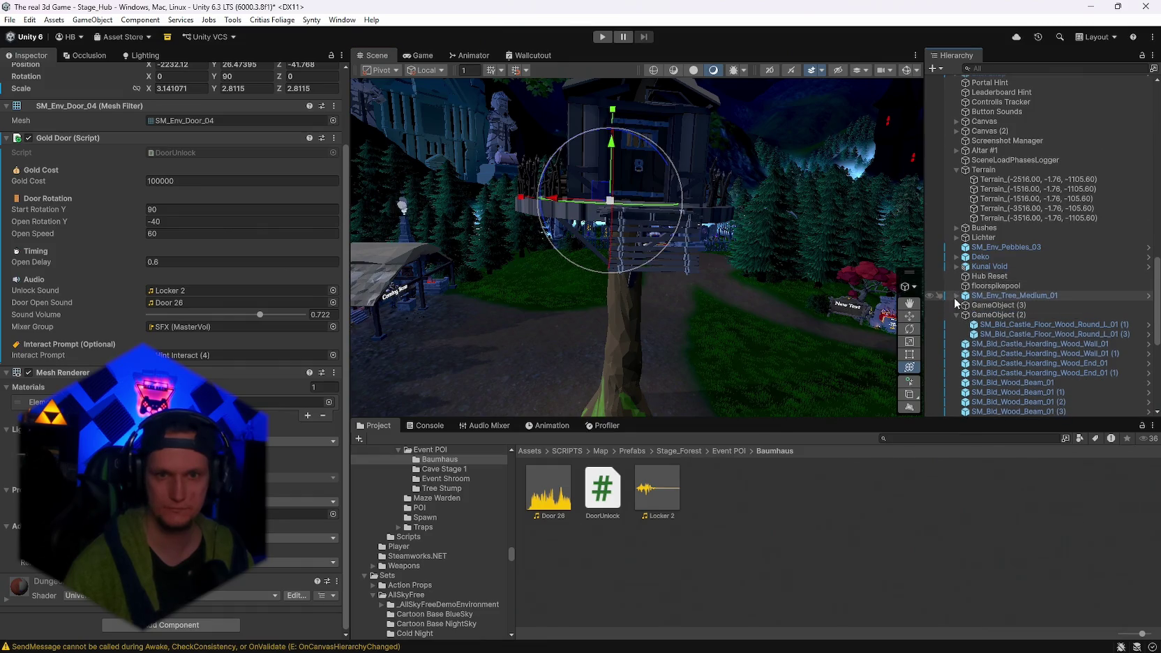
{"action": "left_click", "coordinate": [972, 295]}
{"action": "scroll", "coordinate": [977, 307], "scroll_direction": "down", "scroll_amount": 10}
{"action": "left_click", "coordinate": [988, 411], "text": "shift"}
{"action": "right_click", "coordinate": [987, 411]}
{"action": "mouse_move", "coordinate": [1017, 265]}
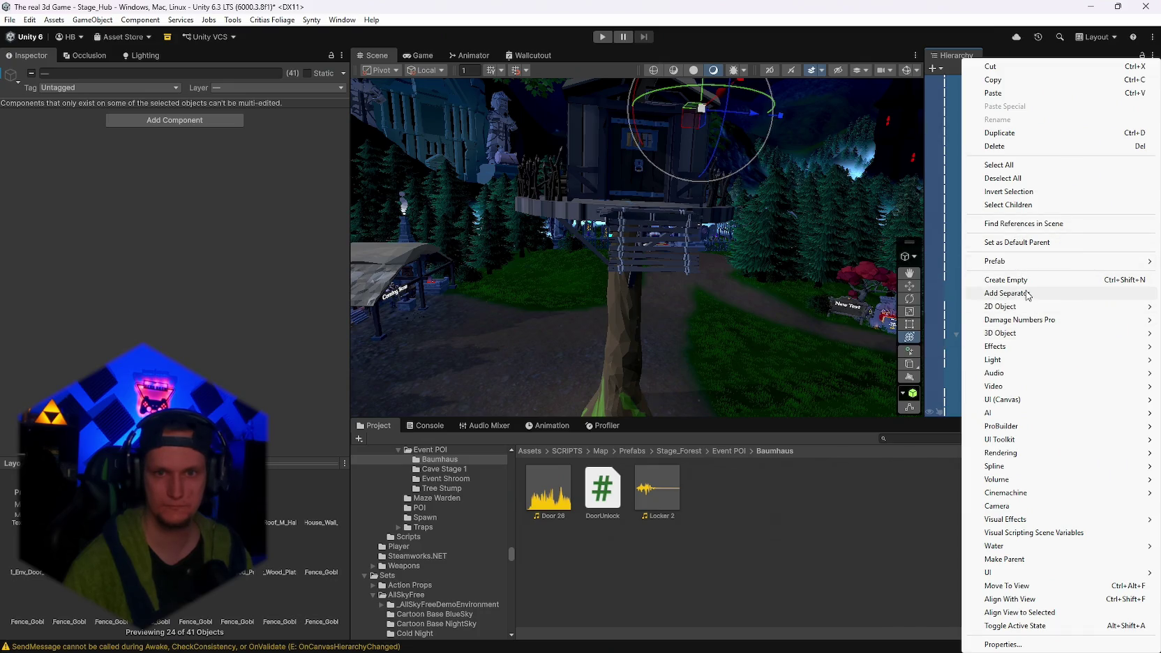
{"action": "left_click", "coordinate": [968, 325]}
{"action": "left_click", "coordinate": [986, 410]}
{"action": "scroll", "coordinate": [1001, 332], "scroll_direction": "up", "scroll_amount": 5}
{"action": "left_click", "coordinate": [957, 211]}
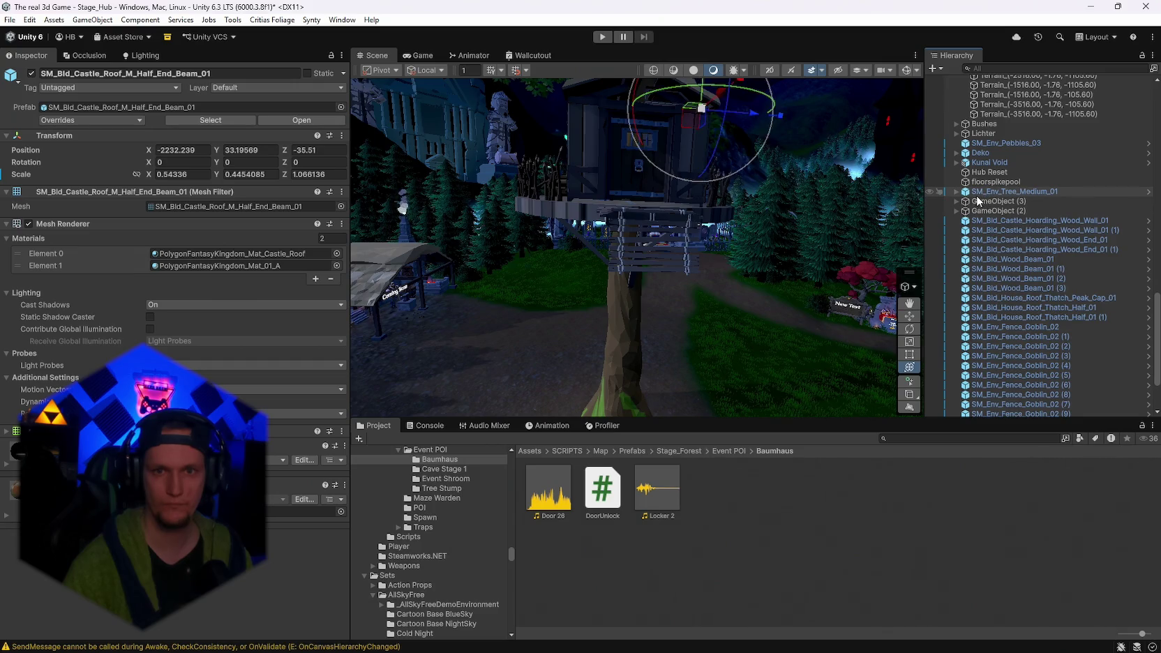
{"action": "left_click", "coordinate": [976, 196], "text": "shift"}
Group the selected treehouse objects under a new empty parent named Baumhaus.
{"action": "right_click", "coordinate": [976, 197]}
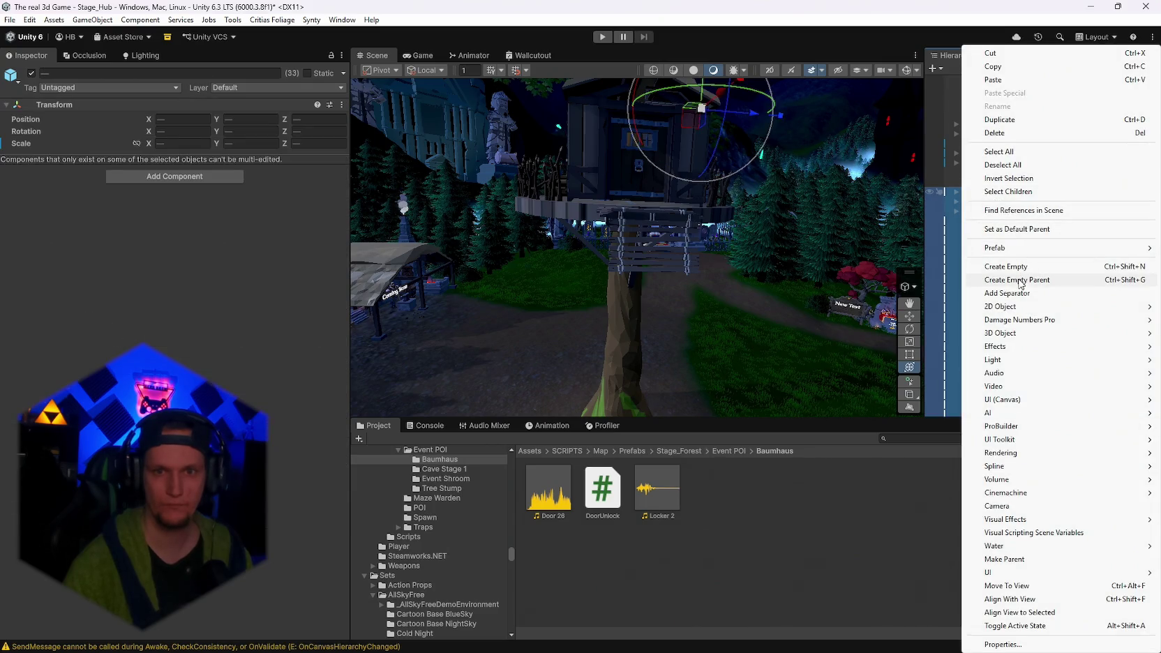
{"action": "left_click", "coordinate": [1018, 283]}
{"action": "type", "text": "Ba"}
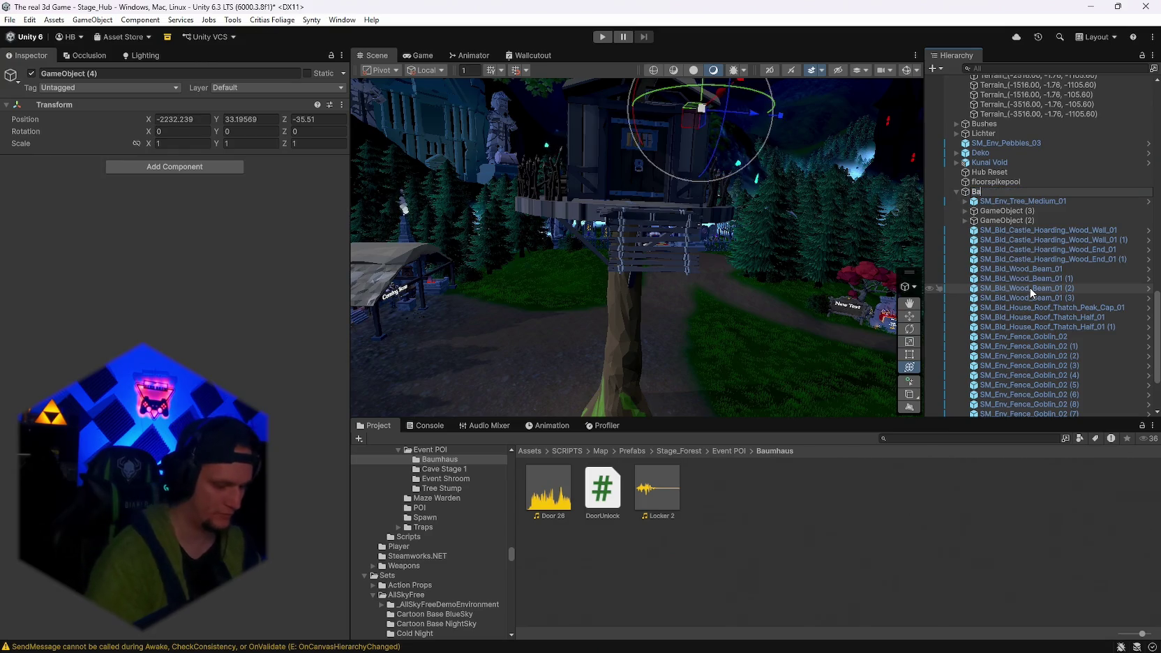
{"action": "type", "text": "umhaus"}
{"action": "key", "text": "Return"}
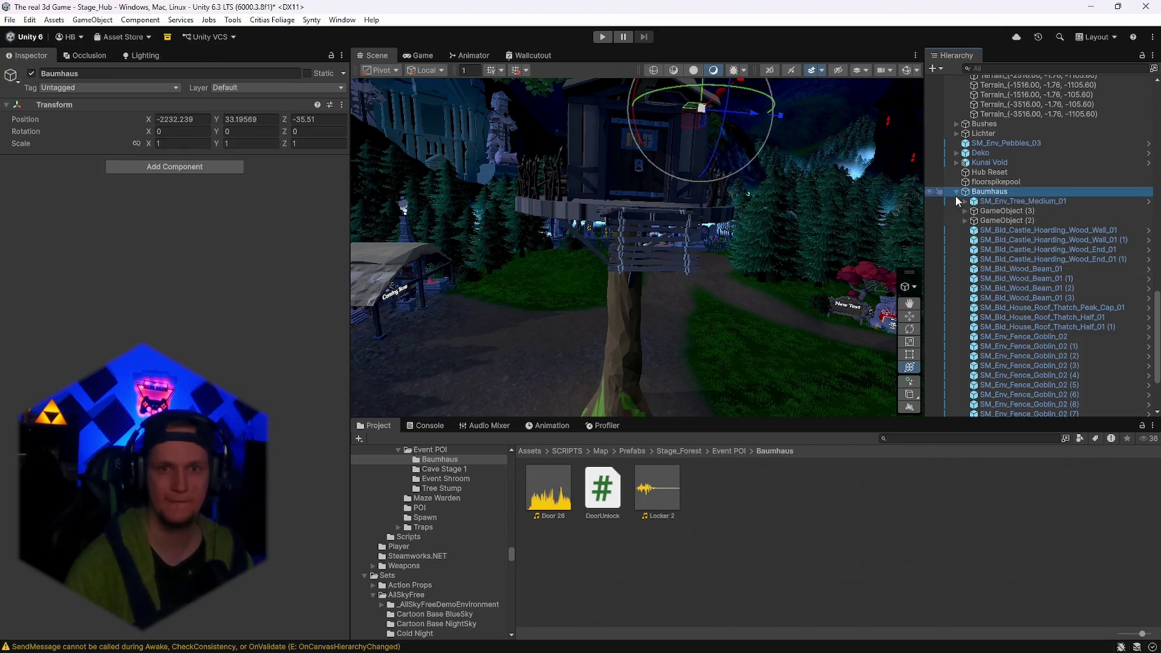
{"action": "scroll", "coordinate": [761, 278], "scroll_direction": "down", "scroll_amount": 2}
Search the Project for 'shroom' and drag the Jump Shroom prefab into the scene.
{"action": "left_click", "coordinate": [903, 438]}
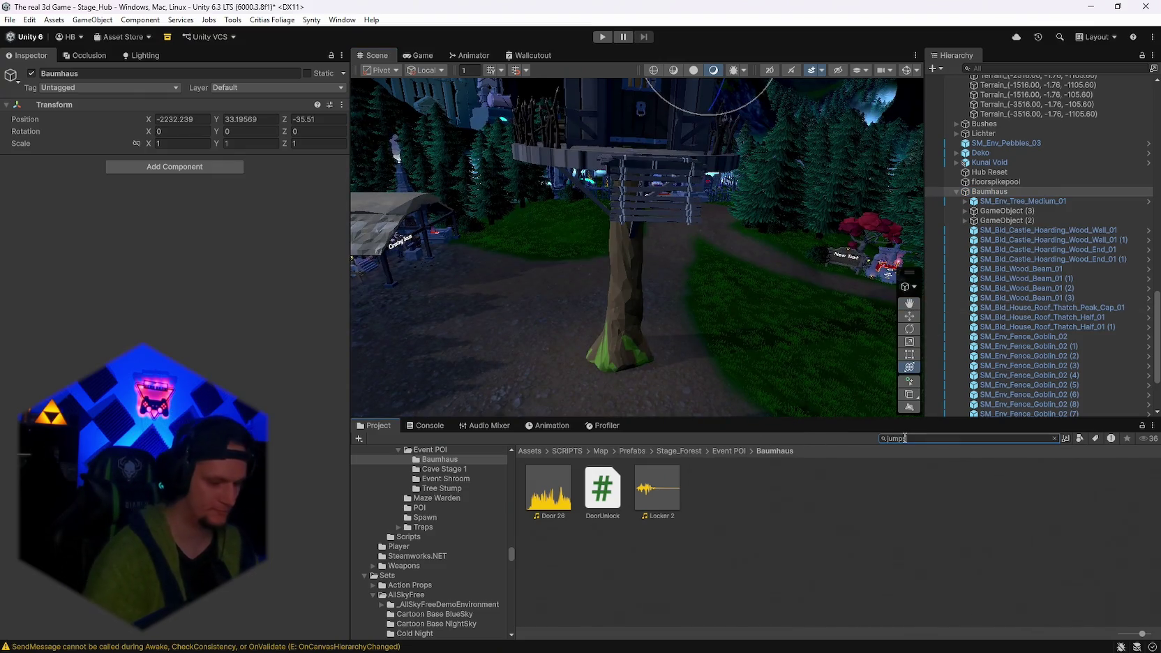
{"action": "type", "text": "jumpshroo"}
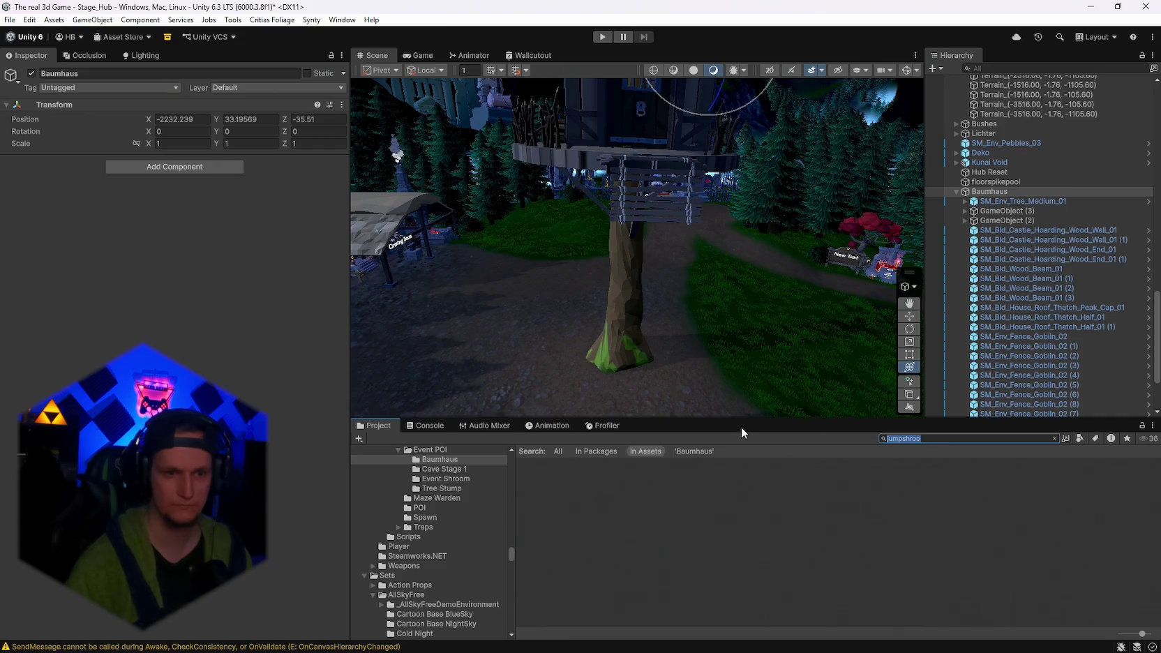
{"action": "key", "text": "BackSpace"}
{"action": "type", "text": "shroom"}
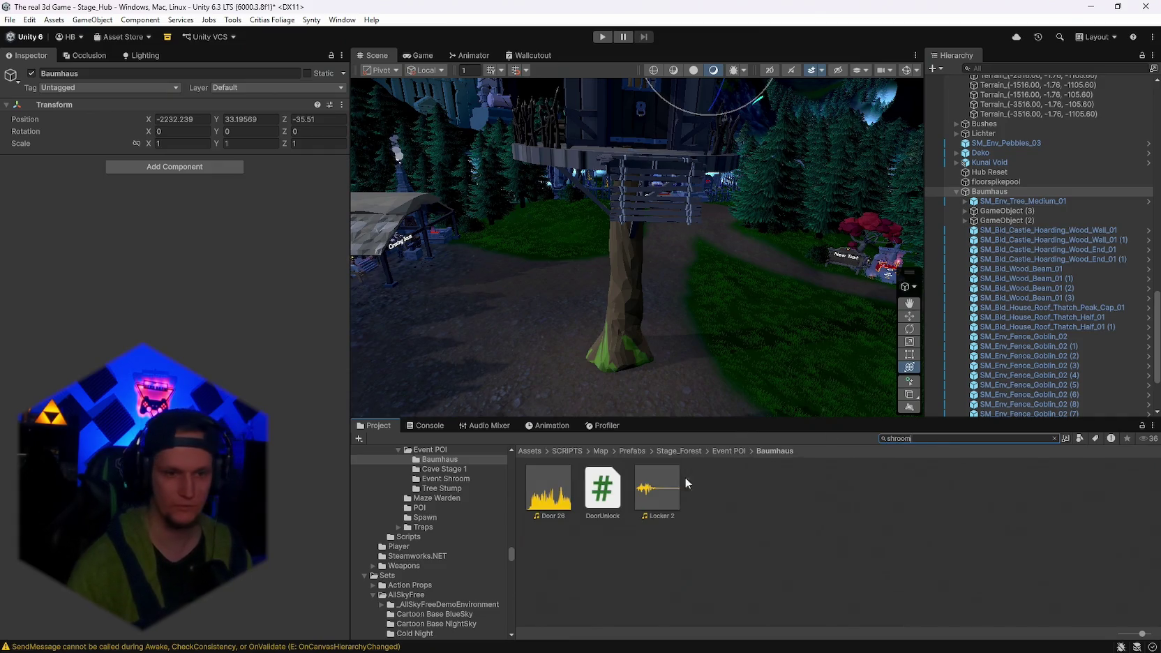
{"action": "mouse_move", "coordinate": [719, 487]}
{"action": "left_mouse_down"}
{"action": "mouse_move", "coordinate": [614, 353]}
{"action": "mouse_move", "coordinate": [664, 328]}
{"action": "left_mouse_up"}
Bring the new mushroom by the fountain into view and scroll its Inspector to Scripted Arc.
{"action": "left_click_drag", "start_coordinate": [751, 301], "coordinate": [792, 398]}
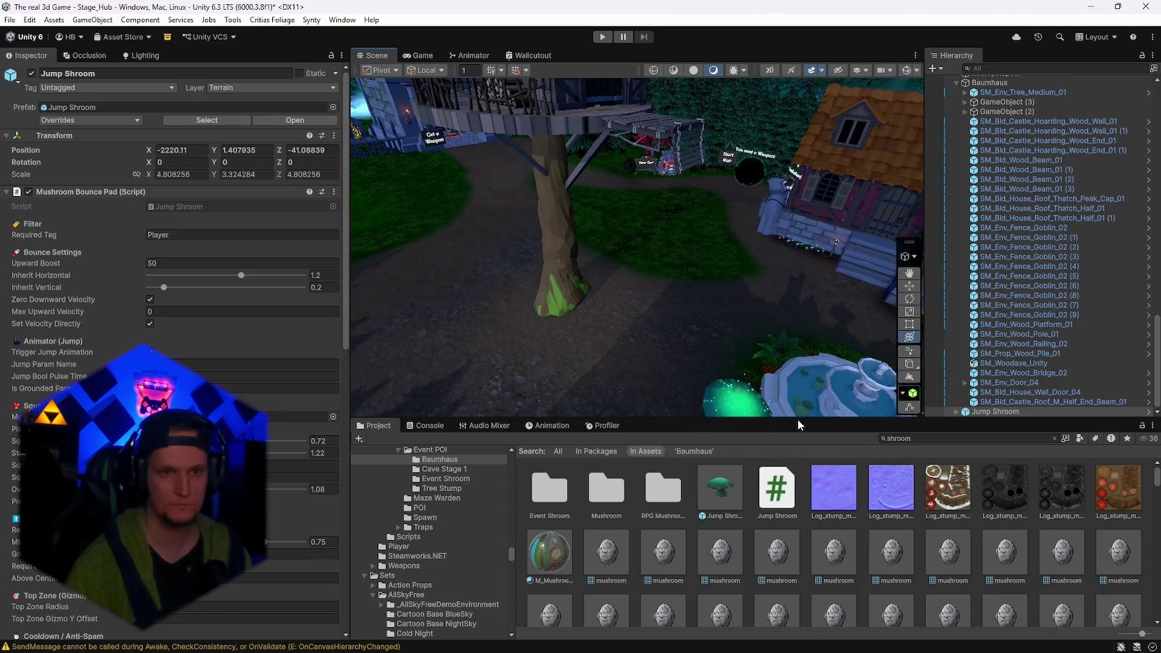
{"action": "mouse_move", "coordinate": [691, 293]}
{"action": "left_mouse_down"}
{"action": "mouse_move", "coordinate": [608, 272]}
{"action": "mouse_move", "coordinate": [663, 397]}
{"action": "mouse_move", "coordinate": [680, 396]}
{"action": "mouse_move", "coordinate": [786, 298]}
{"action": "mouse_move", "coordinate": [875, 287]}
{"action": "left_mouse_up"}
{"action": "scroll", "coordinate": [174, 349], "scroll_direction": "down", "scroll_amount": 5}
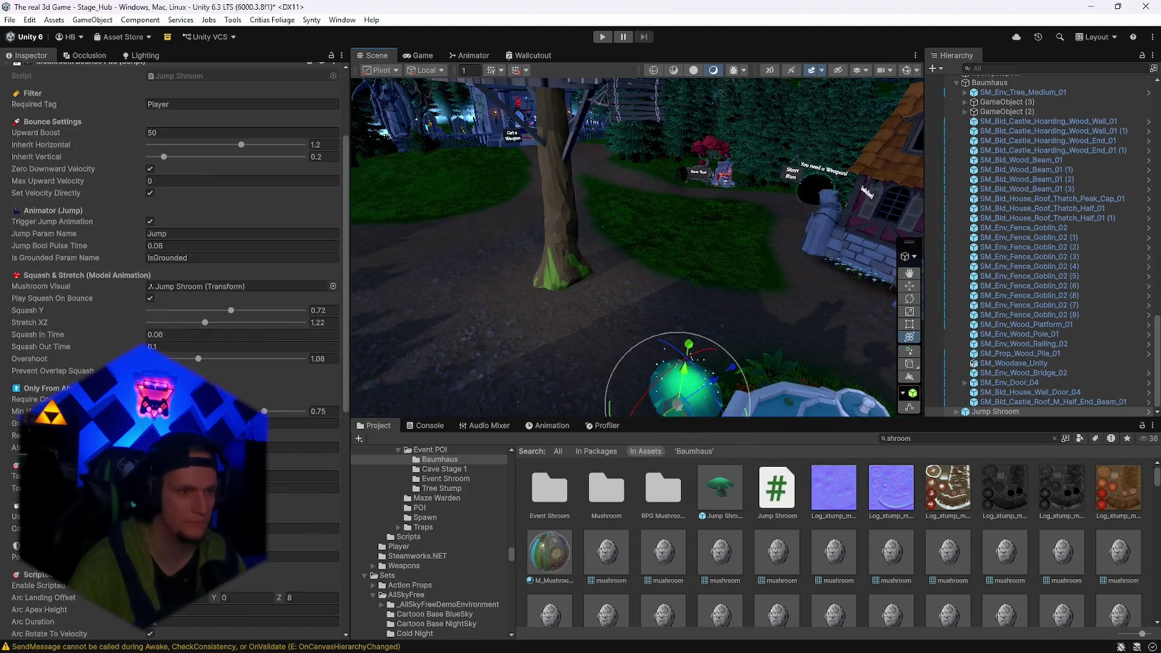
{"action": "scroll", "coordinate": [174, 349], "scroll_direction": "down", "scroll_amount": 5}
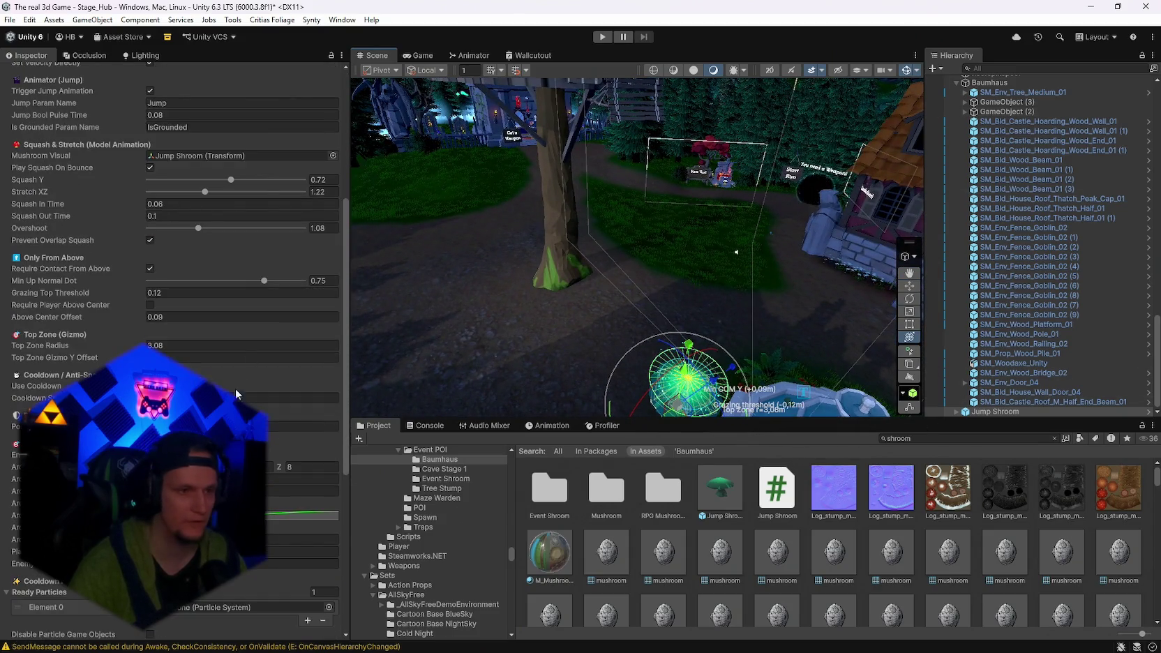
{"action": "scroll", "coordinate": [235, 388], "scroll_direction": "down", "scroll_amount": 5}
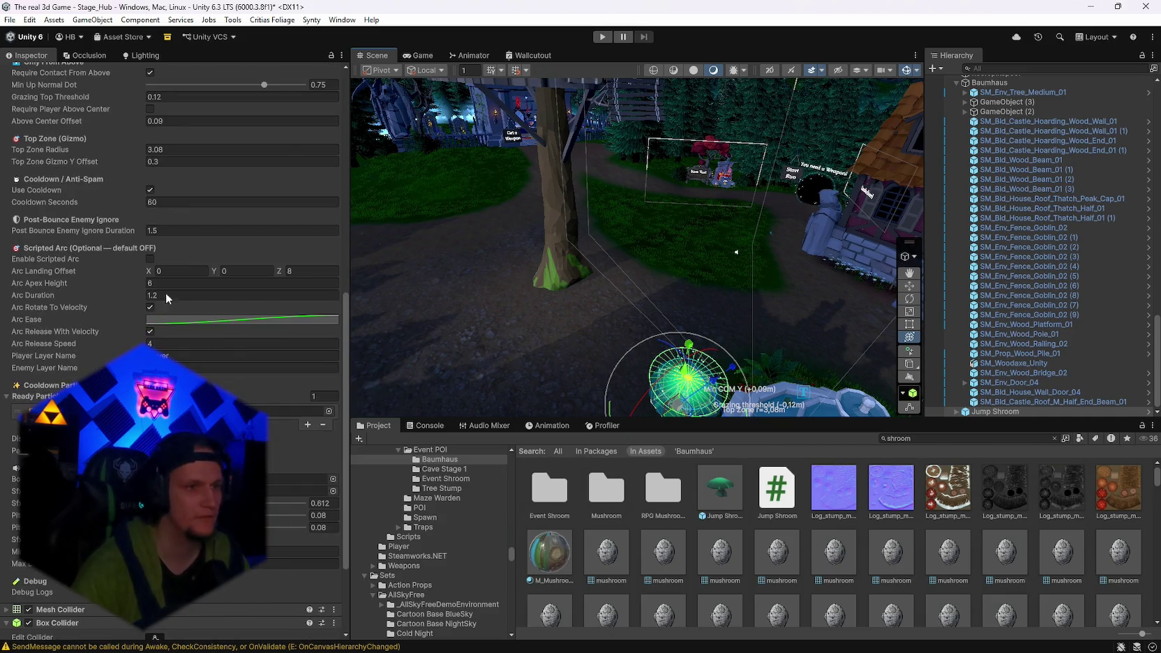
Set the Jump Shroom's arc apex height to 25.13 and landing offset to (-1.96, 7.96, -0.09).
{"action": "mouse_move", "coordinate": [680, 292]}
{"action": "left_mouse_down"}
{"action": "mouse_move", "coordinate": [229, 272]}
{"action": "mouse_move", "coordinate": [450, 253]}
{"action": "mouse_move", "coordinate": [435, 222]}
{"action": "mouse_move", "coordinate": [418, 226]}
{"action": "left_mouse_up"}
{"action": "mouse_move", "coordinate": [282, 271]}
{"action": "left_mouse_down"}
{"action": "mouse_move", "coordinate": [57, 268]}
{"action": "mouse_move", "coordinate": [134, 268]}
{"action": "mouse_move", "coordinate": [124, 268]}
{"action": "left_mouse_up"}
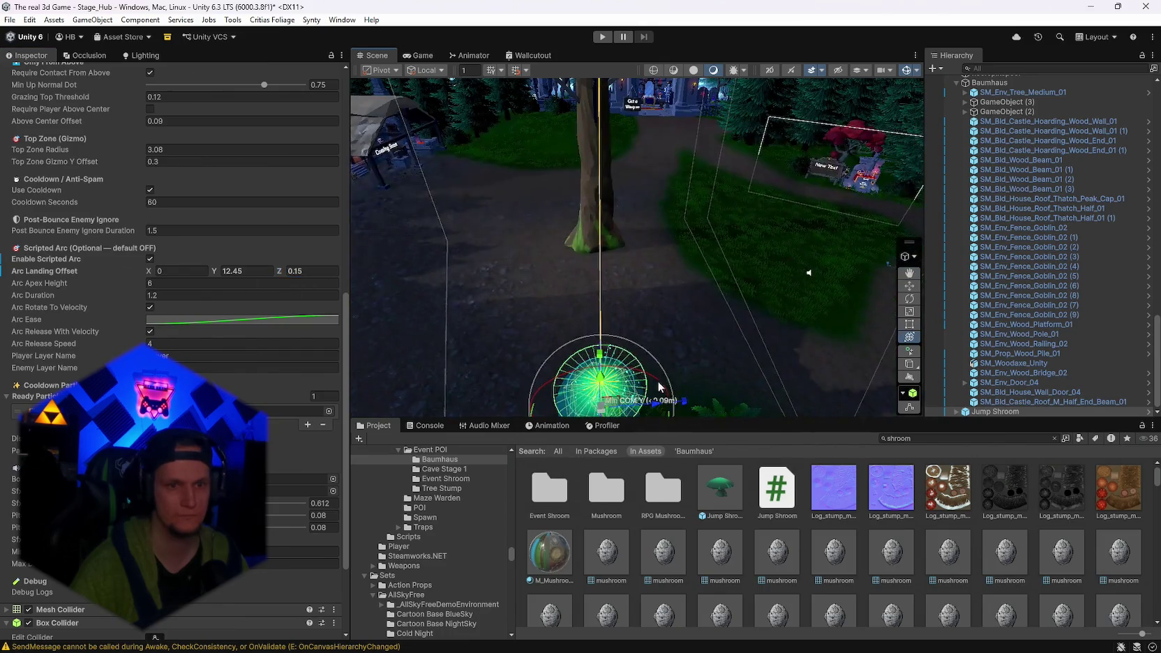
{"action": "left_click_drag", "start_coordinate": [656, 408], "coordinate": [637, 287]}
{"action": "left_click_drag", "start_coordinate": [149, 271], "coordinate": [158, 276]}
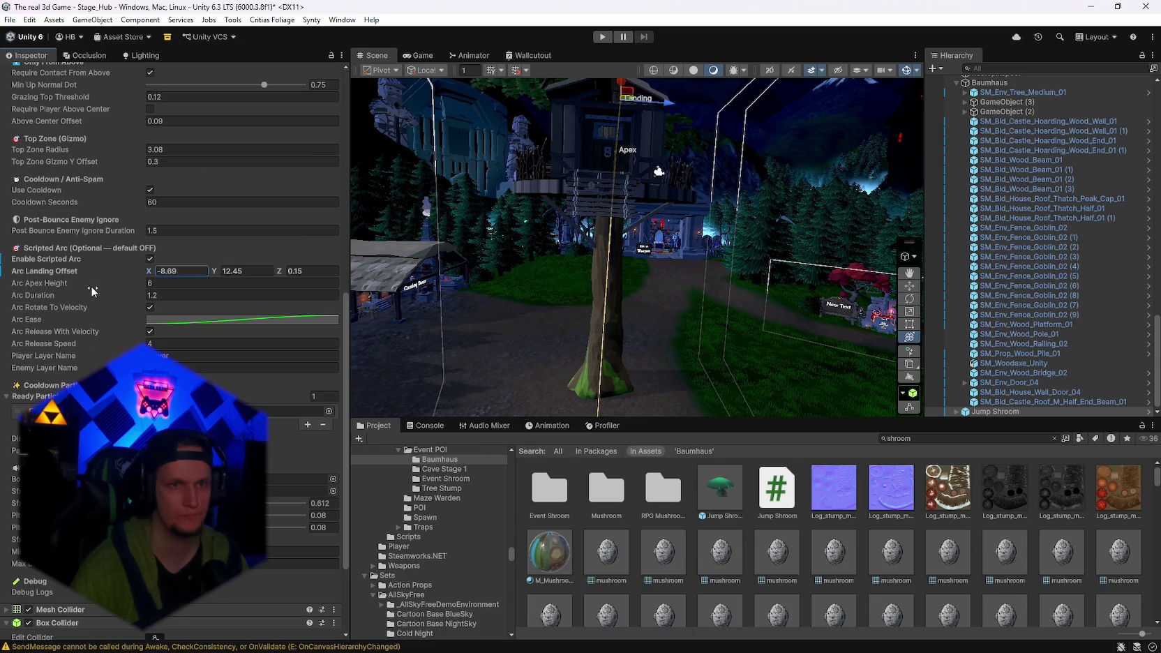
{"action": "type", "text": "8.08"}
{"action": "left_click_drag", "start_coordinate": [125, 283], "coordinate": [217, 285]}
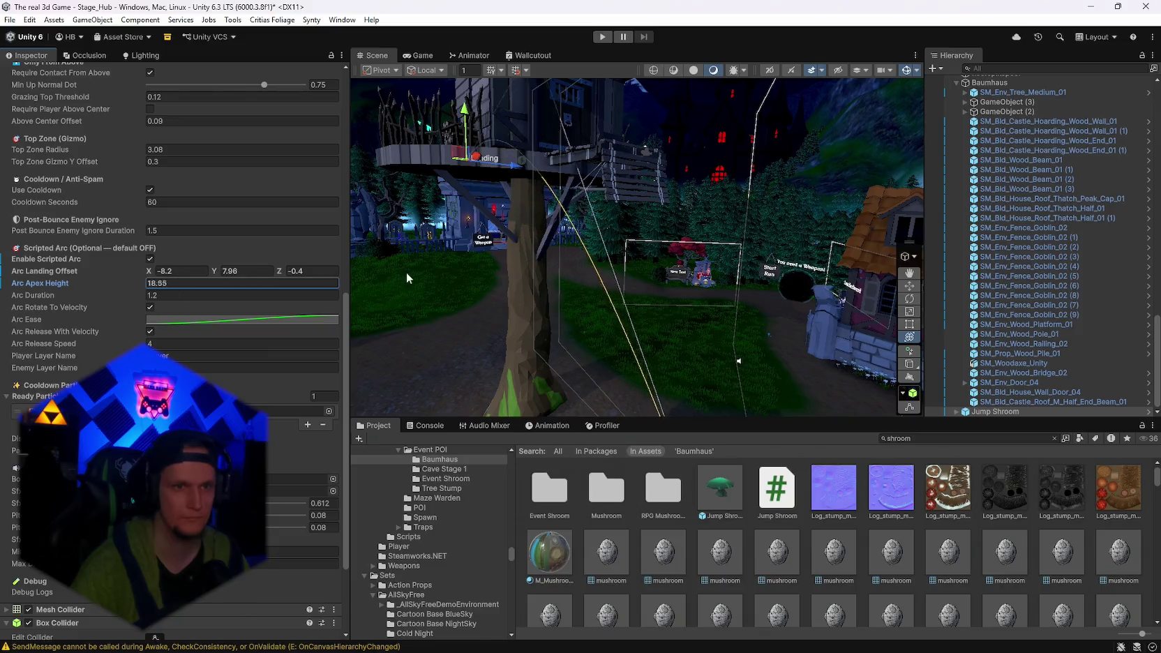
{"action": "left_click", "coordinate": [149, 274]}
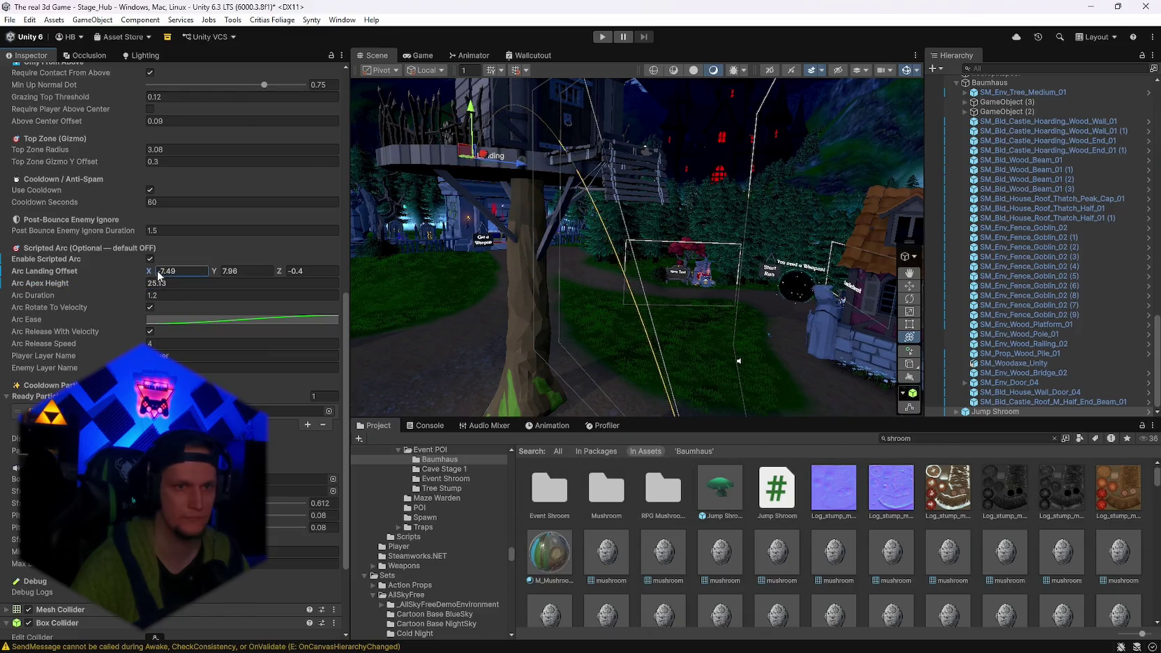
{"action": "type", "text": "-1.96"}
{"action": "mouse_move", "coordinate": [628, 279]}
{"action": "left_mouse_down"}
{"action": "mouse_move", "coordinate": [560, 271]}
{"action": "mouse_move", "coordinate": [354, 311]}
{"action": "mouse_move", "coordinate": [278, 274]}
{"action": "left_mouse_up"}
{"action": "mouse_move", "coordinate": [558, 300]}
{"action": "left_mouse_down"}
{"action": "mouse_move", "coordinate": [755, 301]}
{"action": "mouse_move", "coordinate": [807, 235]}
{"action": "mouse_move", "coordinate": [737, 239]}
{"action": "mouse_move", "coordinate": [785, 207]}
{"action": "mouse_move", "coordinate": [579, 230]}
{"action": "mouse_move", "coordinate": [659, 259]}
{"action": "left_mouse_up"}
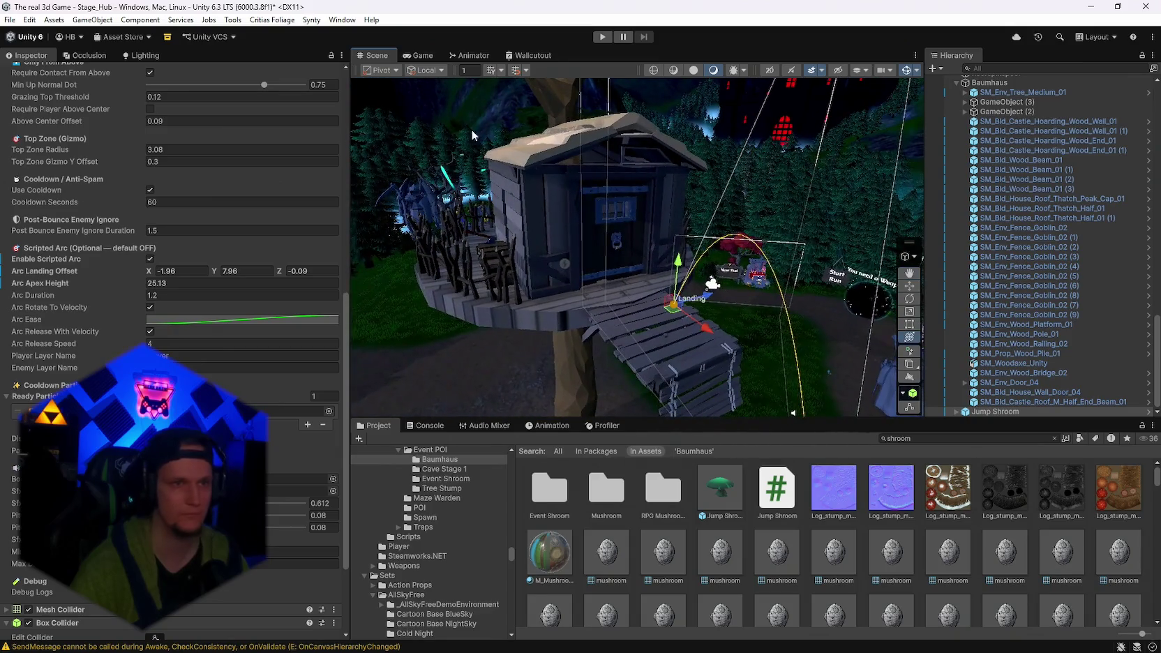
Save the scene and the project, then frame the Jump Shroom in the Scene view.
{"action": "left_click", "coordinate": [10, 20]}
{"action": "left_click", "coordinate": [30, 79]}
{"action": "left_click", "coordinate": [10, 20]}
{"action": "left_click", "coordinate": [31, 148]}
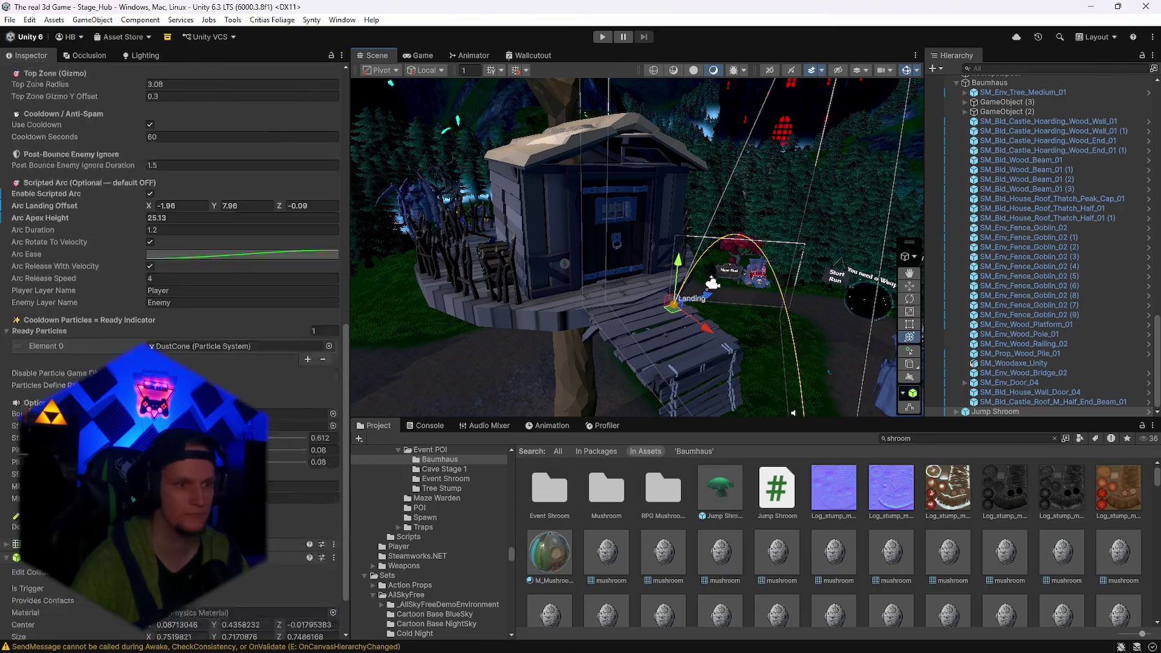
{"action": "key", "text": "f"}
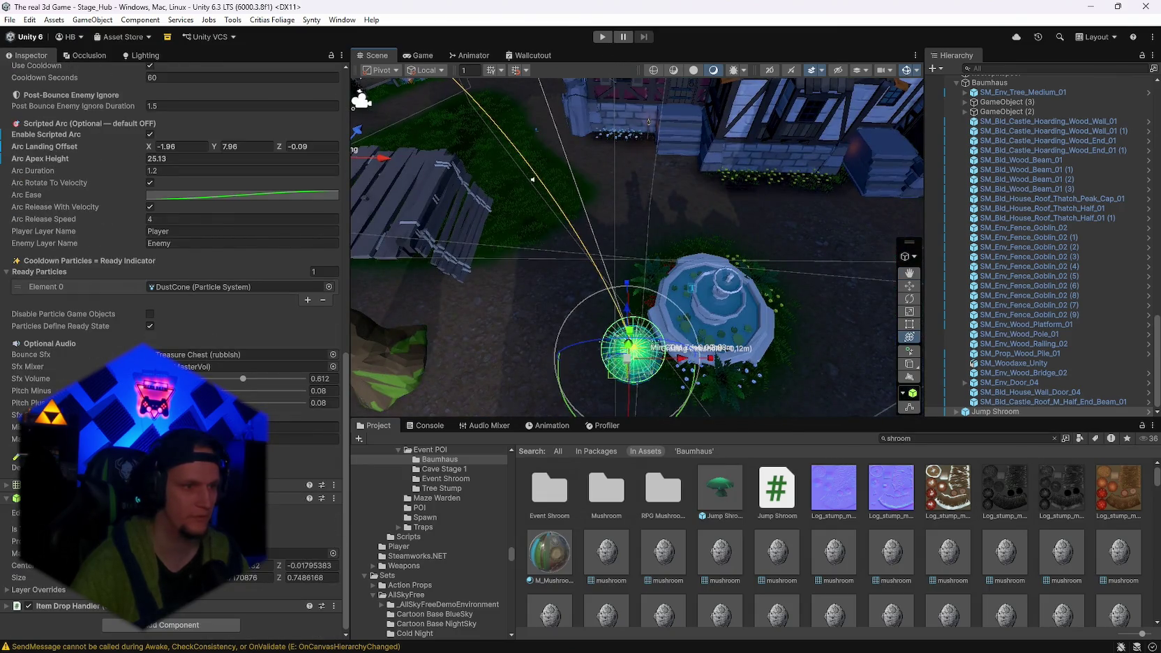
{"action": "scroll", "coordinate": [193, 345], "scroll_direction": "up", "scroll_amount": 3}
{"action": "mouse_move", "coordinate": [628, 244]}
{"action": "left_mouse_down"}
{"action": "mouse_move", "coordinate": [535, 181]}
{"action": "mouse_move", "coordinate": [510, 191]}
{"action": "left_mouse_up"}
{"action": "scroll", "coordinate": [203, 365], "scroll_direction": "up", "scroll_amount": 4}
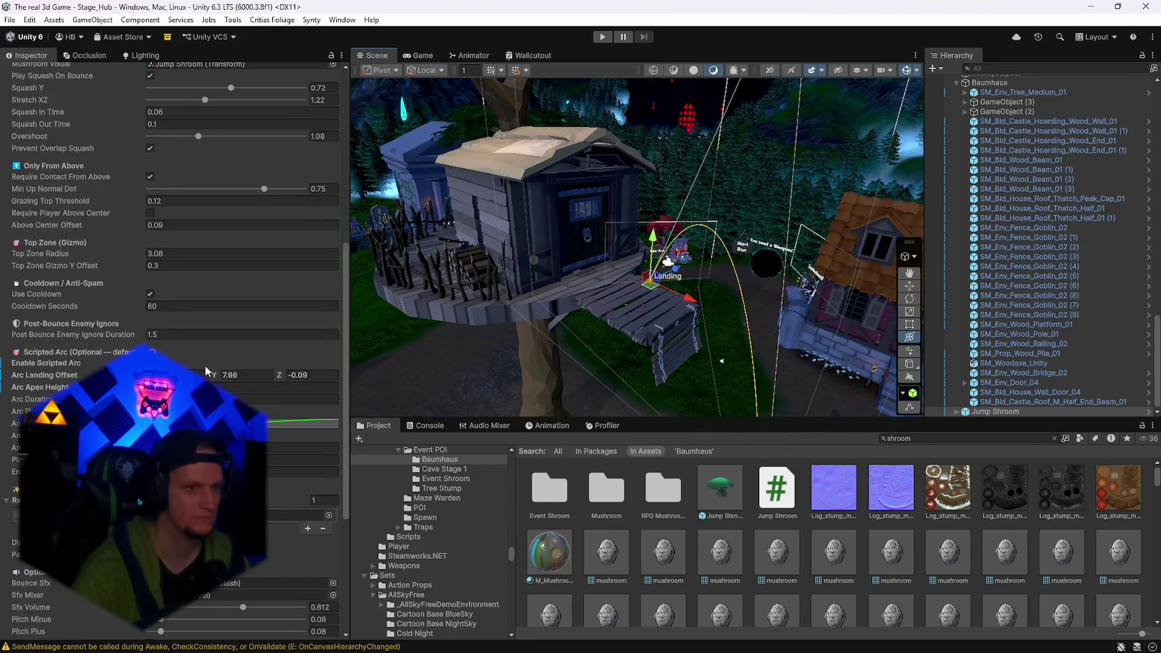
Play the game, bounce on the Jump Shroom toward the treehouse, and pause again.
{"action": "left_click", "coordinate": [603, 37]}
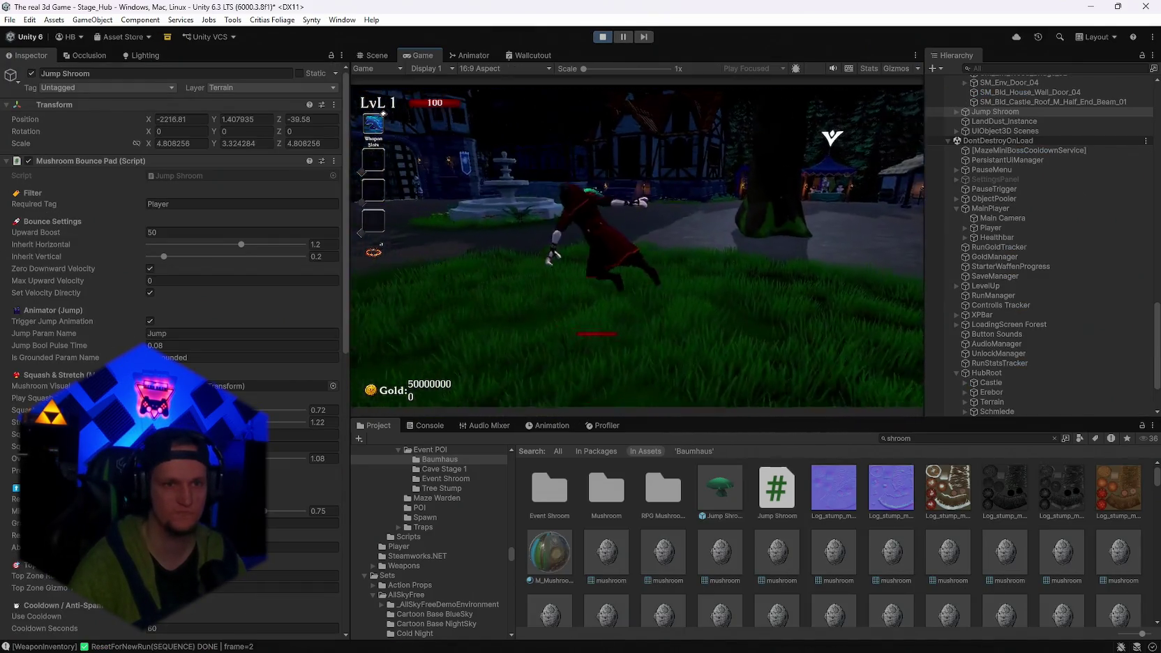
{"action": "key", "text": "Escape"}
{"action": "key", "text": "shift+space"}
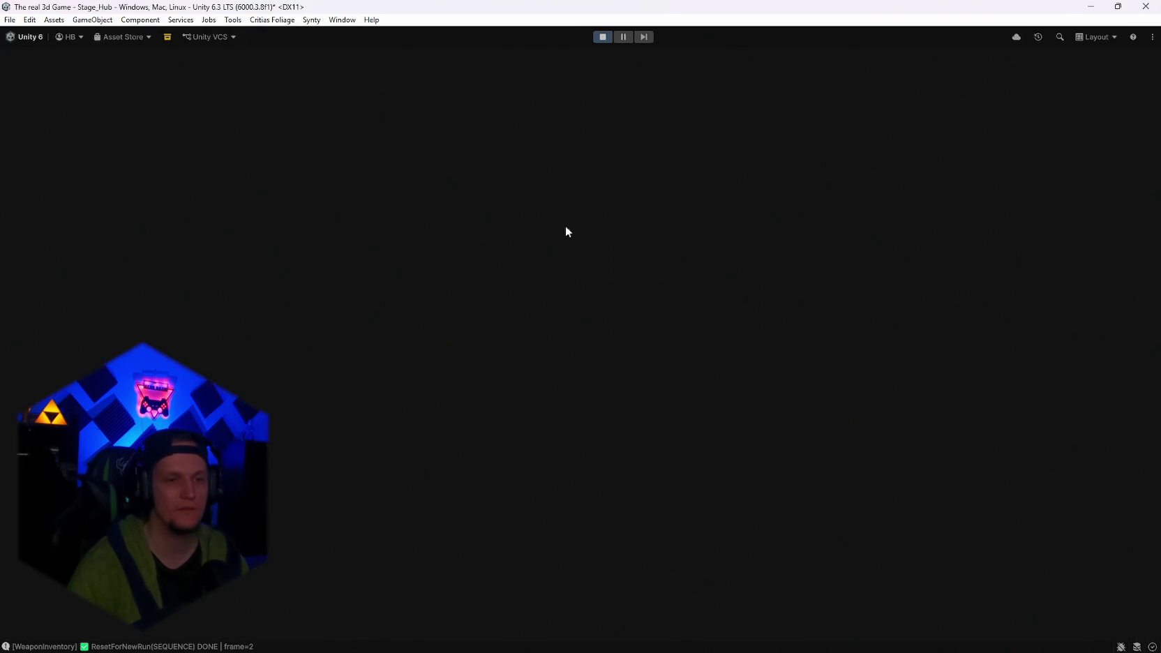
{"action": "left_click", "coordinate": [550, 322]}
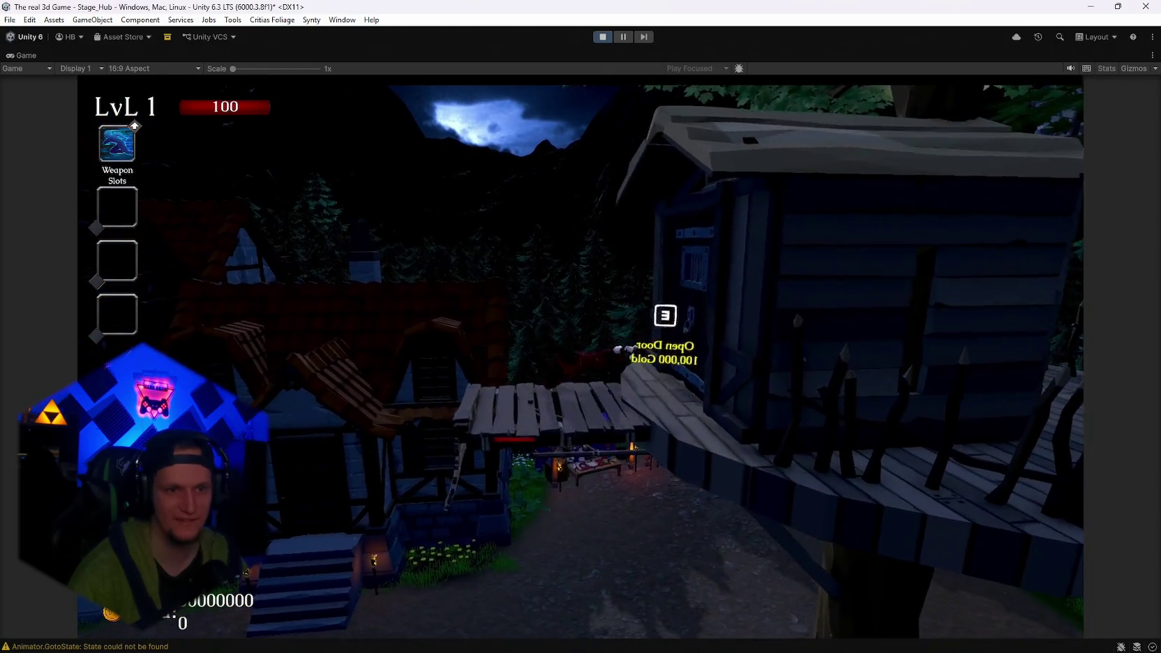
{"action": "key", "text": "Escape"}
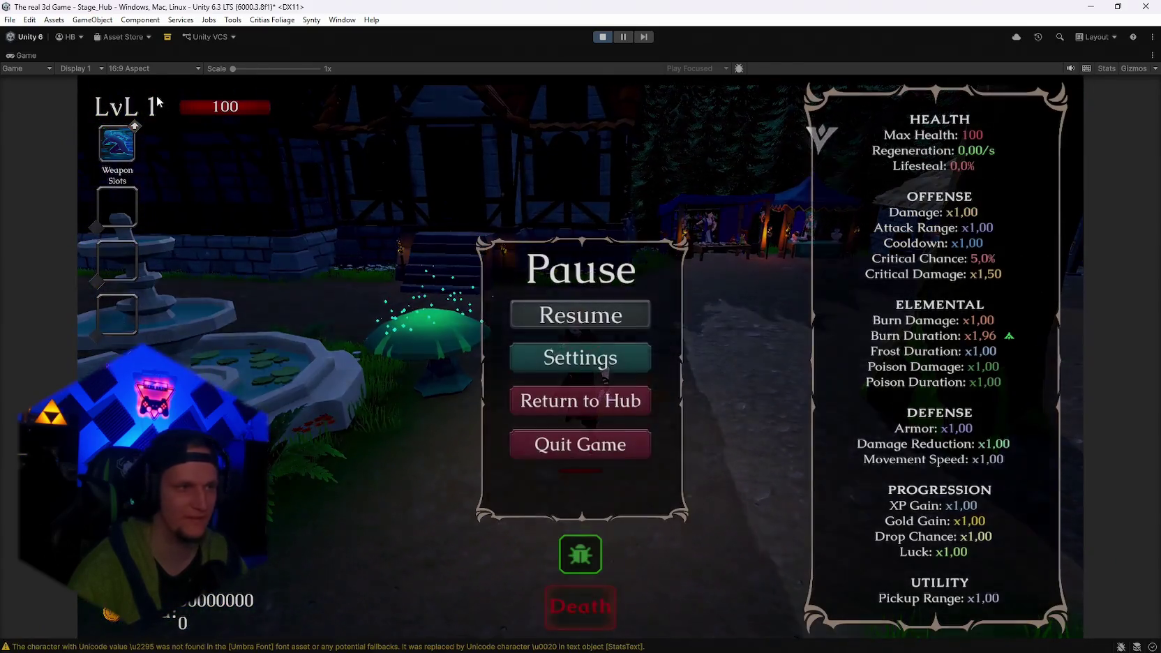
Restore the full editor layout and go back to the Scene view while play continues.
{"action": "double_click", "coordinate": [24, 53]}
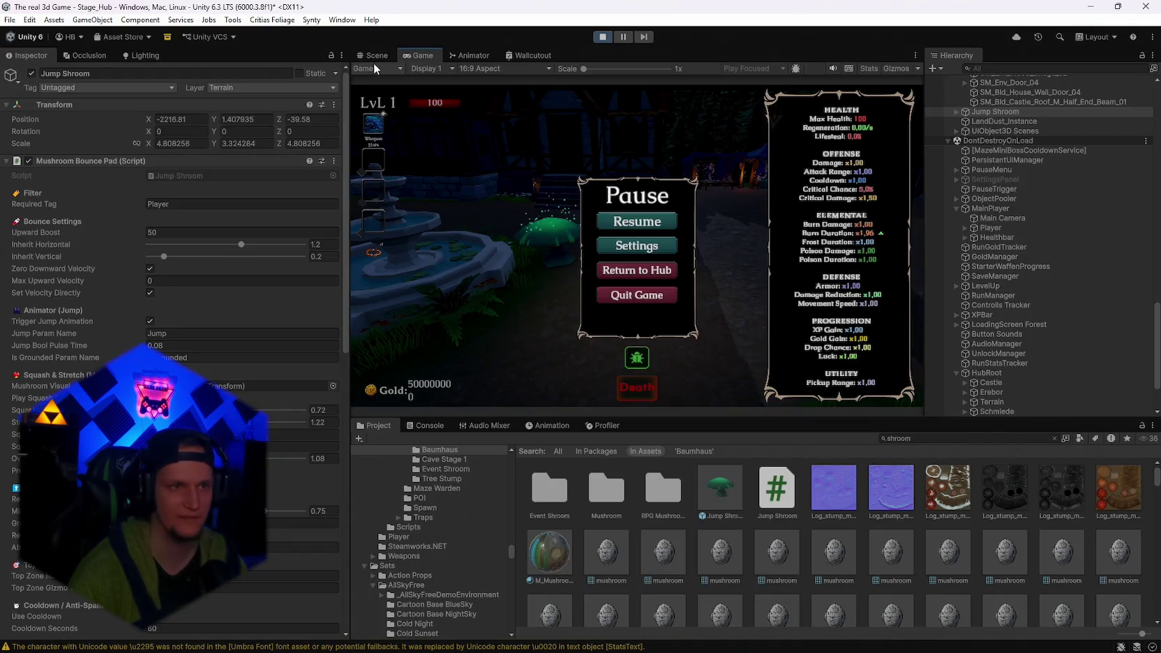
{"action": "left_click", "coordinate": [373, 55]}
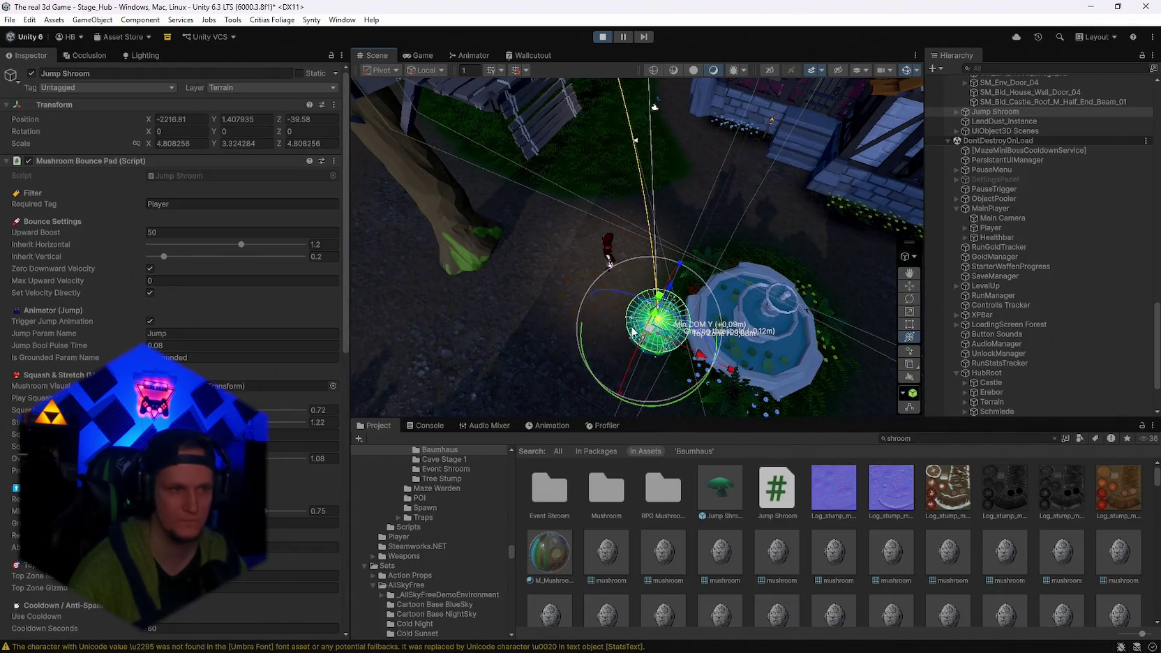
{"action": "scroll", "coordinate": [210, 279], "scroll_direction": "down", "scroll_amount": 7}
{"action": "scroll", "coordinate": [174, 349], "scroll_direction": "down", "scroll_amount": 7}
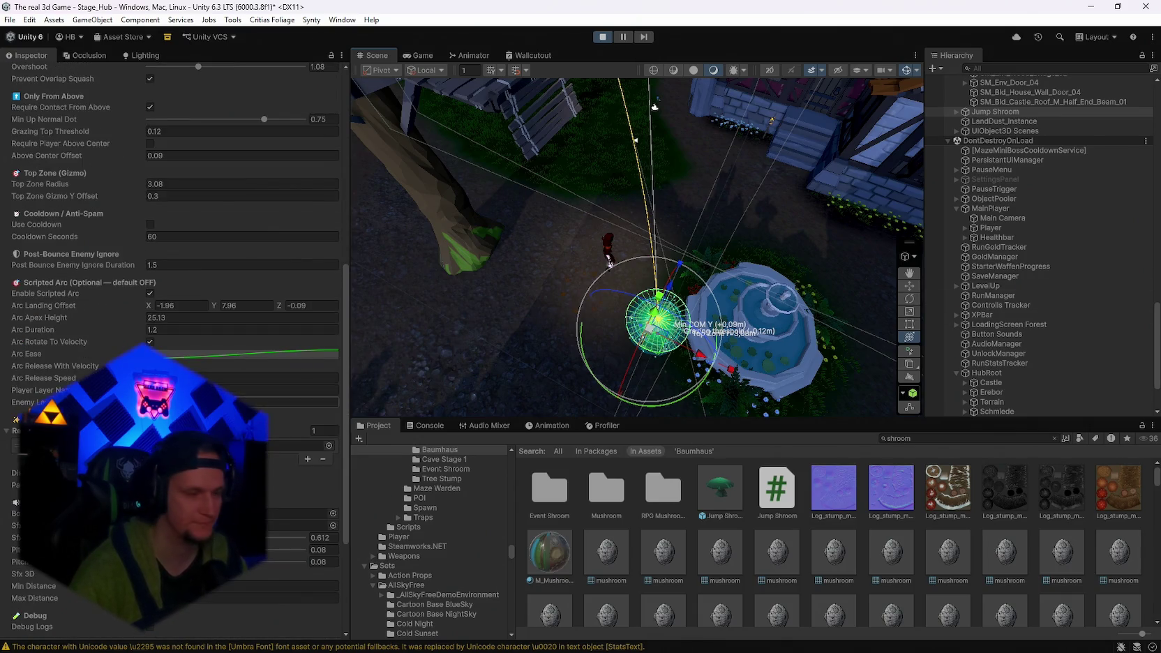
{"action": "scroll", "coordinate": [233, 385], "scroll_direction": "up", "scroll_amount": 2}
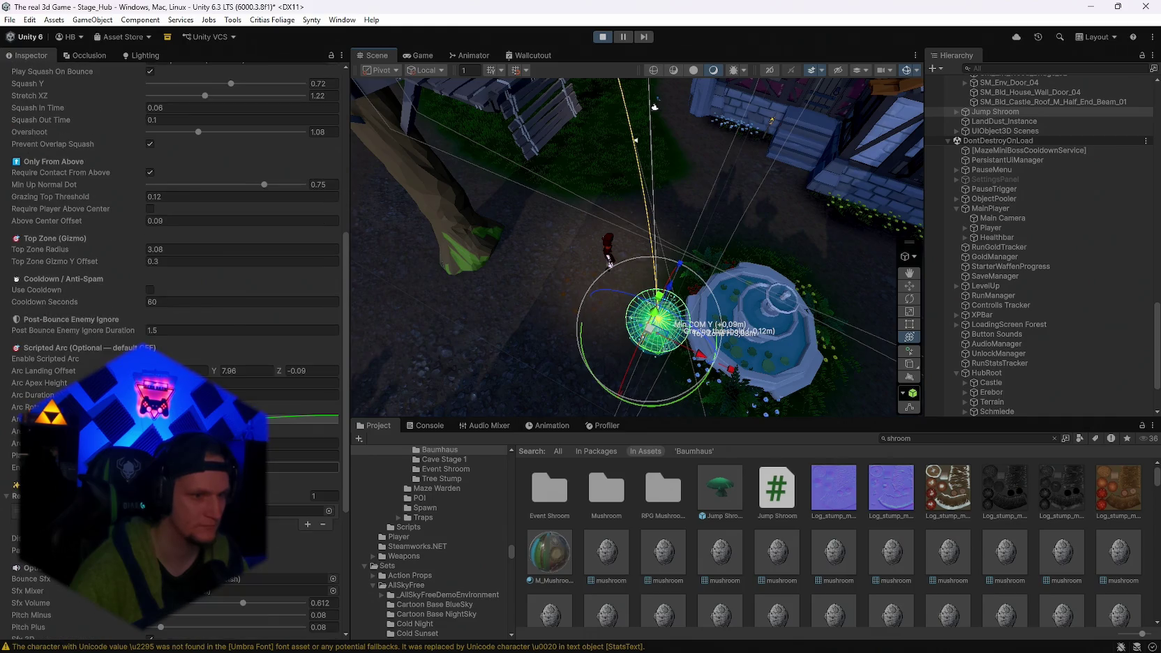
{"action": "scroll", "coordinate": [175, 349], "scroll_direction": "down", "scroll_amount": 3}
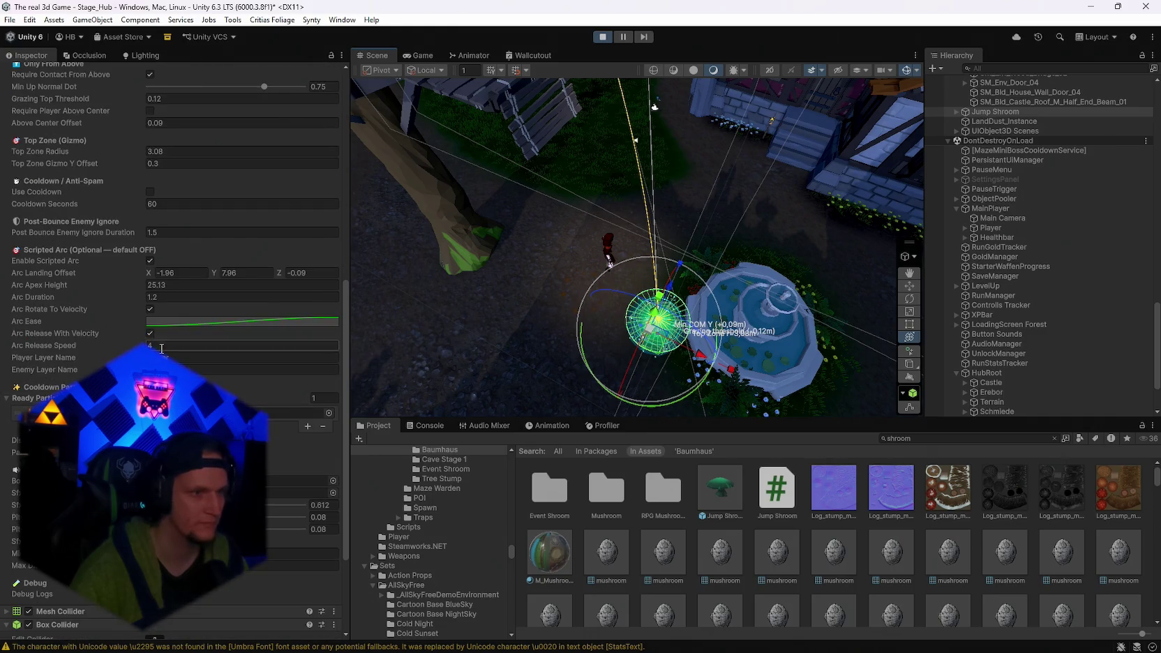
{"action": "scroll", "coordinate": [170, 338], "scroll_direction": "up", "scroll_amount": 6}
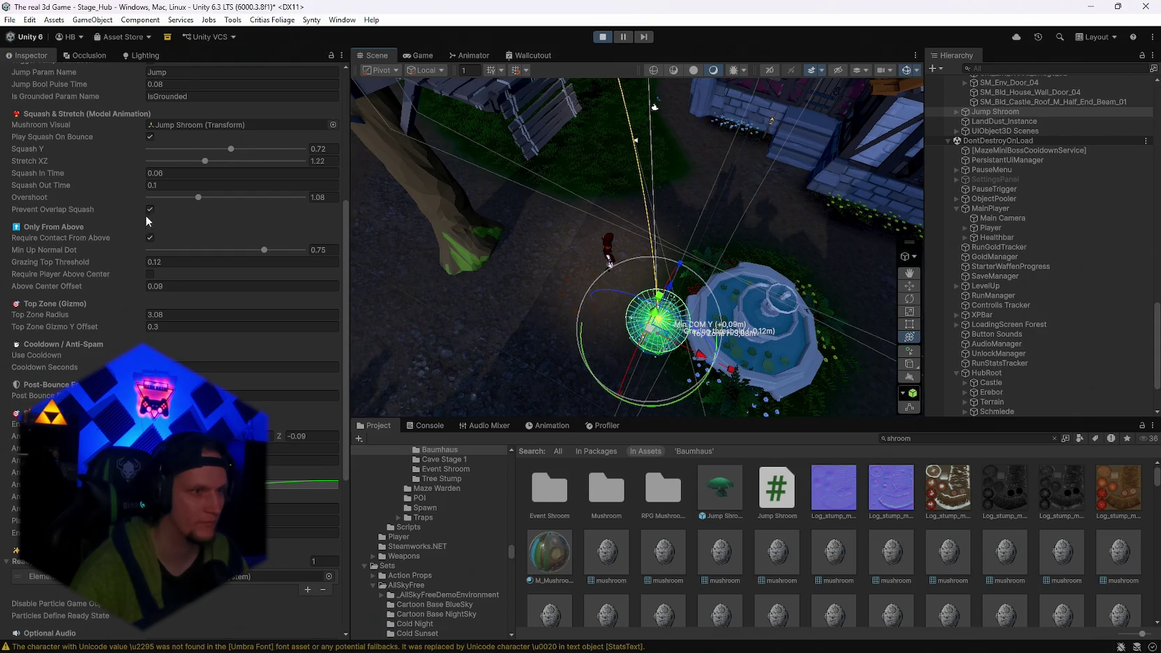
{"action": "scroll", "coordinate": [160, 234], "scroll_direction": "up", "scroll_amount": 5}
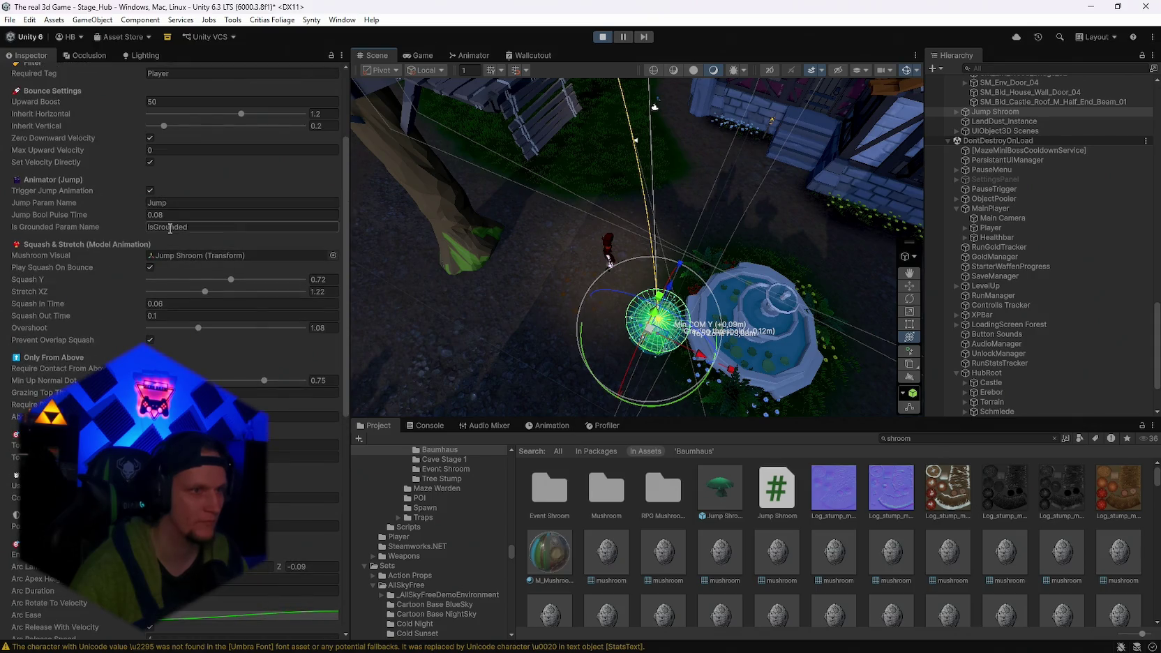
{"action": "scroll", "coordinate": [155, 168], "scroll_direction": "up", "scroll_amount": 4}
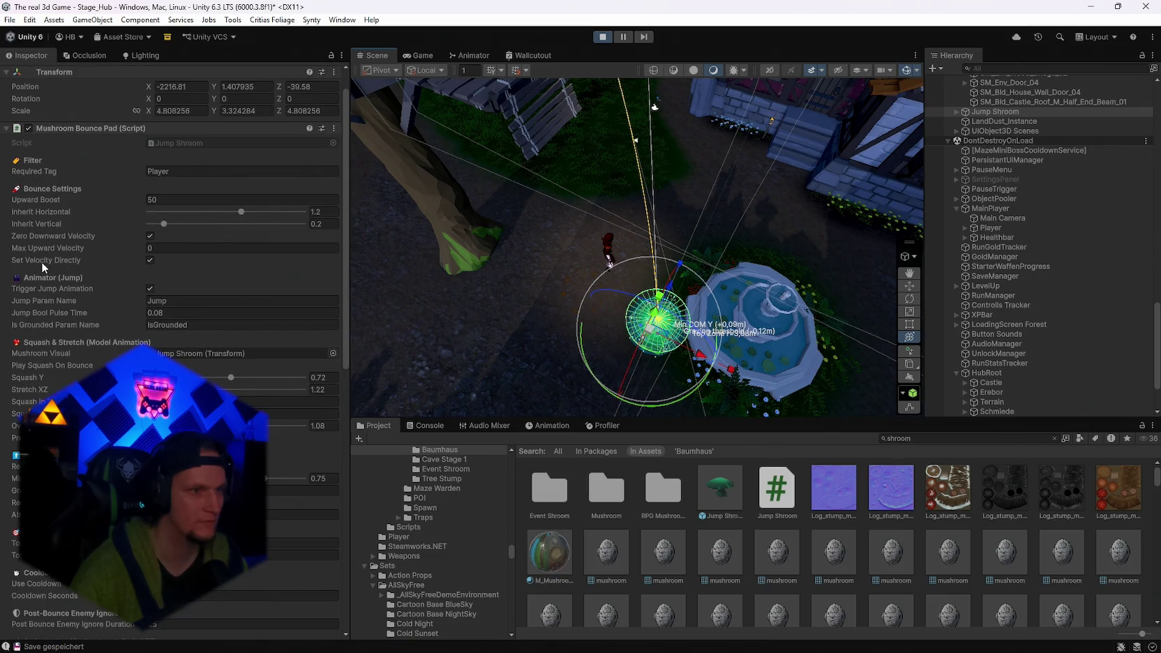
{"action": "scroll", "coordinate": [175, 321], "scroll_direction": "down", "scroll_amount": 10}
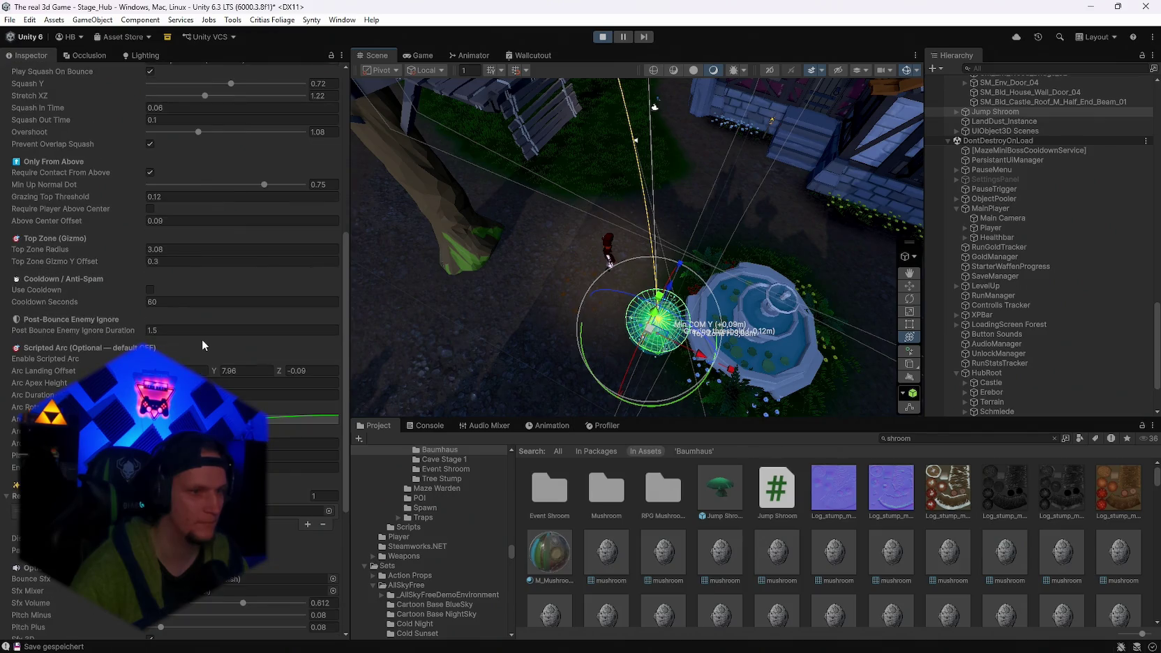
{"action": "scroll", "coordinate": [203, 341], "scroll_direction": "down", "scroll_amount": 3}
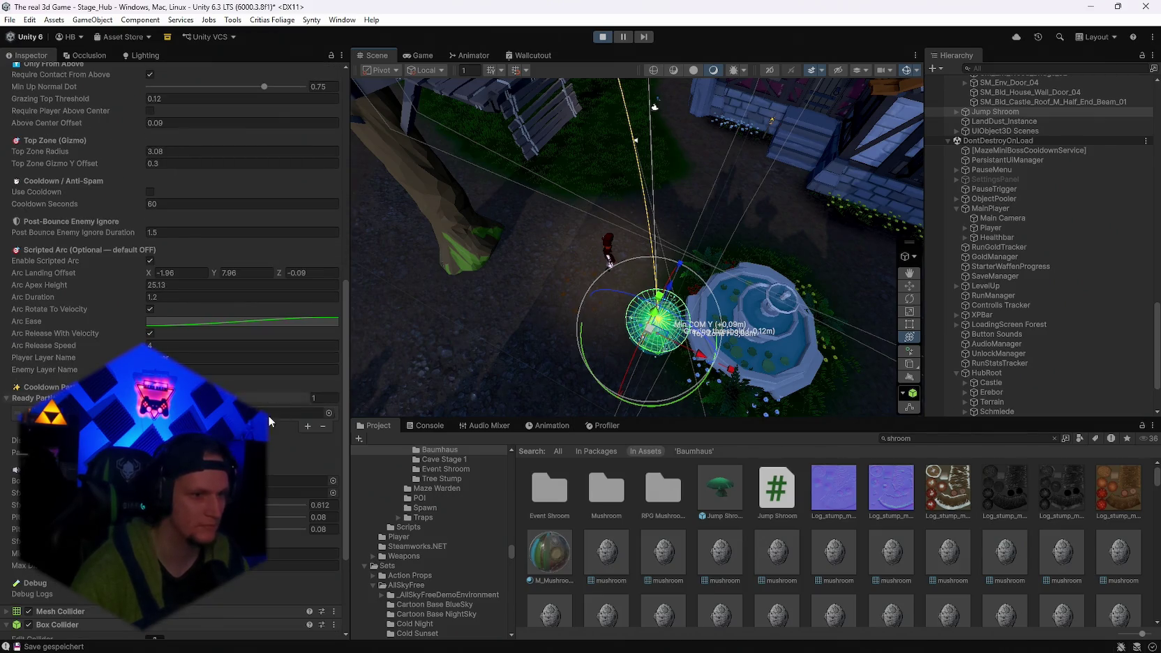
{"action": "scroll", "coordinate": [269, 421], "scroll_direction": "down", "scroll_amount": 3}
{"action": "scroll", "coordinate": [175, 349], "scroll_direction": "up", "scroll_amount": 5}
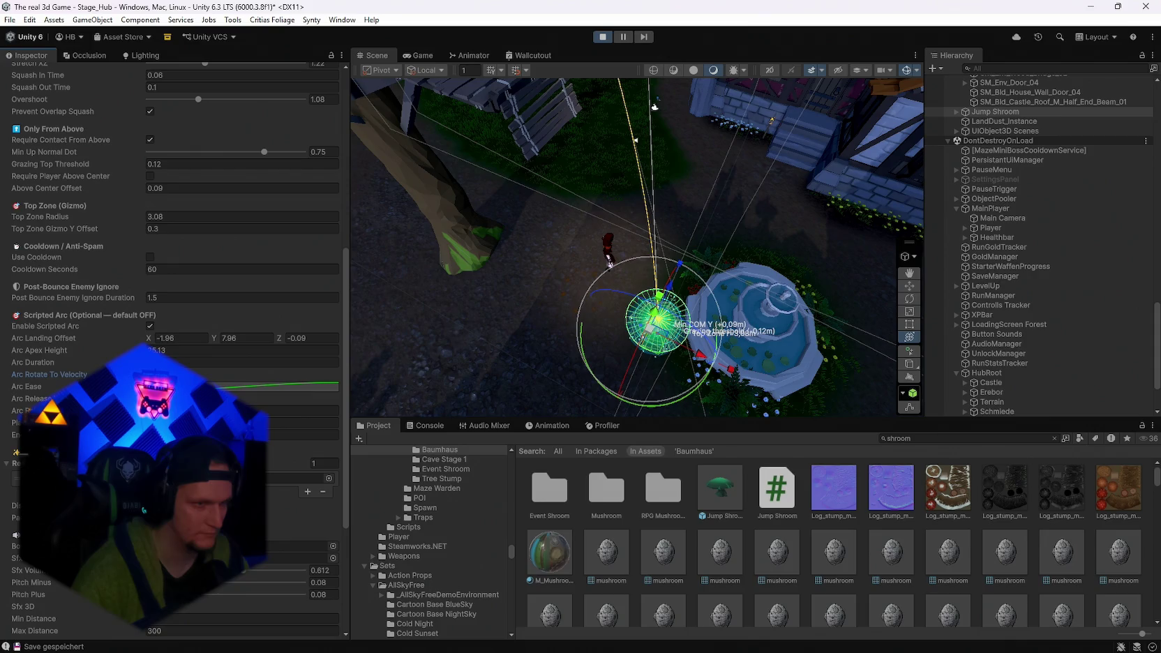
{"action": "left_click_drag", "start_coordinate": [637, 247], "coordinate": [593, 255]}
{"action": "left_click_drag", "start_coordinate": [646, 203], "coordinate": [653, 180]}
{"action": "scroll", "coordinate": [213, 314], "scroll_direction": "up", "scroll_amount": 5}
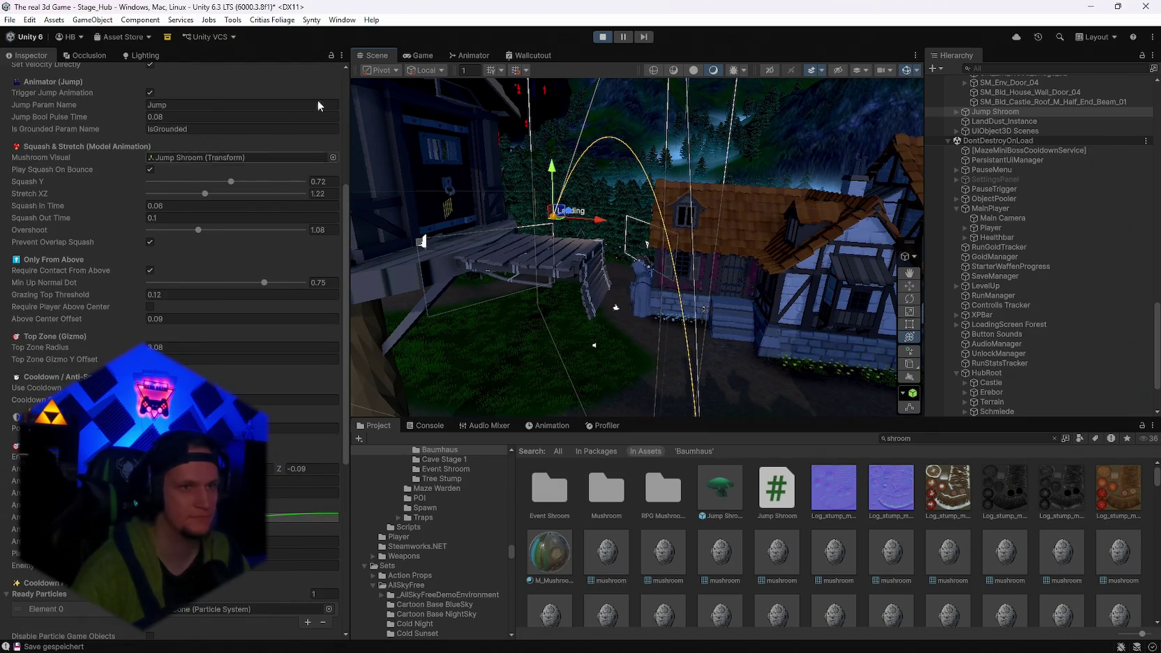
Resume the game, walk the player toward the treehouse door, then pause and return to the Scene view.
{"action": "left_click", "coordinate": [422, 56]}
{"action": "key", "text": "Escape"}
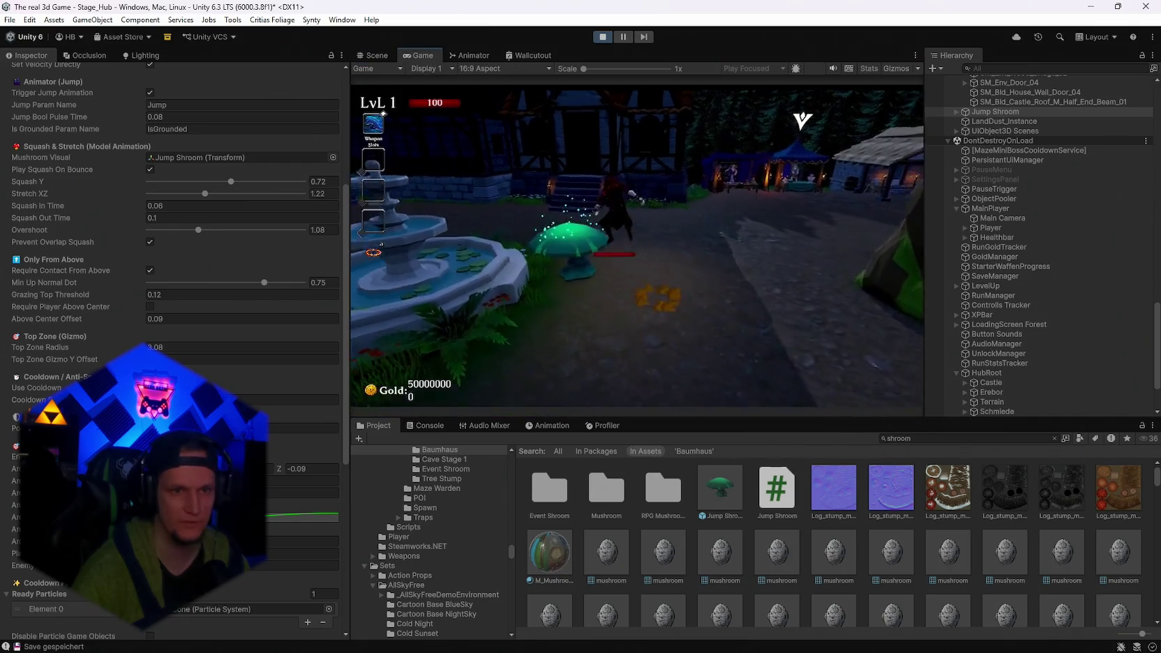
{"action": "key", "text": "w"}
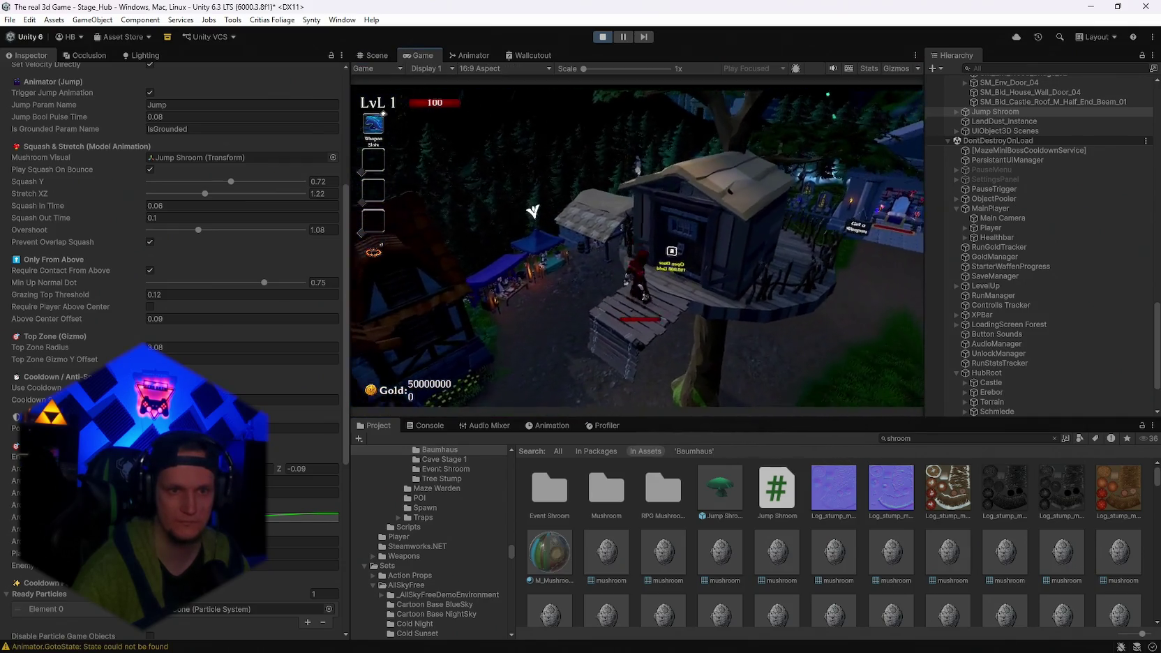
{"action": "key", "text": "Escape"}
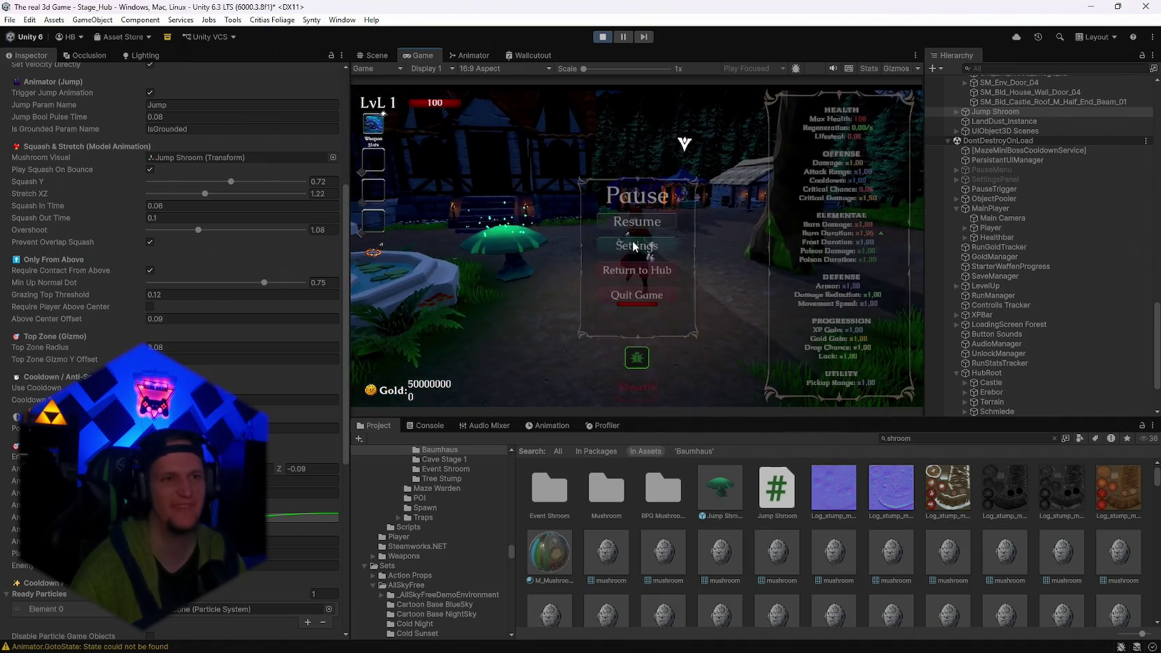
{"action": "left_click", "coordinate": [376, 56]}
Select the treehouse's round wooden floor piece, then return to the Game view.
{"action": "left_click", "coordinate": [560, 237]}
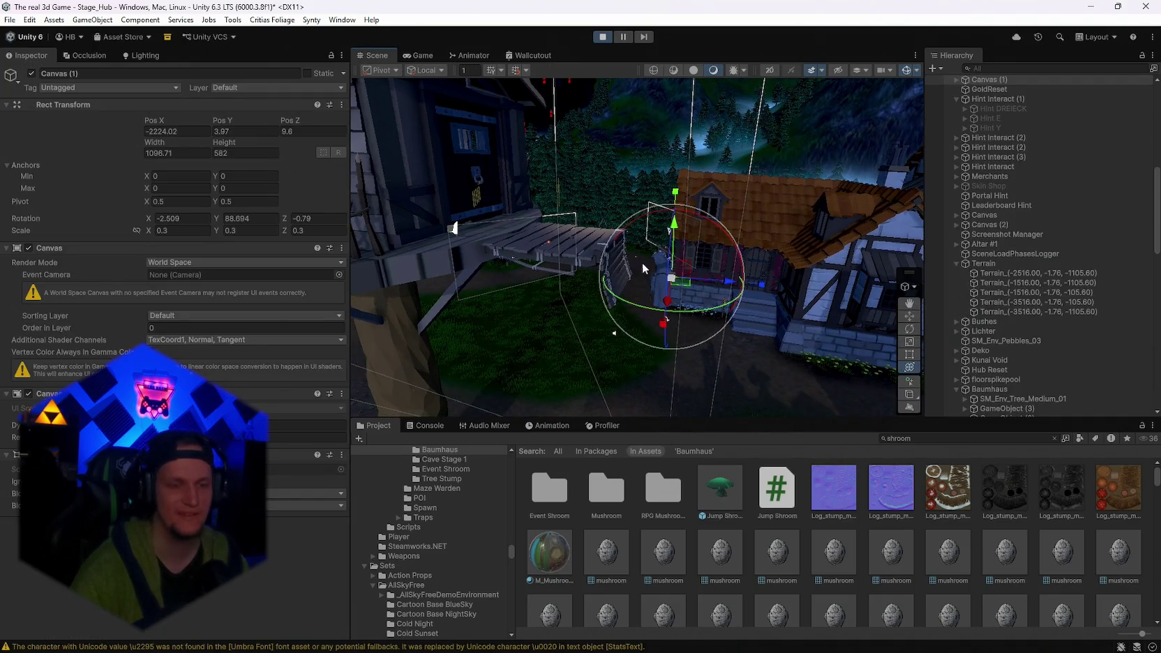
{"action": "left_click_drag", "start_coordinate": [555, 246], "coordinate": [501, 280]}
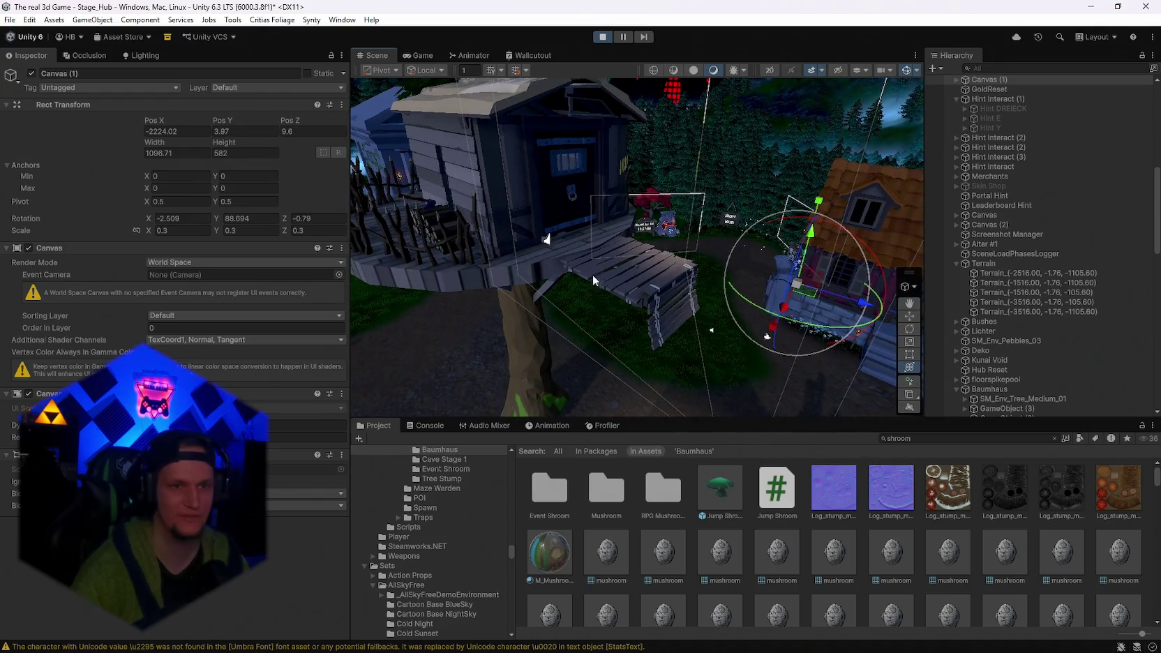
{"action": "left_click", "coordinate": [593, 276]}
{"action": "key", "text": "f"}
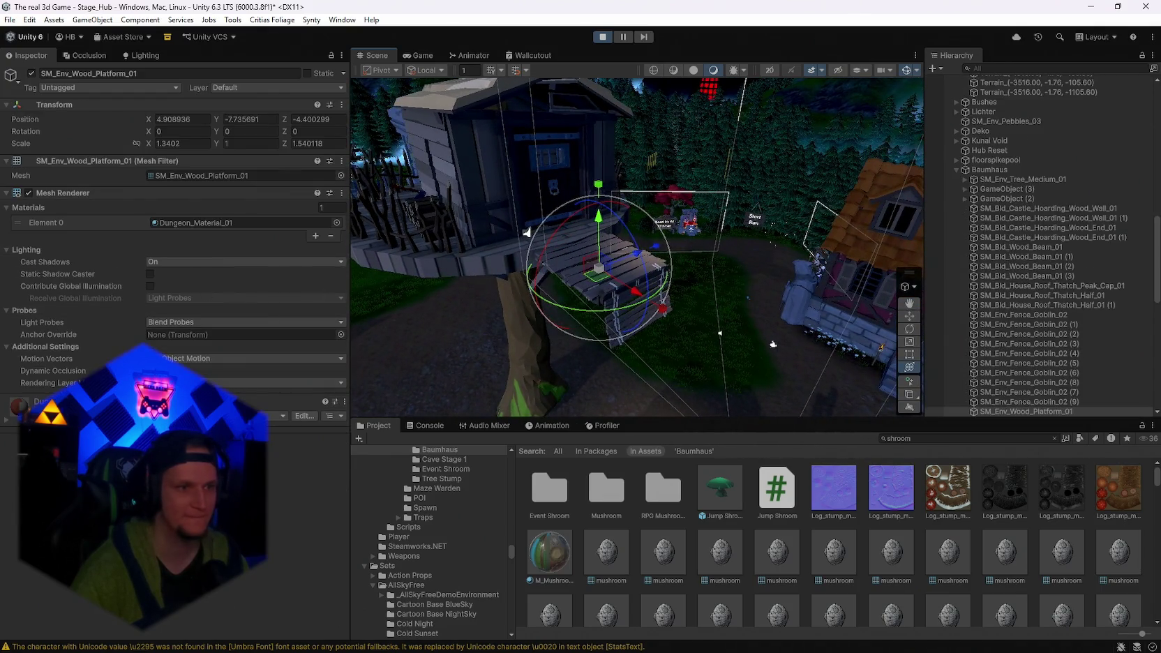
{"action": "key", "text": "ctrl+shift+a"}
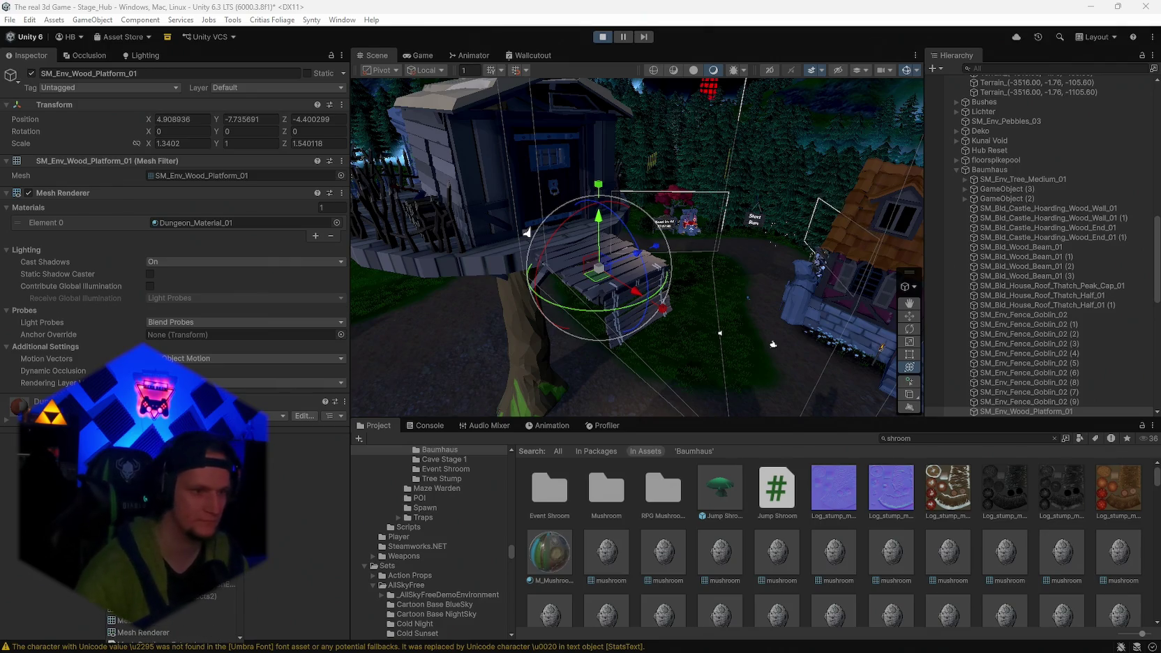
{"action": "mouse_move", "coordinate": [572, 300]}
{"action": "left_mouse_down"}
{"action": "mouse_move", "coordinate": [528, 322]}
{"action": "mouse_move", "coordinate": [572, 298]}
{"action": "left_mouse_up"}
{"action": "left_click", "coordinate": [527, 318]}
{"action": "left_click", "coordinate": [420, 53]}
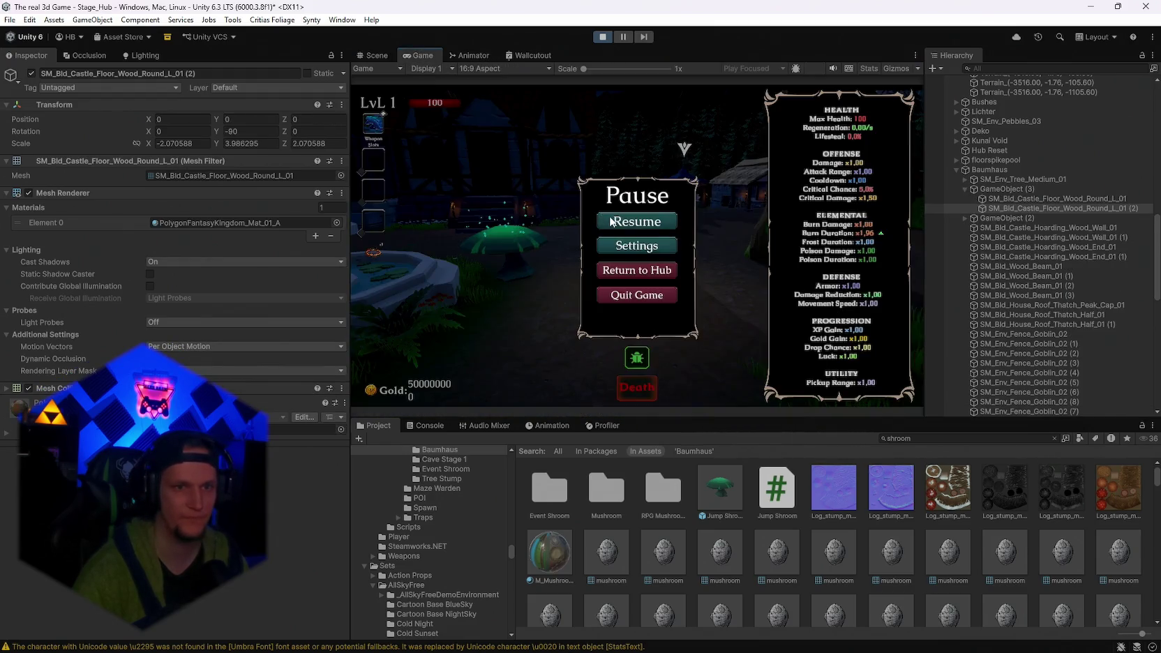
Resume and walk up the stairs to the treehouse door showing the Open Door 100,000 Gold hint.
{"action": "left_click", "coordinate": [611, 222]}
{"action": "key", "text": "w"}
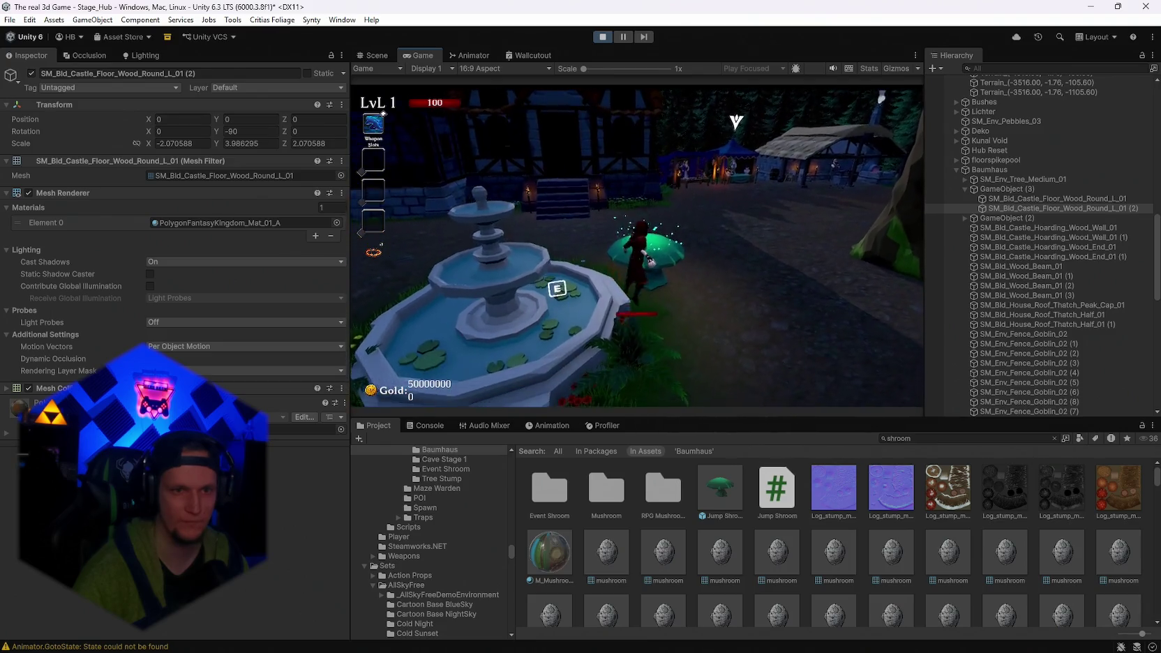
{"action": "key", "text": "w"}
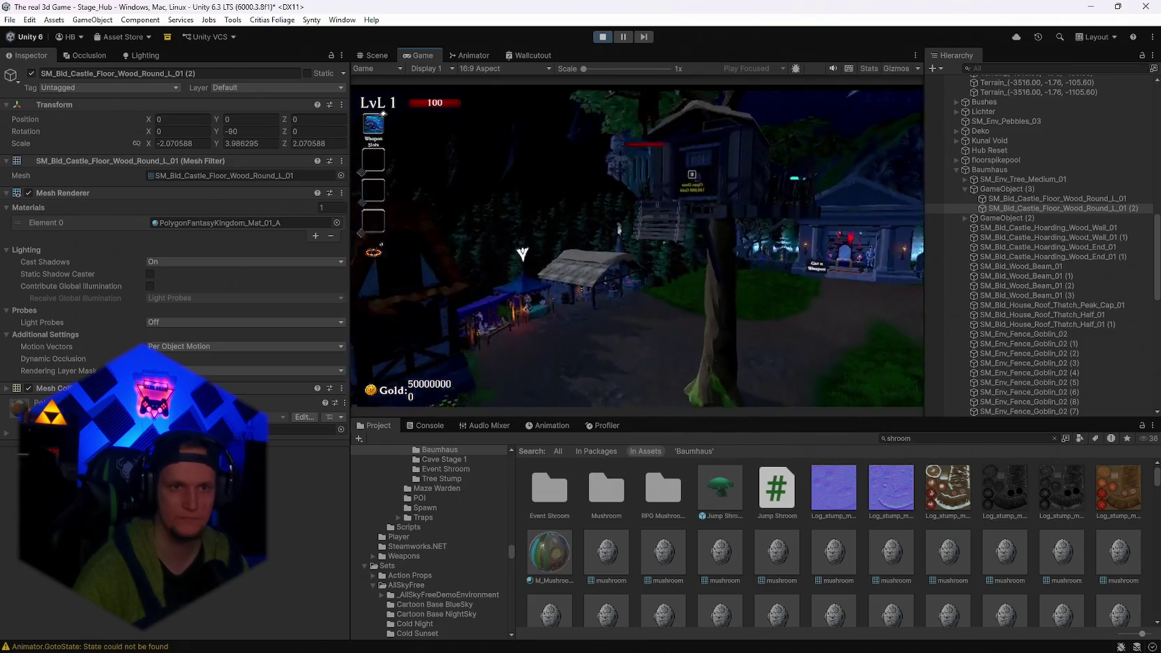
{"action": "key", "text": "w"}
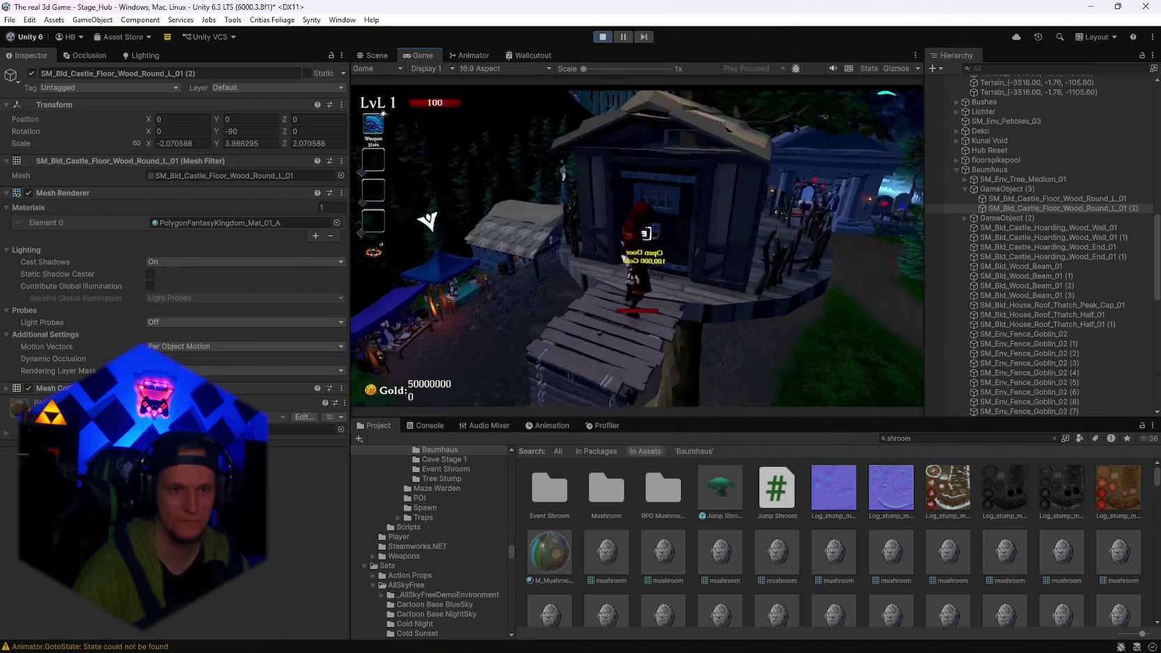
{"action": "key", "text": "w"}
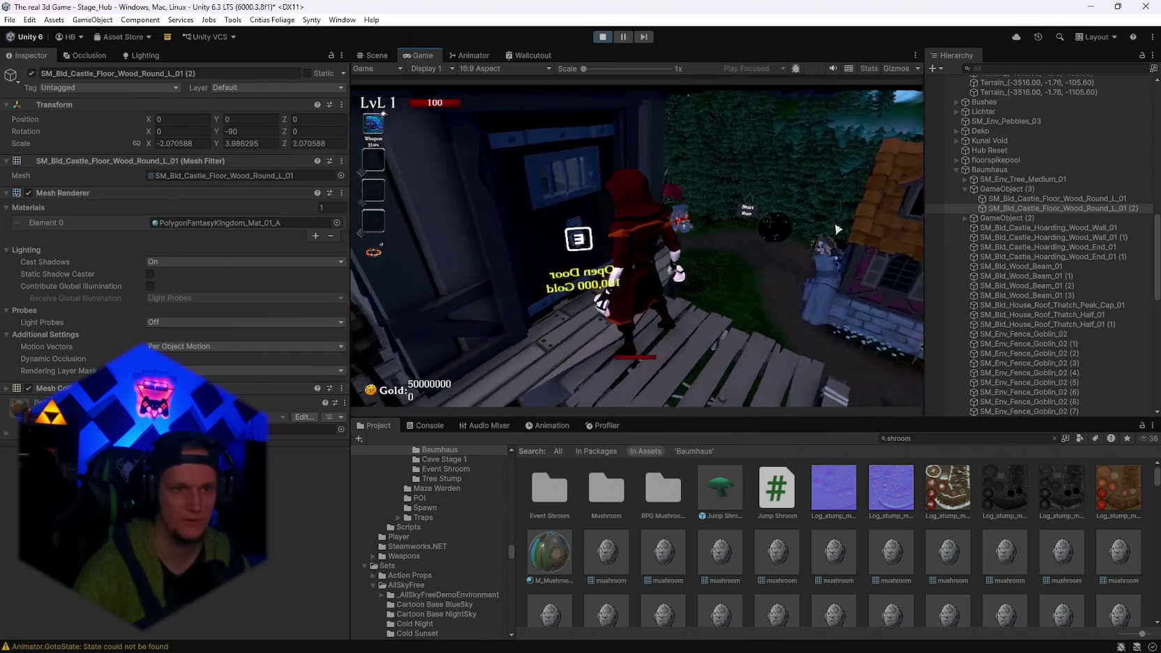
{"action": "key", "text": "s"}
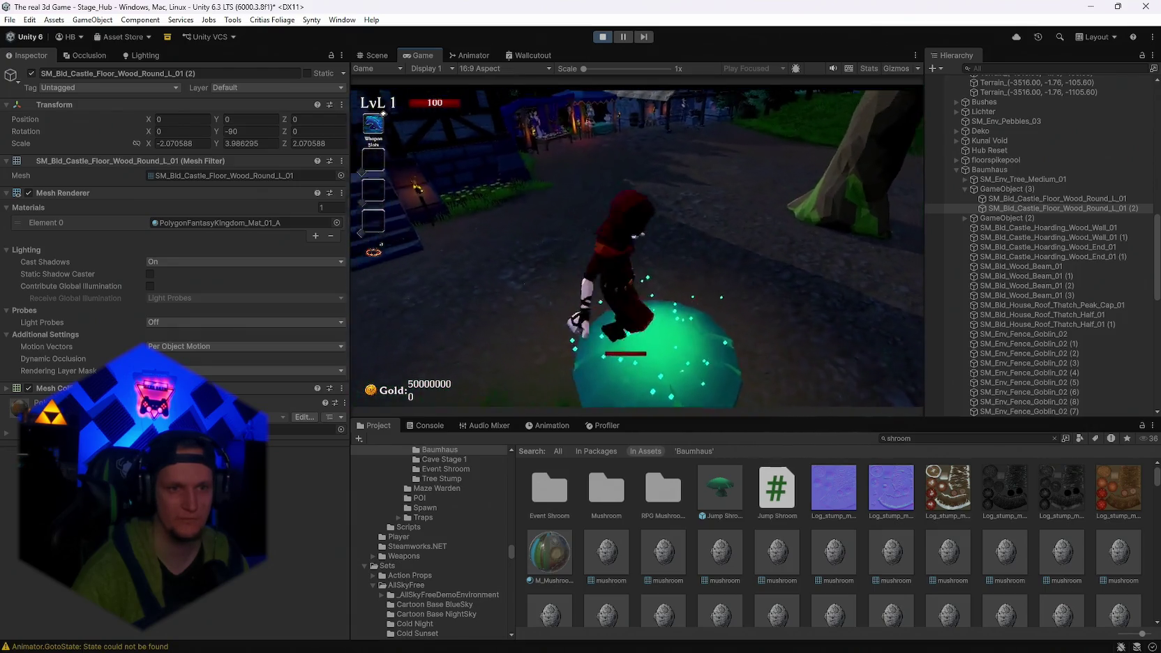
Run past the mushroom back to the door, climb onto the platform, then stop play mode.
{"action": "key", "text": "s"}
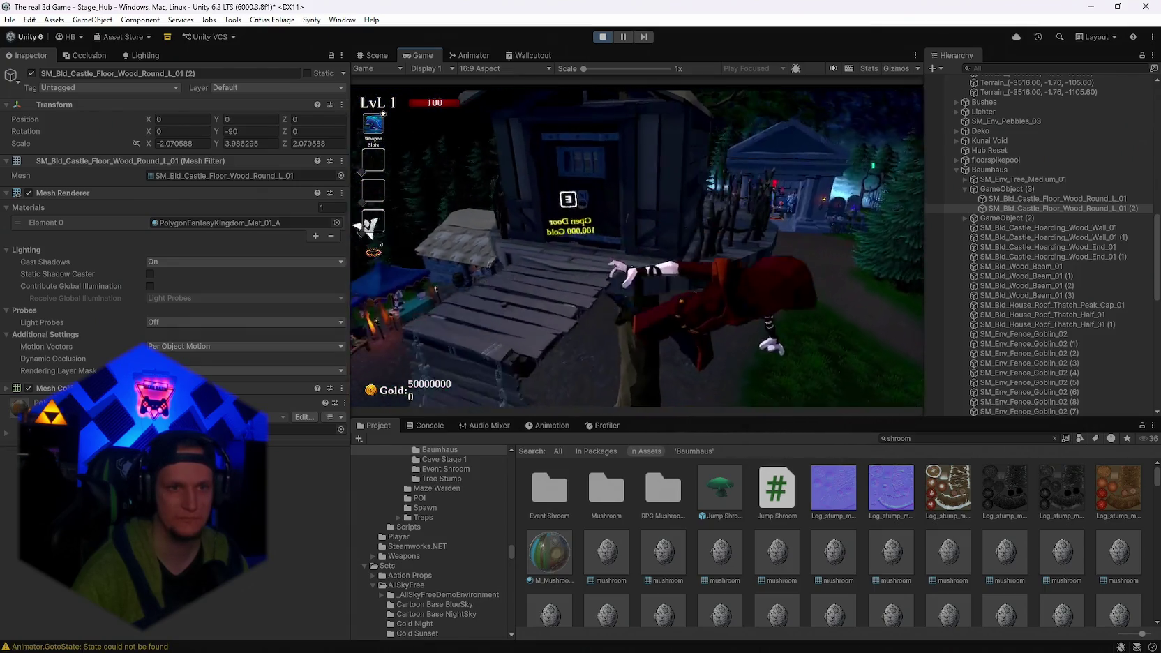
{"action": "key", "text": "w"}
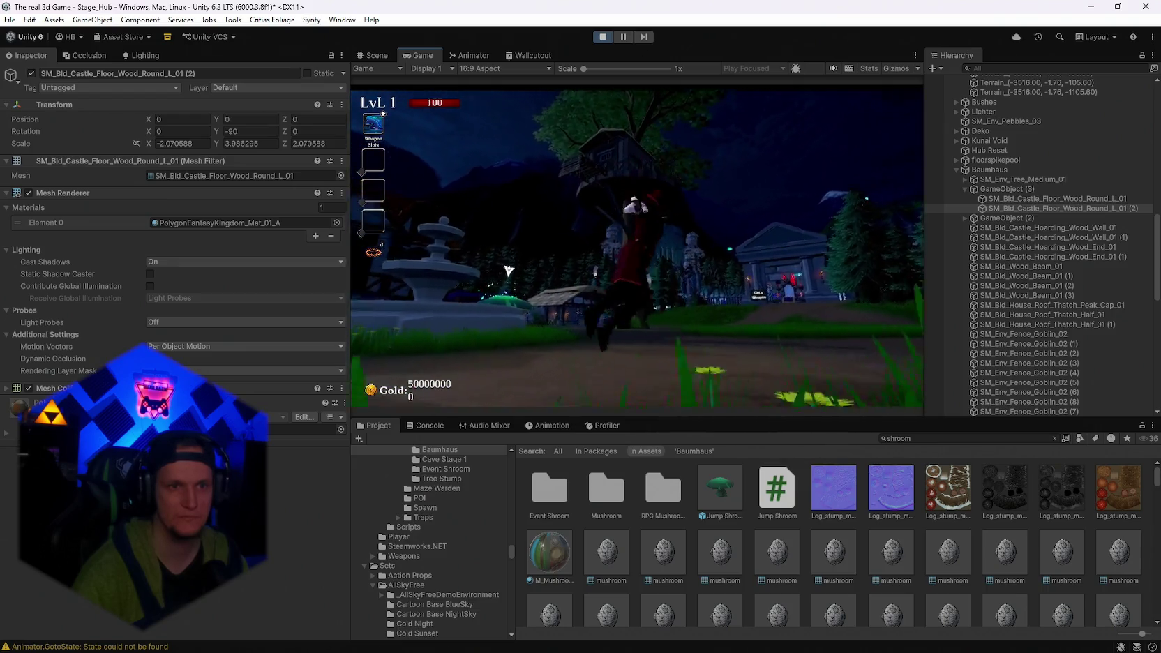
{"action": "key", "text": "w"}
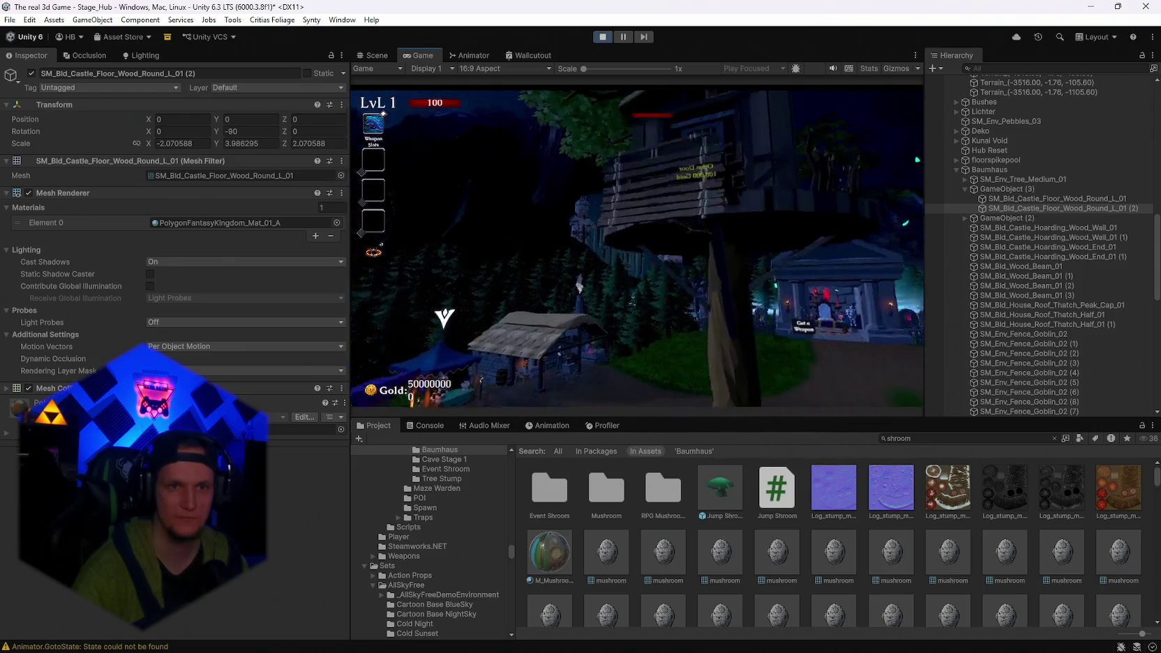
{"action": "key", "text": "s"}
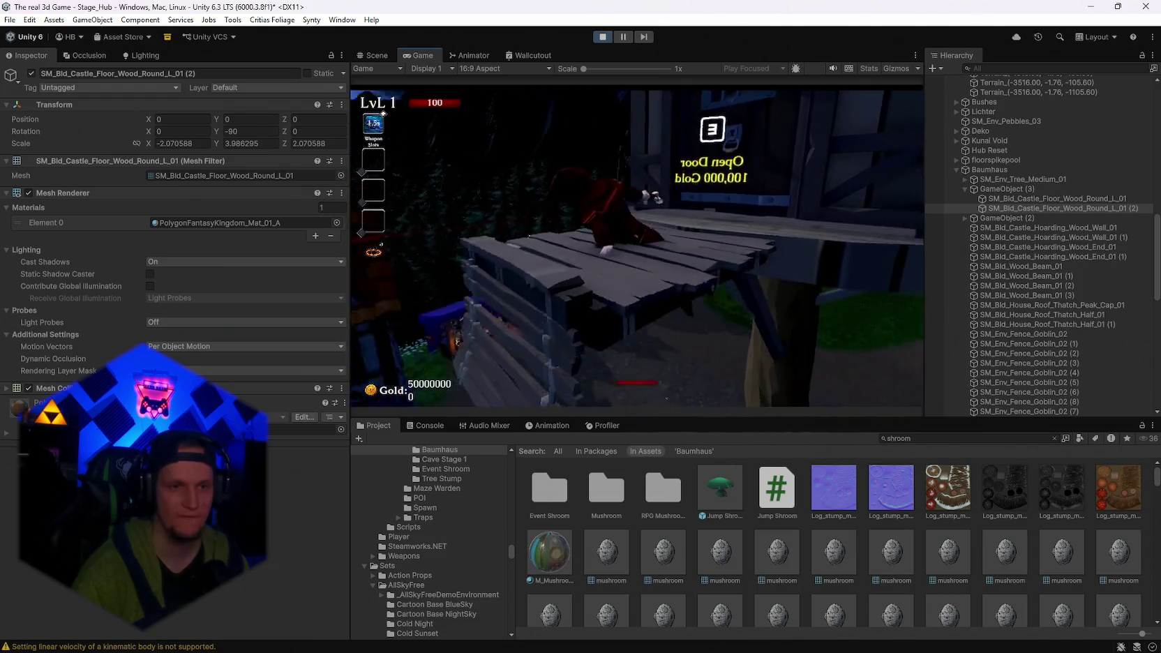
{"action": "key", "text": "space"}
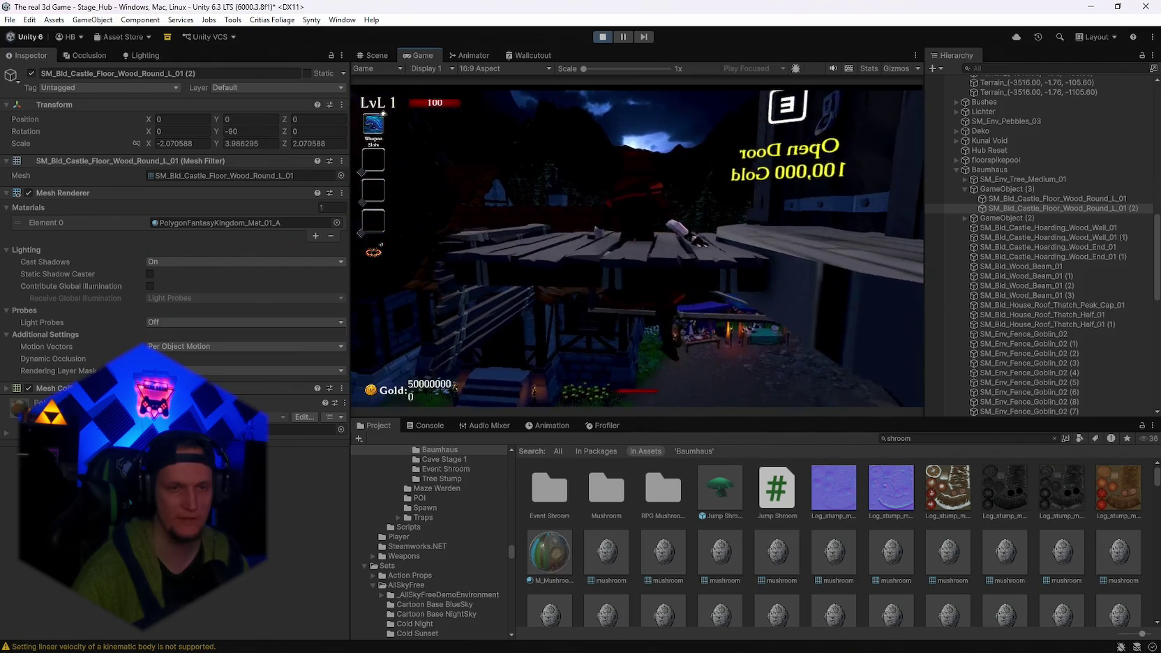
{"action": "key", "text": "Escape"}
{"action": "left_click", "coordinate": [598, 38]}
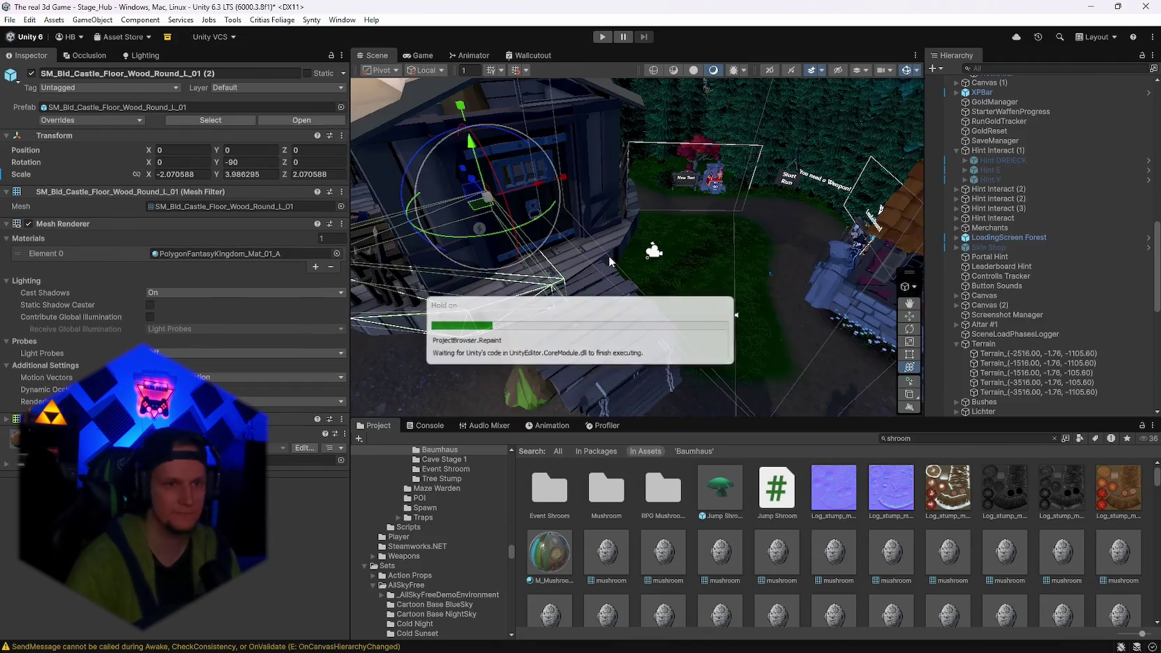
Set the Baumhaus treehouse group's Layer to Terrain, applying it to all its children.
{"action": "scroll", "coordinate": [620, 279], "scroll_direction": "up", "scroll_amount": 5}
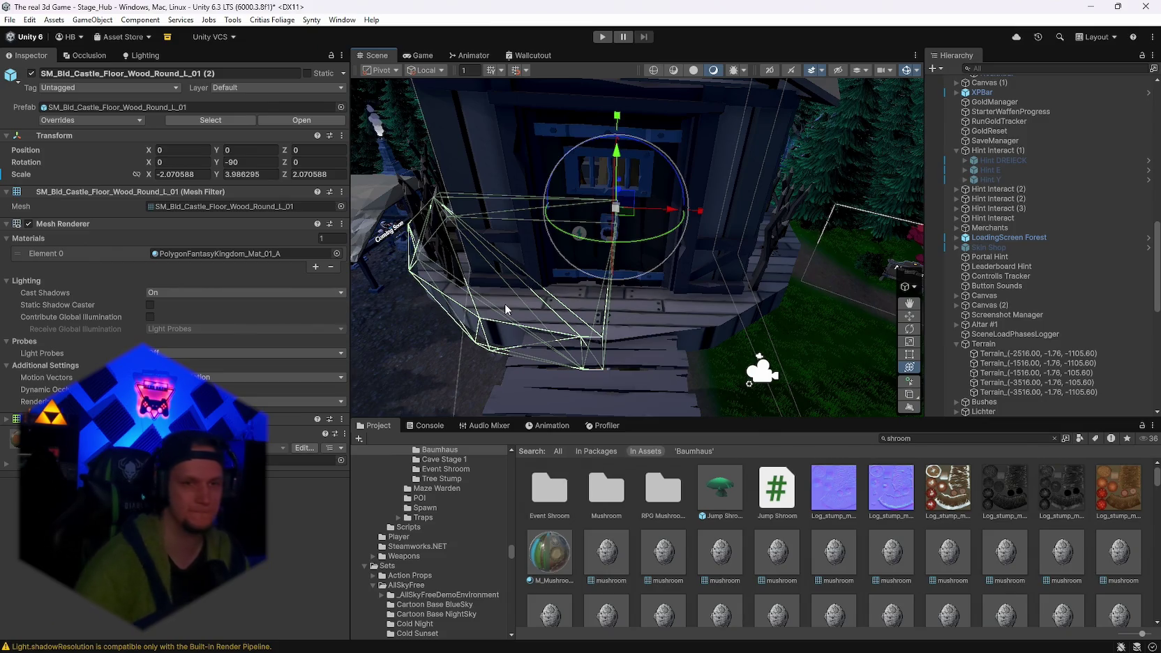
{"action": "mouse_move", "coordinate": [725, 293]}
{"action": "left_mouse_down"}
{"action": "mouse_move", "coordinate": [578, 289]}
{"action": "mouse_move", "coordinate": [607, 291]}
{"action": "left_mouse_up"}
{"action": "scroll", "coordinate": [1014, 366], "scroll_direction": "down", "scroll_amount": 8}
{"action": "scroll", "coordinate": [1016, 384], "scroll_direction": "up", "scroll_amount": 2}
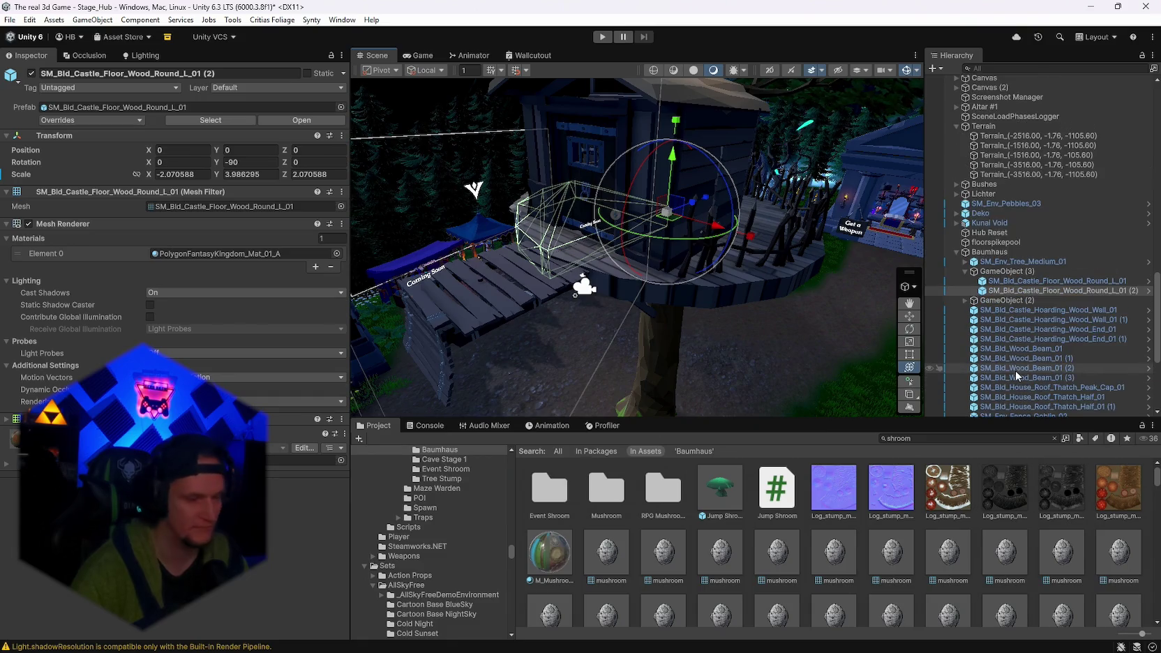
{"action": "left_click", "coordinate": [975, 253]}
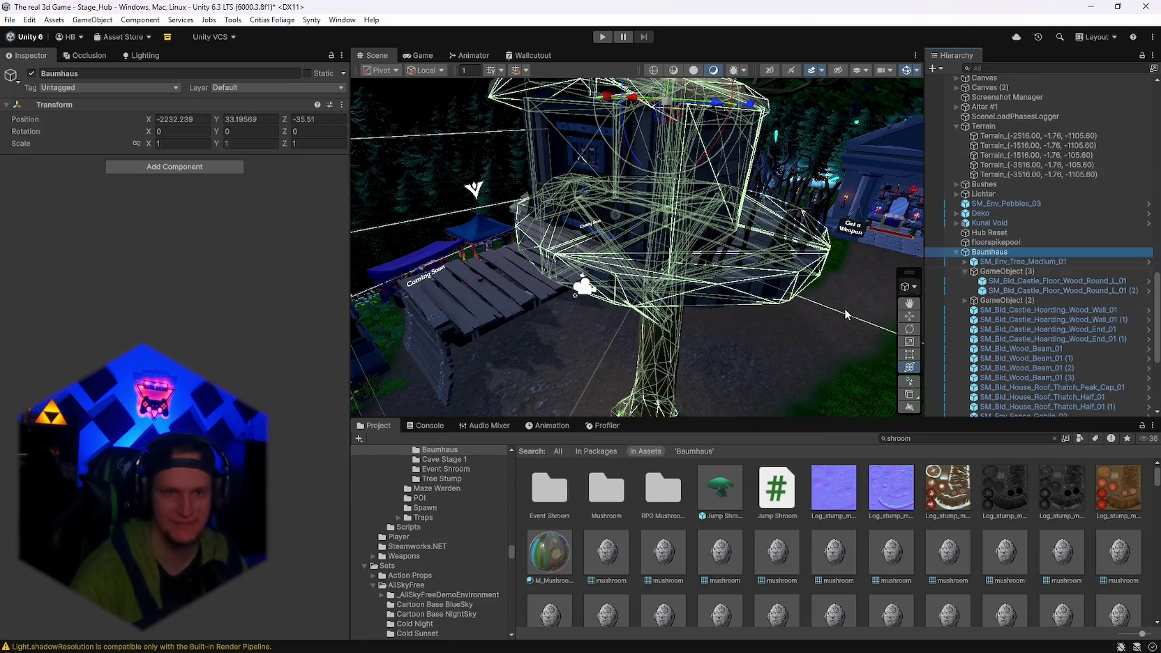
{"action": "left_click", "coordinate": [223, 90]}
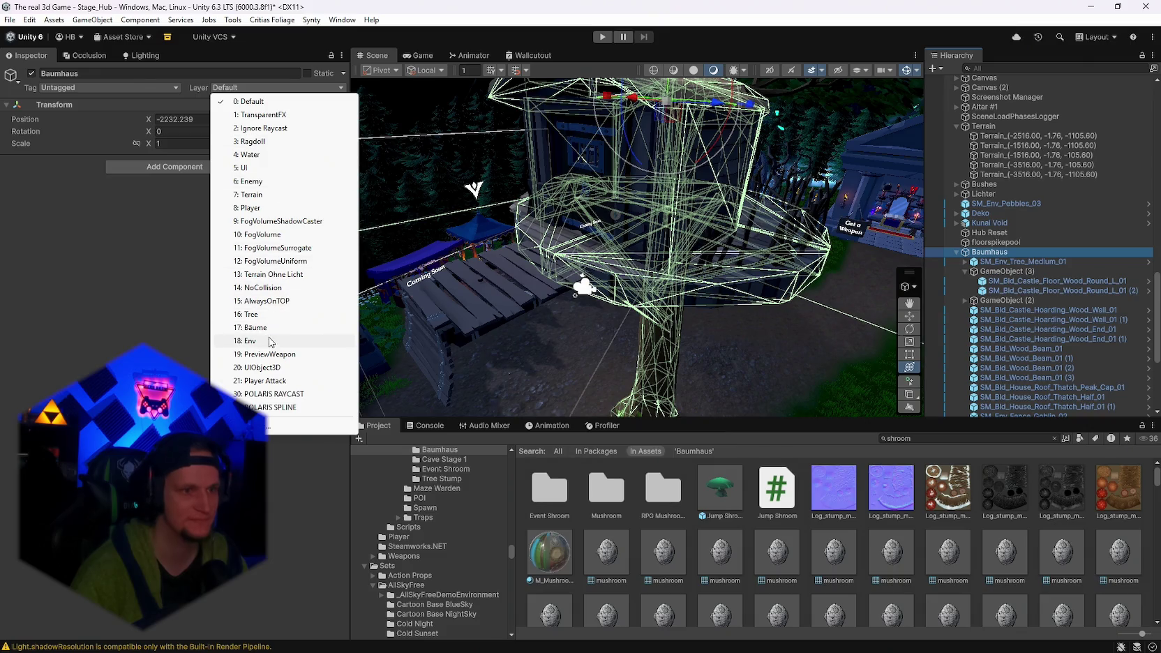
{"action": "left_click", "coordinate": [260, 196]}
{"action": "left_click", "coordinate": [525, 351]}
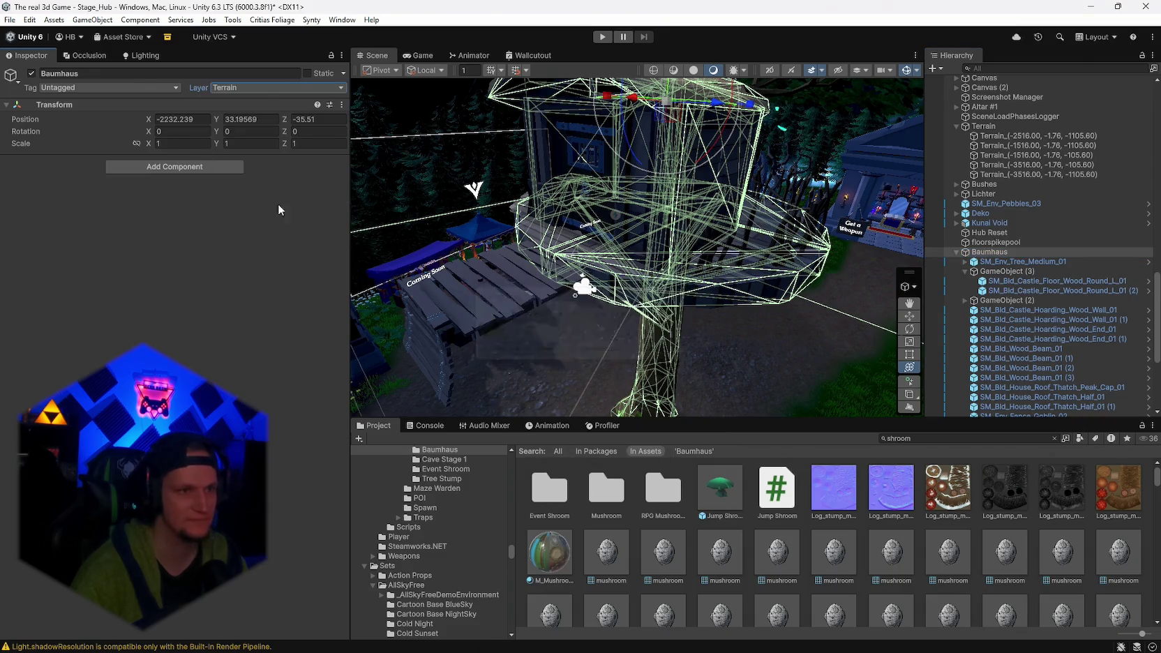
{"action": "left_click", "coordinate": [120, 89]}
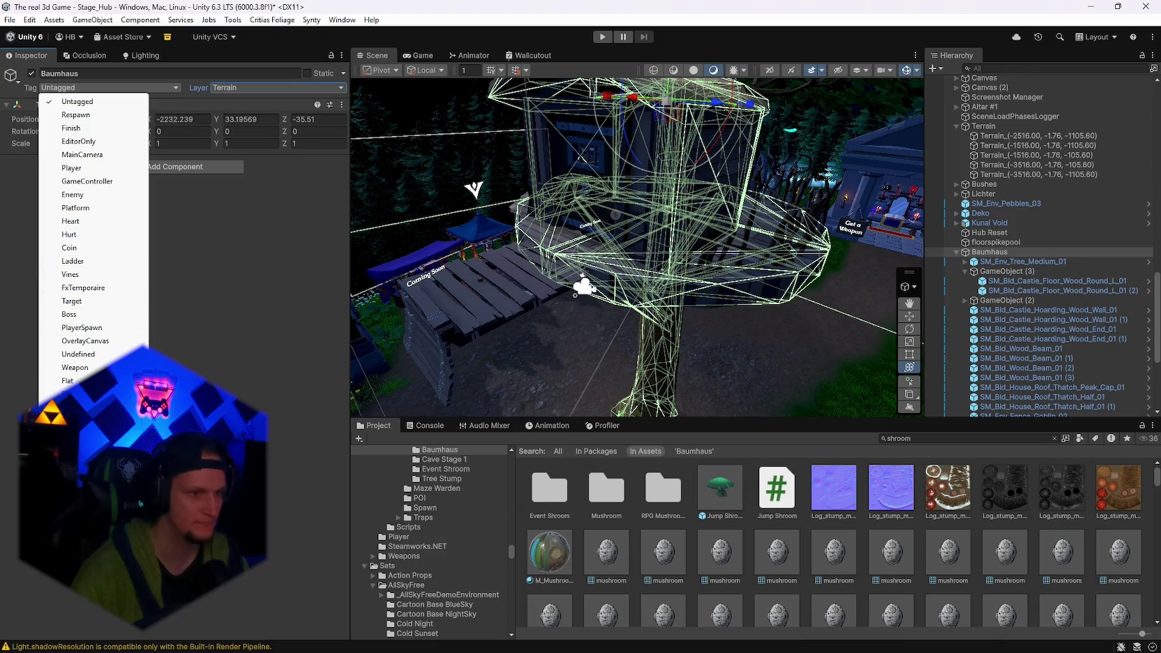
{"action": "key", "text": "Escape"}
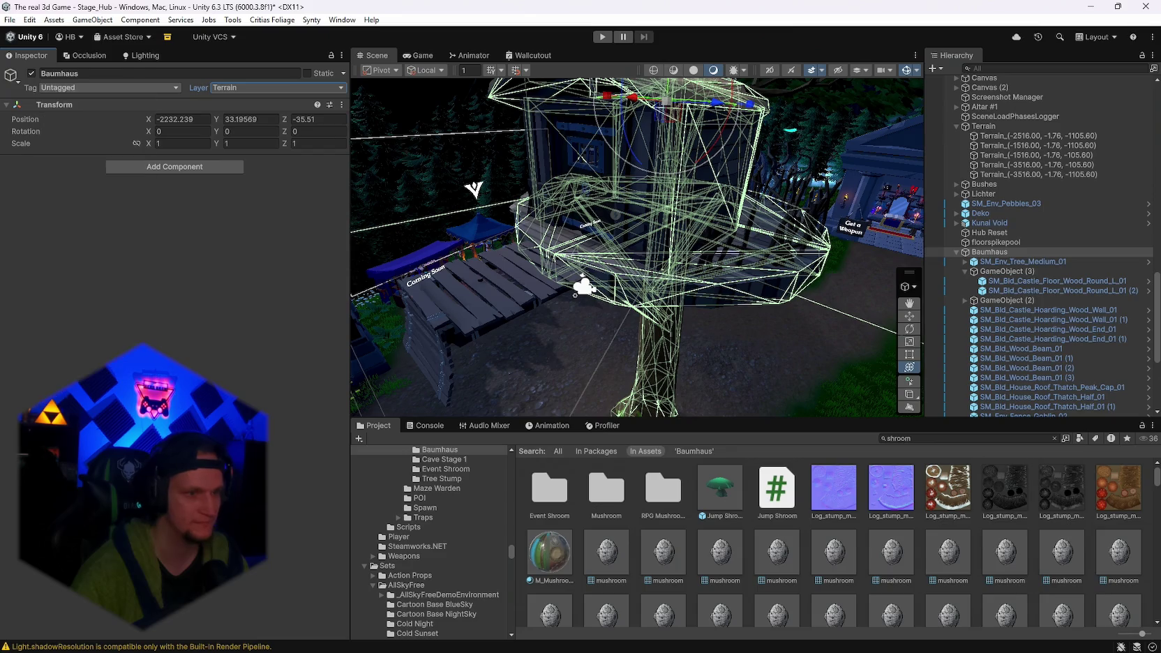
{"action": "mouse_move", "coordinate": [527, 348]}
{"action": "left_mouse_down"}
{"action": "mouse_move", "coordinate": [808, 263]}
{"action": "mouse_move", "coordinate": [841, 284]}
{"action": "mouse_move", "coordinate": [781, 279]}
{"action": "left_mouse_up"}
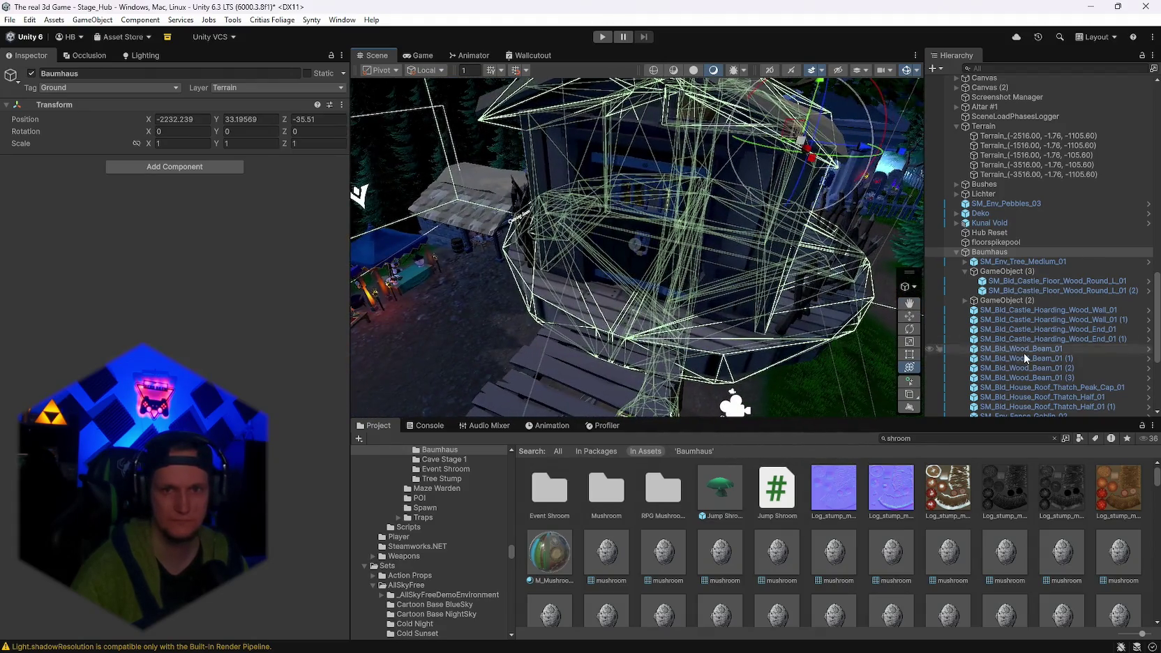
Check the Layer of the hoarding wall, treehouse pieces, round floor piece and tree.
{"action": "scroll", "coordinate": [1022, 352], "scroll_direction": "down", "scroll_amount": 3}
{"action": "double_click", "coordinate": [1000, 240]}
{"action": "scroll", "coordinate": [1038, 340], "scroll_direction": "down", "scroll_amount": 5}
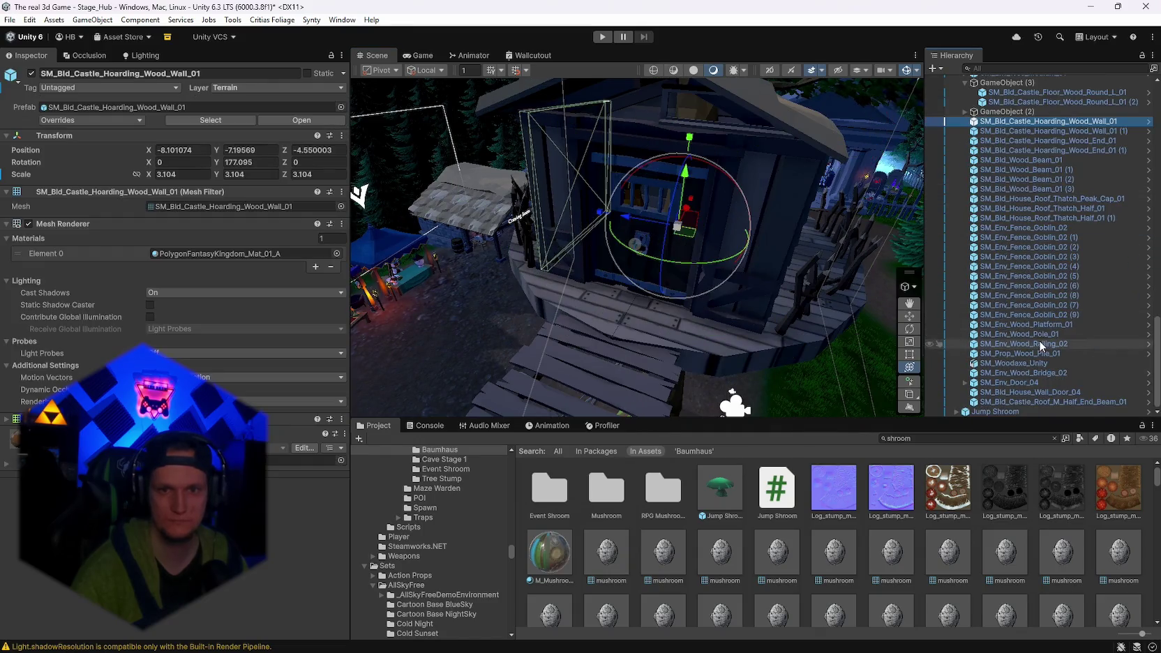
{"action": "left_click", "coordinate": [1003, 402], "text": "shift"}
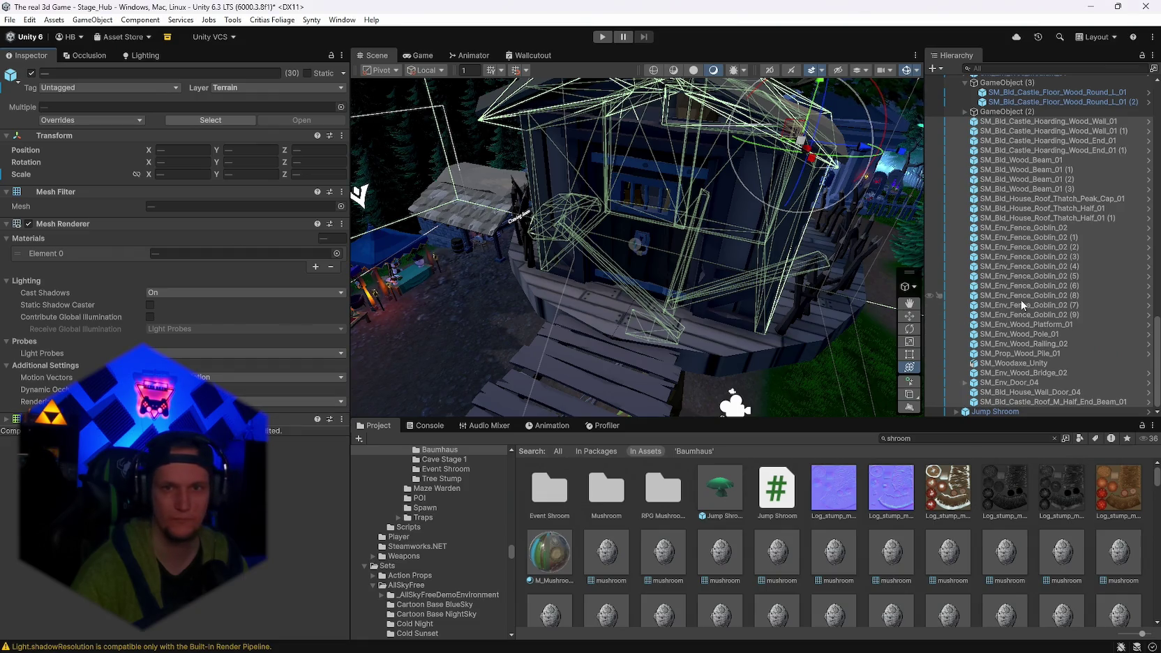
{"action": "scroll", "coordinate": [1022, 305], "scroll_direction": "up", "scroll_amount": 6}
{"action": "left_click", "coordinate": [1025, 274]}
{"action": "left_click", "coordinate": [1015, 255]}
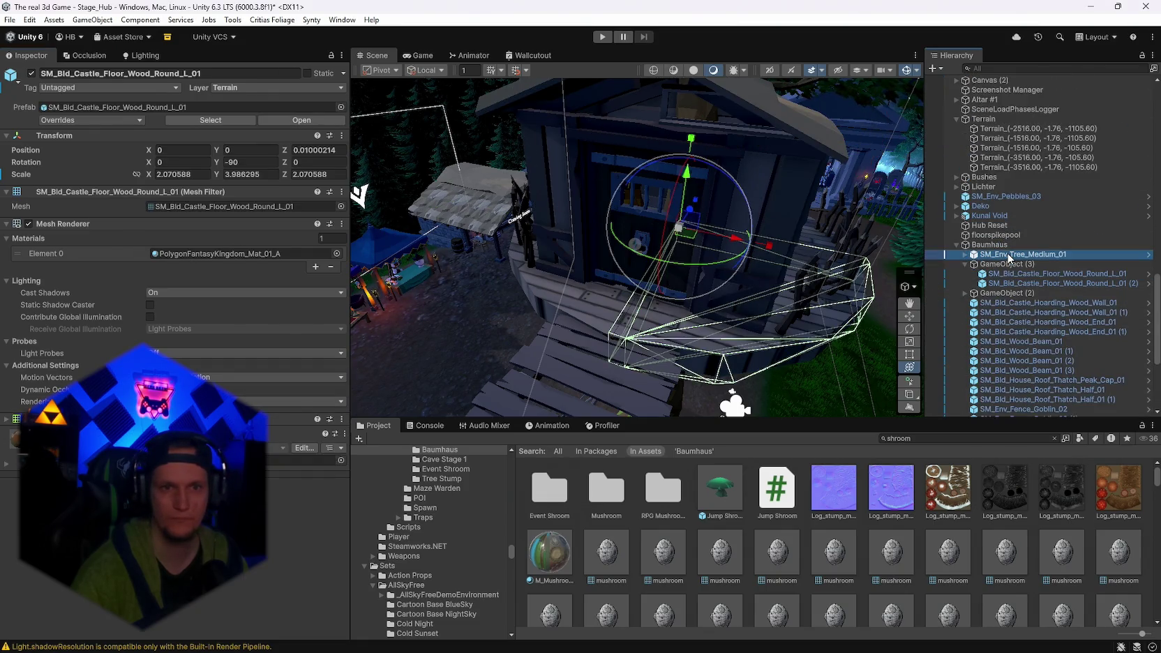
Select the Jump Shroom to show its bounce pad settings (Player tag, boost 50).
{"action": "mouse_move", "coordinate": [762, 279]}
{"action": "left_mouse_down"}
{"action": "mouse_move", "coordinate": [580, 309]}
{"action": "mouse_move", "coordinate": [627, 255]}
{"action": "left_mouse_up"}
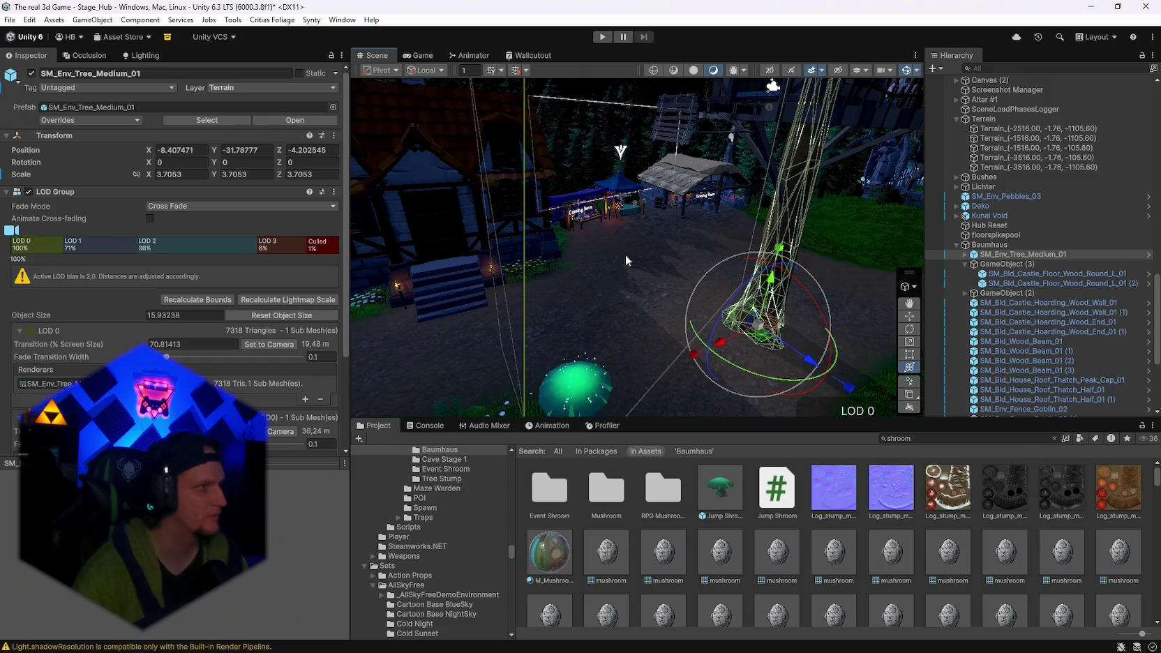
{"action": "mouse_move", "coordinate": [439, 196]}
{"action": "left_mouse_down"}
{"action": "mouse_move", "coordinate": [704, 244]}
{"action": "mouse_move", "coordinate": [647, 244]}
{"action": "left_mouse_up"}
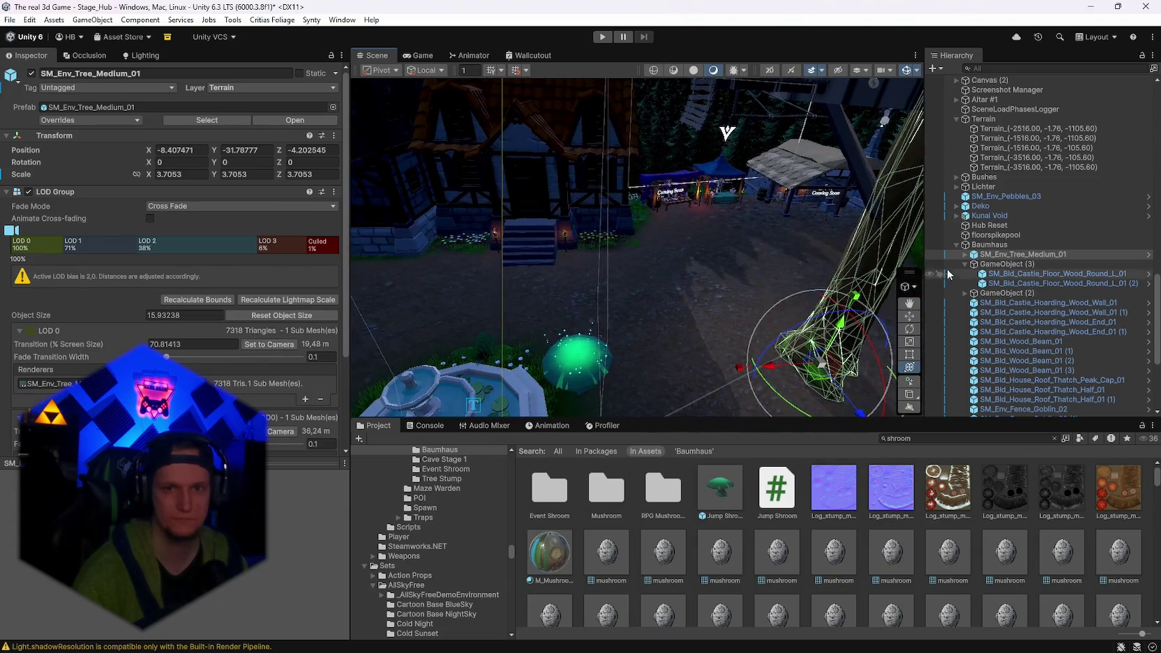
{"action": "left_click", "coordinate": [582, 370]}
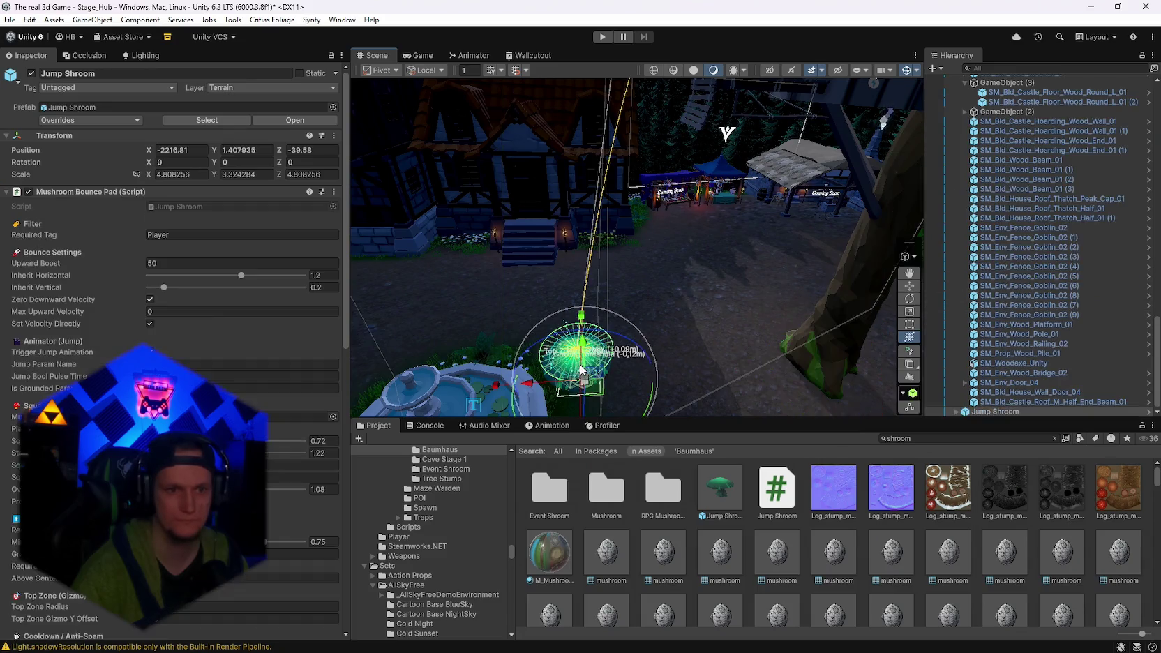
{"action": "left_click_drag", "start_coordinate": [780, 295], "coordinate": [876, 327]}
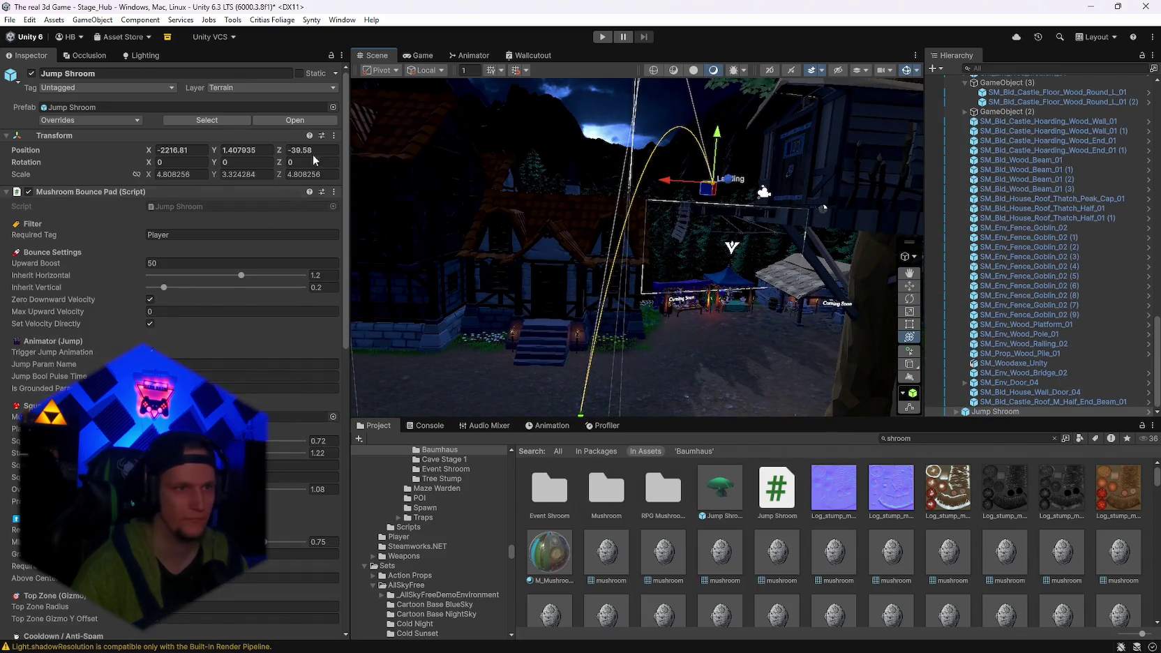
{"action": "left_click", "coordinate": [334, 192]}
{"action": "left_click", "coordinate": [371, 381]}
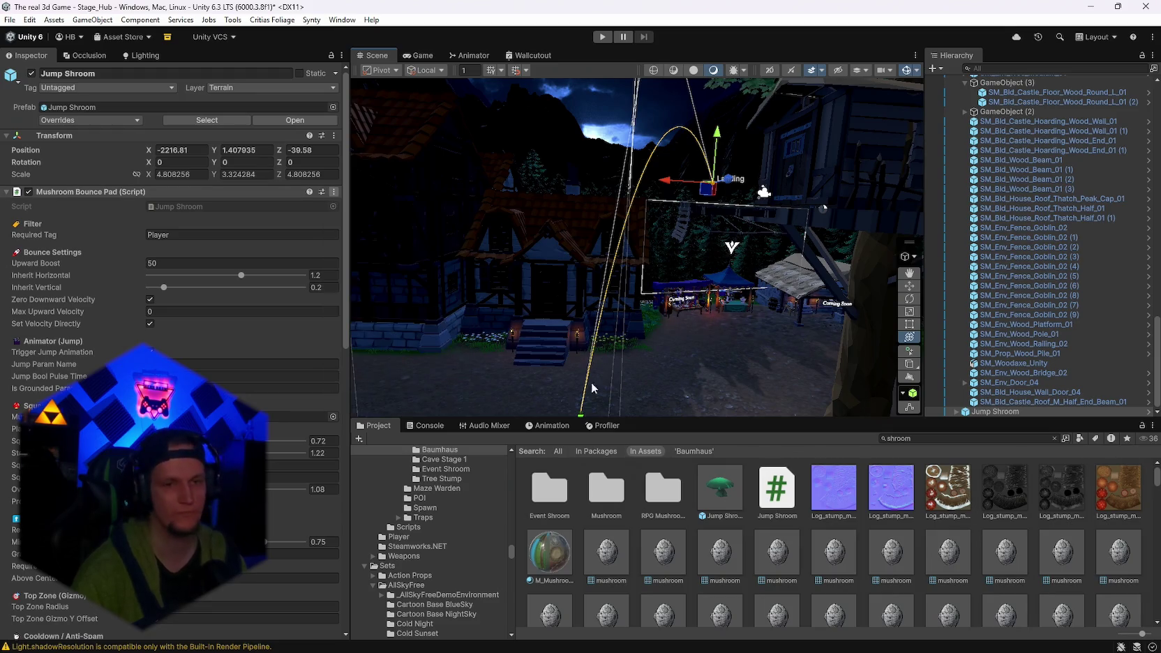
{"action": "left_click", "coordinate": [1090, 10]}
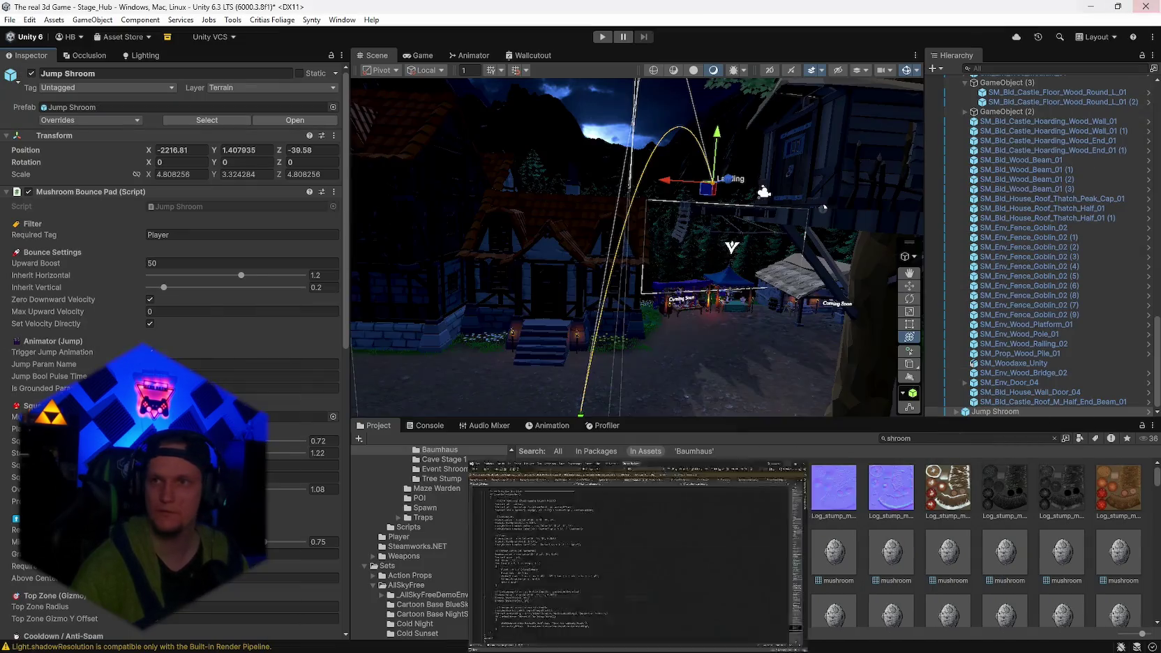
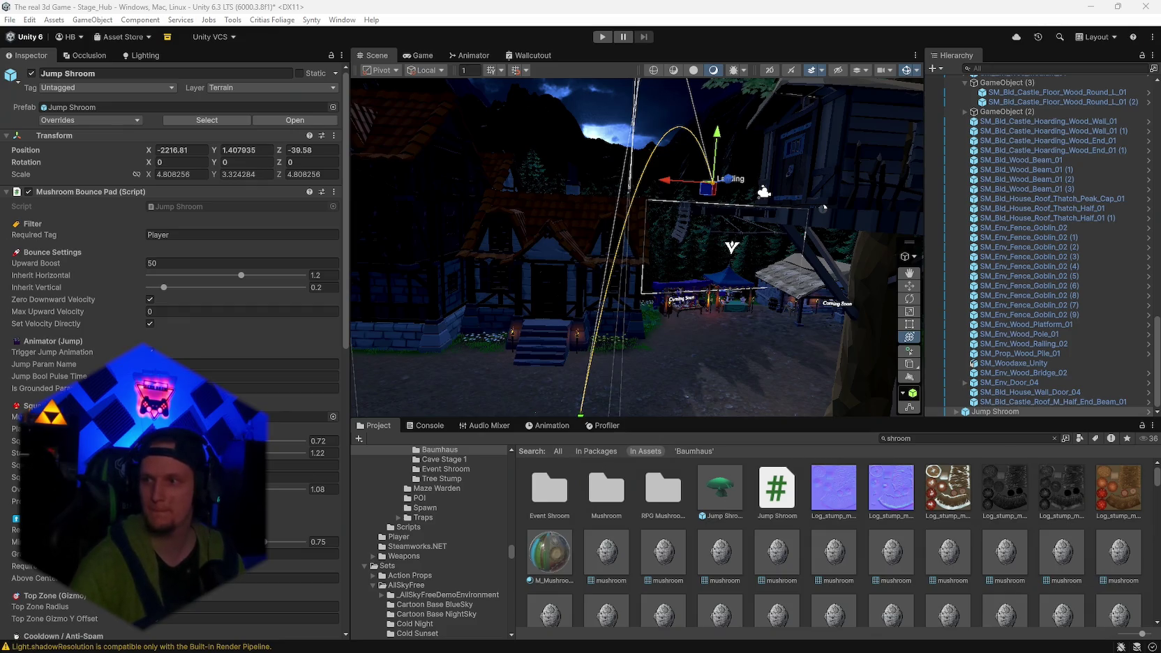
On the Jump Shroom's bounce pad, enable Set Velocity Directly and disable Arc Rotate To Velocity.
{"action": "key", "text": "f"}
{"action": "mouse_move", "coordinate": [764, 192]}
{"action": "left_mouse_down"}
{"action": "mouse_move", "coordinate": [774, 290]}
{"action": "mouse_move", "coordinate": [636, 177]}
{"action": "mouse_move", "coordinate": [189, 353]}
{"action": "left_mouse_up"}
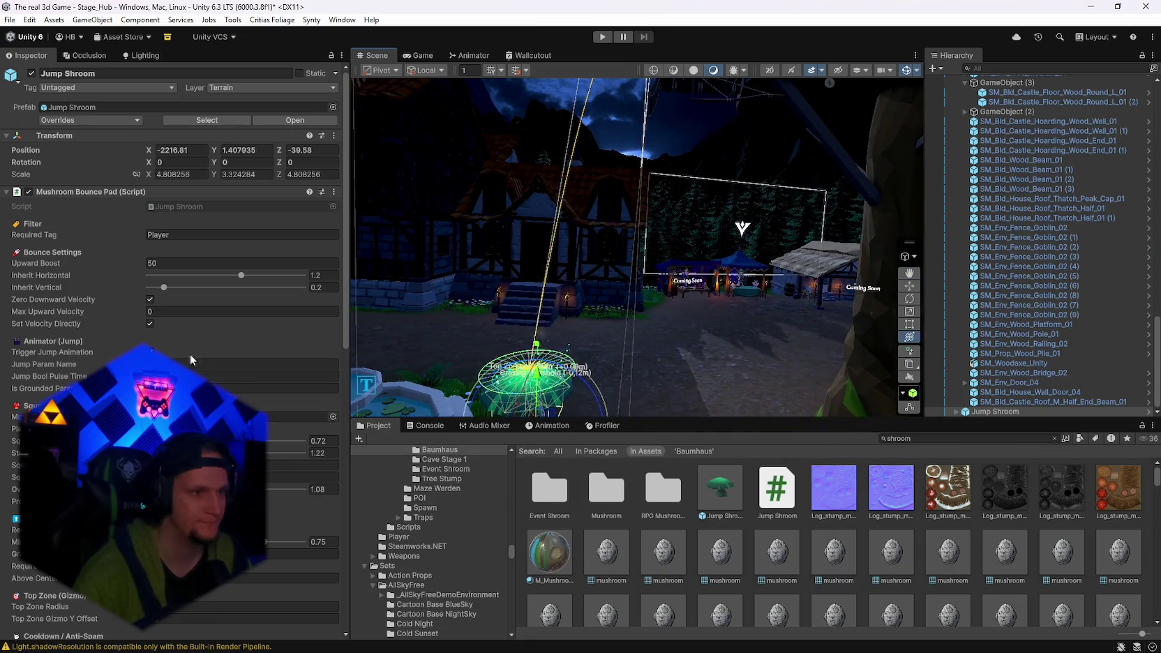
{"action": "left_click", "coordinate": [148, 323]}
{"action": "scroll", "coordinate": [148, 323], "scroll_direction": "down", "scroll_amount": 3}
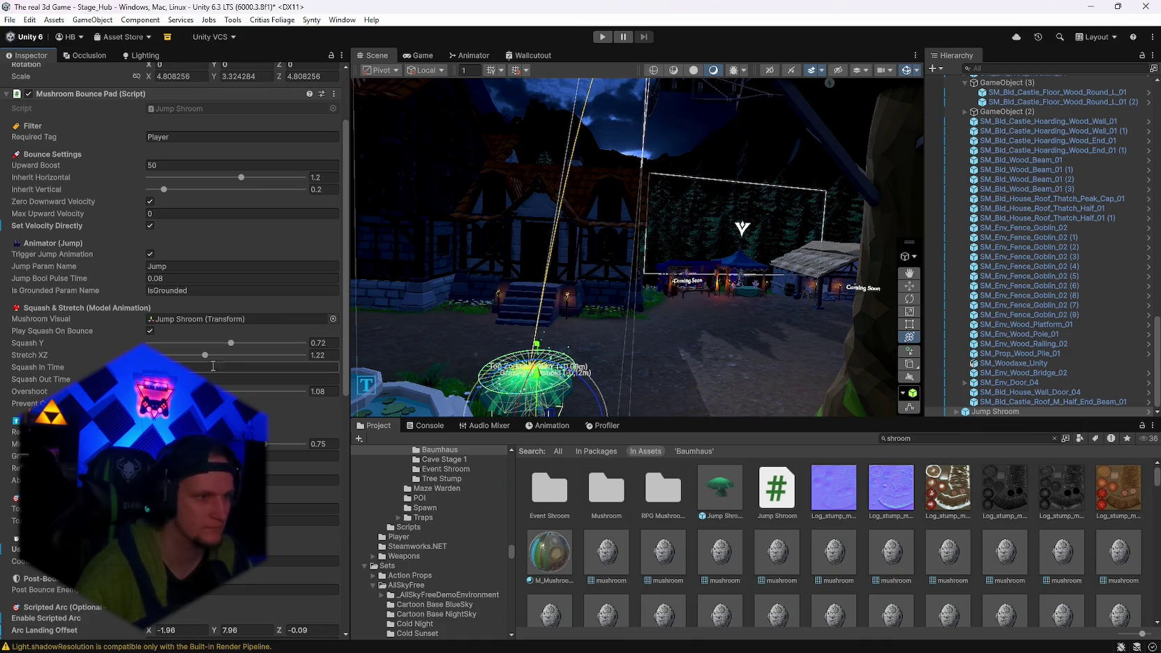
{"action": "scroll", "coordinate": [212, 366], "scroll_direction": "down", "scroll_amount": 14}
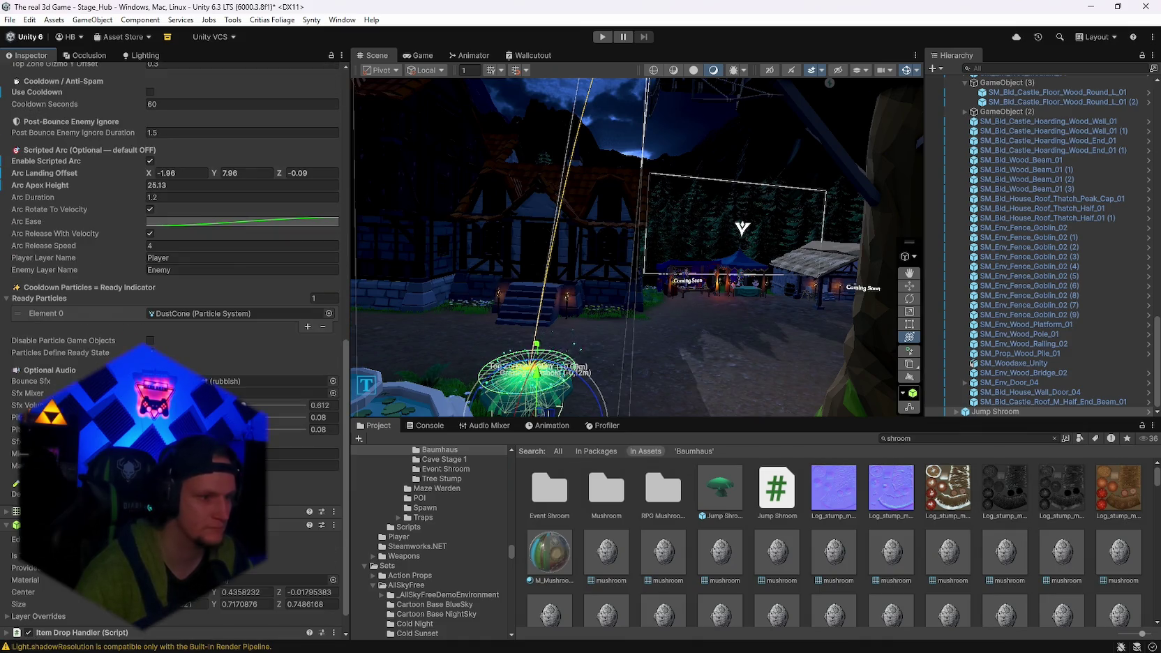
{"action": "scroll", "coordinate": [174, 307], "scroll_direction": "up", "scroll_amount": 3}
{"action": "left_click", "coordinate": [150, 275]}
Set Arc Apex Height to 11.13 and the Arc Landing Offset to X -1.3, Y 8.94.
{"action": "left_click_drag", "start_coordinate": [628, 279], "coordinate": [722, 279]}
{"action": "left_click", "coordinate": [176, 248]}
{"action": "type", "text": "13.1111.13"}
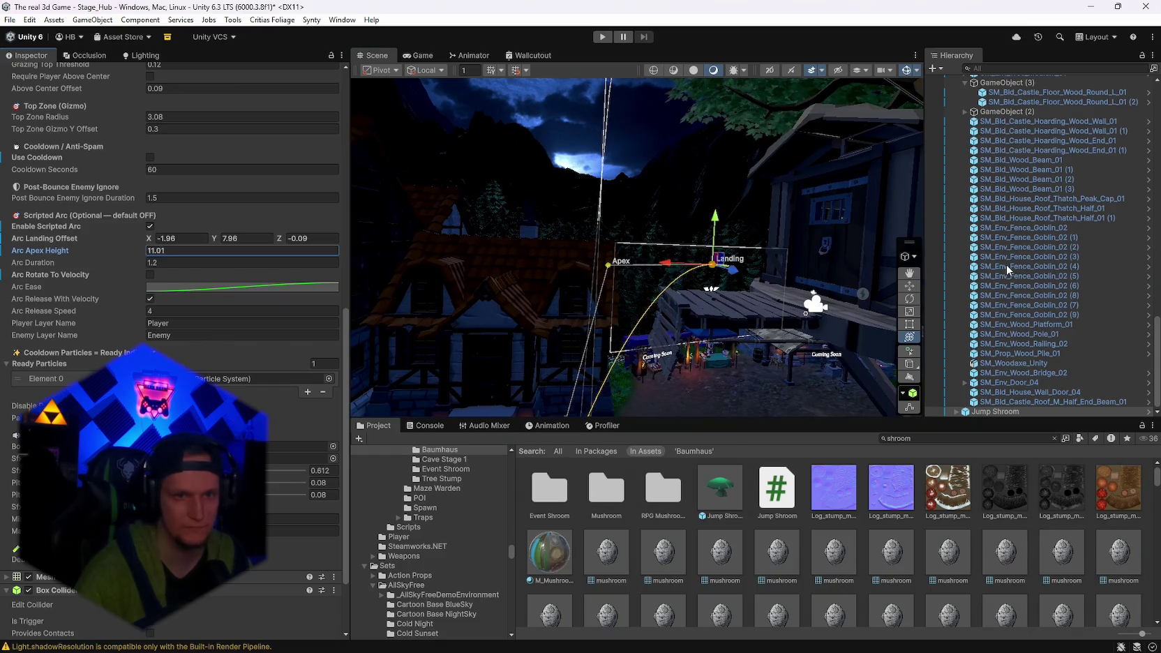
{"action": "left_click", "coordinate": [180, 238]}
{"action": "type", "text": "-4.1"}
{"action": "left_click_drag", "start_coordinate": [148, 240], "coordinate": [148, 242]}
{"action": "left_click_drag", "start_coordinate": [627, 237], "coordinate": [670, 233]}
{"action": "left_click_drag", "start_coordinate": [215, 239], "coordinate": [230, 239]}
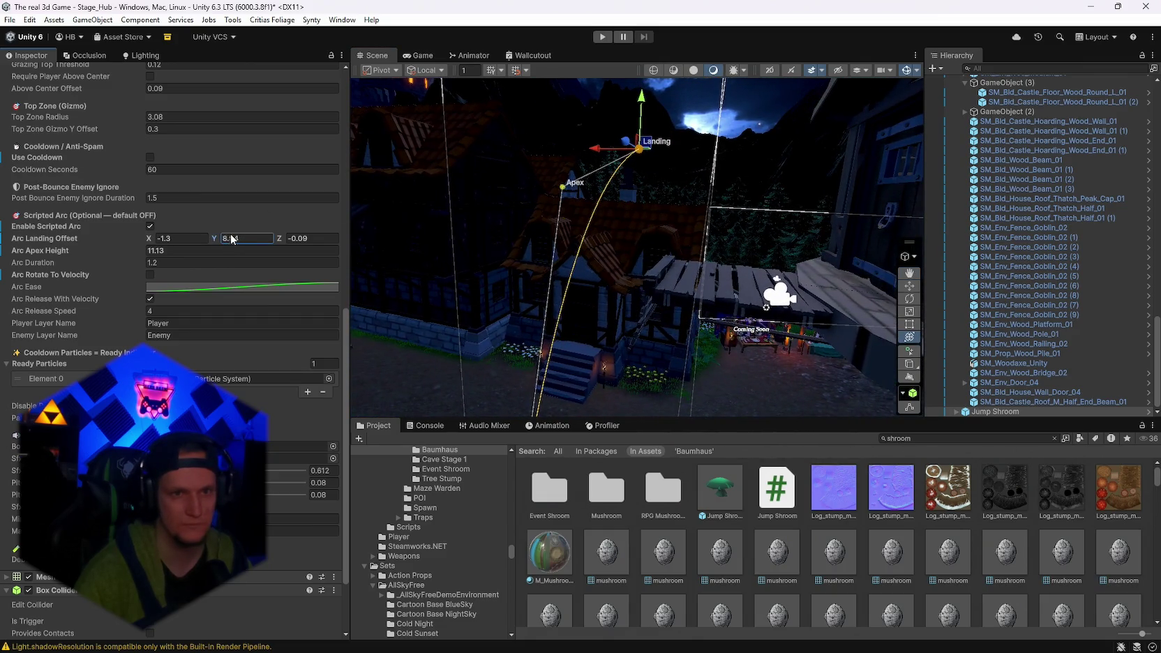
{"action": "mouse_move", "coordinate": [481, 136]}
{"action": "left_mouse_down"}
{"action": "mouse_move", "coordinate": [706, 215]}
{"action": "mouse_move", "coordinate": [662, 237]}
{"action": "left_mouse_up"}
Select the treehouse door SM_Env_Door_04, expand its hint objects, and enable Hint E.
{"action": "left_click", "coordinate": [606, 265]}
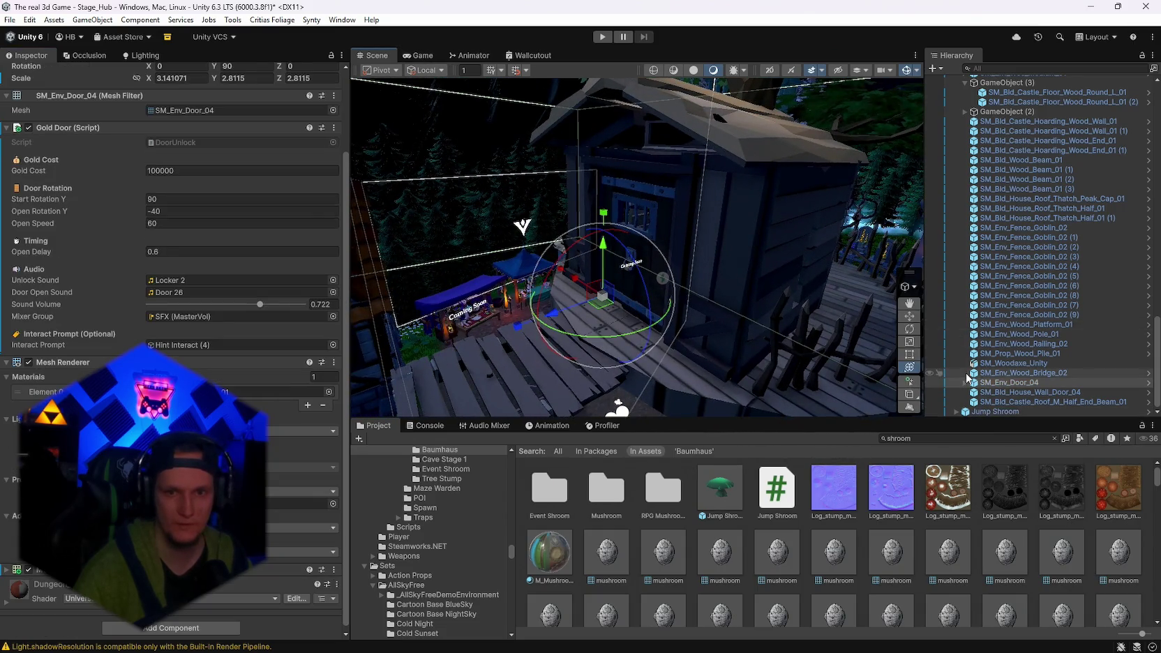
{"action": "left_click", "coordinate": [1015, 382]}
{"action": "left_click", "coordinate": [1016, 365]}
{"action": "left_click", "coordinate": [1012, 385]}
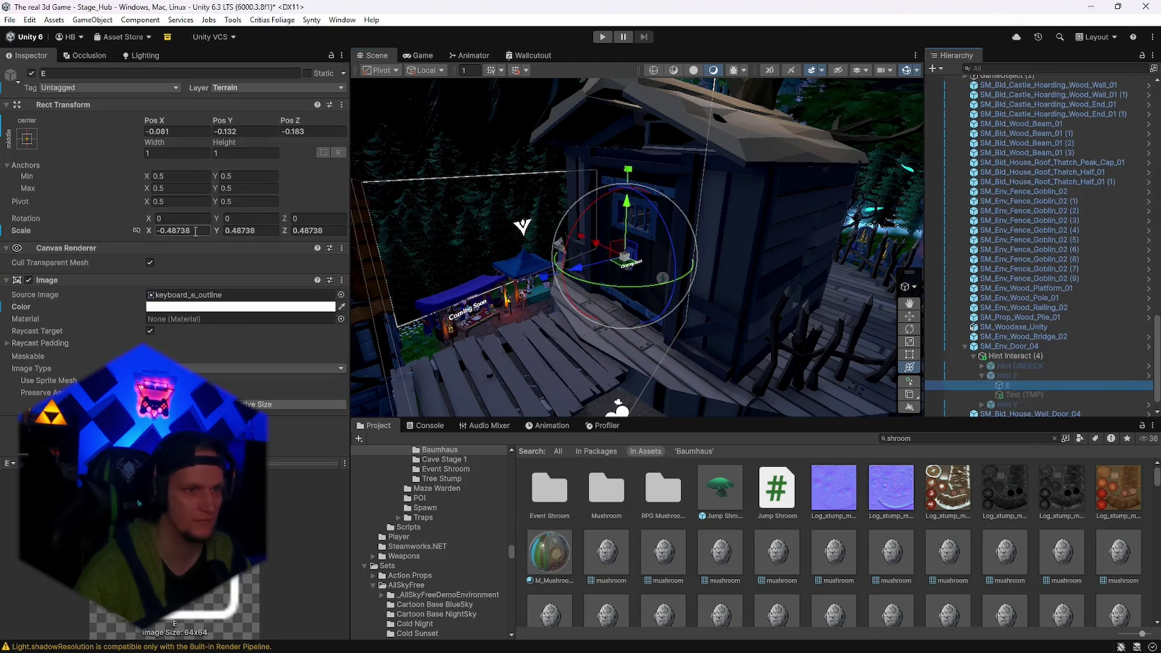
{"action": "left_click", "coordinate": [159, 232]}
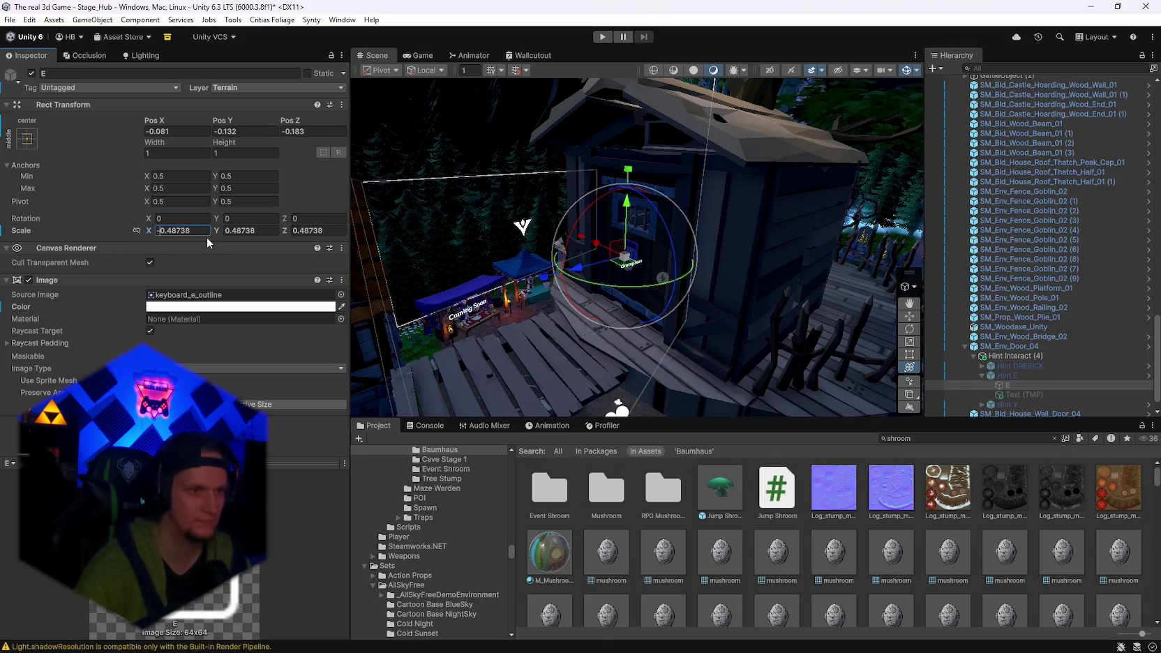
{"action": "type", "text": "0.48738"}
{"action": "left_click", "coordinate": [1020, 395]}
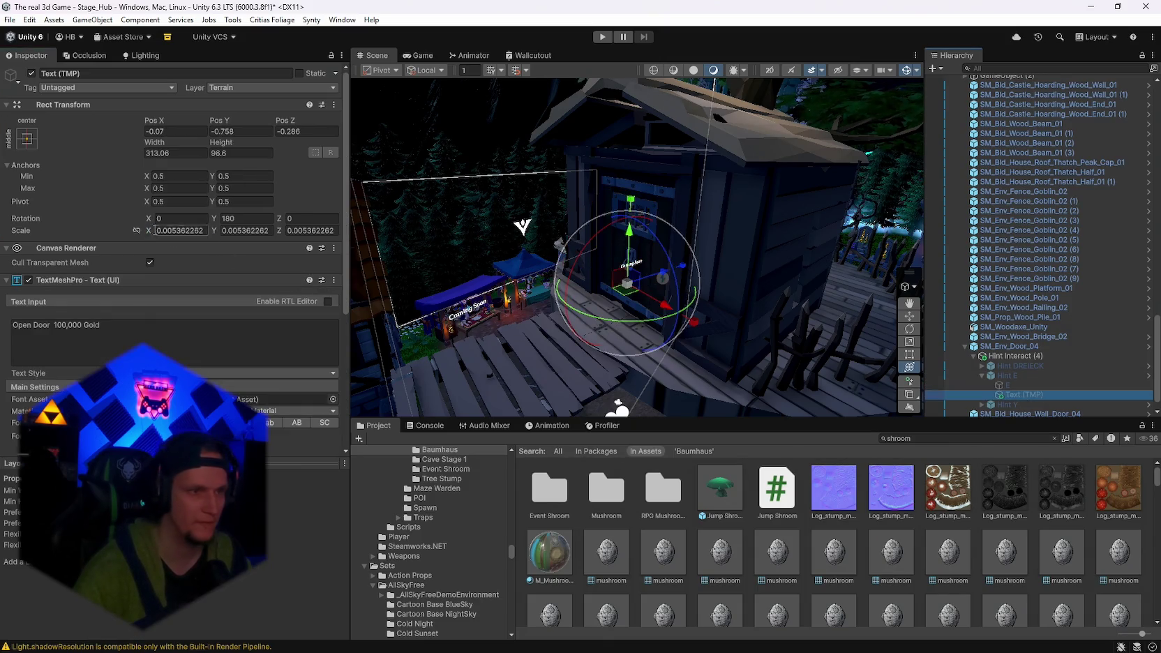
{"action": "left_click", "coordinate": [1020, 377]}
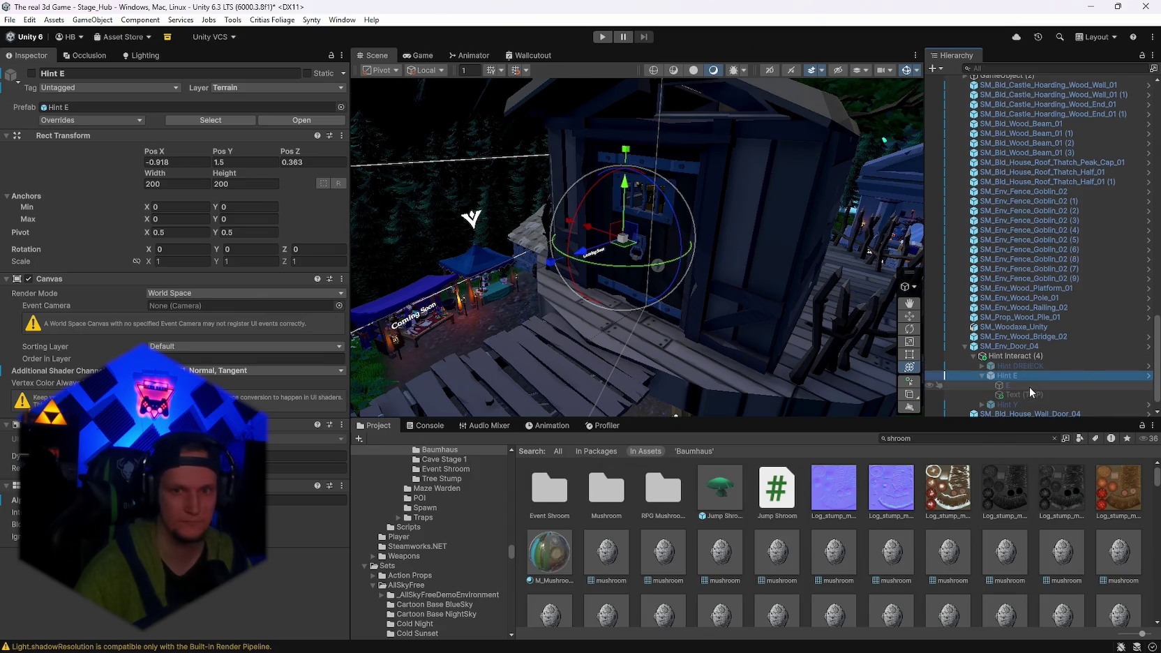
{"action": "left_click", "coordinate": [1028, 386]}
{"action": "left_click", "coordinate": [1022, 395]}
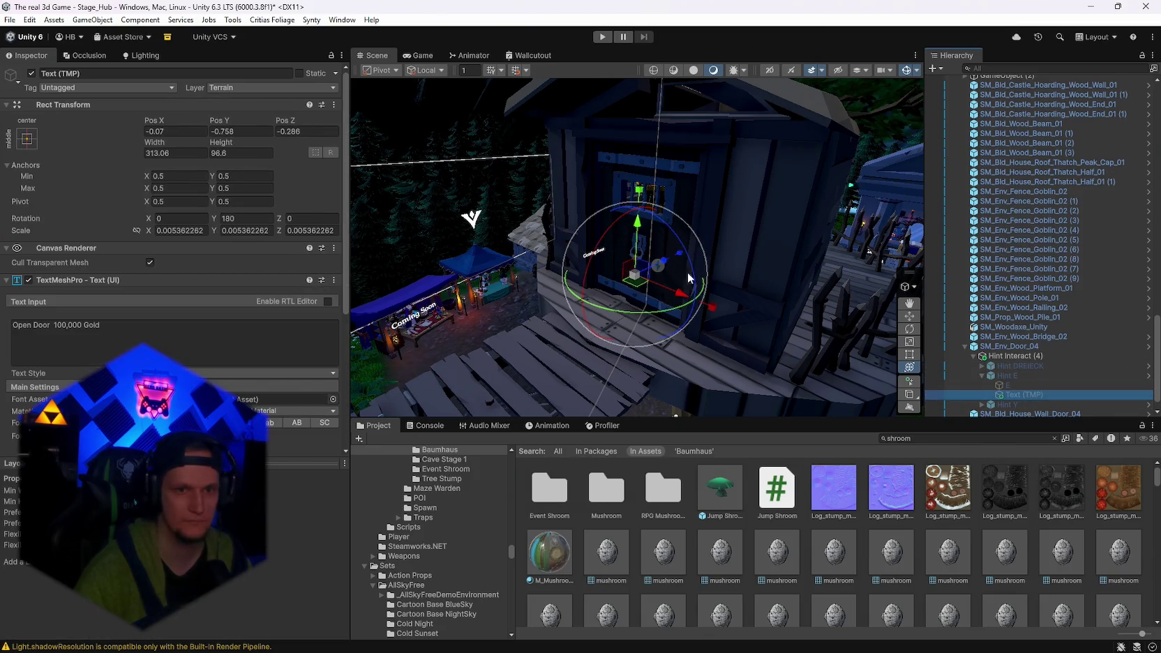
{"action": "double_click", "coordinate": [1021, 375]}
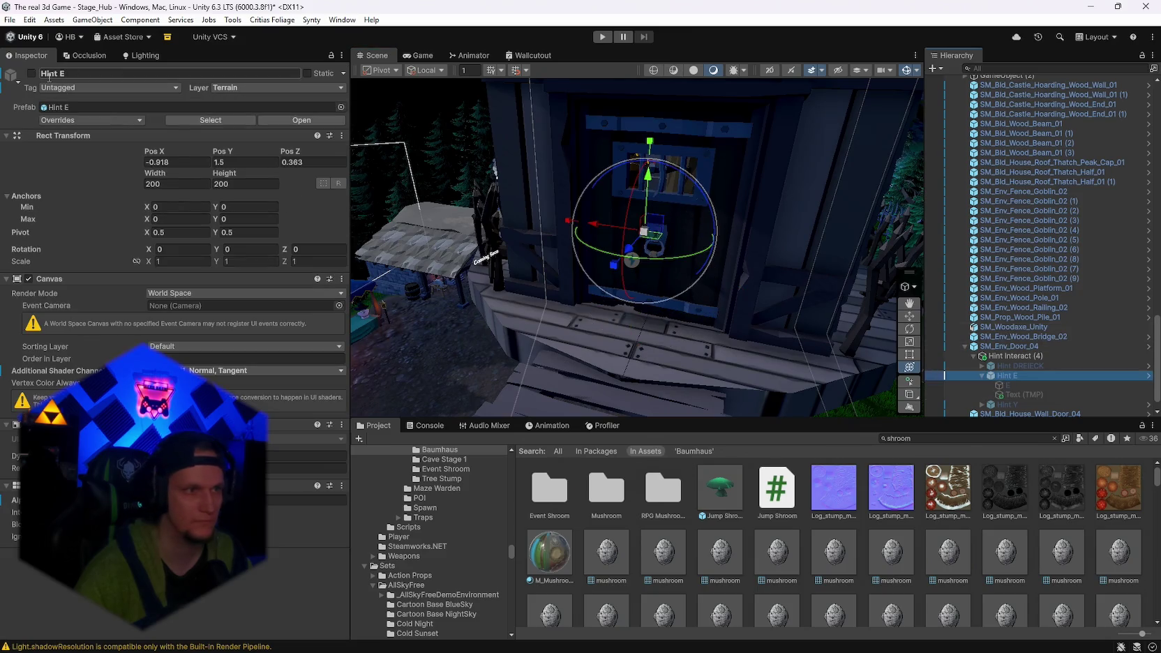
{"action": "left_click", "coordinate": [31, 73]}
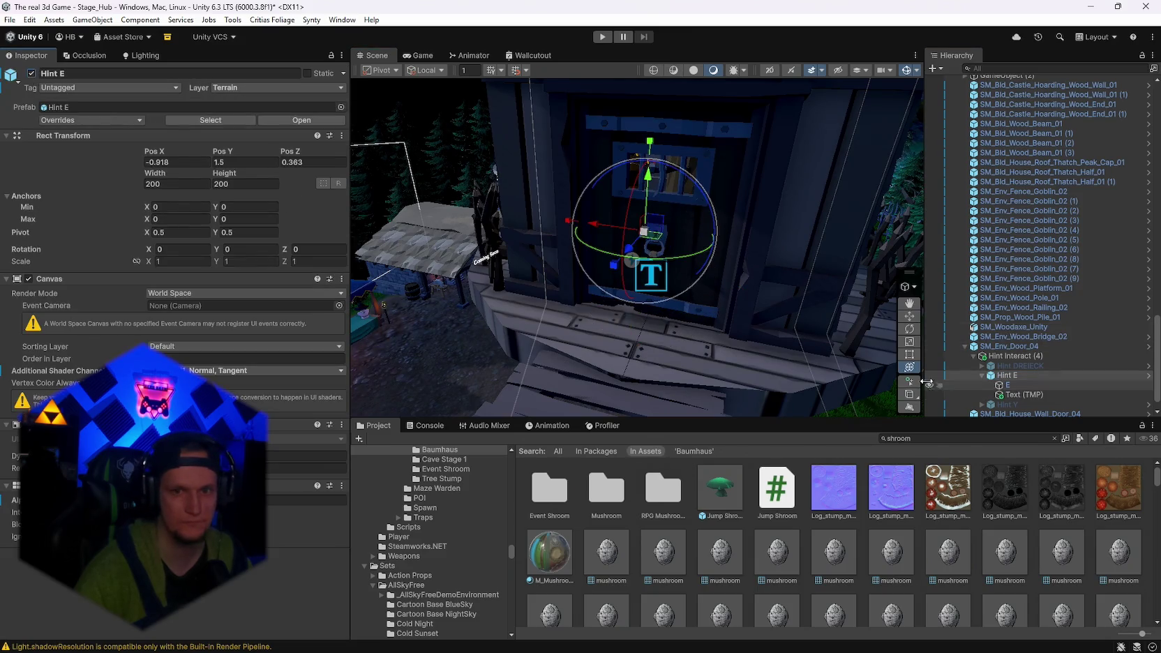
Mirror the 'Open Door 100,000 Gold' text with a negative X scale, then play the stage.
{"action": "left_click_drag", "start_coordinate": [586, 300], "coordinate": [639, 306]}
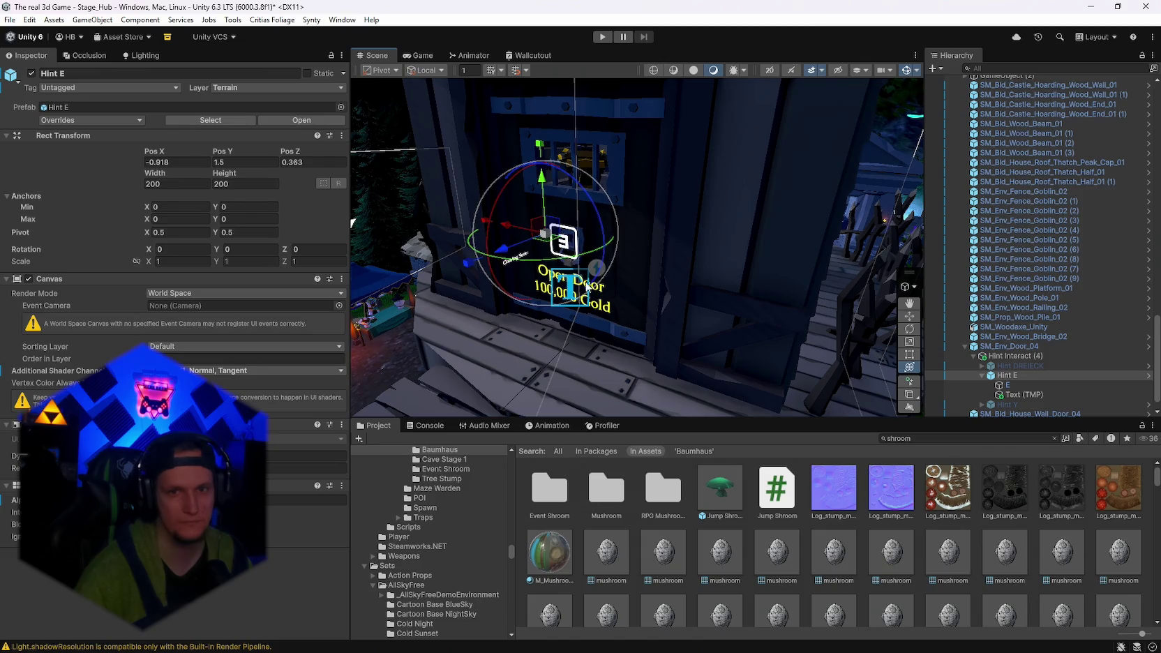
{"action": "left_click", "coordinate": [1037, 394]}
{"action": "left_click", "coordinate": [158, 231]}
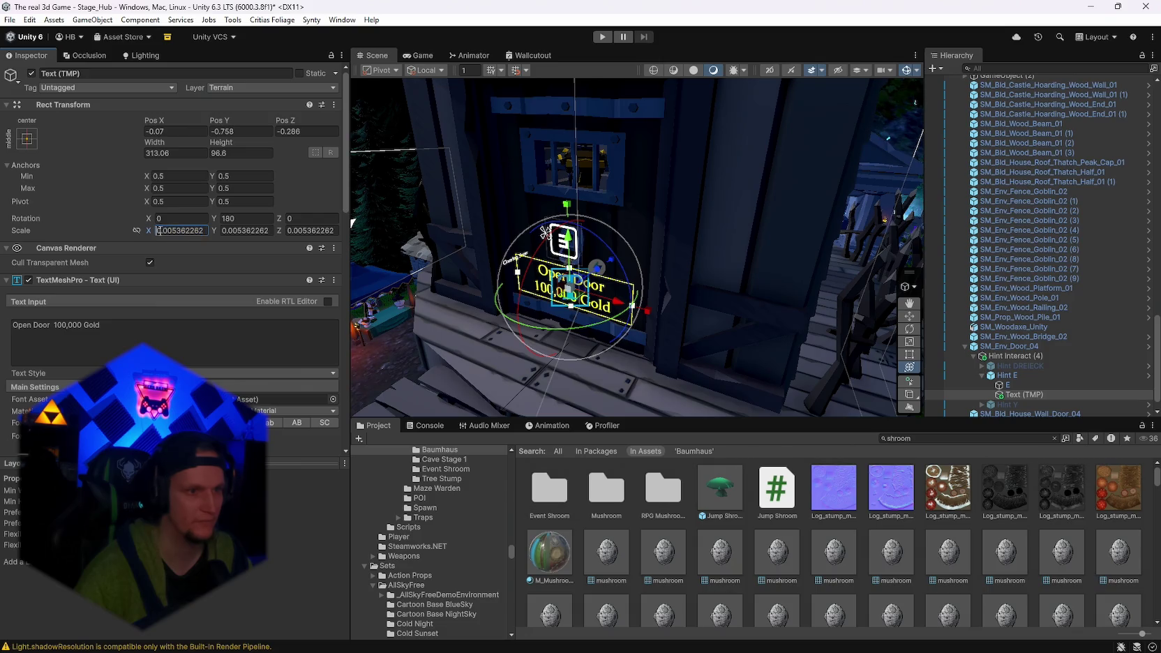
{"action": "type", "text": "-"}
{"action": "left_click", "coordinate": [602, 37]}
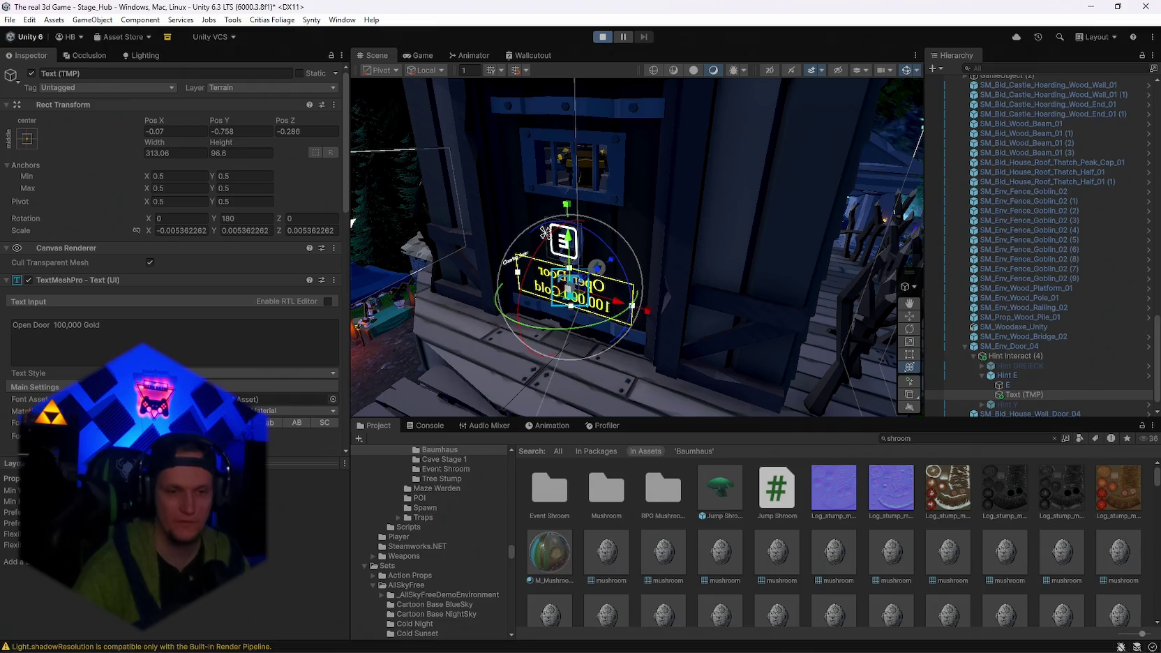
{"action": "left_click", "coordinate": [755, 638]}
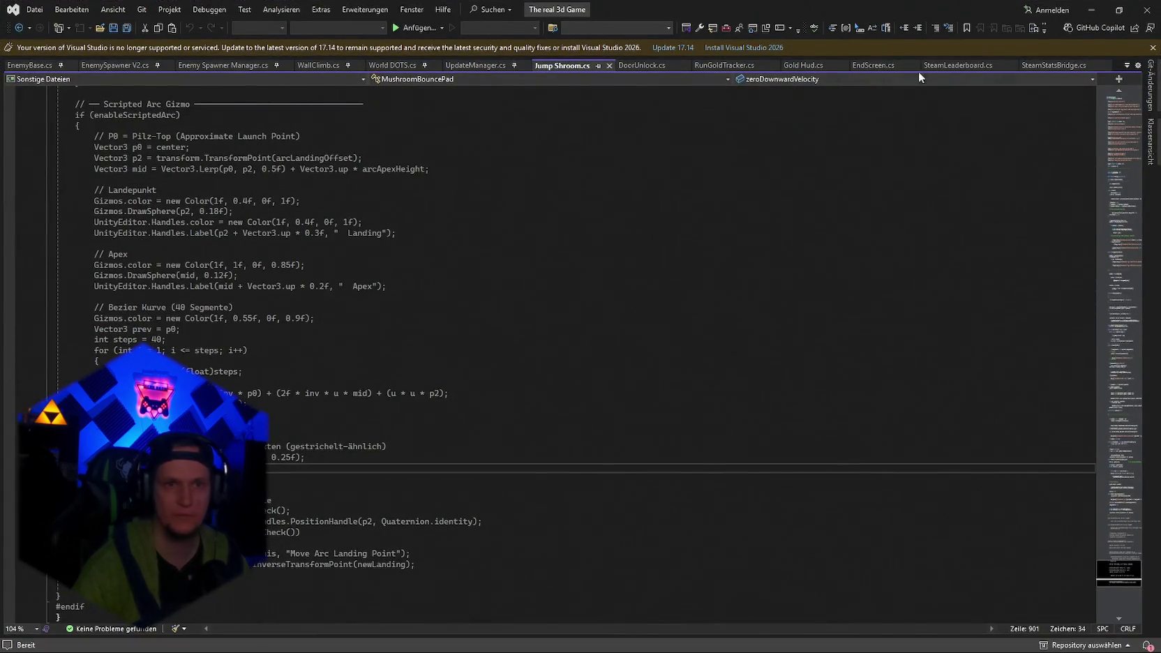
Close the RunGoldTracker, SteamStatsBridge, UnlockManager, AccountGoldManager and other unneeded script tabs.
{"action": "left_click", "coordinate": [773, 66]}
{"action": "left_click", "coordinate": [1018, 65]}
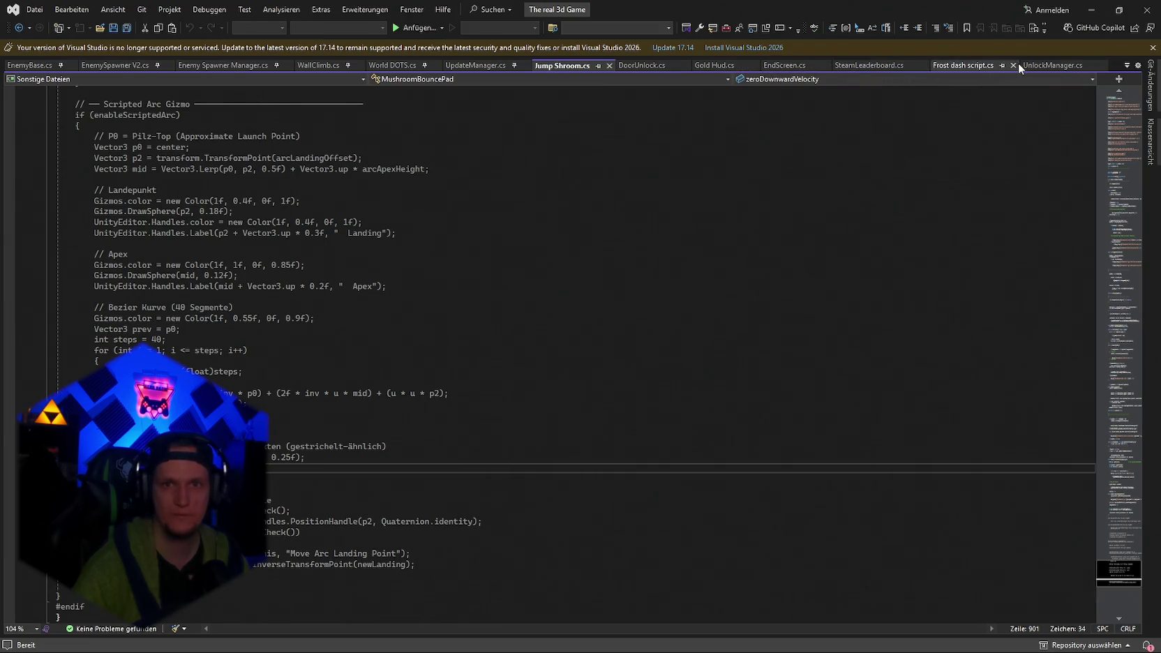
{"action": "left_click", "coordinate": [1015, 64]}
{"action": "left_click", "coordinate": [1016, 64]}
{"action": "left_click", "coordinate": [1009, 64]}
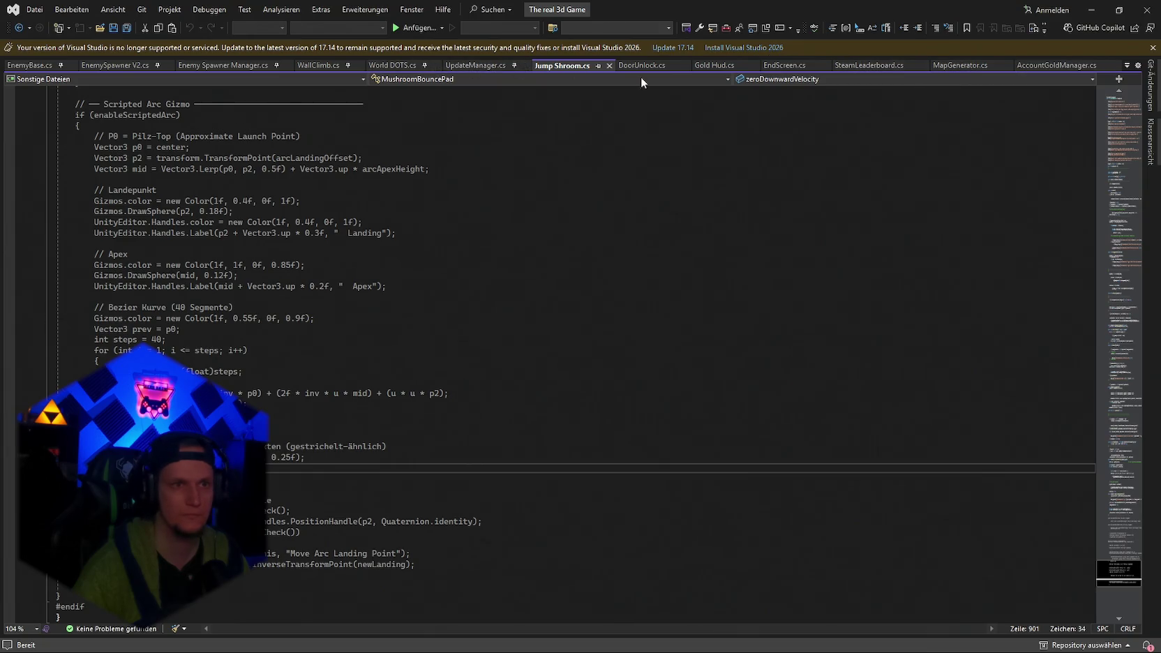
{"action": "left_click", "coordinate": [1115, 64]}
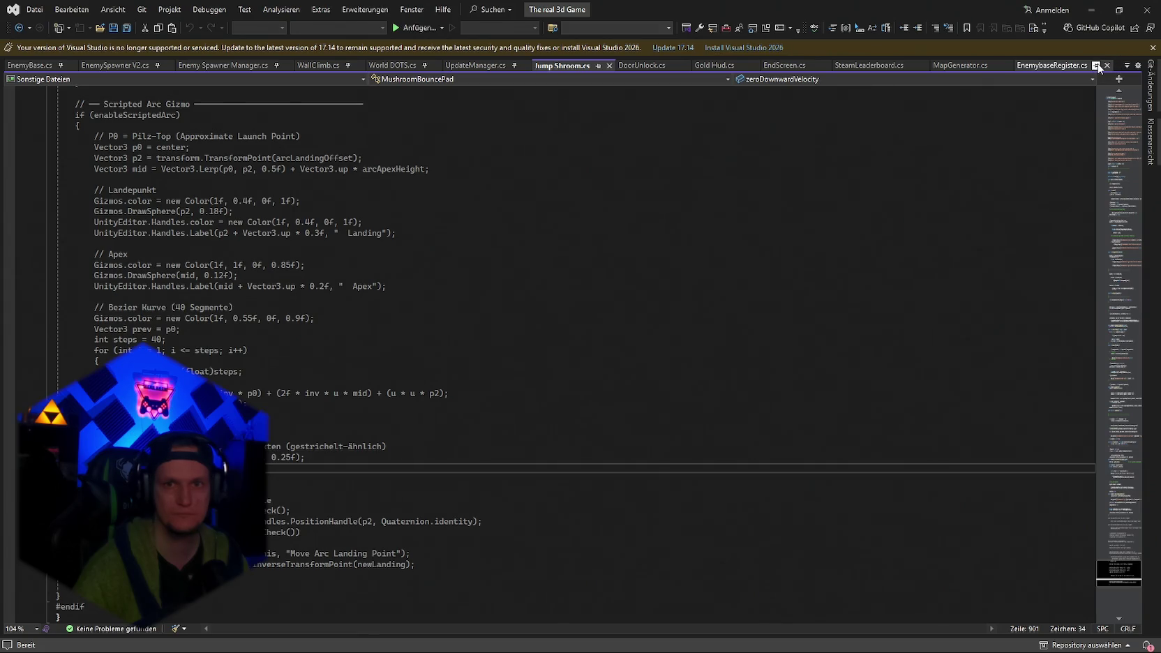
{"action": "left_click", "coordinate": [1108, 64]}
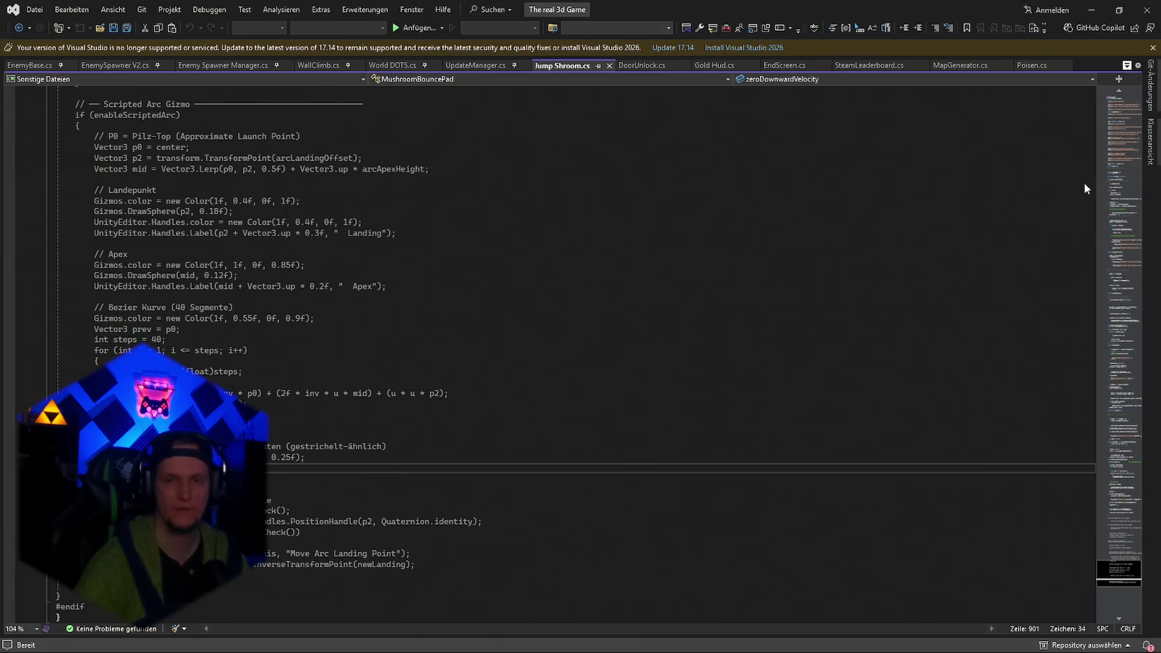
{"action": "key", "text": "ctrl+alt+Down"}
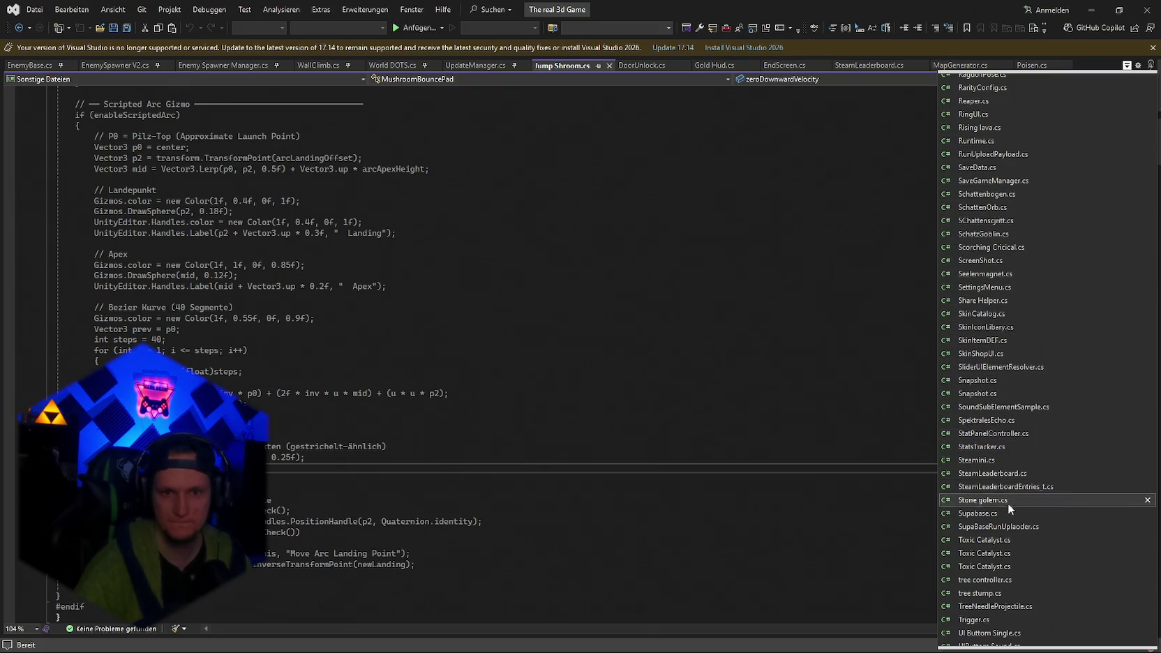
{"action": "scroll", "coordinate": [1016, 460], "scroll_direction": "down", "scroll_amount": 2}
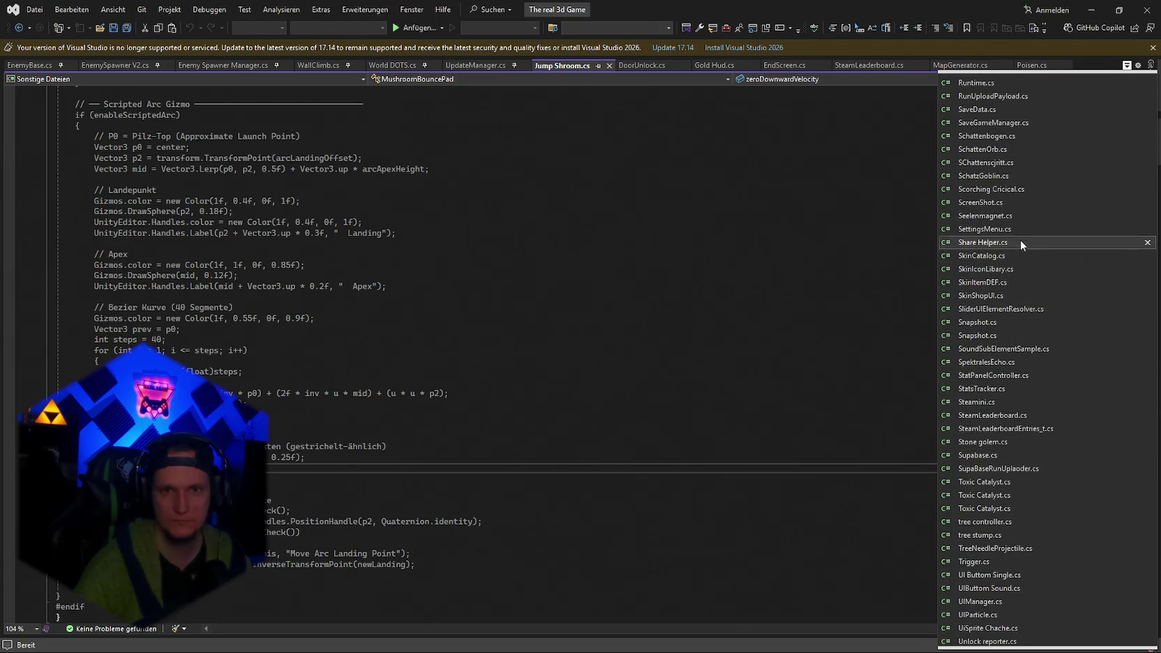
{"action": "scroll", "coordinate": [988, 371], "scroll_direction": "up", "scroll_amount": 3}
{"action": "scroll", "coordinate": [1051, 278], "scroll_direction": "up", "scroll_amount": 3}
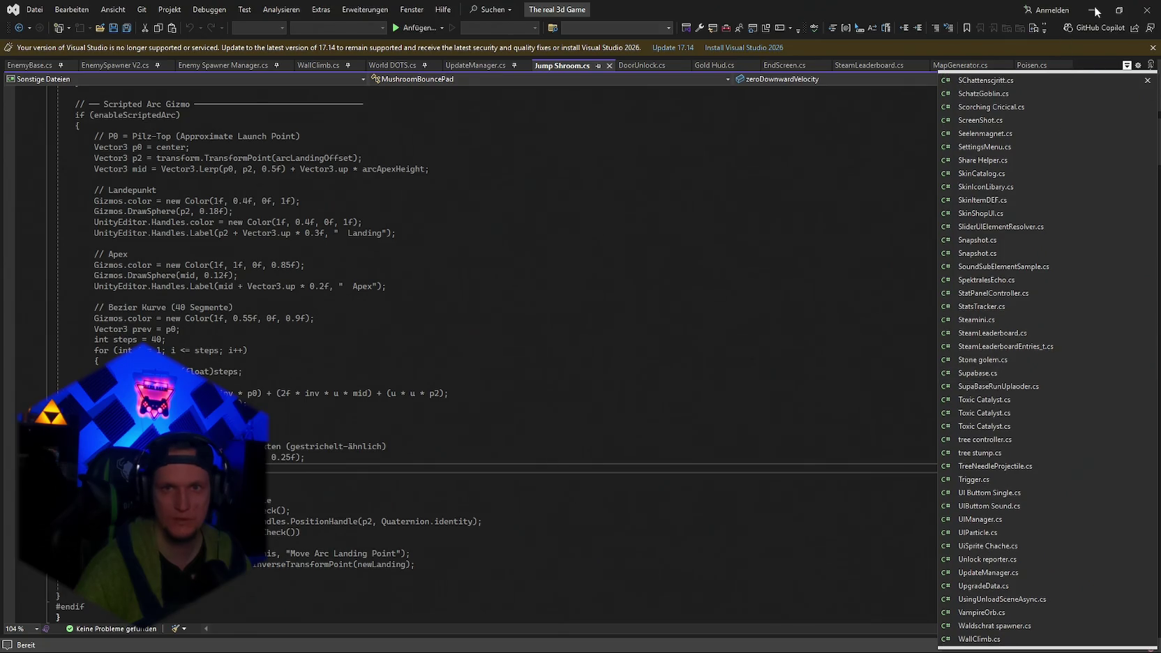
Search the Project for 'smooth' and open SmoothMovement.cs, selecting all its code.
{"action": "key", "text": "alt+Tab"}
{"action": "double_click", "coordinate": [932, 439]}
{"action": "type", "text": "smooth"}
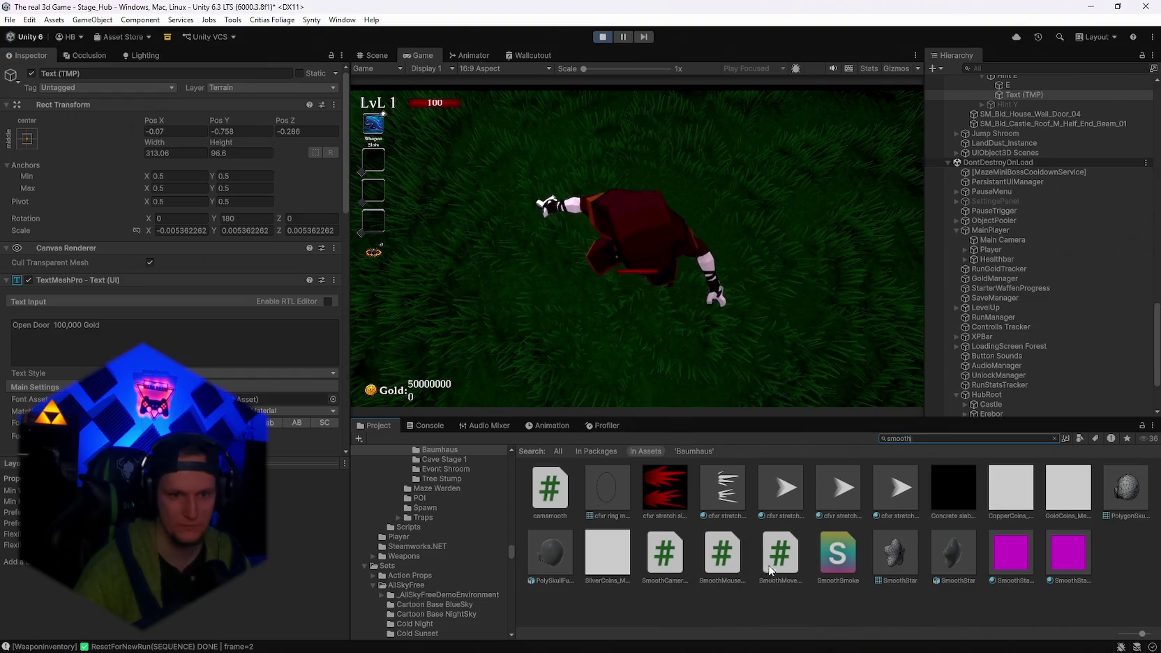
{"action": "double_click", "coordinate": [776, 558]}
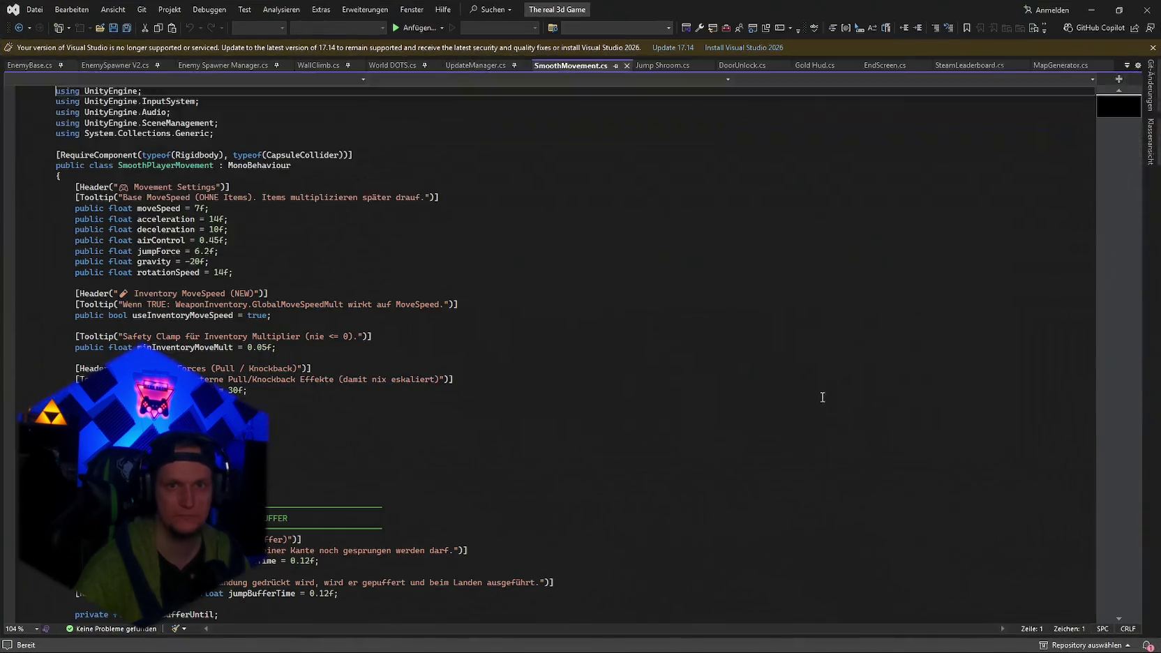
{"action": "key", "text": "ctrl+a"}
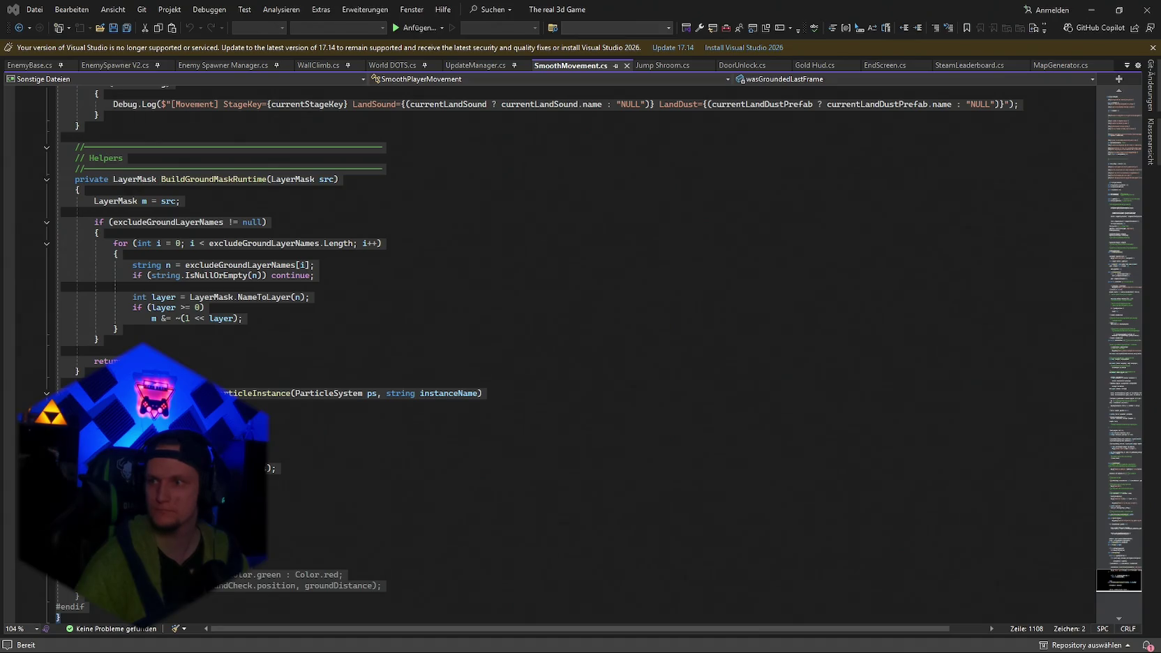
Return to the running game, pause it, and enlarge the game view.
{"action": "key", "text": "alt+Tab"}
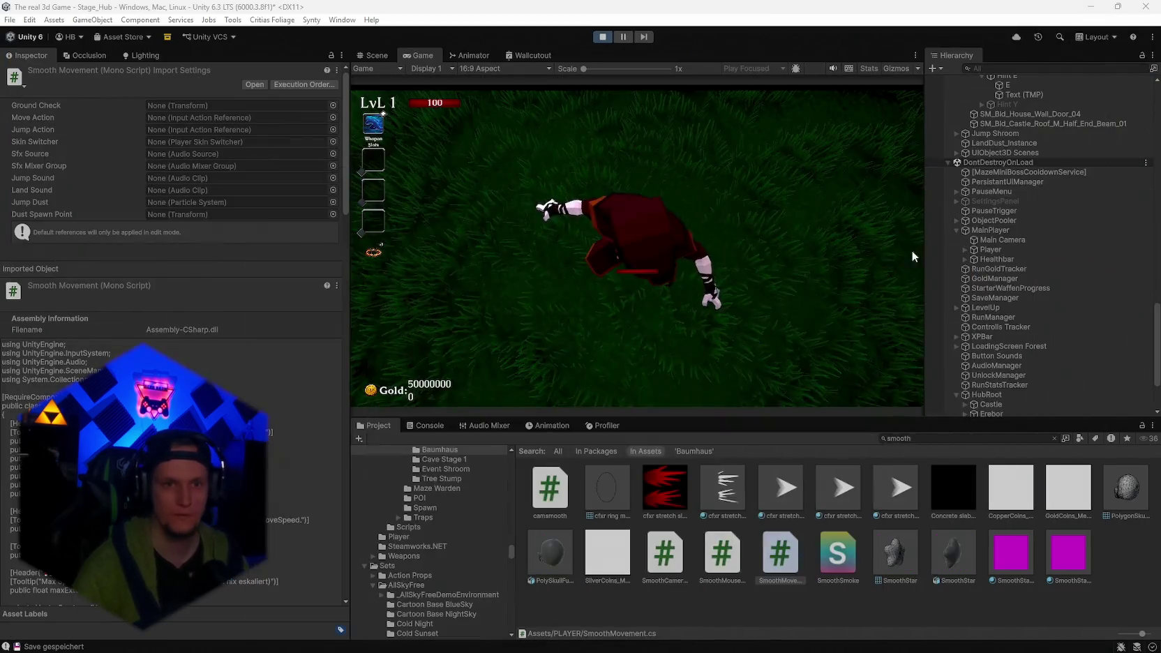
{"action": "key", "text": "Escape"}
{"action": "double_click", "coordinate": [432, 54]}
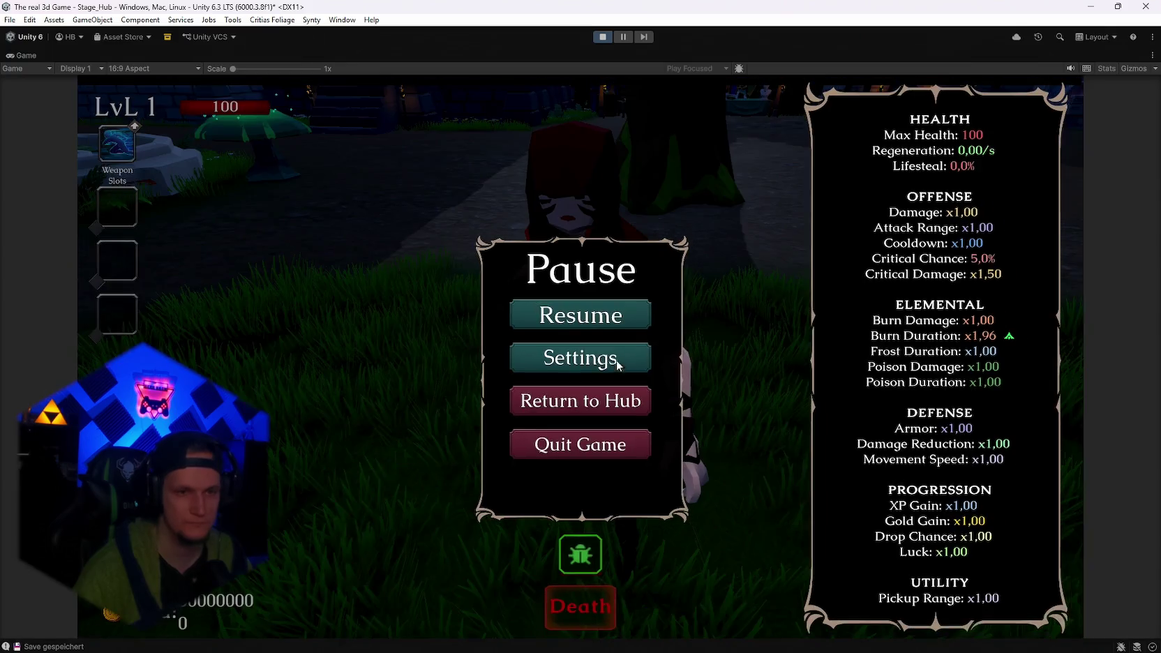
Resume the game, walk the character back and forth to the 100,000 Gold treehouse door, then stop play mode.
{"action": "left_click", "coordinate": [544, 311]}
{"action": "key", "text": "w"}
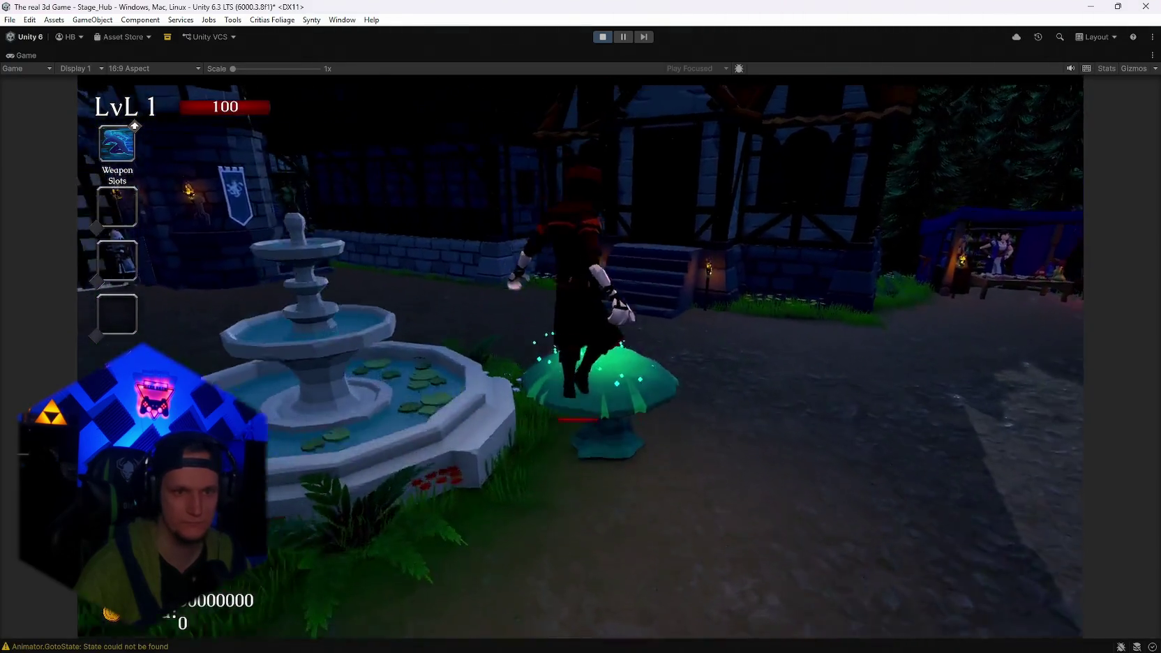
{"action": "key", "text": "s"}
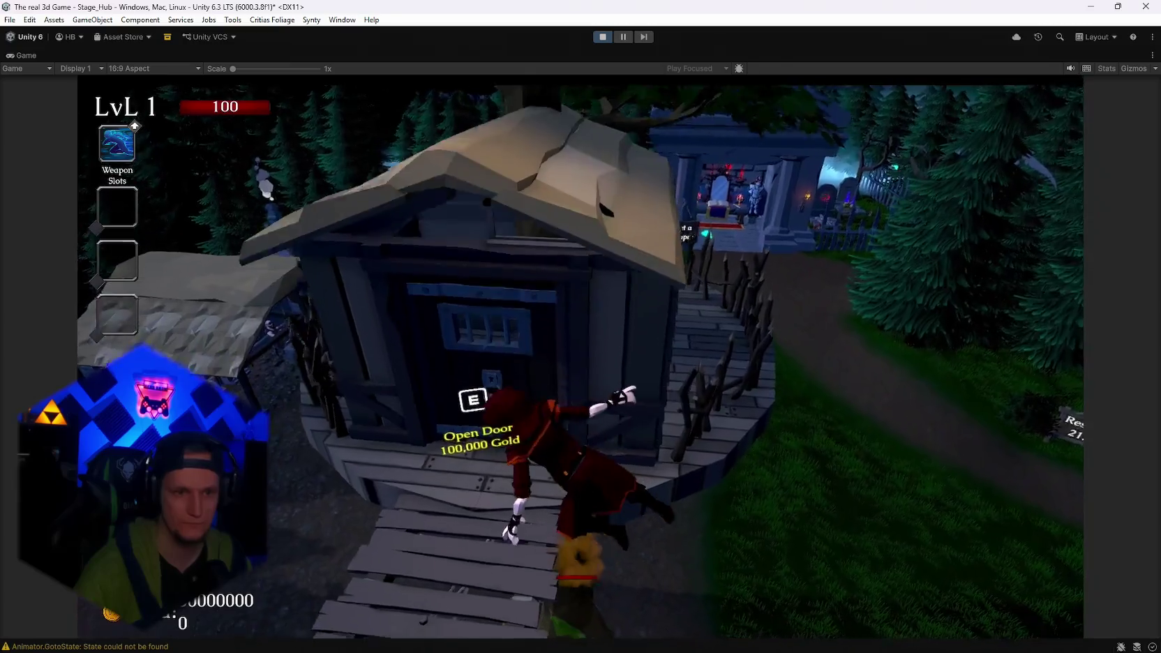
{"action": "key", "text": "w"}
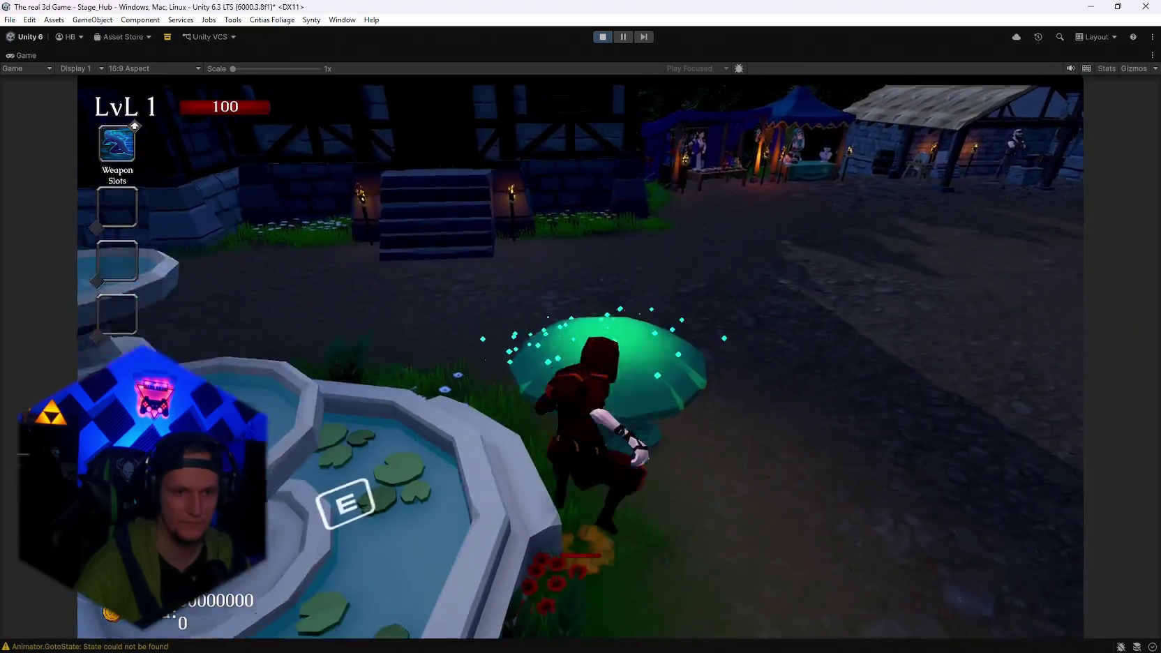
{"action": "key", "text": "s"}
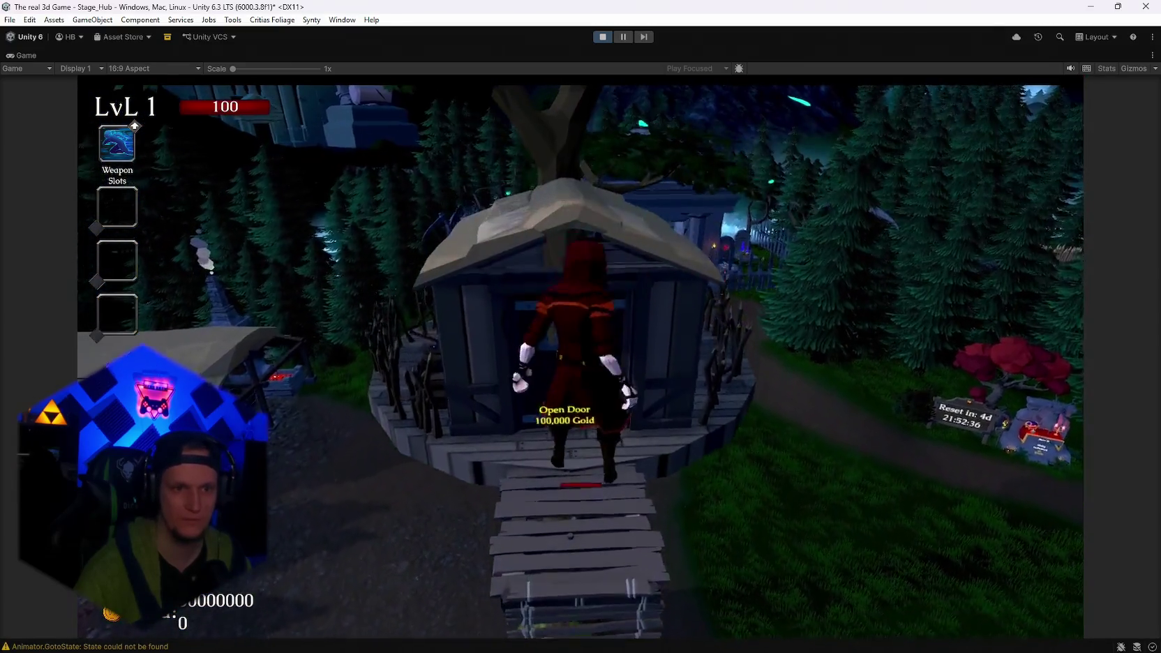
{"action": "key", "text": "w"}
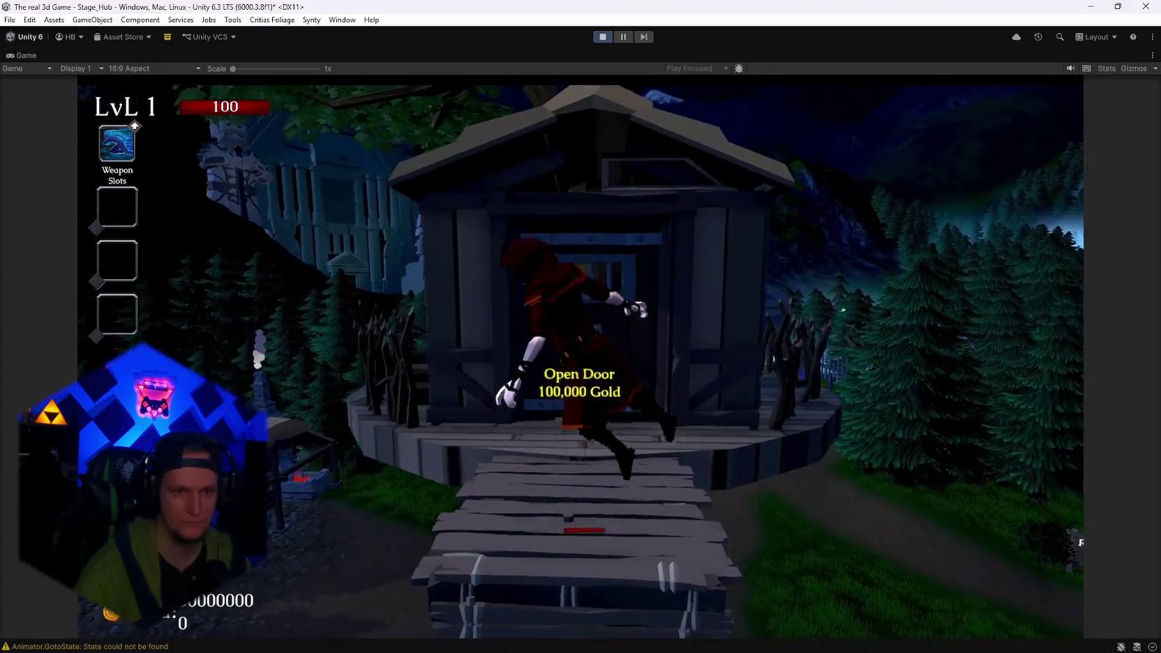
{"action": "key", "text": "s"}
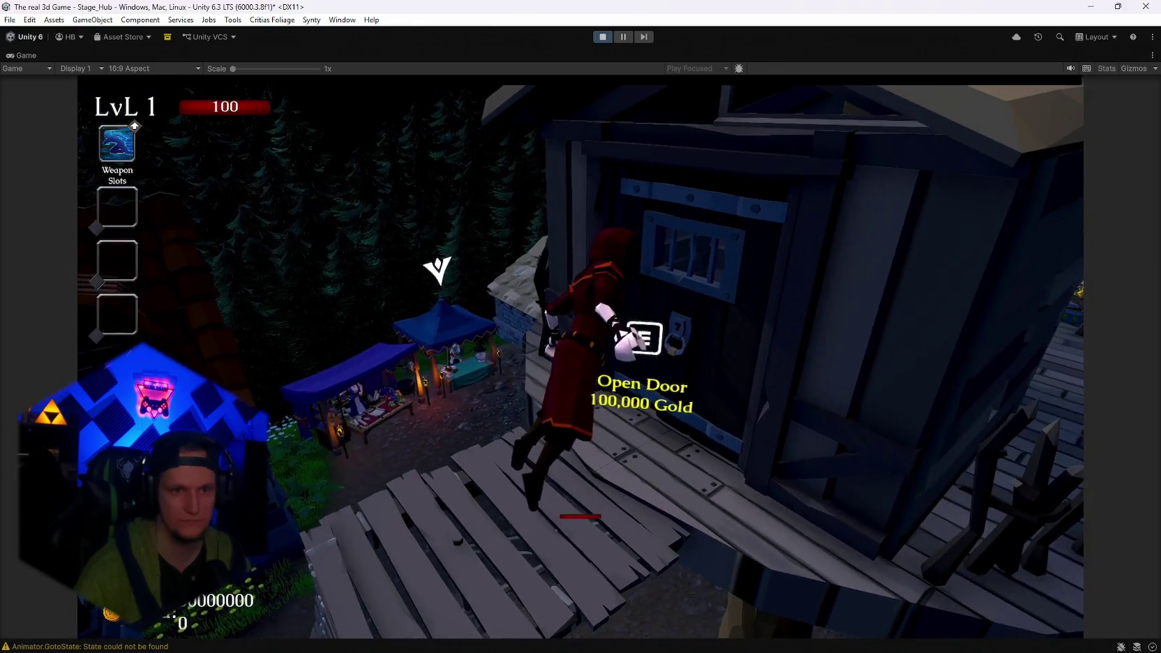
{"action": "key", "text": "w"}
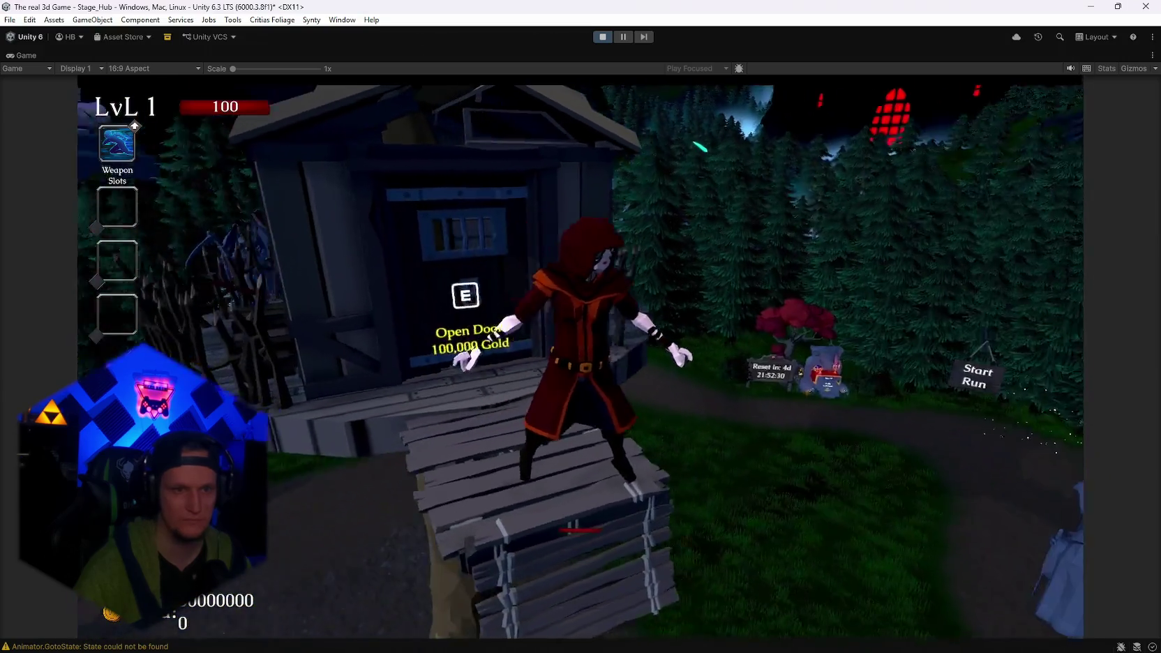
{"action": "key", "text": "a"}
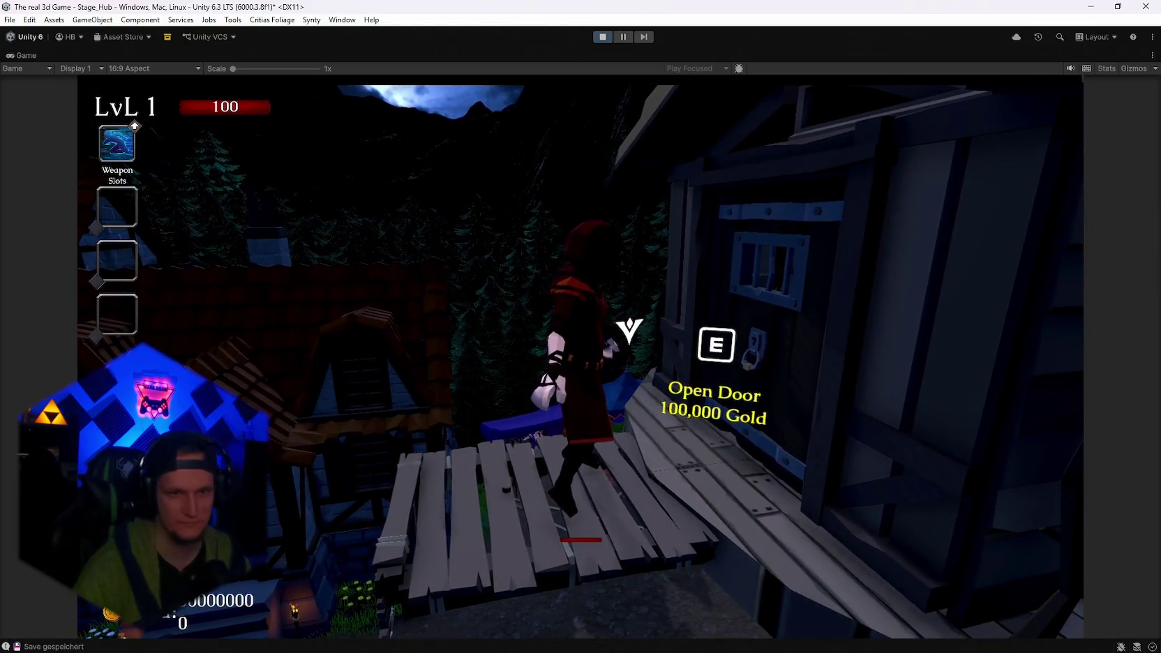
{"action": "key", "text": "d"}
{"action": "key", "text": "Escape"}
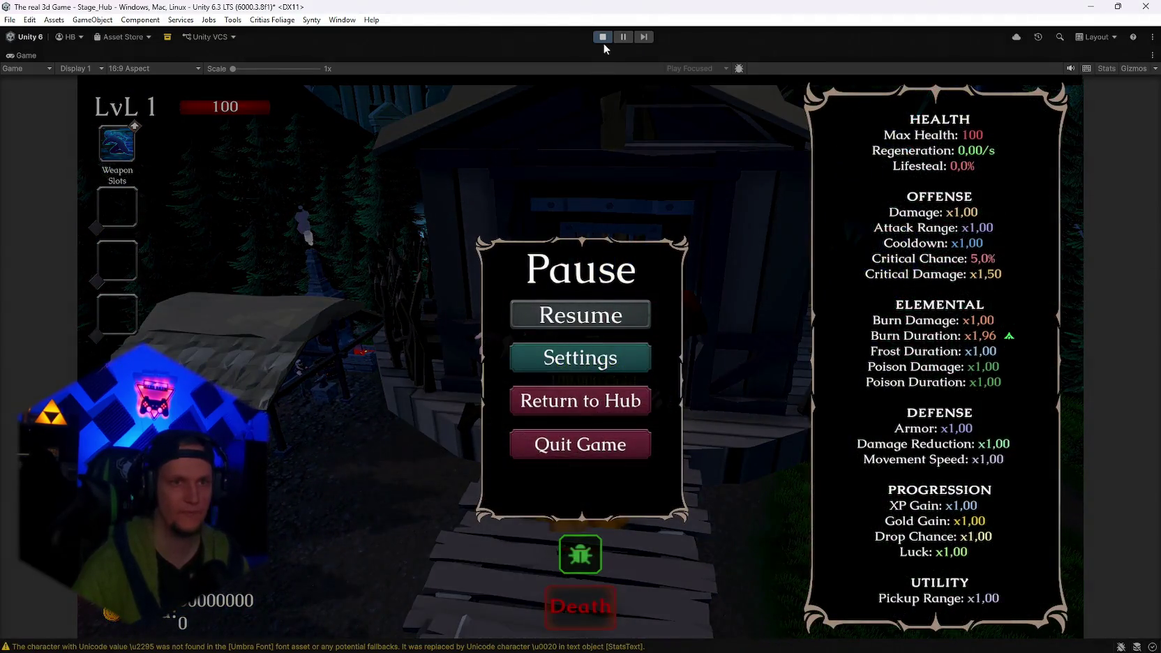
{"action": "left_click", "coordinate": [608, 32]}
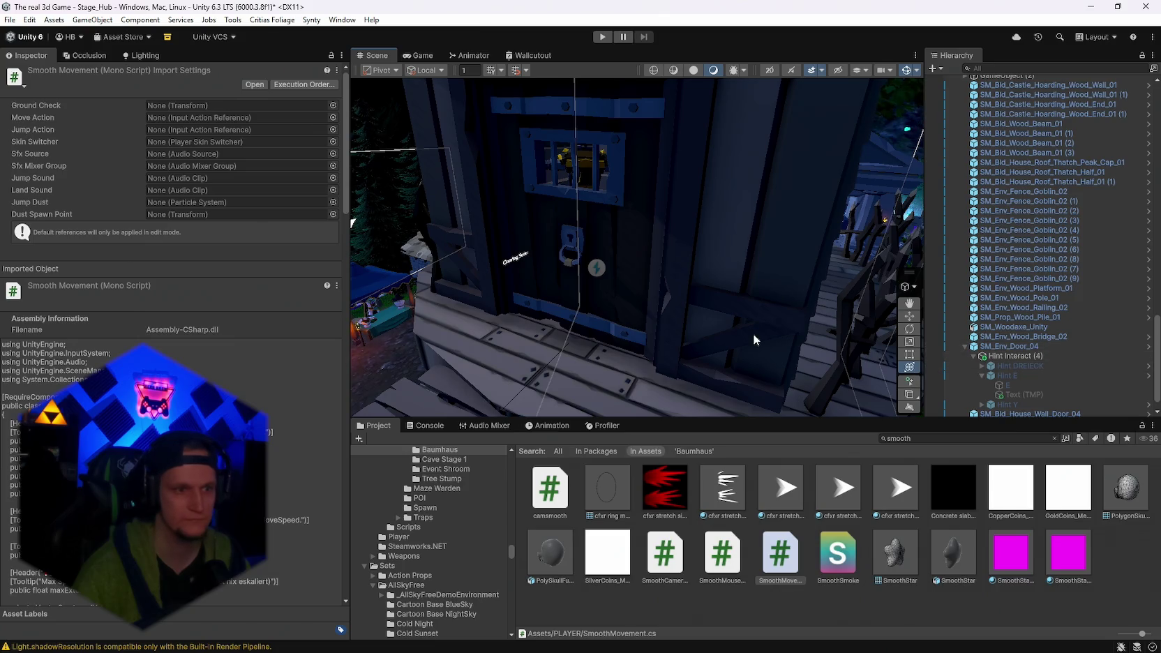
Select the treehouse door and review its Gold Door script: Gold Cost 100000, rotation 90 to -40, speed 60.
{"action": "scroll", "coordinate": [1018, 356], "scroll_direction": "up", "scroll_amount": 5}
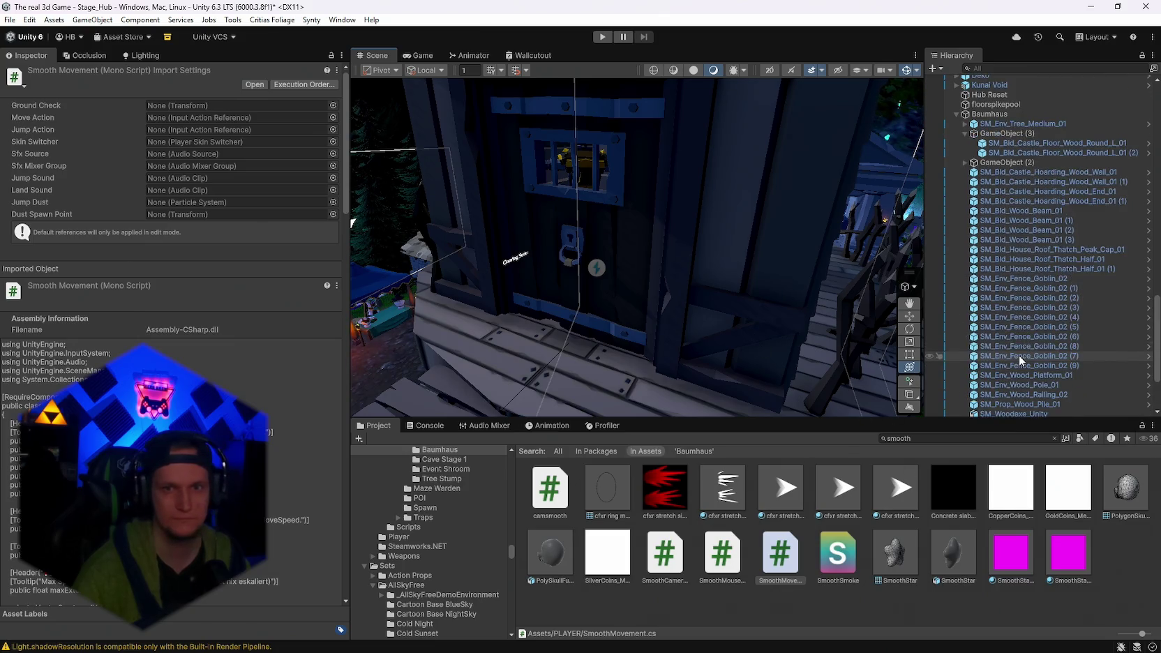
{"action": "left_click", "coordinate": [607, 252]}
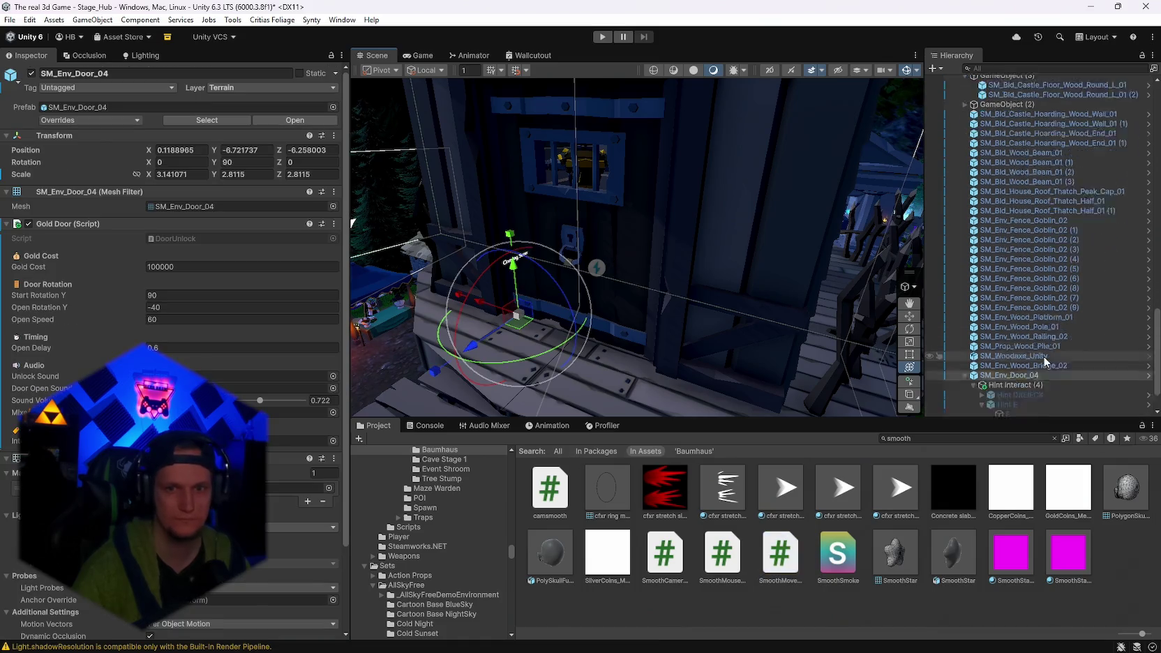
{"action": "scroll", "coordinate": [217, 329], "scroll_direction": "down", "scroll_amount": 2}
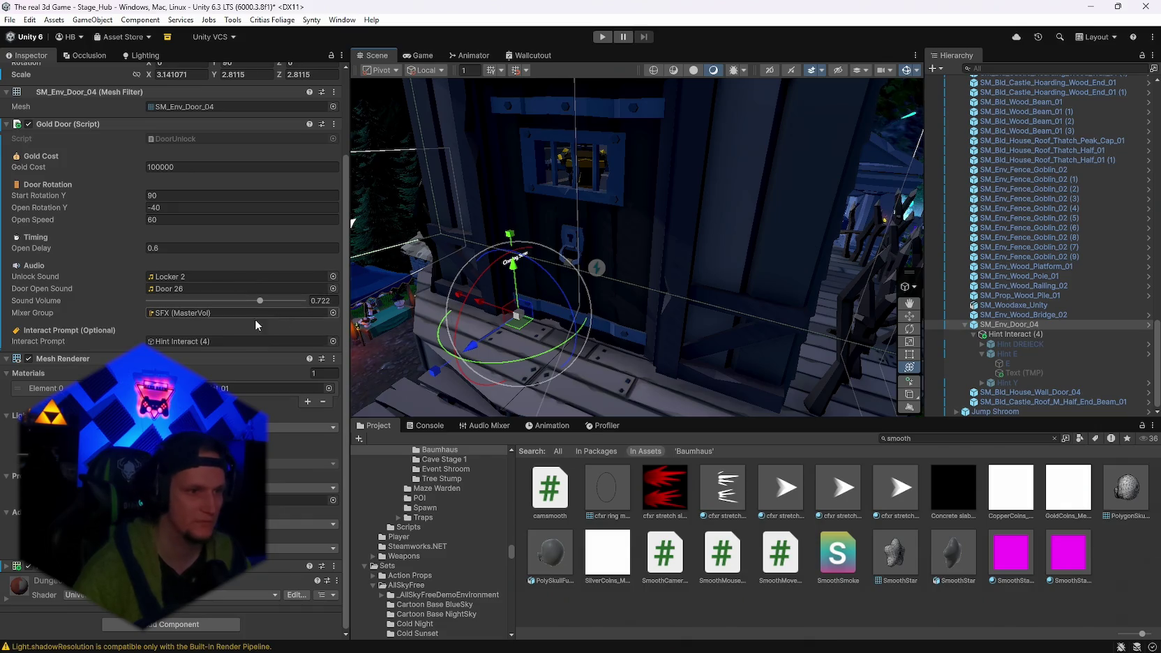
{"action": "scroll", "coordinate": [233, 390], "scroll_direction": "up", "scroll_amount": 2}
{"action": "scroll", "coordinate": [245, 341], "scroll_direction": "down", "scroll_amount": 2}
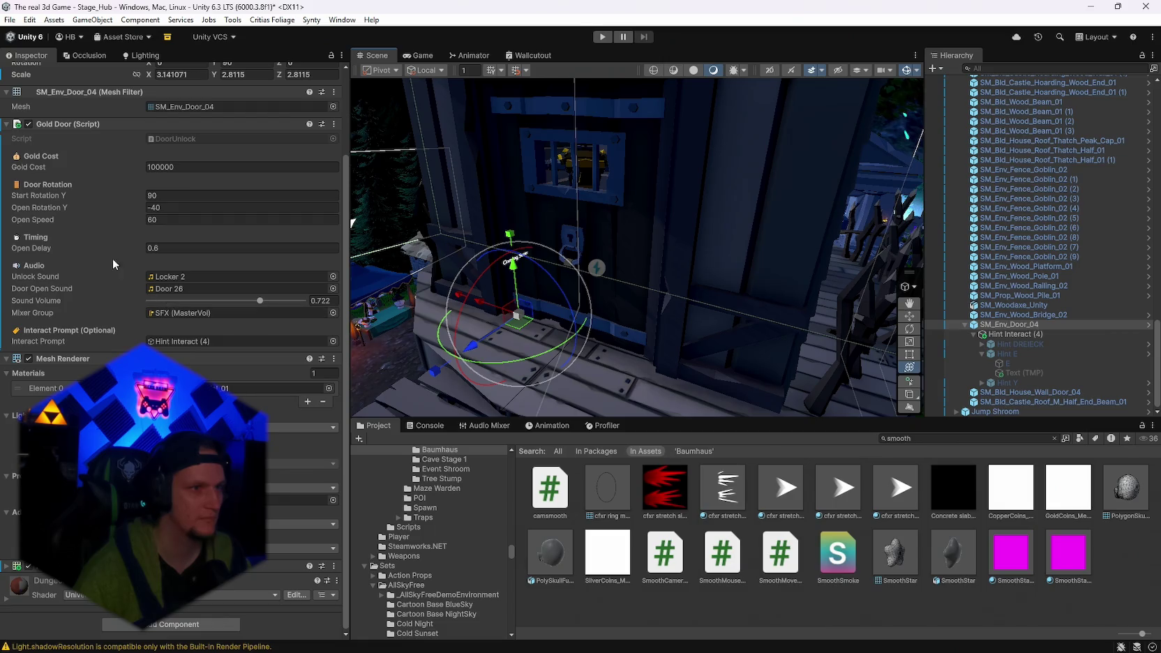
{"action": "scroll", "coordinate": [122, 330], "scroll_direction": "up", "scroll_amount": 2}
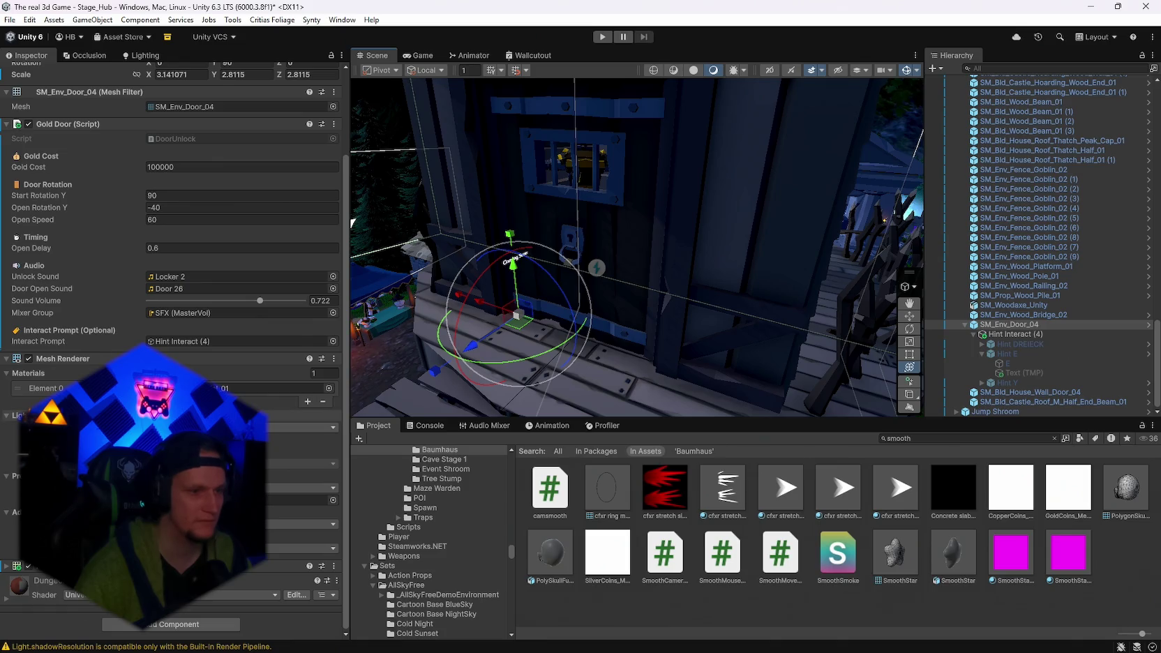
{"action": "scroll", "coordinate": [175, 279], "scroll_direction": "up", "scroll_amount": 1}
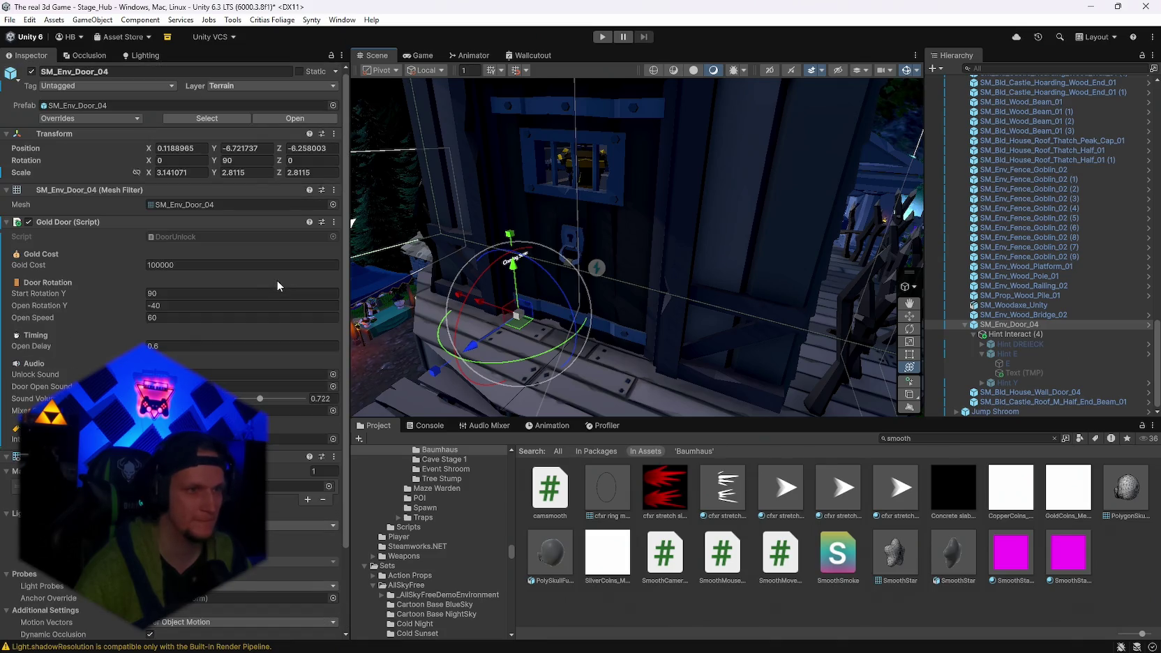
{"action": "left_click", "coordinate": [333, 221]}
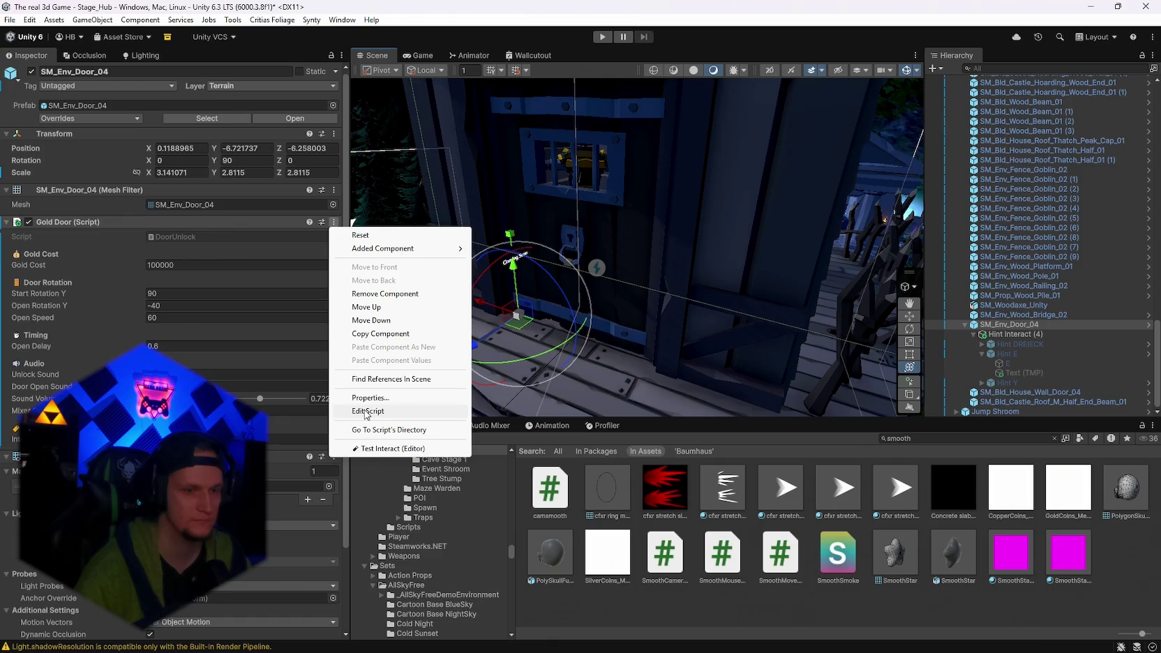
Run Test Interact (Editor) on the Gold Door and read the AccountGoldManager-not-found warning in the Console.
{"action": "left_click", "coordinate": [366, 448]}
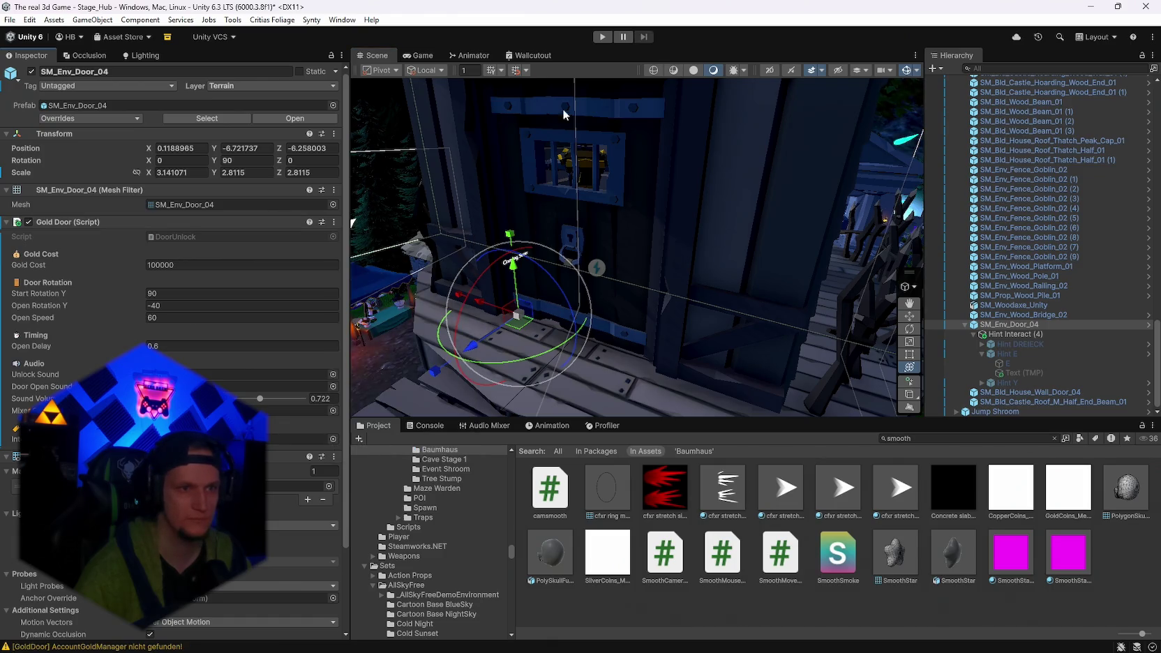
{"action": "left_click", "coordinate": [426, 427]}
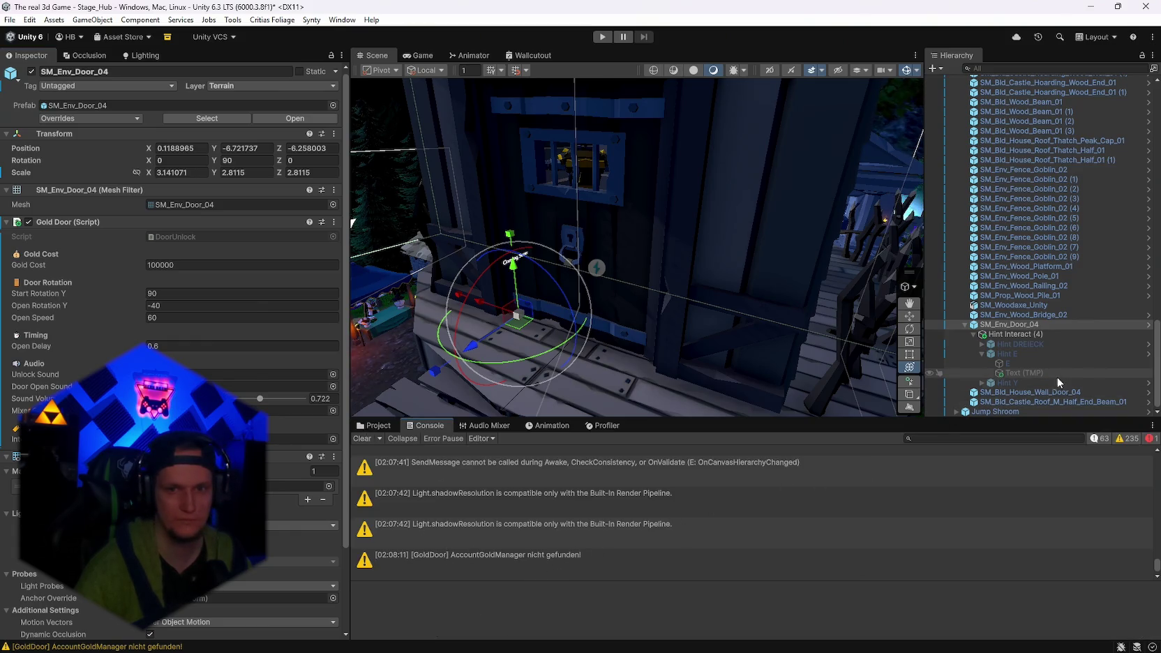
{"action": "scroll", "coordinate": [1039, 379], "scroll_direction": "up", "scroll_amount": 8}
{"action": "scroll", "coordinate": [1040, 378], "scroll_direction": "up", "scroll_amount": 10}
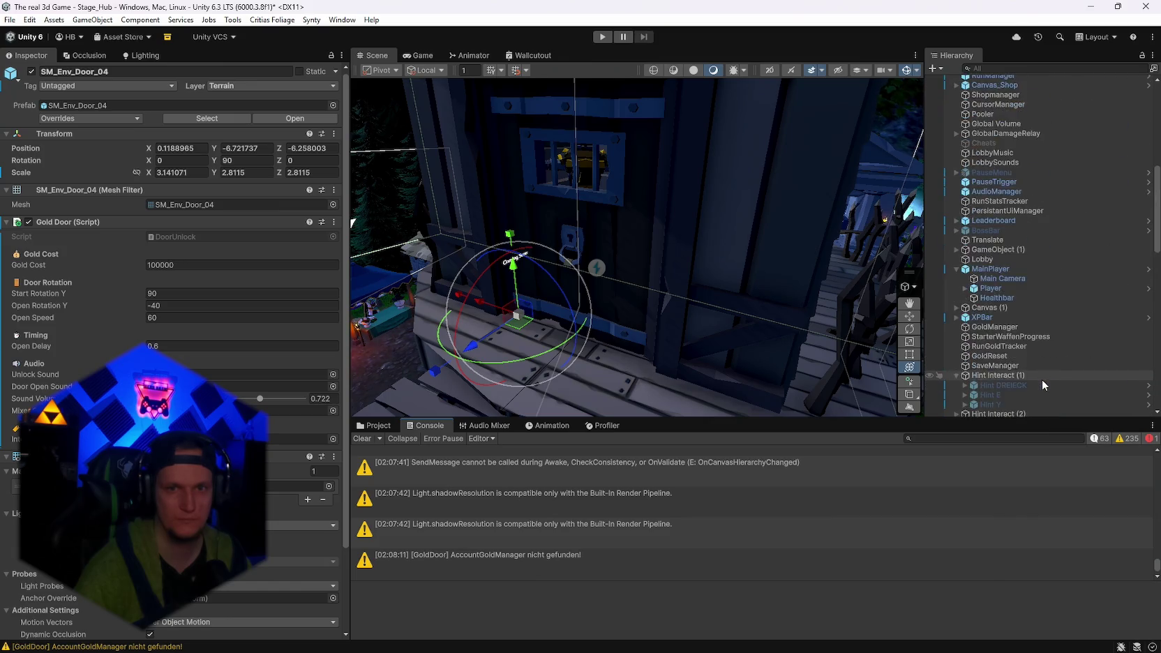
{"action": "scroll", "coordinate": [1040, 379], "scroll_direction": "down", "scroll_amount": 15}
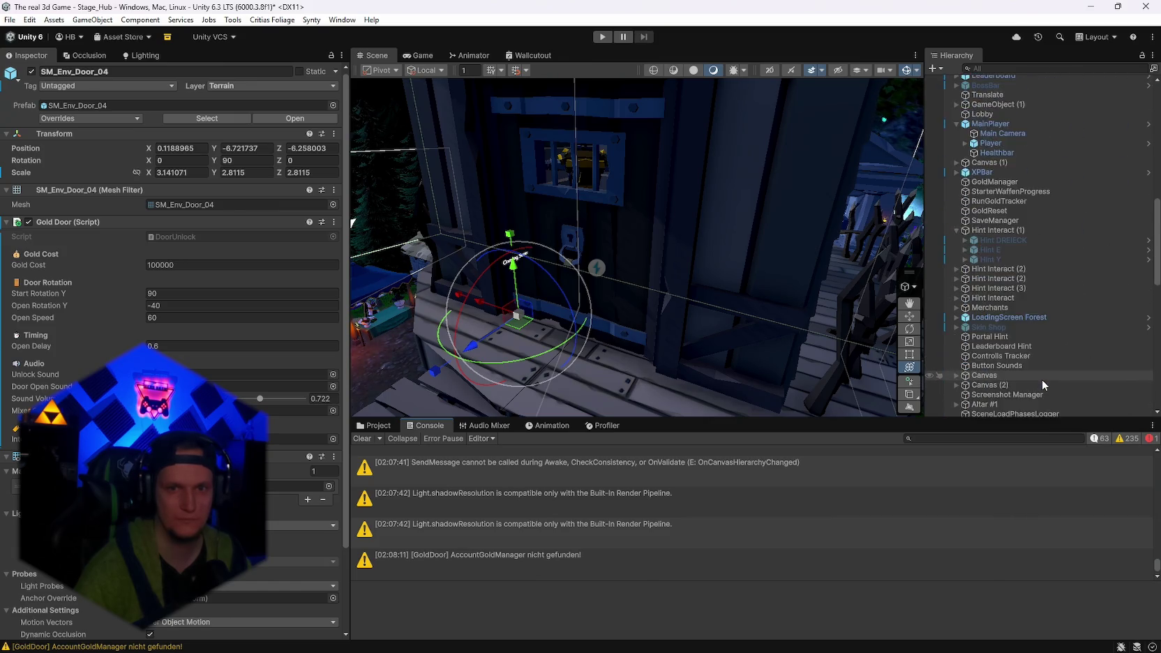
{"action": "scroll", "coordinate": [1041, 379], "scroll_direction": "up", "scroll_amount": 10}
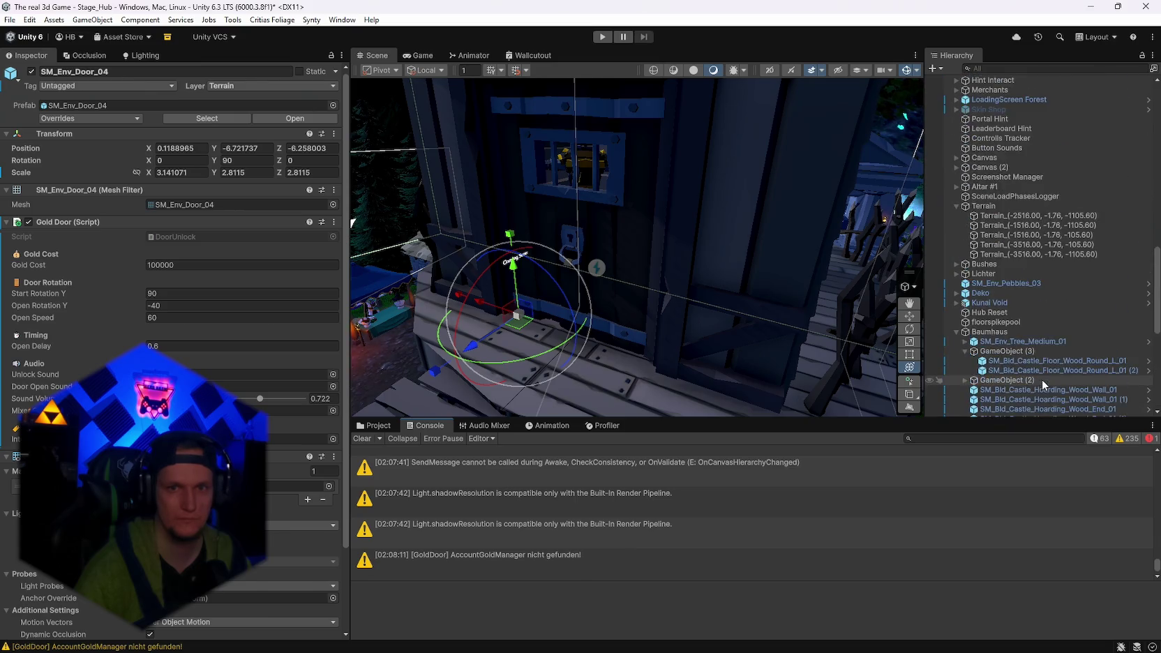
Filter the Hierarchy by 'gold' to select GoldManager, then clear the filter and reselect the door.
{"action": "left_click", "coordinate": [1014, 69]}
{"action": "type", "text": "acc"}
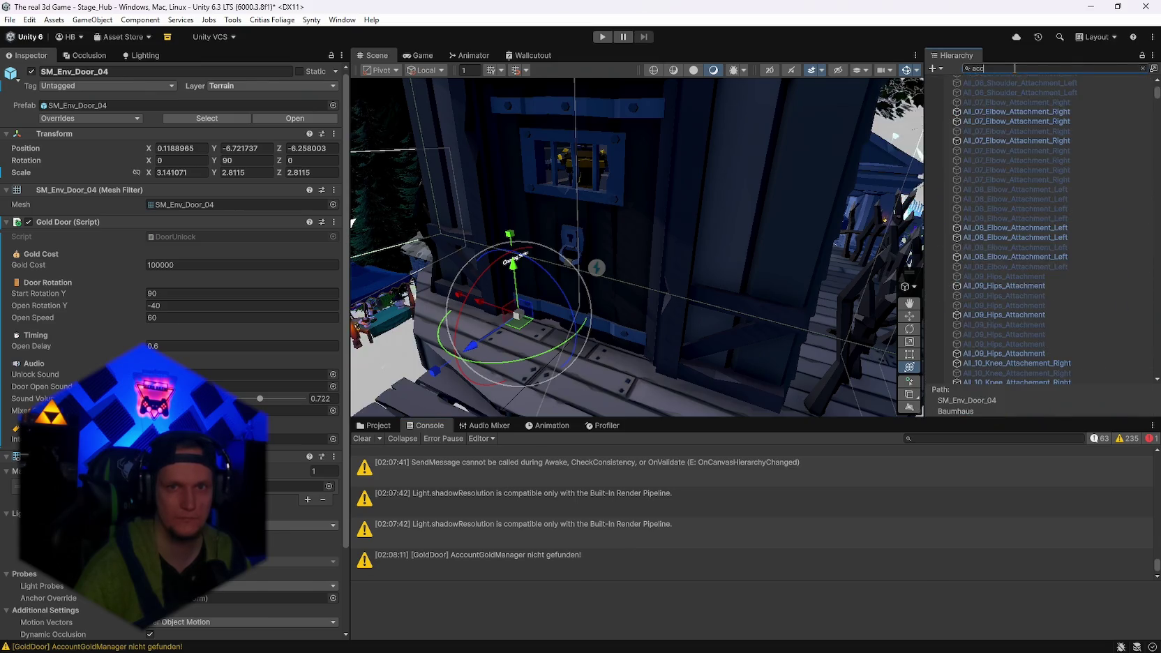
{"action": "key", "text": "BackSpace"}
{"action": "key", "text": "BackSpace"}
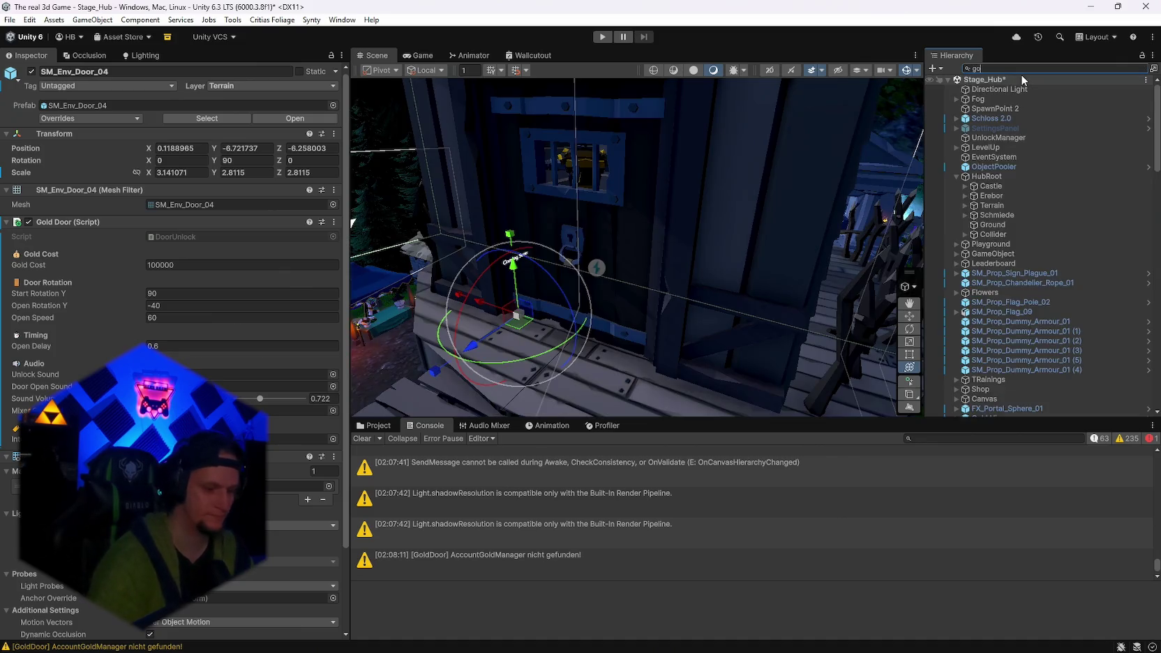
{"action": "type", "text": "gold"}
{"action": "left_click", "coordinate": [990, 149]}
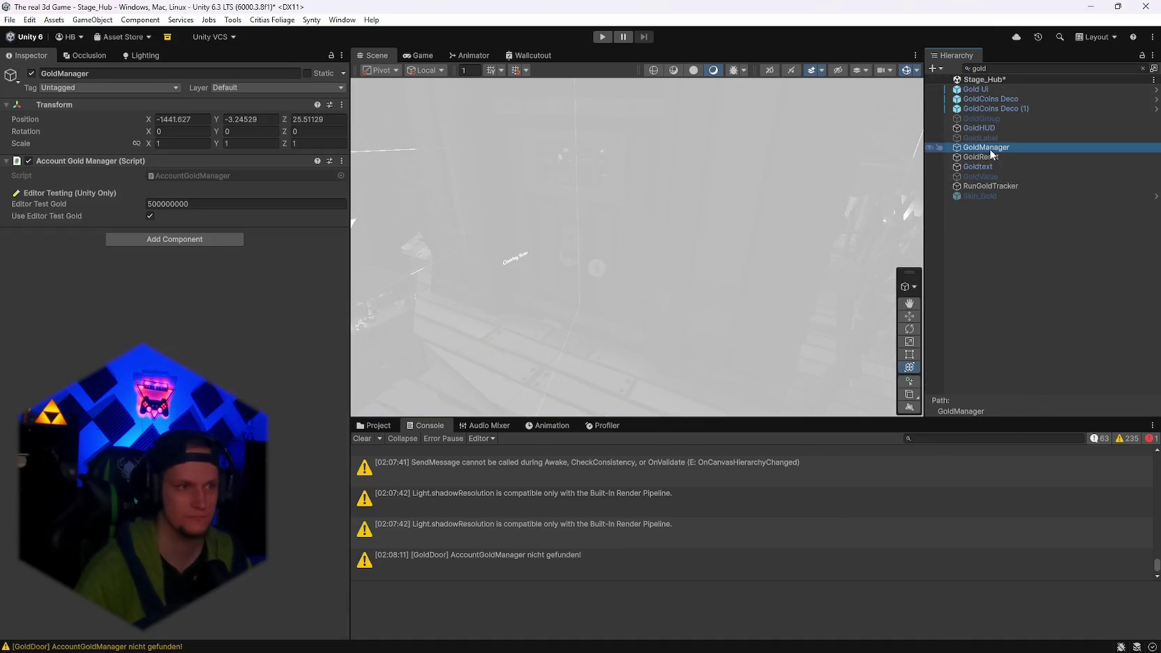
{"action": "left_click", "coordinate": [1016, 69]}
{"action": "key", "text": "Escape"}
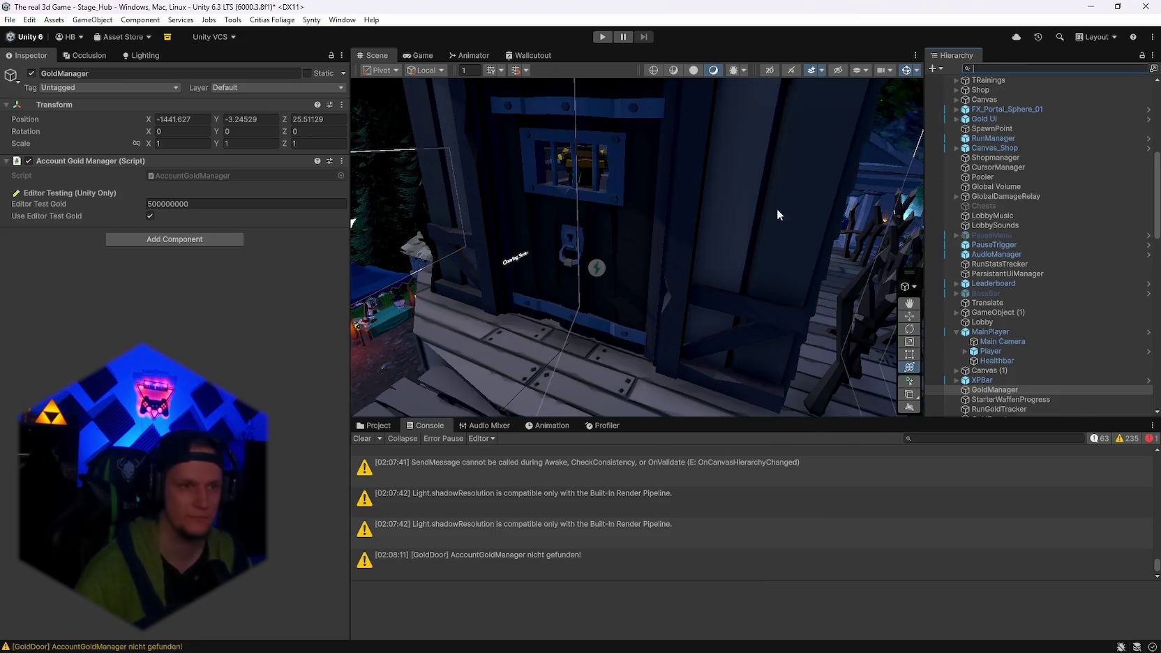
{"action": "scroll", "coordinate": [776, 209], "scroll_direction": "down", "scroll_amount": 3}
{"action": "left_click", "coordinate": [633, 304]}
{"action": "scroll", "coordinate": [175, 314], "scroll_direction": "down", "scroll_amount": 5}
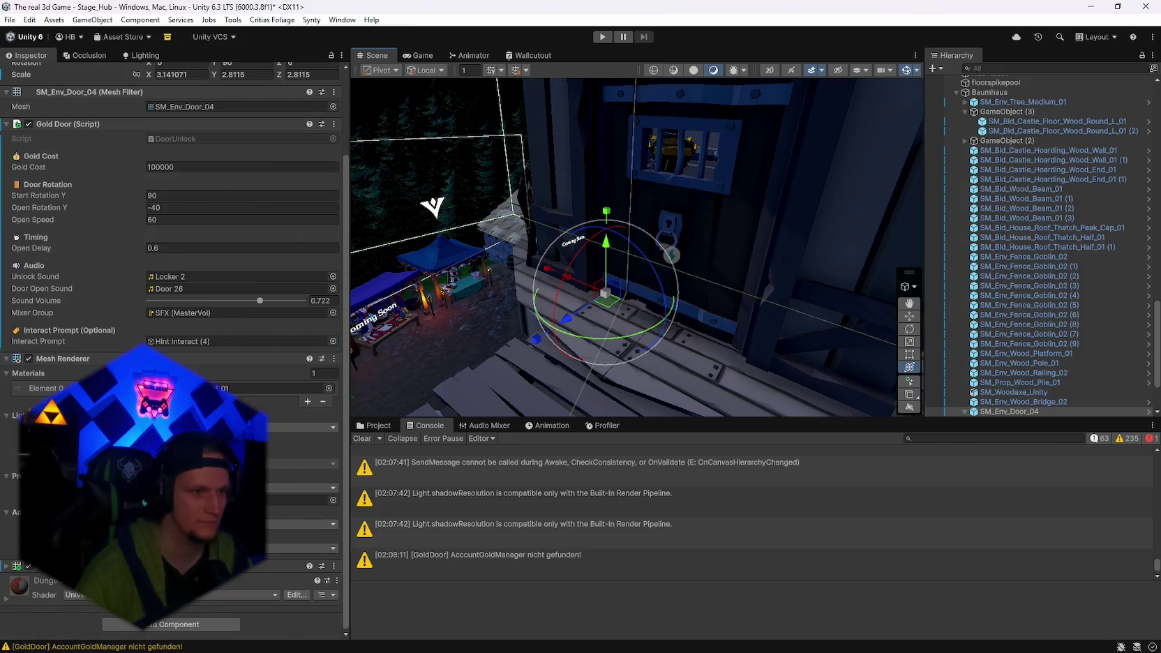
{"action": "left_click_drag", "start_coordinate": [670, 321], "coordinate": [628, 274]}
{"action": "left_click", "coordinate": [627, 275]}
{"action": "left_click", "coordinate": [657, 284]}
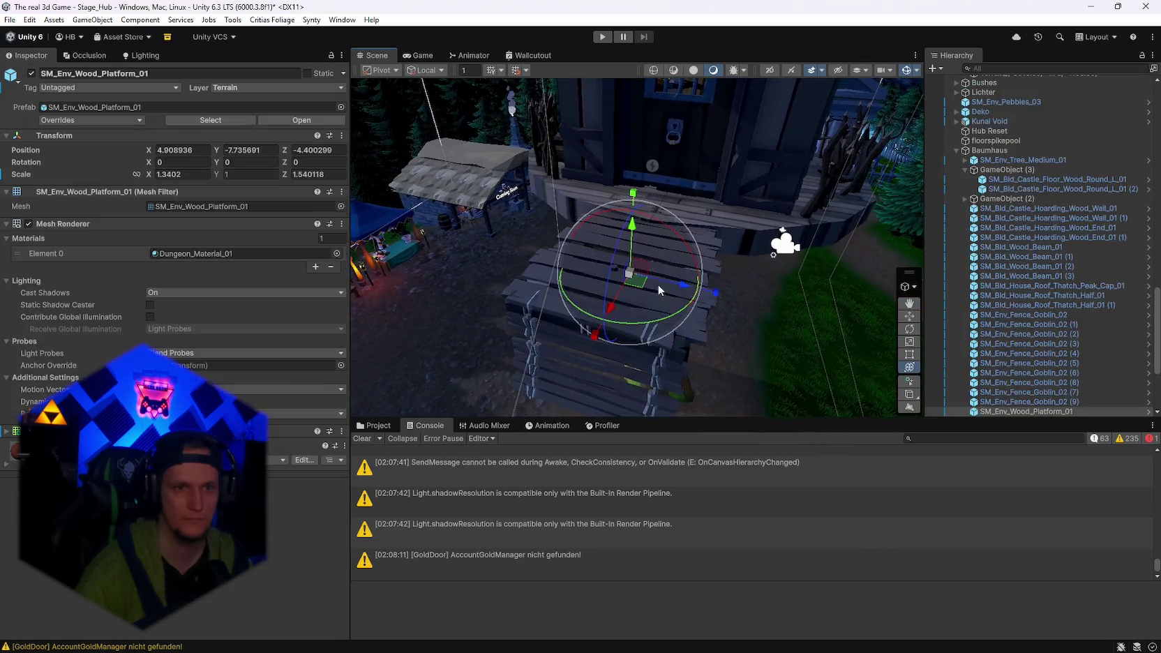
{"action": "key", "text": "f"}
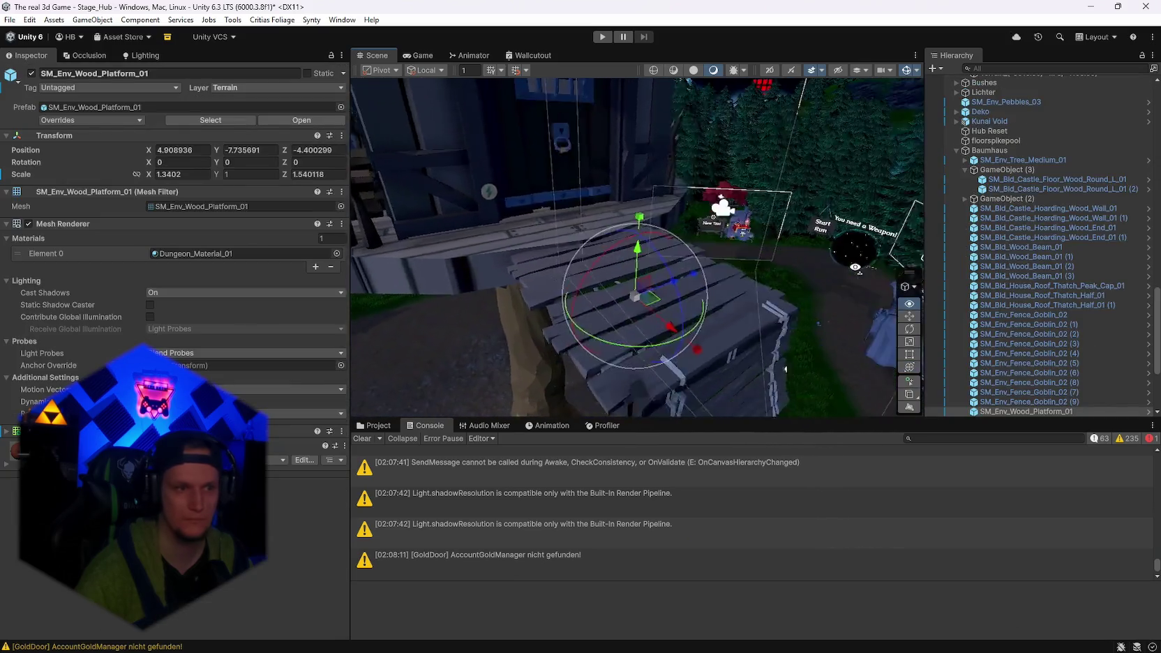
{"action": "mouse_move", "coordinate": [855, 267]}
{"action": "left_mouse_down"}
{"action": "mouse_move", "coordinate": [597, 276]}
{"action": "mouse_move", "coordinate": [617, 269]}
{"action": "left_mouse_up"}
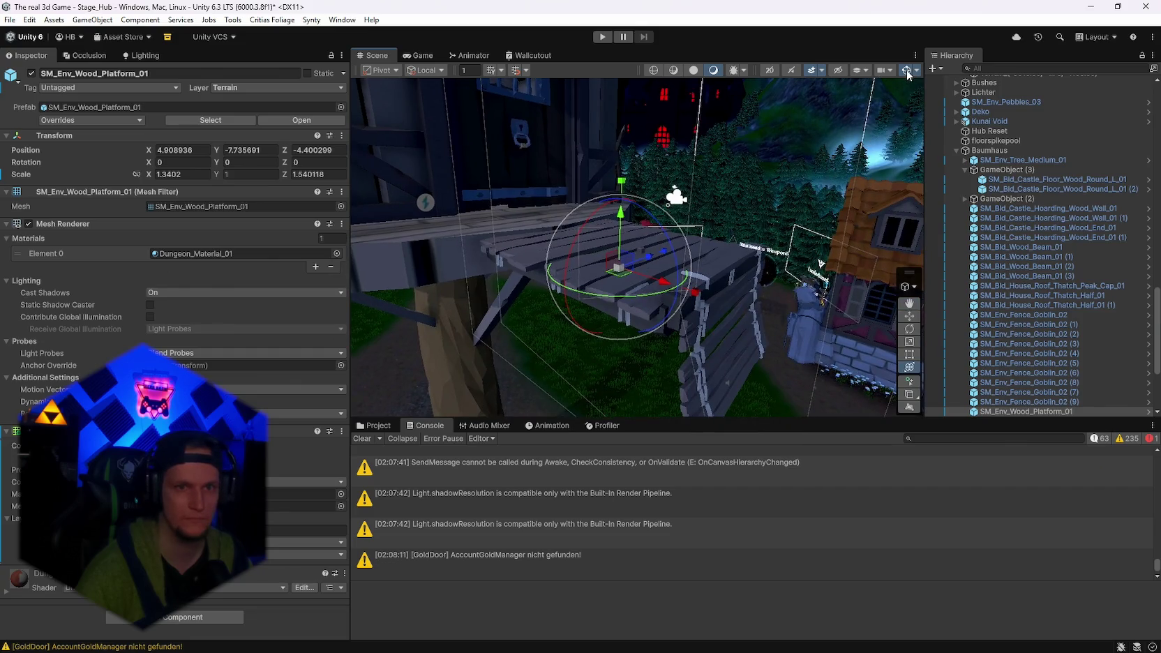
{"action": "mouse_move", "coordinate": [900, 209]}
{"action": "left_mouse_down"}
{"action": "mouse_move", "coordinate": [914, 265]}
{"action": "mouse_move", "coordinate": [961, 317]}
{"action": "left_mouse_up"}
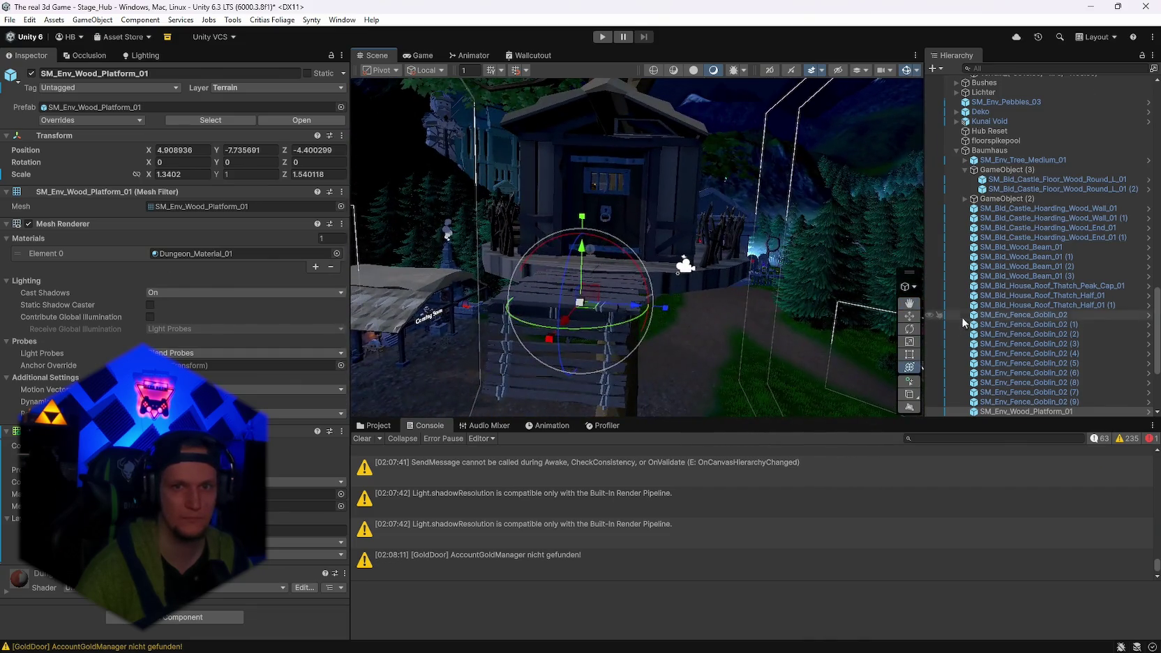
{"action": "scroll", "coordinate": [961, 317], "scroll_direction": "up", "scroll_amount": 5}
{"action": "double_click", "coordinate": [989, 259]}
{"action": "mouse_move", "coordinate": [473, 280]}
{"action": "left_mouse_down"}
{"action": "mouse_move", "coordinate": [389, 275]}
{"action": "mouse_move", "coordinate": [402, 277]}
{"action": "mouse_move", "coordinate": [404, 260]}
{"action": "mouse_move", "coordinate": [663, 265]}
{"action": "left_mouse_up"}
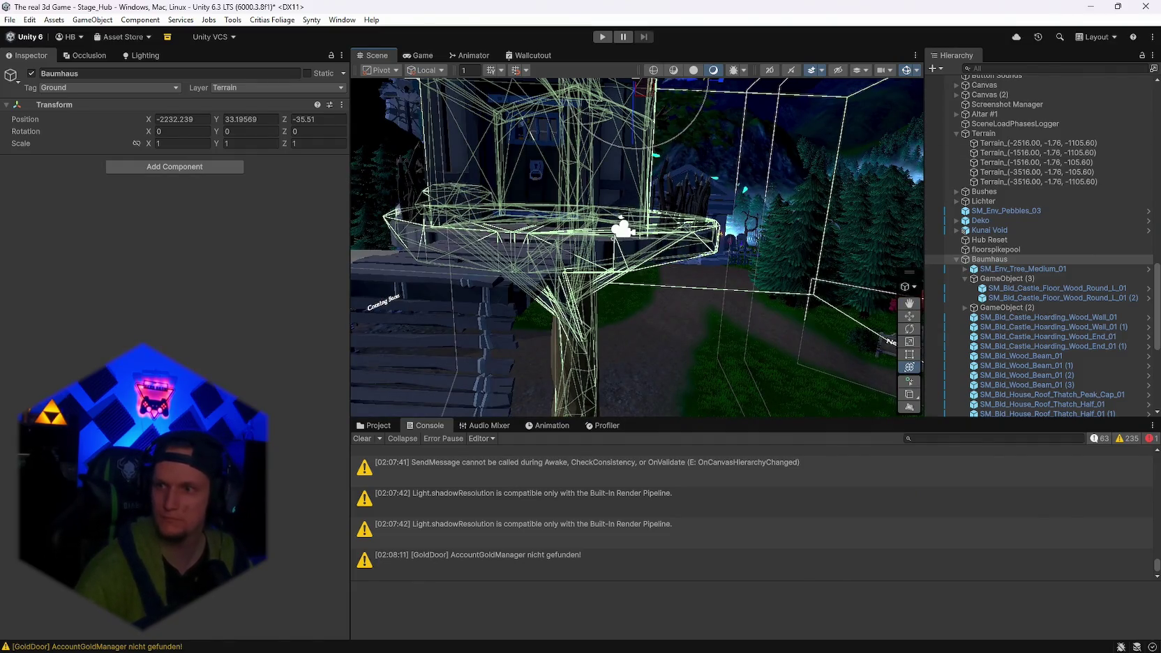
{"action": "mouse_move", "coordinate": [488, 230]}
{"action": "left_mouse_down"}
{"action": "mouse_move", "coordinate": [406, 230]}
{"action": "mouse_move", "coordinate": [751, 222]}
{"action": "mouse_move", "coordinate": [703, 249]}
{"action": "left_mouse_up"}
{"action": "scroll", "coordinate": [703, 249], "scroll_direction": "up", "scroll_amount": 5}
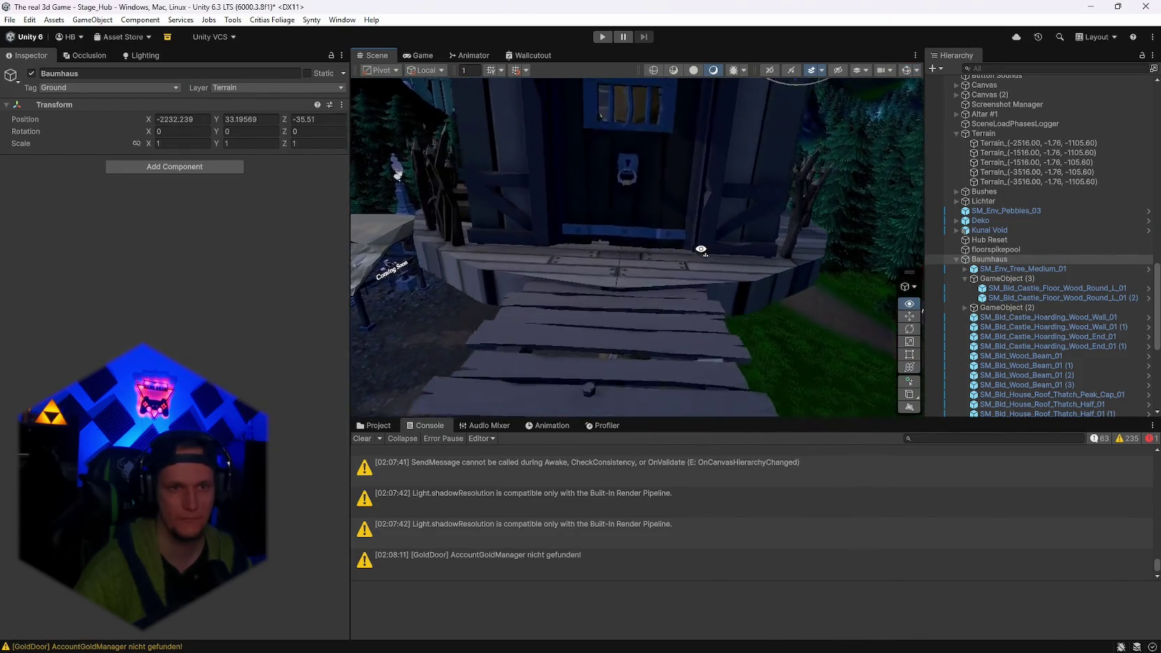
{"action": "left_click", "coordinate": [628, 222]}
{"action": "left_click", "coordinate": [333, 223]}
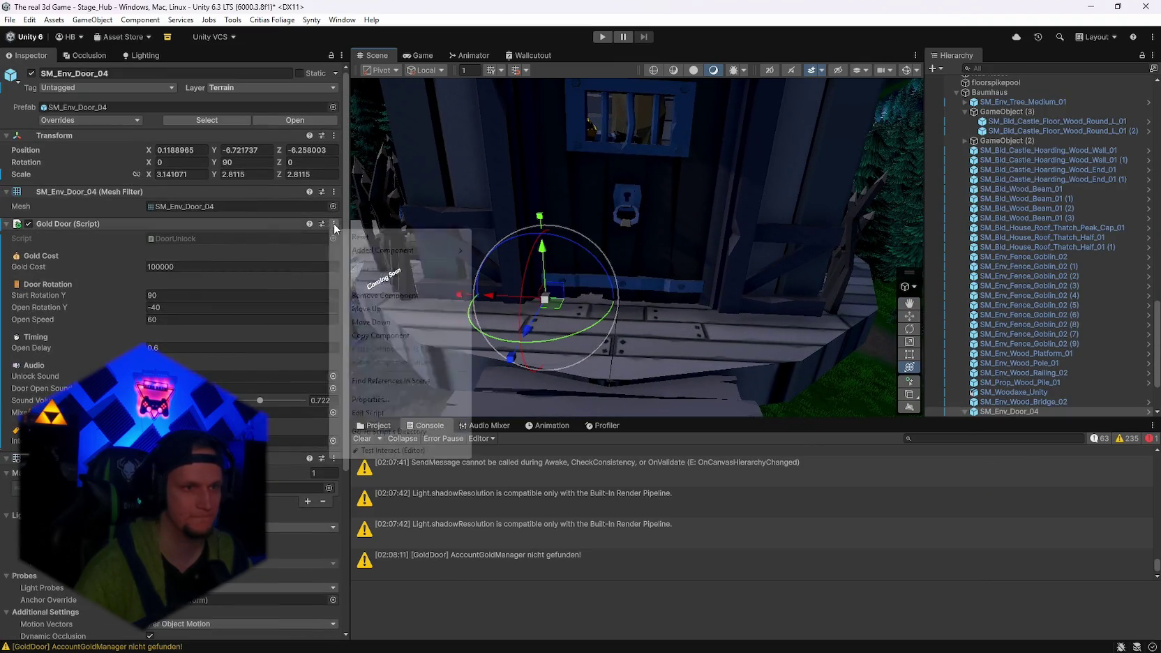
Open the Gold Door's DoorUnlock.cs via Edit Script, step back to Unity, then return to it.
{"action": "left_click", "coordinate": [362, 413]}
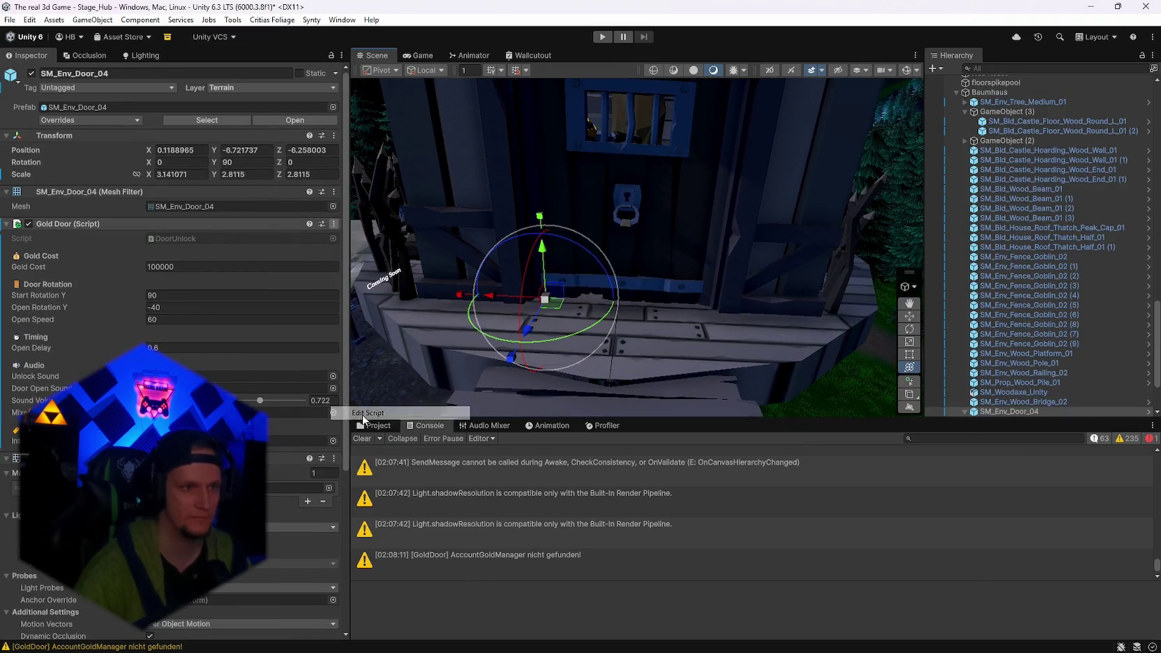
{"action": "left_click", "coordinate": [1091, 9]}
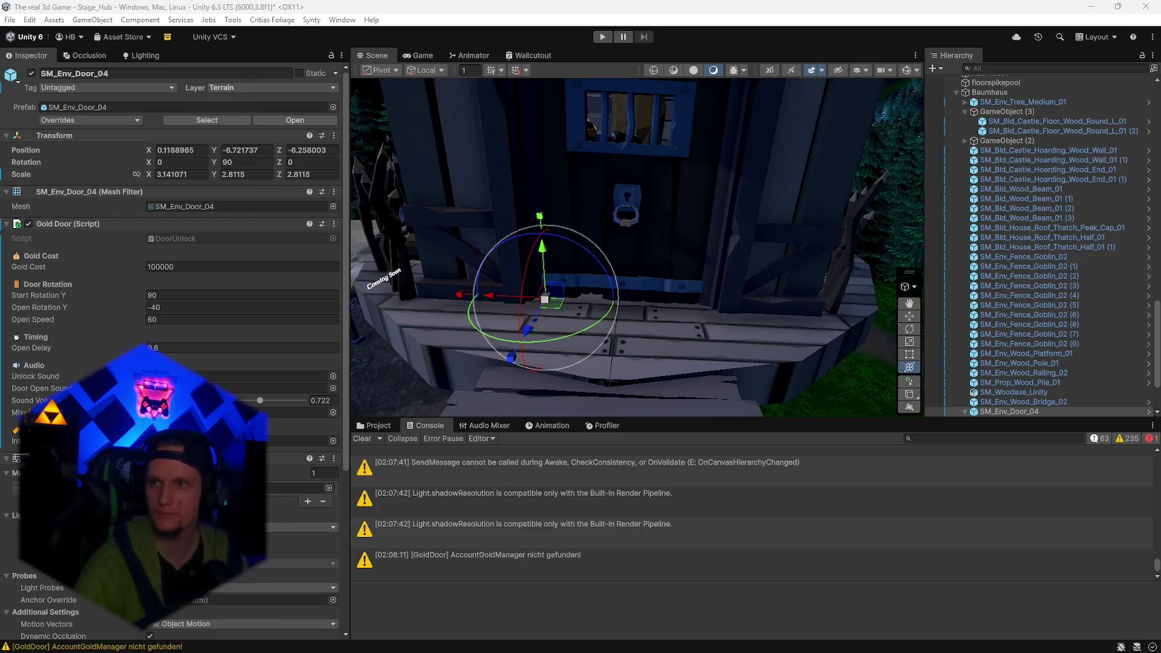
{"action": "left_click", "coordinate": [751, 488]}
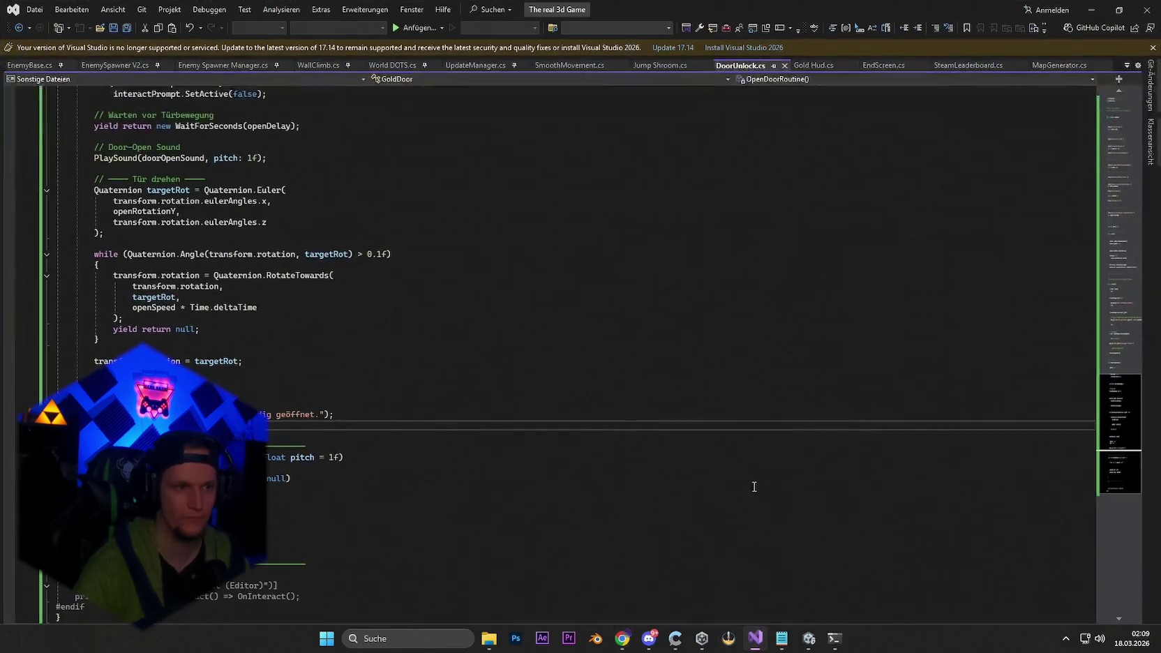
Replace the Interact Prompt (Optional) header in DoorUnlock.cs with the InputActionReference interactAction block and save.
{"action": "key", "text": "ctrl+f"}
{"action": "key", "text": "ctrl+v"}
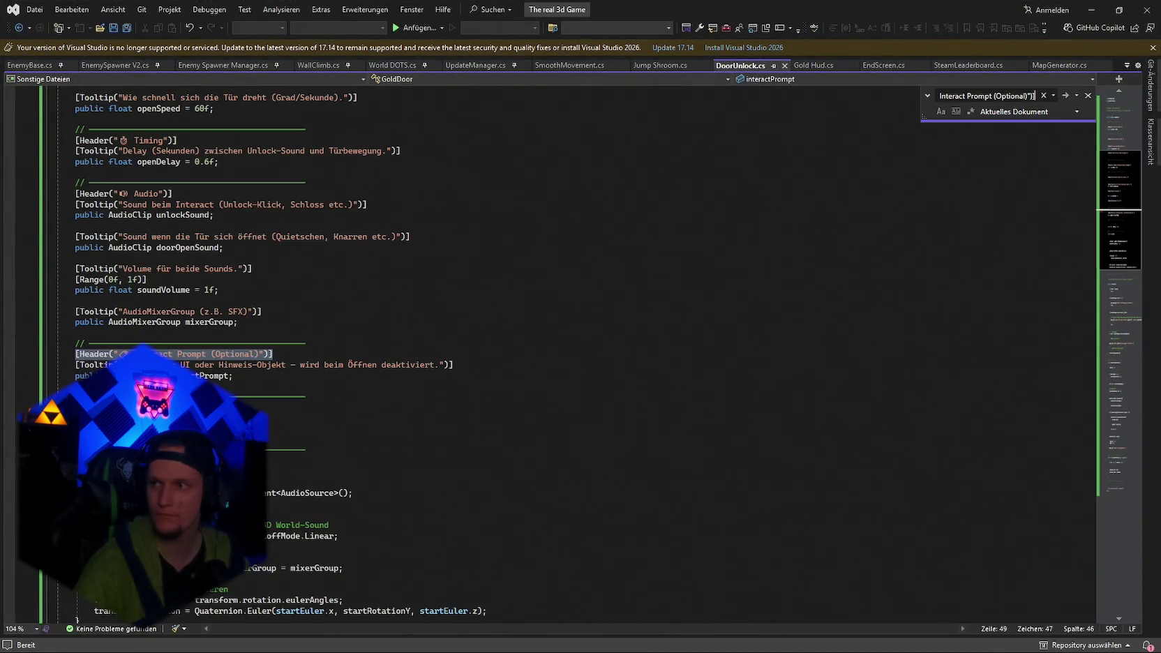
{"action": "key", "text": "Escape"}
{"action": "left_click_drag", "start_coordinate": [293, 354], "coordinate": [82, 354]}
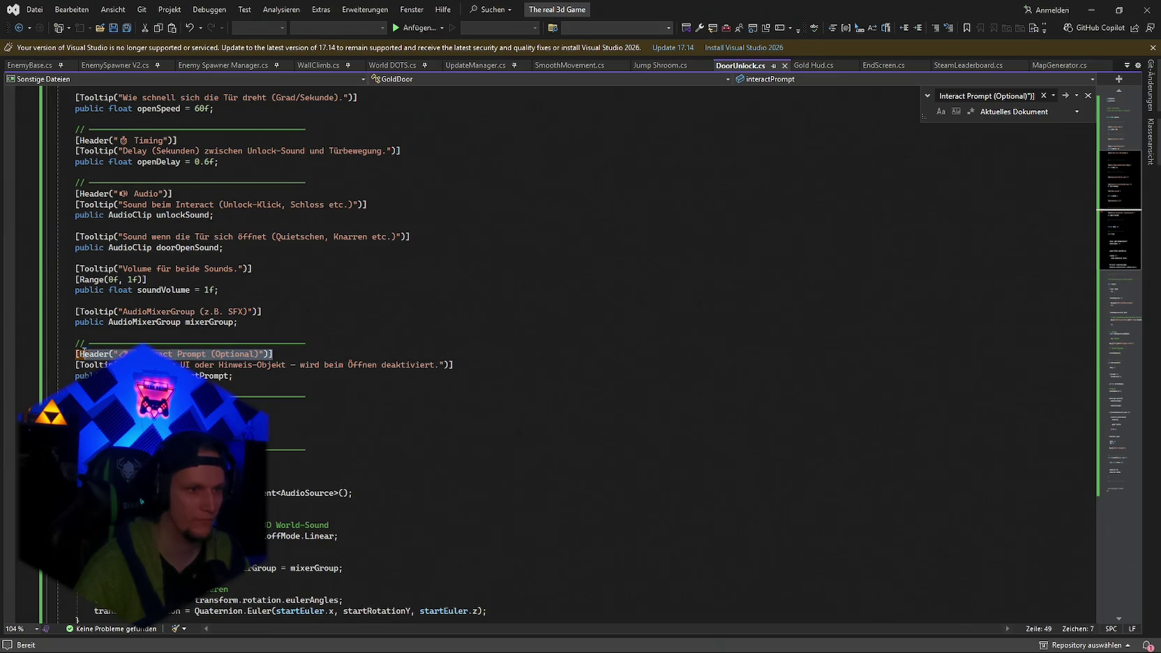
{"action": "key", "text": "ctrl+v"}
{"action": "key", "text": "ctrl+s"}
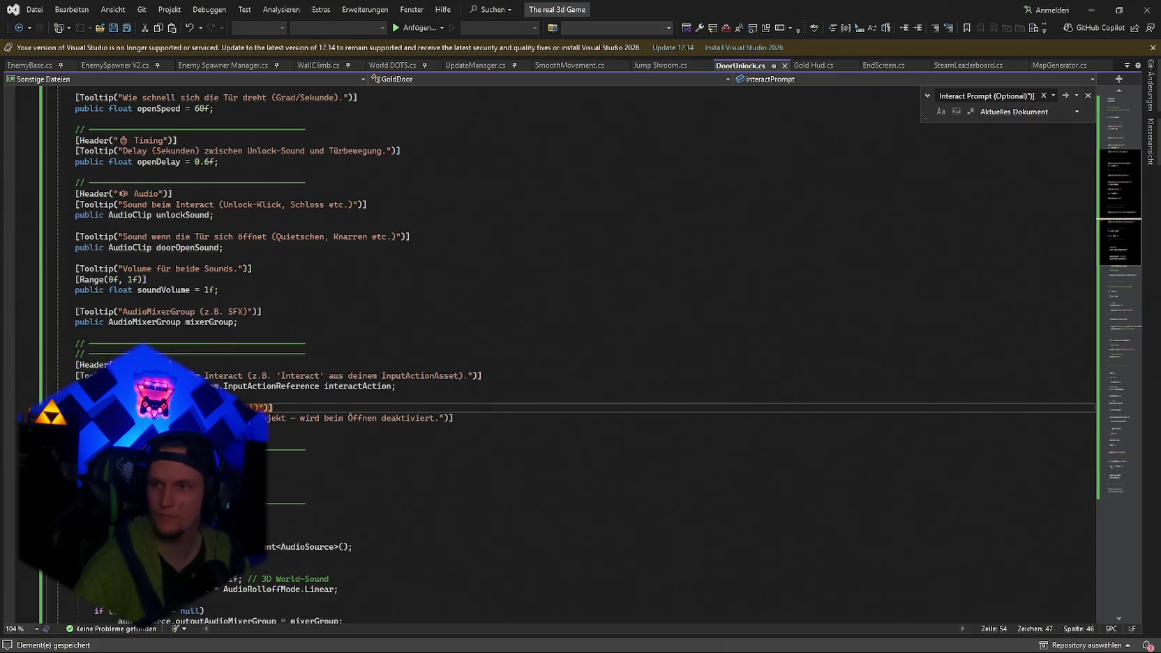
{"action": "left_click", "coordinate": [844, 429]}
Paste the OnInteract subscriptions into Awake and let Unity recompile the scripts.
{"action": "key", "text": "ctrl+f"}
{"action": "type", "text": "private void Awake()"}
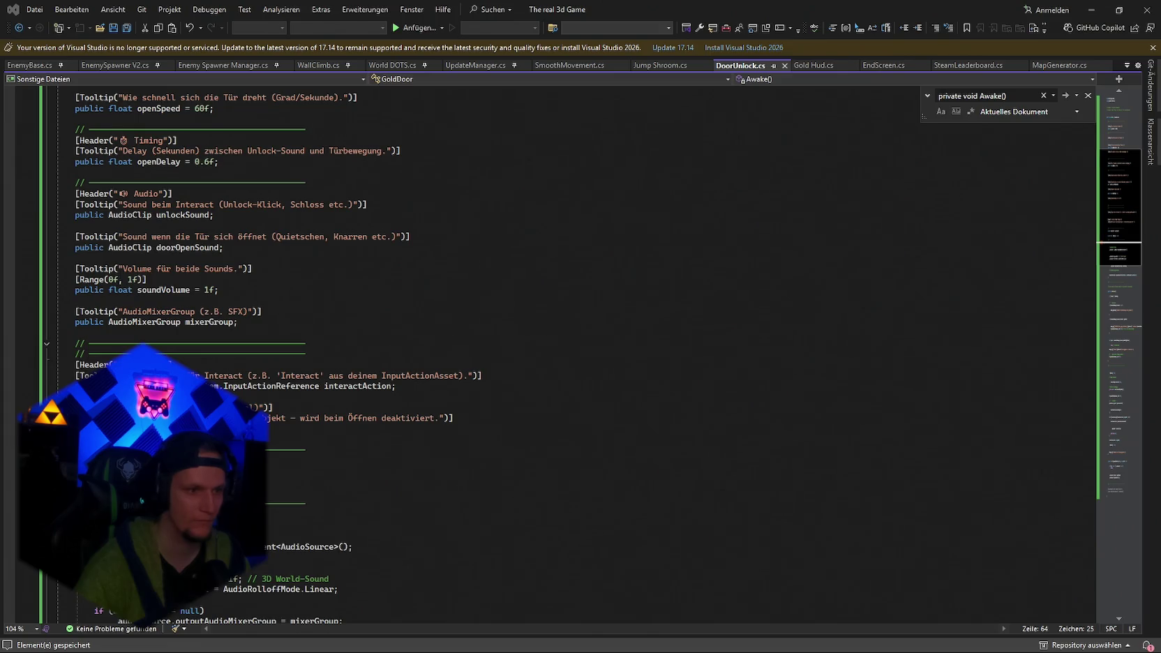
{"action": "scroll", "coordinate": [558, 349], "scroll_direction": "down", "scroll_amount": 2}
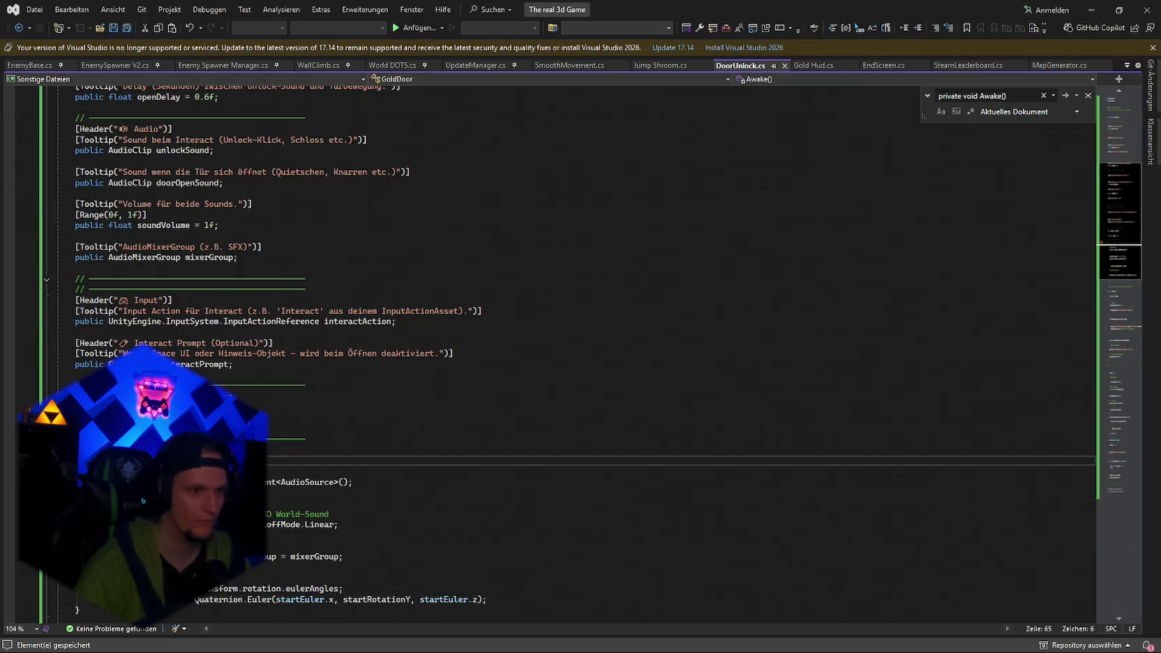
{"action": "key", "text": "ctrl+v"}
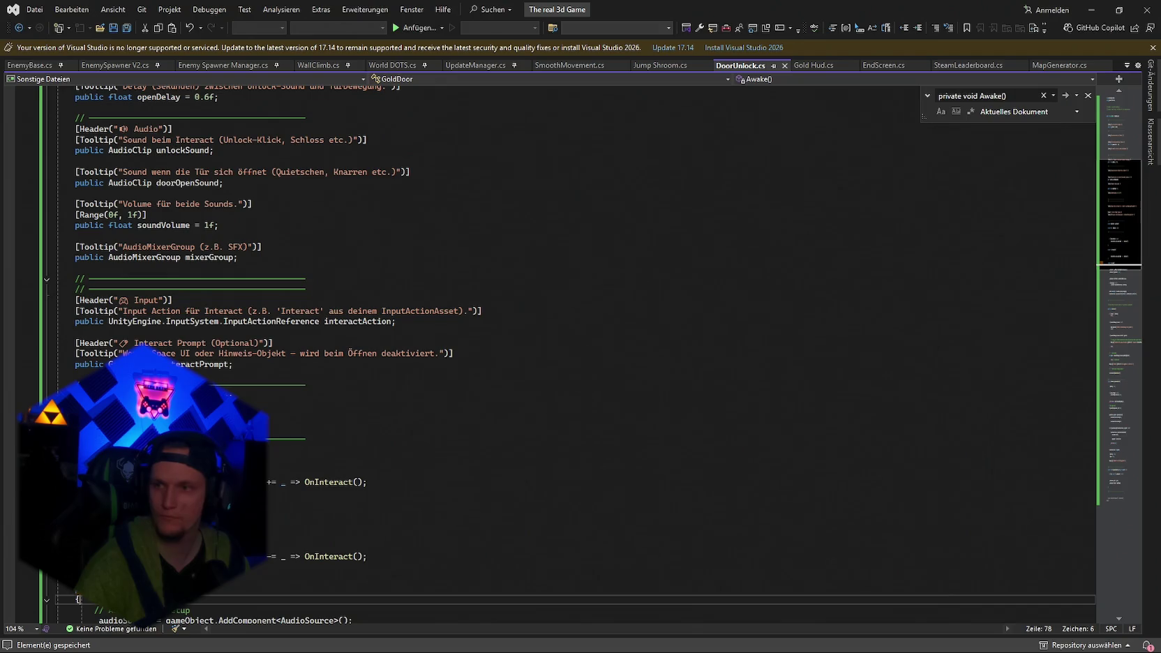
{"action": "key", "text": "alt+Tab"}
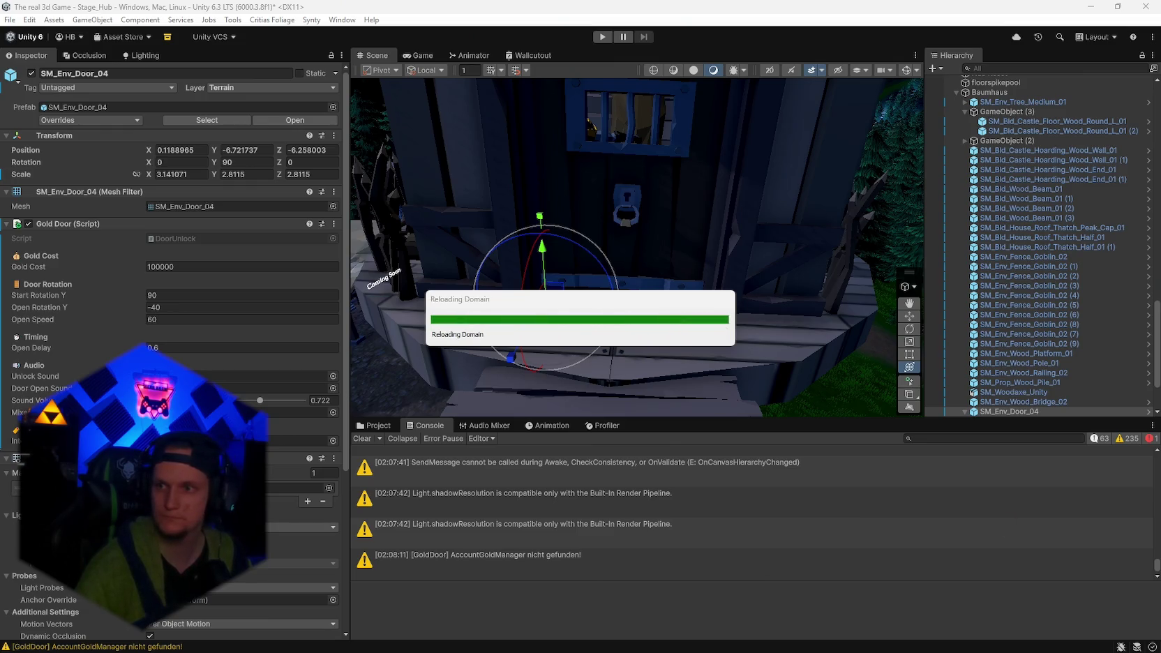
{"action": "mouse_move", "coordinate": [834, 650]}
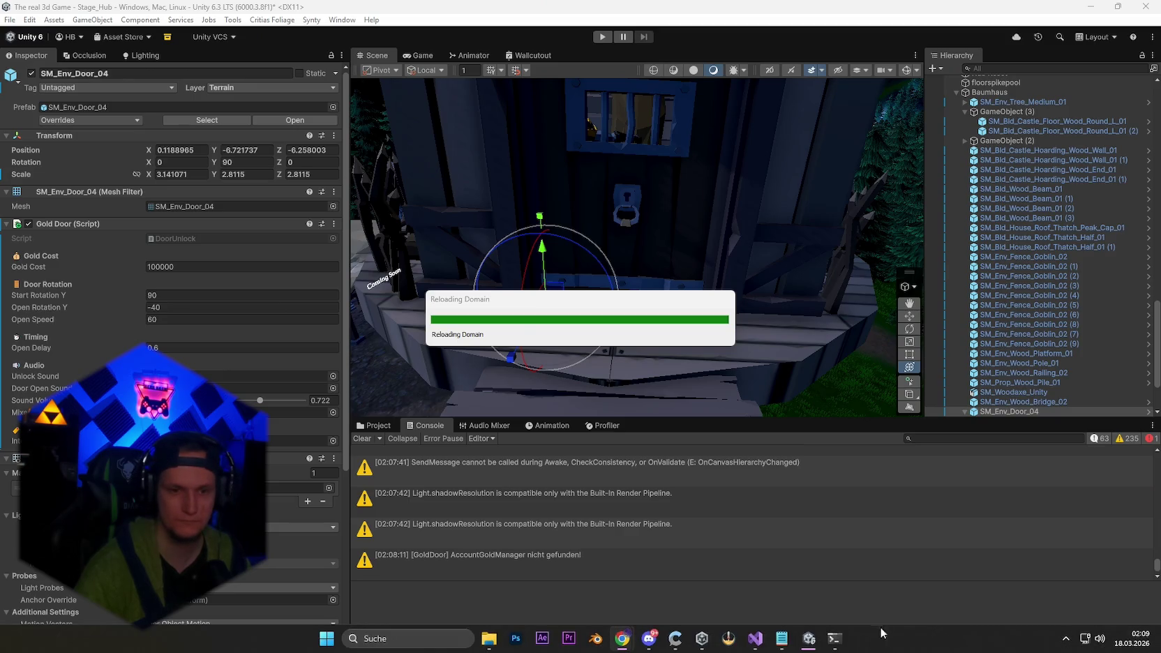
{"action": "left_click", "coordinate": [755, 639]}
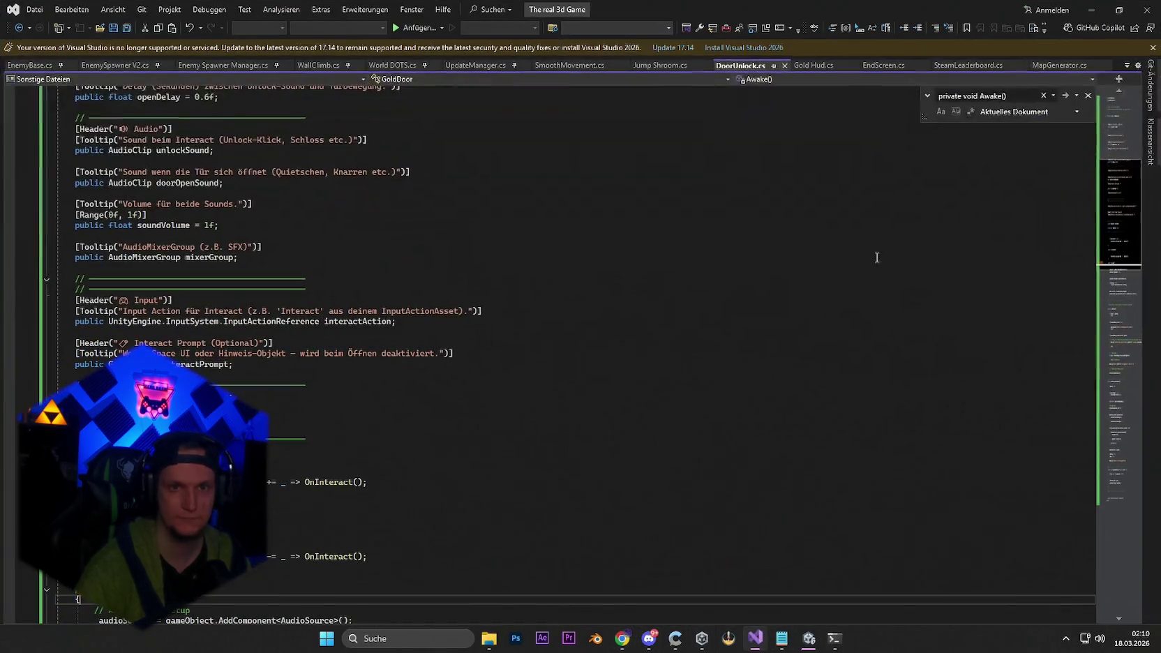
{"action": "left_click", "coordinate": [687, 65]}
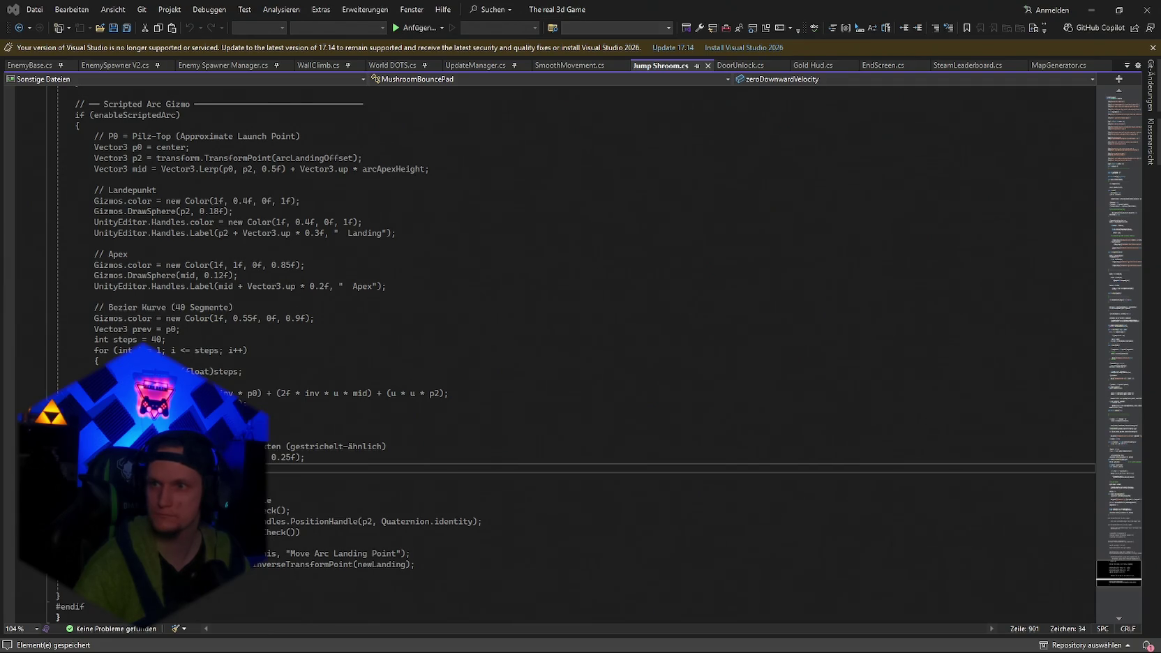
Find DoBounce in Jump Shroom.cs, swap its method block for the fixed-step arc code, and return to Unity.
{"action": "left_click", "coordinate": [477, 481]}
{"action": "key", "text": "ctrl+f"}
{"action": "type", "text": "private void DoBounce(Rigidbody"}
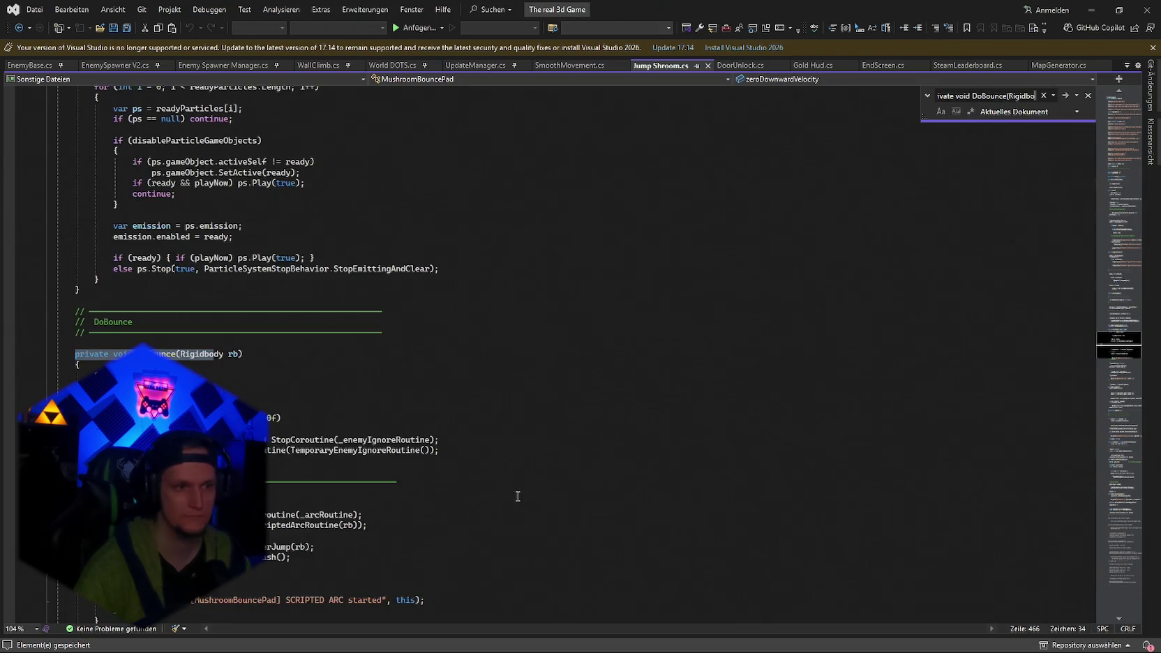
{"action": "scroll", "coordinate": [558, 349], "scroll_direction": "down", "scroll_amount": 6}
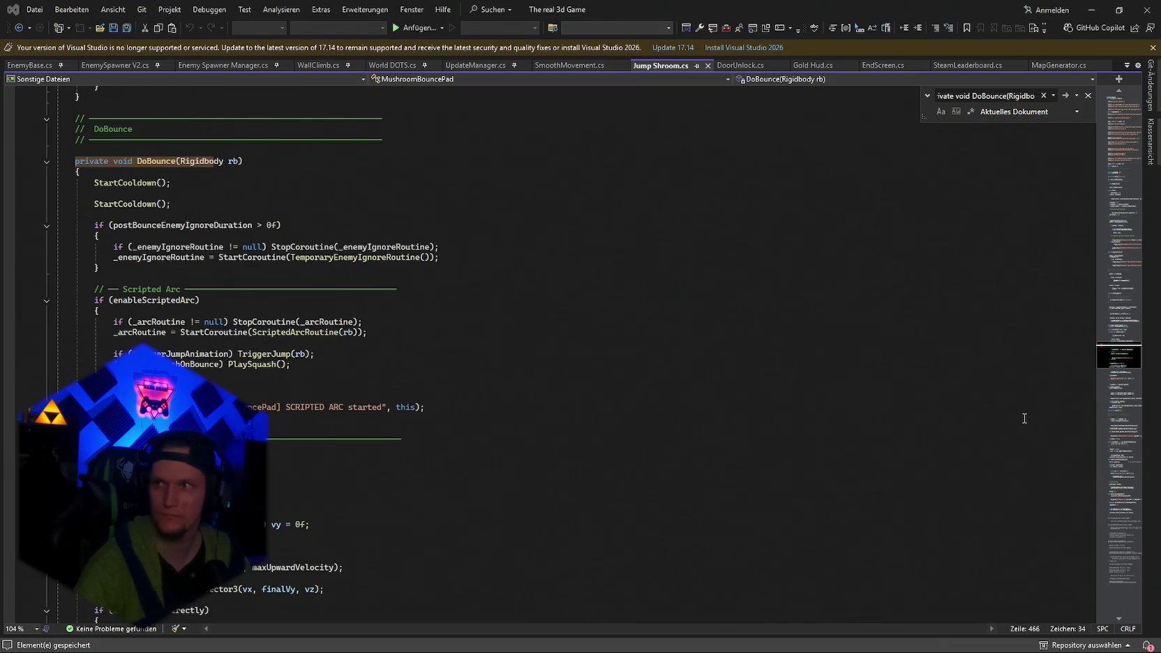
{"action": "left_click", "coordinate": [97, 182]}
{"action": "mouse_move", "coordinate": [76, 162]}
{"action": "left_mouse_down"}
{"action": "mouse_move", "coordinate": [324, 363]}
{"action": "mouse_move", "coordinate": [313, 445]}
{"action": "left_mouse_up"}
{"action": "key", "text": "ctrl+x"}
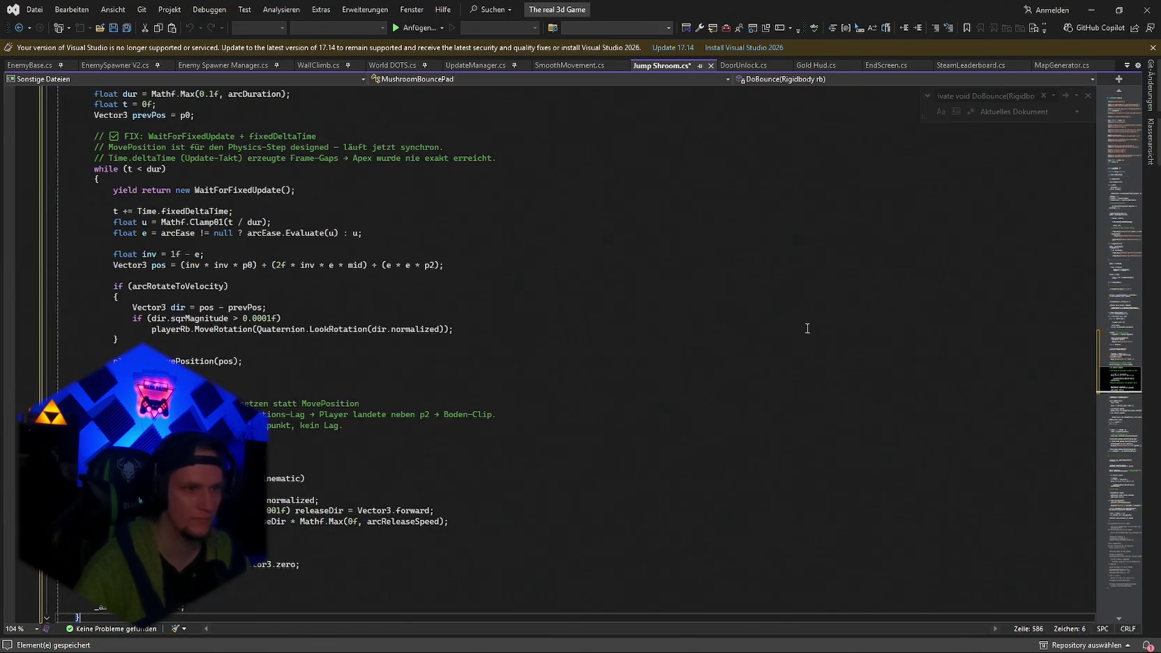
{"action": "key", "text": "alt+Tab"}
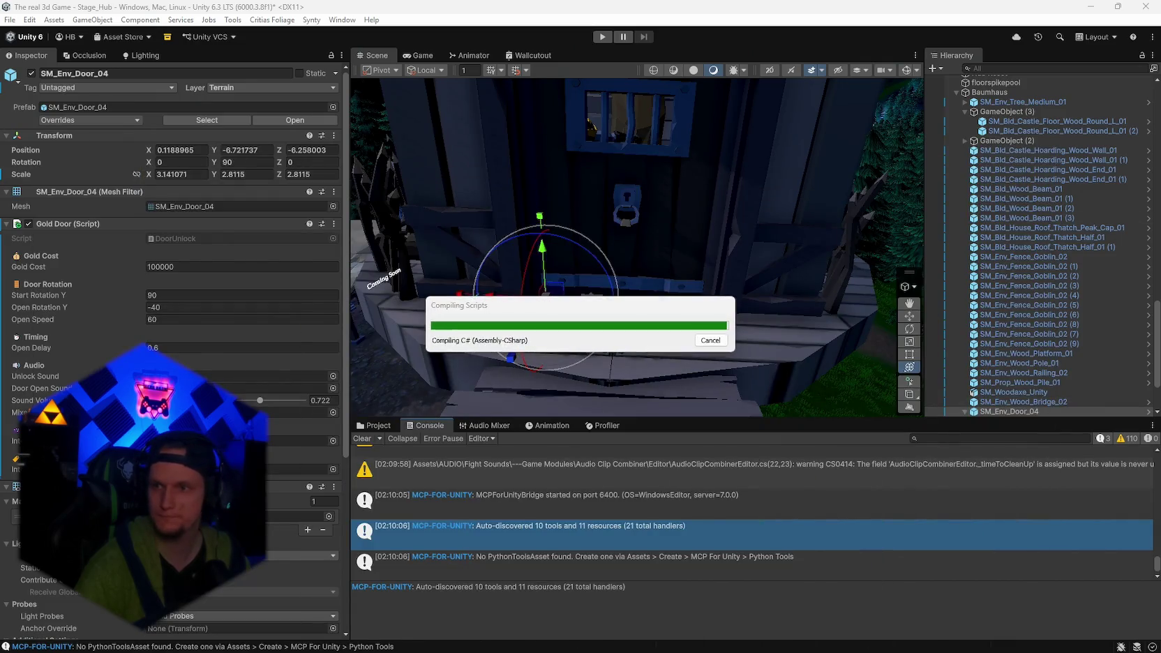
Clear the Console and open the CS0111 duplicate ScriptedArcRoutine error at line 735 of Jump Shroom.cs.
{"action": "left_click", "coordinate": [362, 437]}
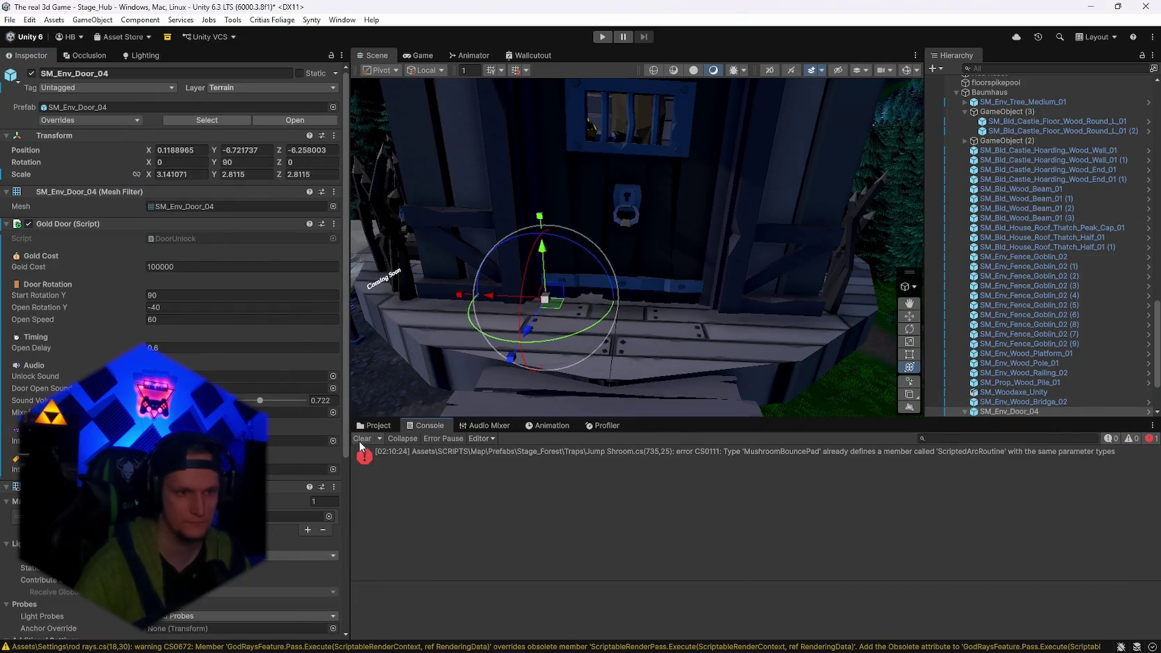
{"action": "left_click", "coordinate": [489, 459]}
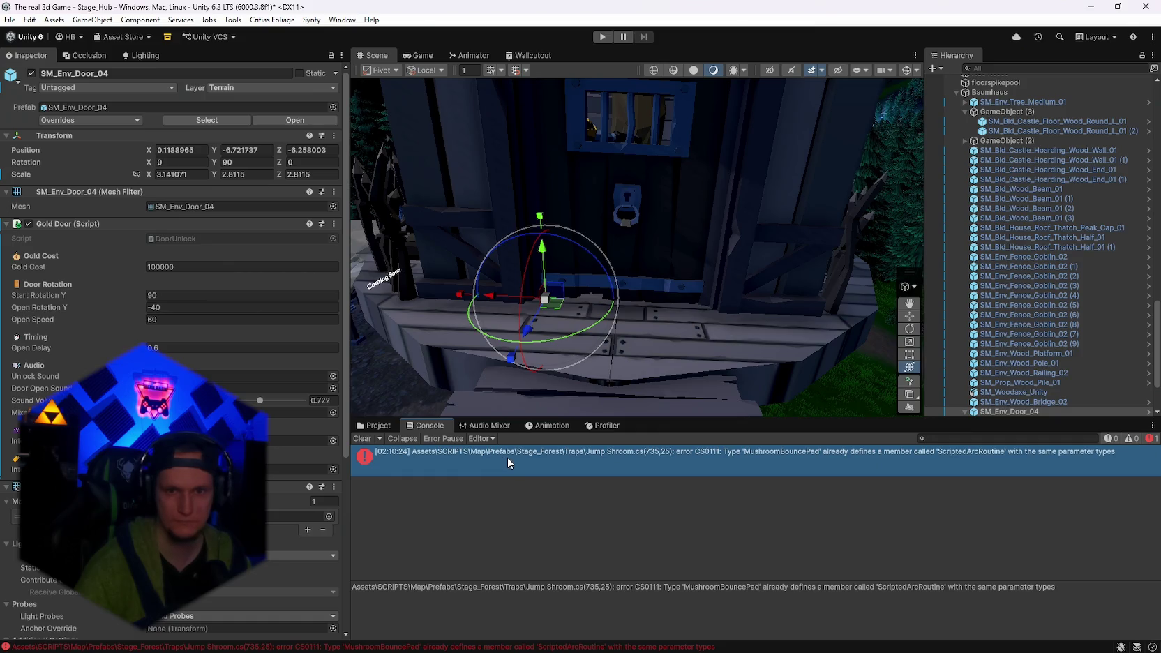
{"action": "double_click", "coordinate": [507, 457]}
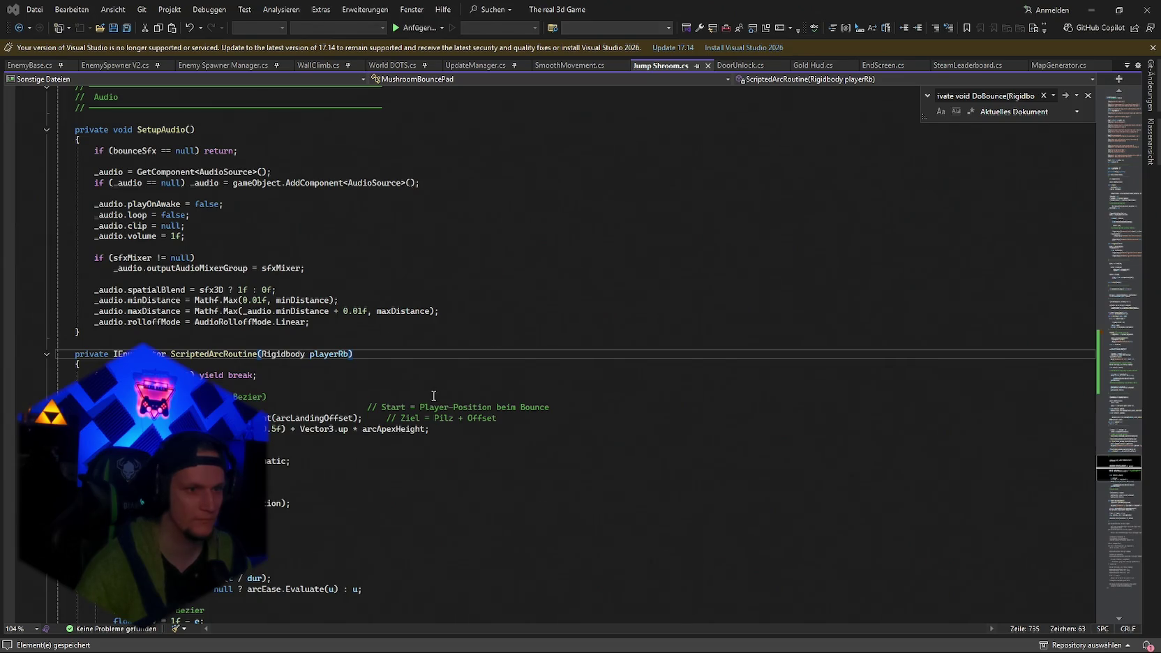
Delete the duplicate ScriptedArcRoutine code in Jump Shroom.cs, save, and clear Unity's console warnings.
{"action": "scroll", "coordinate": [318, 388], "scroll_direction": "up", "scroll_amount": 9}
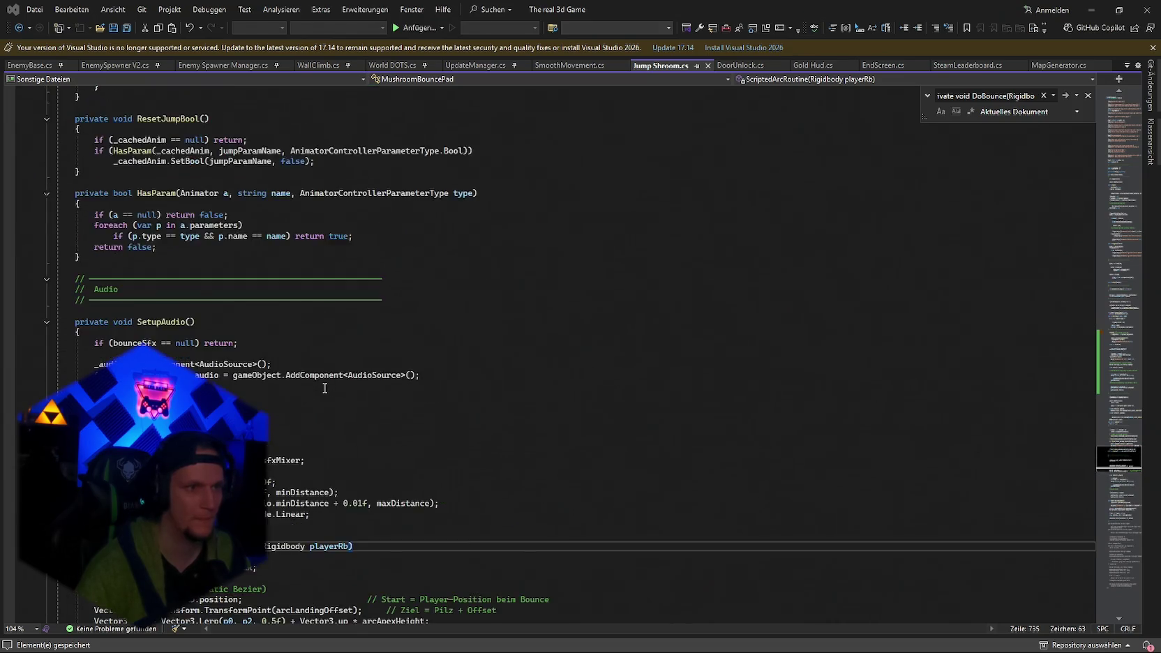
{"action": "scroll", "coordinate": [327, 388], "scroll_direction": "up", "scroll_amount": 1}
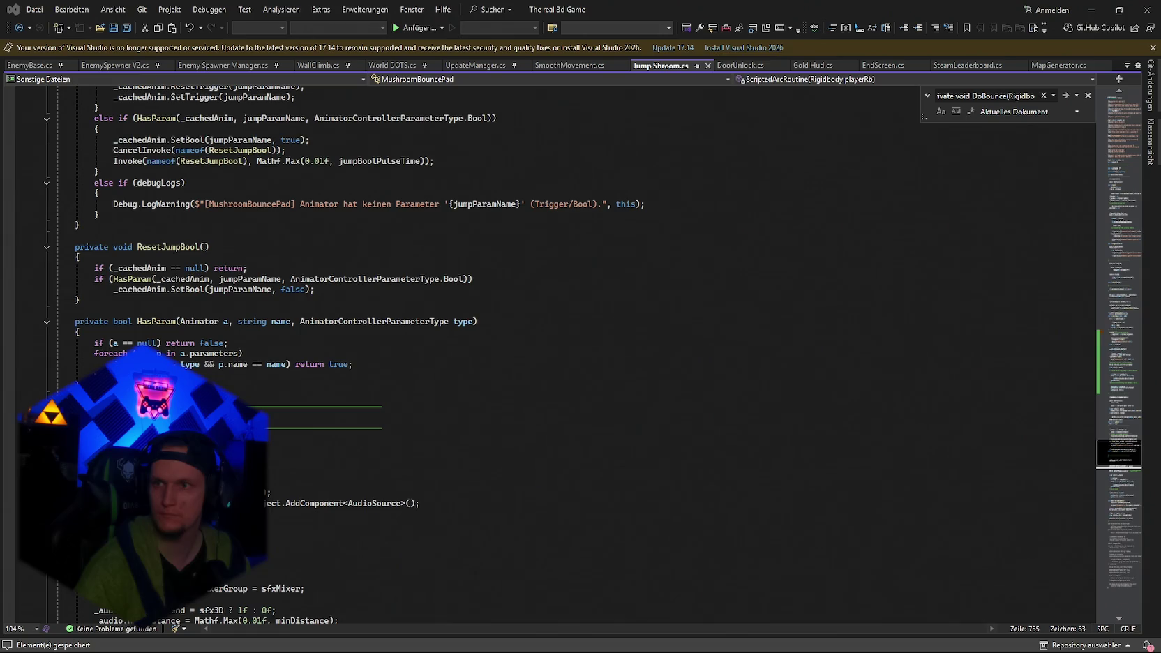
{"action": "key", "text": "ctrl+v"}
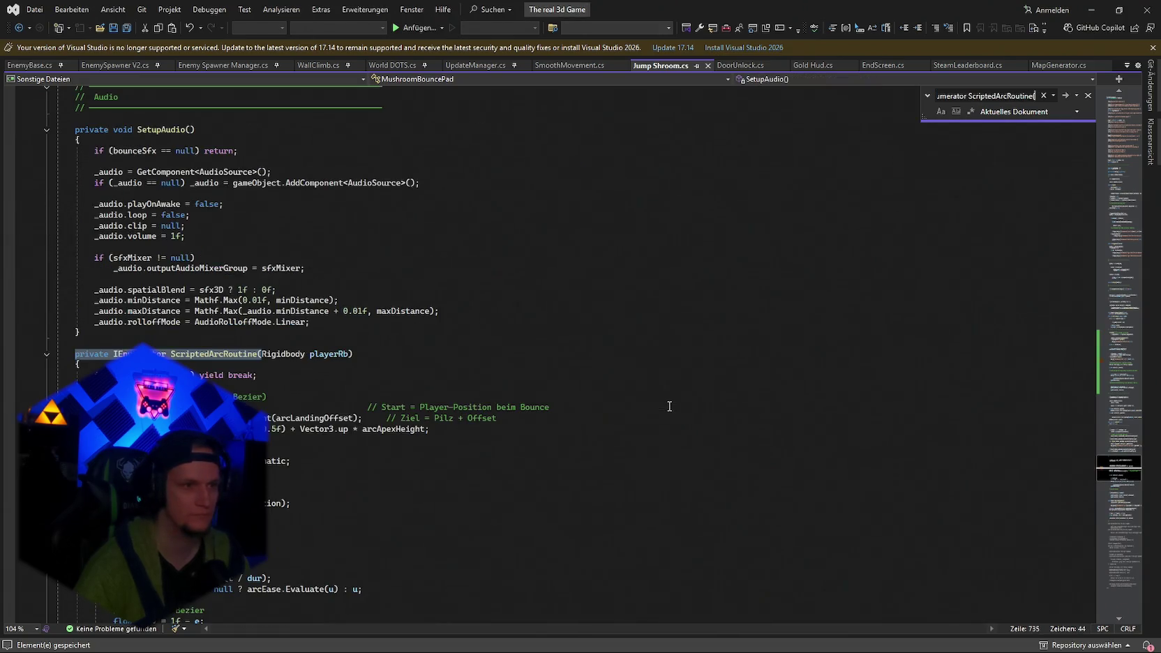
{"action": "key", "text": "alt+Tab"}
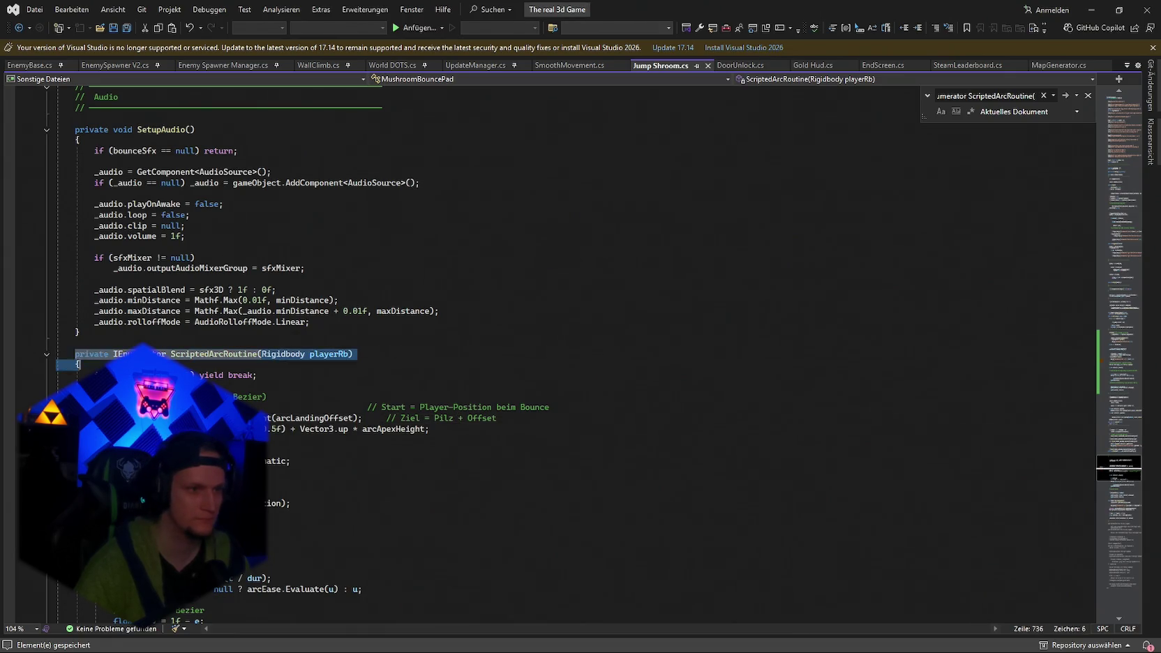
{"action": "left_click_drag", "start_coordinate": [74, 354], "coordinate": [209, 567]}
{"action": "scroll", "coordinate": [293, 443], "scroll_direction": "down", "scroll_amount": 6}
{"action": "scroll", "coordinate": [293, 444], "scroll_direction": "down", "scroll_amount": 12}
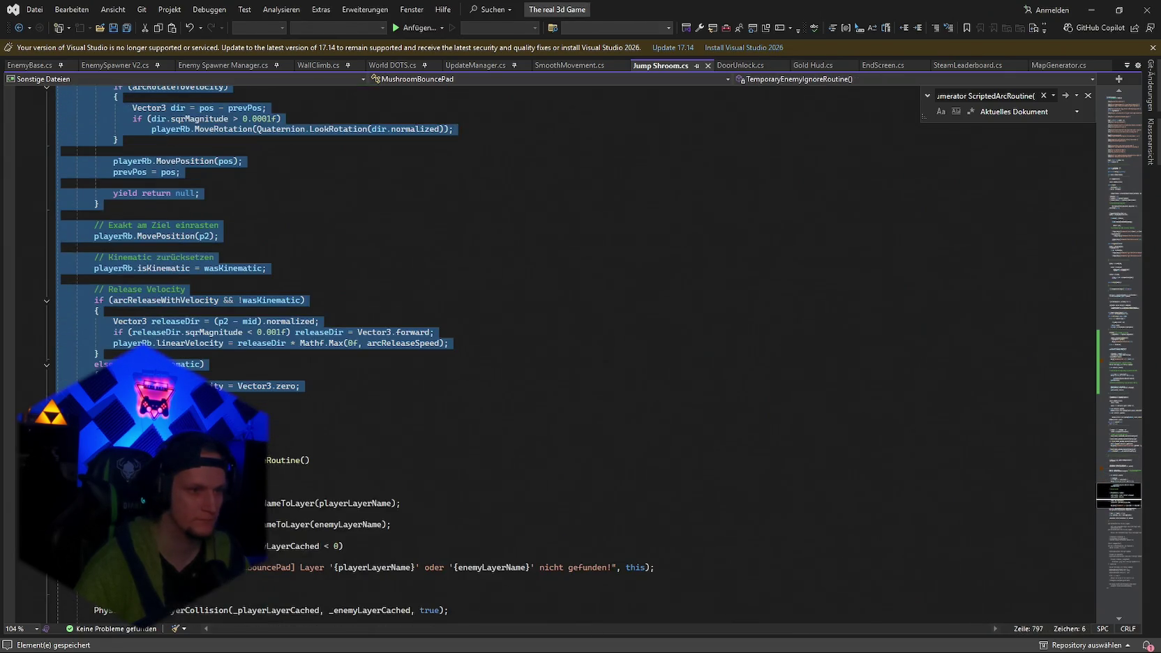
{"action": "key", "text": "Delete"}
{"action": "key", "text": "ctrl+s"}
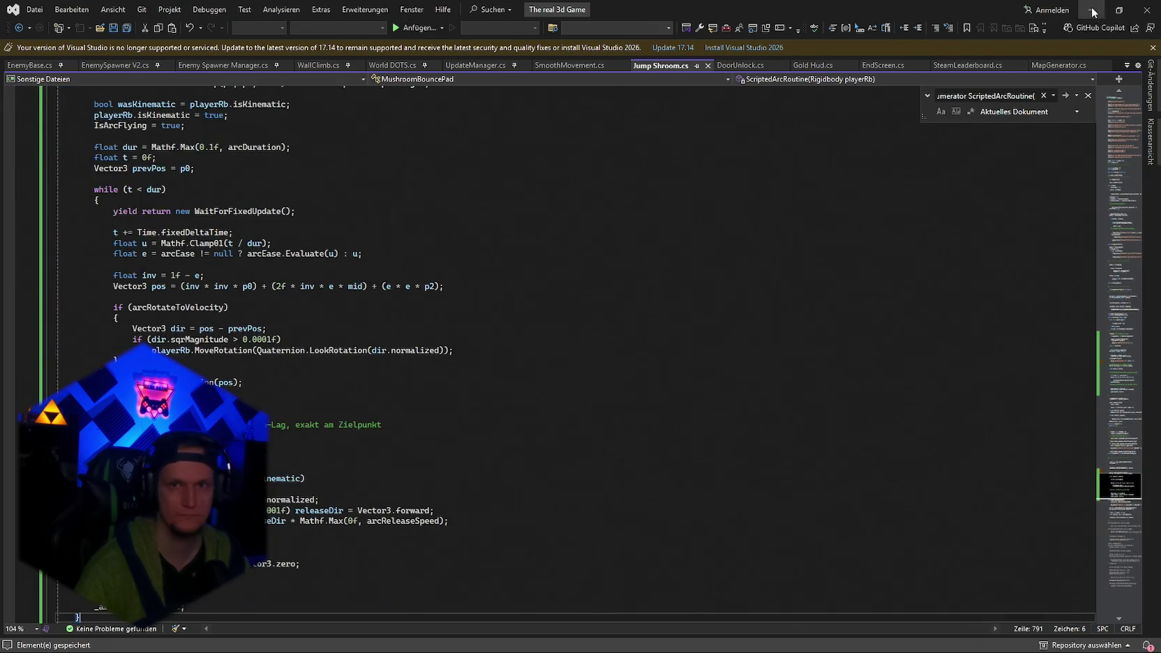
{"action": "key", "text": "alt+Tab"}
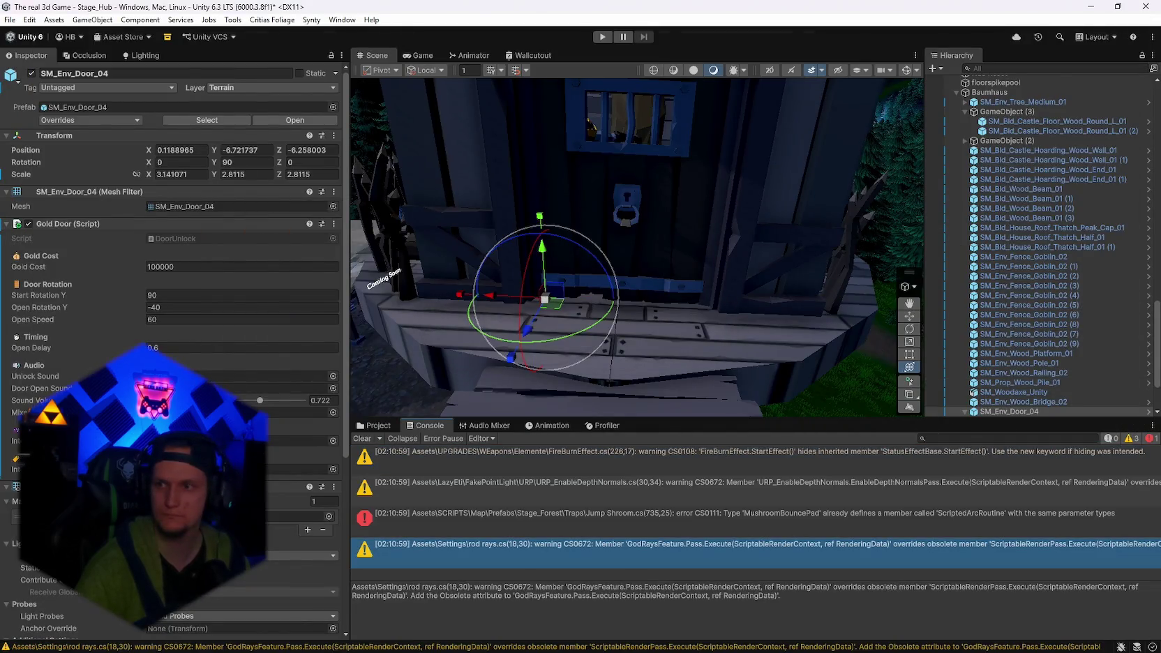
{"action": "left_click", "coordinate": [362, 438]}
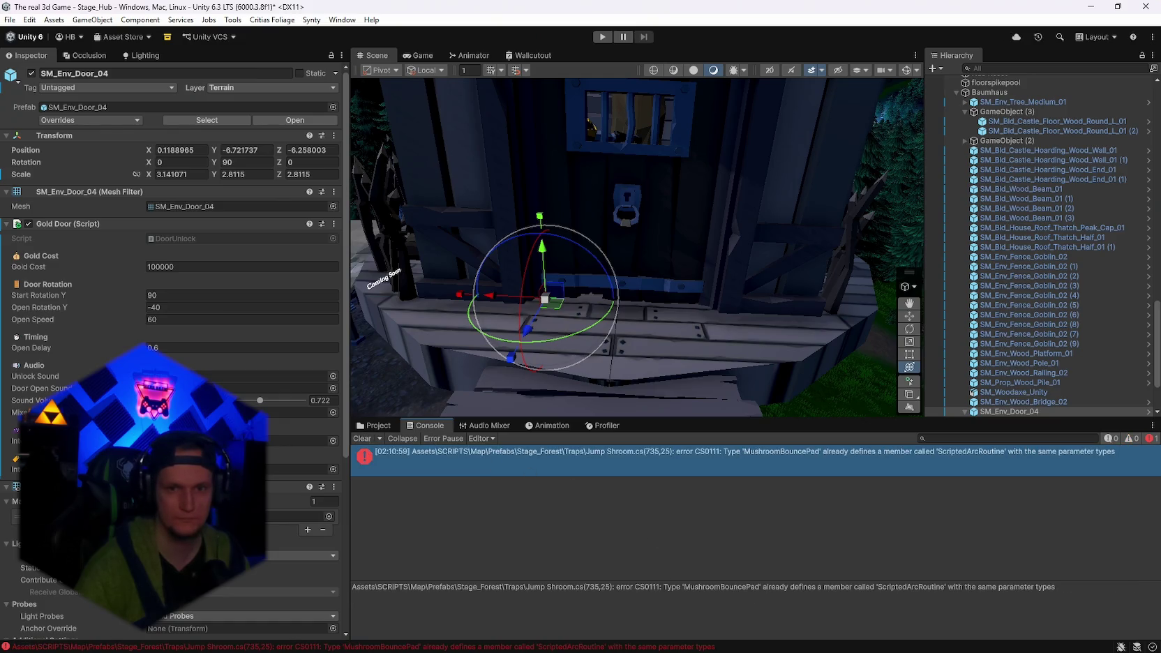
Replace the whole Jump Shroom.cs script with the corrected version and clear the console again.
{"action": "left_click", "coordinate": [754, 638]}
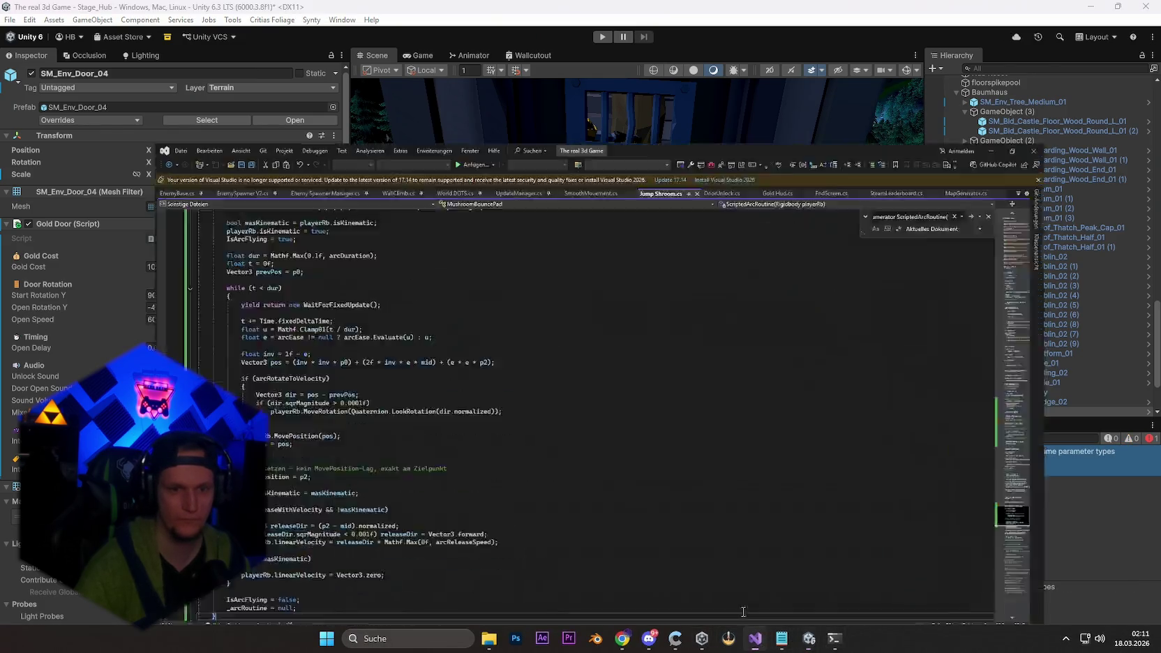
{"action": "key", "text": "ctrl+a"}
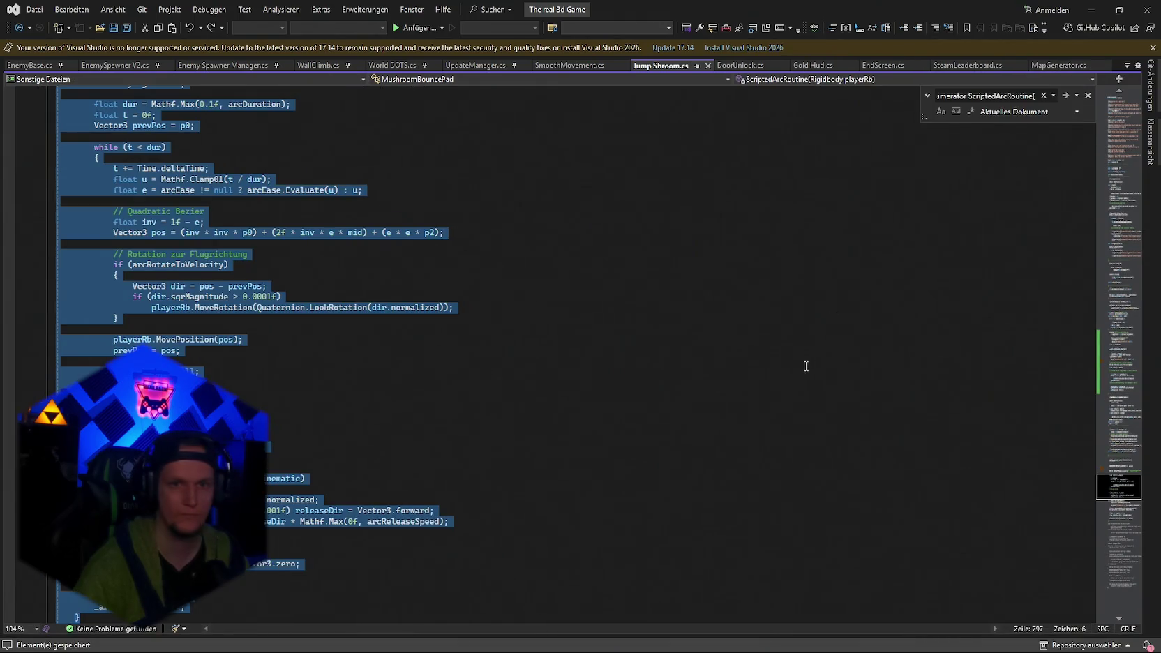
{"action": "key", "text": "ctrl+v"}
{"action": "left_click", "coordinate": [1090, 10]}
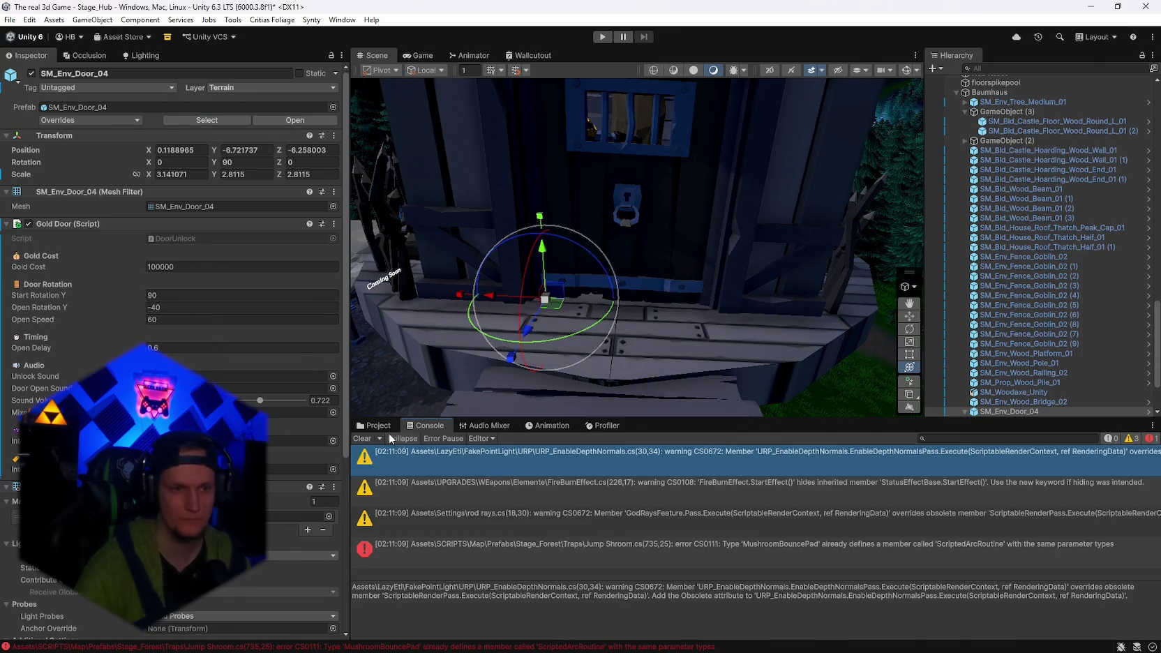
{"action": "left_click", "coordinate": [362, 438]}
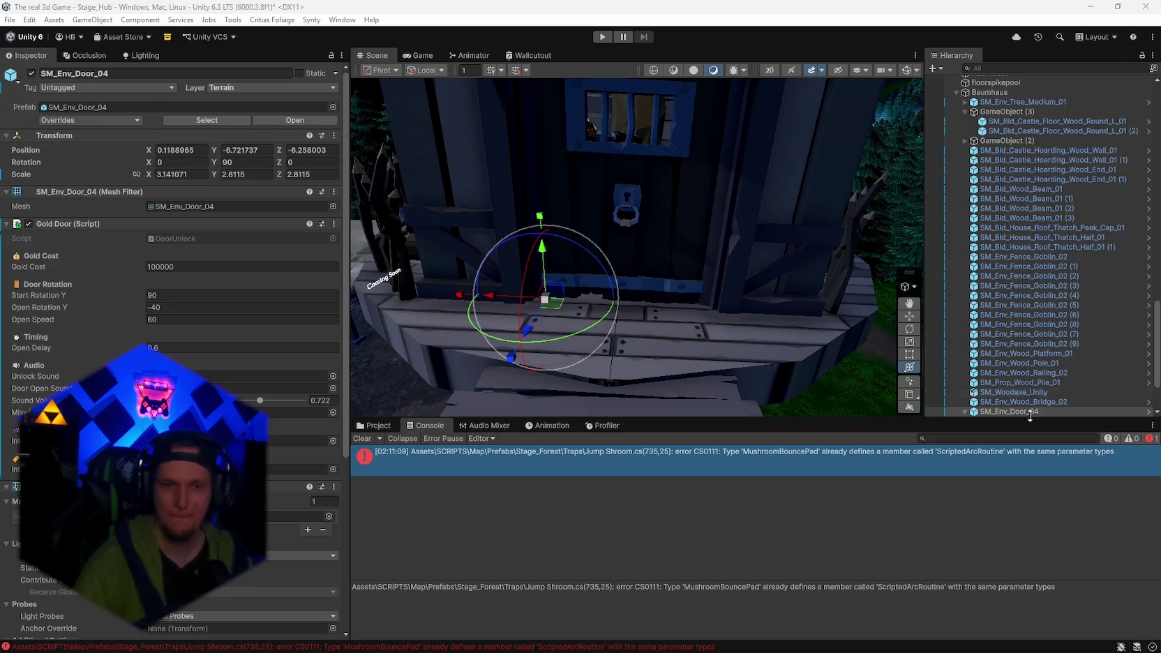
{"action": "scroll", "coordinate": [209, 293], "scroll_direction": "down", "scroll_amount": 1}
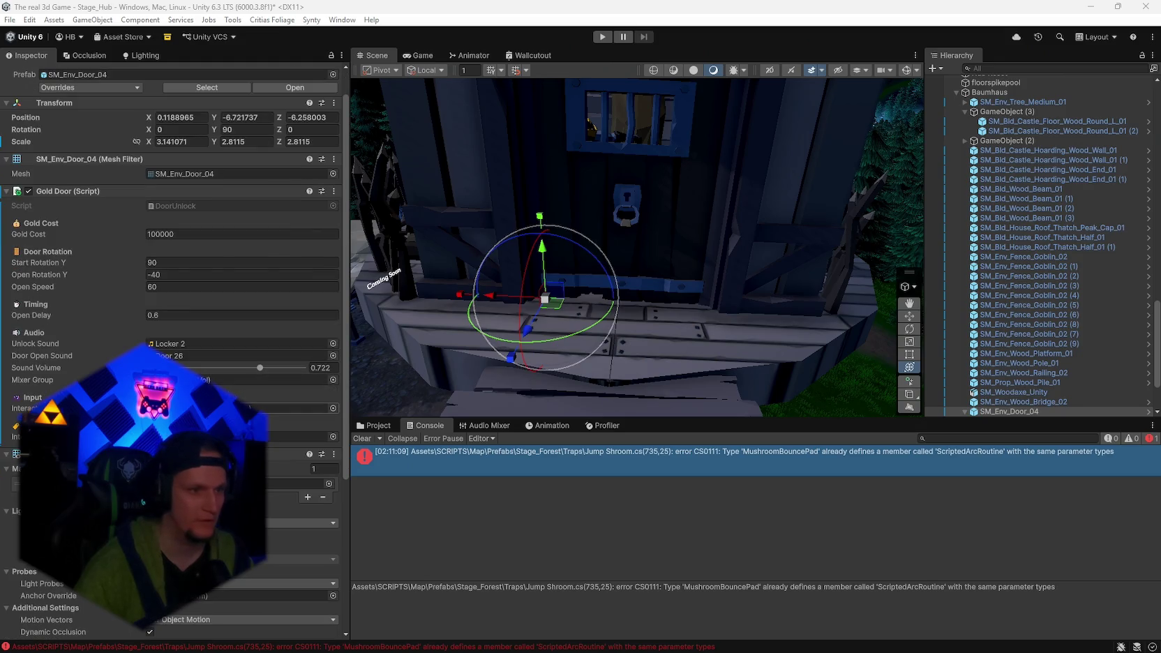
Ping the EventSystem's input actions asset in PLAYER Controls, reselect the door, and return to Jump Shroom.cs.
{"action": "scroll", "coordinate": [1030, 207], "scroll_direction": "up", "scroll_amount": 10}
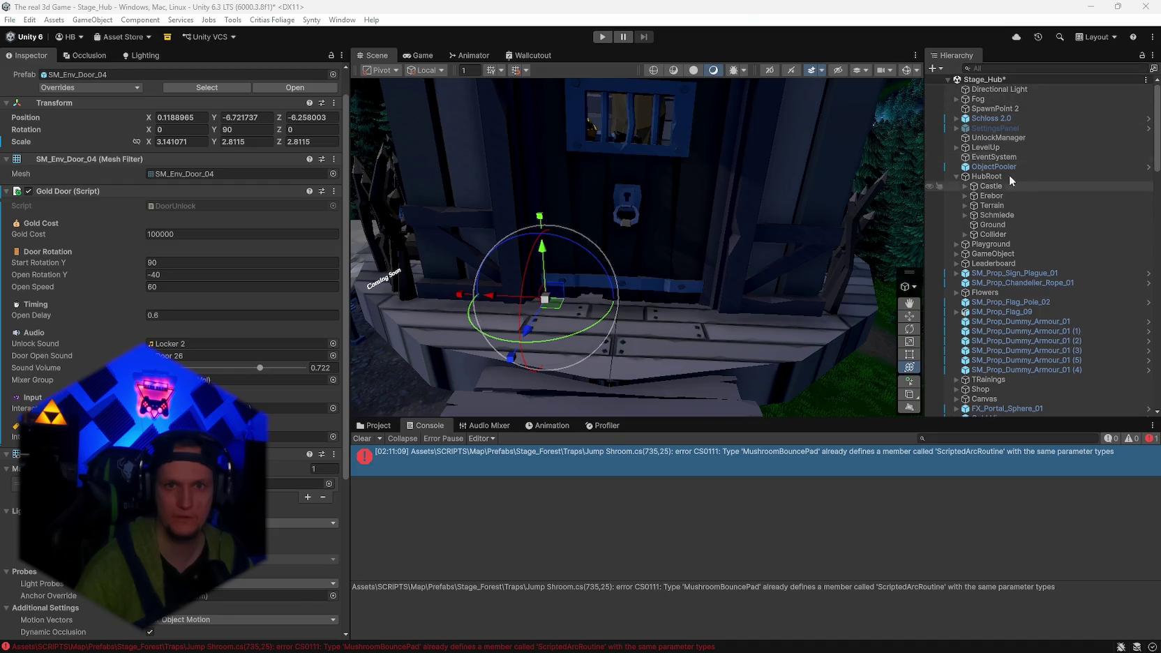
{"action": "left_click", "coordinate": [956, 176]}
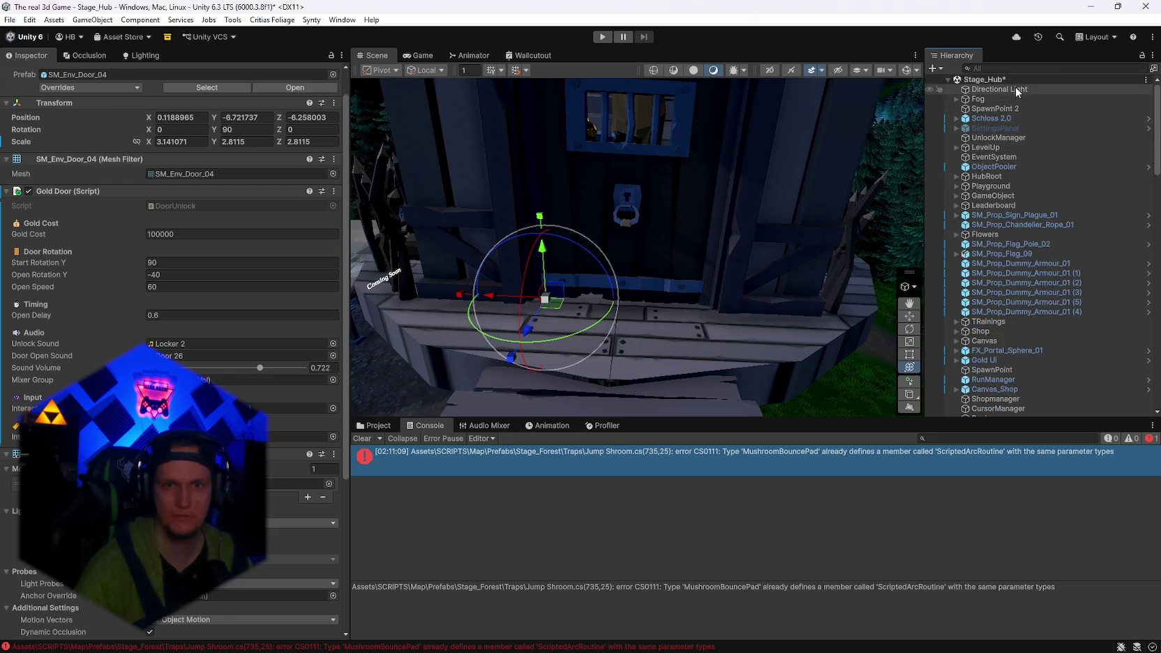
{"action": "left_click", "coordinate": [994, 157]}
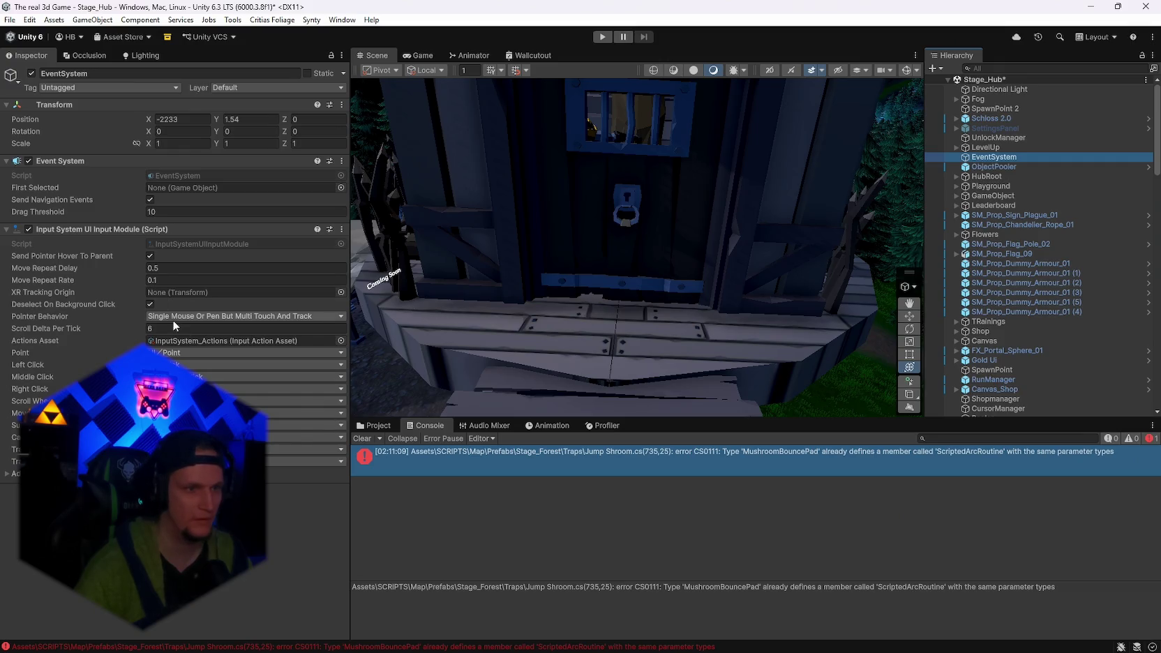
{"action": "left_click", "coordinate": [375, 425]}
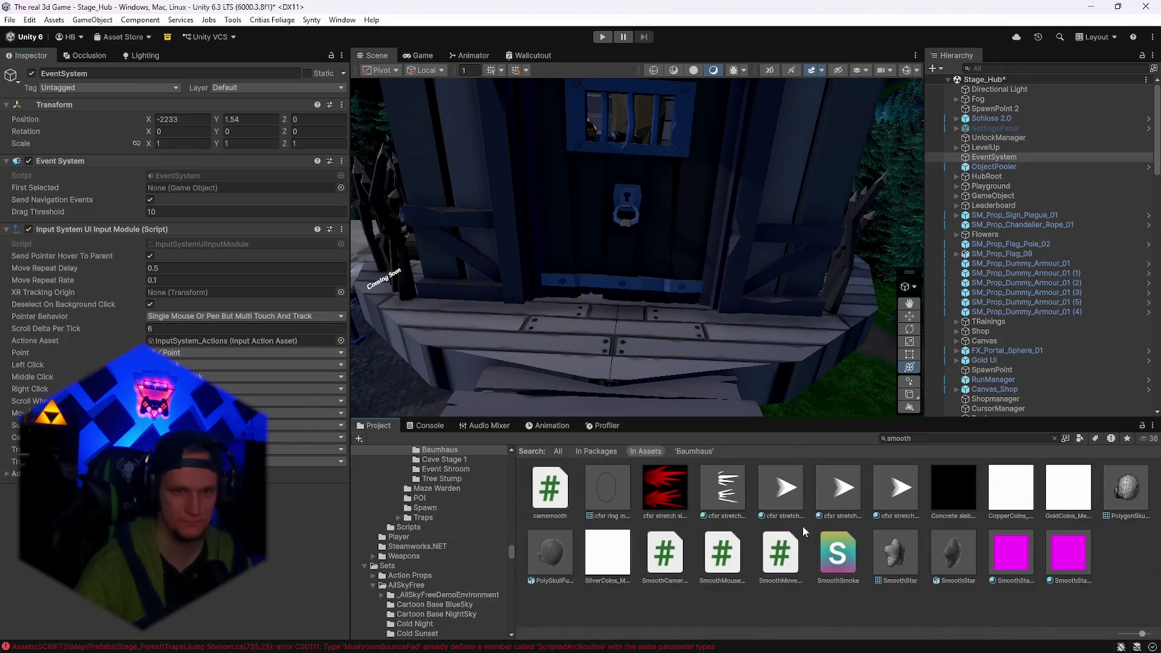
{"action": "left_click", "coordinate": [168, 341]}
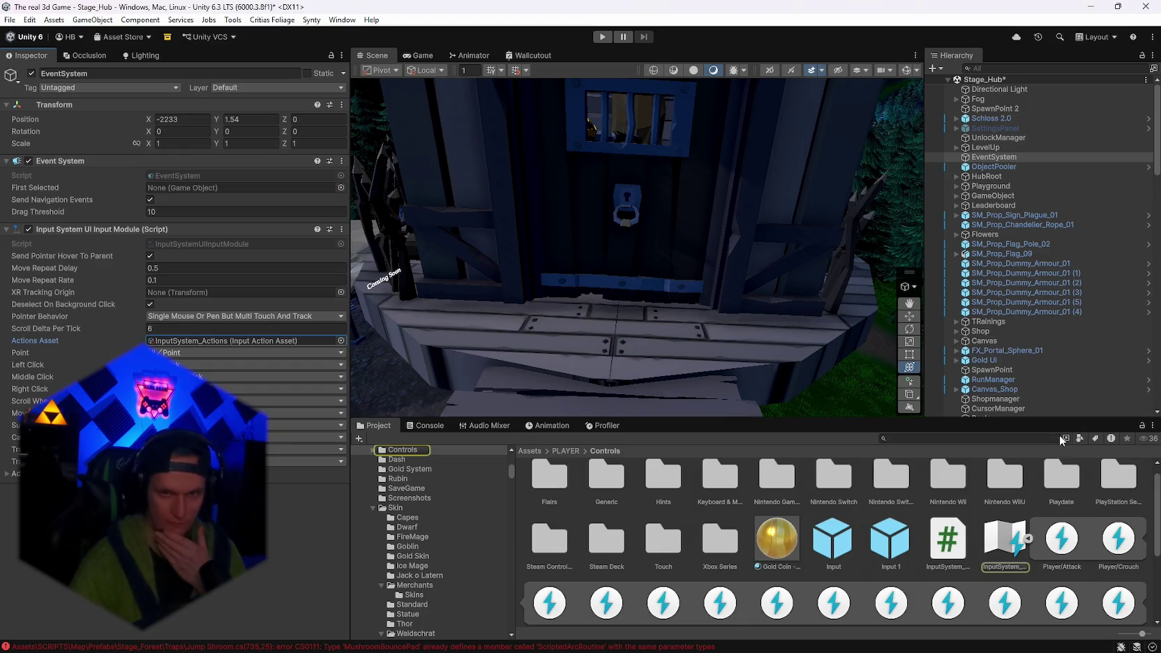
{"action": "left_click", "coordinate": [621, 193]}
{"action": "scroll", "coordinate": [978, 566], "scroll_direction": "down", "scroll_amount": 2}
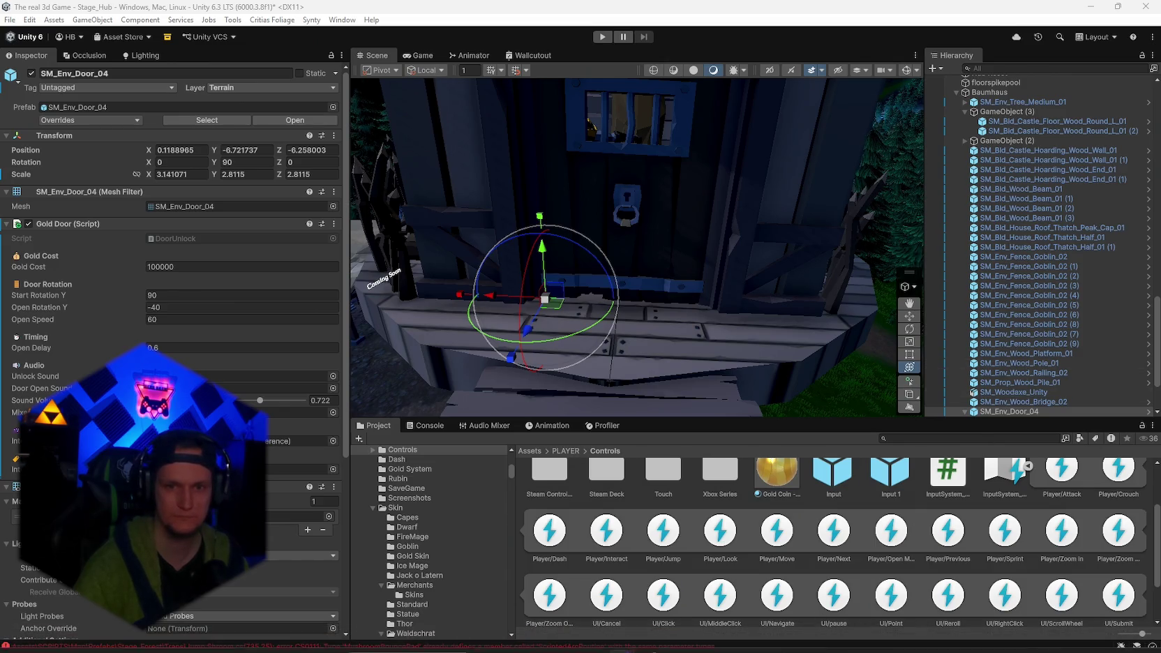
{"action": "left_click", "coordinate": [755, 638]}
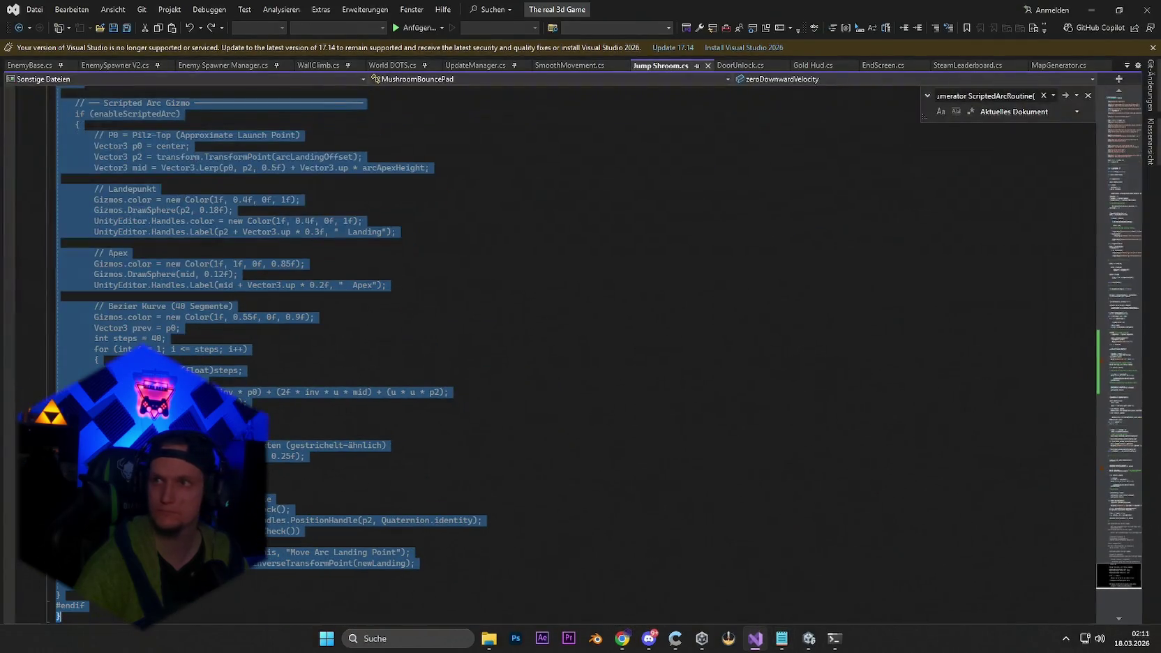
Find SetupAudio on line 714 and mark the spot after the AddComponent null check.
{"action": "left_click", "coordinate": [788, 468]}
{"action": "key", "text": "ctrl+f"}
{"action": "type", "text": "private void SetupAudio()"}
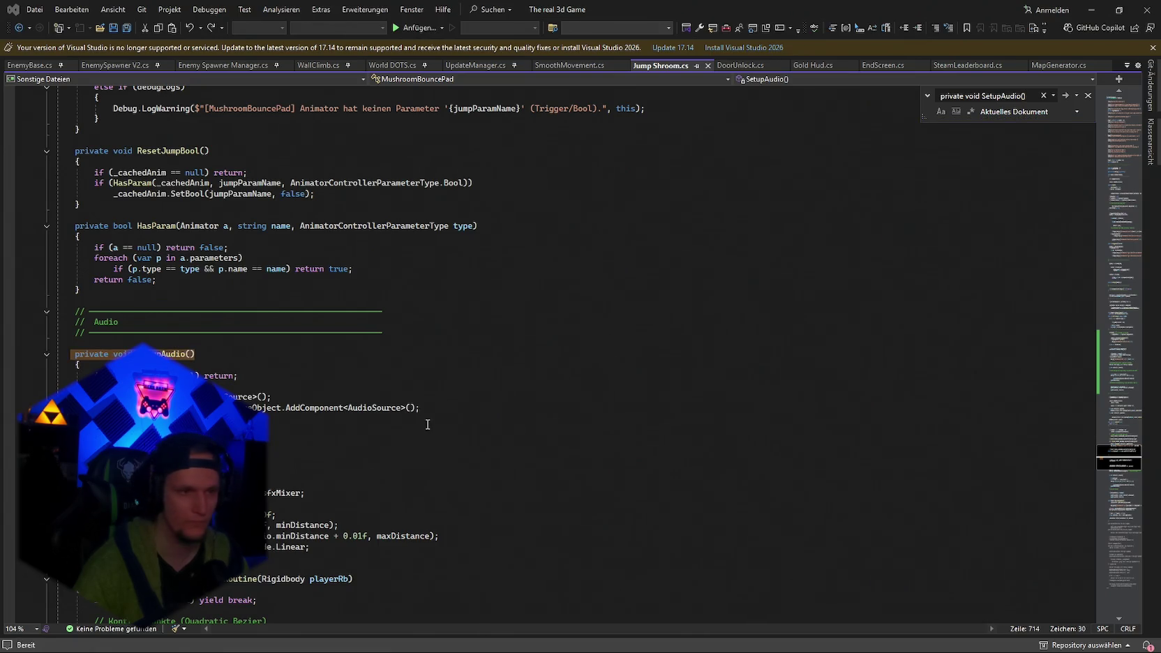
{"action": "left_click", "coordinate": [203, 428]}
{"action": "scroll", "coordinate": [335, 464], "scroll_direction": "down", "scroll_amount": 2}
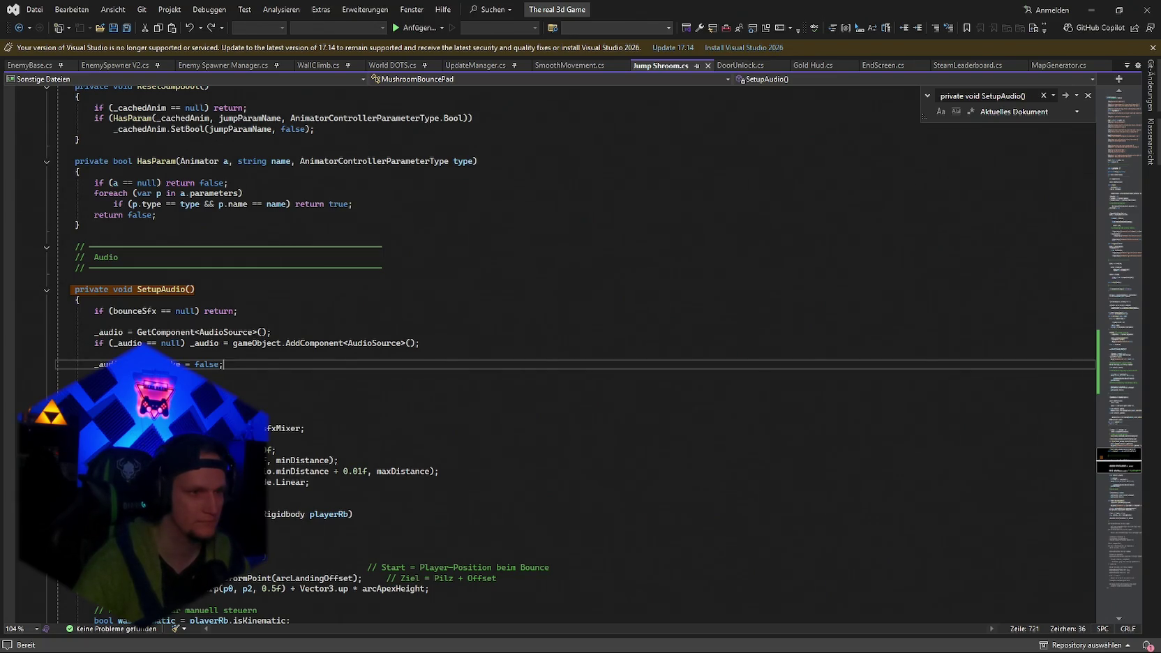
{"action": "scroll", "coordinate": [376, 366], "scroll_direction": "down", "scroll_amount": 7}
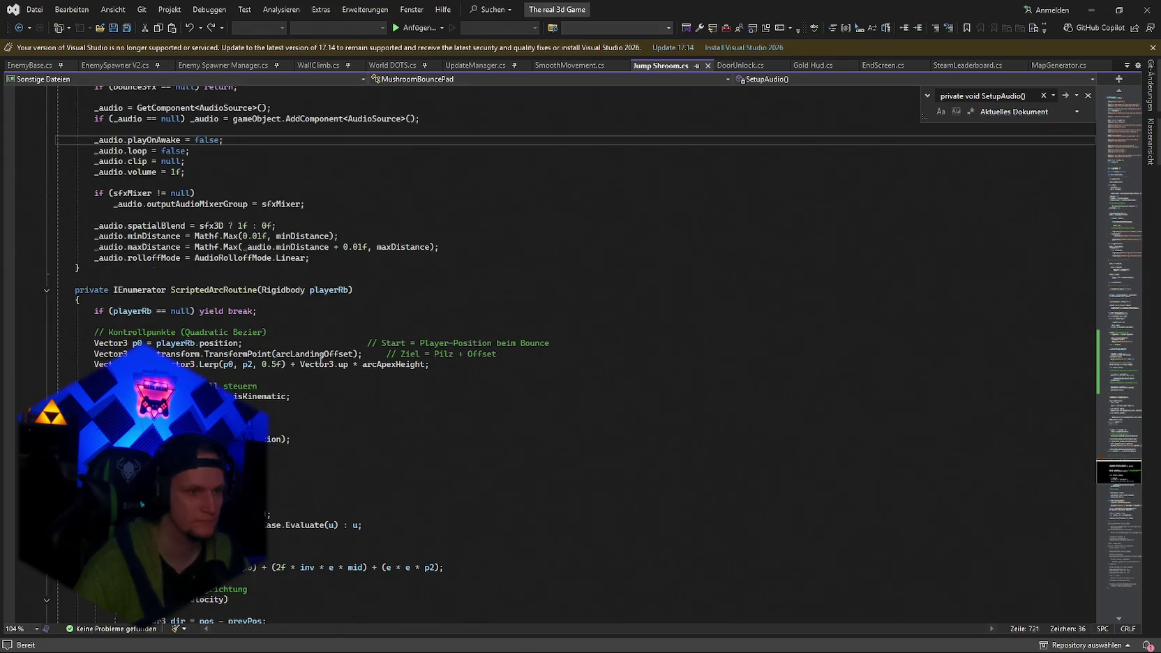
{"action": "scroll", "coordinate": [321, 357], "scroll_direction": "up", "scroll_amount": 3}
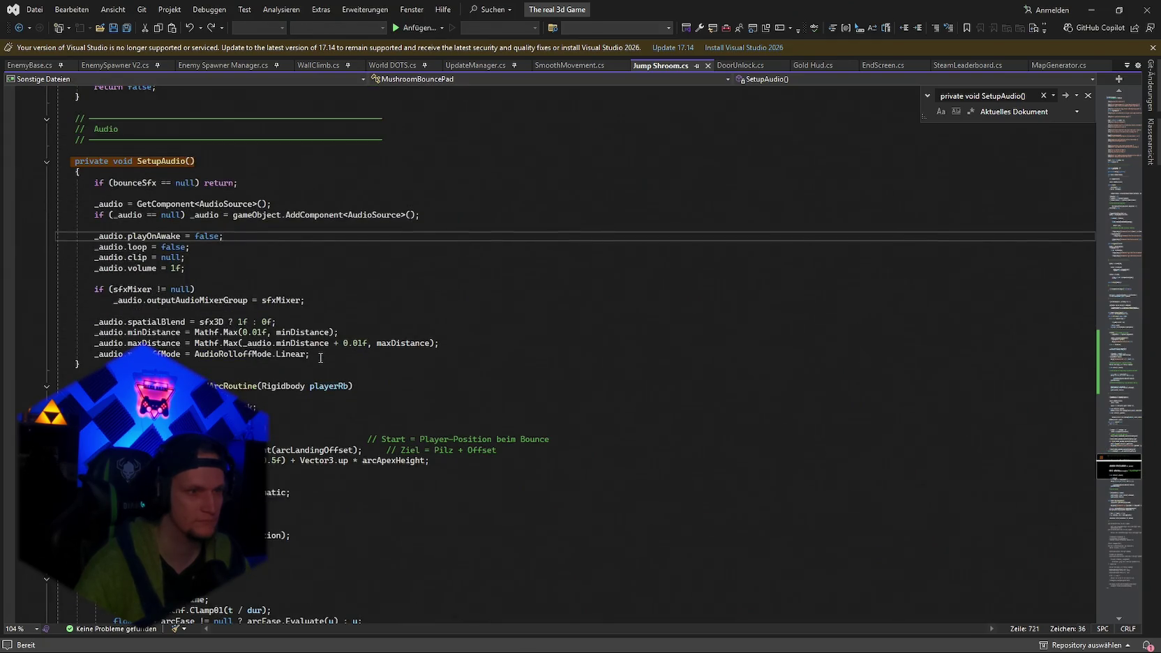
{"action": "scroll", "coordinate": [321, 357], "scroll_direction": "up", "scroll_amount": 4}
{"action": "scroll", "coordinate": [320, 358], "scroll_direction": "up", "scroll_amount": 3}
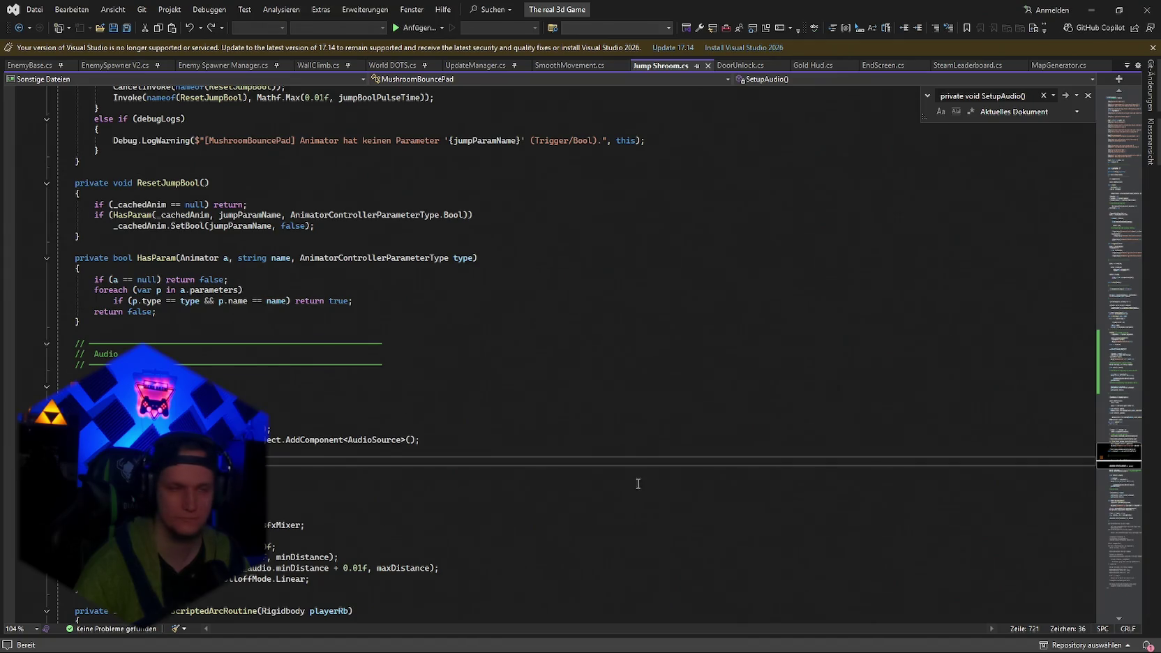
{"action": "scroll", "coordinate": [634, 482], "scroll_direction": "down", "scroll_amount": 3}
{"action": "left_click", "coordinate": [185, 343]}
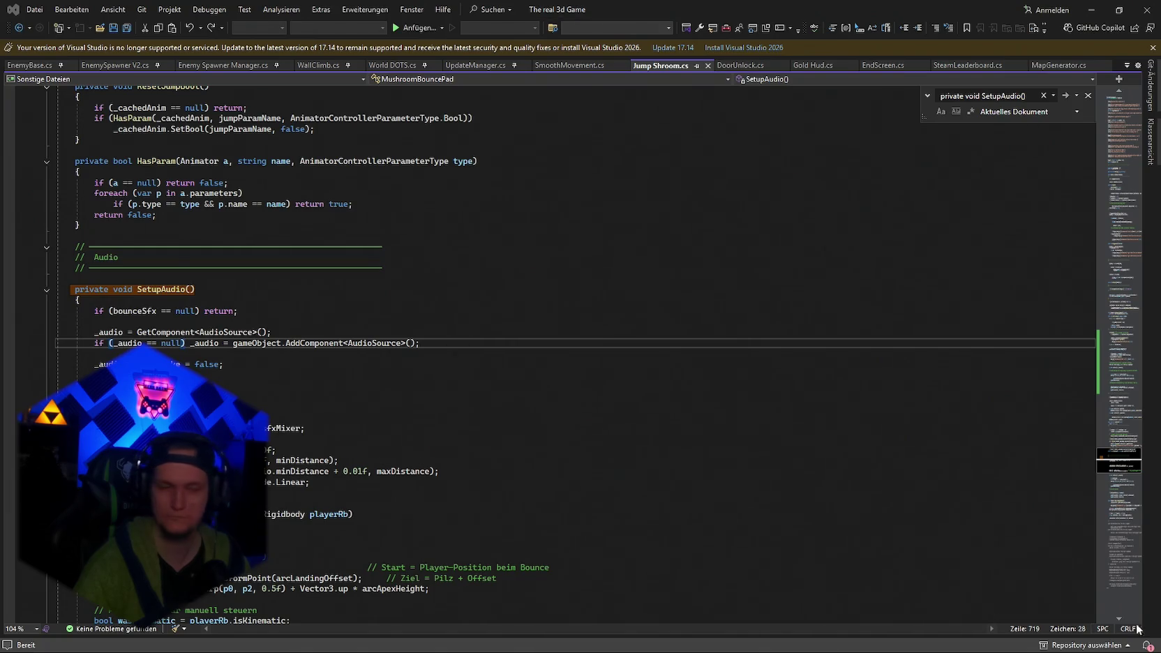
Select the code up to TemporaryEnemyIgnoreRoutine, paste the new ScriptedArcRoutine version, and save.
{"action": "left_click", "coordinate": [630, 539]}
{"action": "key", "text": "ctrl+f"}
{"action": "type", "text": "private IEnumerator TemporaryEnemyIgnoreRoutine()"}
{"action": "scroll", "coordinate": [571, 509], "scroll_direction": "up", "scroll_amount": 20}
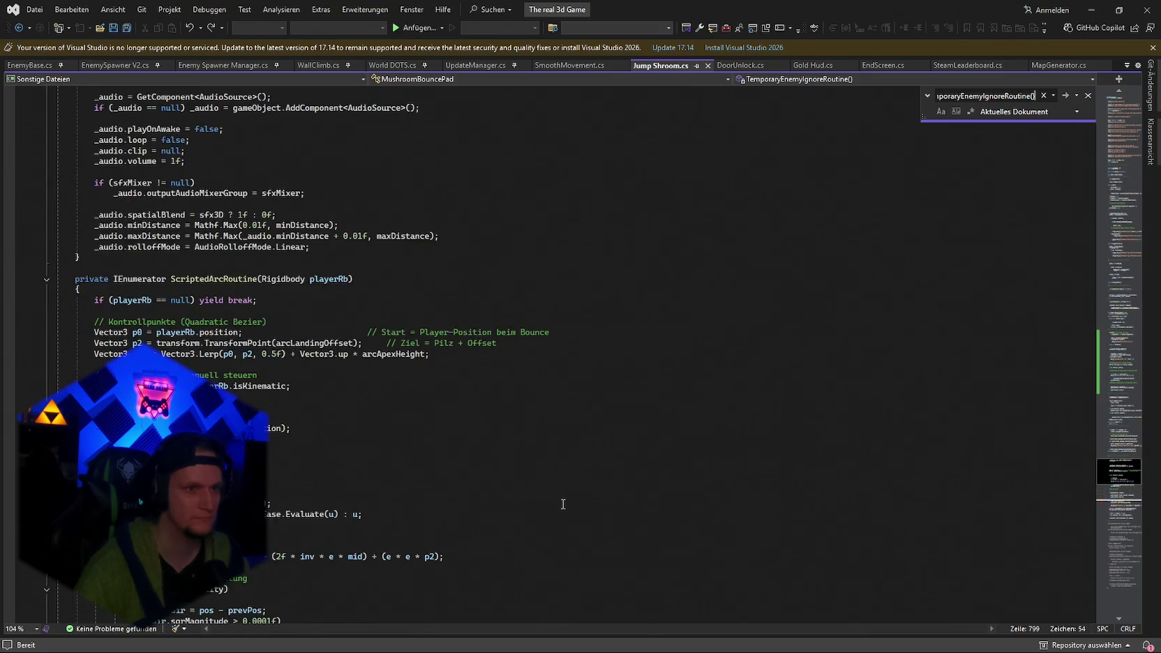
{"action": "scroll", "coordinate": [562, 504], "scroll_direction": "down", "scroll_amount": 17}
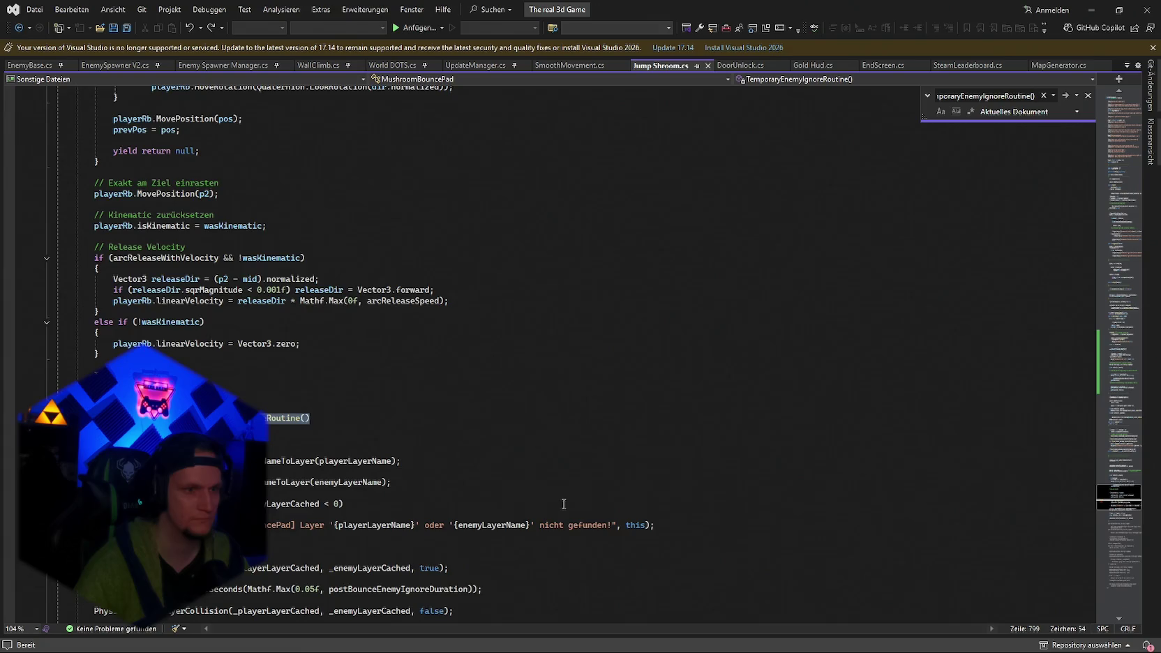
{"action": "scroll", "coordinate": [563, 504], "scroll_direction": "up", "scroll_amount": 10}
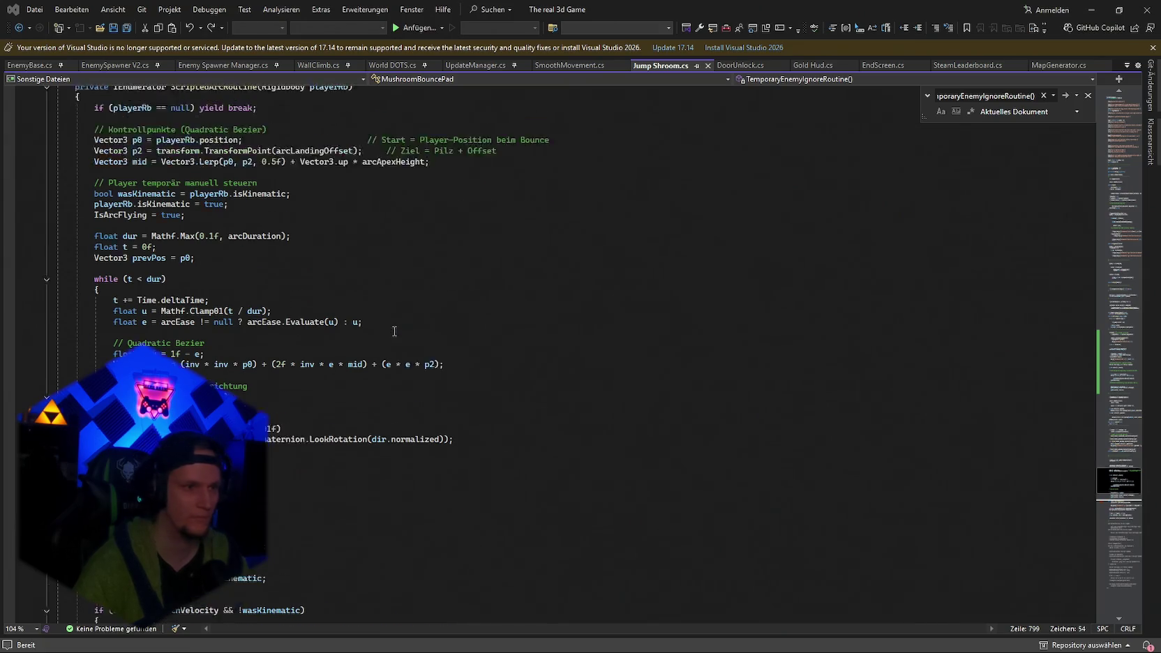
{"action": "key", "text": "ctrl+minus"}
{"action": "scroll", "coordinate": [130, 344], "scroll_direction": "up", "scroll_amount": 7}
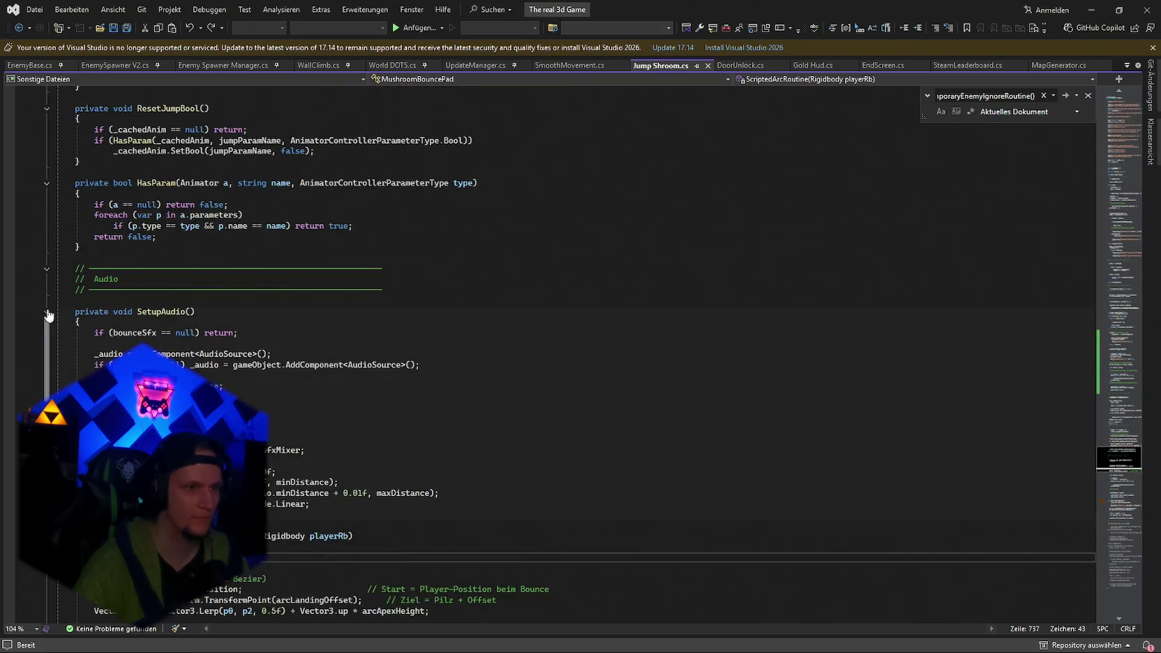
{"action": "left_click_drag", "start_coordinate": [230, 386], "coordinate": [74, 311]}
{"action": "key", "text": "ctrl+c"}
{"action": "scroll", "coordinate": [279, 375], "scroll_direction": "down", "scroll_amount": 20}
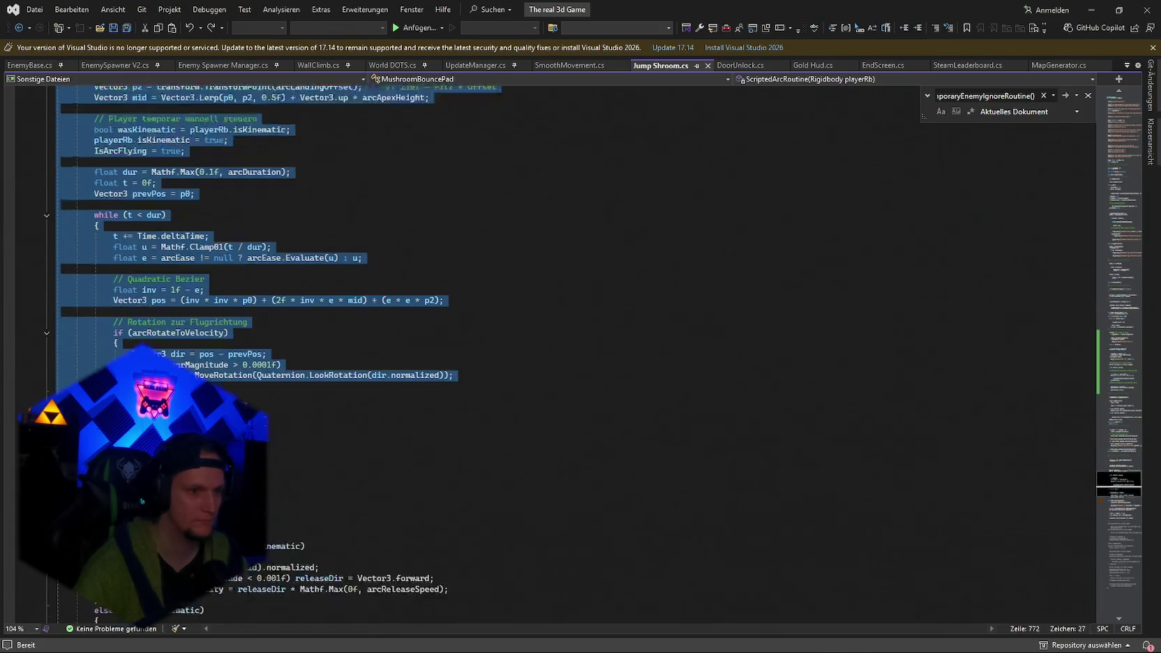
{"action": "left_click_drag", "start_coordinate": [192, 311], "coordinate": [306, 386]}
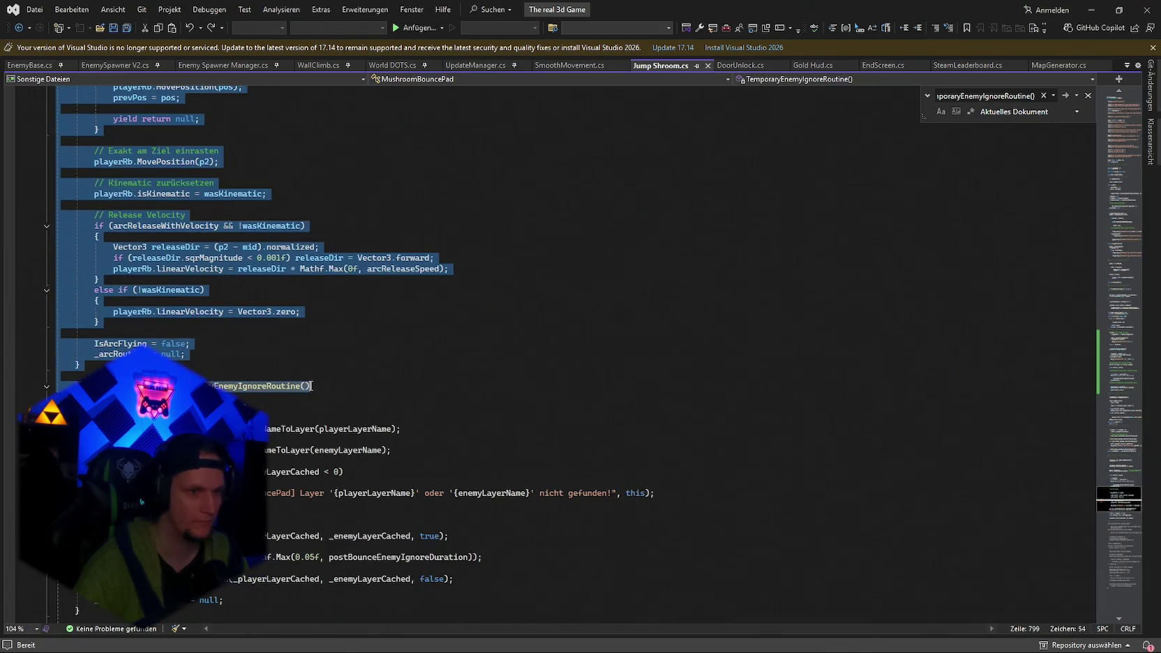
{"action": "key", "text": "ctrl+v"}
{"action": "key", "text": "alt+Tab"}
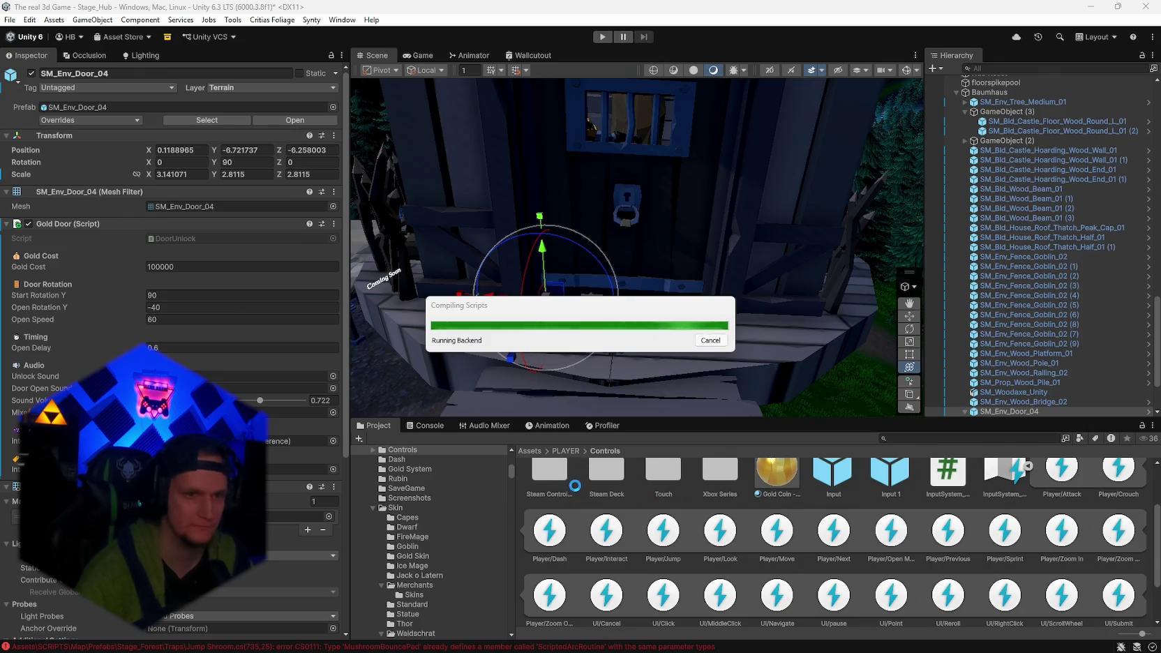
Add the Patch line 'ice dash beschriebung war ncith vorhanden, nun dire korrekte item ebschriebung'.
{"action": "left_click", "coordinate": [781, 638]}
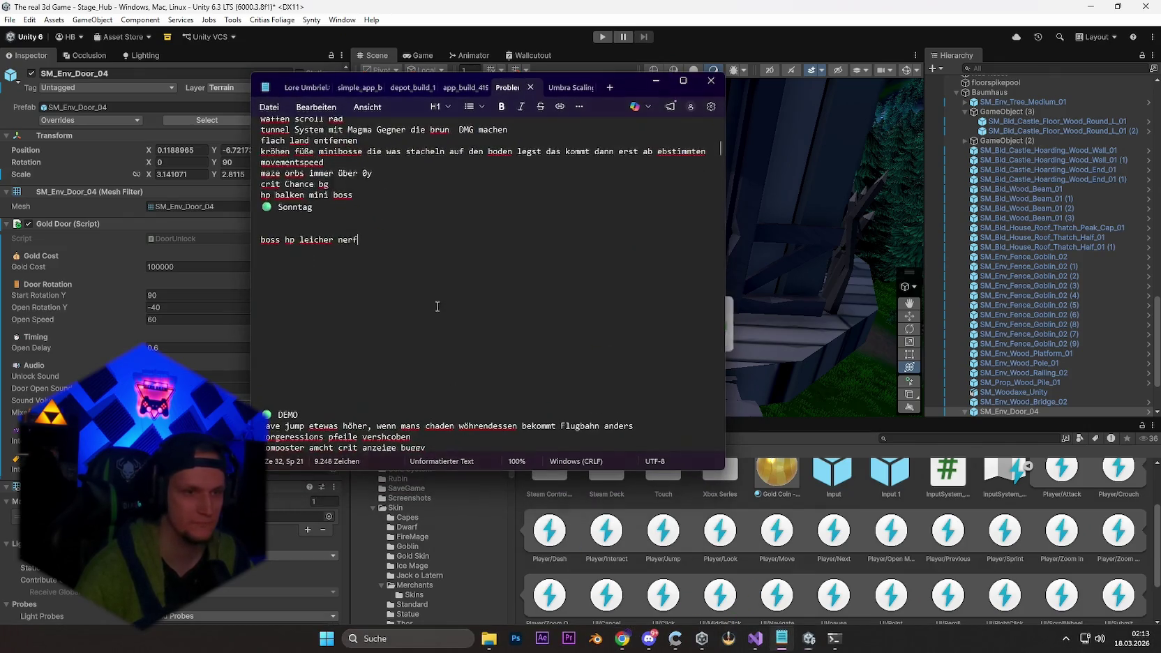
{"action": "scroll", "coordinate": [436, 306], "scroll_direction": "down", "scroll_amount": 20}
{"action": "left_click", "coordinate": [266, 241]}
{"action": "key", "text": "Return"}
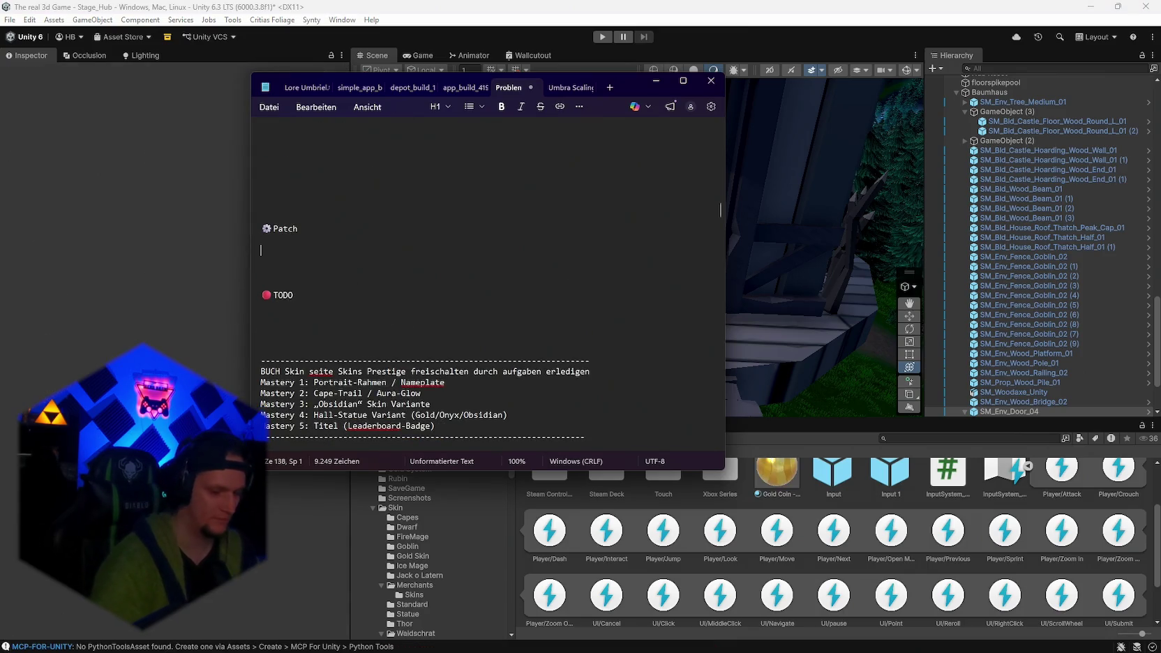
{"action": "type", "text": "ice dash beschriebung "}
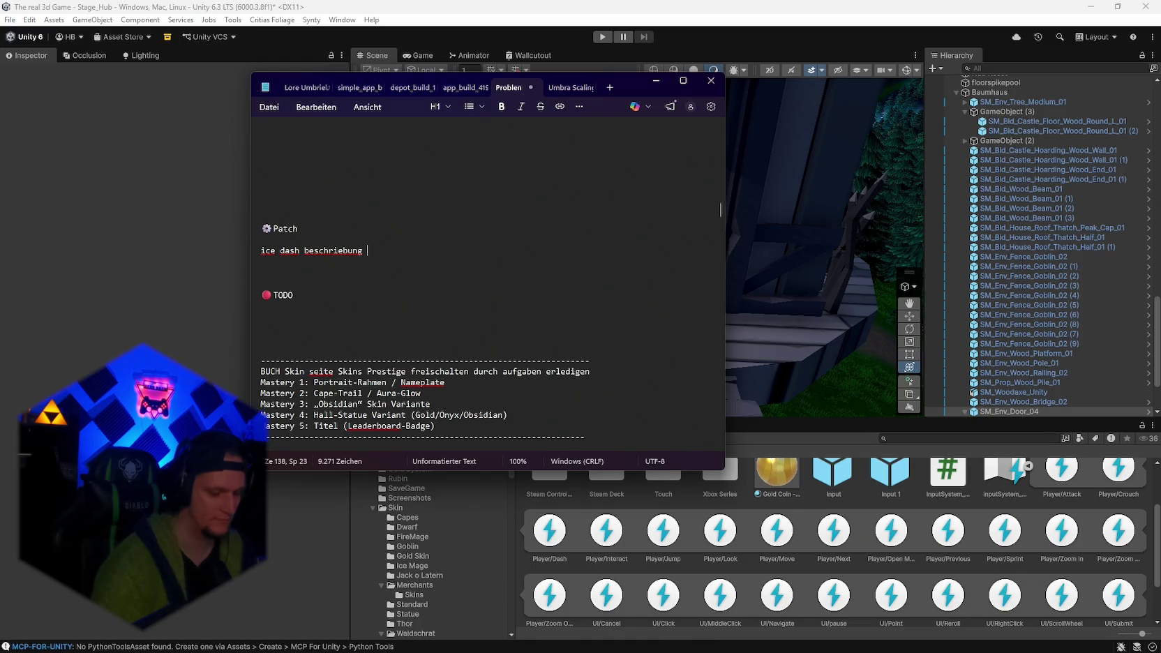
{"action": "type", "text": "war ncith vorhanden"}
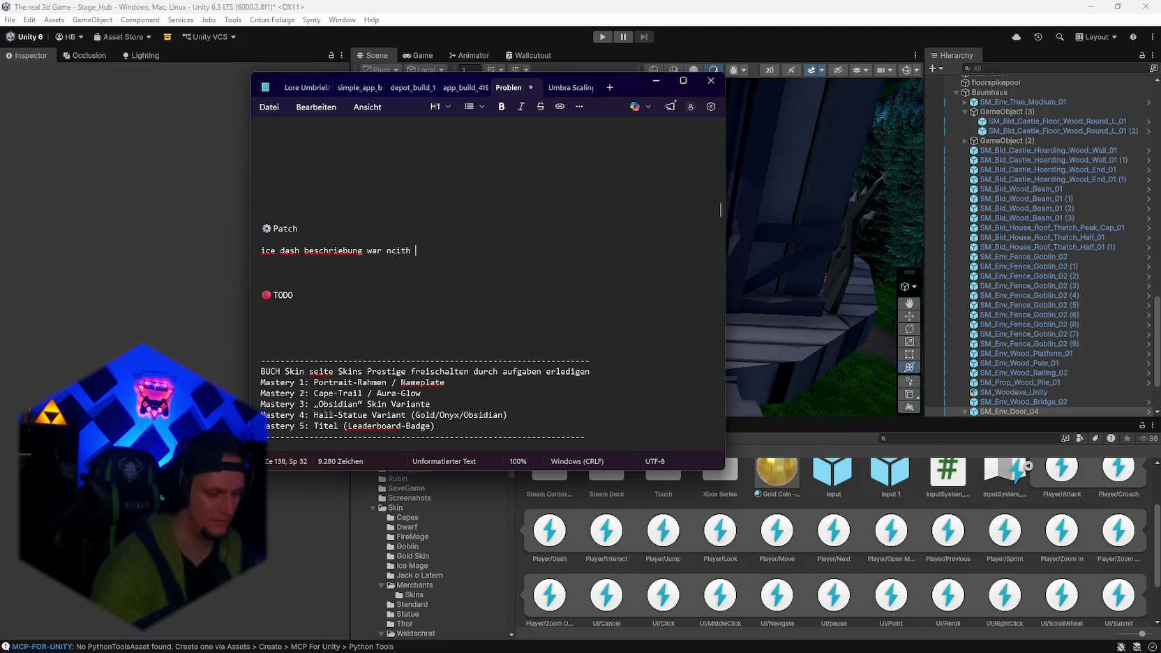
{"action": "type", "text": ", nun dire ko"}
{"action": "type", "text": "rrekte it"}
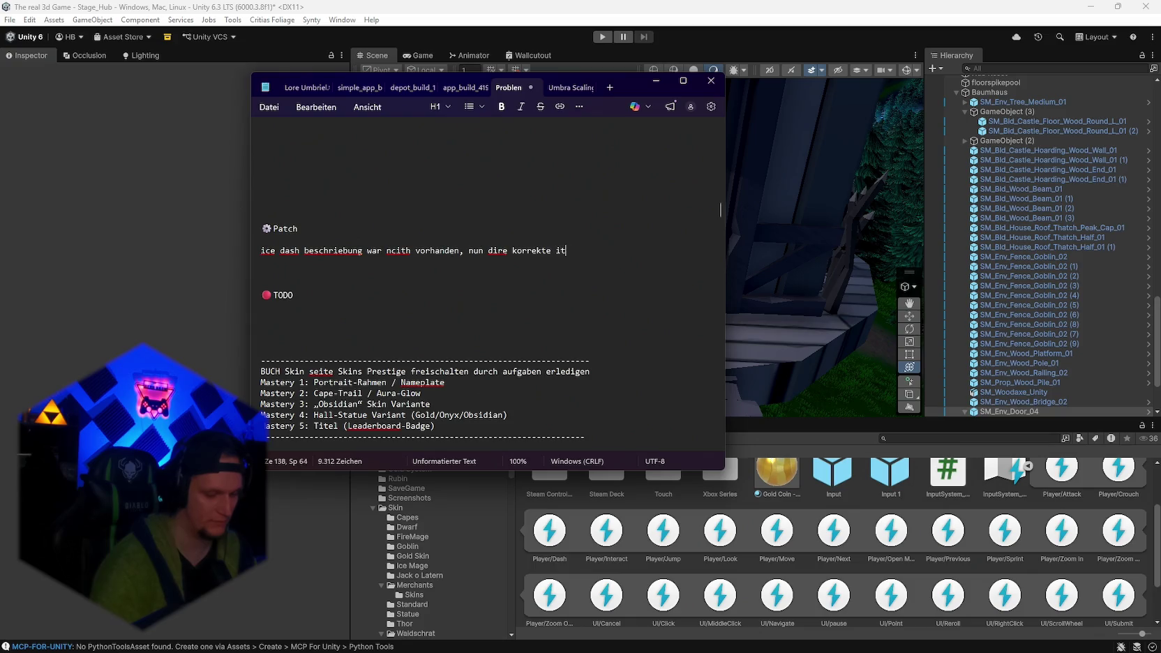
{"action": "type", "text": "em ebschriebung"}
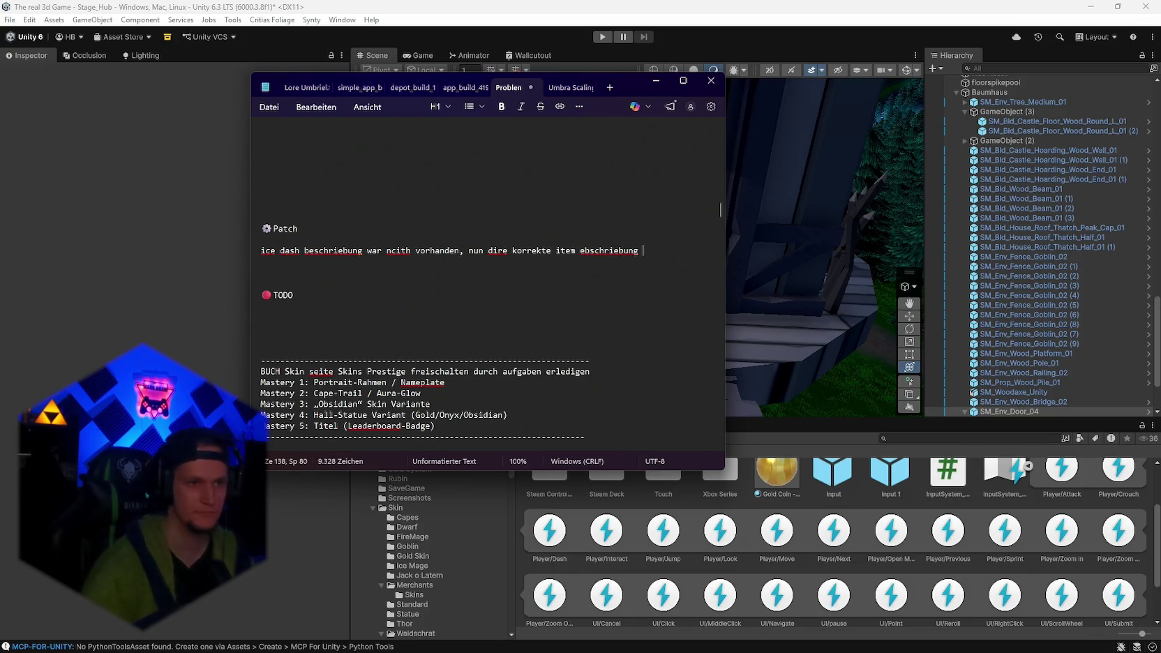
{"action": "scroll", "coordinate": [427, 576], "scroll_direction": "down", "scroll_amount": 10}
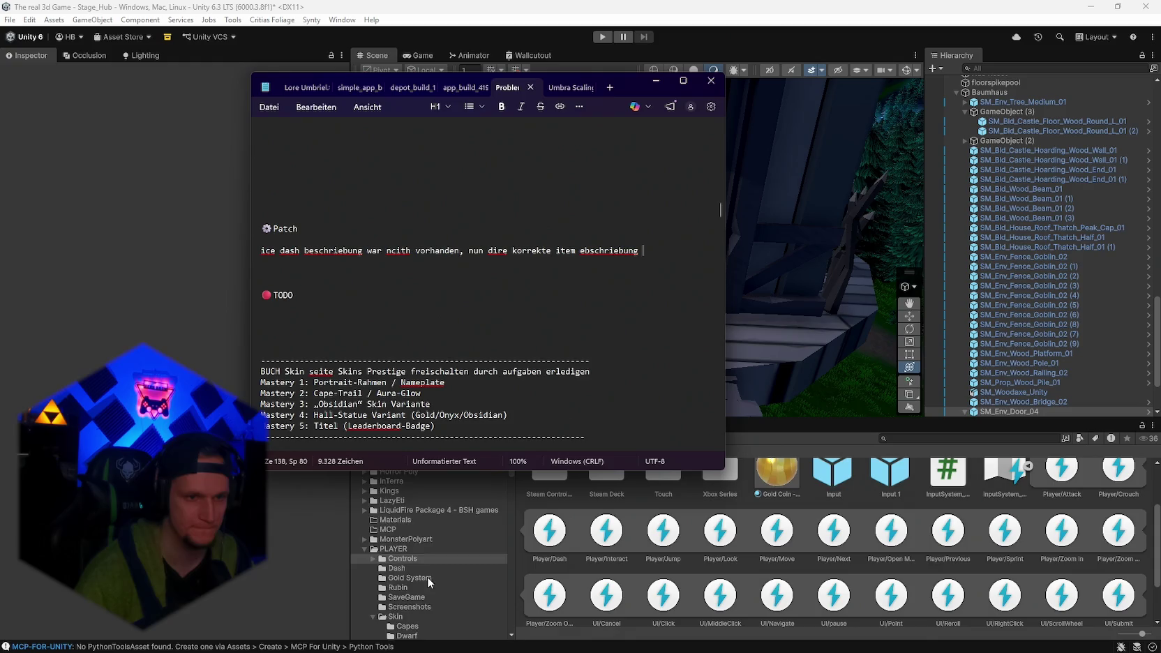
Insert 'shard' after 'ice' in the patch note, then hide Notepad and orbit the scene to the door.
{"action": "left_click", "coordinate": [506, 546]}
{"action": "scroll", "coordinate": [506, 546], "scroll_direction": "down", "scroll_amount": 15}
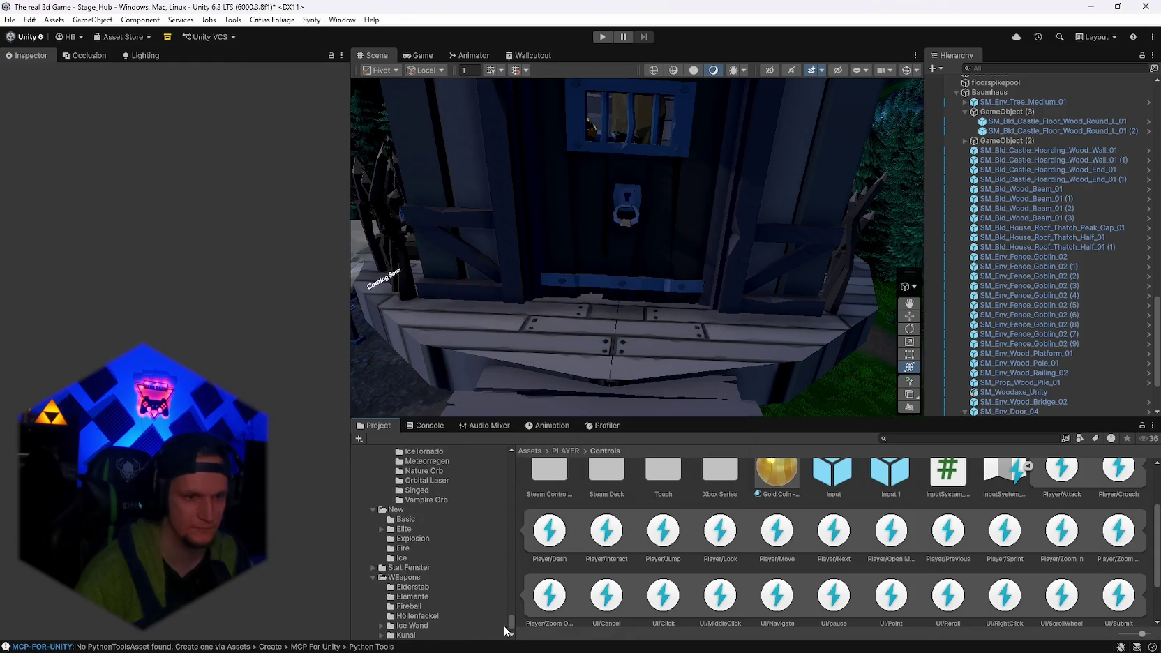
{"action": "scroll", "coordinate": [452, 588], "scroll_direction": "down", "scroll_amount": 5}
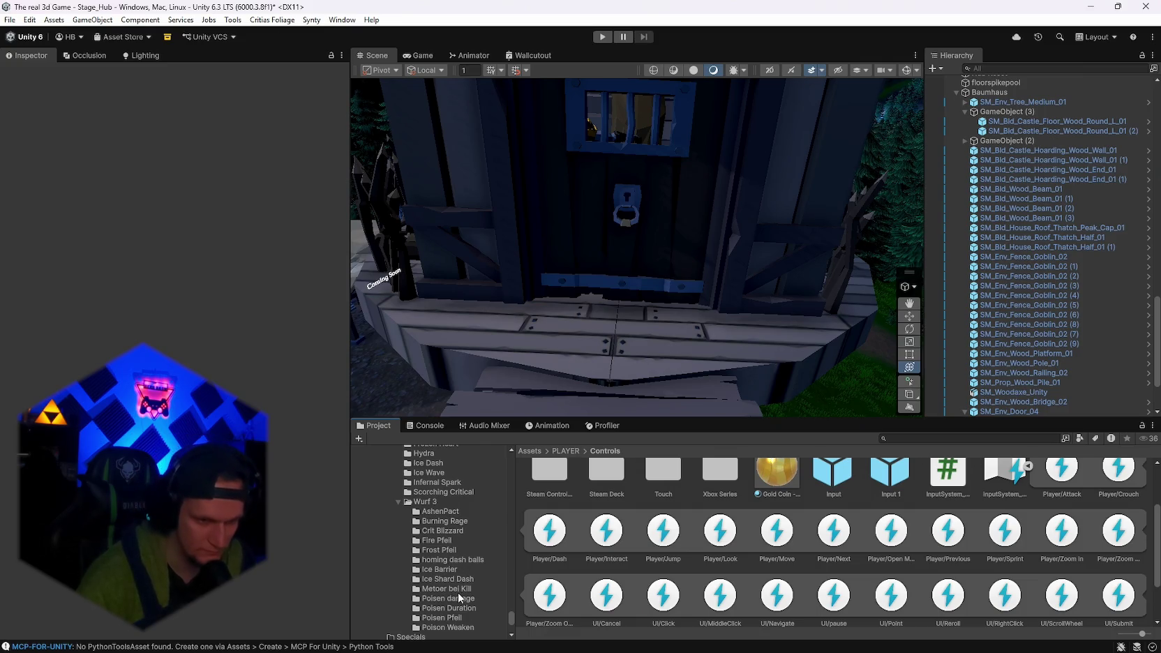
{"action": "key", "text": "alt+Tab"}
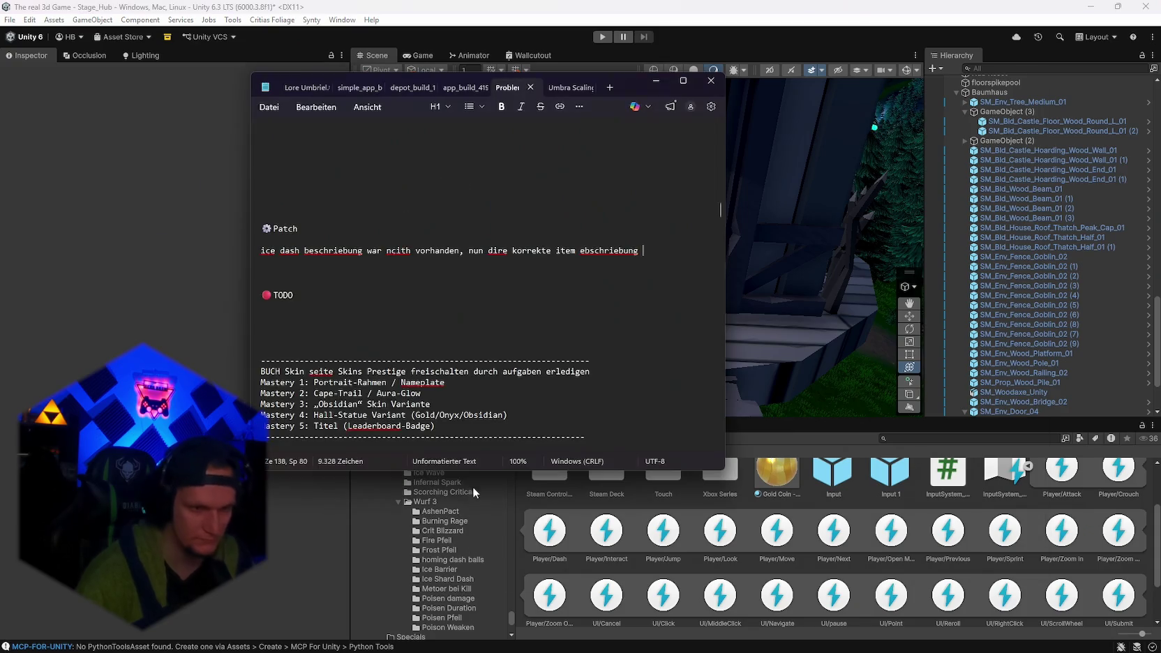
{"action": "left_click", "coordinate": [280, 251]}
{"action": "type", "text": "shard"}
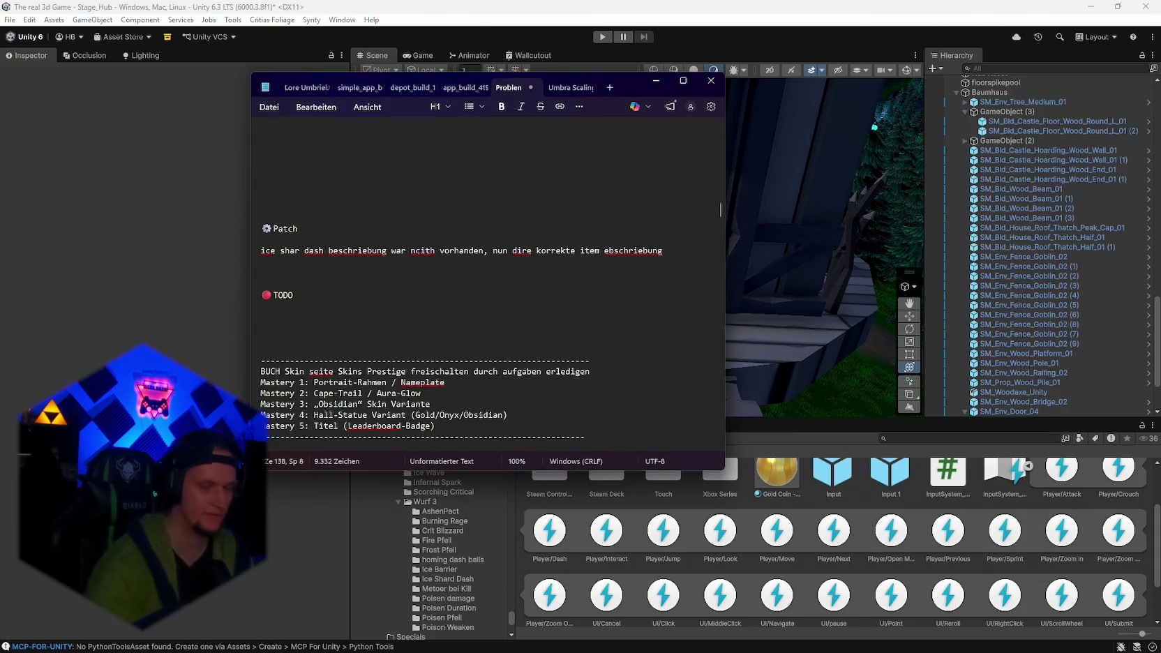
{"action": "left_click", "coordinate": [655, 80]}
{"action": "mouse_move", "coordinate": [771, 251]}
{"action": "left_mouse_down"}
{"action": "mouse_move", "coordinate": [744, 231]}
{"action": "mouse_move", "coordinate": [711, 252]}
{"action": "mouse_move", "coordinate": [719, 304]}
{"action": "mouse_move", "coordinate": [449, 421]}
{"action": "mouse_move", "coordinate": [594, 365]}
{"action": "left_mouse_up"}
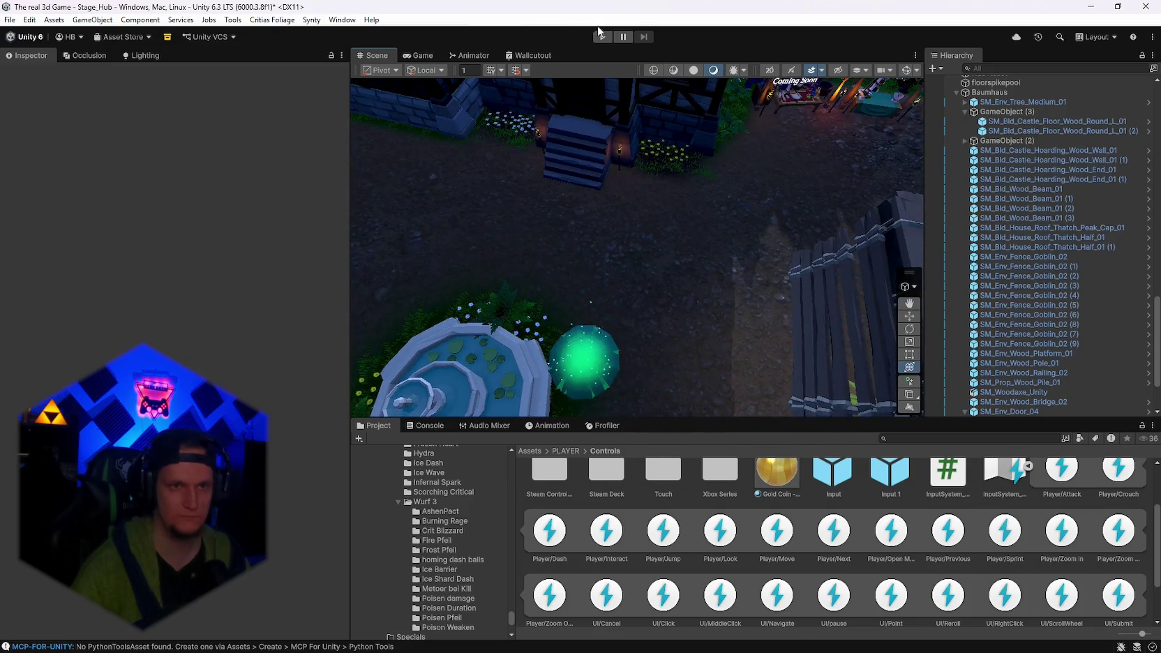
Play the hub, bounce off the green mushroom onto the platform, open the 100,000-gold door, and pause.
{"action": "left_click", "coordinate": [602, 36]}
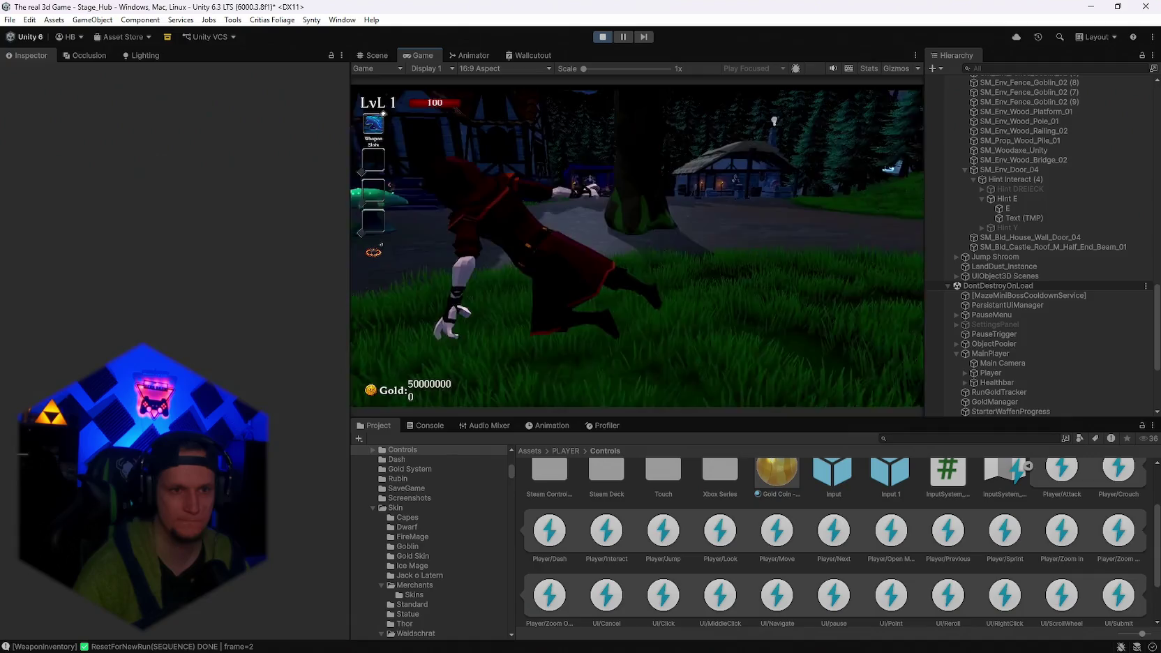
{"action": "key", "text": "w"}
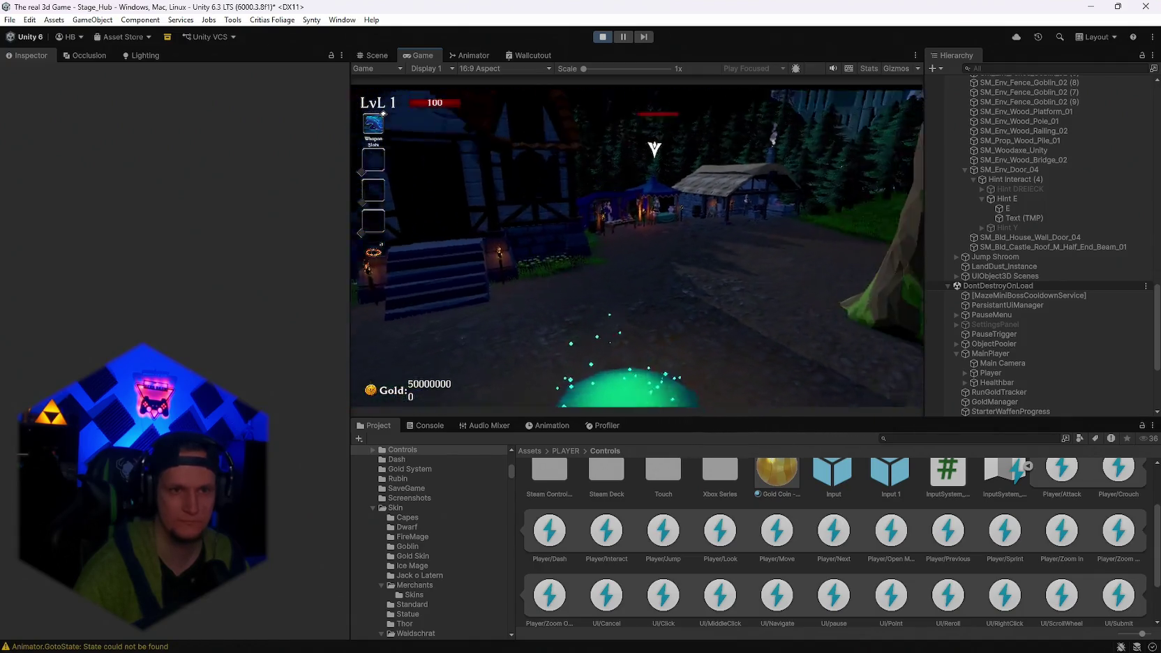
{"action": "key", "text": "w"}
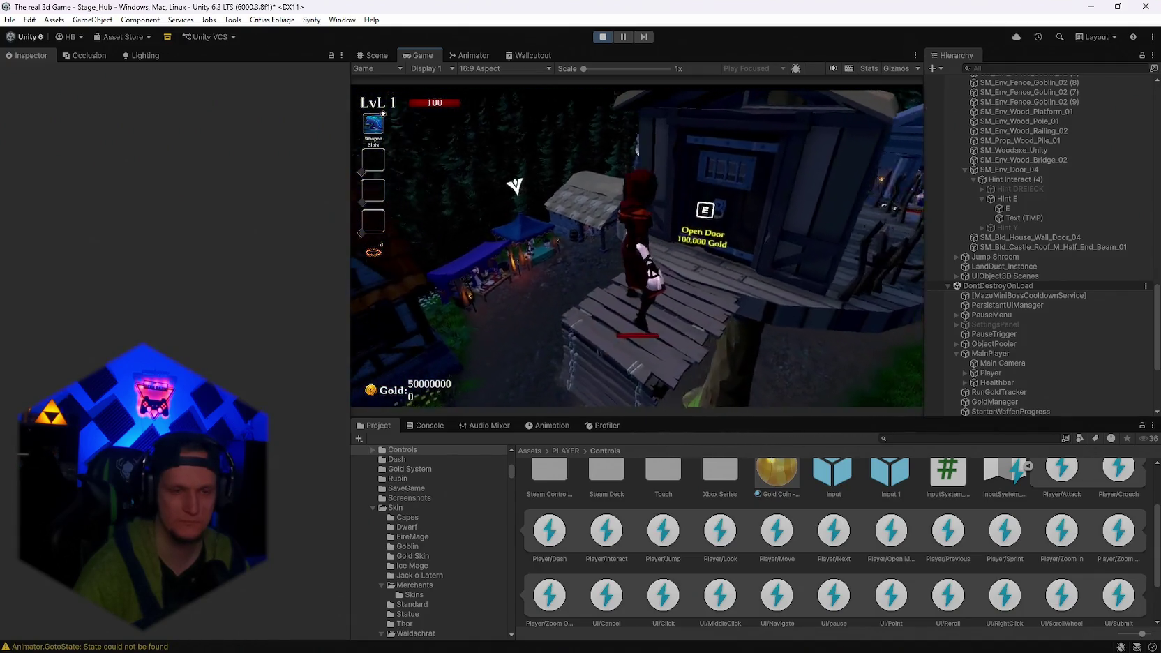
{"action": "key", "text": "w"}
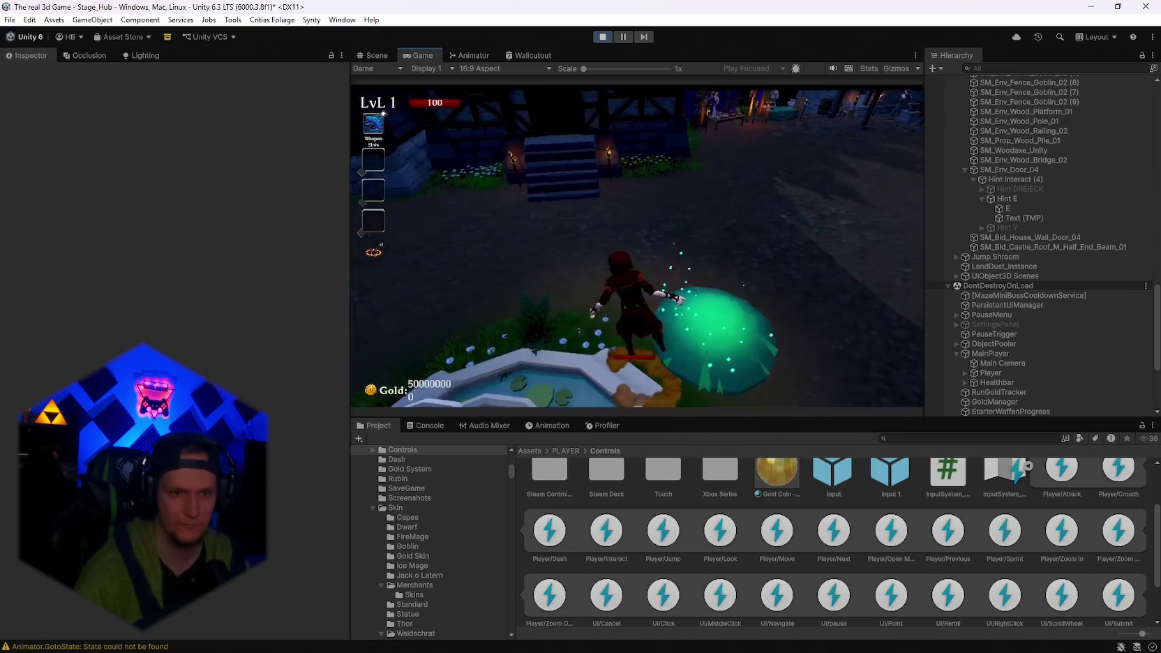
{"action": "key", "text": "w"}
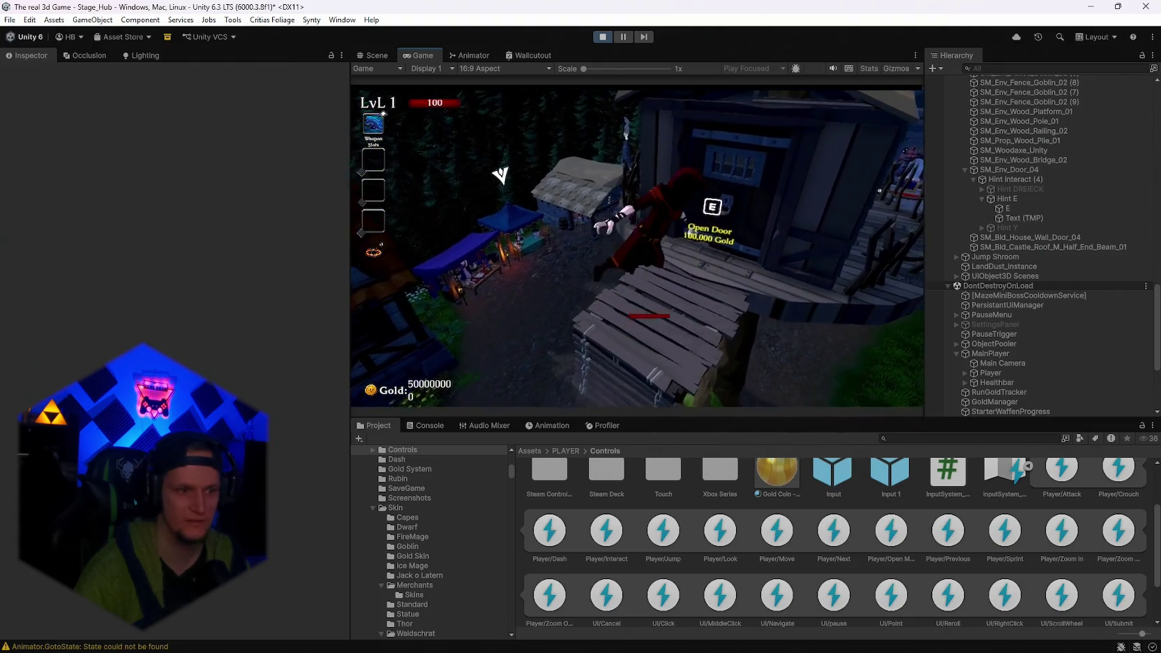
{"action": "key", "text": "e"}
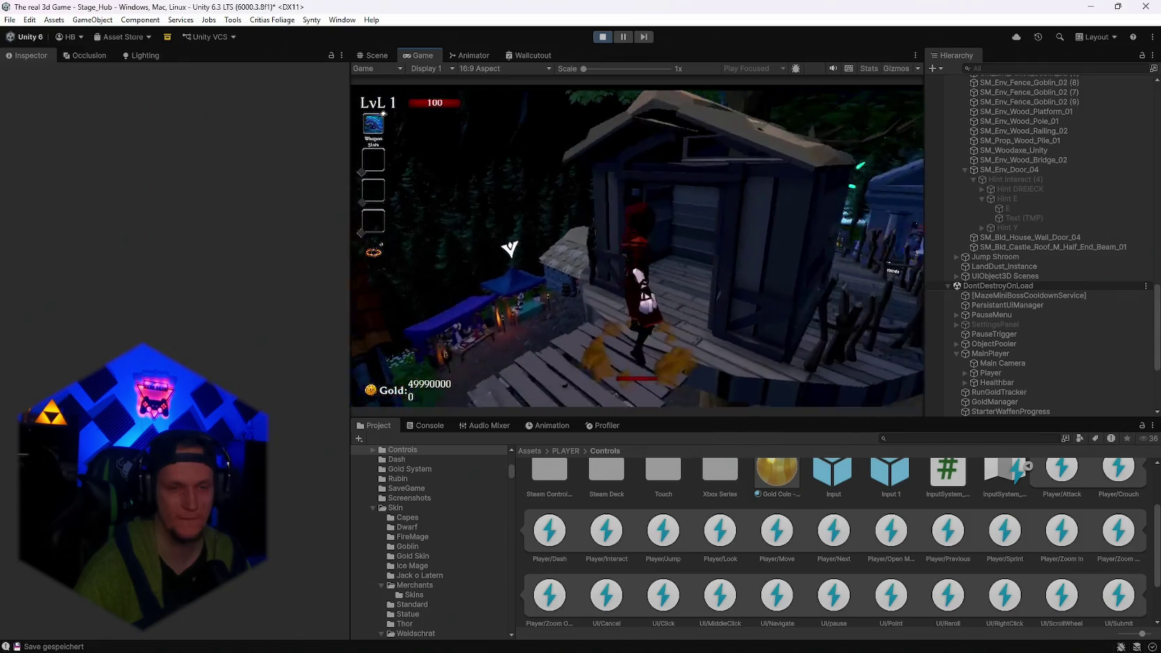
{"action": "key", "text": "Escape"}
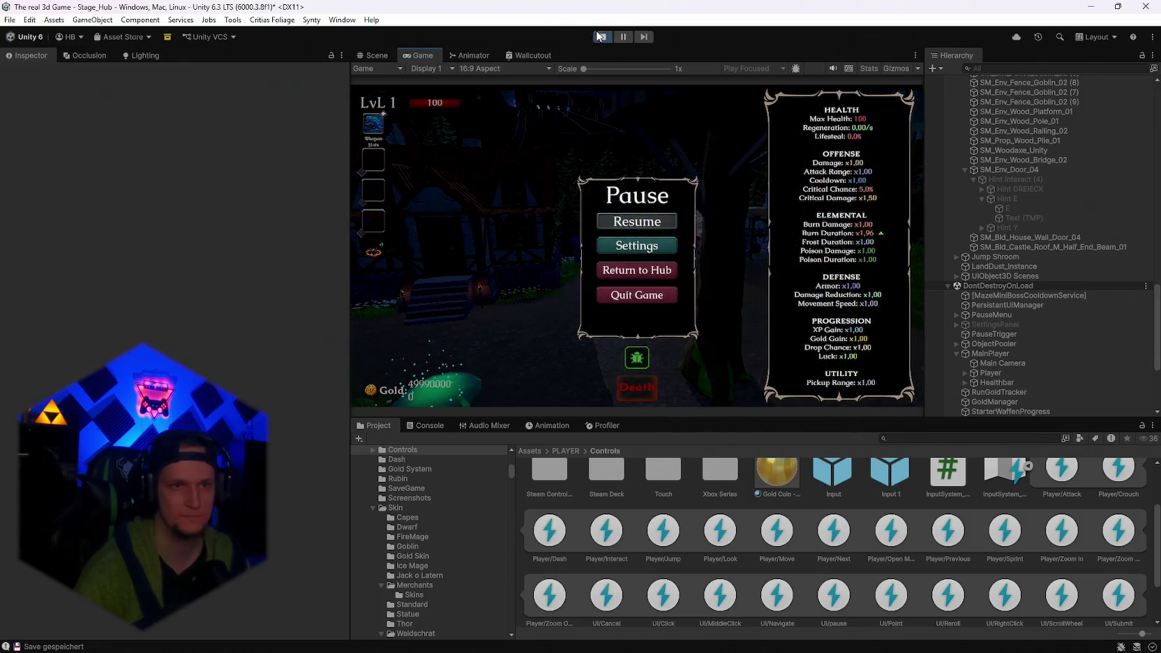
Stop Play mode and select the Jump Shroom mushroom in the Scene view.
{"action": "left_click", "coordinate": [601, 38]}
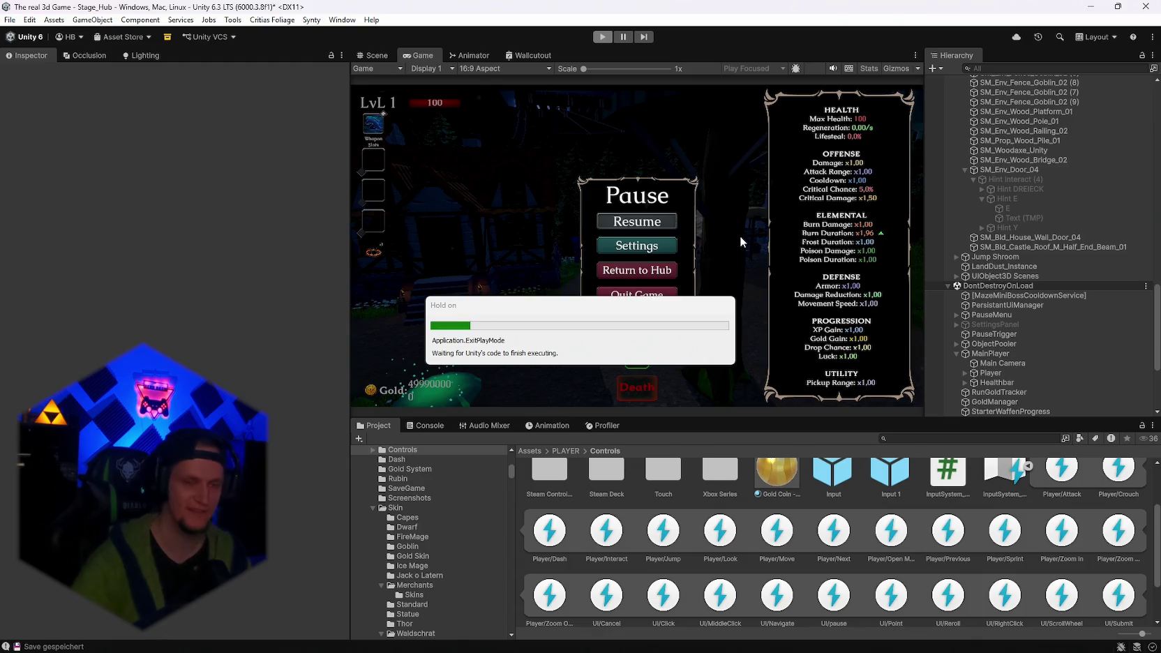
{"action": "mouse_move", "coordinate": [740, 235]}
{"action": "left_mouse_down"}
{"action": "mouse_move", "coordinate": [751, 213]}
{"action": "mouse_move", "coordinate": [828, 194]}
{"action": "mouse_move", "coordinate": [674, 215]}
{"action": "mouse_move", "coordinate": [710, 196]}
{"action": "left_mouse_up"}
{"action": "left_click", "coordinate": [580, 376]}
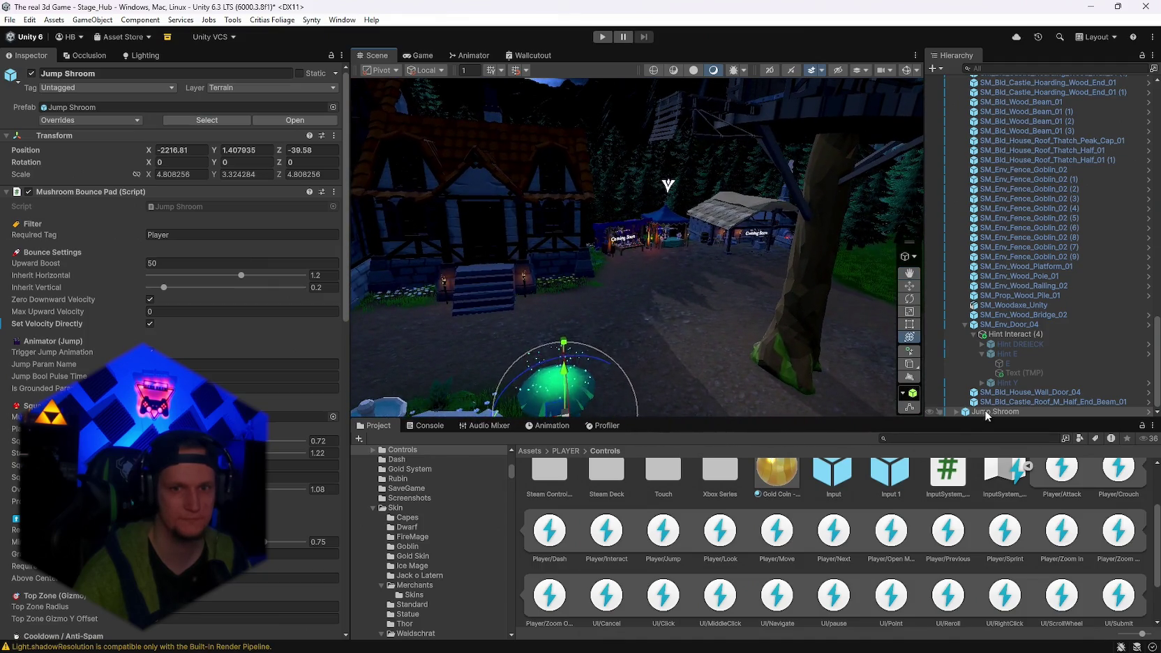
Frame the Jump Shroom and drag its arc landing point down onto the door platform.
{"action": "left_click", "coordinate": [957, 412]}
{"action": "mouse_move", "coordinate": [865, 307]}
{"action": "left_mouse_down"}
{"action": "mouse_move", "coordinate": [799, 258]}
{"action": "mouse_move", "coordinate": [753, 265]}
{"action": "left_mouse_up"}
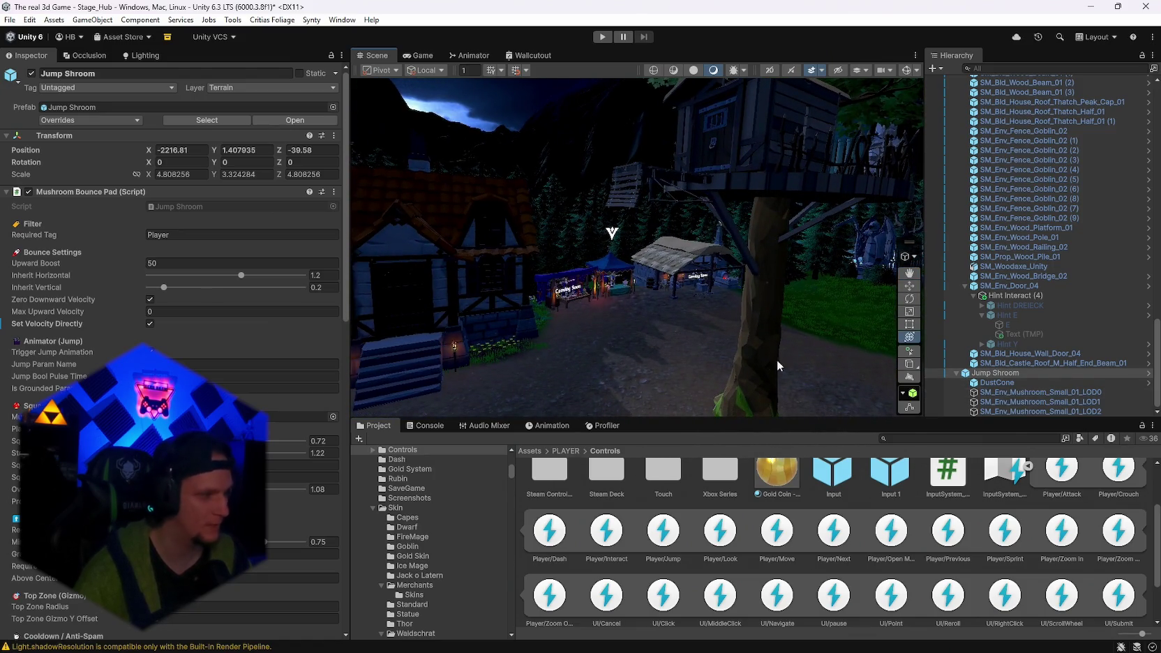
{"action": "key", "text": "f"}
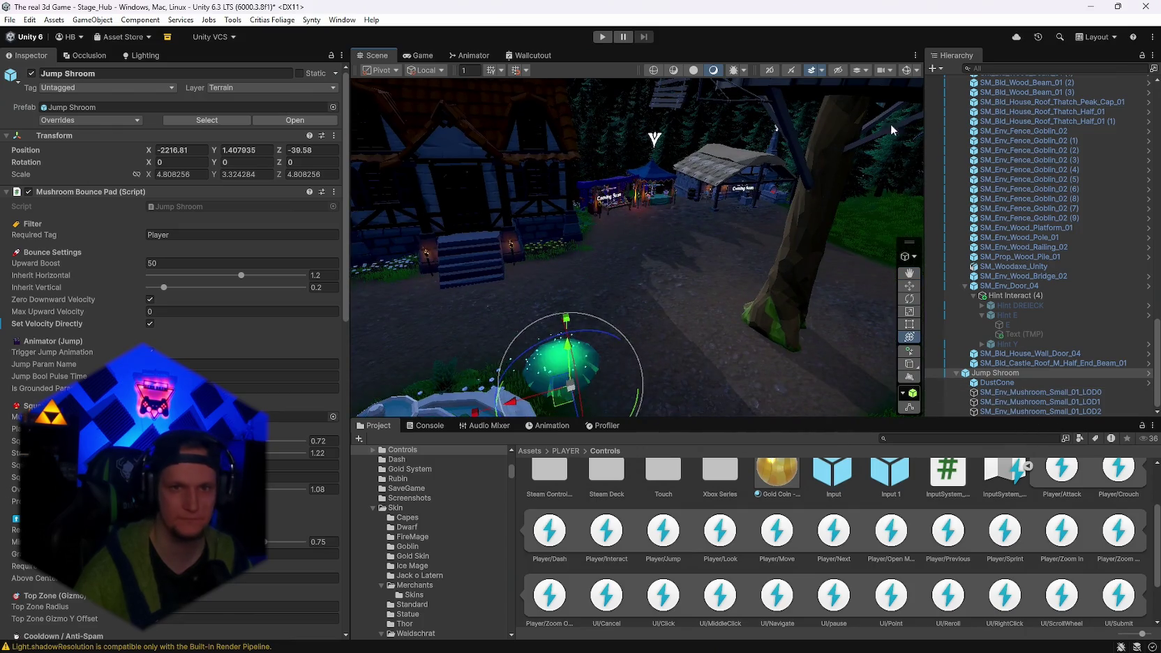
{"action": "mouse_move", "coordinate": [872, 139]}
{"action": "left_mouse_down"}
{"action": "mouse_move", "coordinate": [698, 209]}
{"action": "mouse_move", "coordinate": [349, 318]}
{"action": "left_mouse_up"}
{"action": "scroll", "coordinate": [252, 232], "scroll_direction": "down", "scroll_amount": 8}
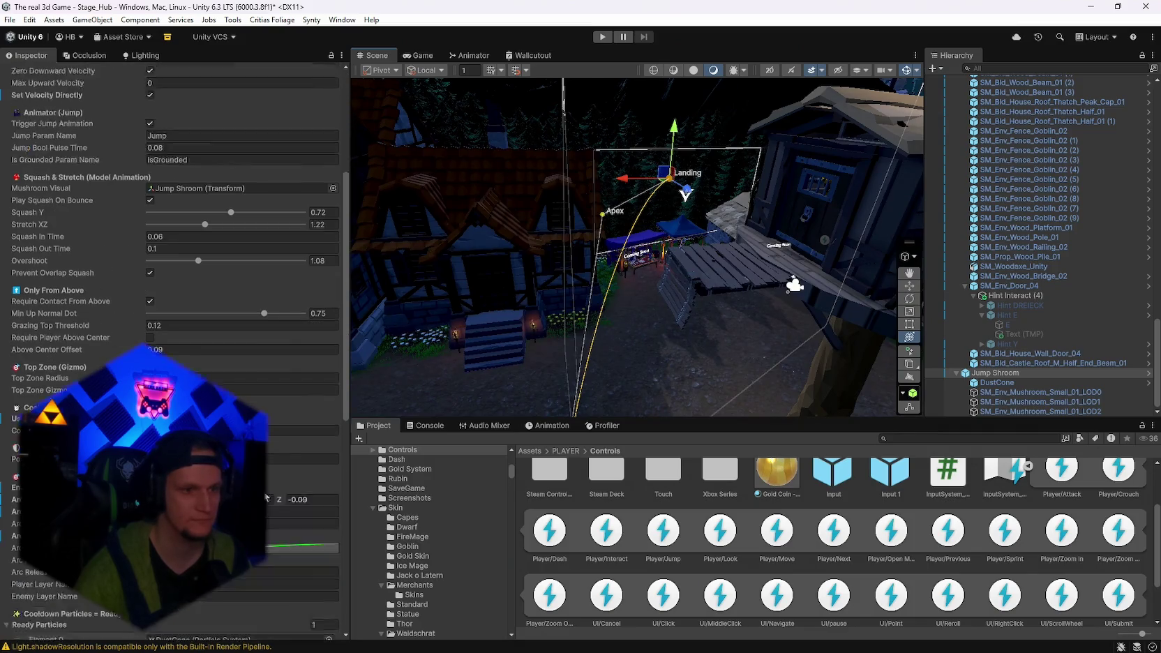
{"action": "left_click_drag", "start_coordinate": [685, 195], "coordinate": [685, 193]}
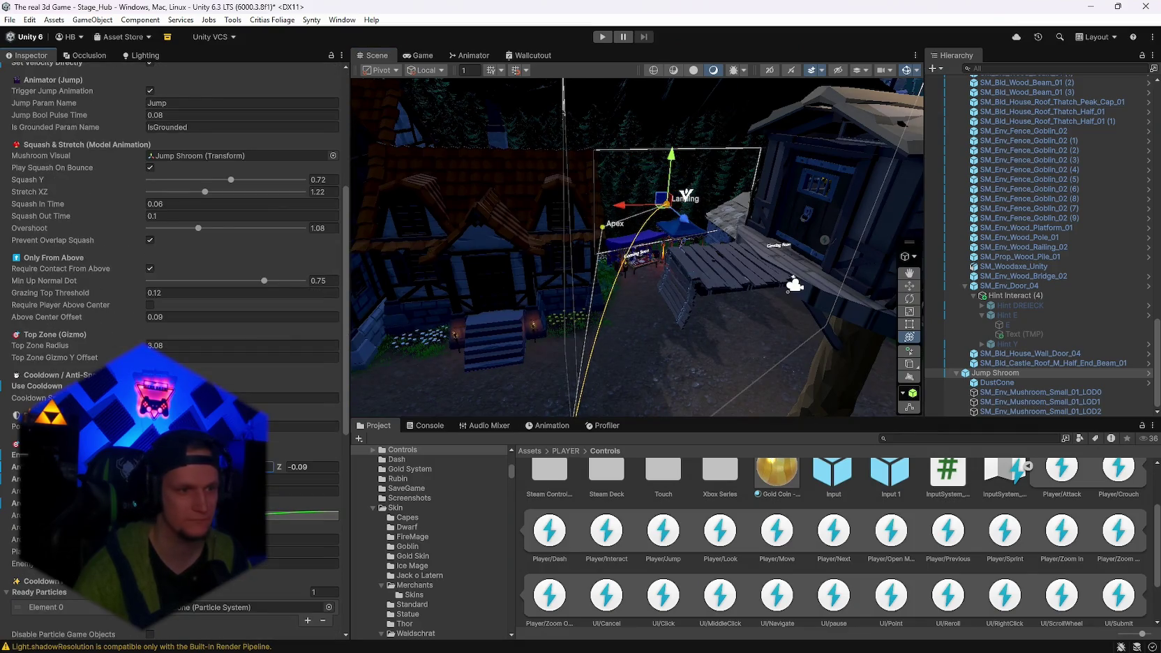
{"action": "left_click", "coordinate": [280, 466]}
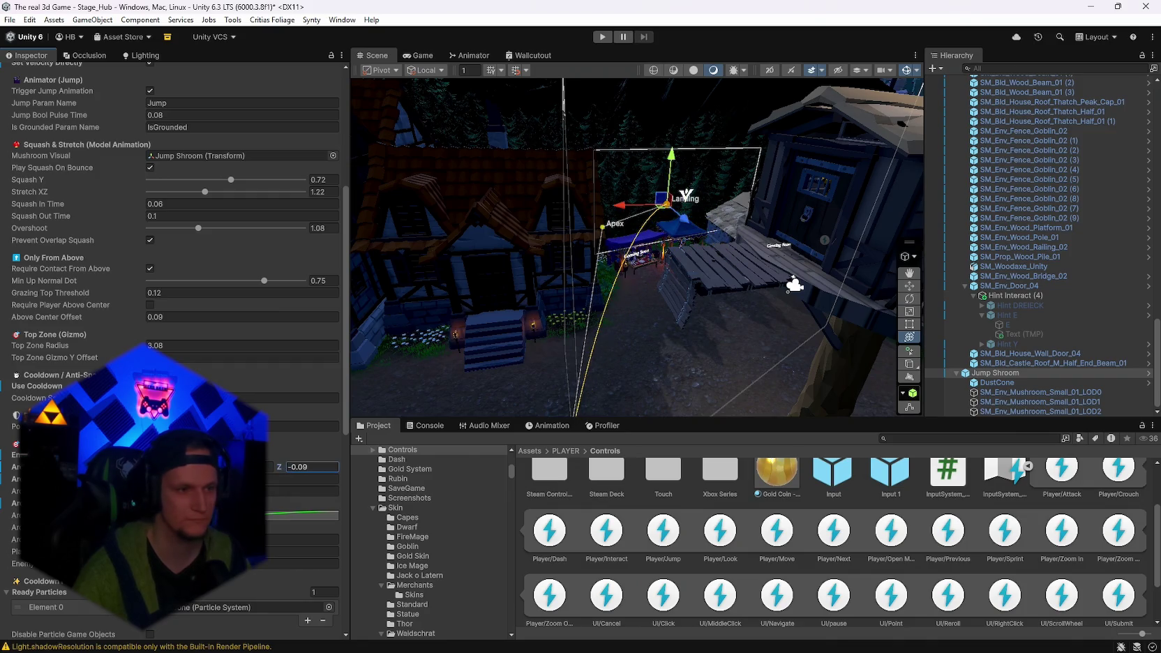
Nudge the landing point, raise the arc's apex height, and check the arc from the game camera.
{"action": "mouse_move", "coordinate": [491, 378]}
{"action": "left_mouse_down"}
{"action": "mouse_move", "coordinate": [509, 341]}
{"action": "mouse_move", "coordinate": [524, 339]}
{"action": "left_mouse_up"}
{"action": "scroll", "coordinate": [147, 333], "scroll_direction": "down", "scroll_amount": 2}
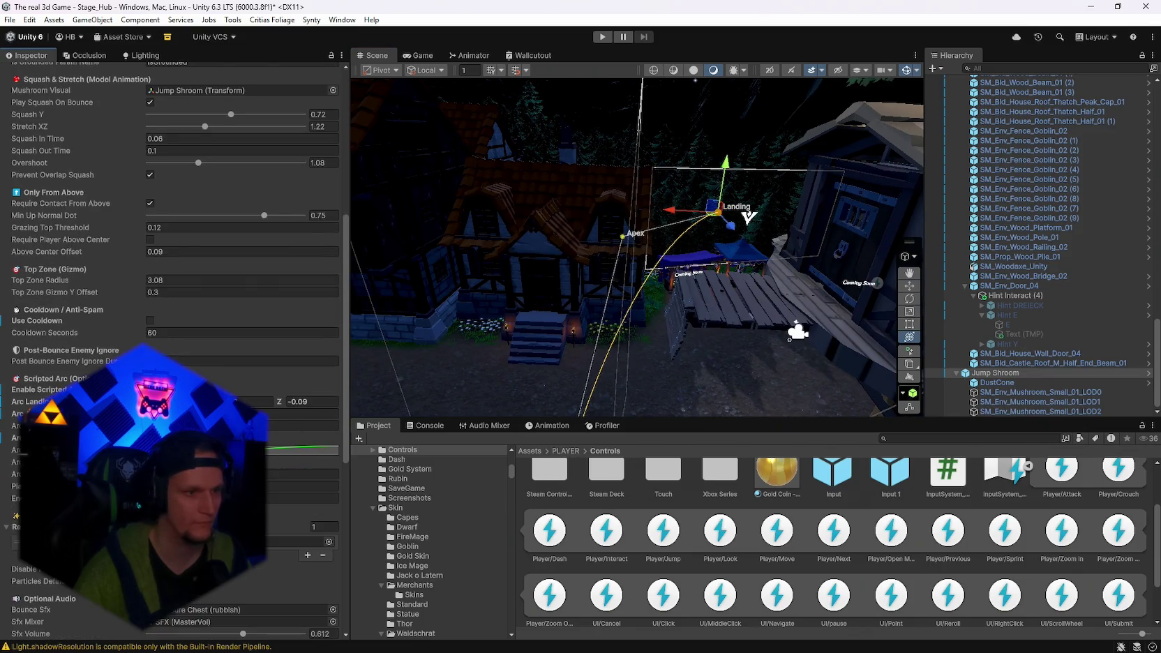
{"action": "left_click", "coordinate": [307, 425]}
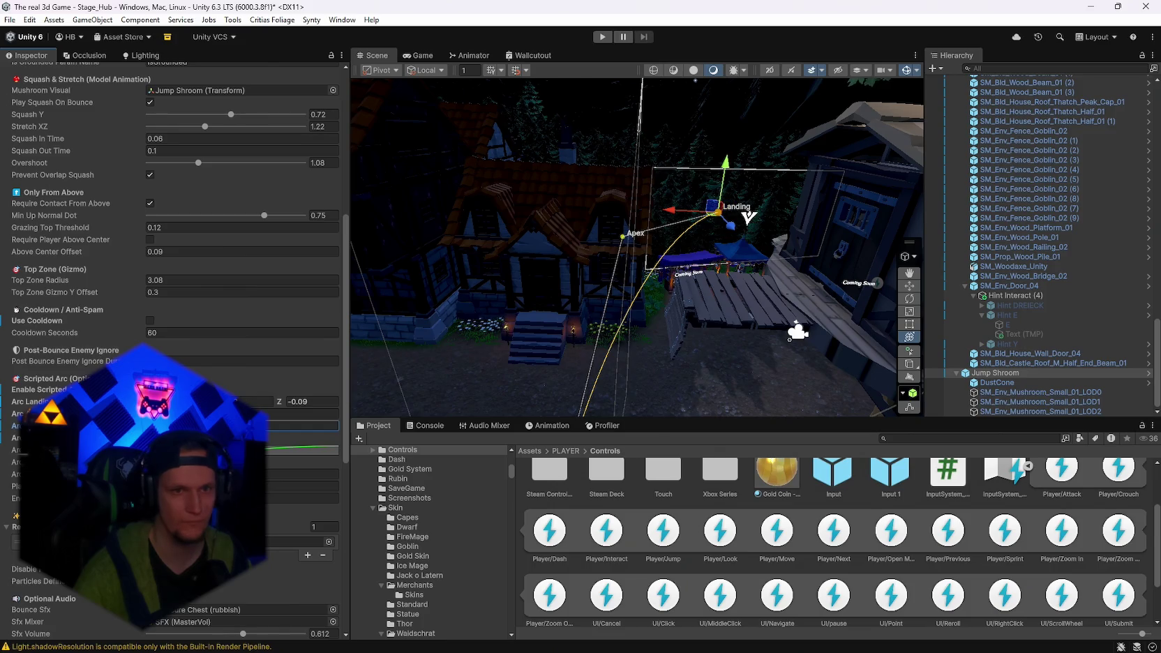
{"action": "left_click", "coordinate": [300, 413]}
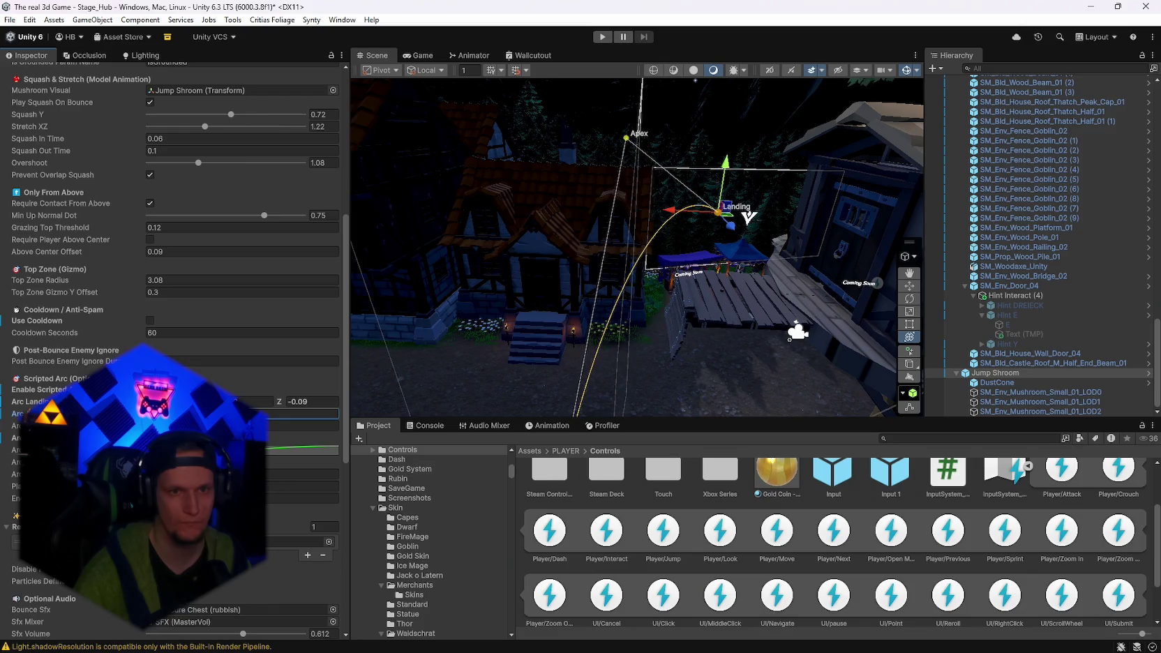
{"action": "left_click_drag", "start_coordinate": [704, 314], "coordinate": [600, 304]}
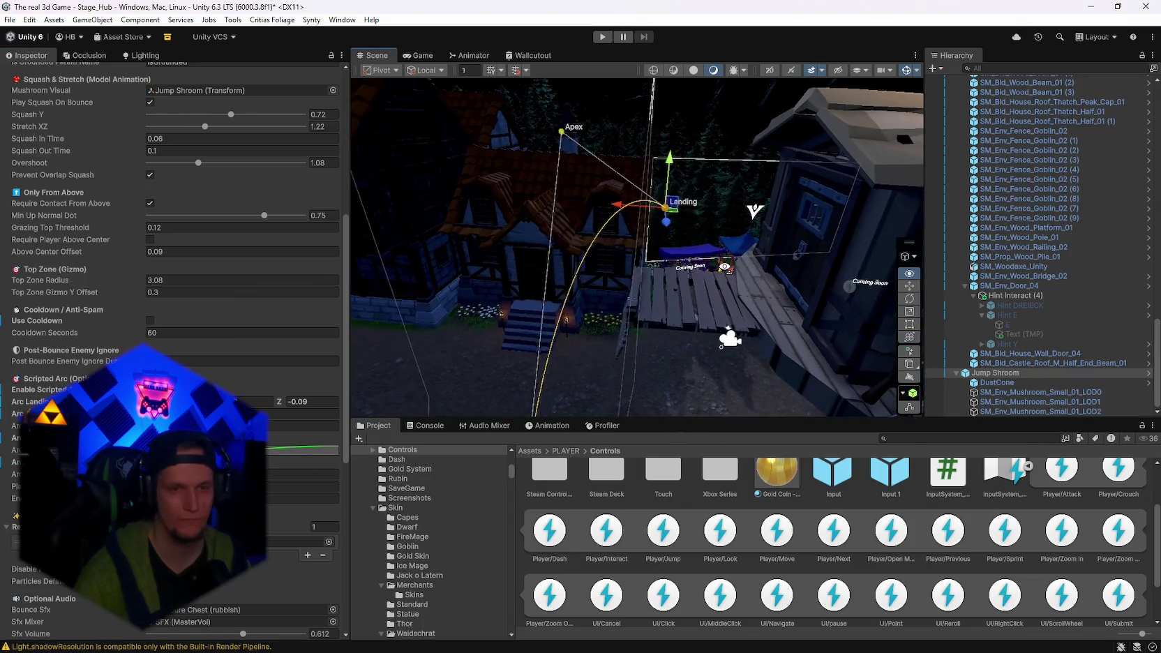
{"action": "left_click", "coordinate": [427, 57]}
{"action": "left_click", "coordinate": [376, 55]}
{"action": "scroll", "coordinate": [1023, 253], "scroll_direction": "up", "scroll_amount": 5}
{"action": "scroll", "coordinate": [1022, 253], "scroll_direction": "up", "scroll_amount": 3}
{"action": "mouse_move", "coordinate": [614, 300]}
{"action": "left_mouse_down"}
{"action": "mouse_move", "coordinate": [593, 293]}
{"action": "mouse_move", "coordinate": [697, 279]}
{"action": "mouse_move", "coordinate": [893, 214]}
{"action": "mouse_move", "coordinate": [835, 214]}
{"action": "mouse_move", "coordinate": [804, 159]}
{"action": "mouse_move", "coordinate": [877, 121]}
{"action": "mouse_move", "coordinate": [872, 82]}
{"action": "left_mouse_up"}
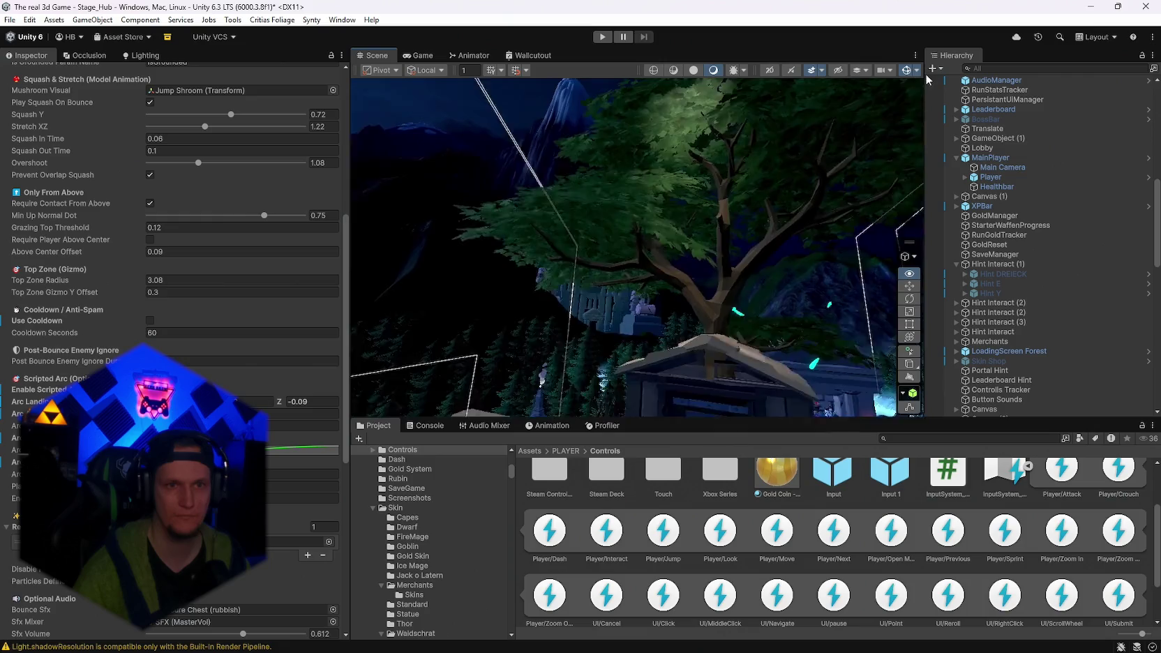
Play the stage to test the new arc onto the 100,000-gold door landing.
{"action": "left_click", "coordinate": [602, 36]}
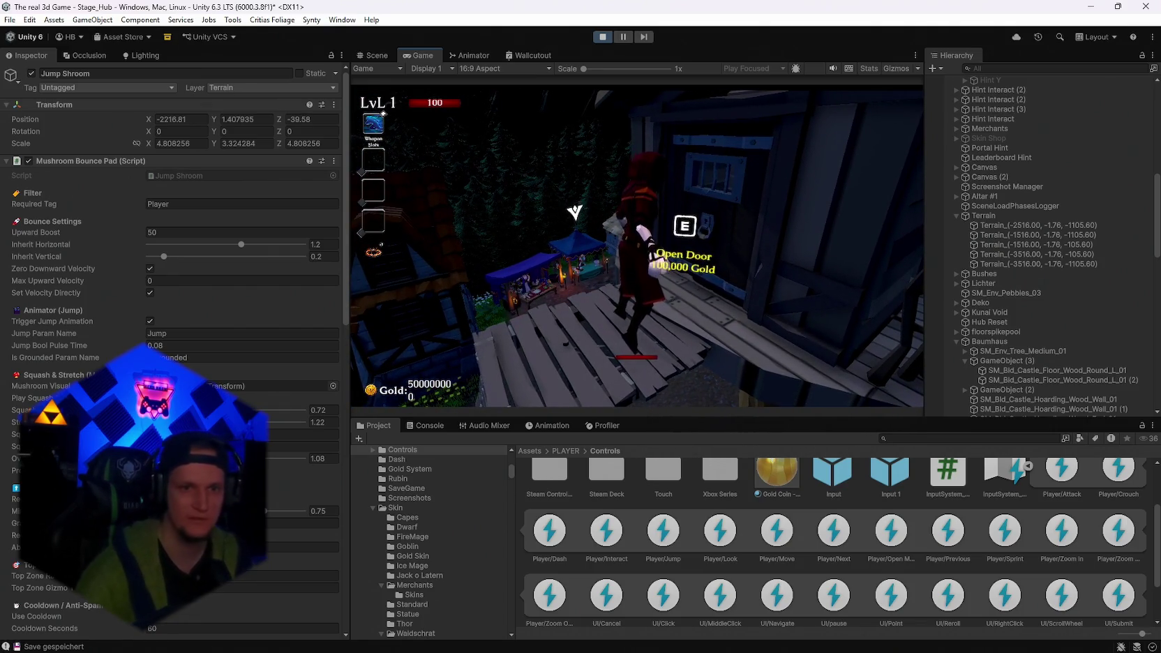
Pay 100,000 gold to open the treehouse door, then walk back out onto the platform.
{"action": "key", "text": "e"}
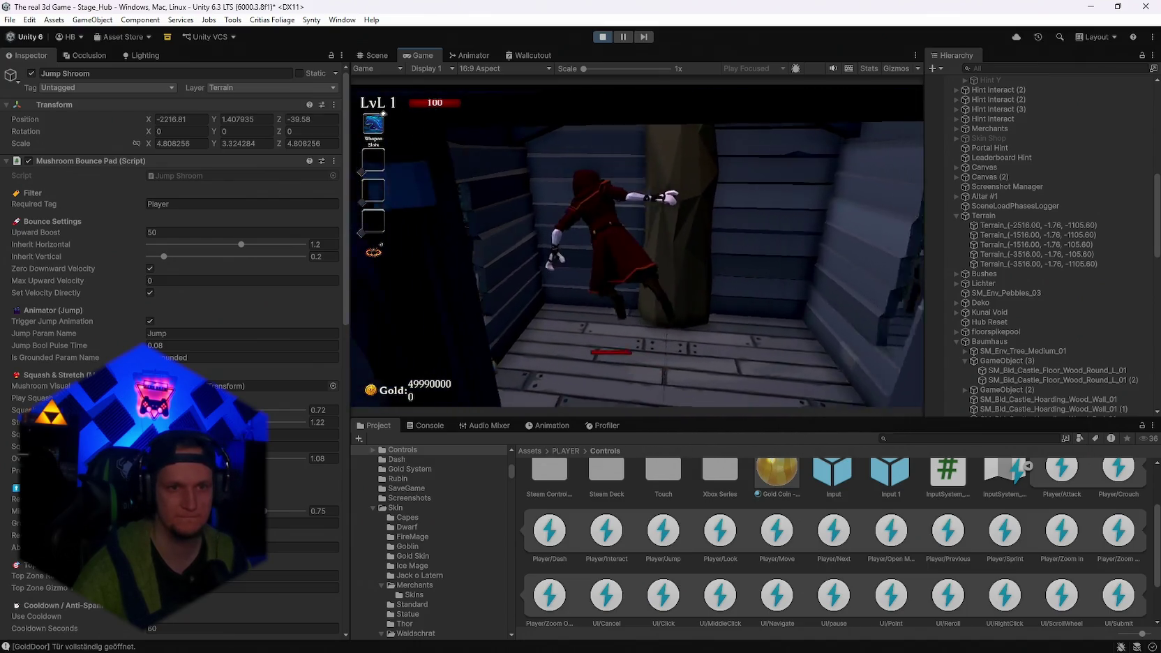
{"action": "key", "text": "s"}
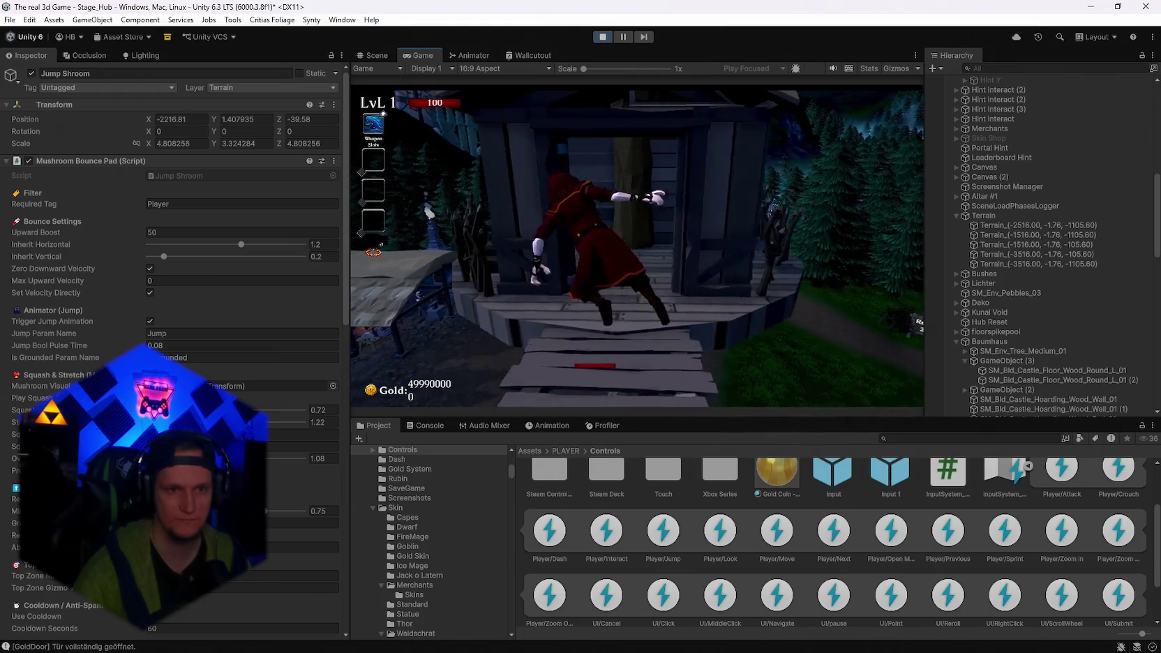
{"action": "key", "text": "space"}
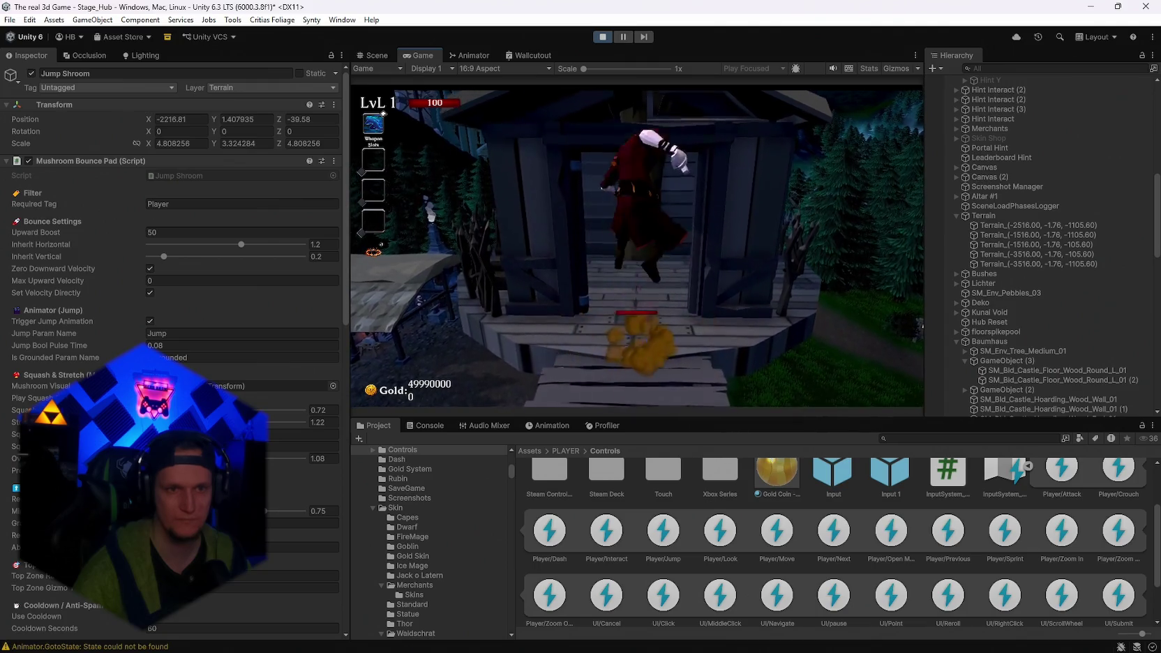
{"action": "key", "text": "s"}
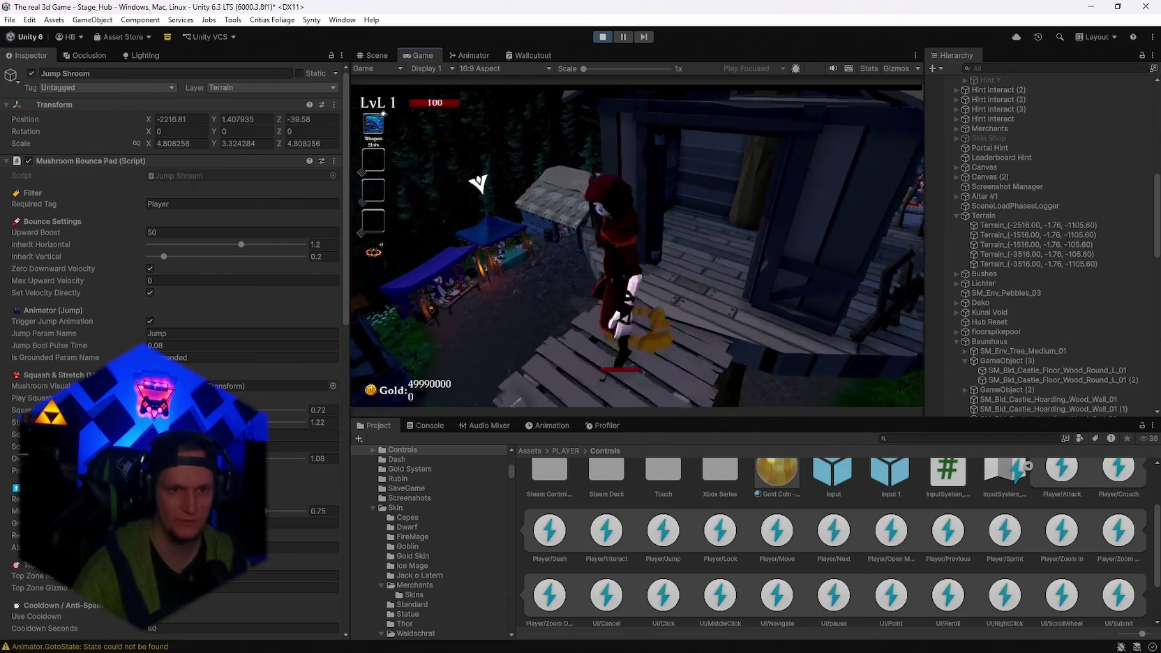
{"action": "key", "text": "a"}
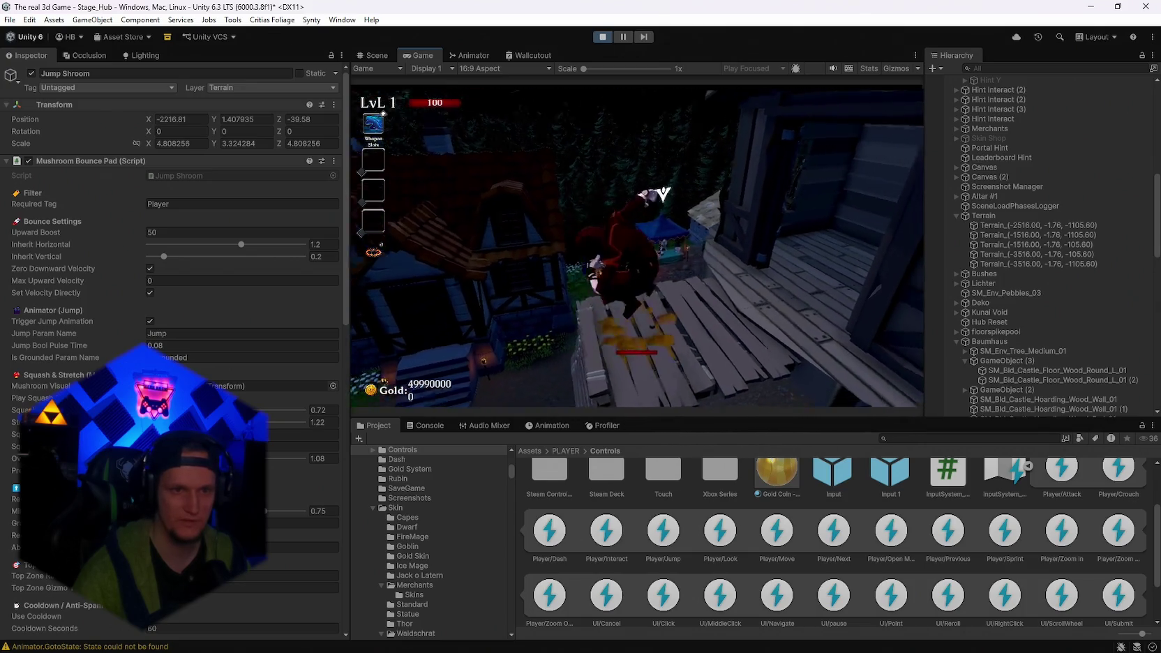
Walk to the Skin Shop and equip the Beta Skin.
{"action": "key", "text": "w"}
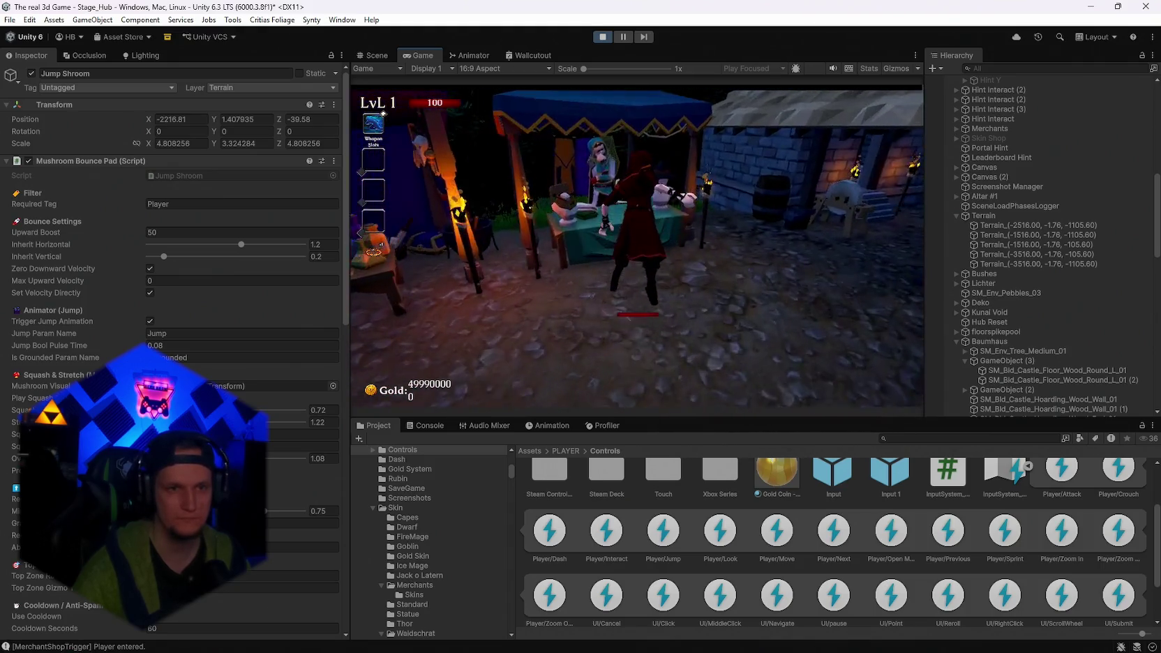
{"action": "key", "text": "e"}
{"action": "key", "text": "w"}
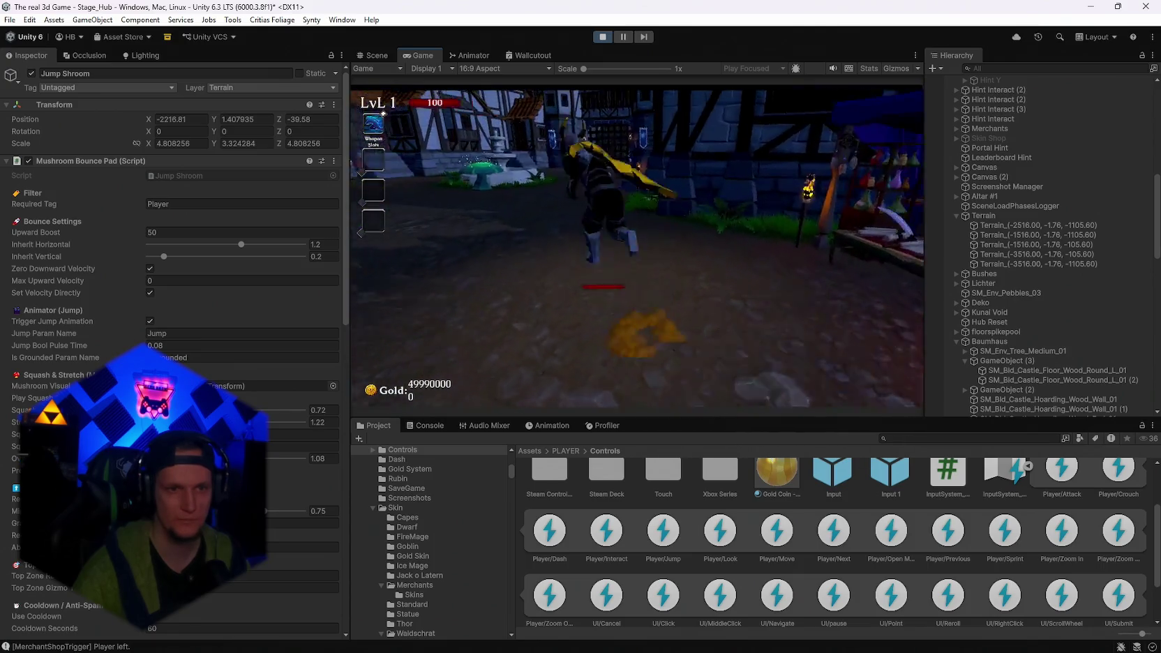